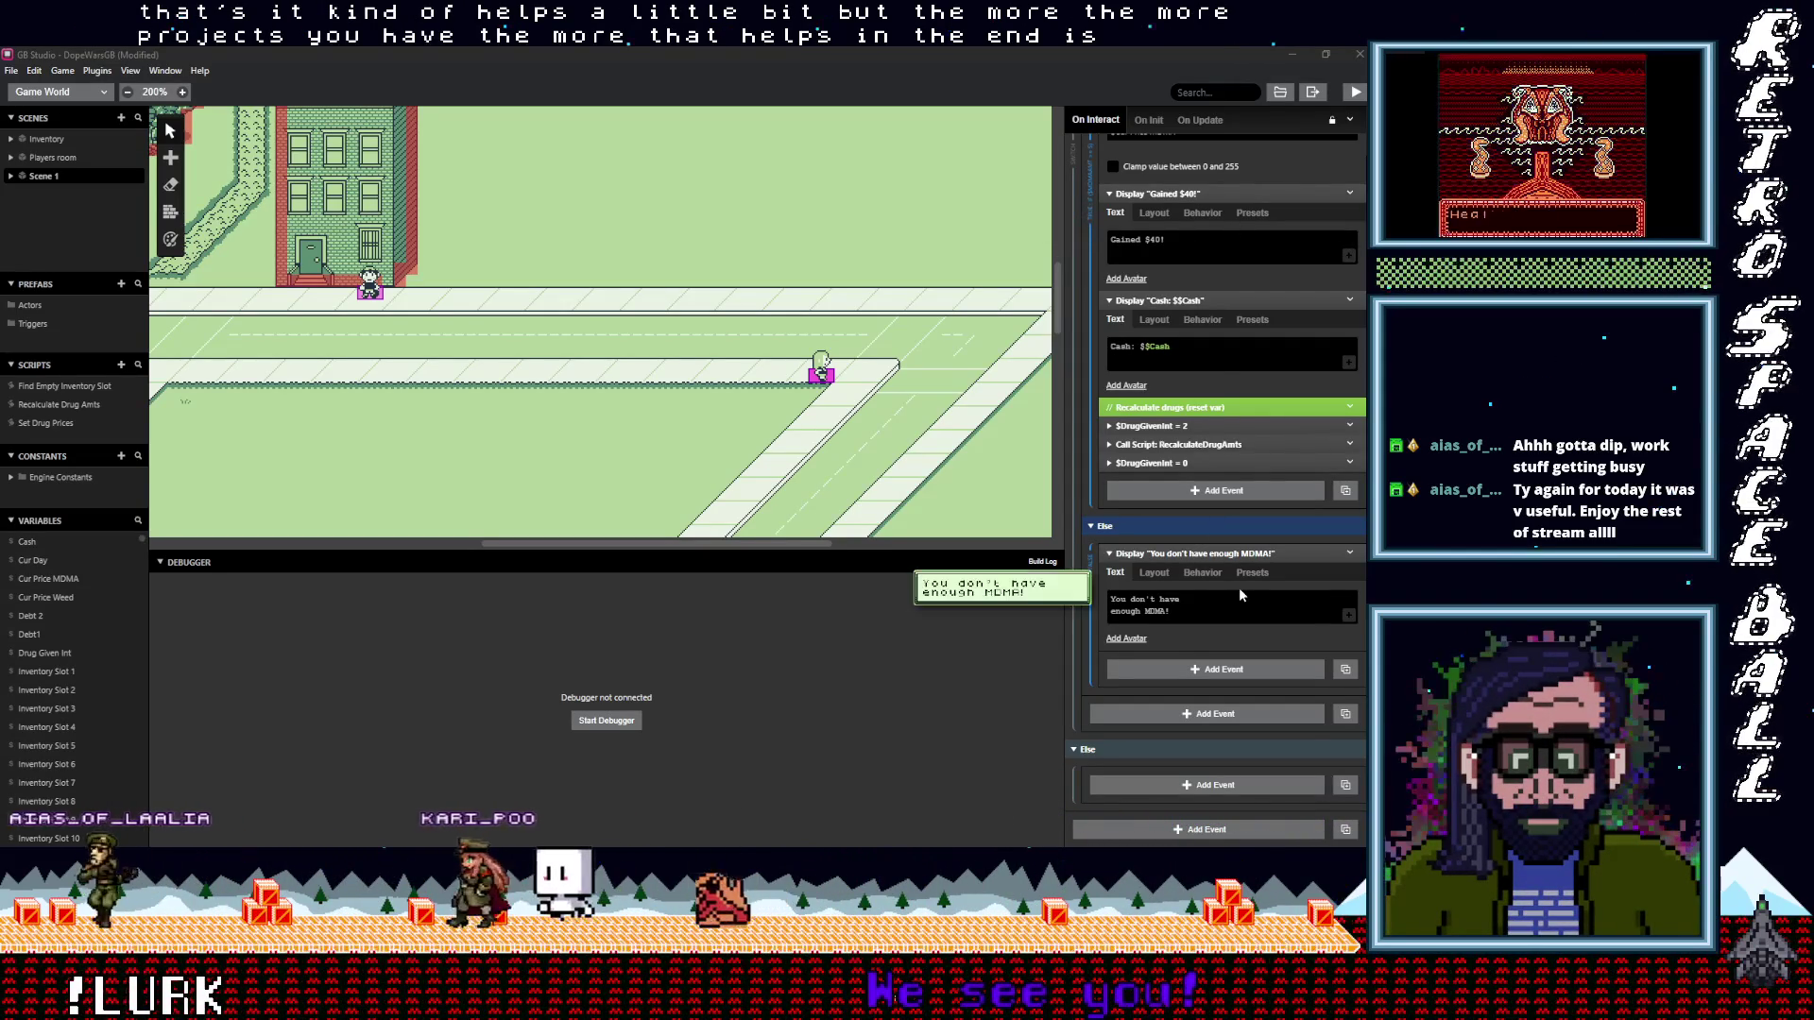
Replace the fixed 40! in the Gained message with the $Cur Price MDMA variable
{"action": "scroll", "coordinate": [1231, 603], "scroll_direction": "up", "scroll_amount": 1}
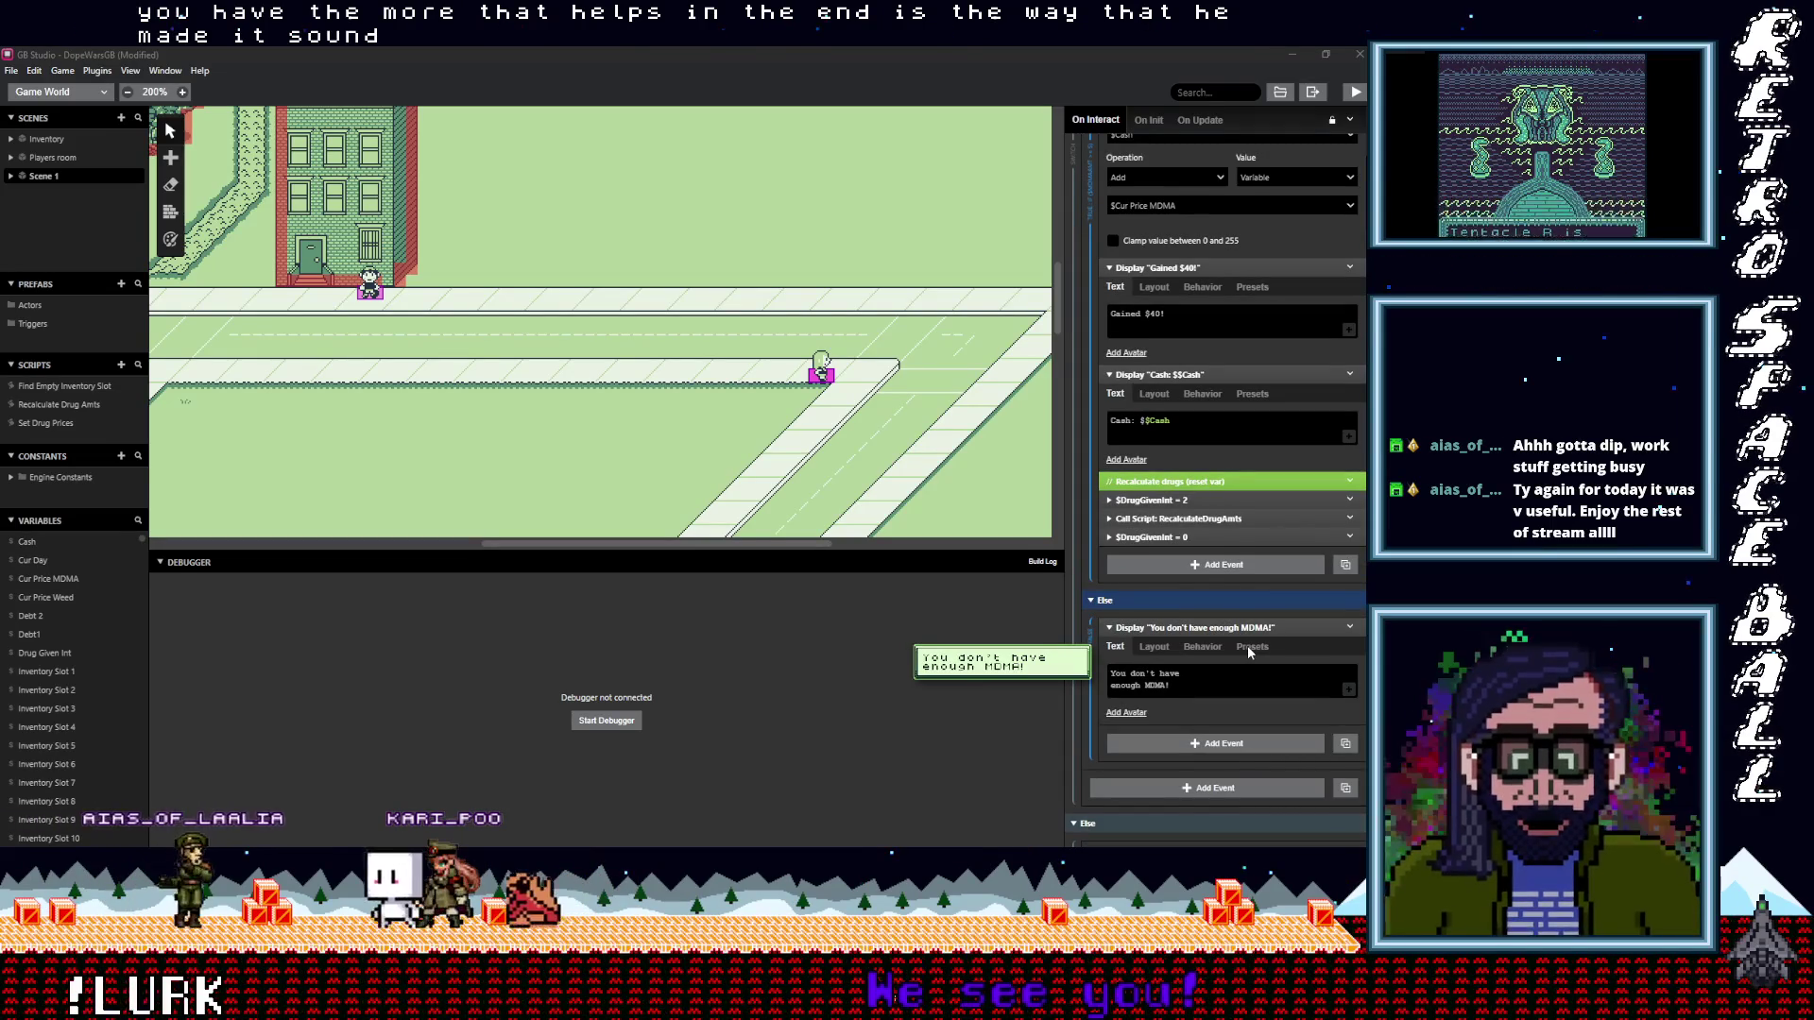
{"action": "scroll", "coordinate": [1247, 645], "scroll_direction": "up", "scroll_amount": 1}
{"action": "scroll", "coordinate": [1247, 644], "scroll_direction": "up", "scroll_amount": 1}
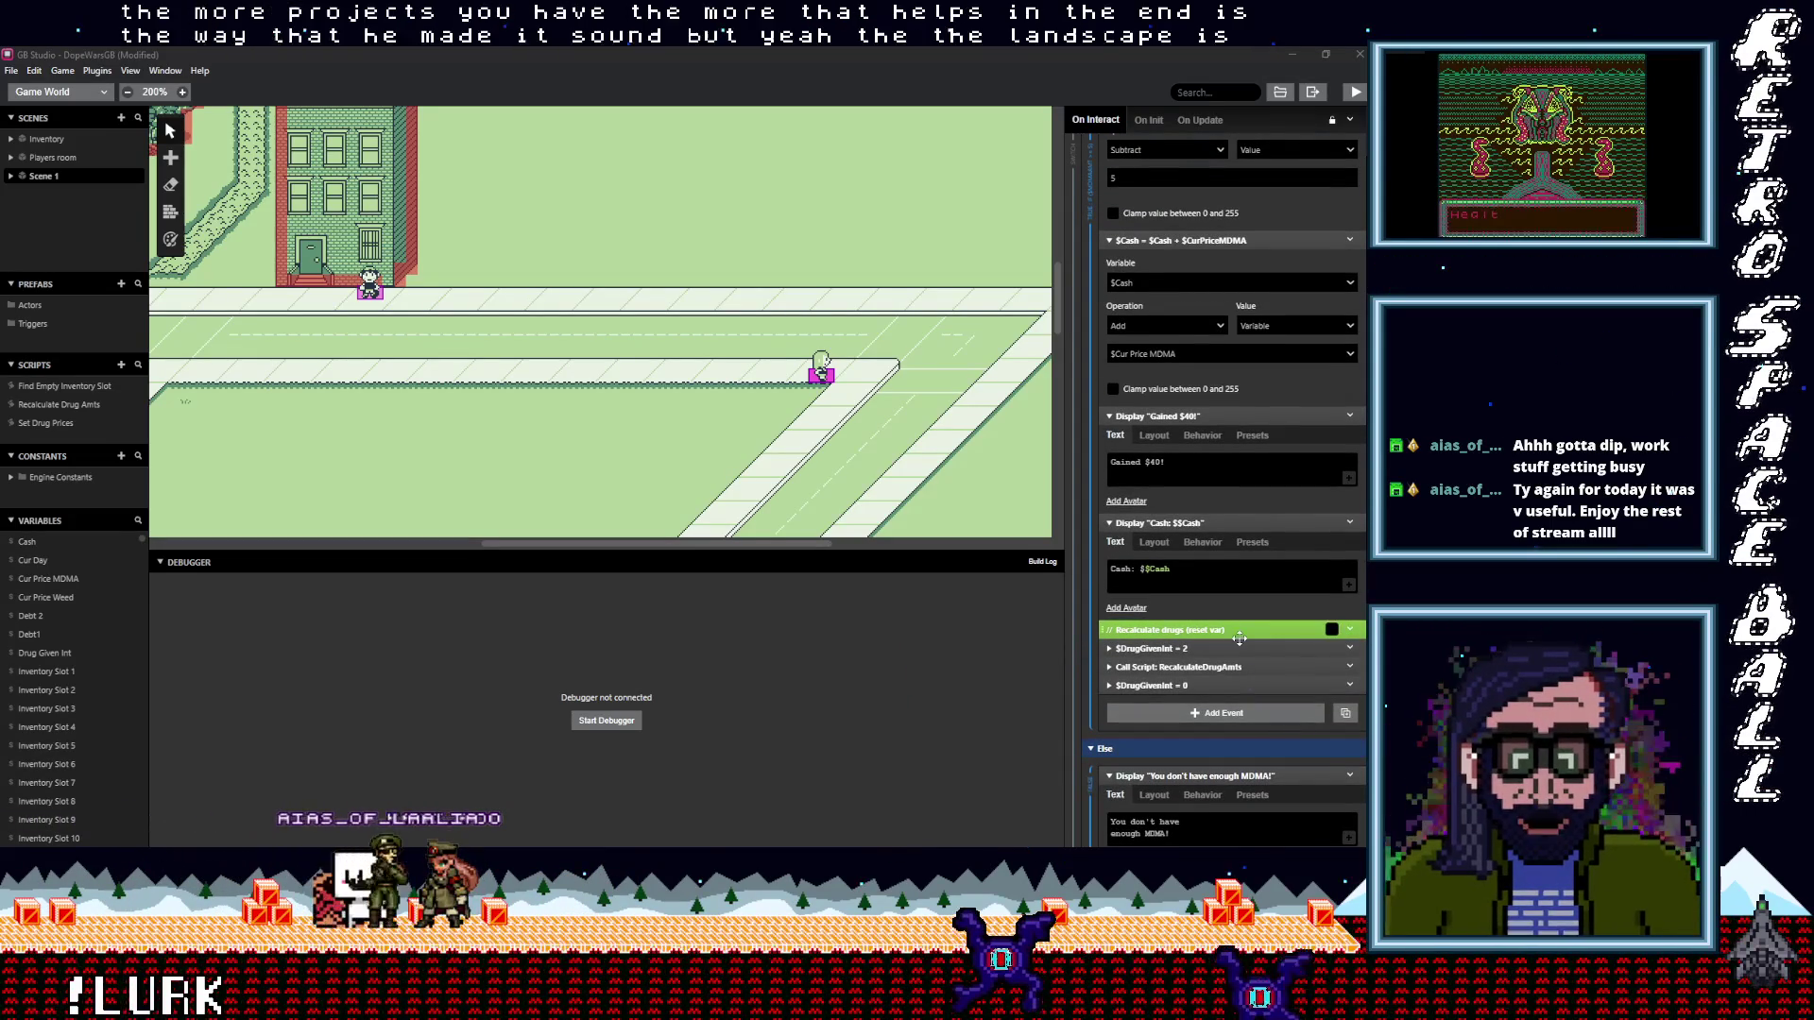
{"action": "scroll", "coordinate": [1169, 548], "scroll_direction": "up", "scroll_amount": 1}
{"action": "left_click_drag", "start_coordinate": [1170, 543], "coordinate": [1156, 545]}
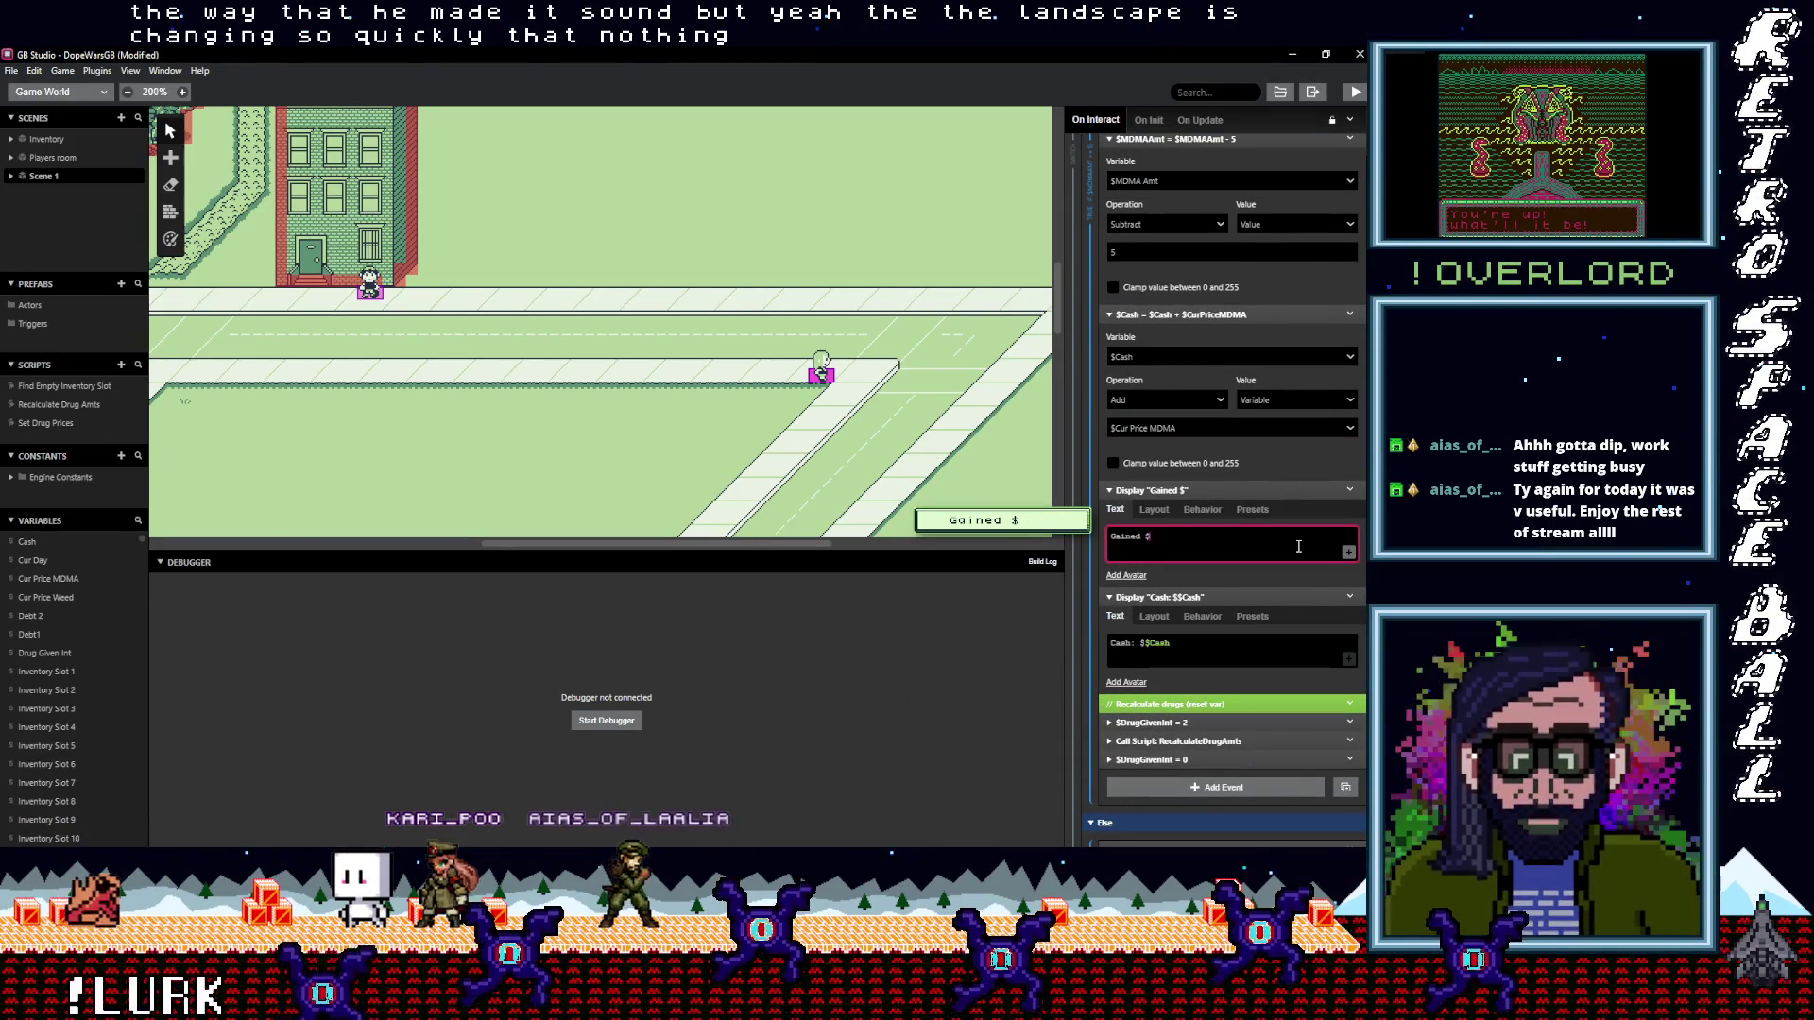
{"action": "type", "text": "cu"}
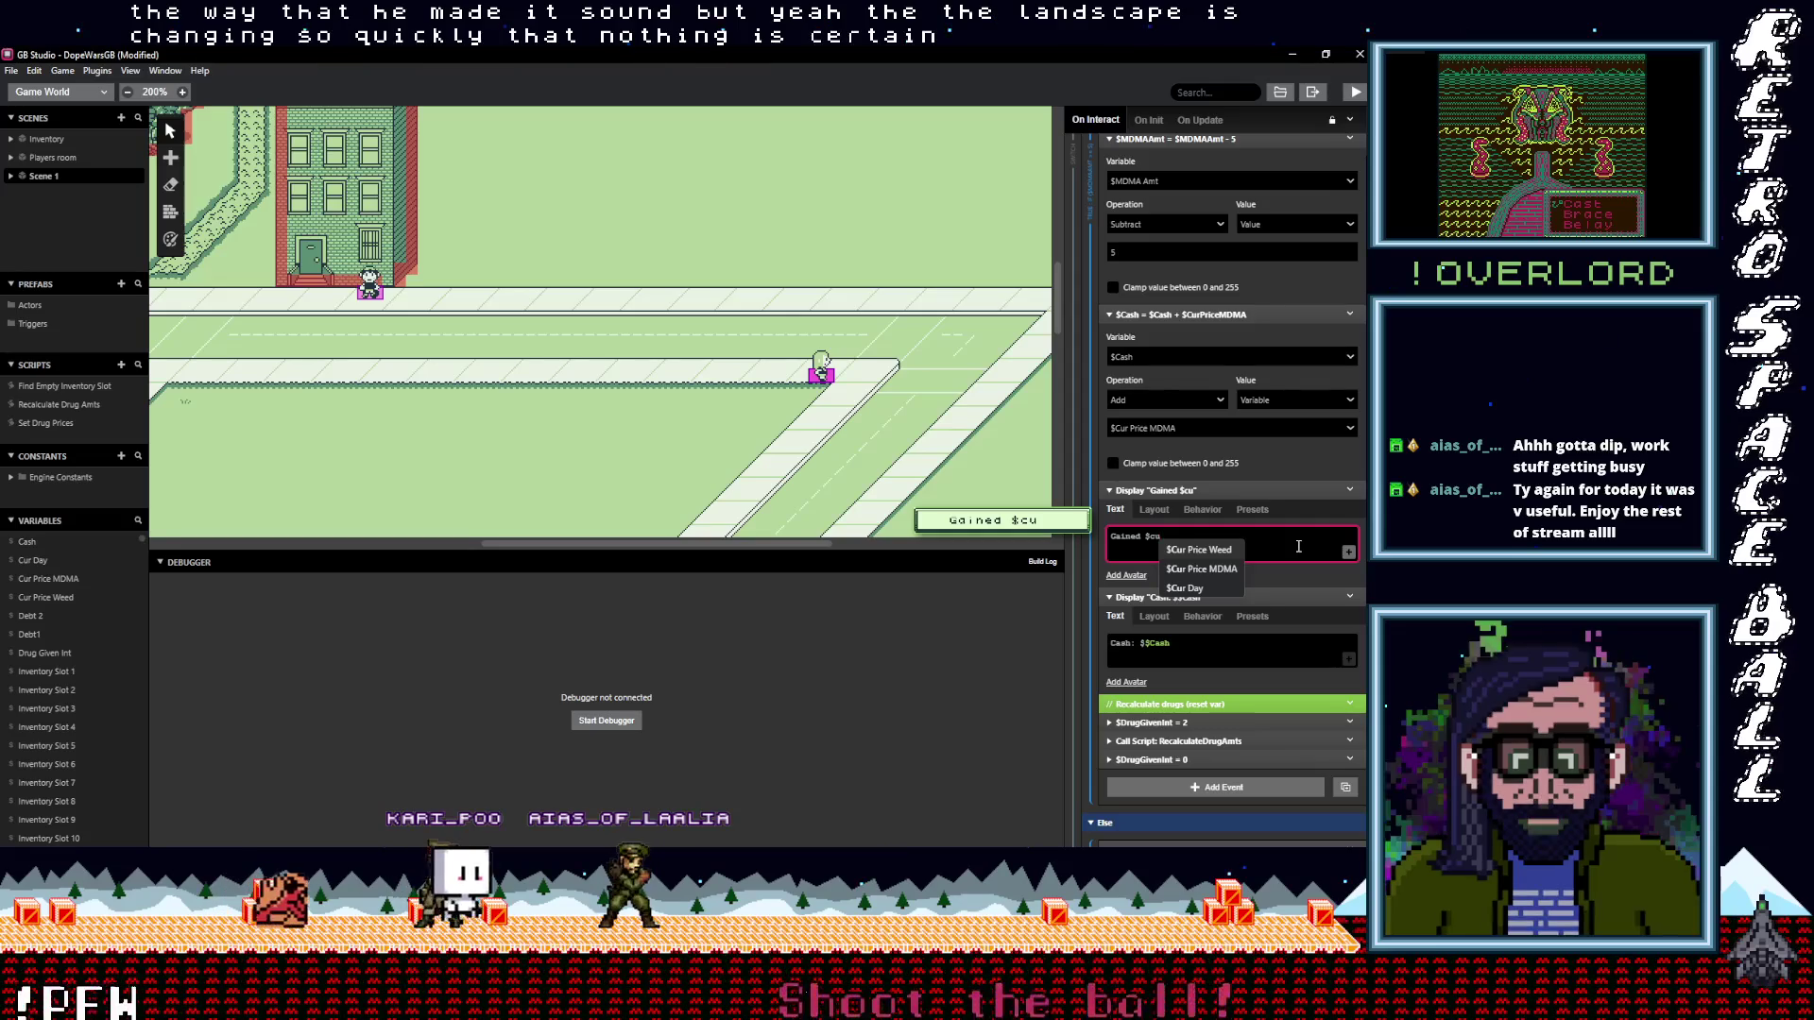
{"action": "left_click", "coordinate": [1201, 570]}
Put a $ sign back in front of the MDMA price variable
{"action": "left_click_drag", "start_coordinate": [1146, 537], "coordinate": [1157, 545]}
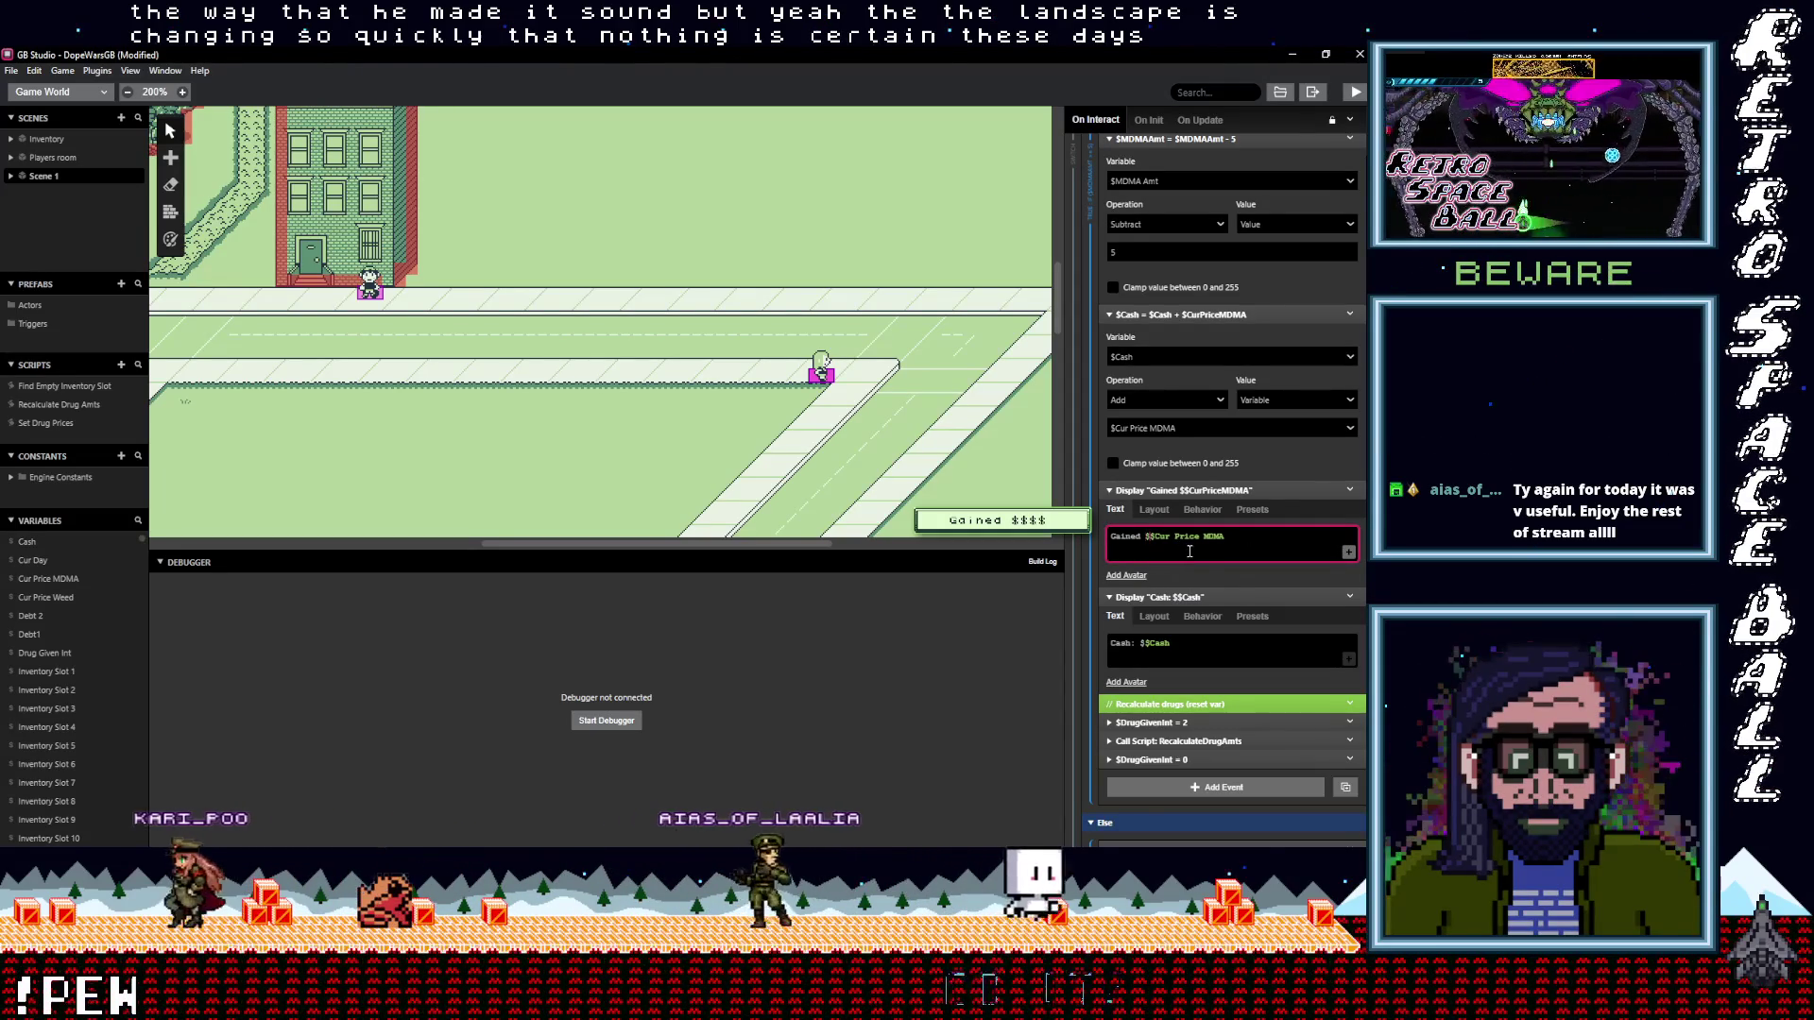
{"action": "type", "text": "$"}
{"action": "scroll", "coordinate": [1230, 616], "scroll_direction": "up", "scroll_amount": 3}
{"action": "scroll", "coordinate": [1230, 616], "scroll_direction": "up", "scroll_amount": 5}
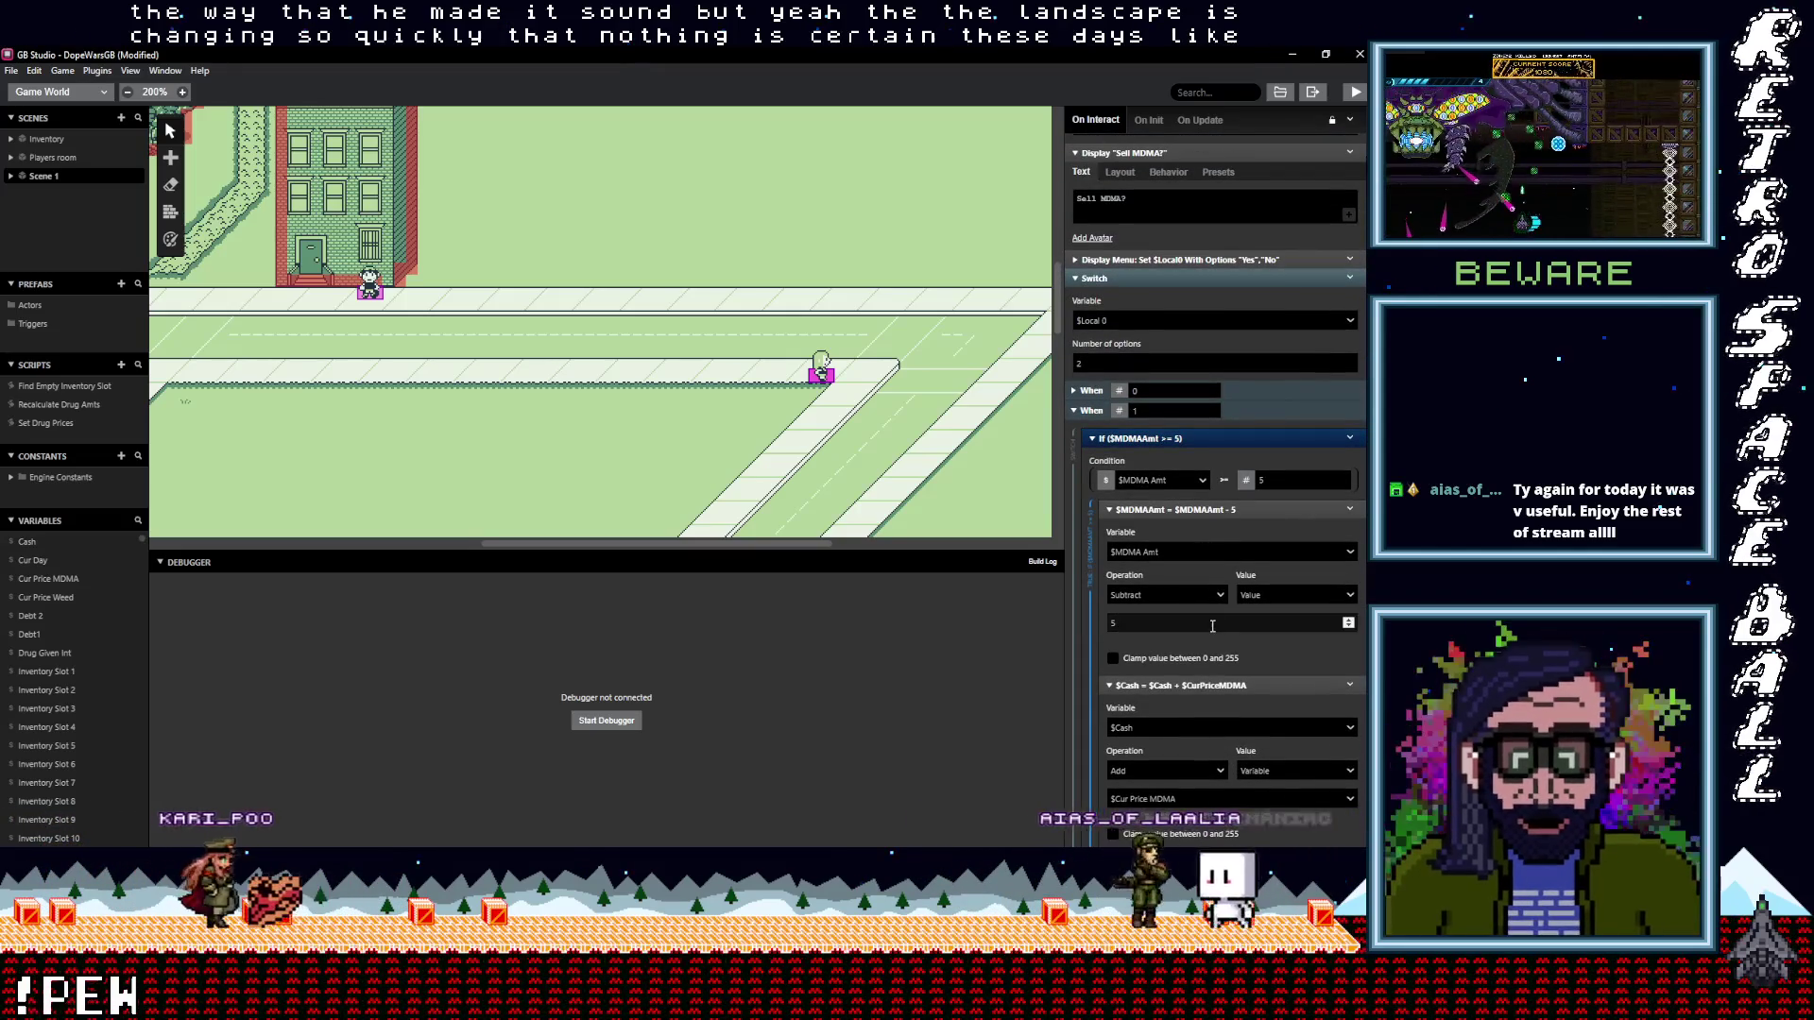
{"action": "scroll", "coordinate": [1215, 628], "scroll_direction": "up", "scroll_amount": 5}
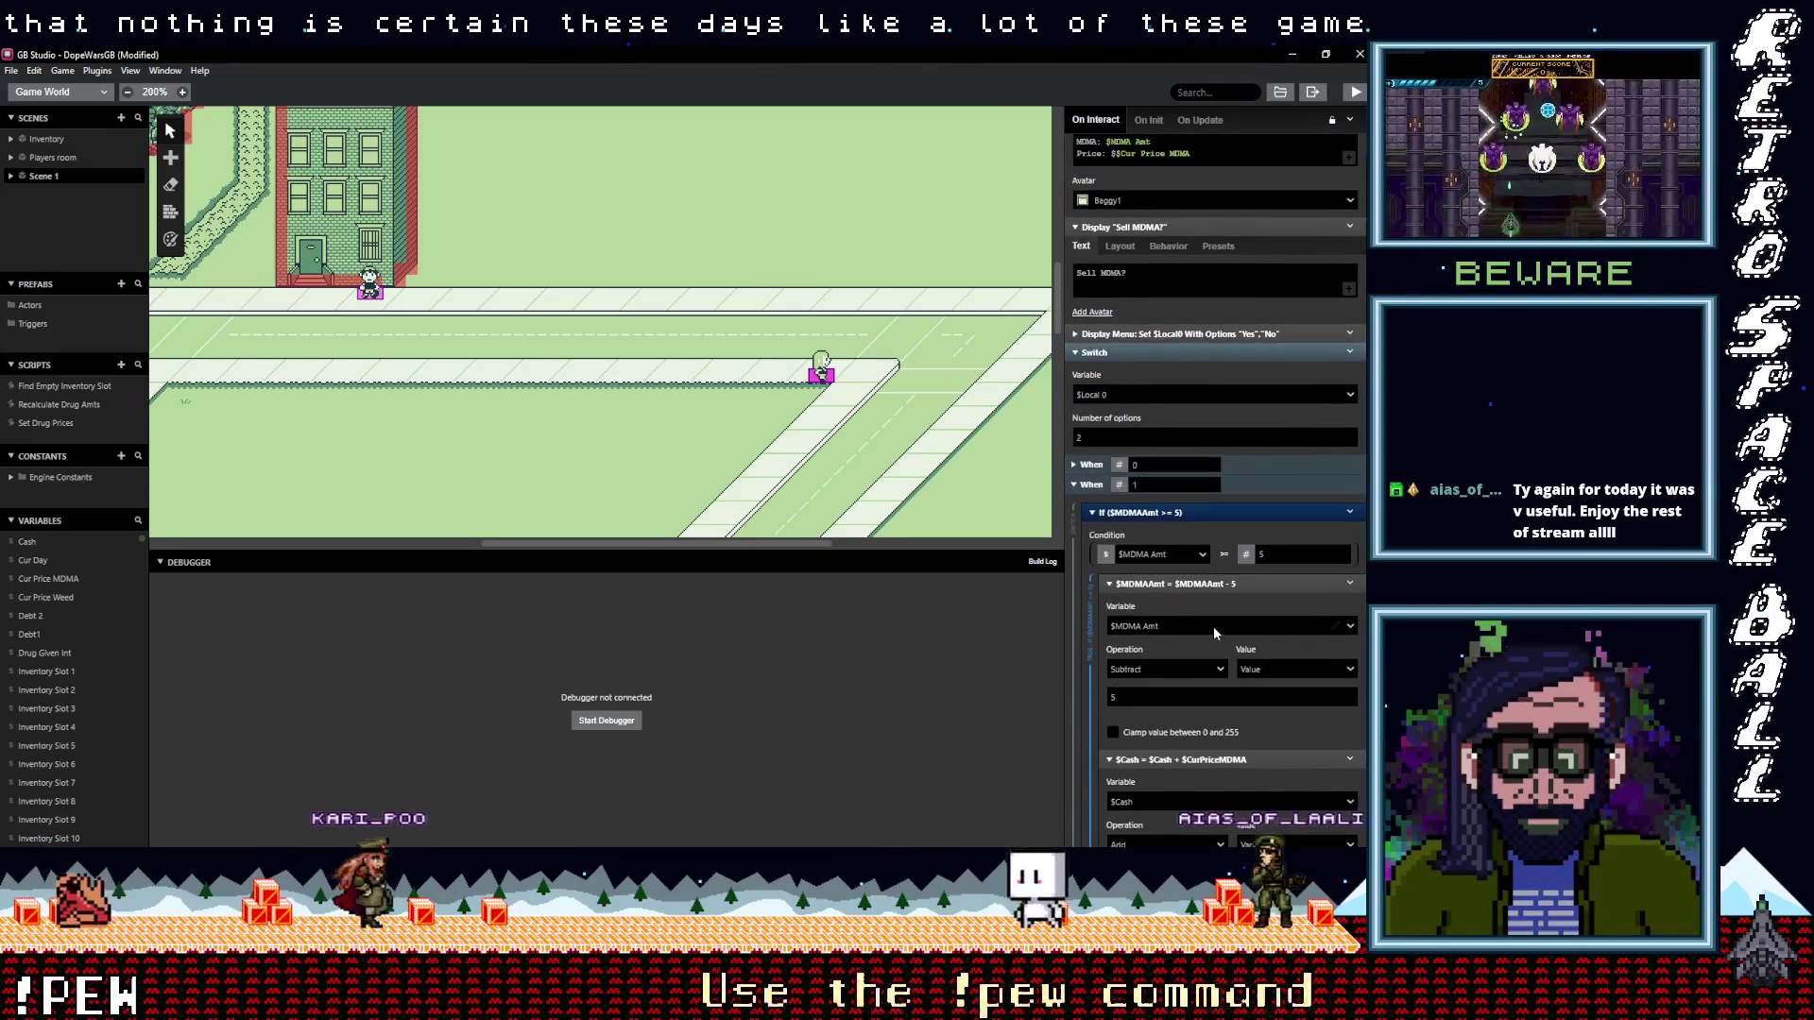
{"action": "scroll", "coordinate": [1216, 625], "scroll_direction": "up", "scroll_amount": 2}
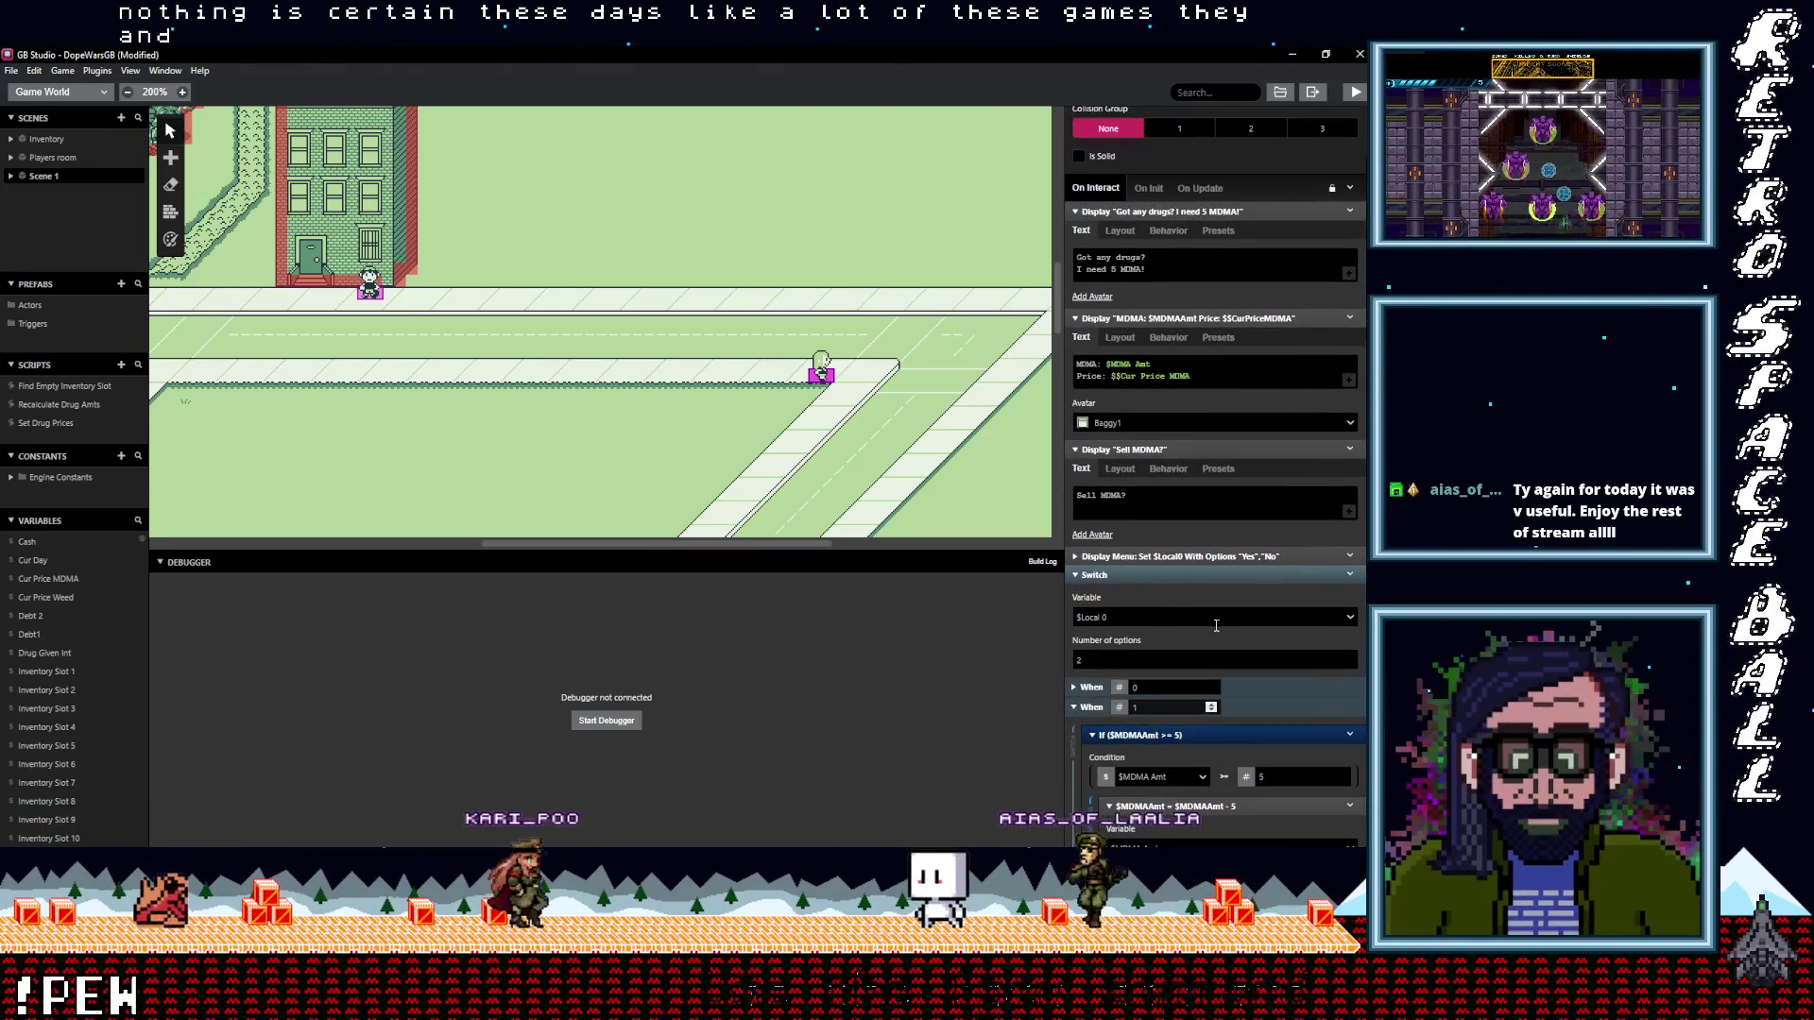
{"action": "scroll", "coordinate": [1215, 628], "scroll_direction": "up", "scroll_amount": 2}
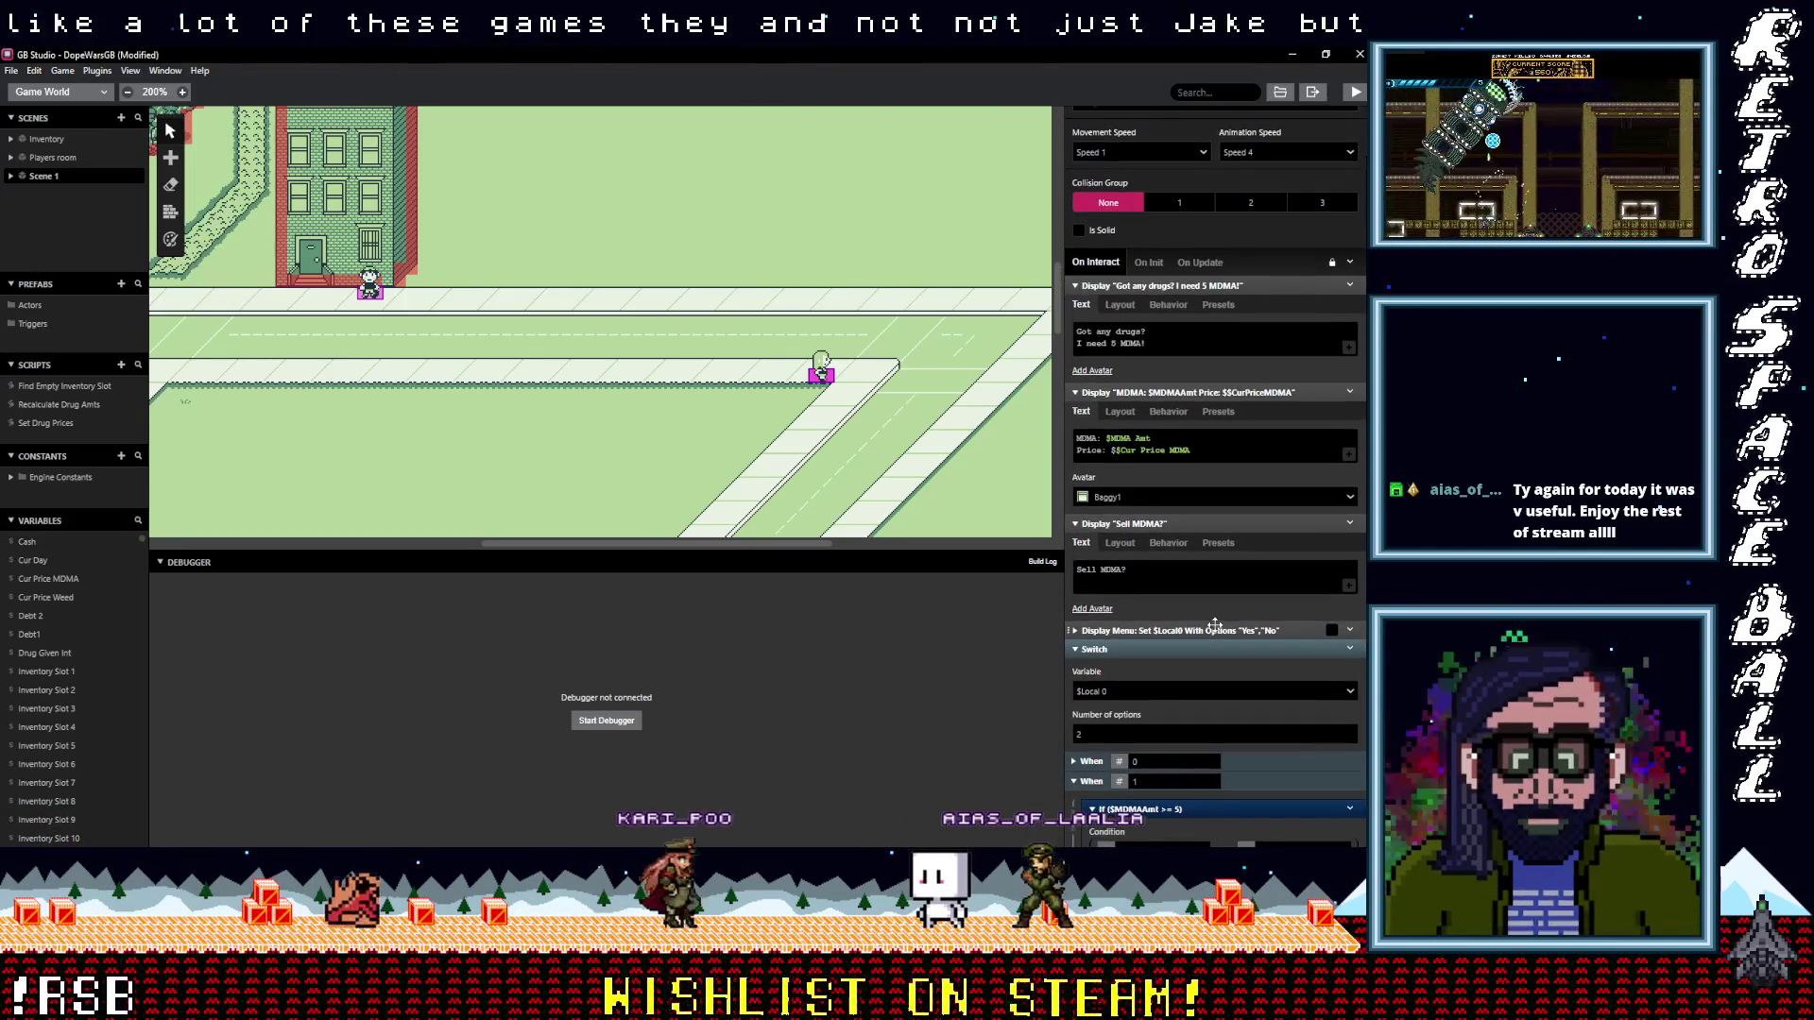
{"action": "scroll", "coordinate": [1215, 624], "scroll_direction": "up", "scroll_amount": 2}
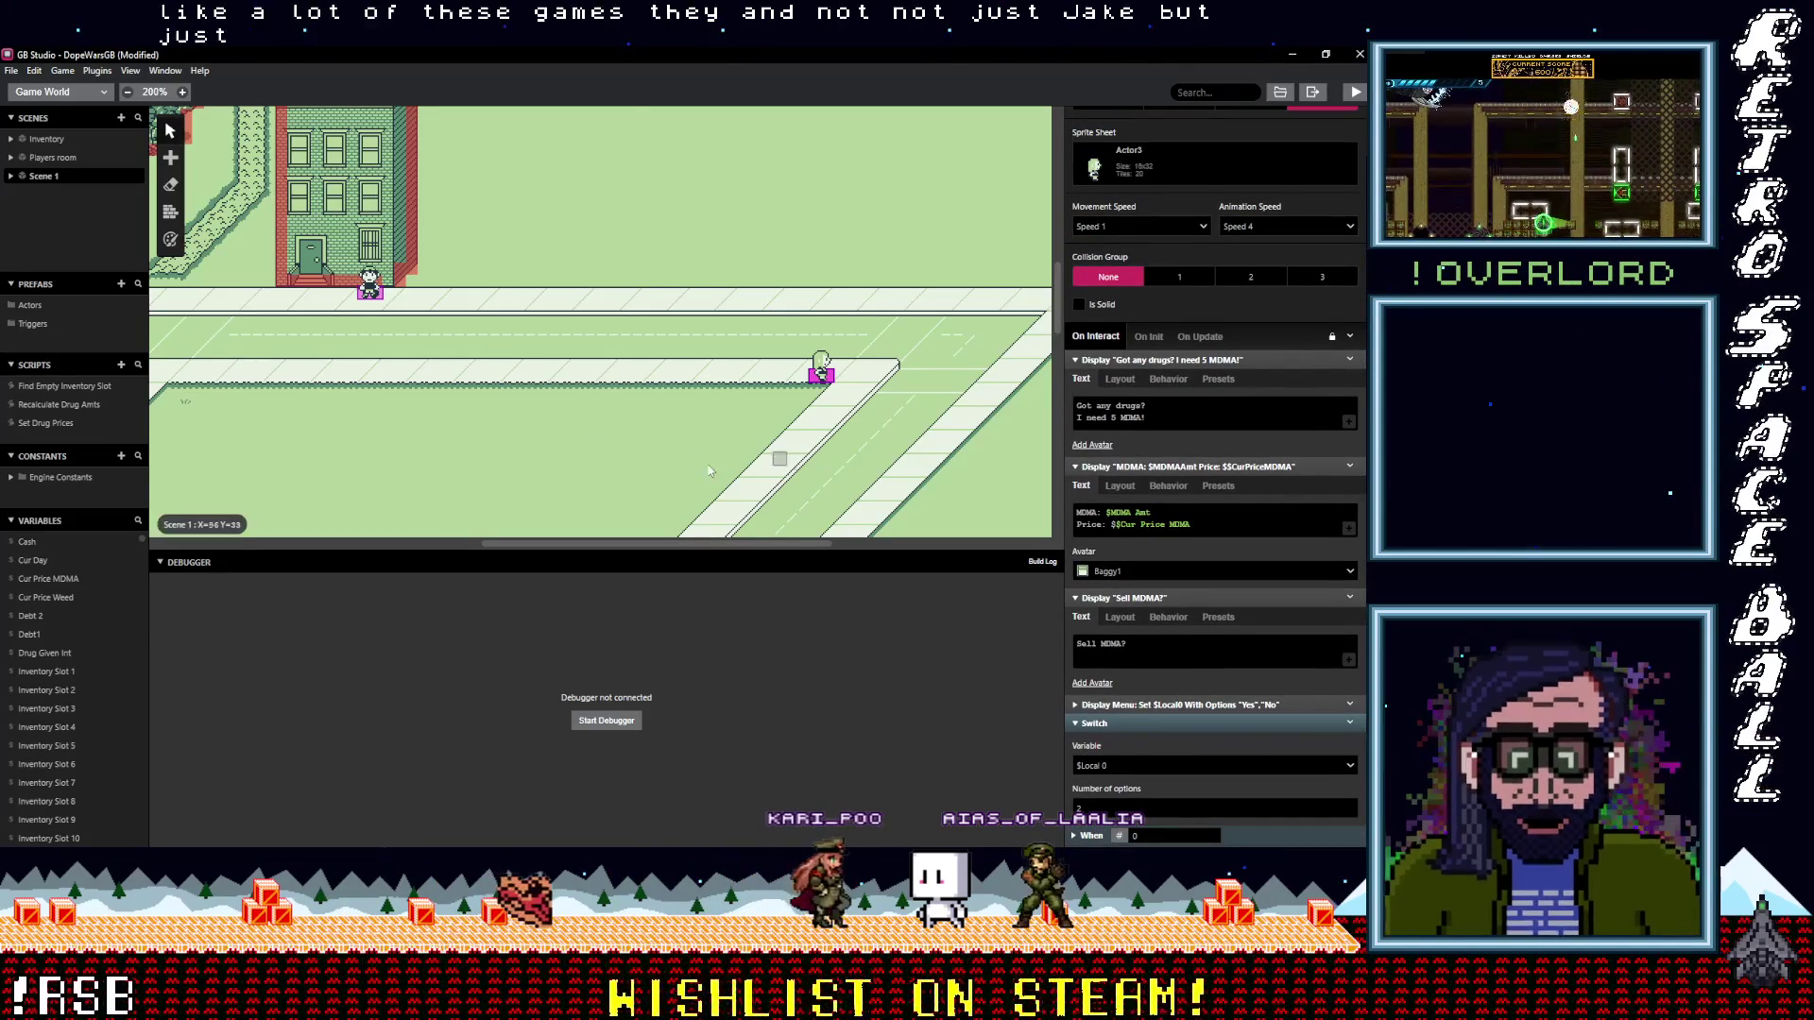
Select the Actor2 weed dealer on the canvas to show its On Interact selling script
{"action": "left_click", "coordinate": [371, 290]}
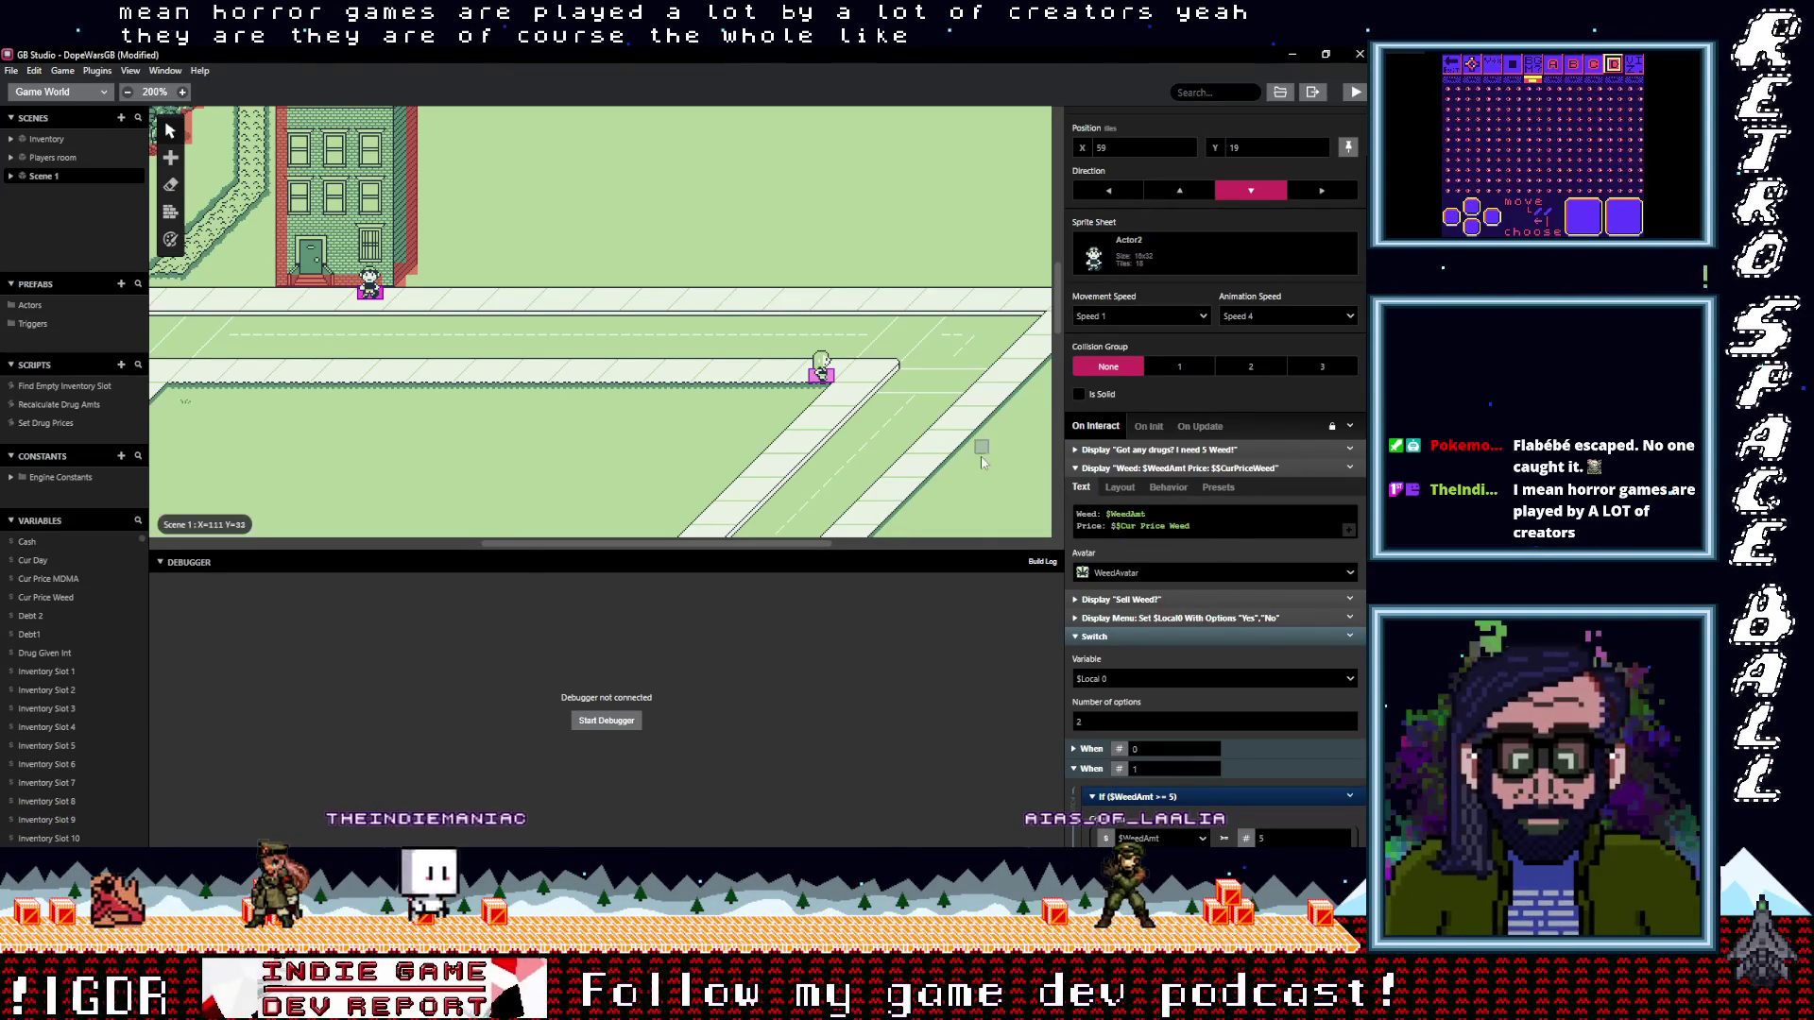
Drag the canvas/Debugger splitter down to show more of the road network
{"action": "left_click_drag", "start_coordinate": [849, 548], "coordinate": [848, 723]}
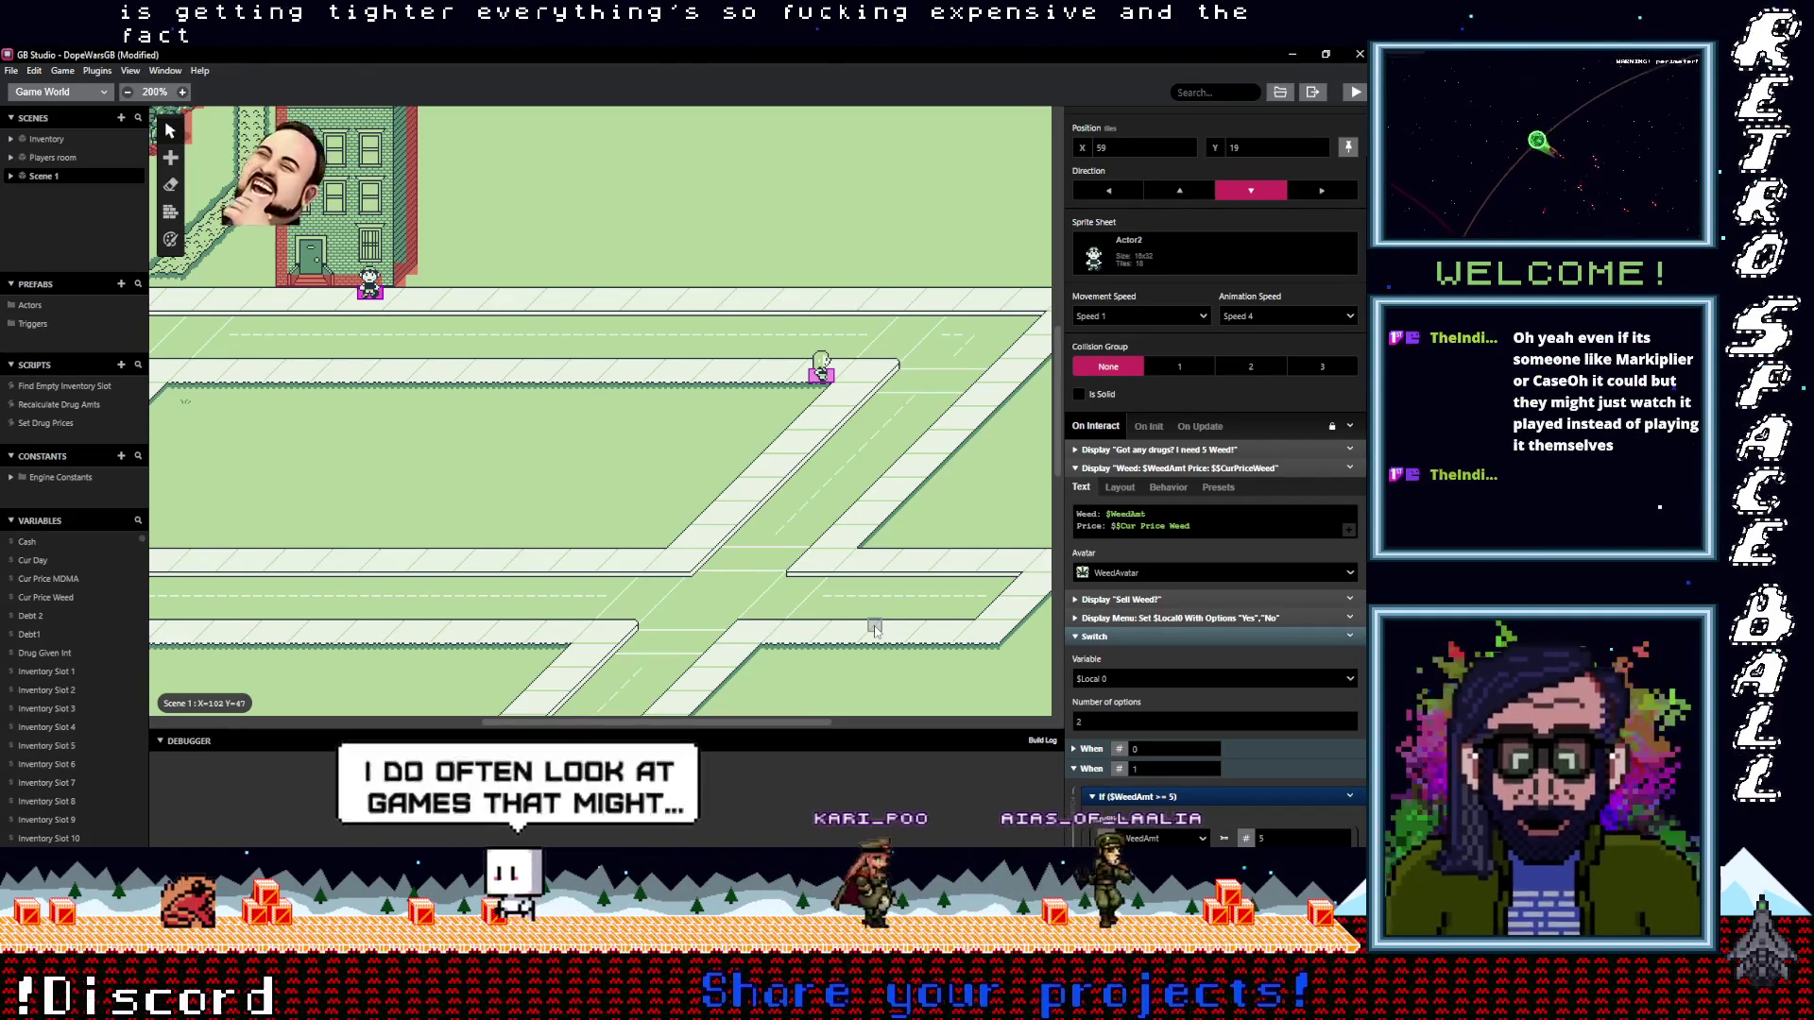
{"action": "scroll", "coordinate": [830, 540], "scroll_direction": "right", "scroll_amount": 2}
{"action": "scroll", "coordinate": [827, 540], "scroll_direction": "up", "scroll_amount": 3}
{"action": "scroll", "coordinate": [827, 541], "scroll_direction": "left", "scroll_amount": 2}
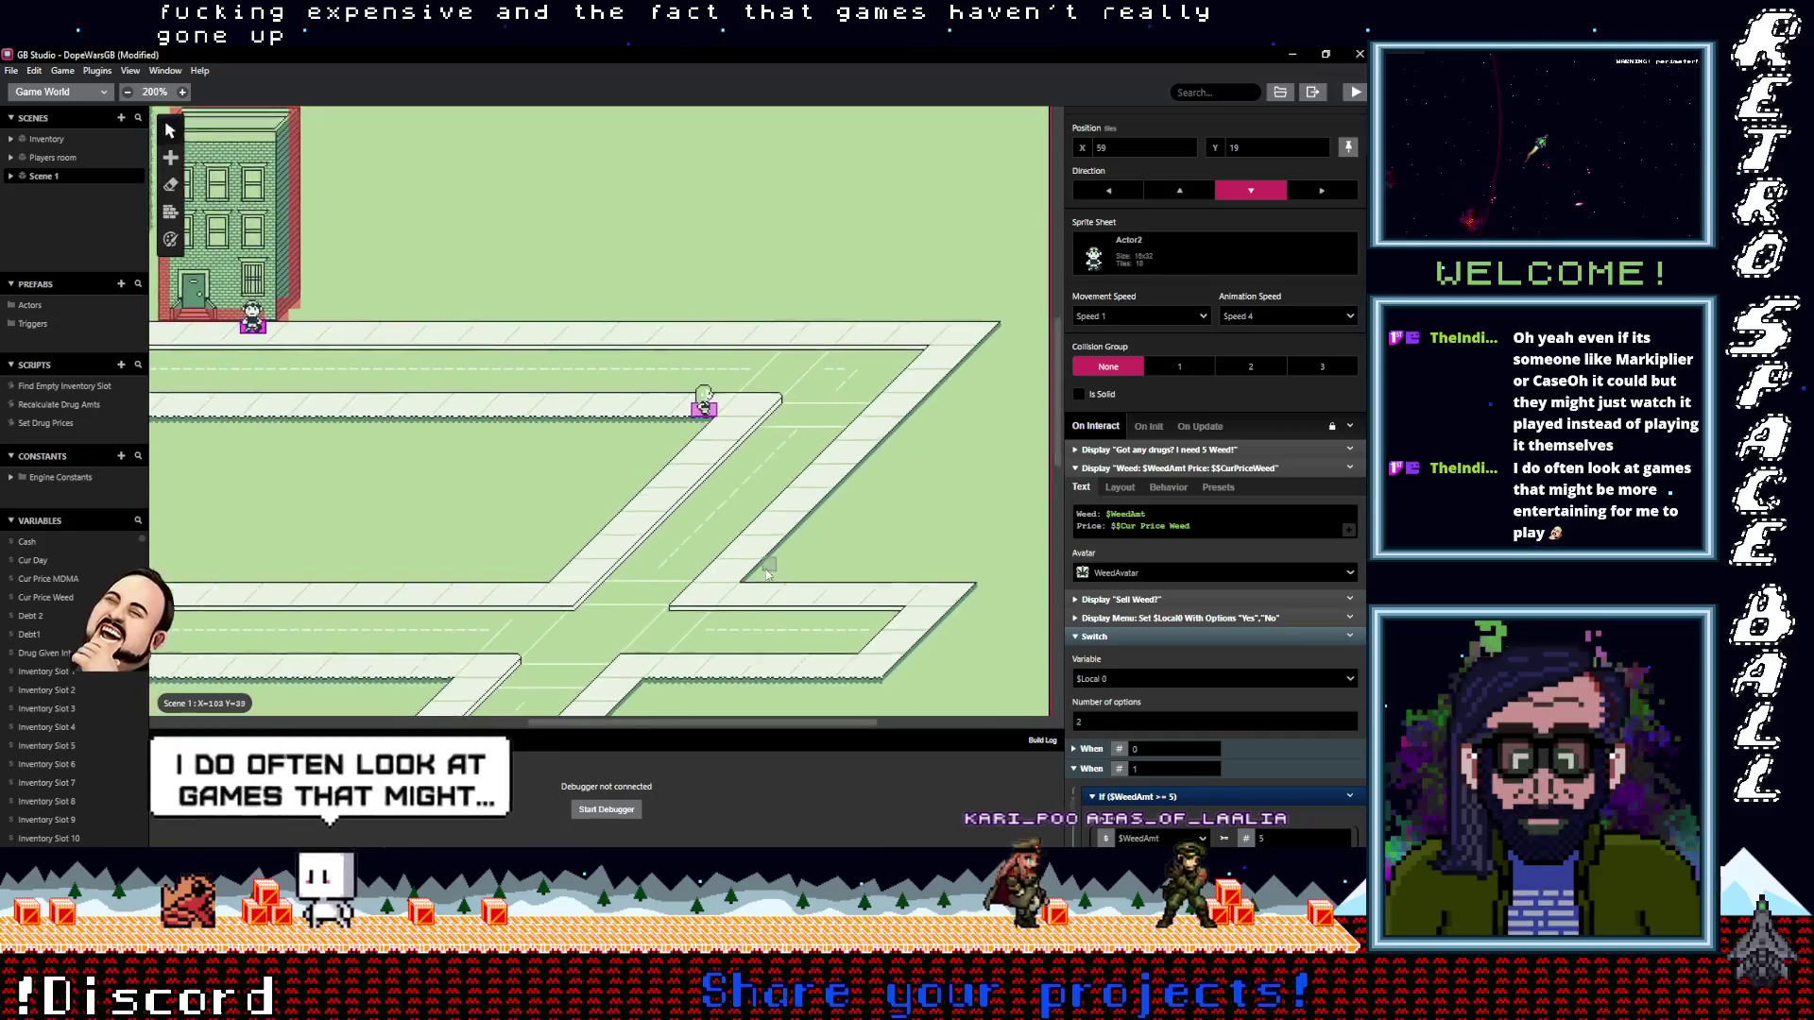
{"action": "scroll", "coordinate": [879, 593], "scroll_direction": "down", "scroll_amount": 3}
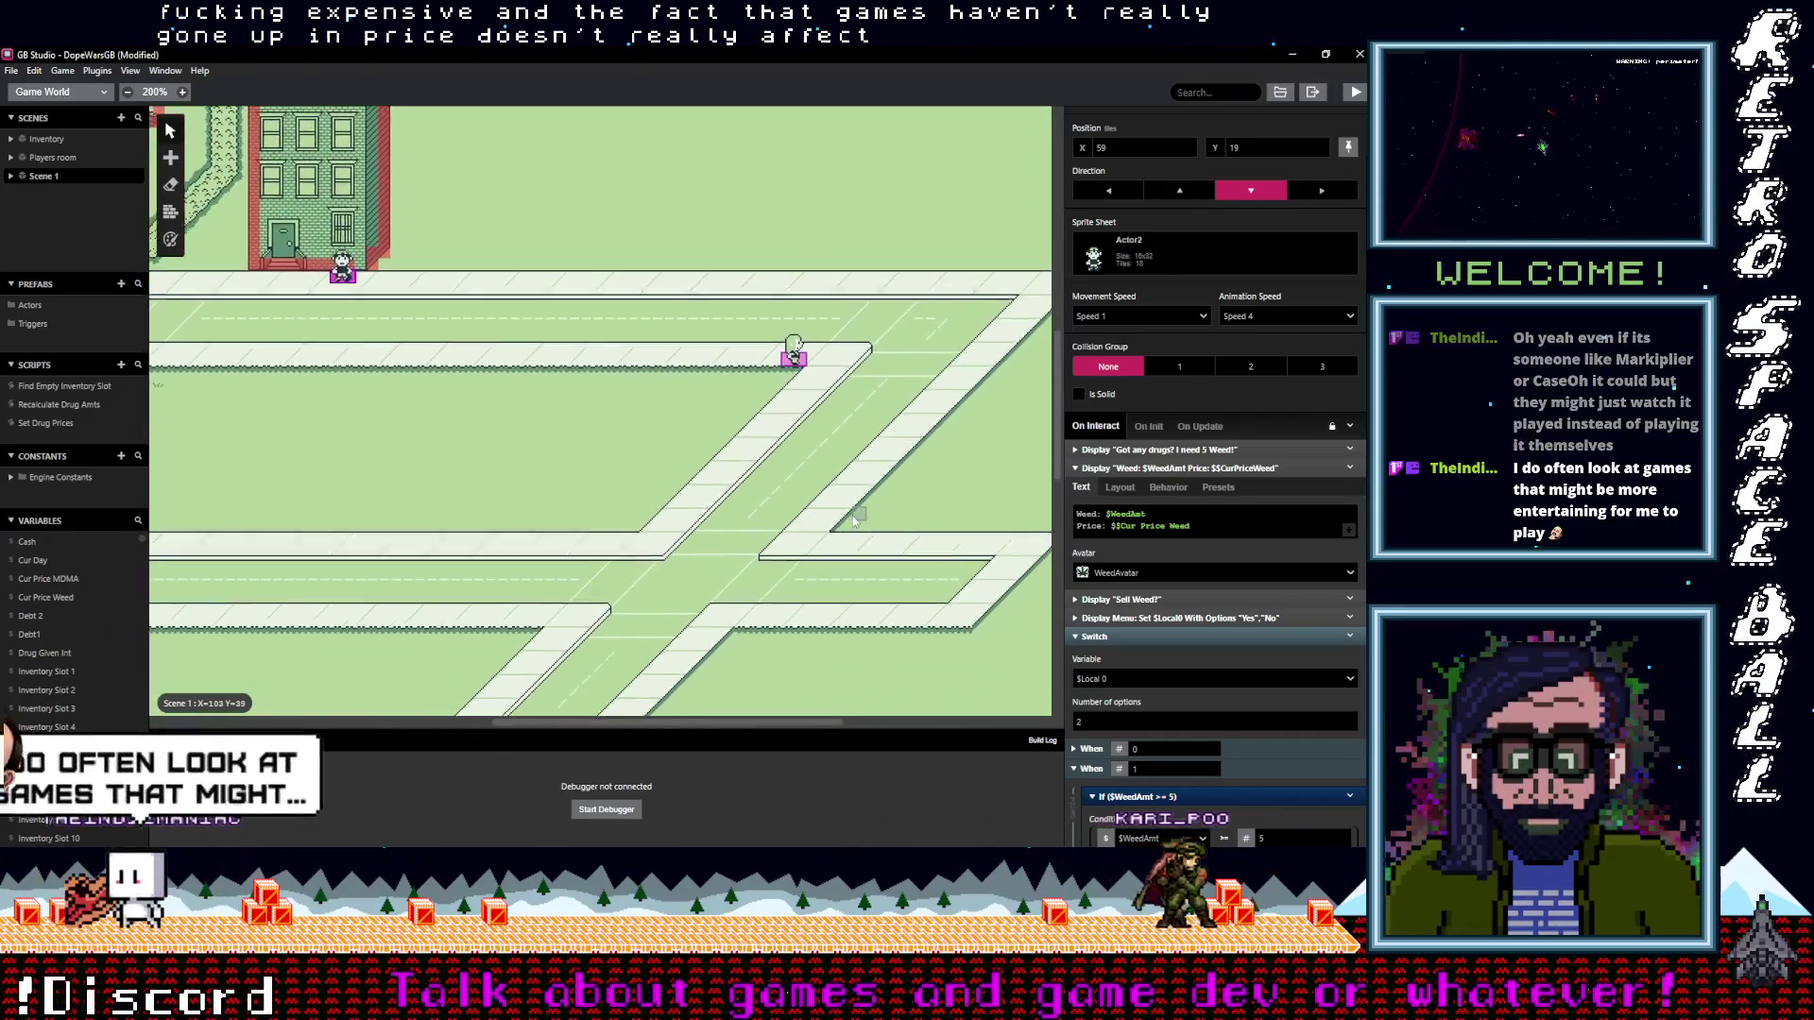
{"action": "scroll", "coordinate": [740, 499], "scroll_direction": "right", "scroll_amount": 3}
{"action": "scroll", "coordinate": [740, 499], "scroll_direction": "up", "scroll_amount": 1}
{"action": "scroll", "coordinate": [739, 498], "scroll_direction": "right", "scroll_amount": 2}
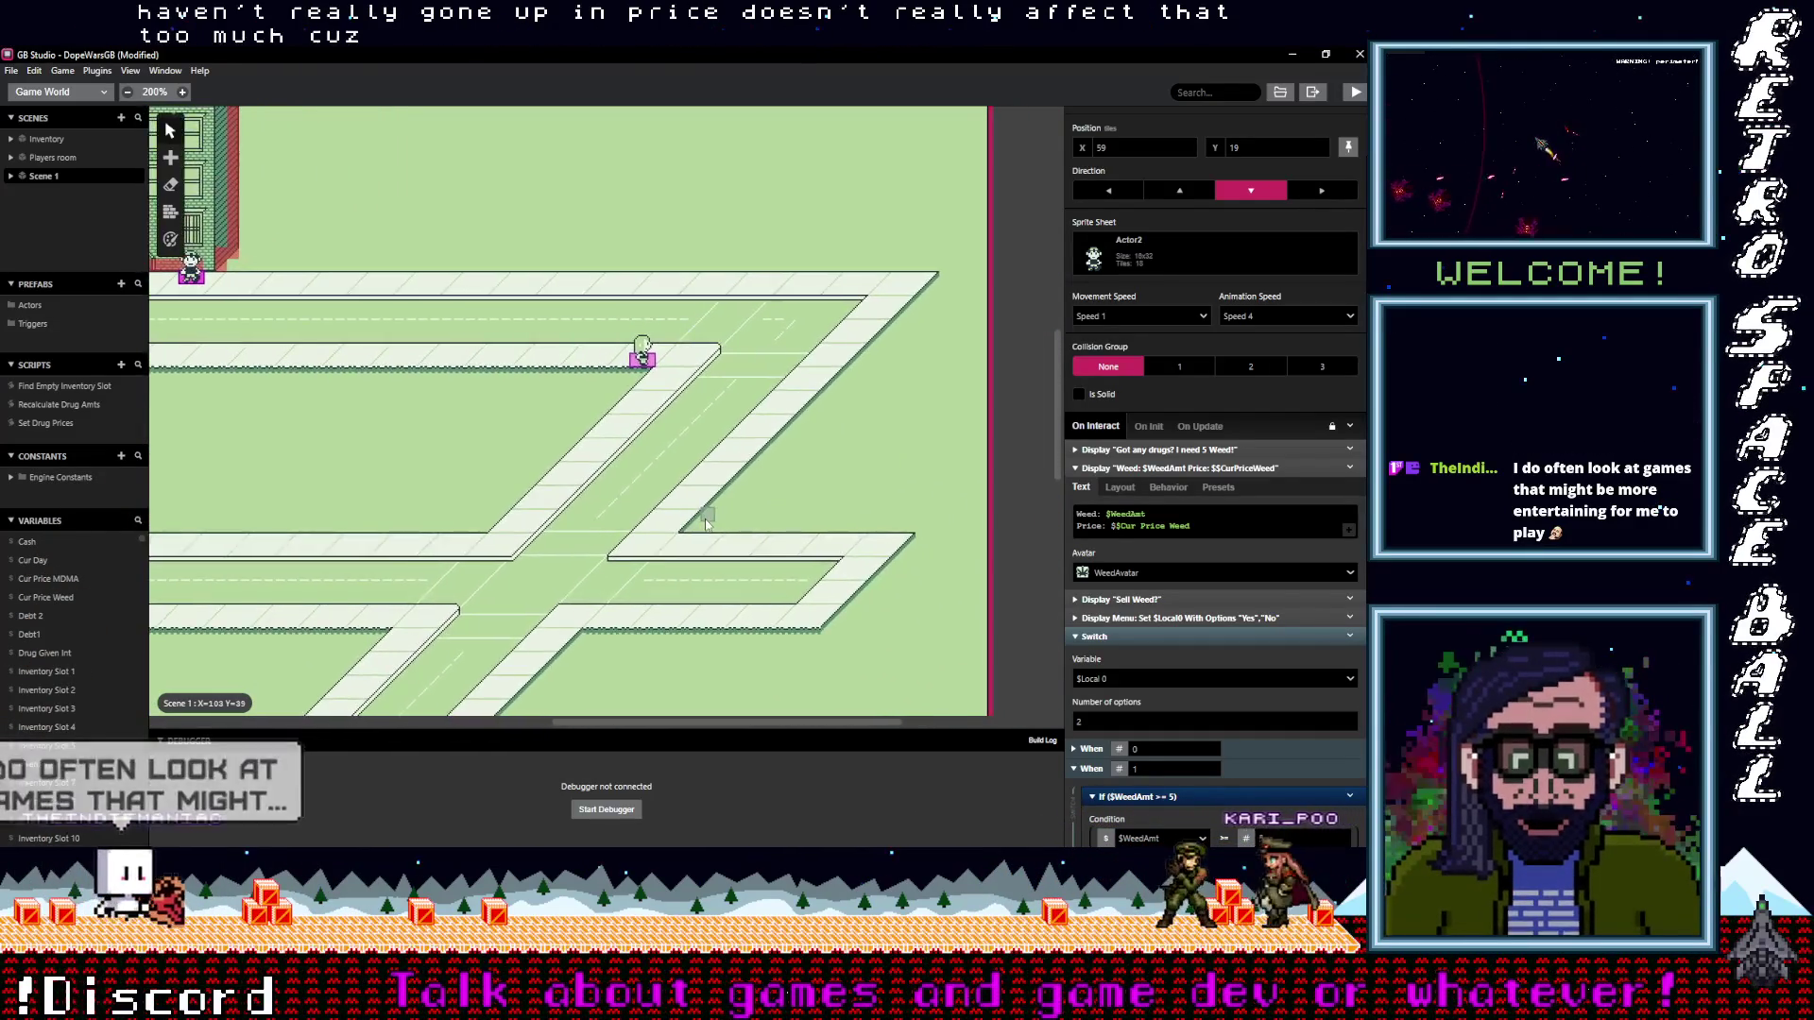
{"action": "scroll", "coordinate": [740, 499], "scroll_direction": "left", "scroll_amount": 4}
{"action": "scroll", "coordinate": [740, 498], "scroll_direction": "right", "scroll_amount": 2}
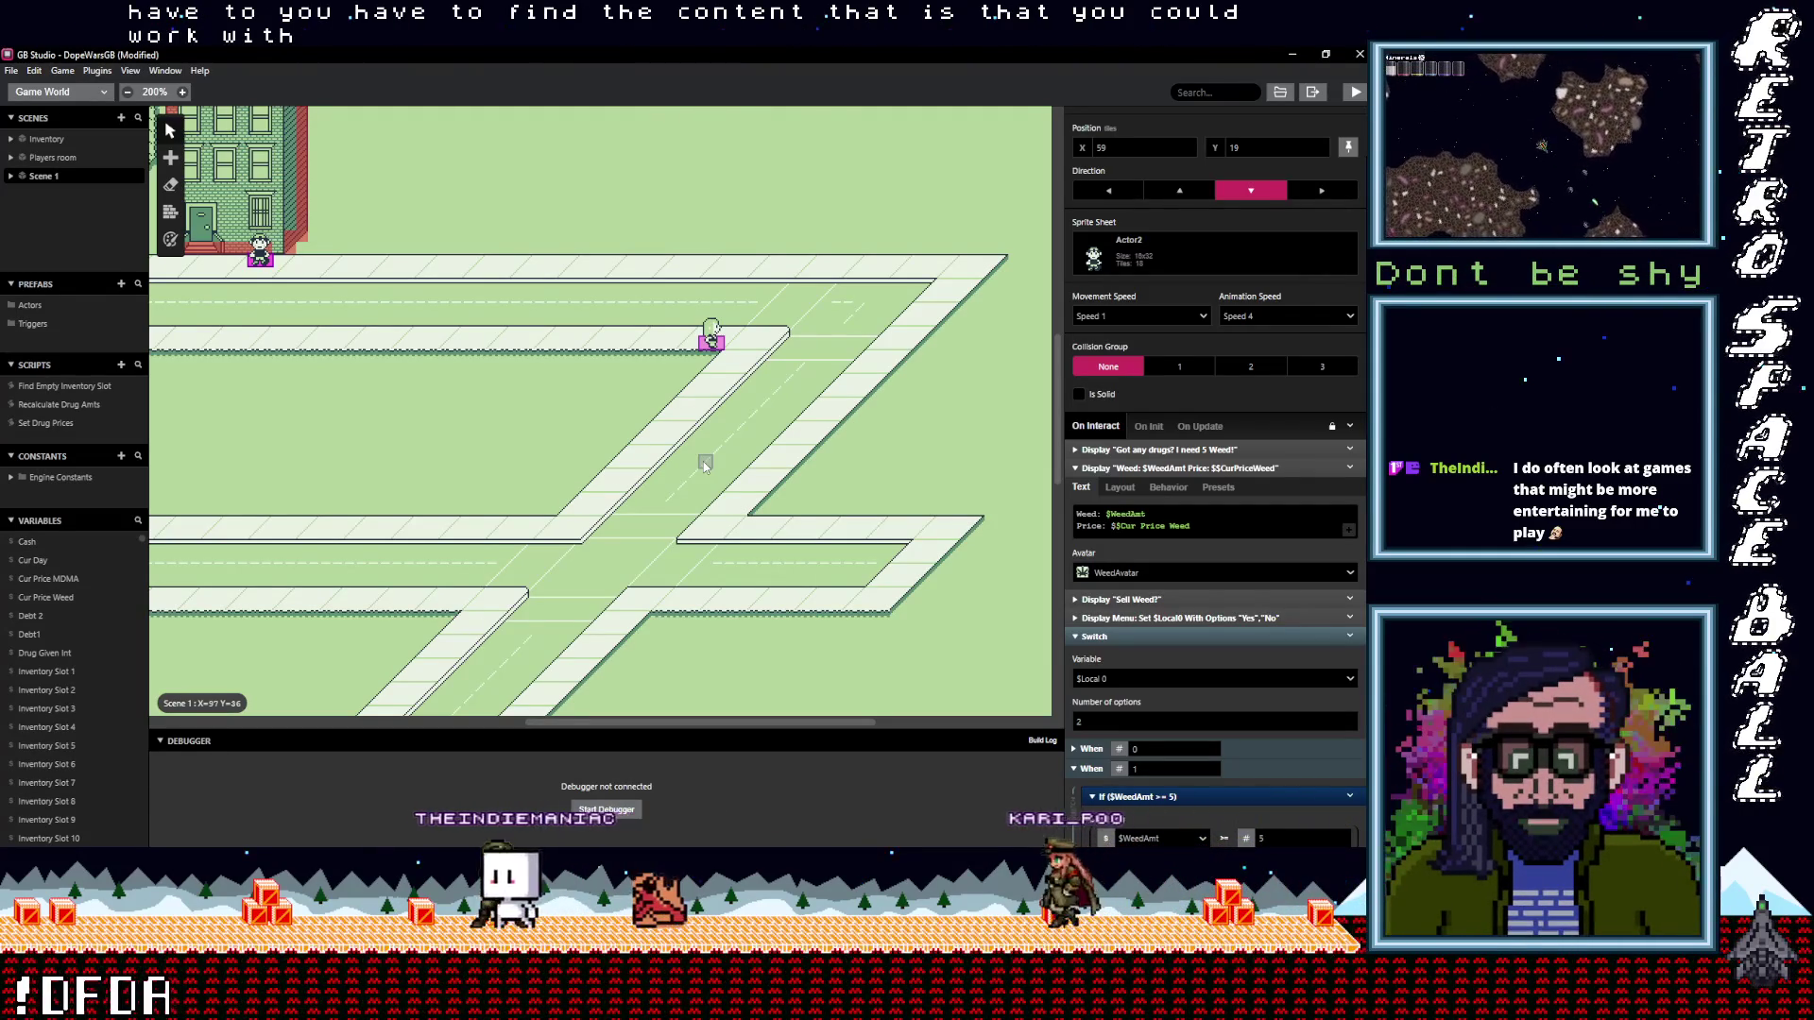
{"action": "scroll", "coordinate": [661, 453], "scroll_direction": "left", "scroll_amount": 5}
{"action": "left_click", "coordinate": [634, 447]}
{"action": "key", "text": "ctrl+b"}
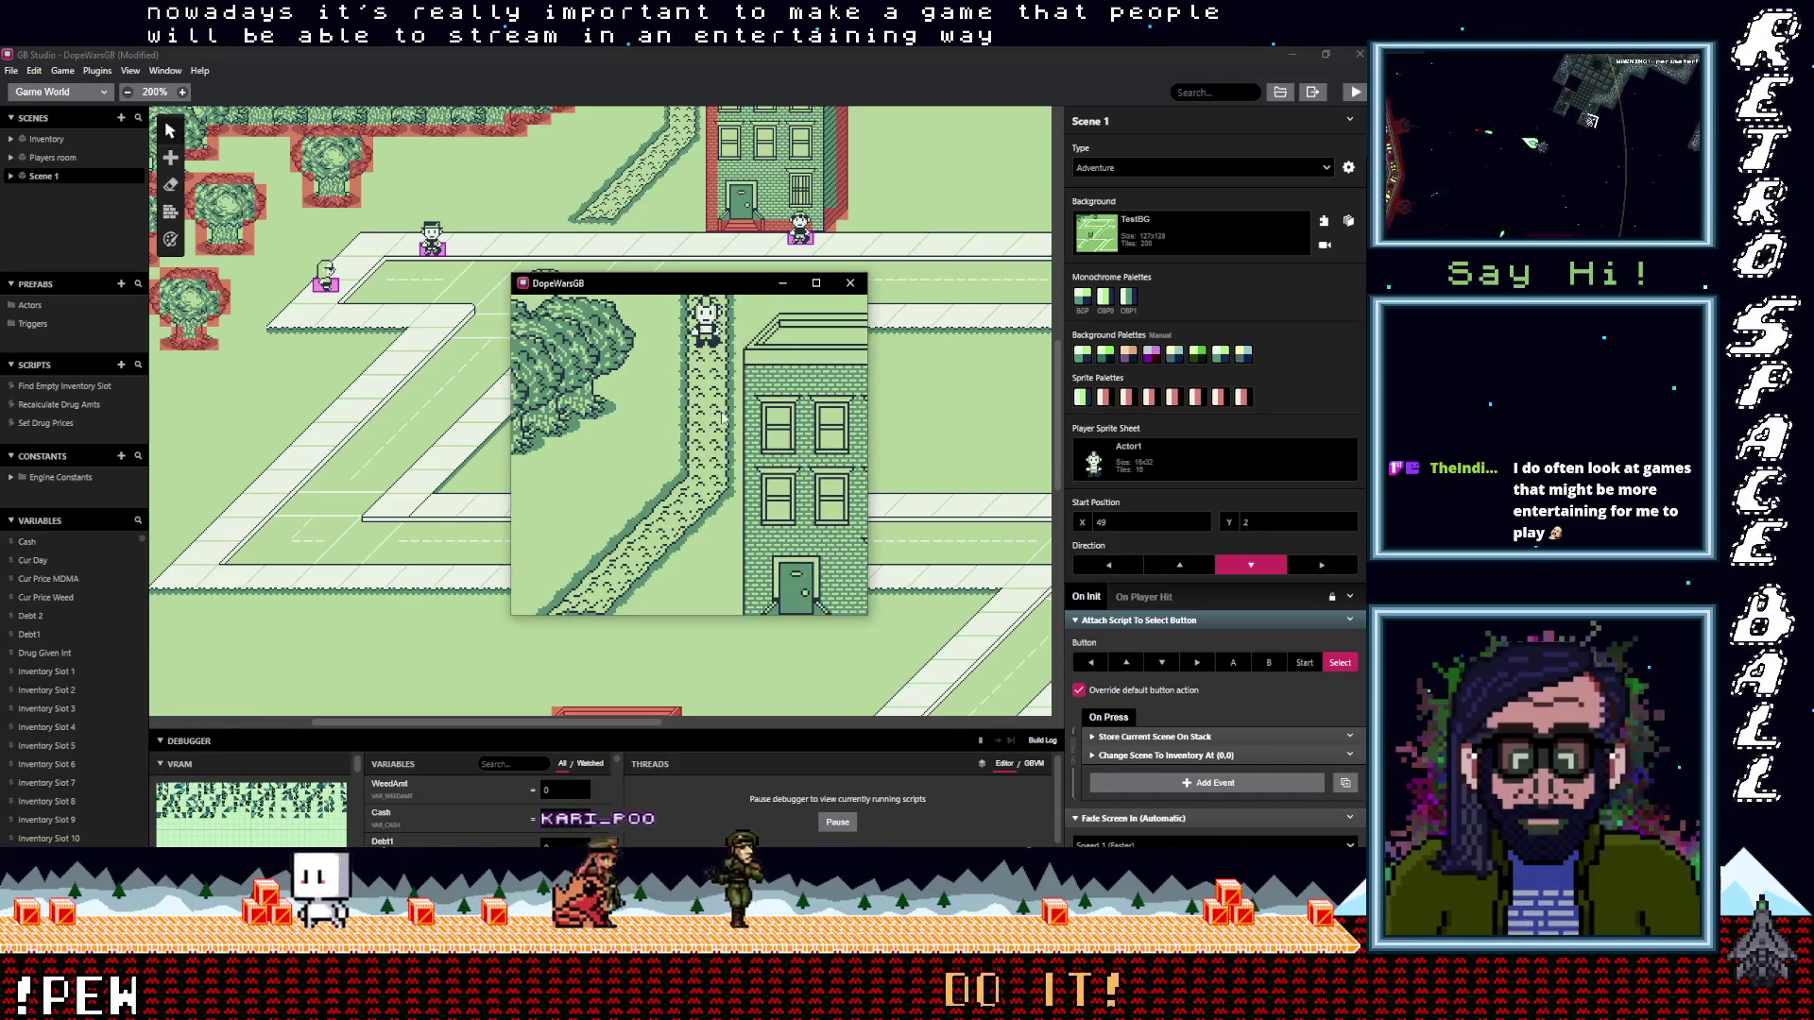
Enlarge the game, walk to the first dealer, accept the fronted MDMA and dismiss the debt message
{"action": "left_click", "coordinate": [817, 284]}
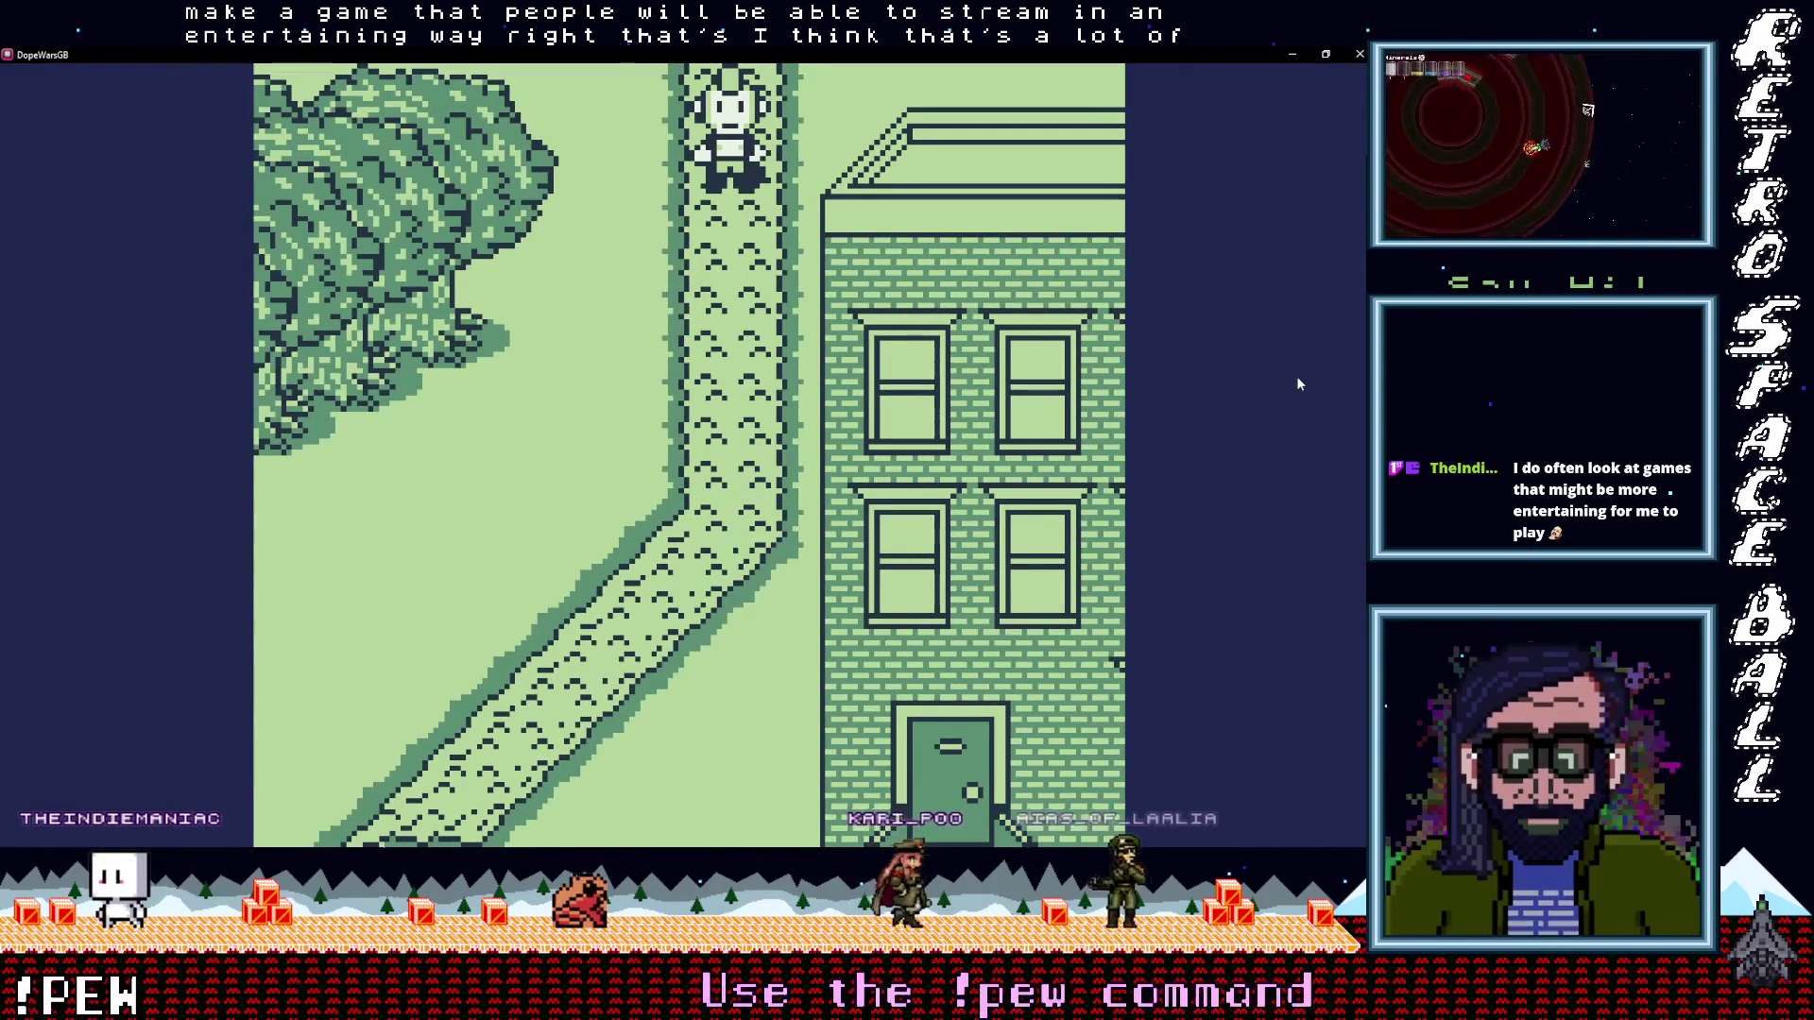
{"action": "key", "text": "Down"}
{"action": "key", "text": "Left"}
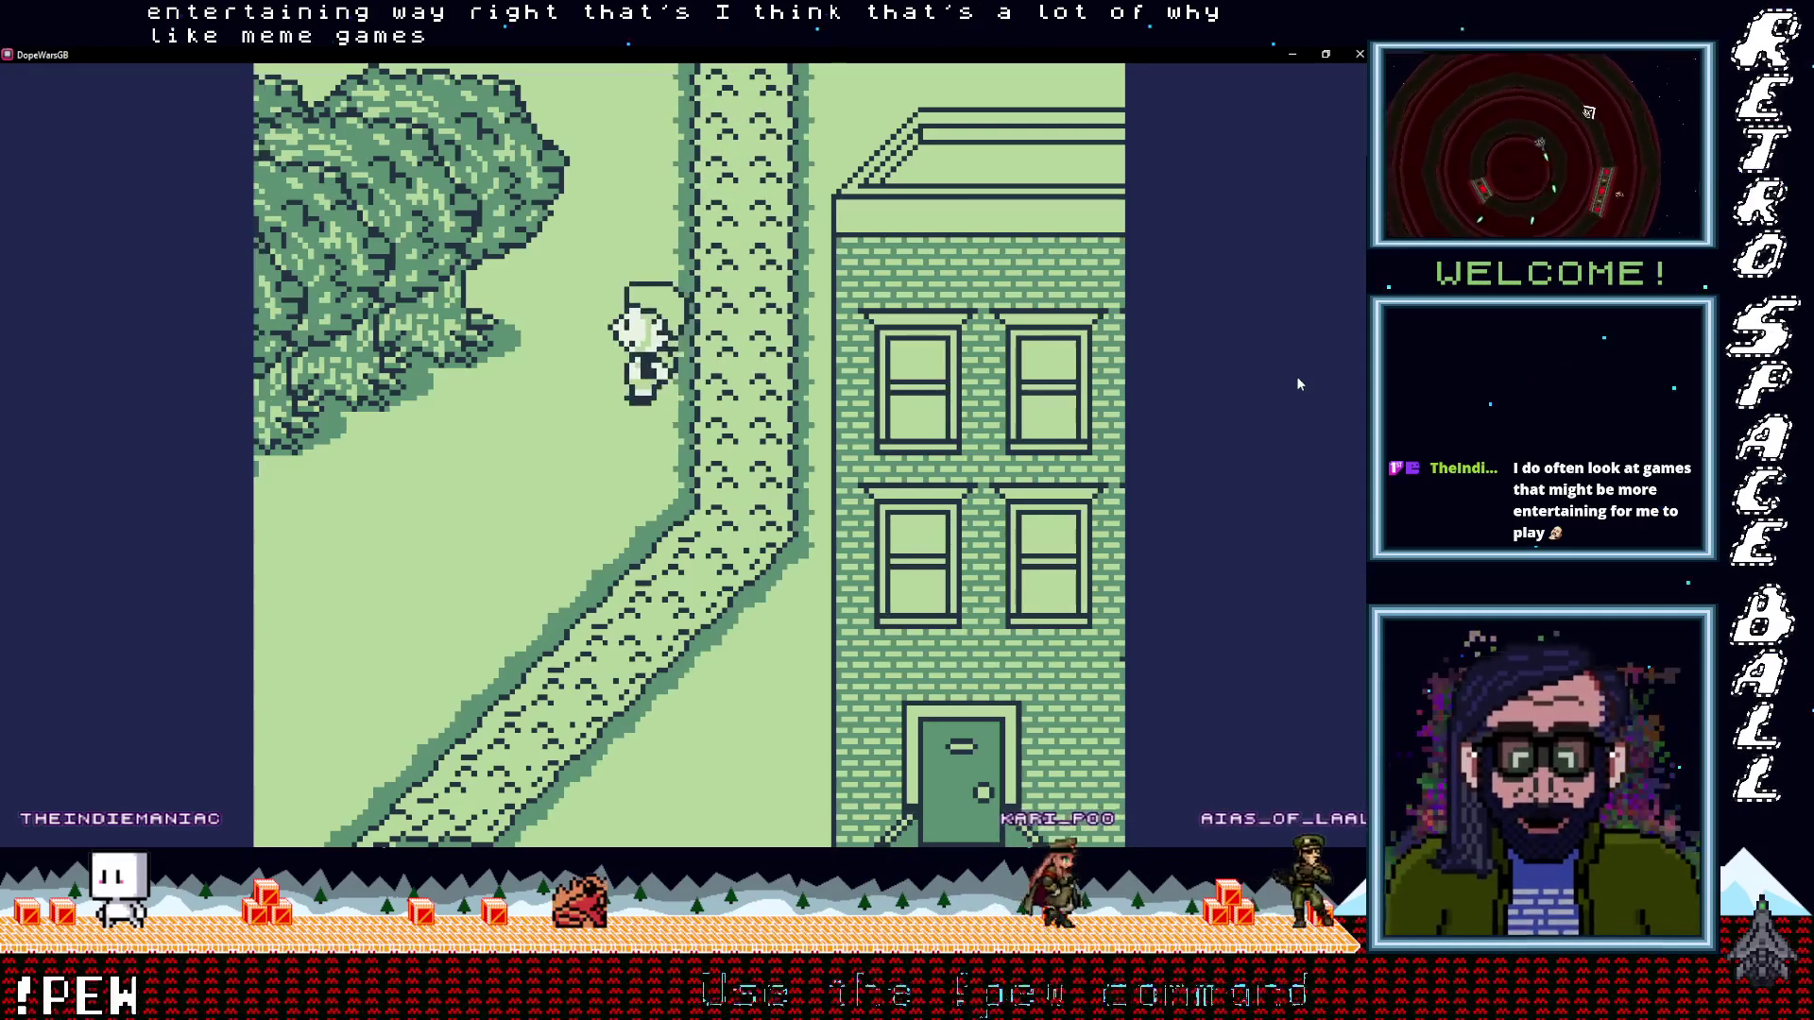
{"action": "key", "text": "Down"}
{"action": "key", "text": "Left"}
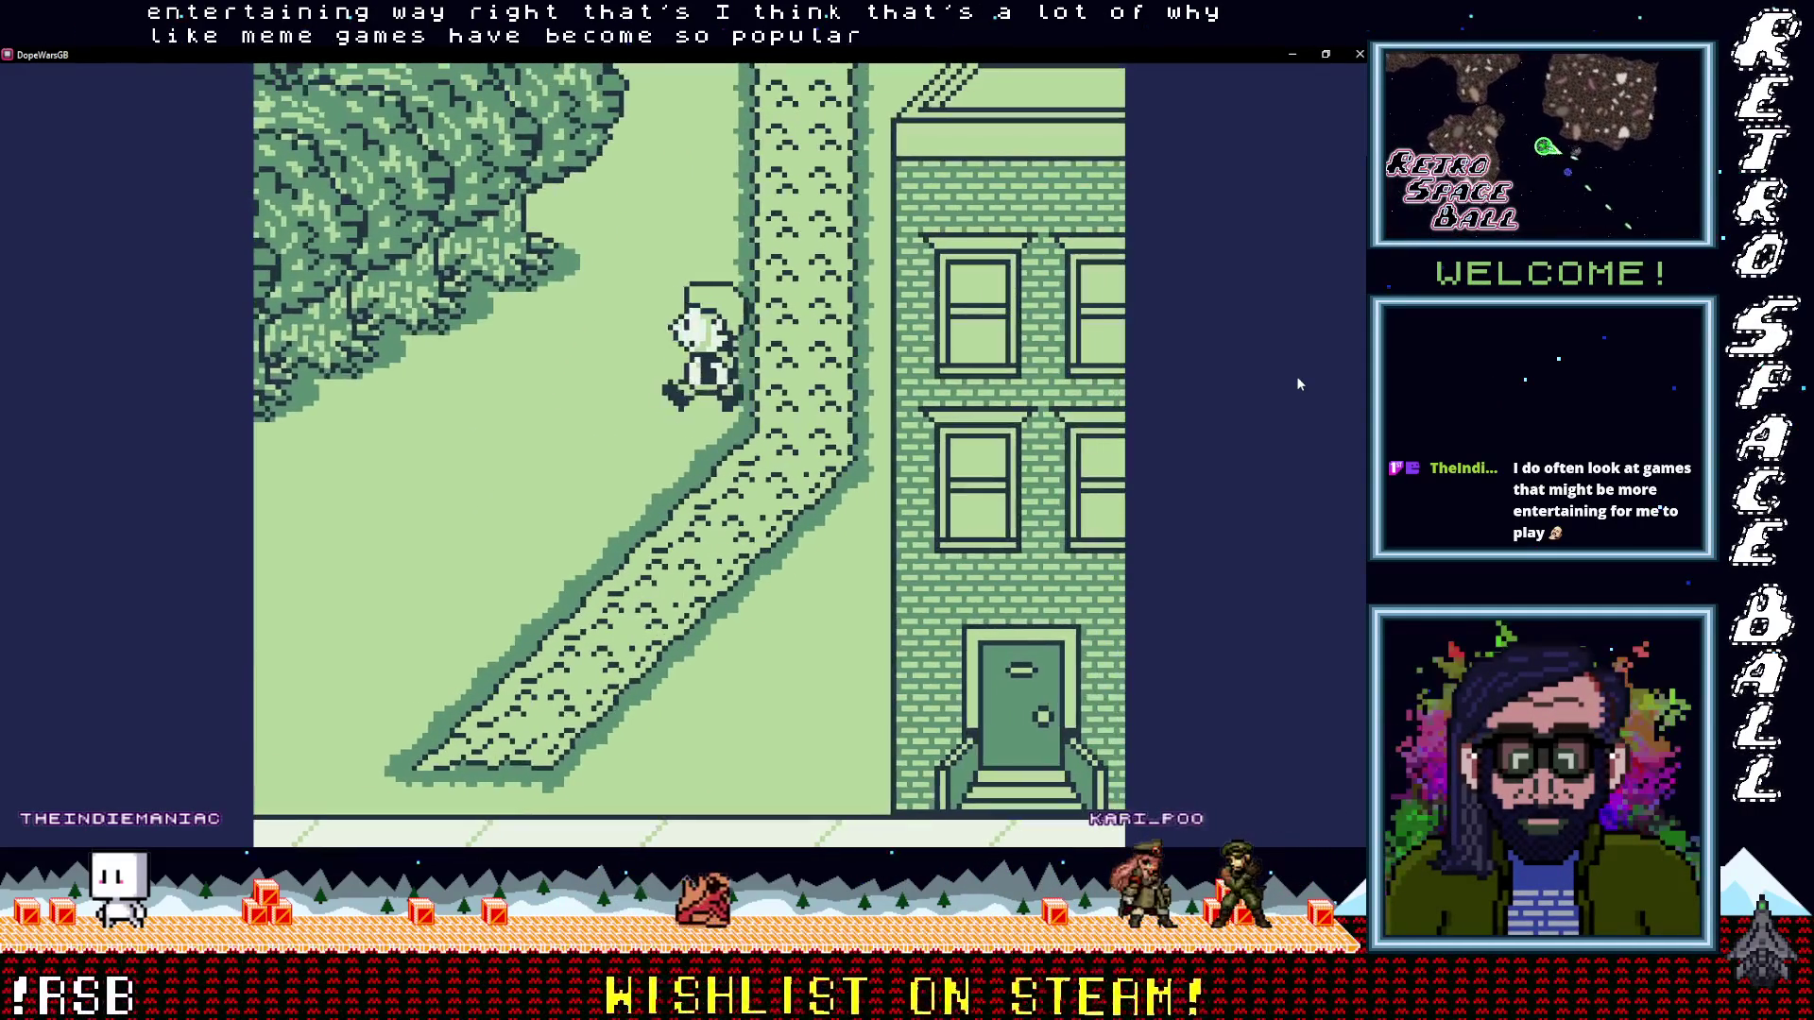
{"action": "key", "text": "Down"}
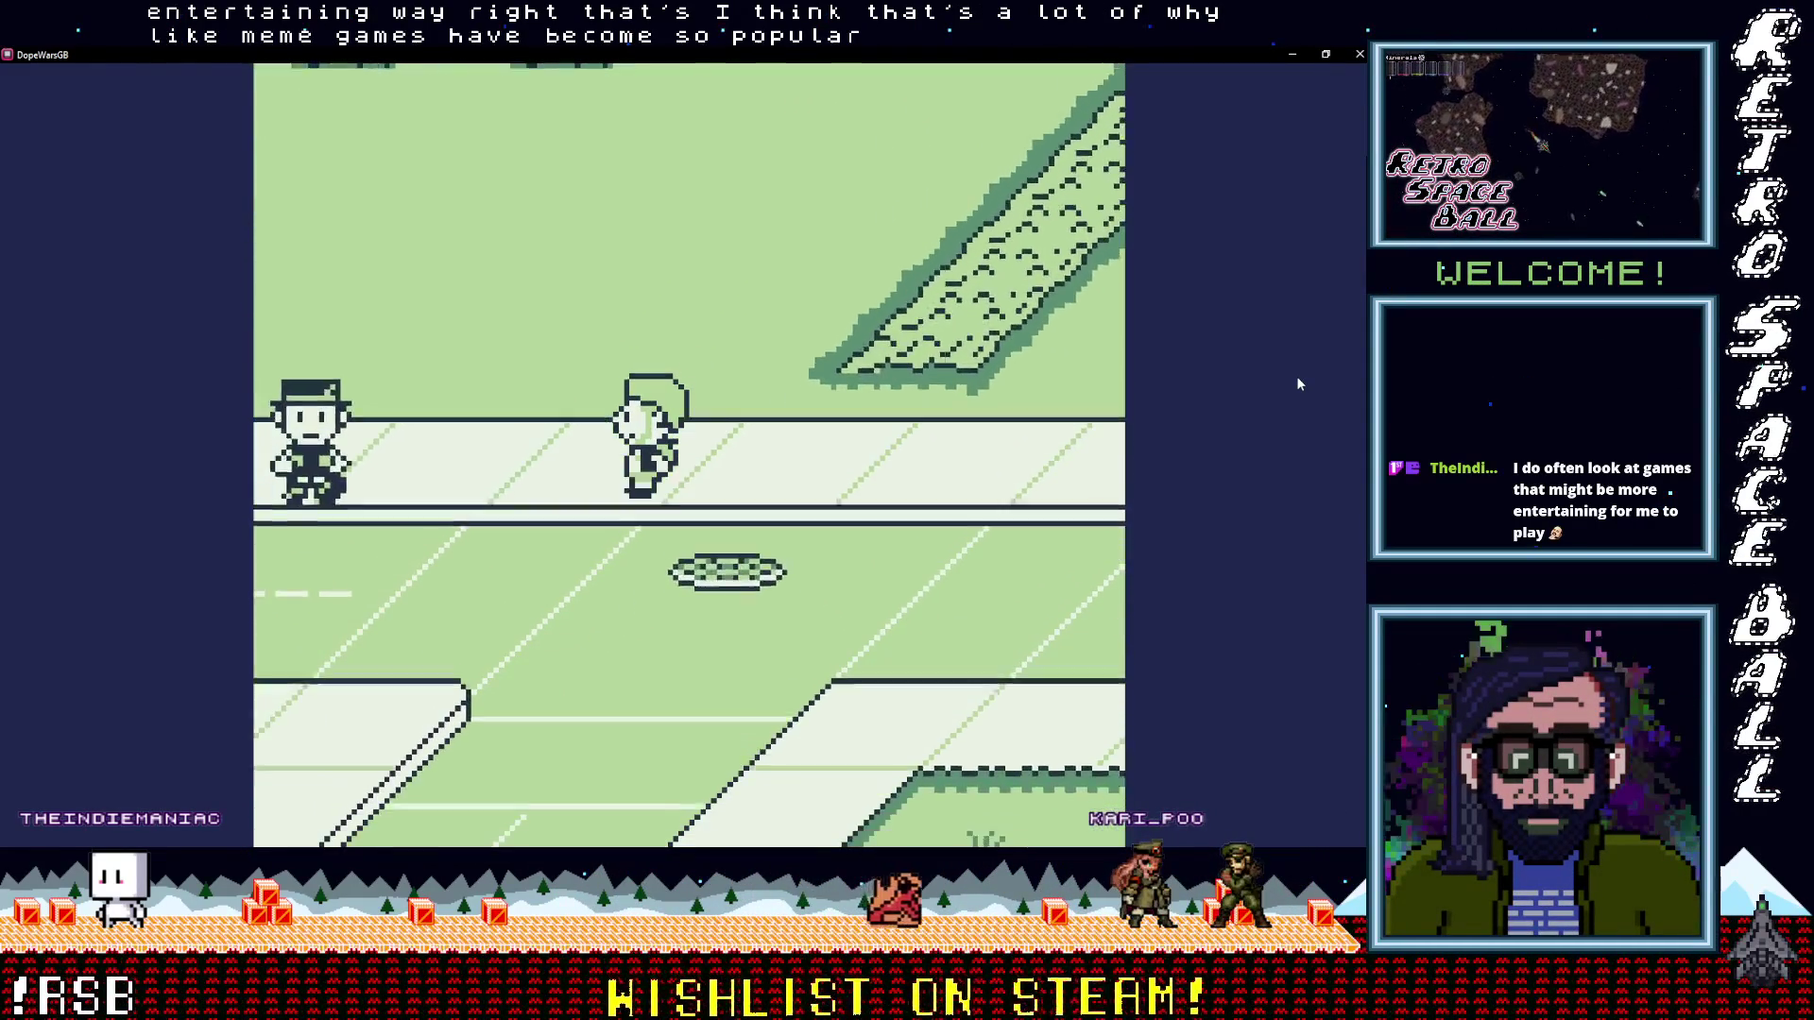
{"action": "key", "text": "Left"}
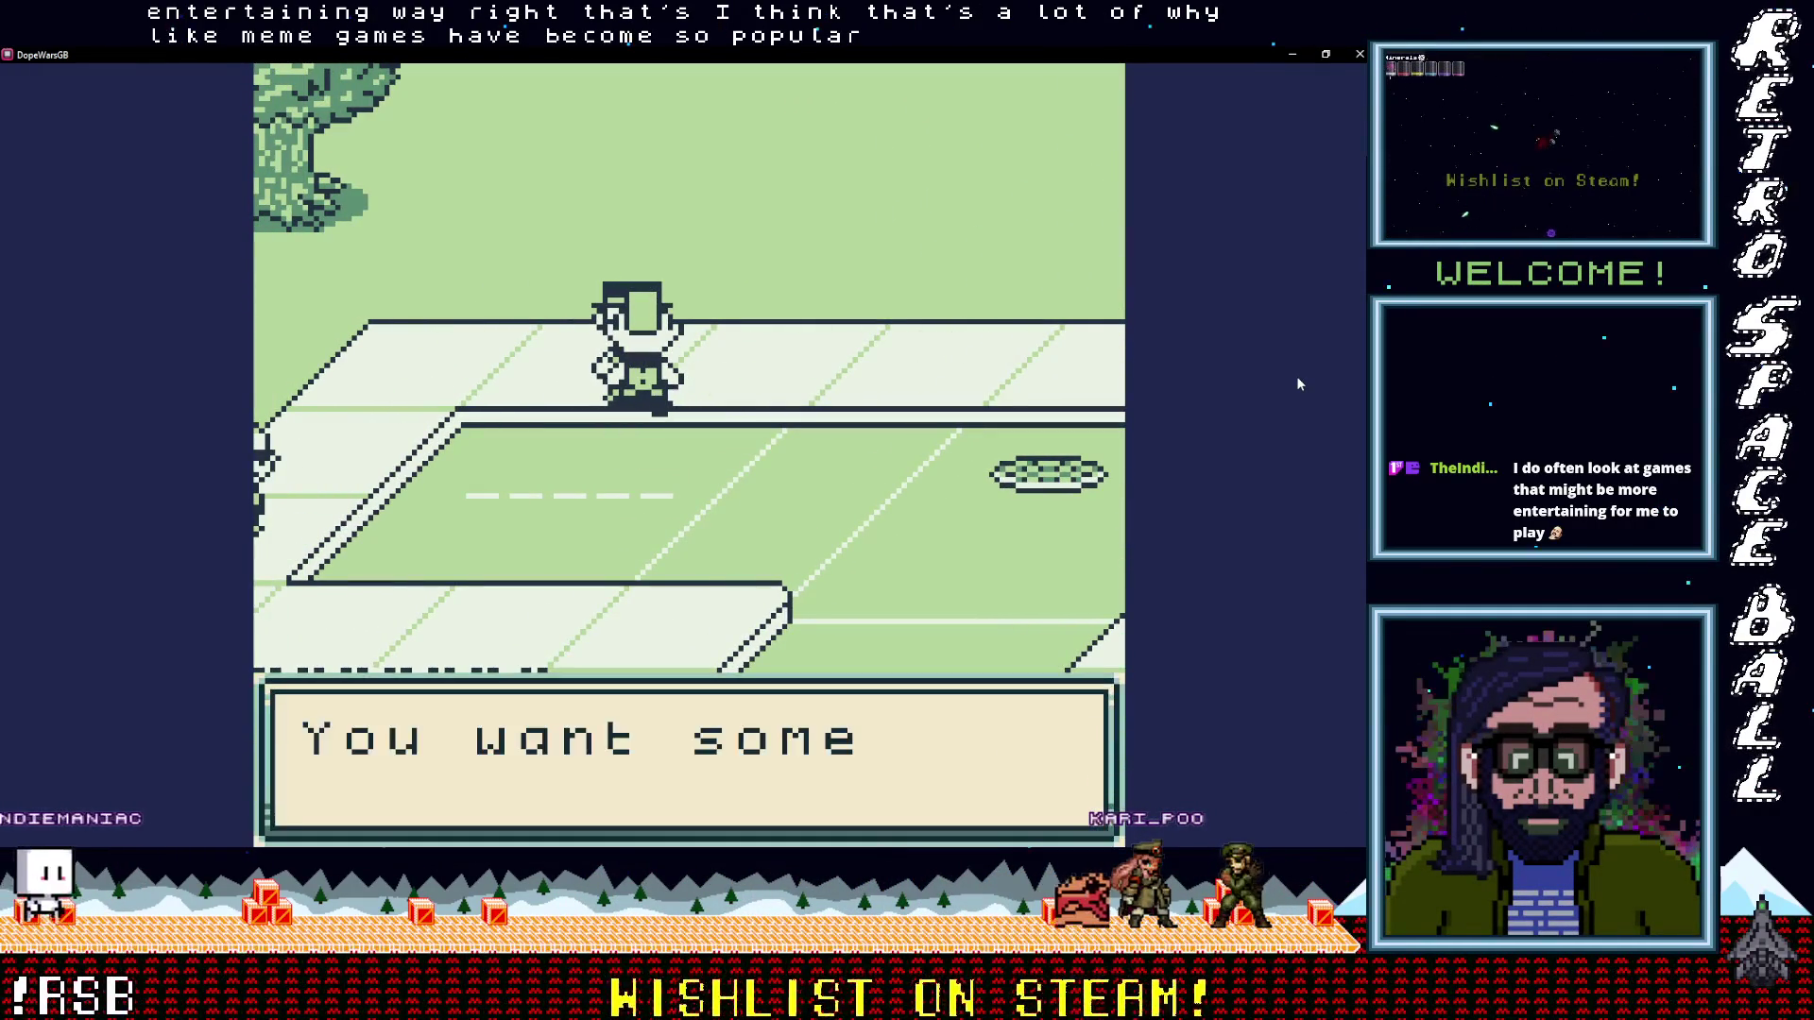
{"action": "key", "text": "z"}
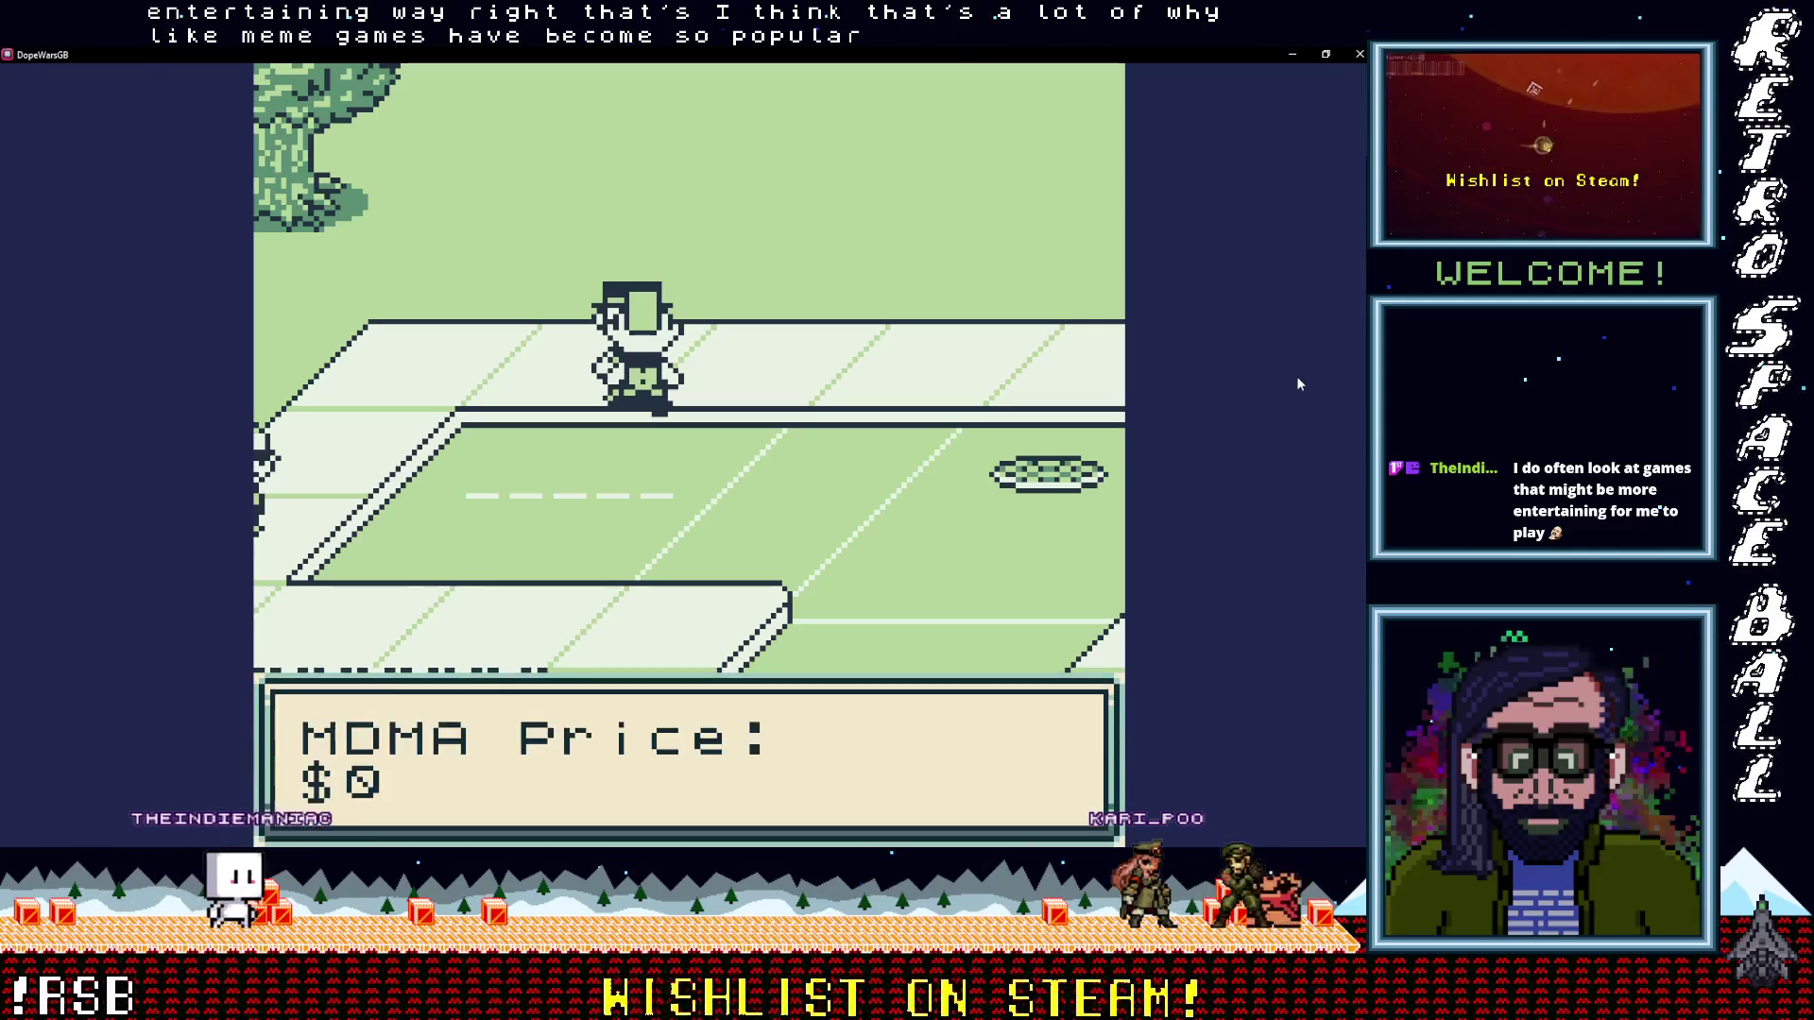
{"action": "key", "text": "z"}
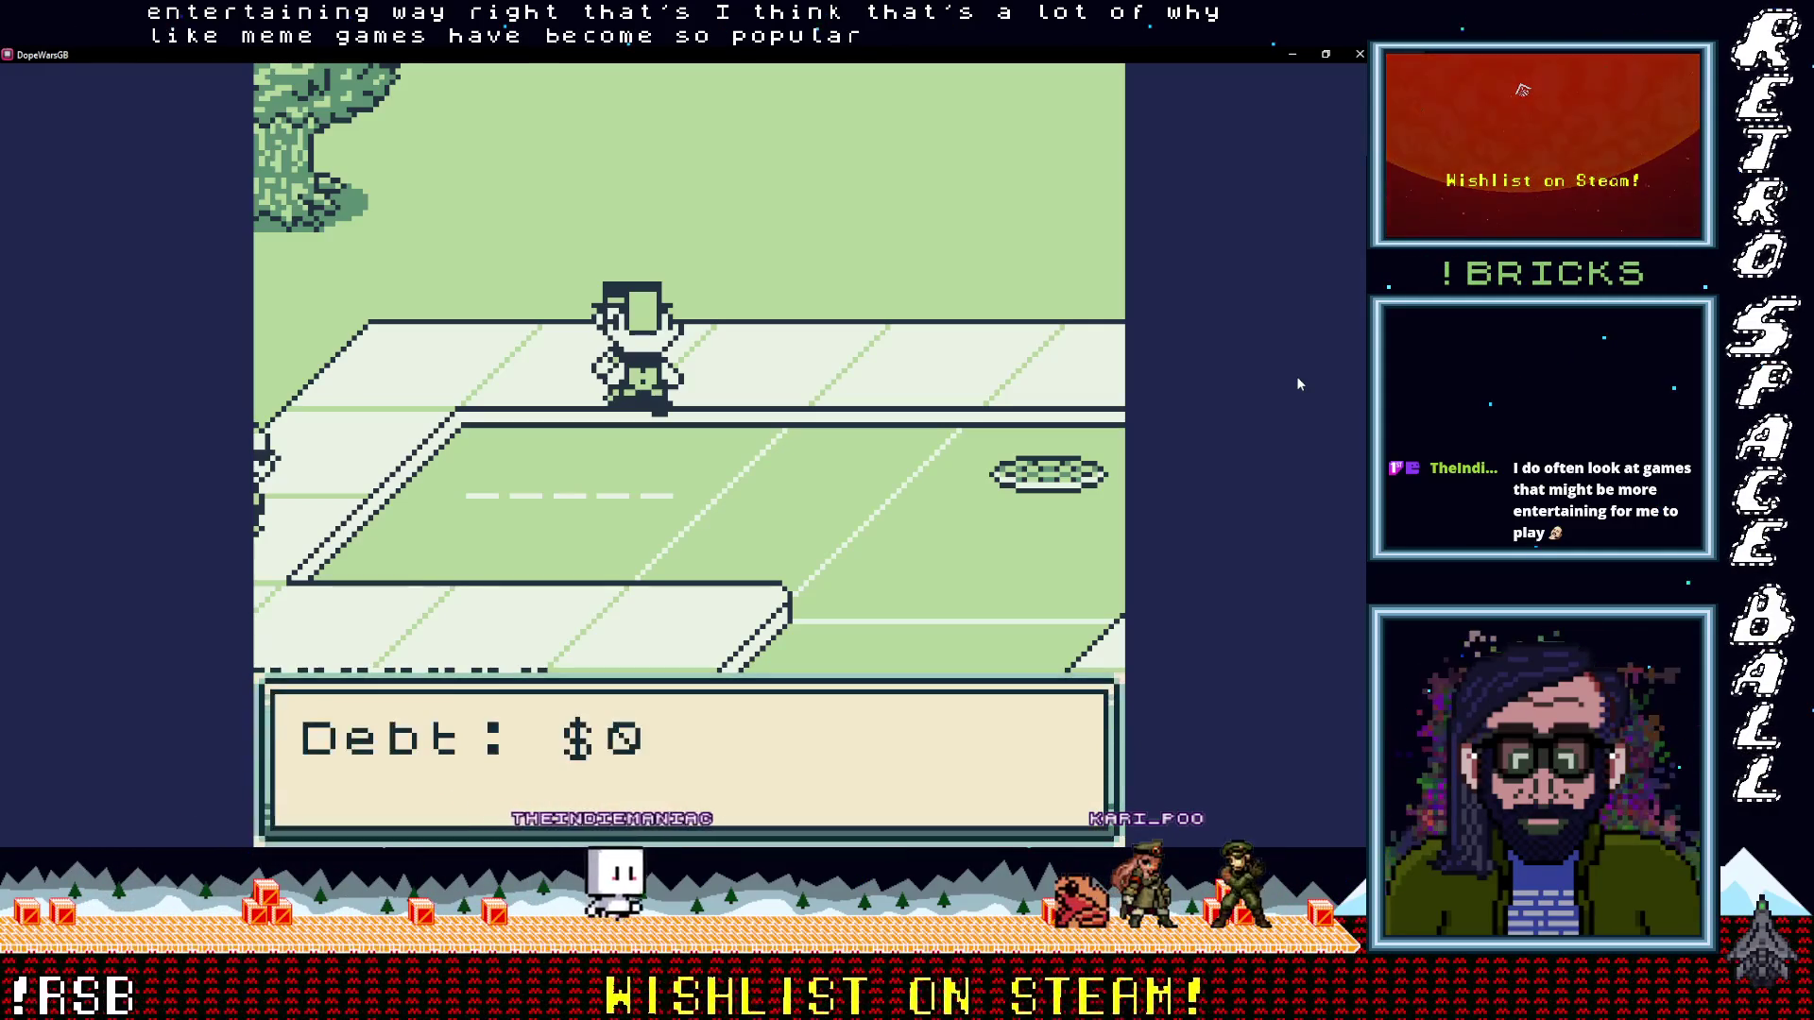
{"action": "key", "text": "z"}
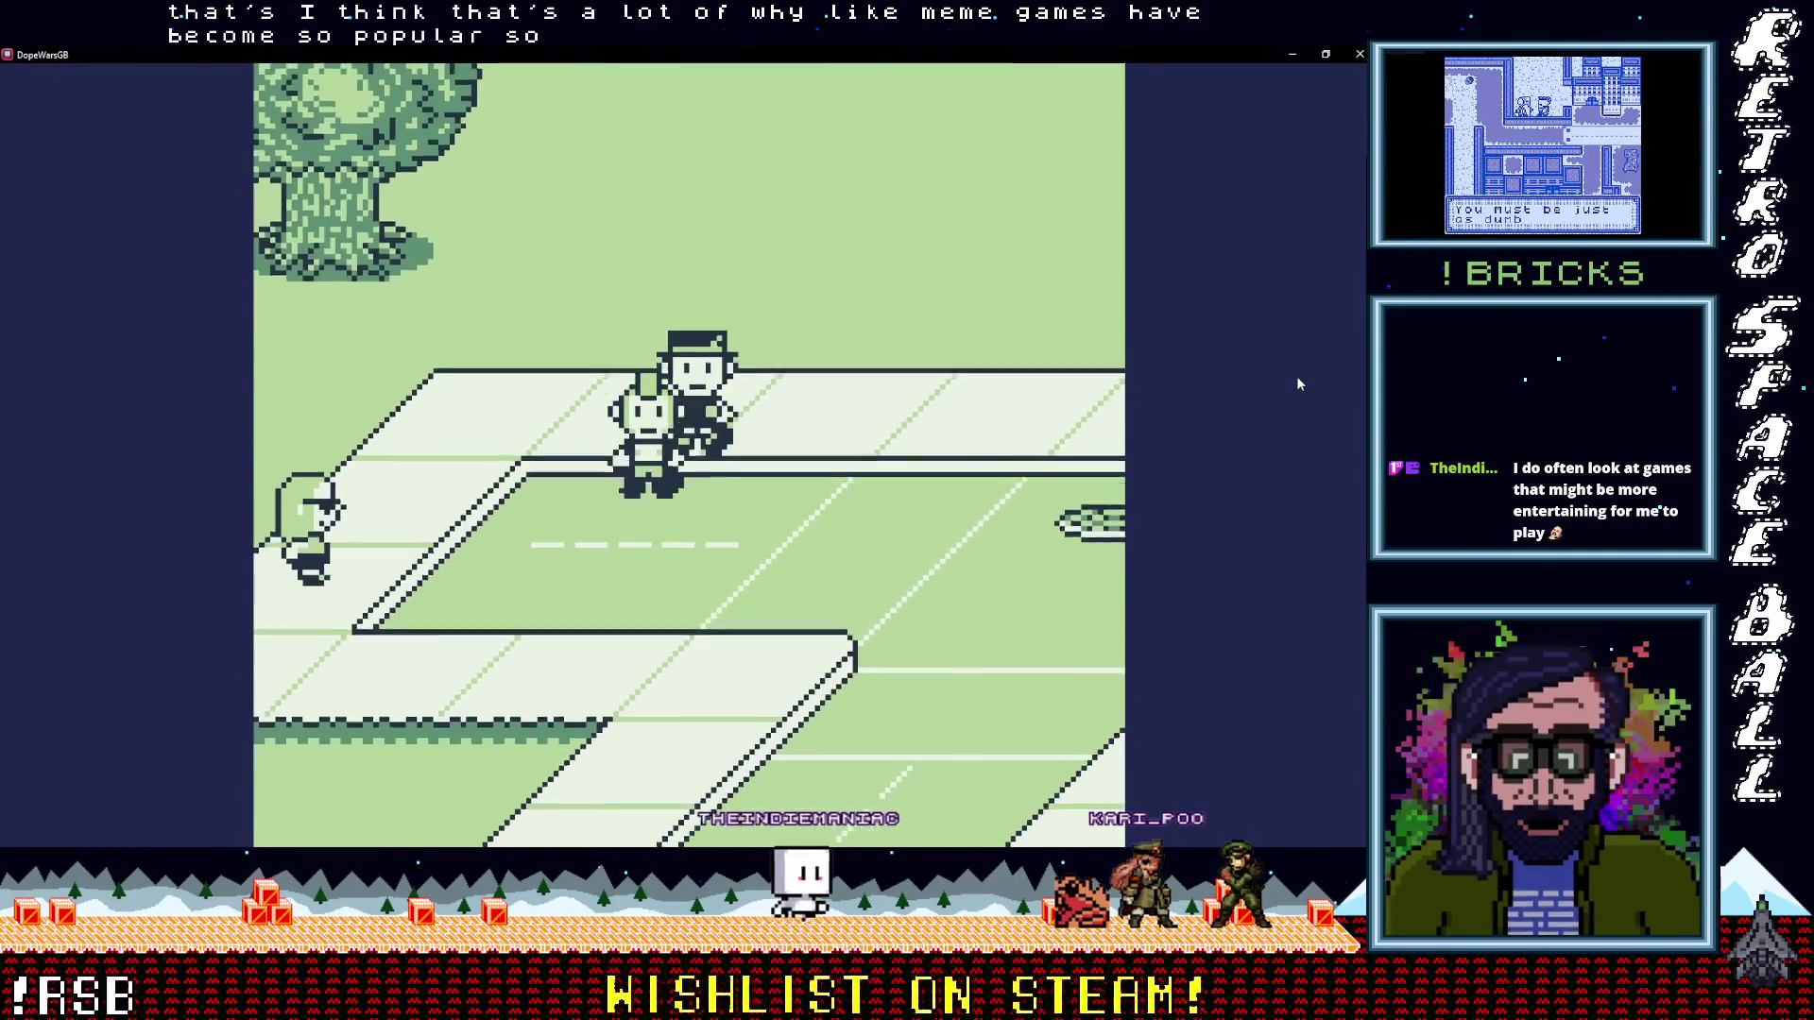
Walk around the hat-wearing dealer until bumping into him to start his offer
{"action": "key", "text": "Down"}
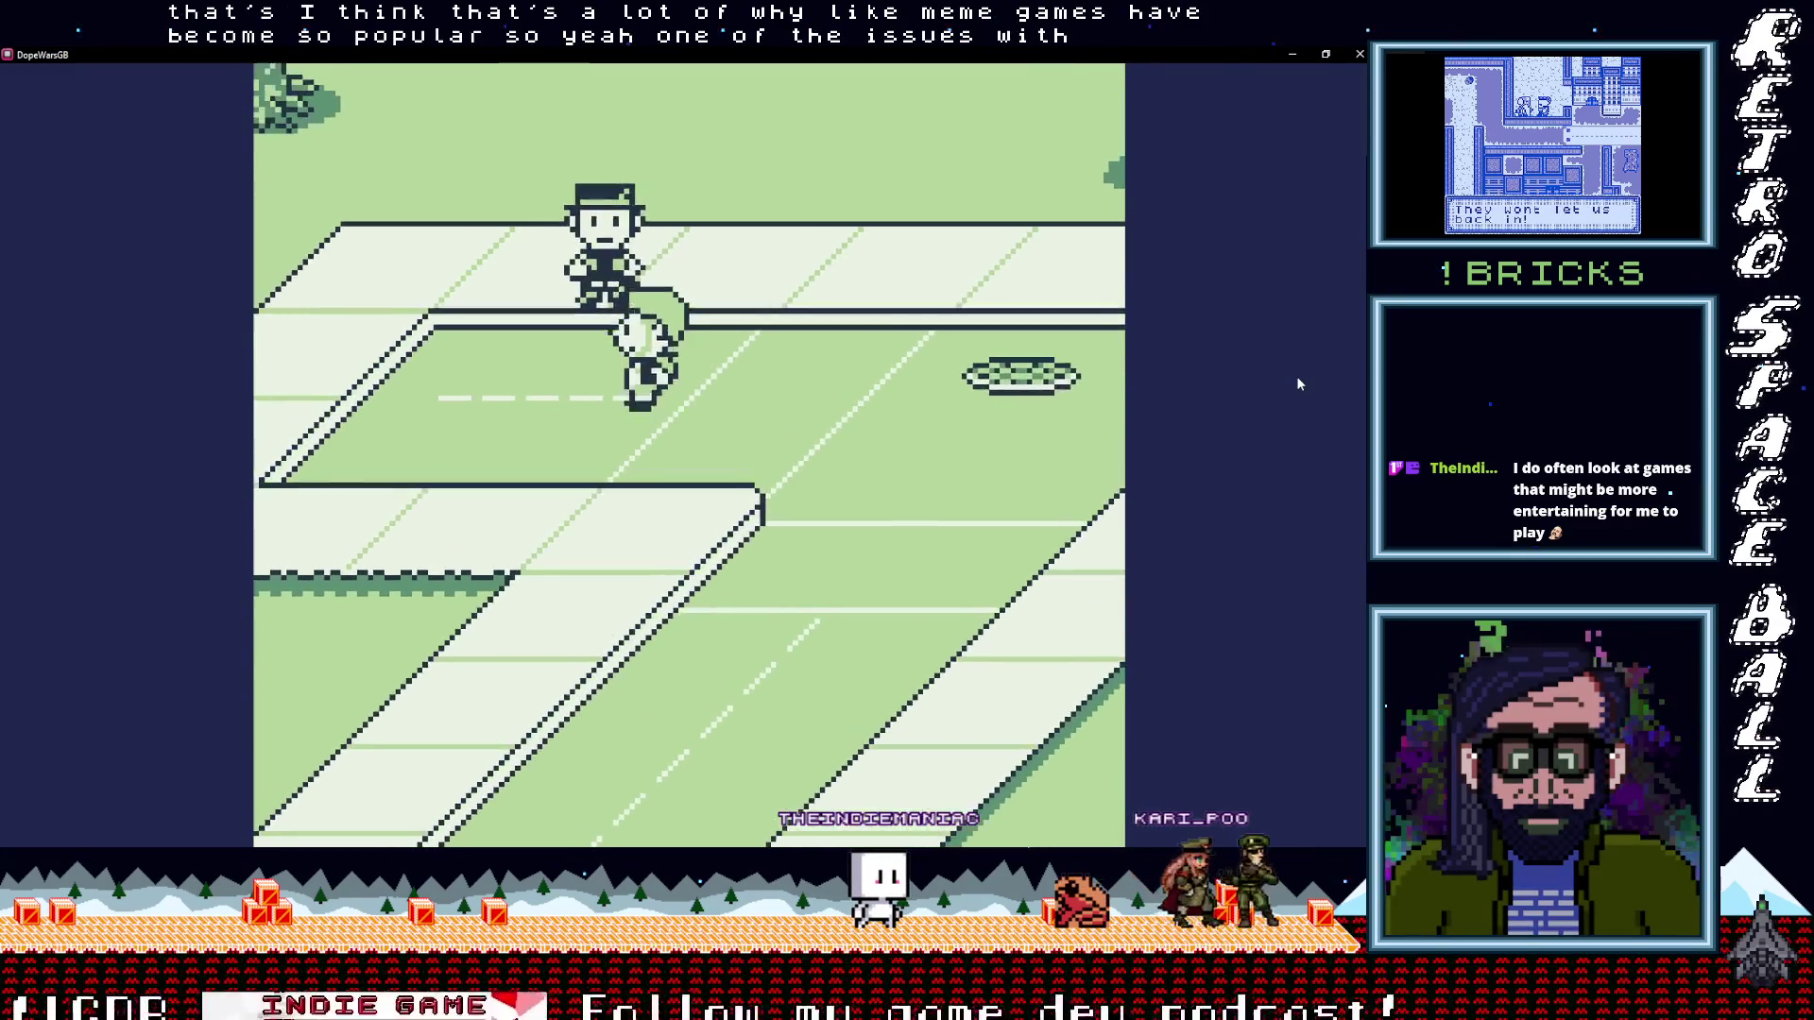
{"action": "key", "text": "Up"}
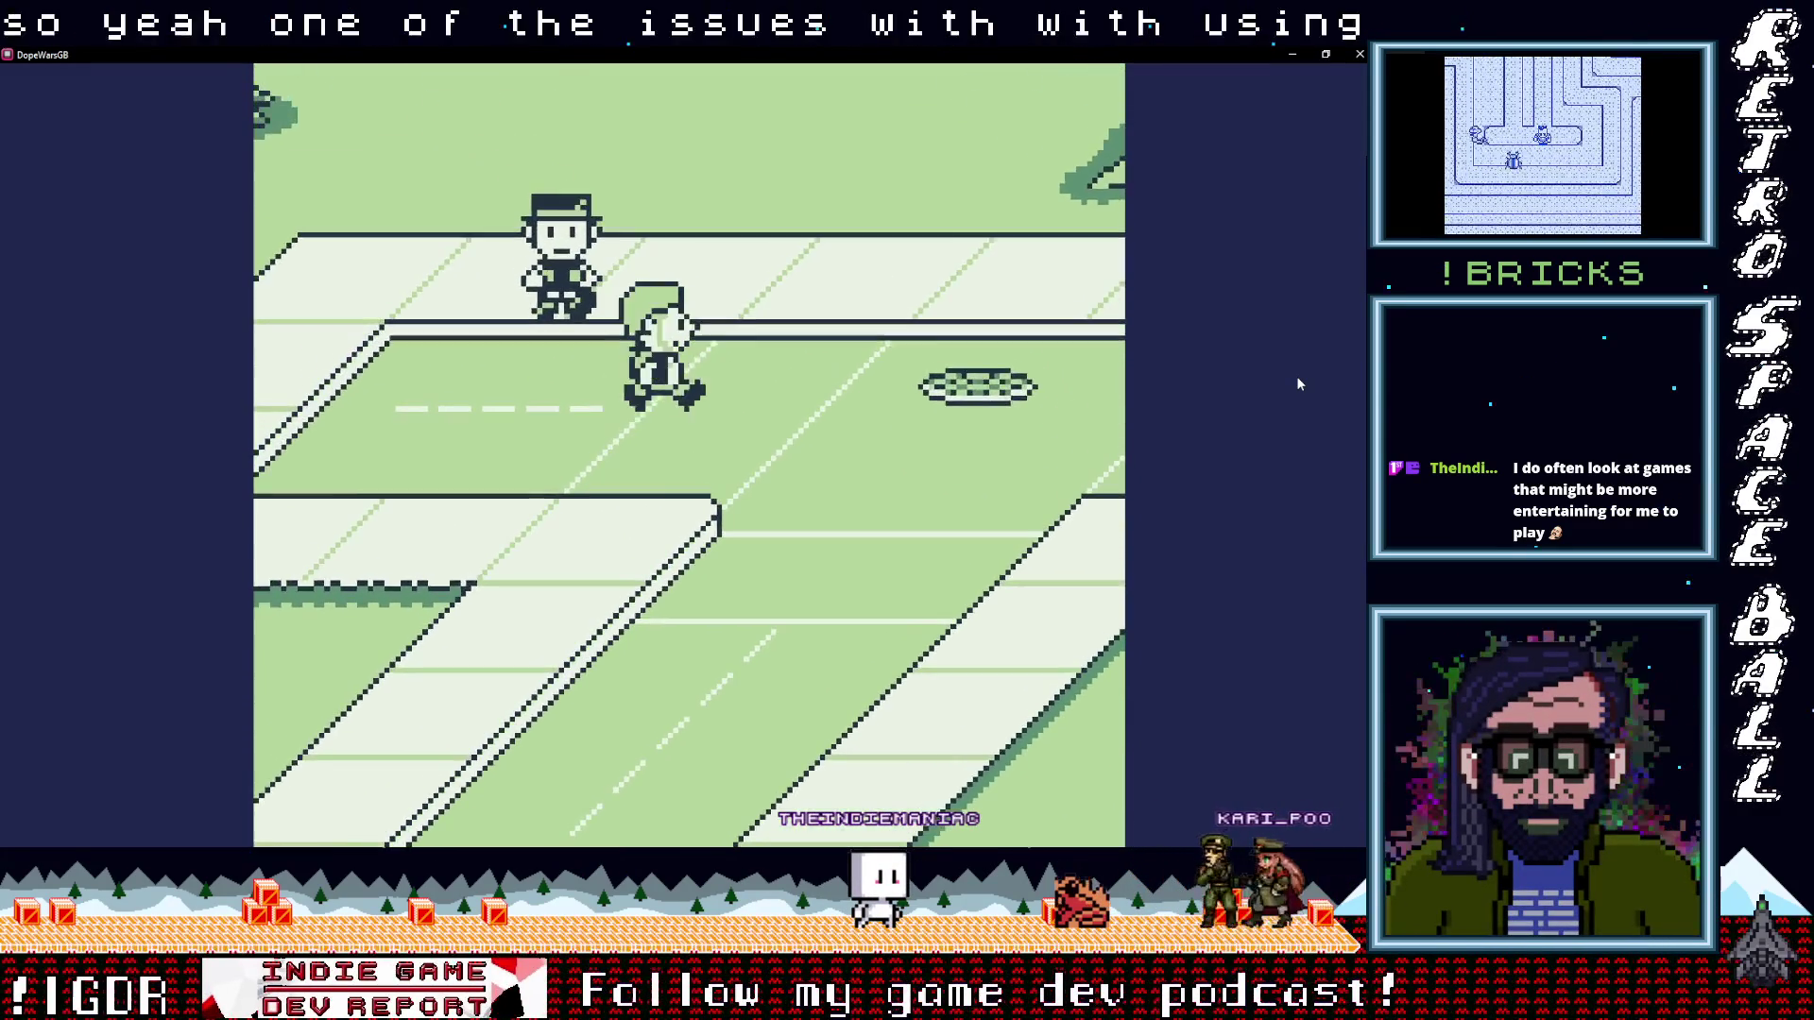
{"action": "key", "text": "Down"}
{"action": "key", "text": "Left"}
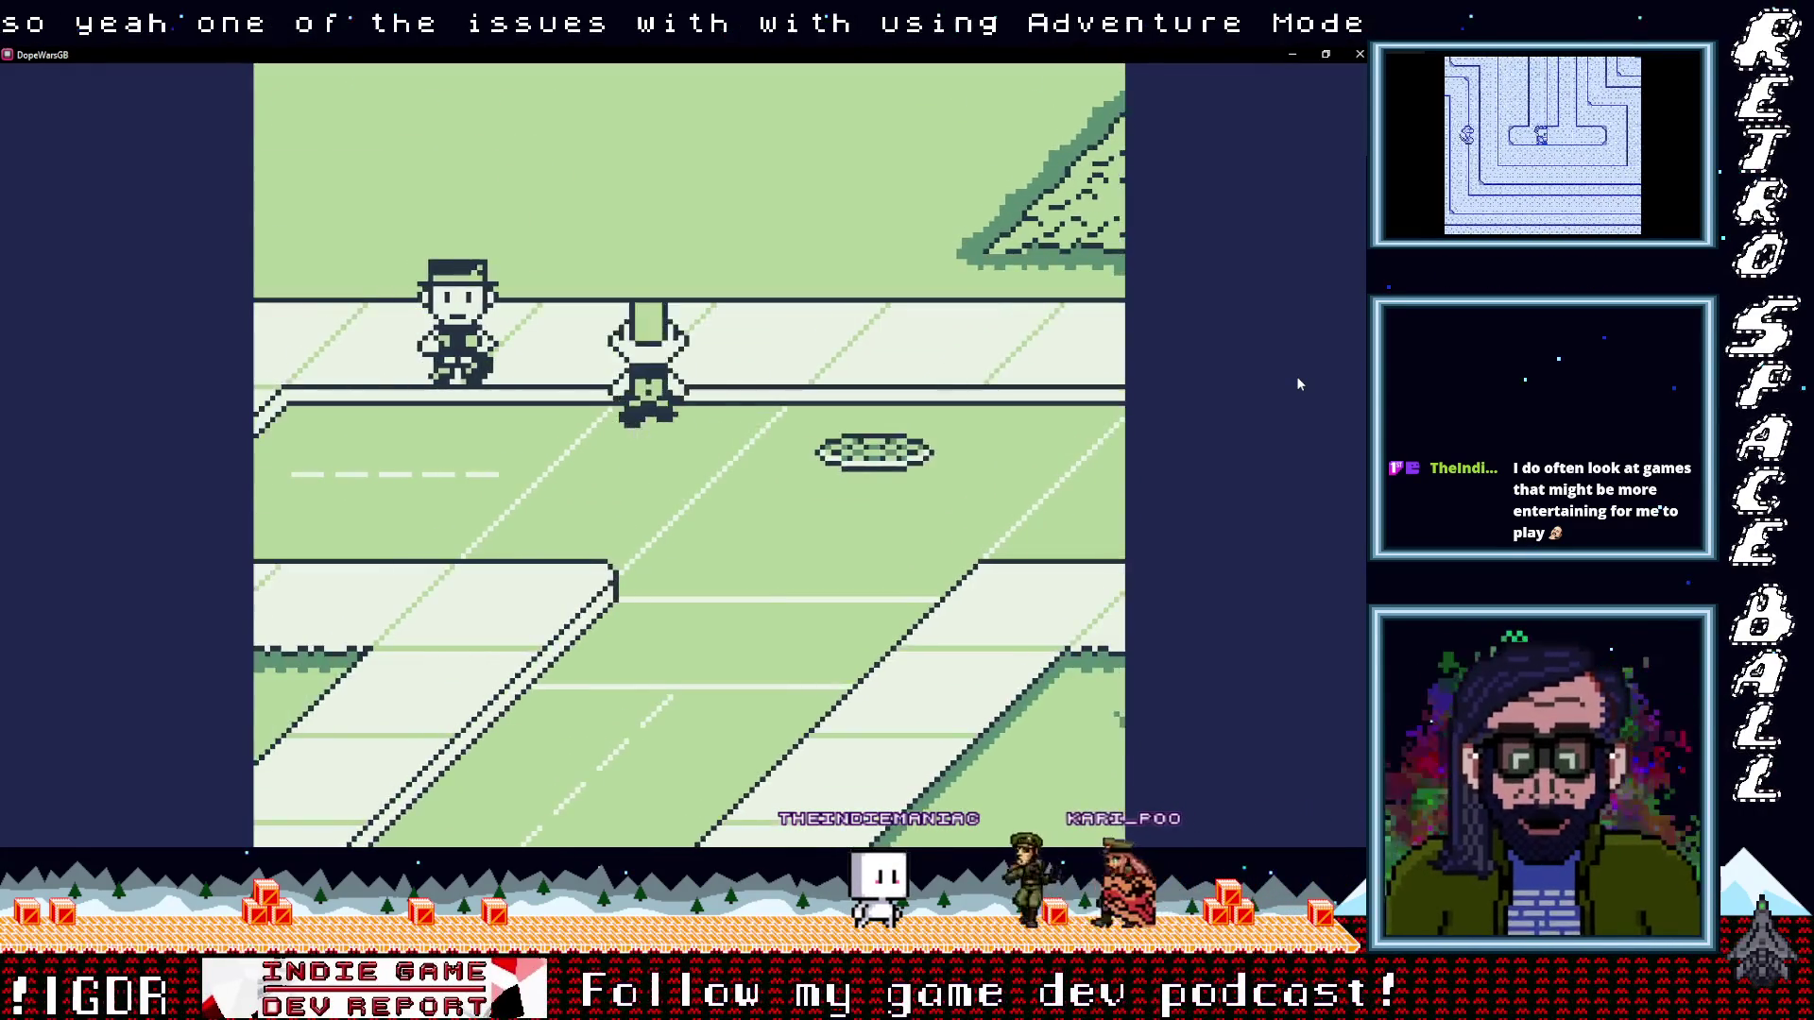
{"action": "key", "text": "Left"}
{"action": "key", "text": "Down"}
{"action": "key", "text": "Right"}
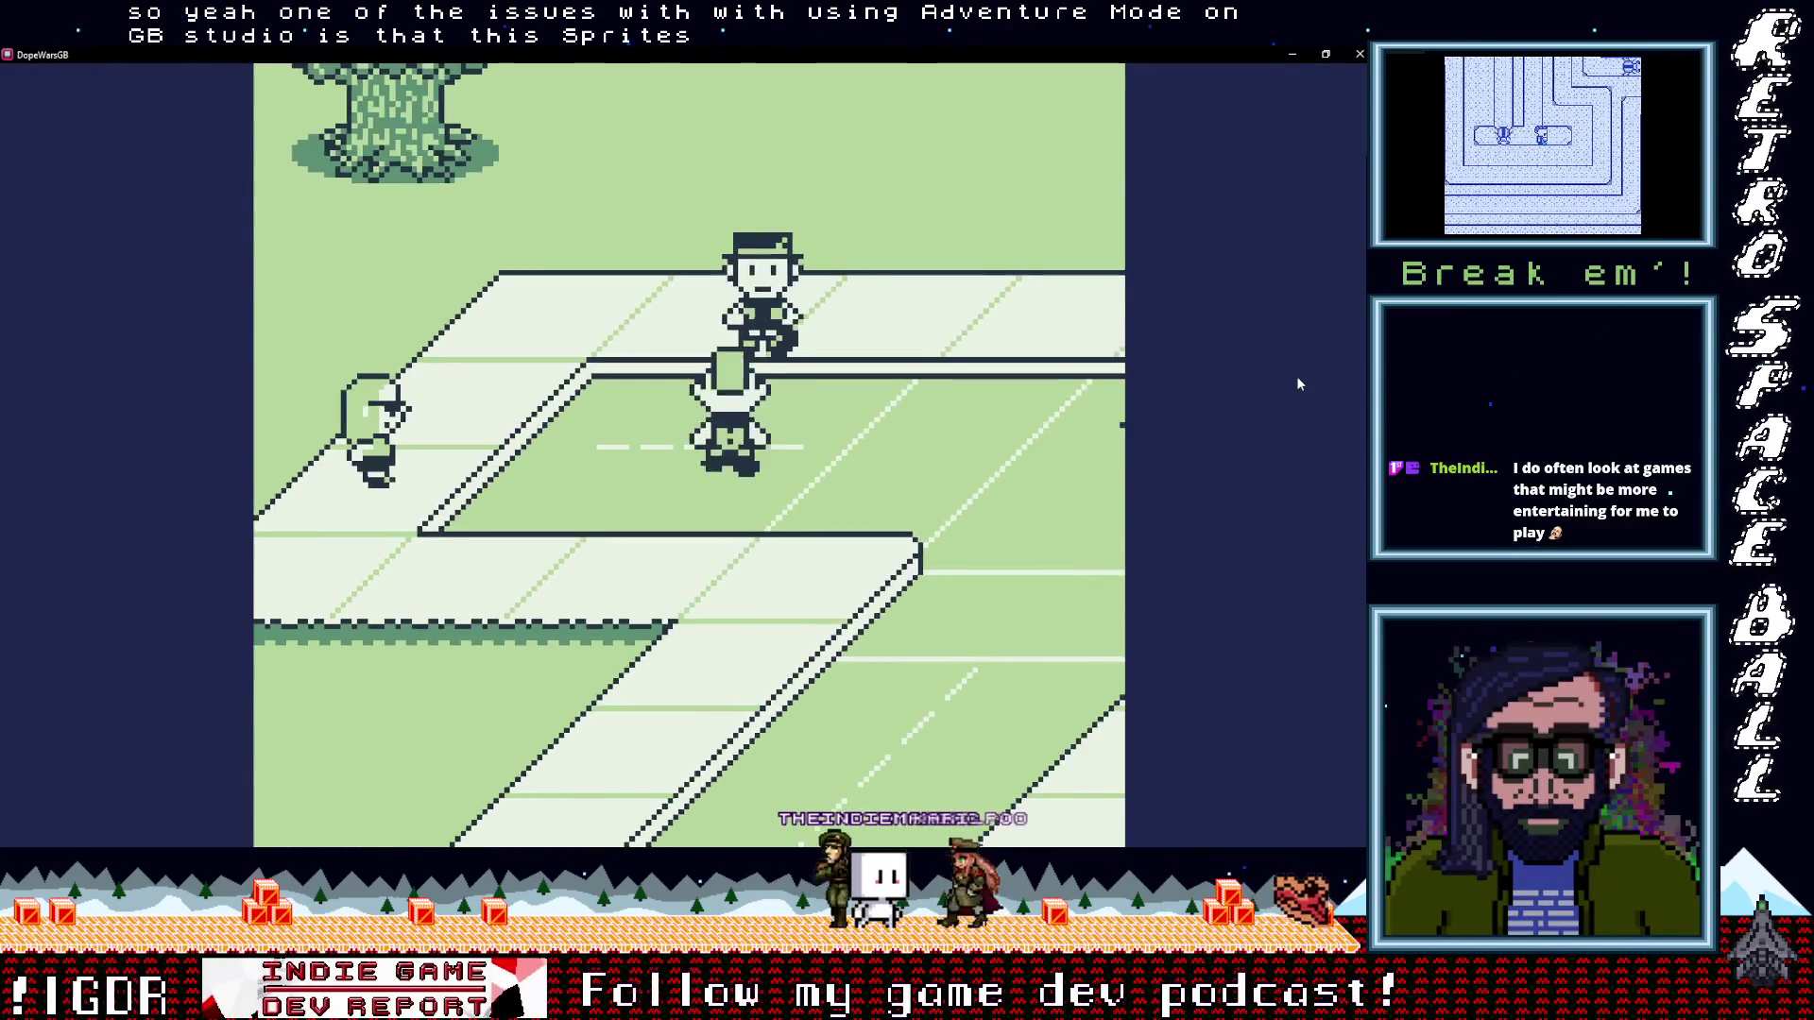
{"action": "key", "text": "Up"}
{"action": "key", "text": "Right"}
{"action": "key", "text": "Left"}
{"action": "key", "text": "Up"}
{"action": "key", "text": "Right"}
{"action": "key", "text": "Left"}
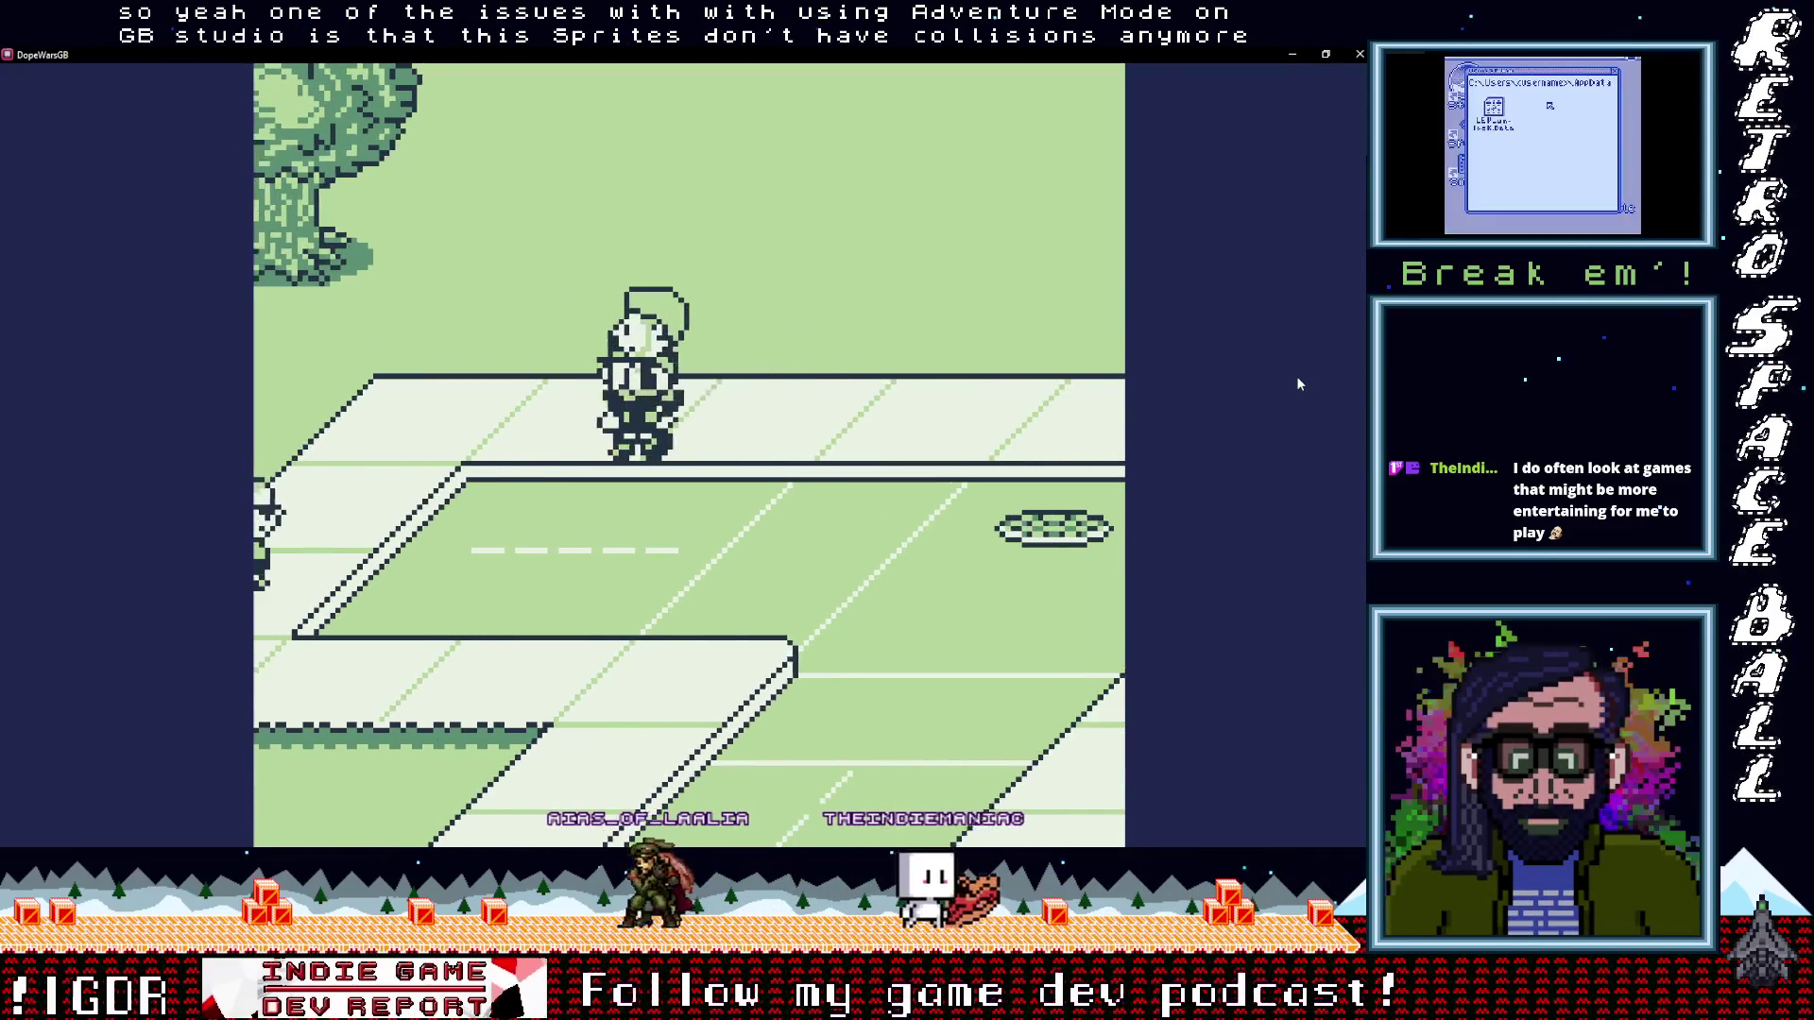
{"action": "key", "text": "Right"}
{"action": "key", "text": "Up"}
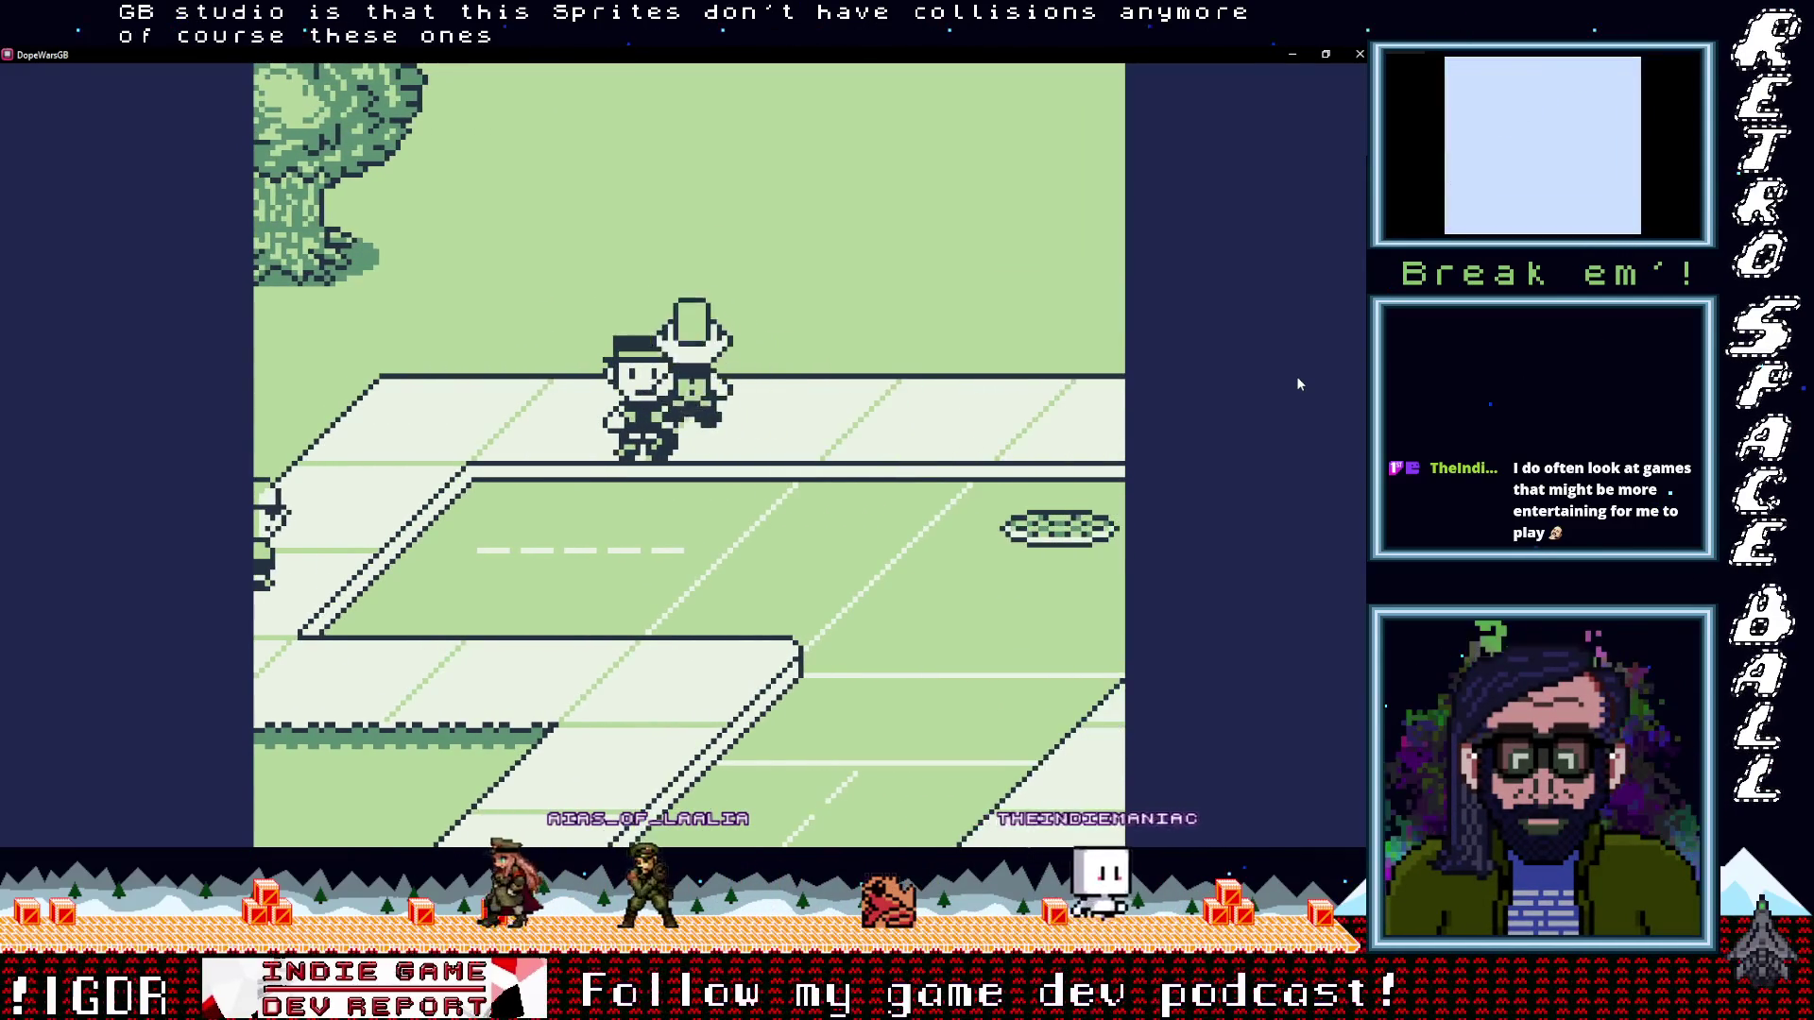
{"action": "key", "text": "Left"}
{"action": "key", "text": "Down"}
{"action": "key", "text": "Right"}
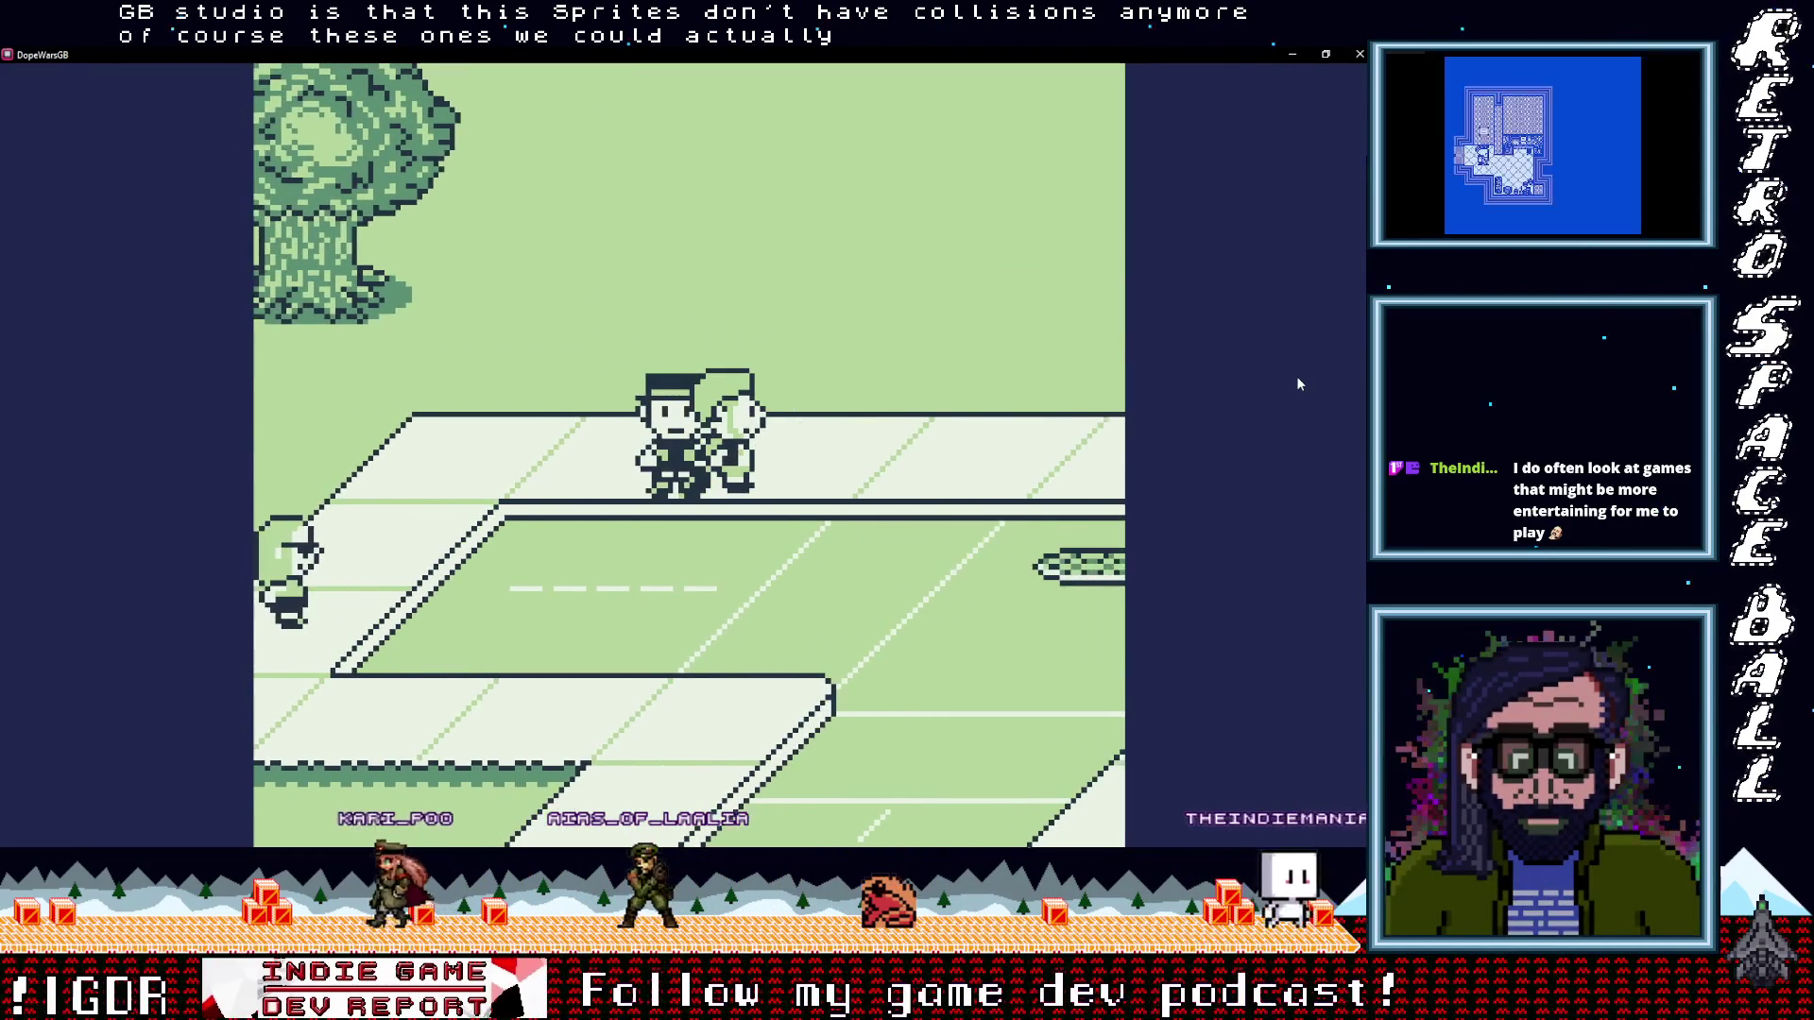
{"action": "key", "text": "Down"}
{"action": "key", "text": "Left"}
{"action": "key", "text": "Up"}
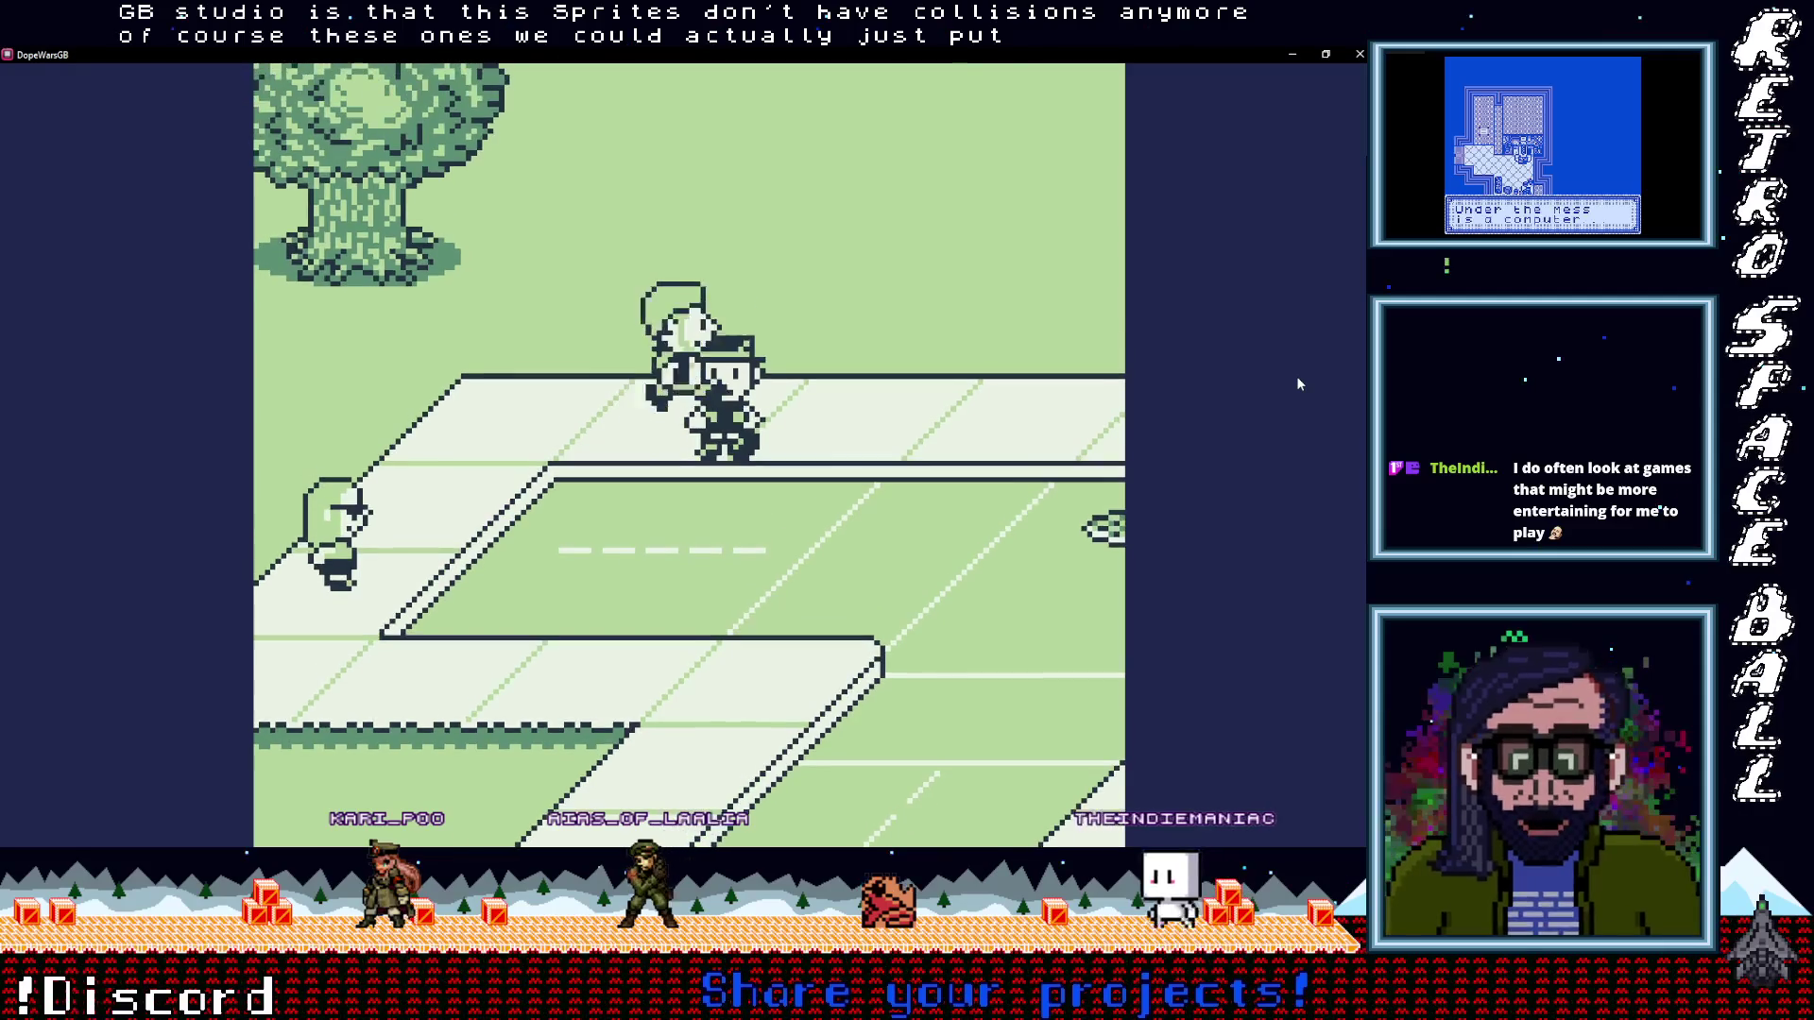
{"action": "key", "text": "Right"}
{"action": "key", "text": "Down"}
{"action": "key", "text": "Left"}
Read through the offer showing MDMA Price: $0 and pick No
{"action": "key", "text": "z"}
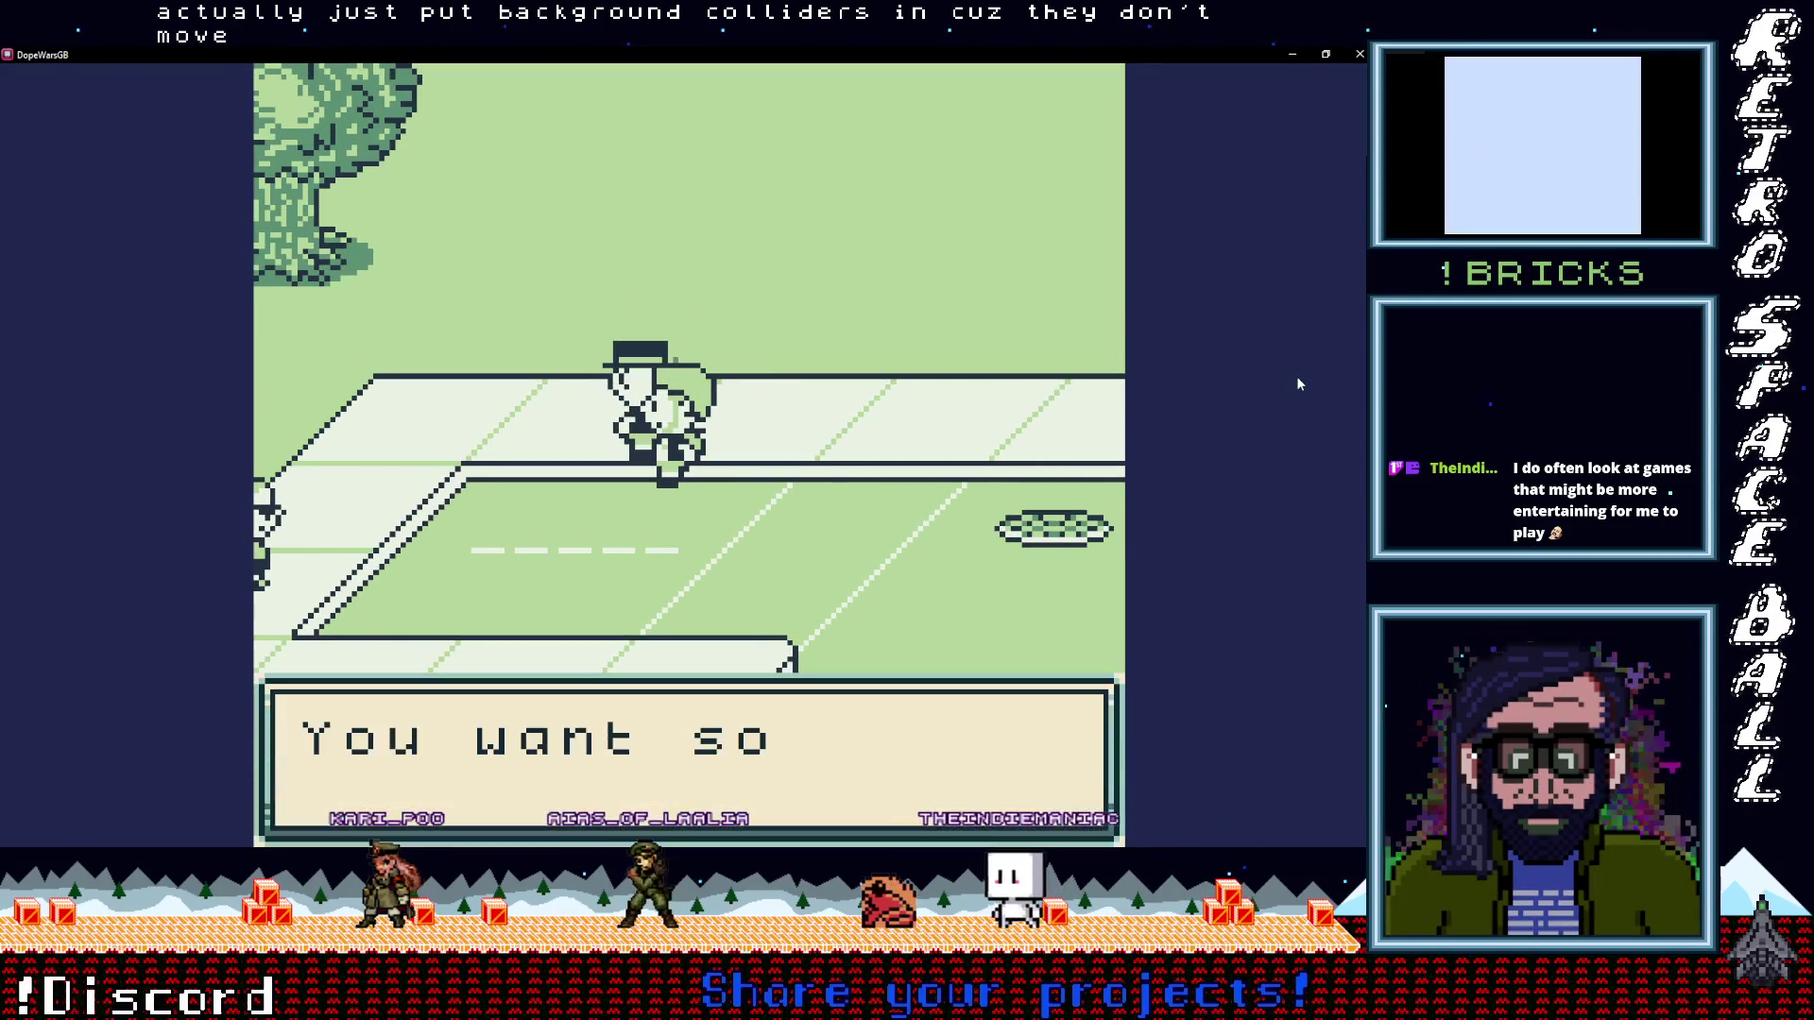
{"action": "key", "text": "z"}
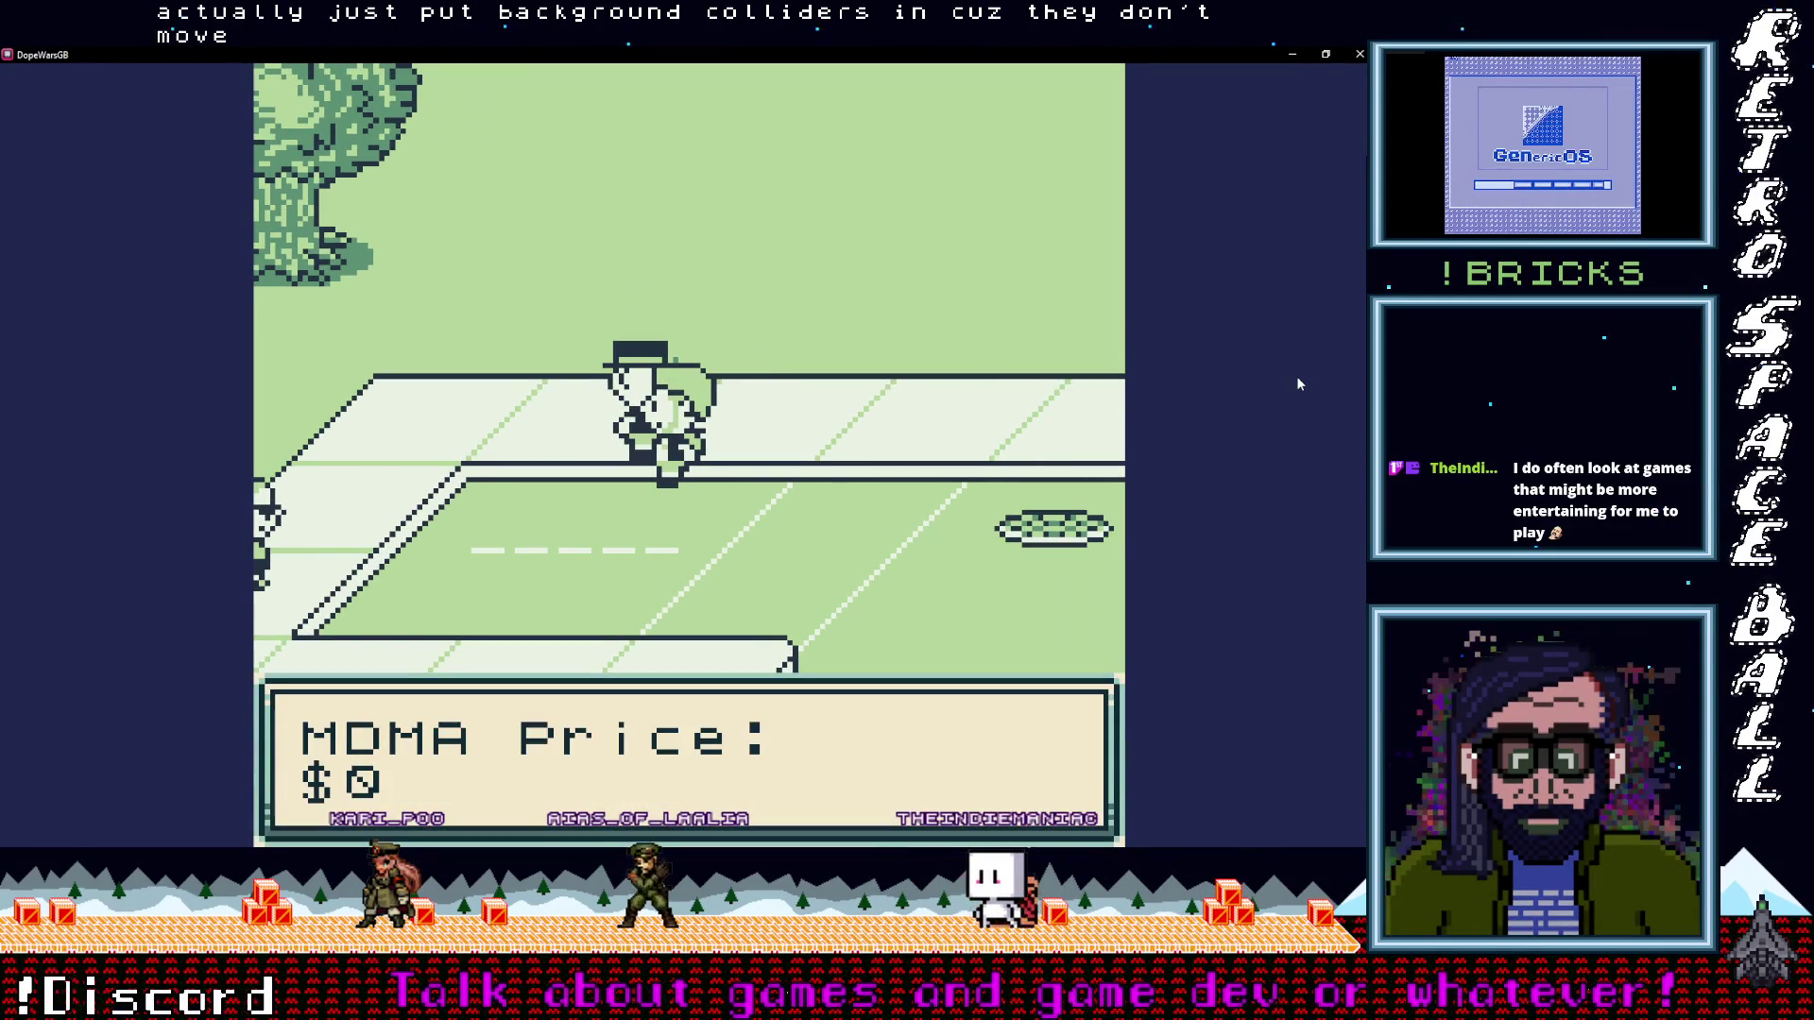
{"action": "key", "text": "z"}
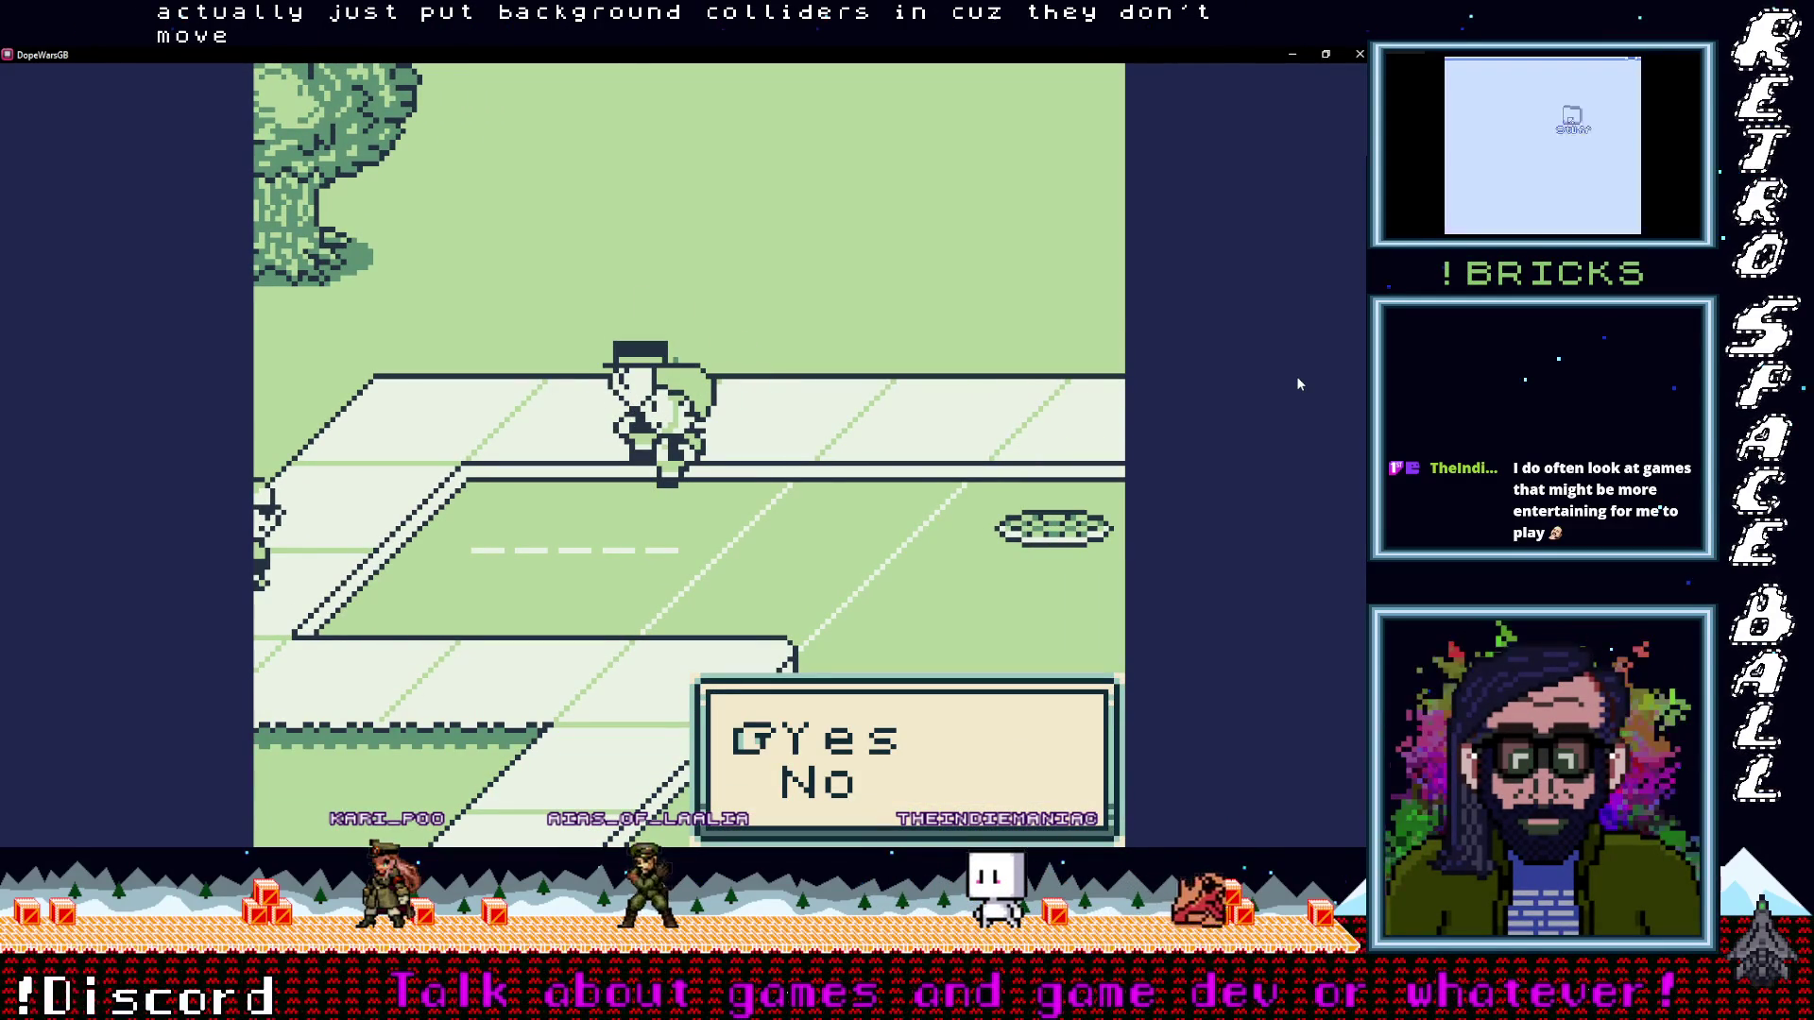
{"action": "key", "text": "Down"}
Confirm declining, close the game, and collapse Scene 1's select-button event
{"action": "key", "text": "z"}
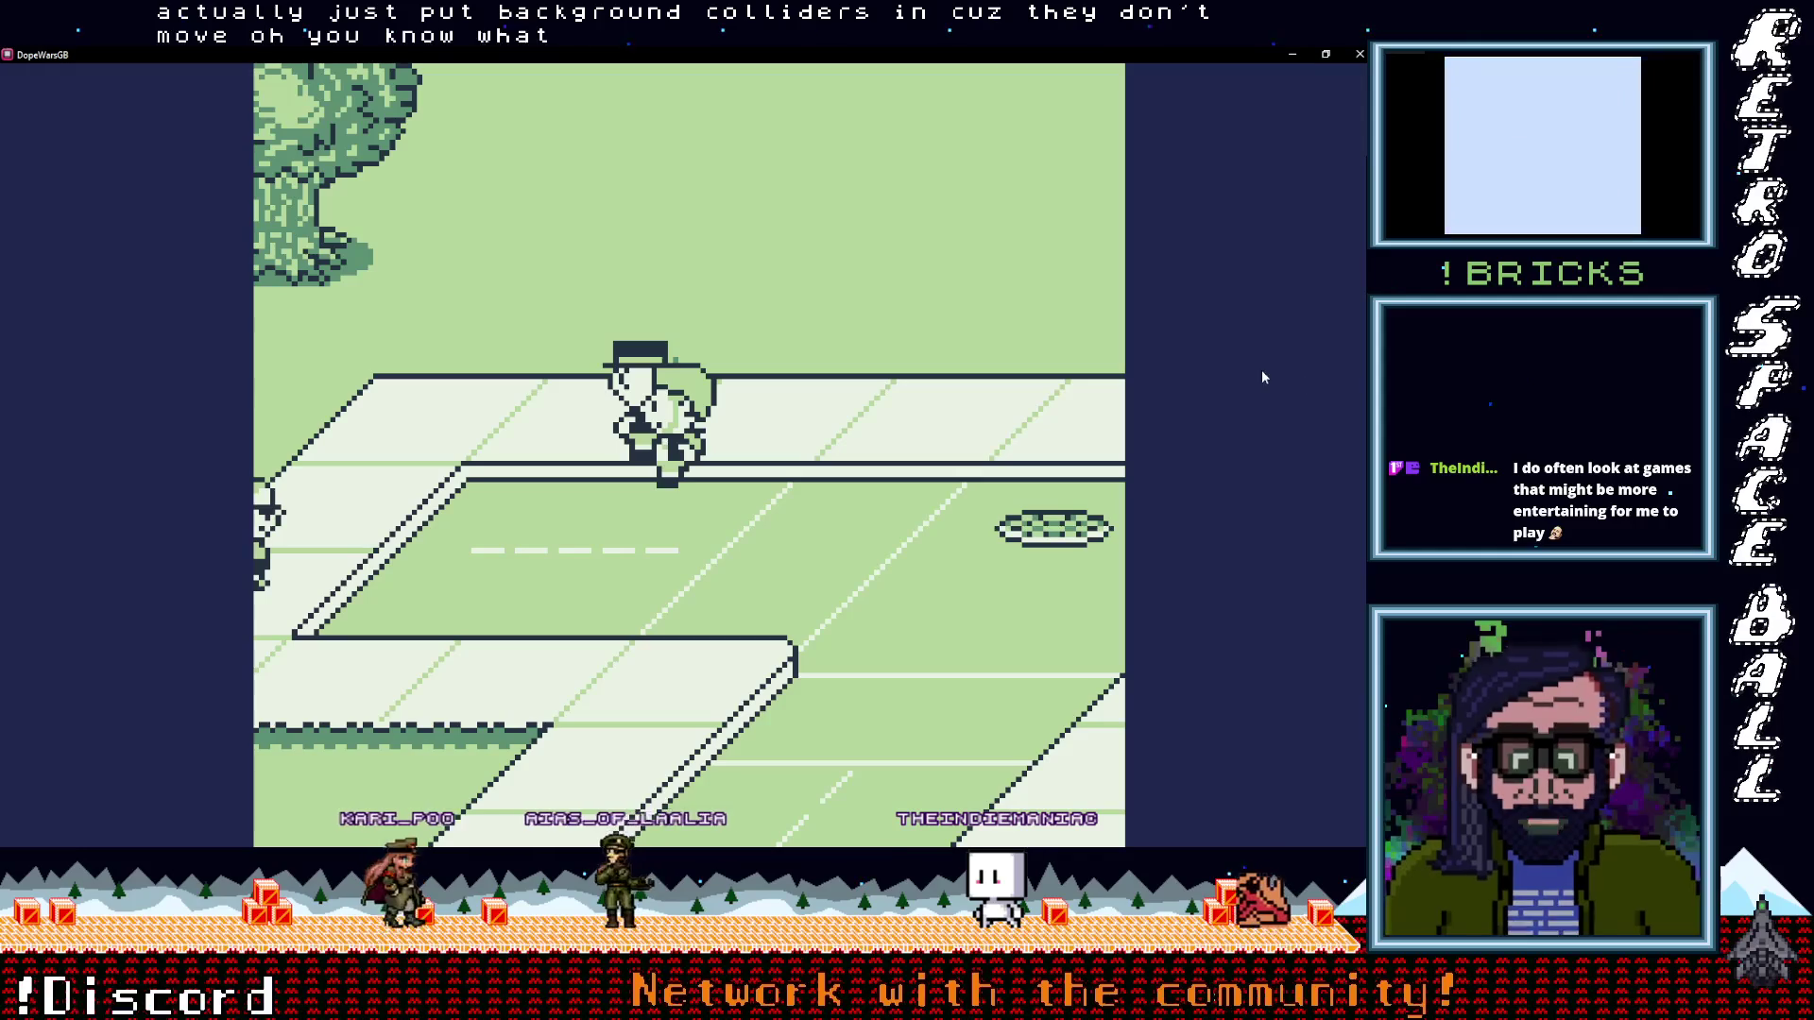
{"action": "left_click", "coordinate": [1359, 54]}
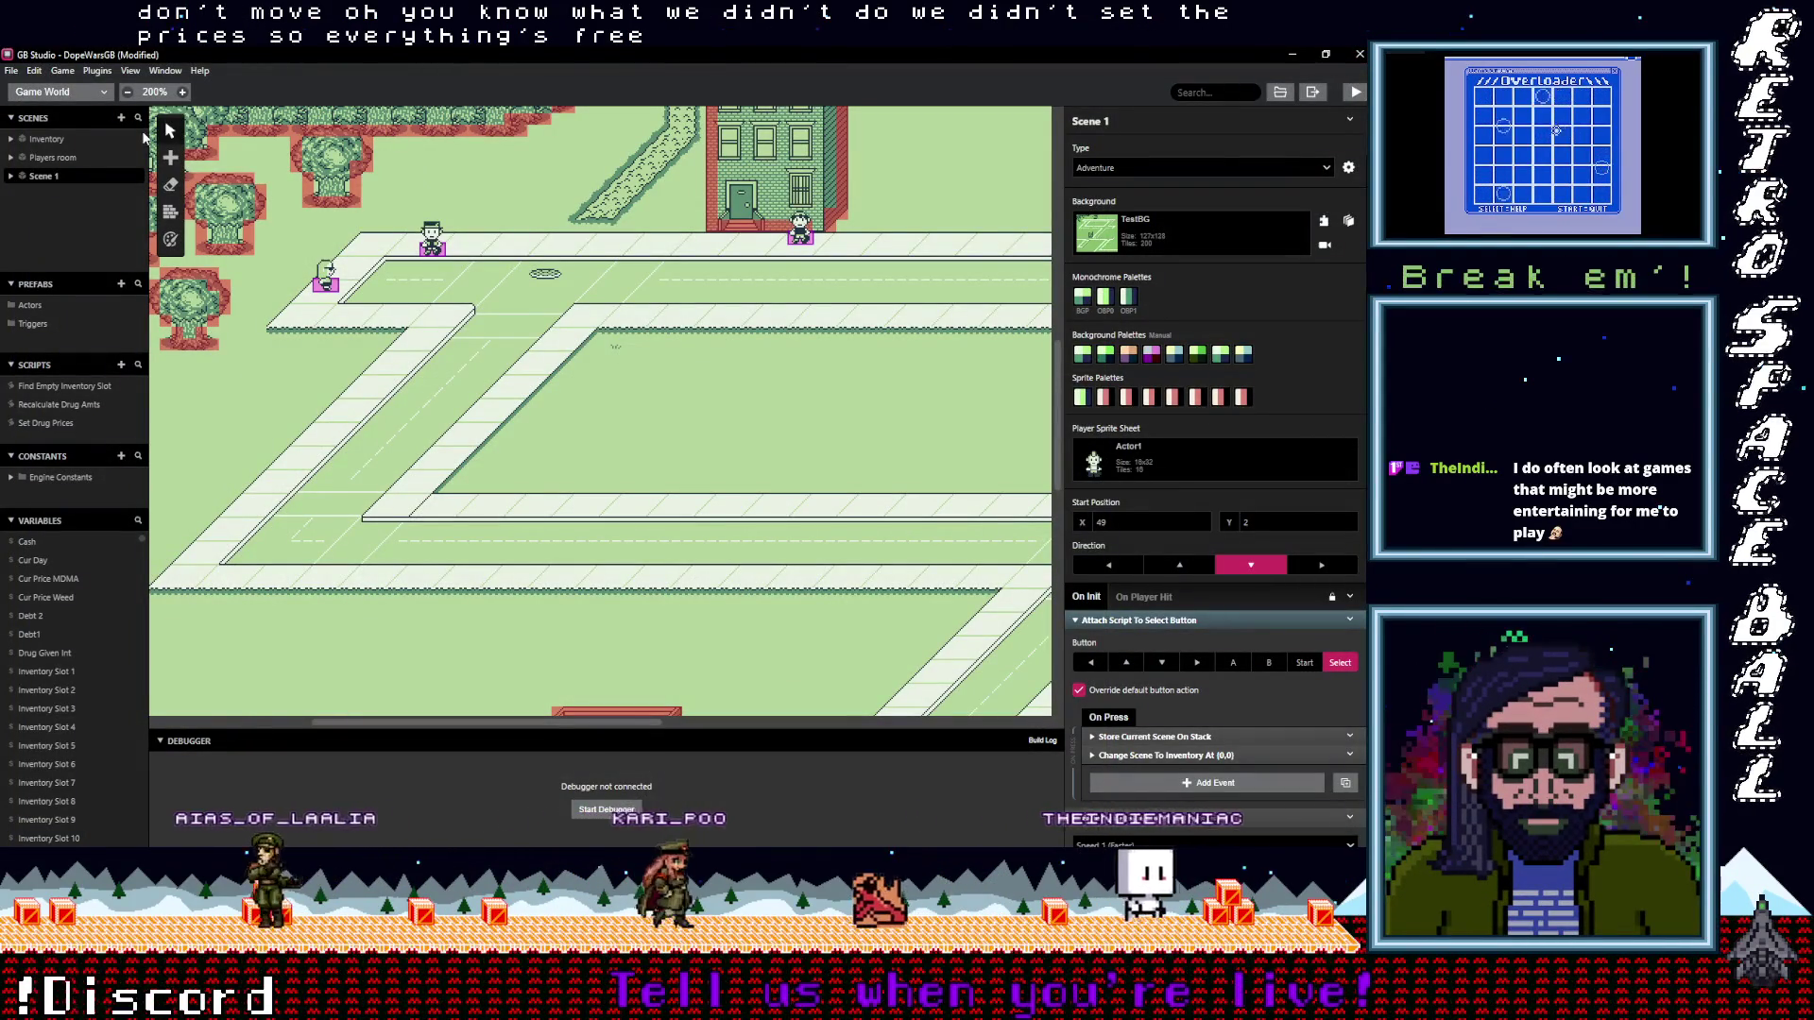
{"action": "scroll", "coordinate": [354, 328], "scroll_direction": "up", "scroll_amount": 4}
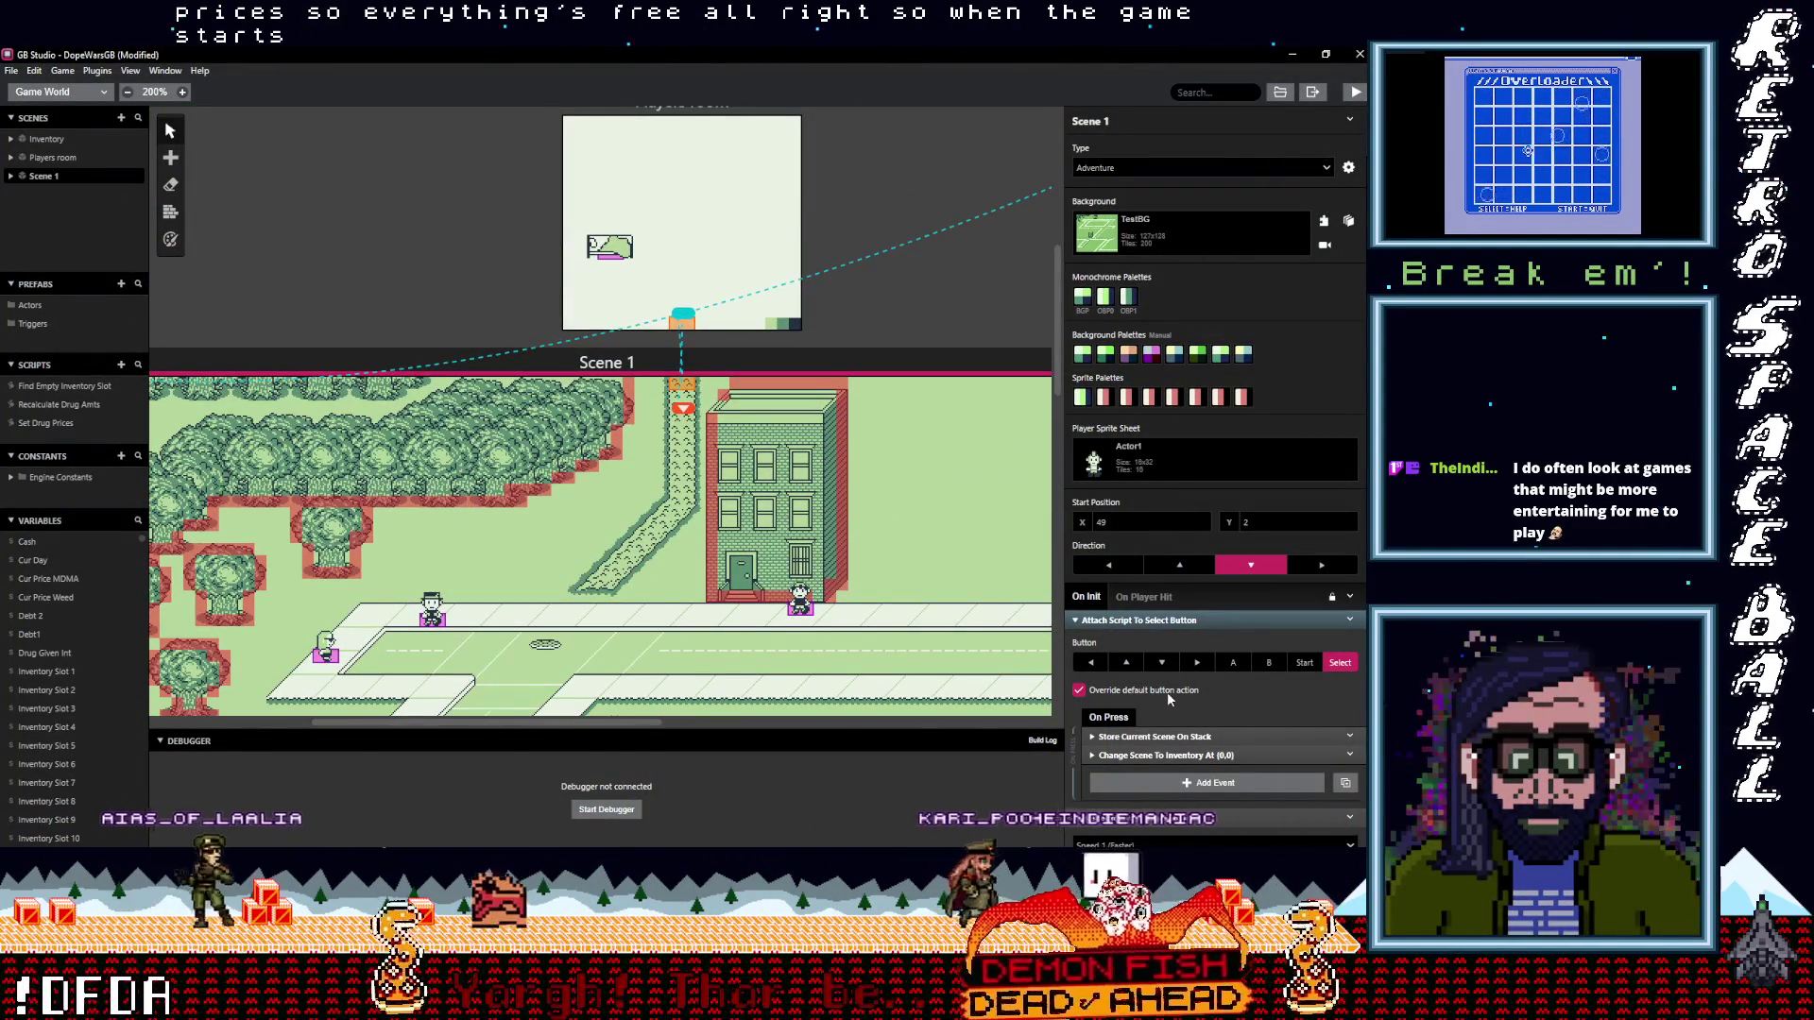
{"action": "left_click", "coordinate": [1137, 620]}
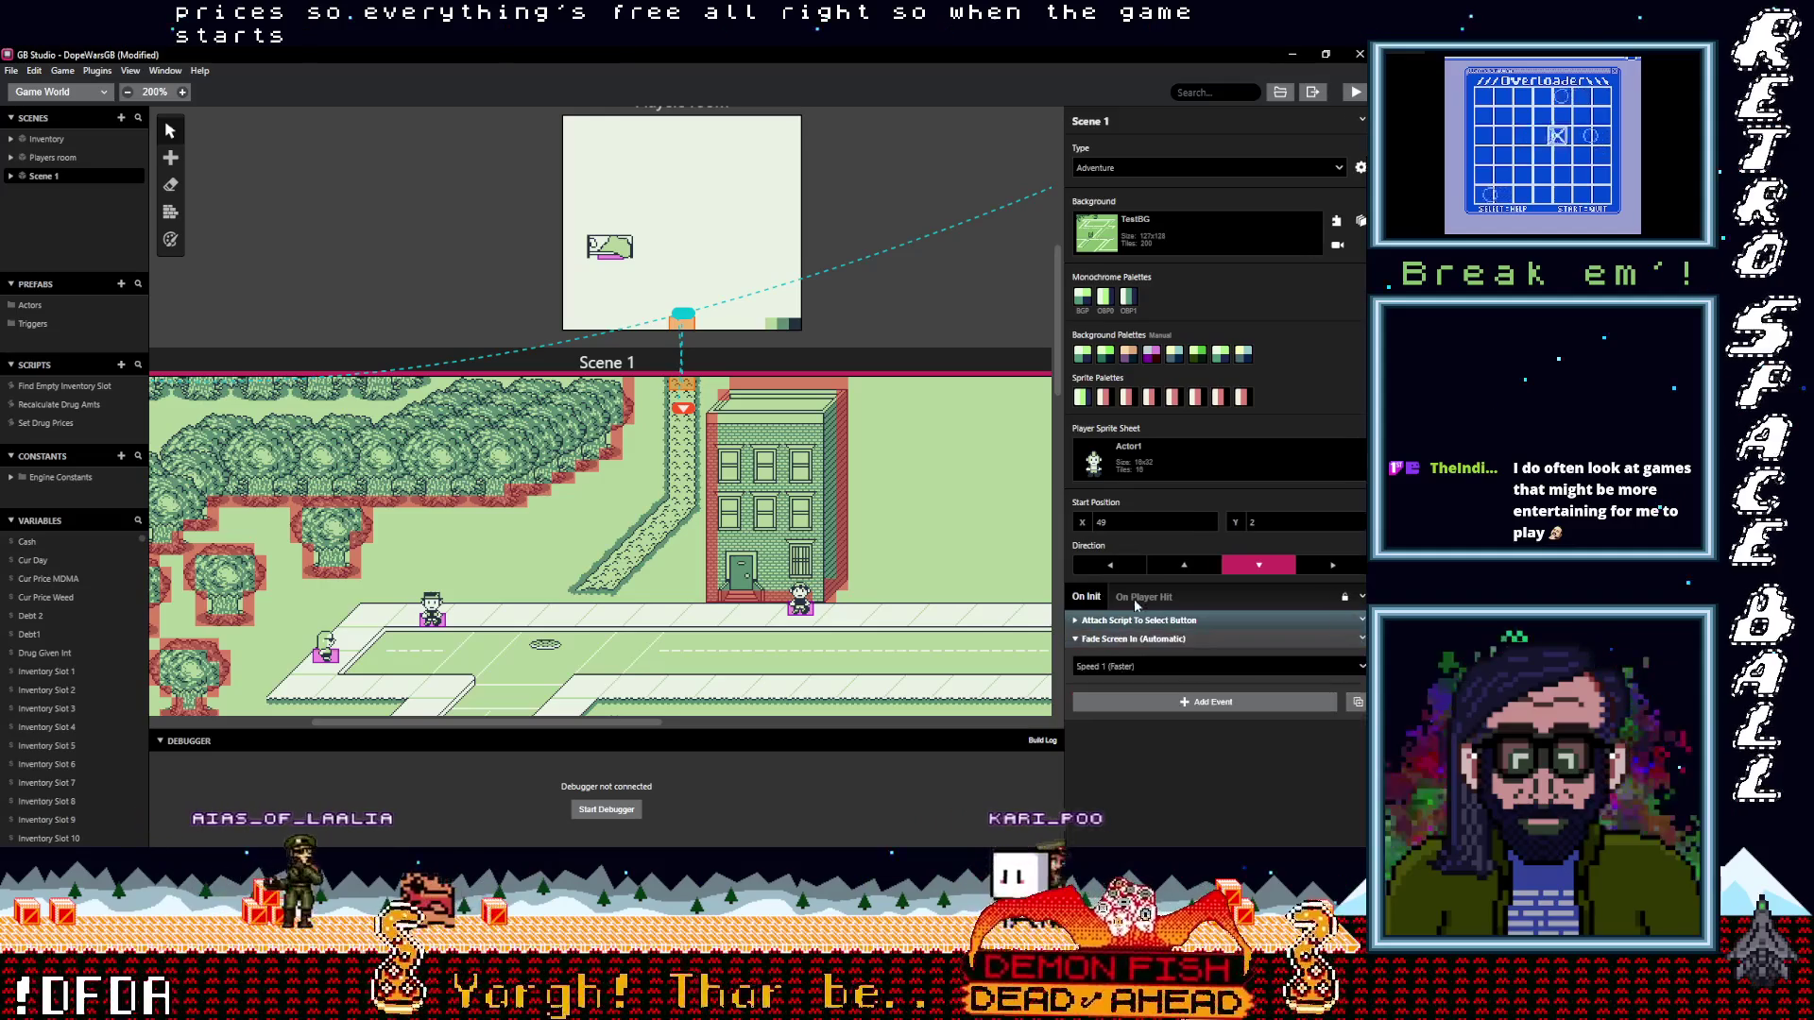
Add a Call Script event running Set Drug Prices at the top of Scene 1's On Init
{"action": "left_click", "coordinate": [1189, 701]}
{"action": "type", "text": "ca"}
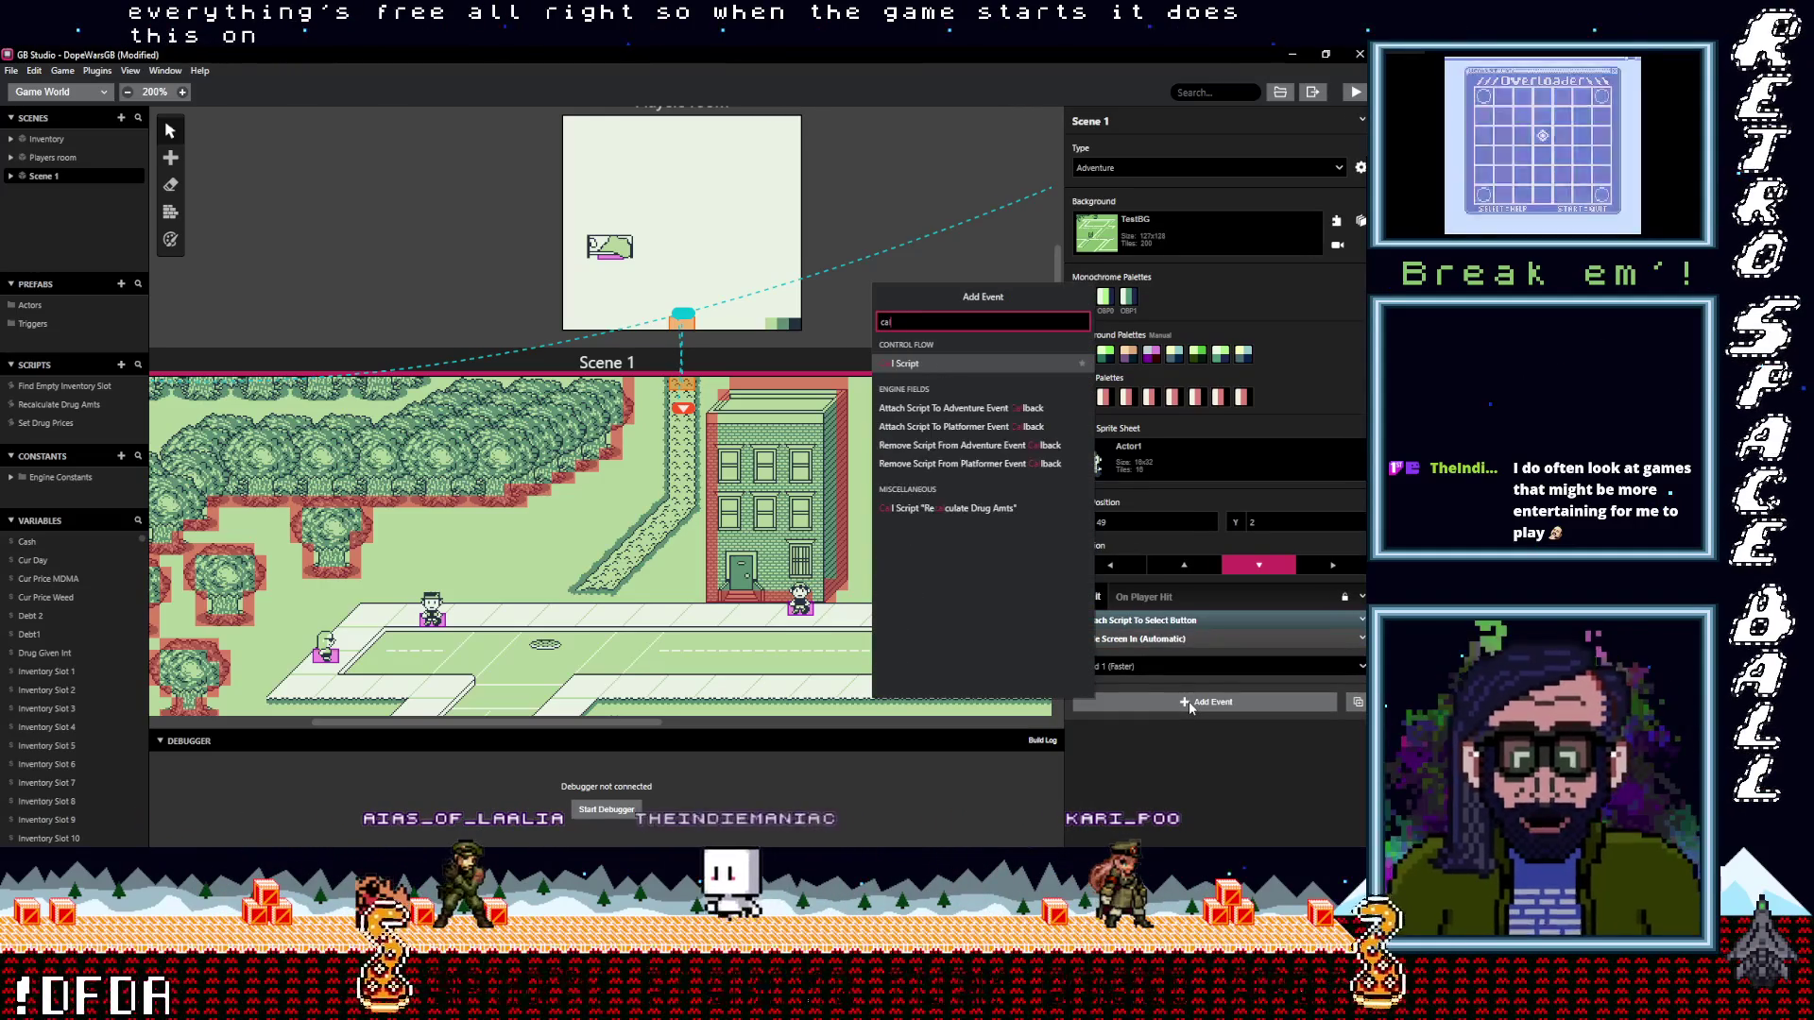
{"action": "left_click", "coordinate": [932, 363]}
{"action": "left_click_drag", "start_coordinate": [1129, 640], "coordinate": [1129, 614]}
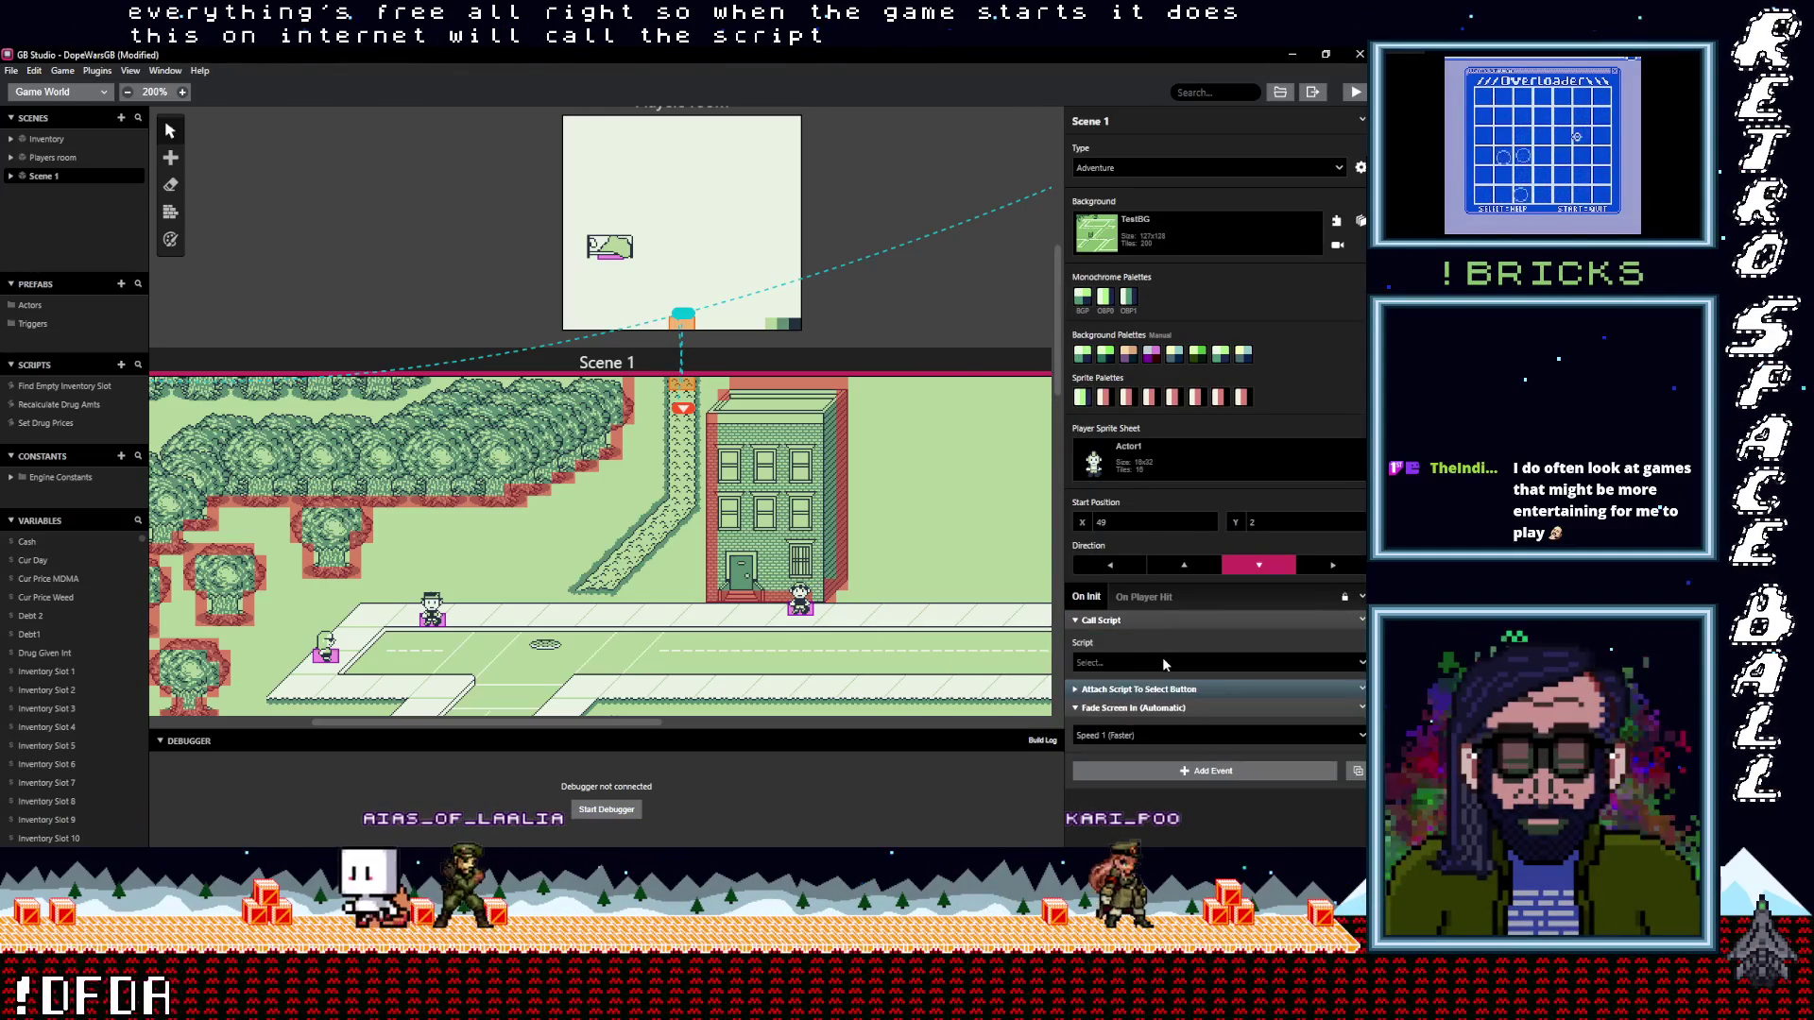
{"action": "left_click", "coordinate": [1163, 663]}
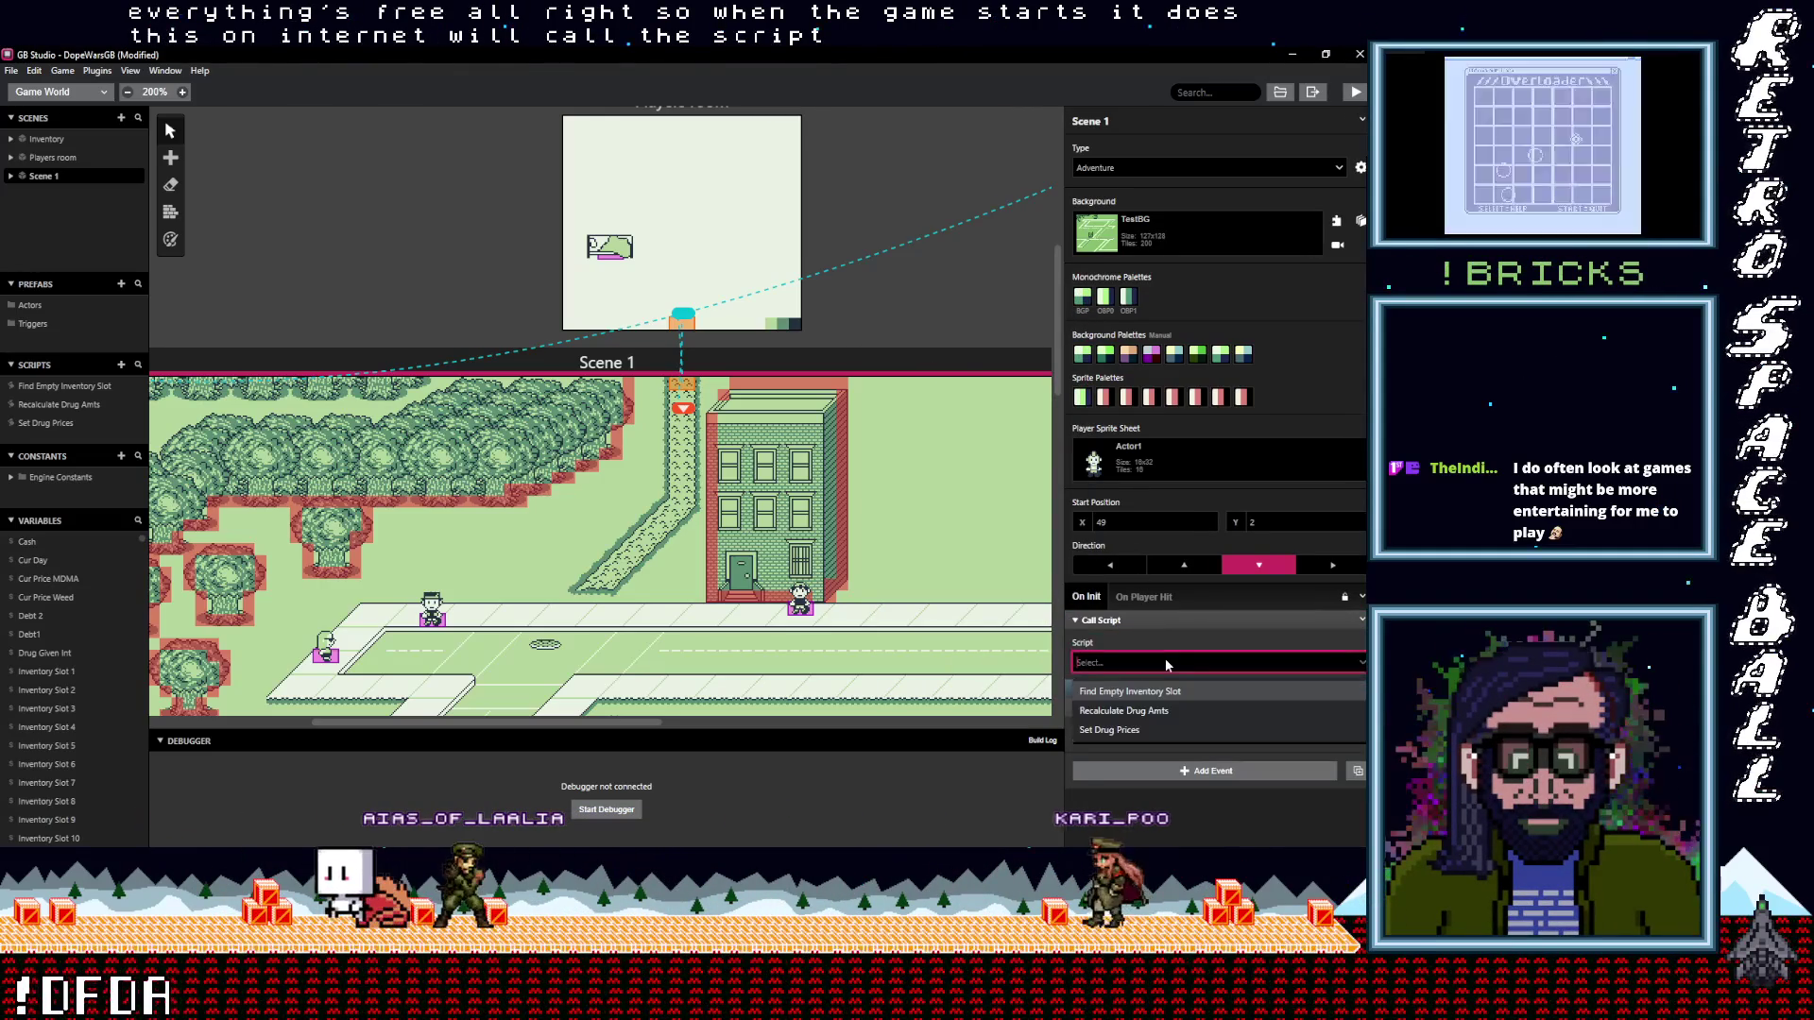
{"action": "left_click", "coordinate": [1142, 733]}
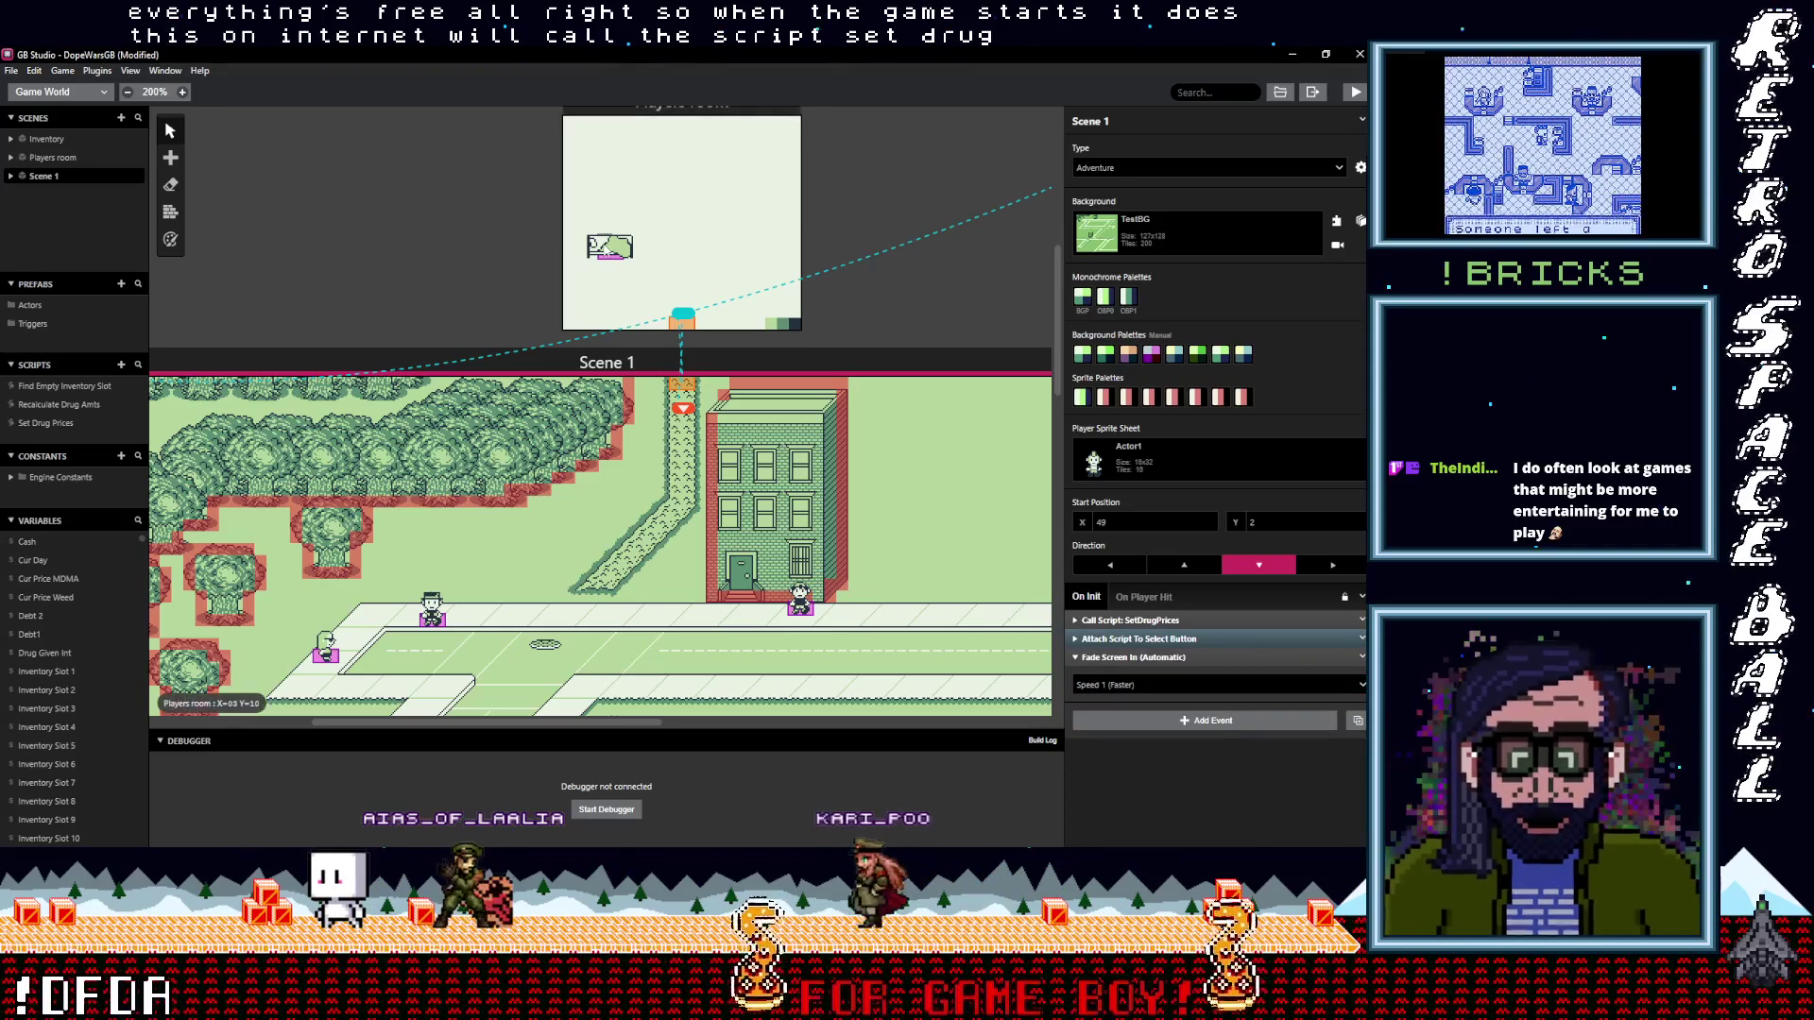
{"action": "left_click", "coordinate": [610, 246]}
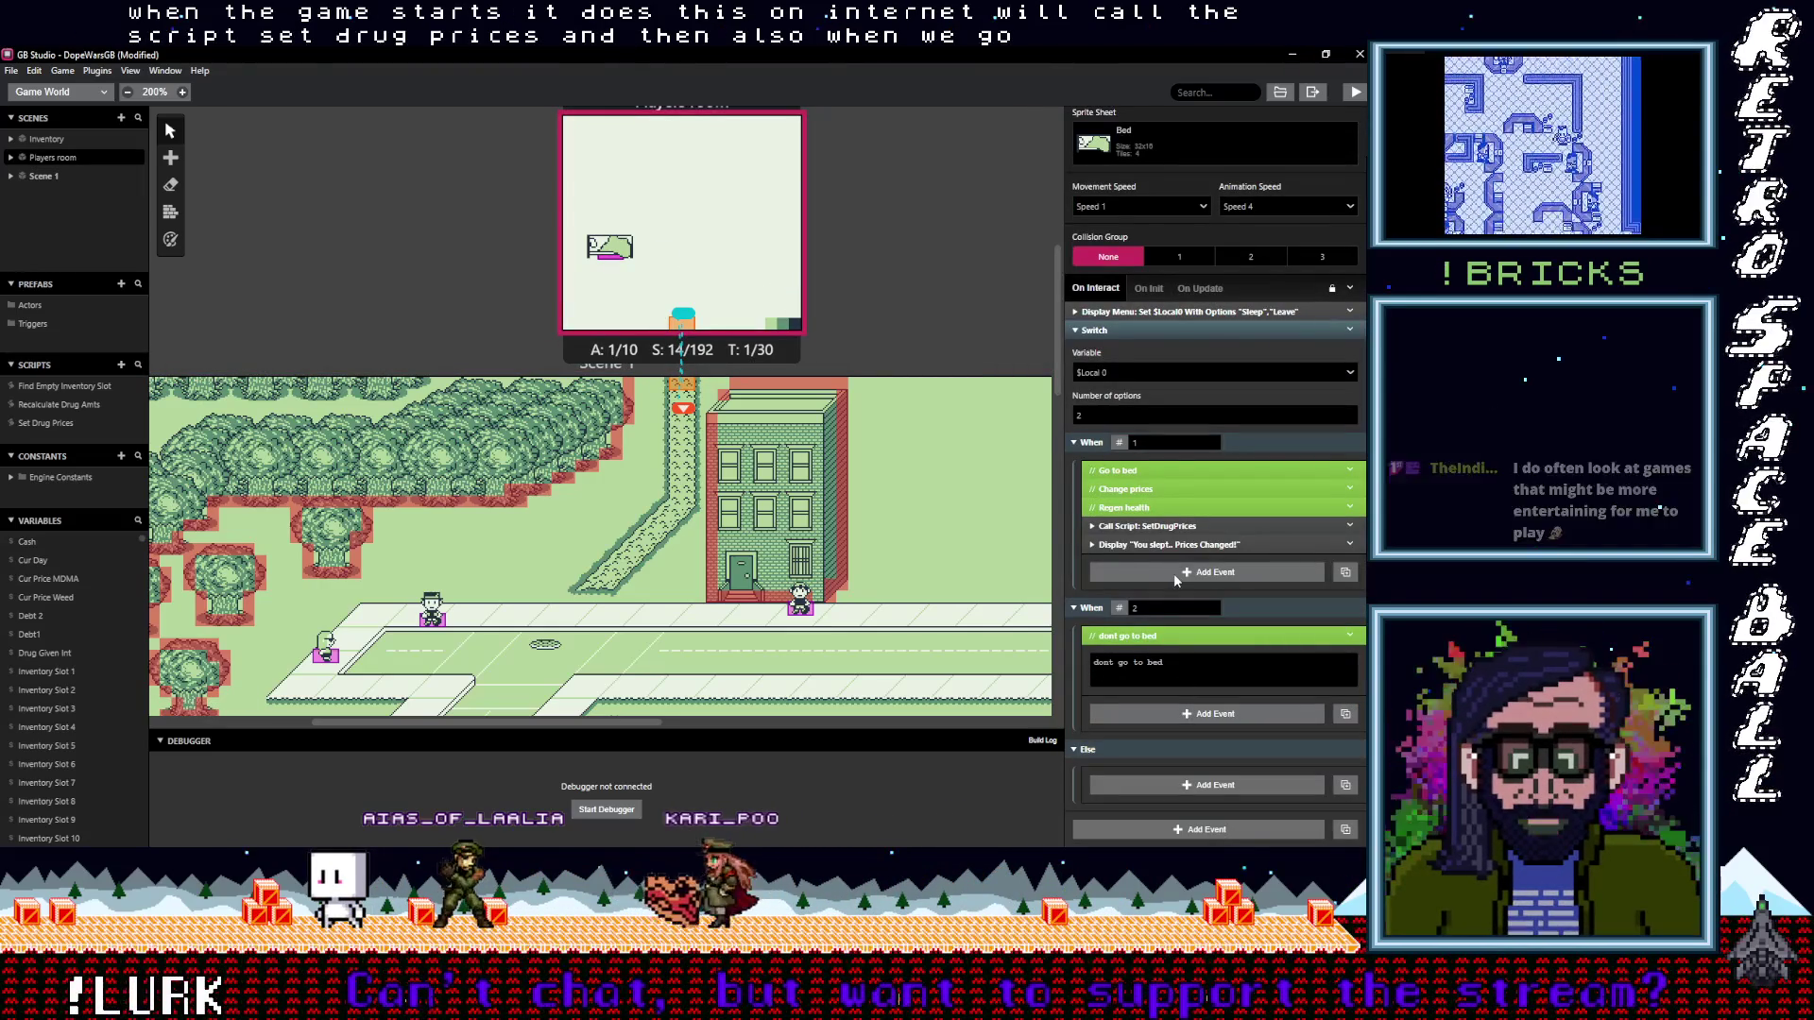
Add a Variable Increment By 1 event for Cur Day in the bed's Go to bed branch
{"action": "left_click", "coordinate": [1174, 575]}
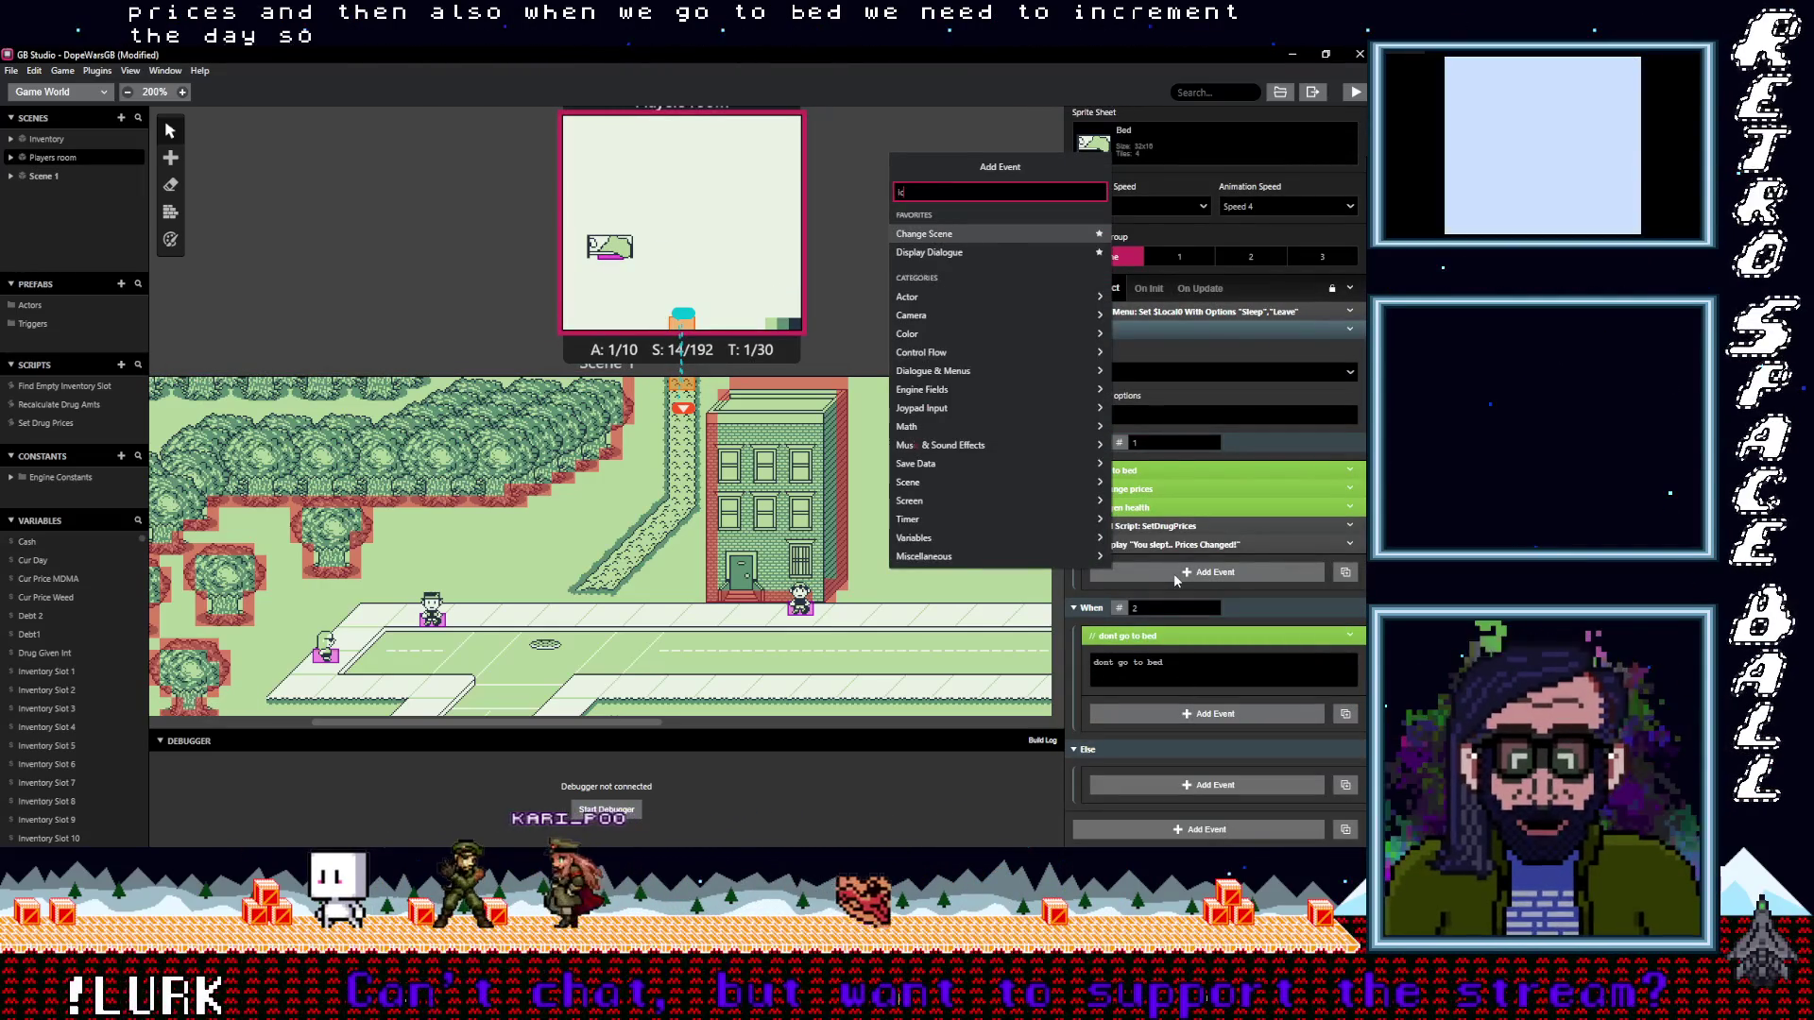
{"action": "type", "text": "inc"}
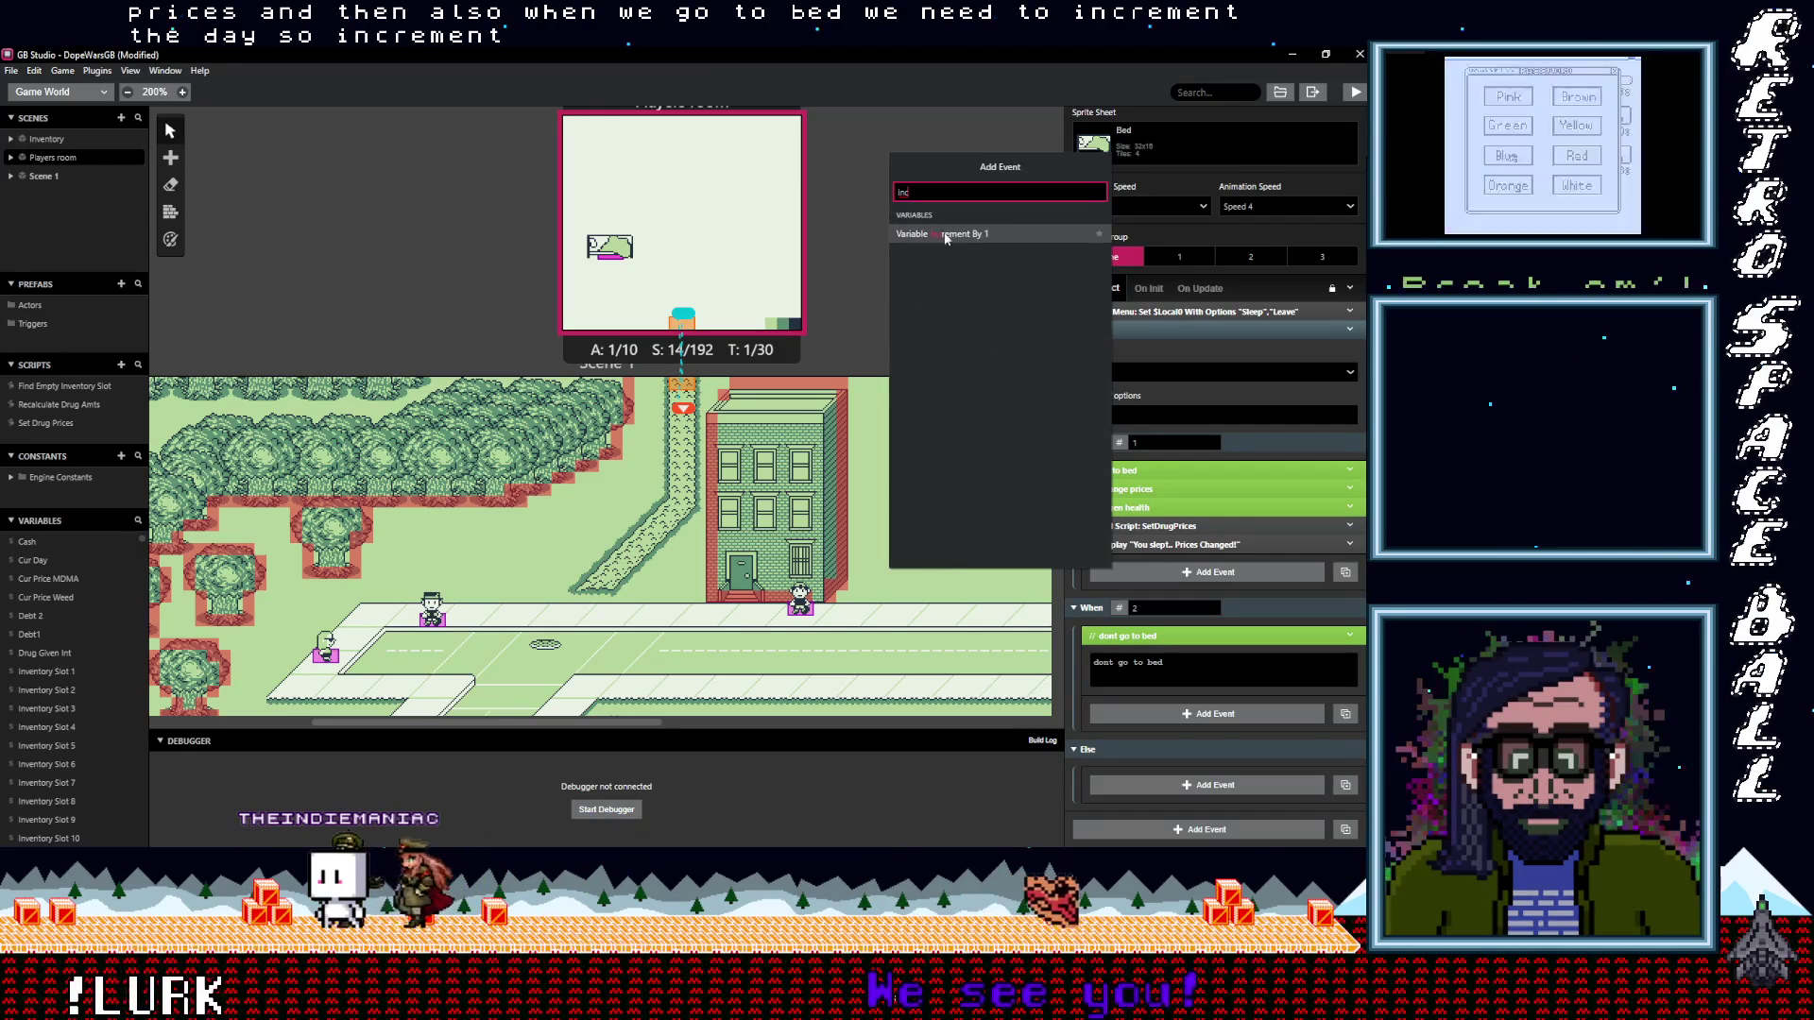
{"action": "left_click", "coordinate": [934, 234]}
{"action": "left_click", "coordinate": [1170, 605]}
{"action": "type", "text": "d"}
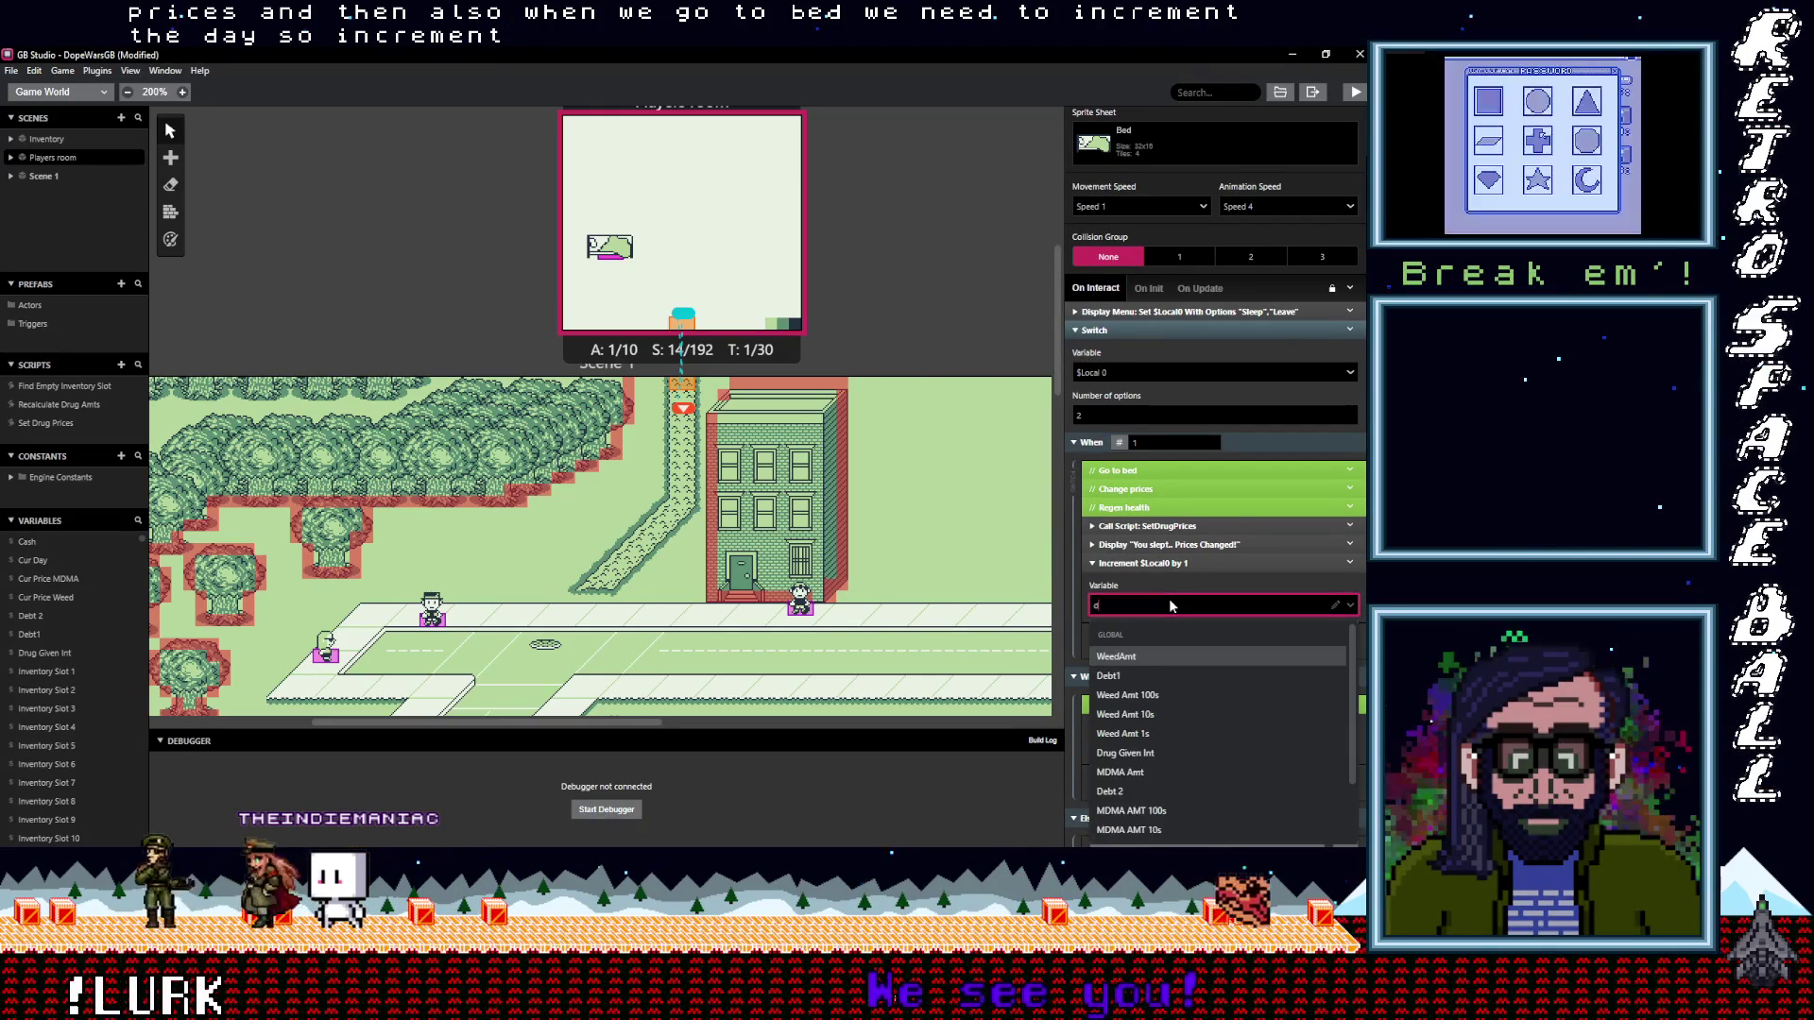
{"action": "key", "text": "BackSpace"}
{"action": "type", "text": "cu"}
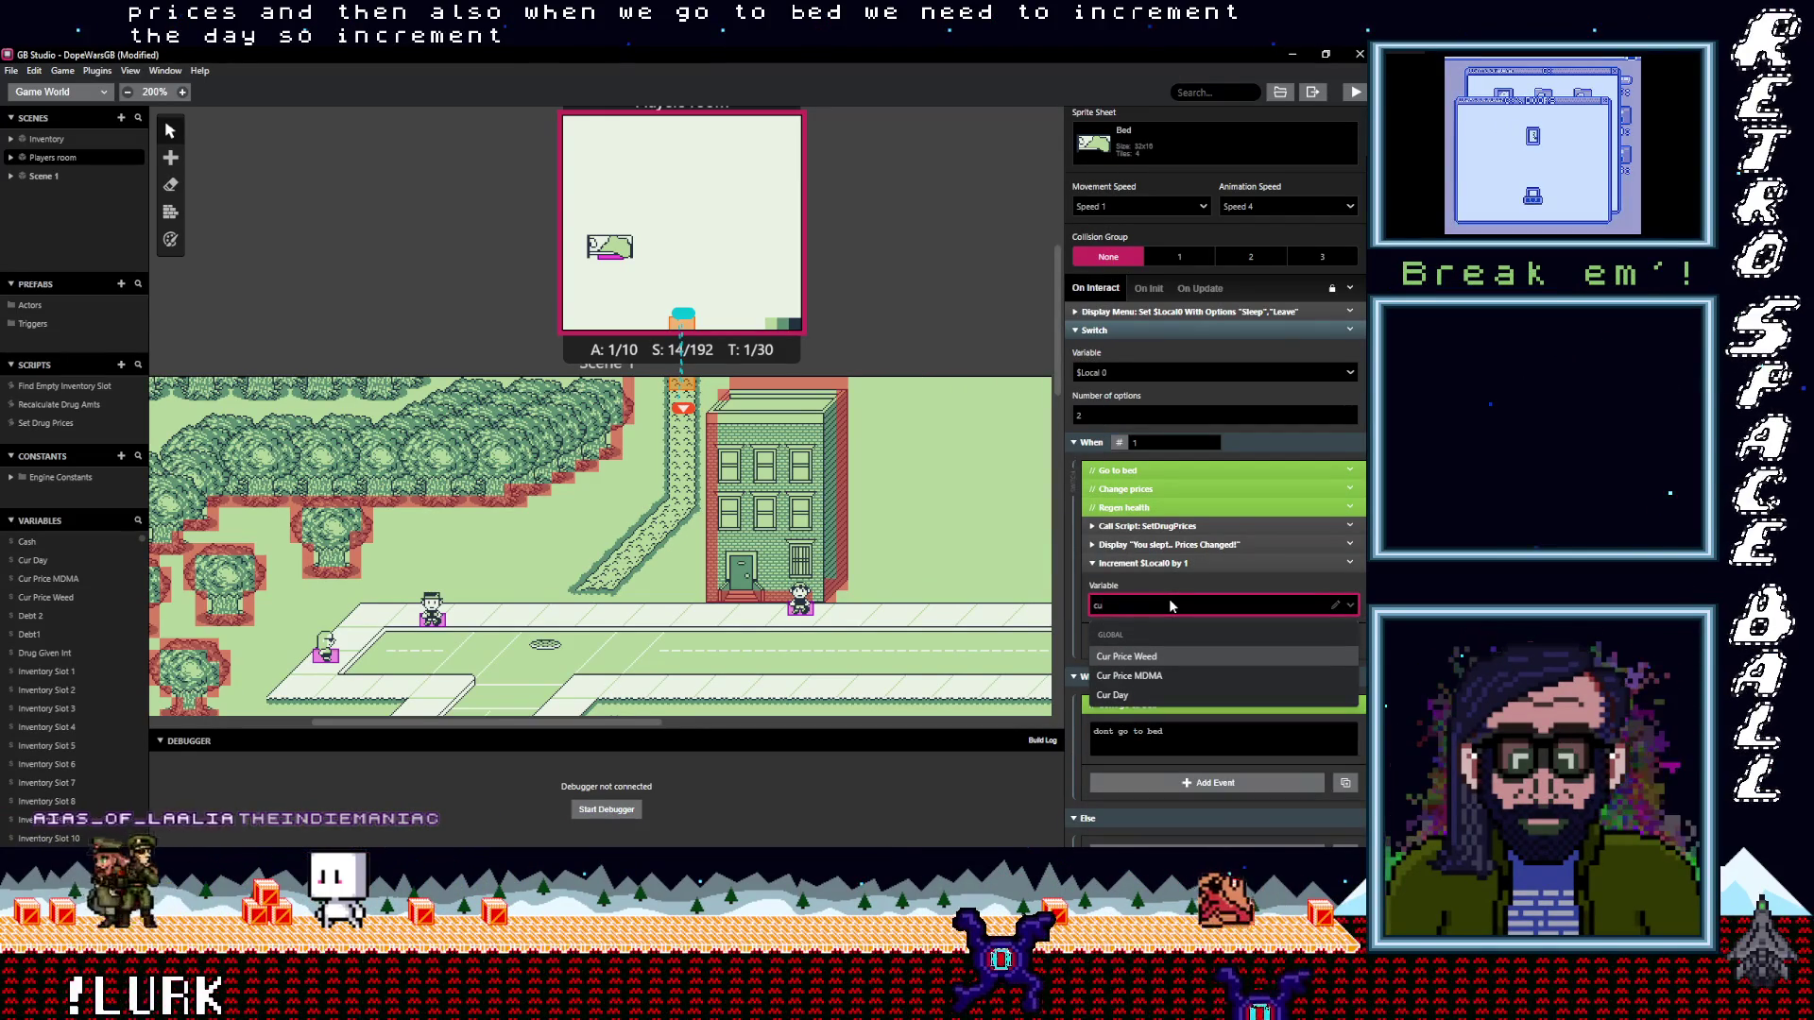
{"action": "left_click", "coordinate": [1112, 697]}
Save the project and build and run the game
{"action": "left_click", "coordinate": [899, 286]}
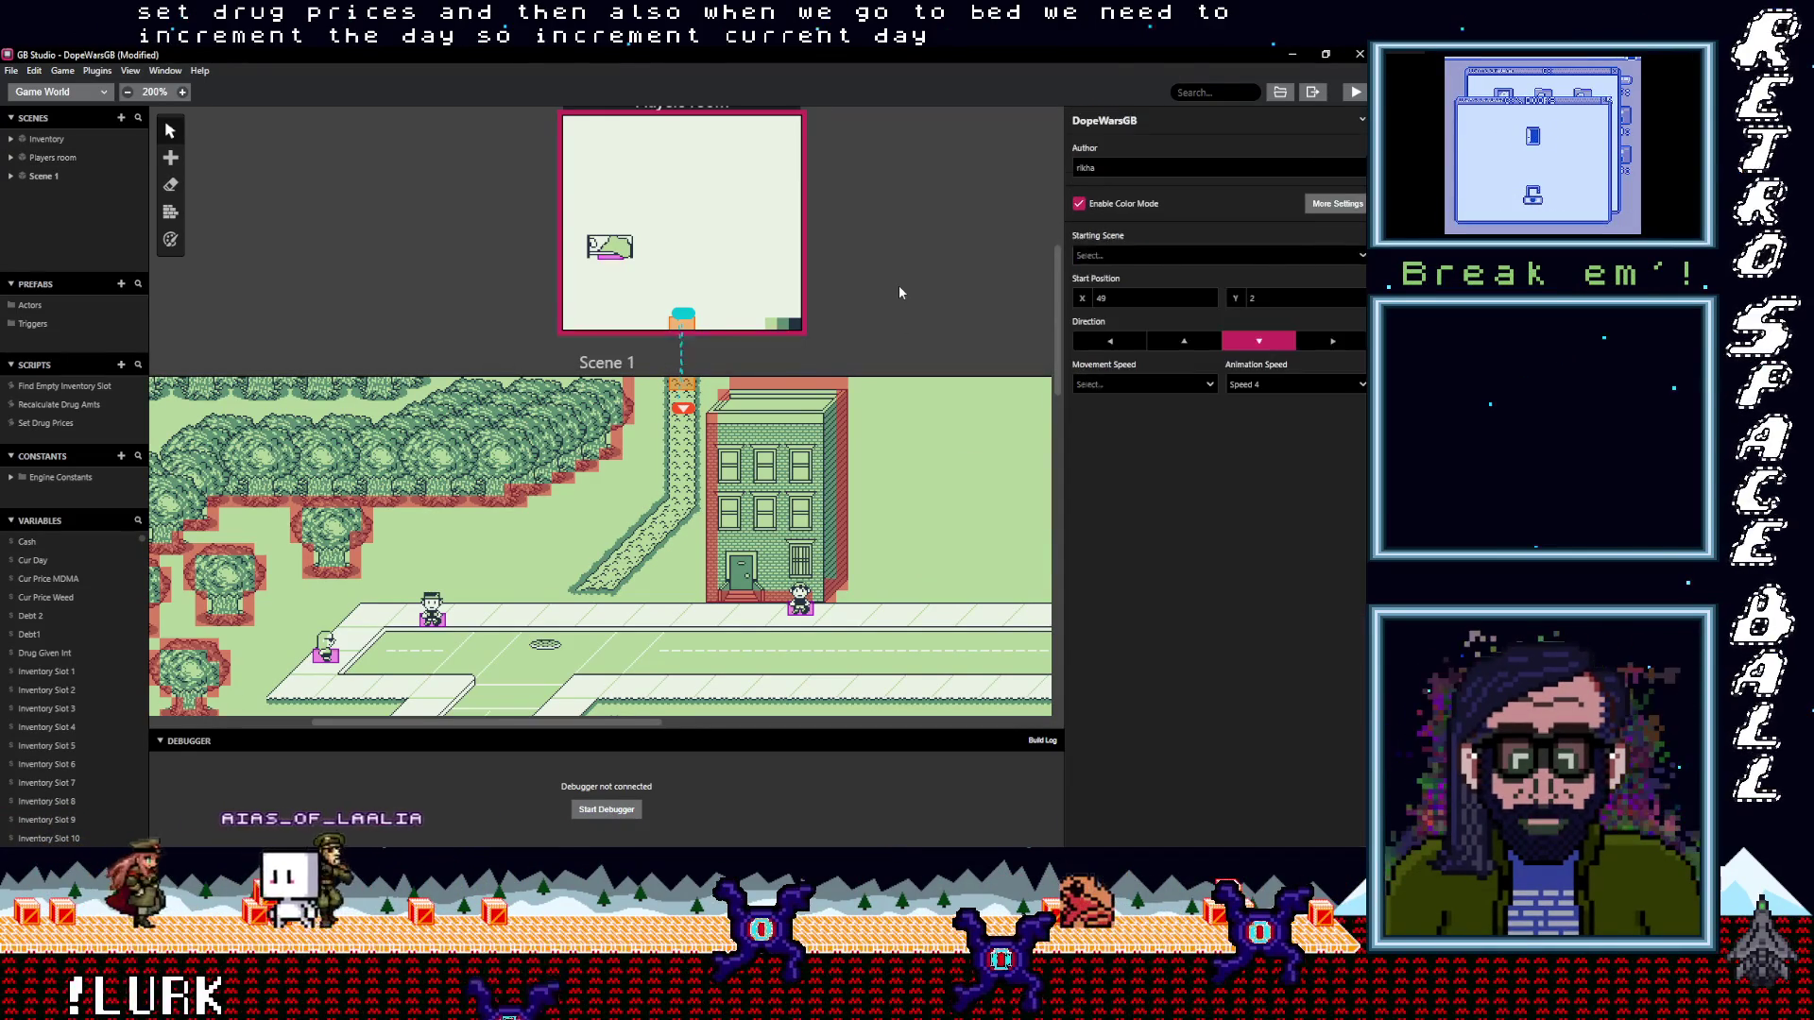
{"action": "key", "text": "ctrl+s"}
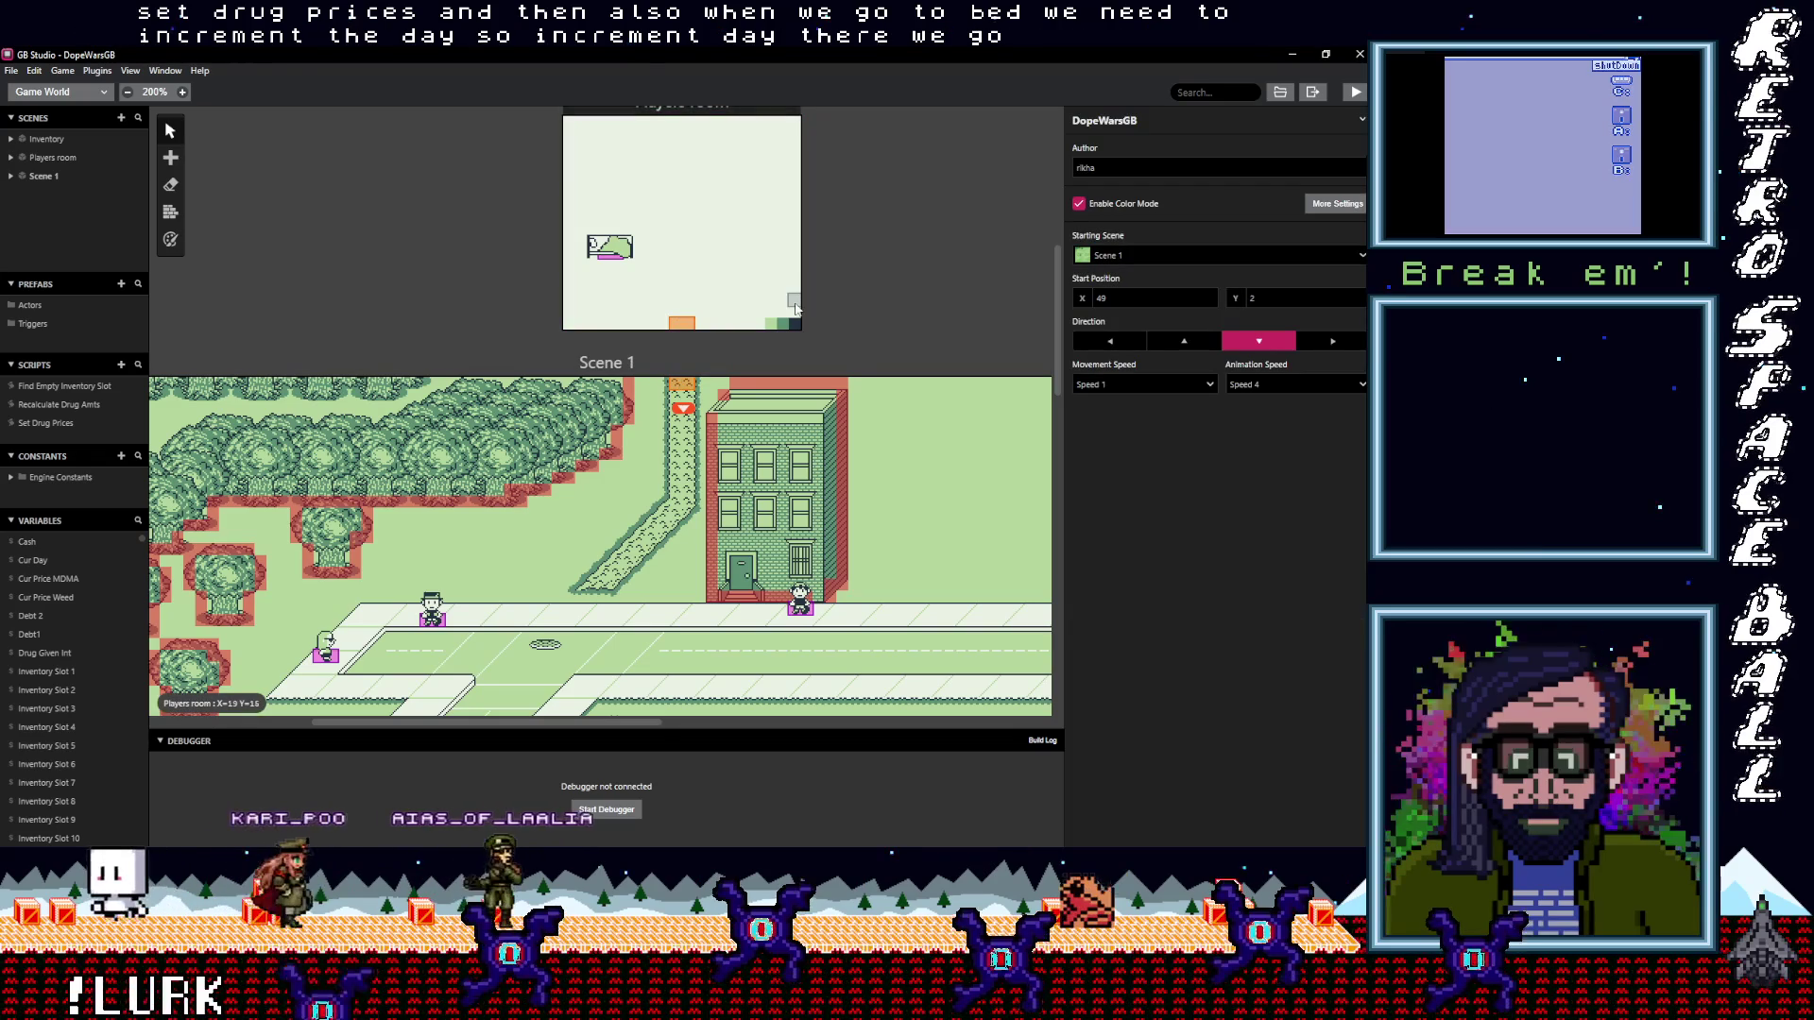
{"action": "key", "text": "ctrl+b"}
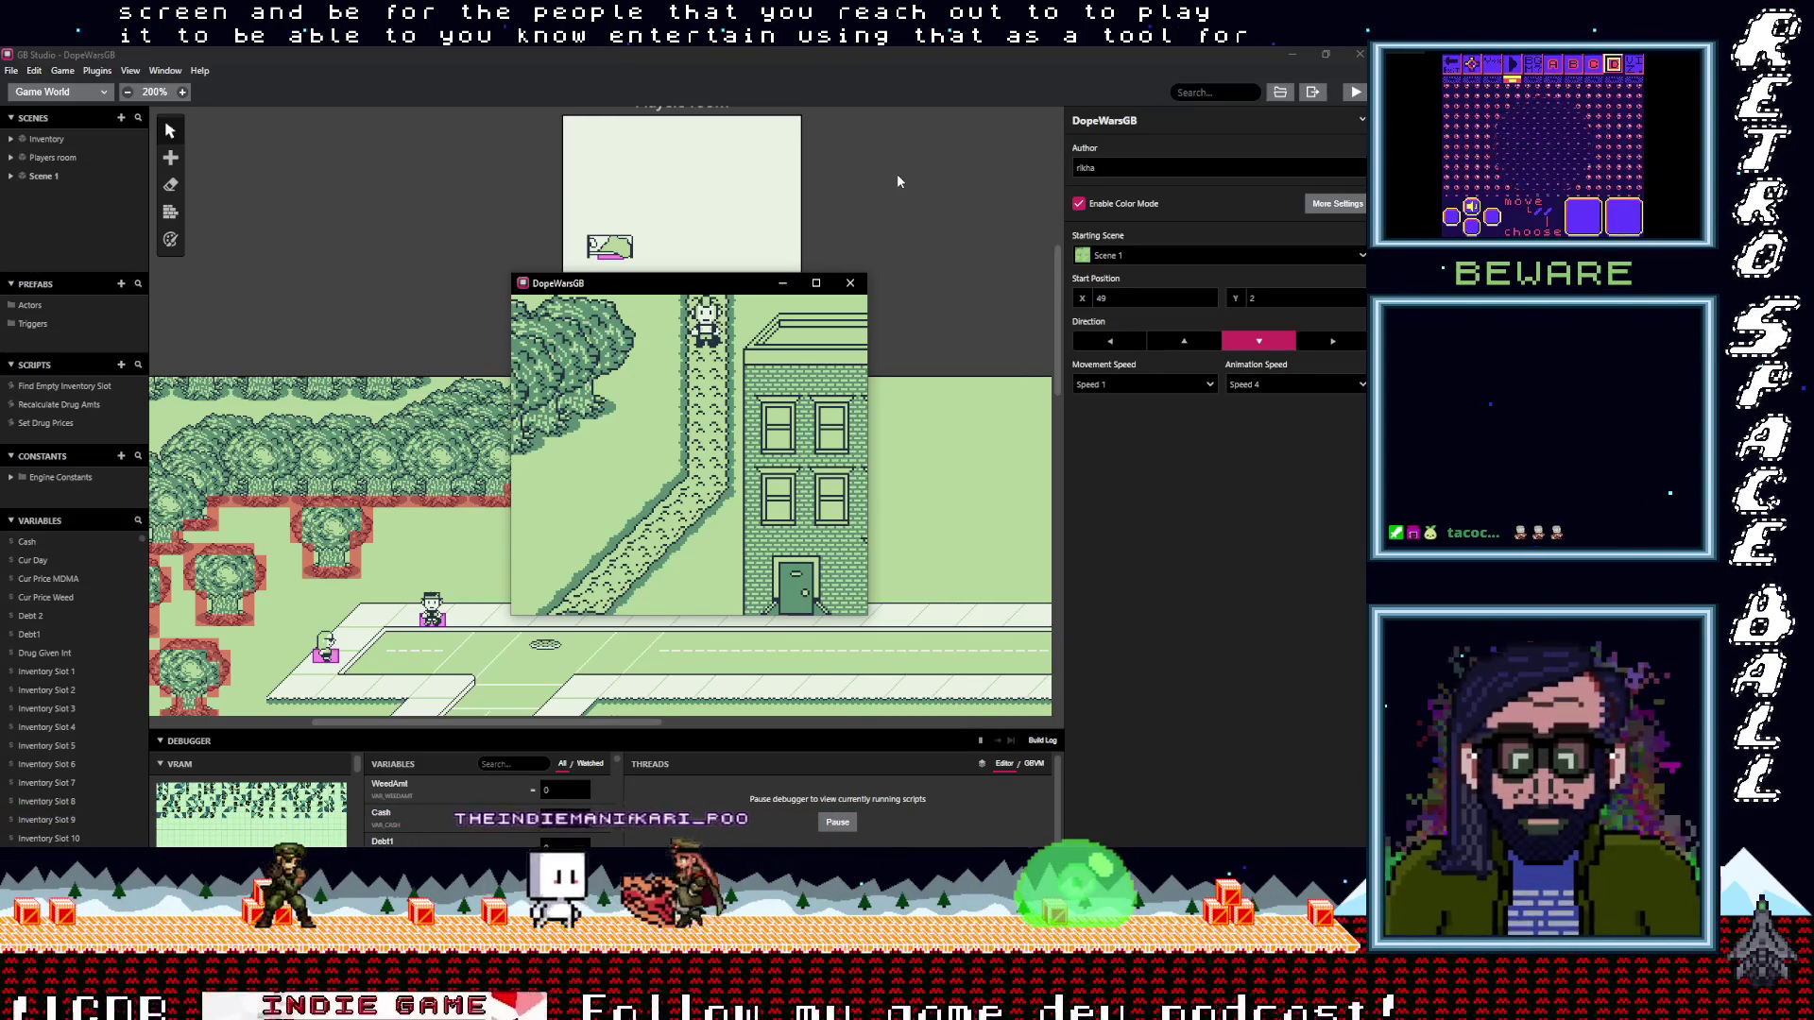
Walk to the weed dealer, dismiss the MDMA gain message, and accept 5 weed
{"action": "left_click_drag", "start_coordinate": [732, 283], "coordinate": [726, 243]}
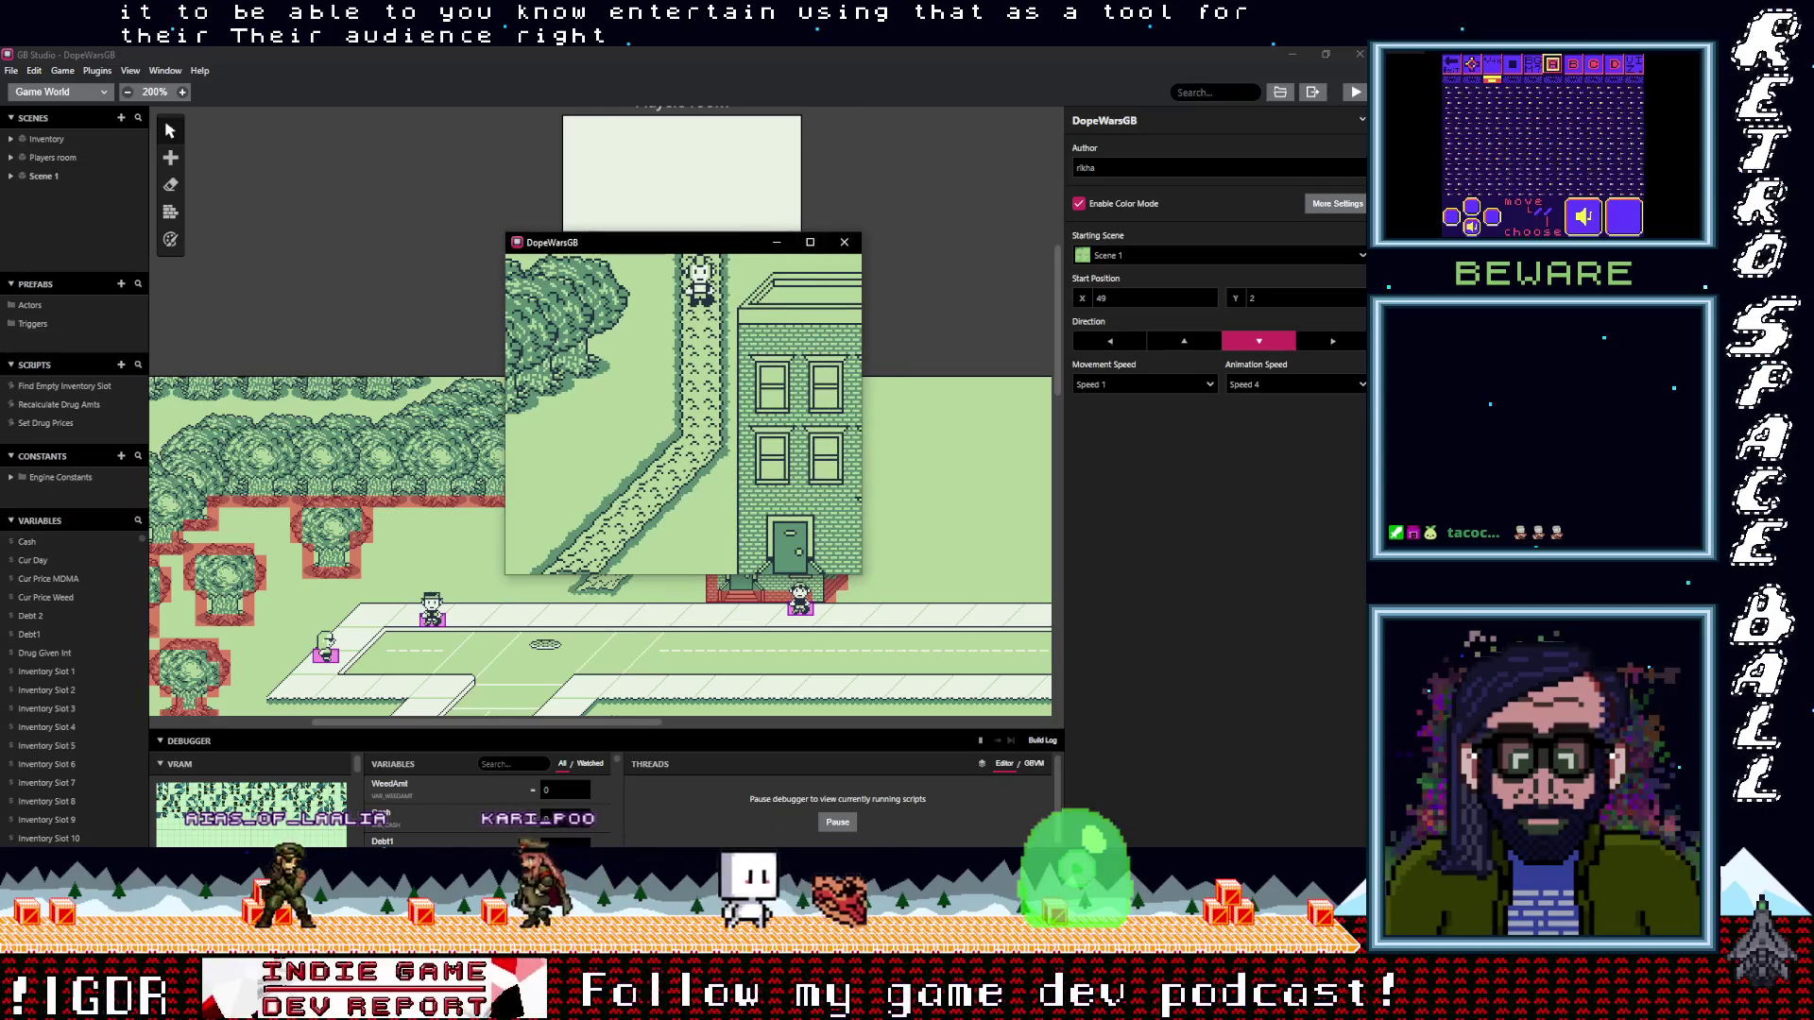
{"action": "key", "text": "Down"}
{"action": "key", "text": "Left"}
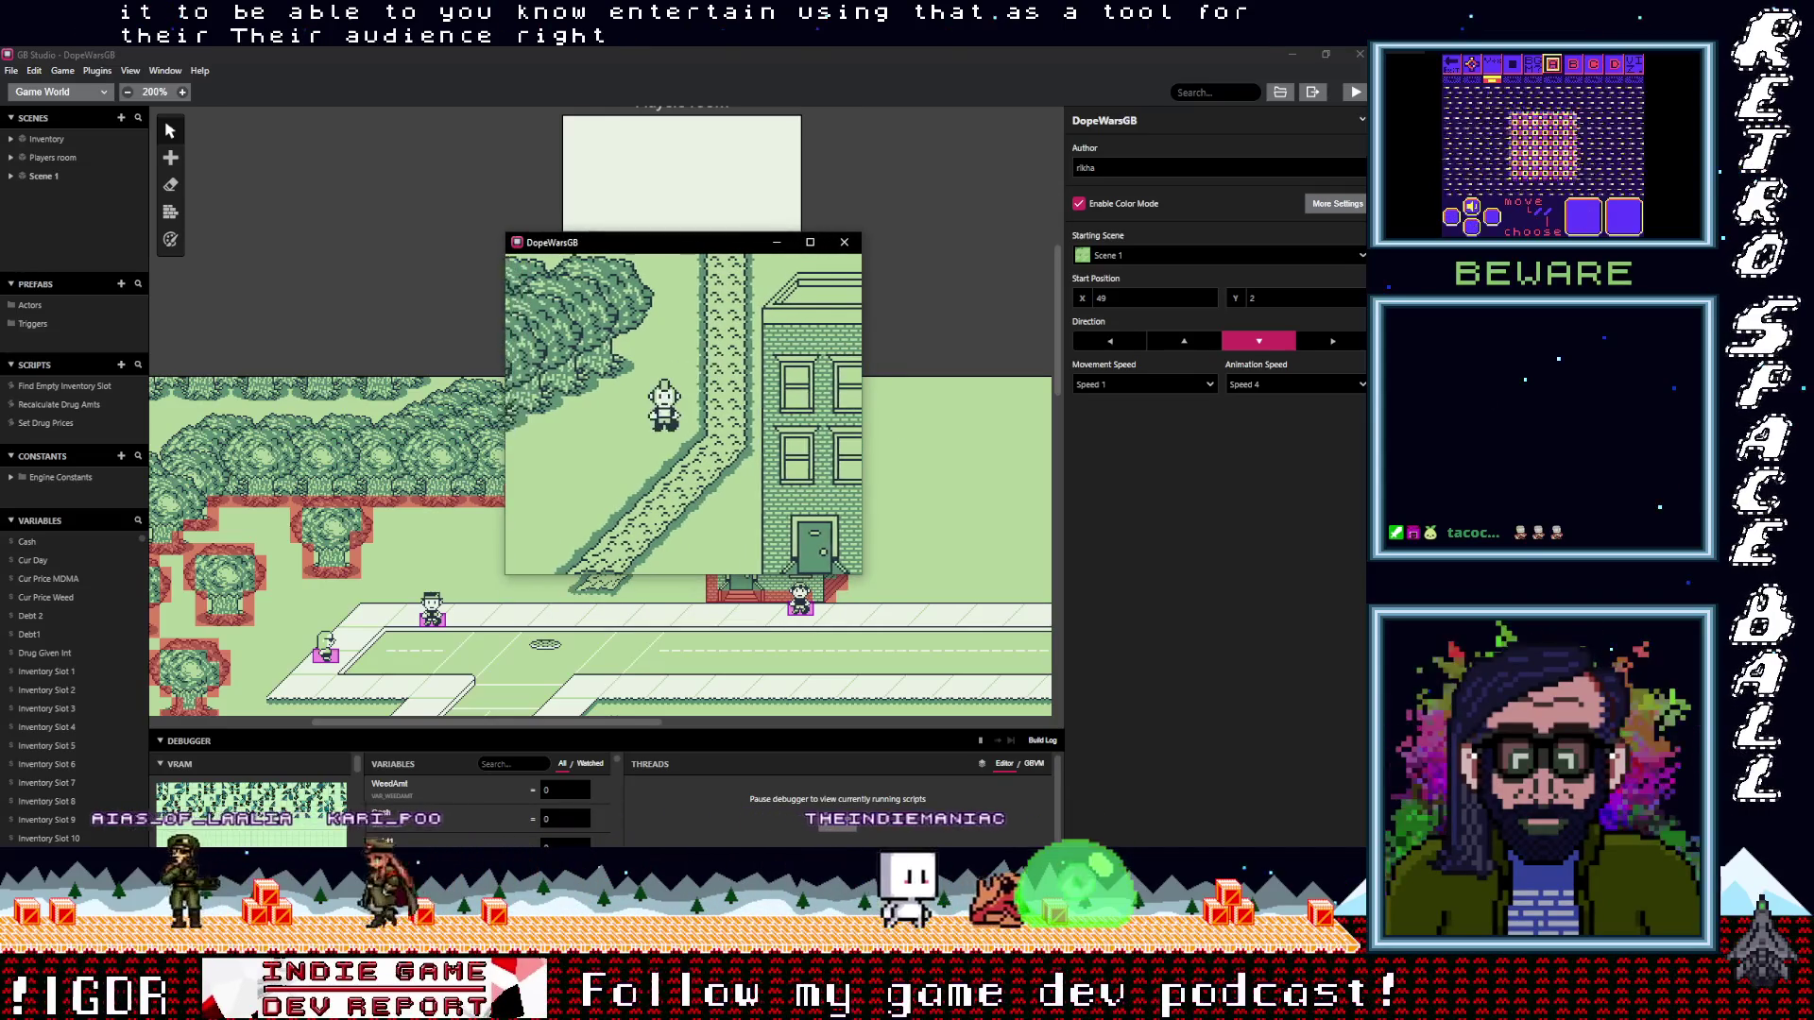
{"action": "key", "text": "Down"}
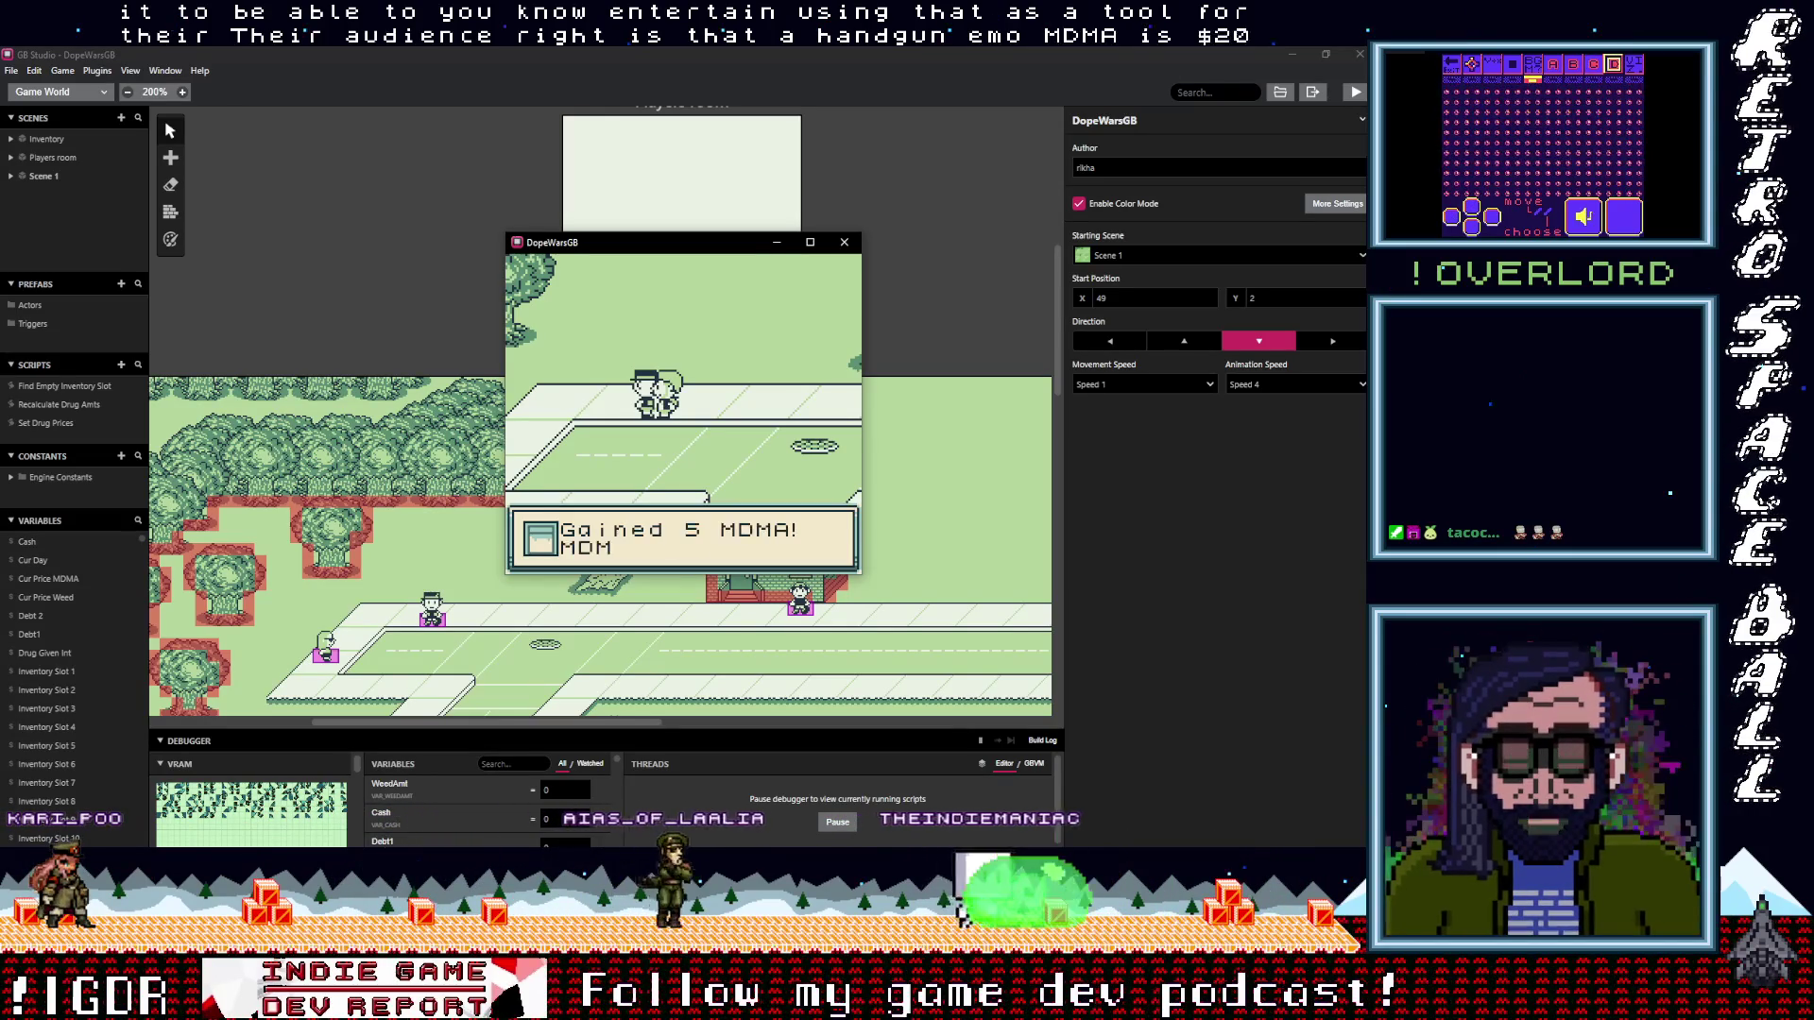
{"action": "key", "text": "z"}
{"action": "key", "text": "z"}
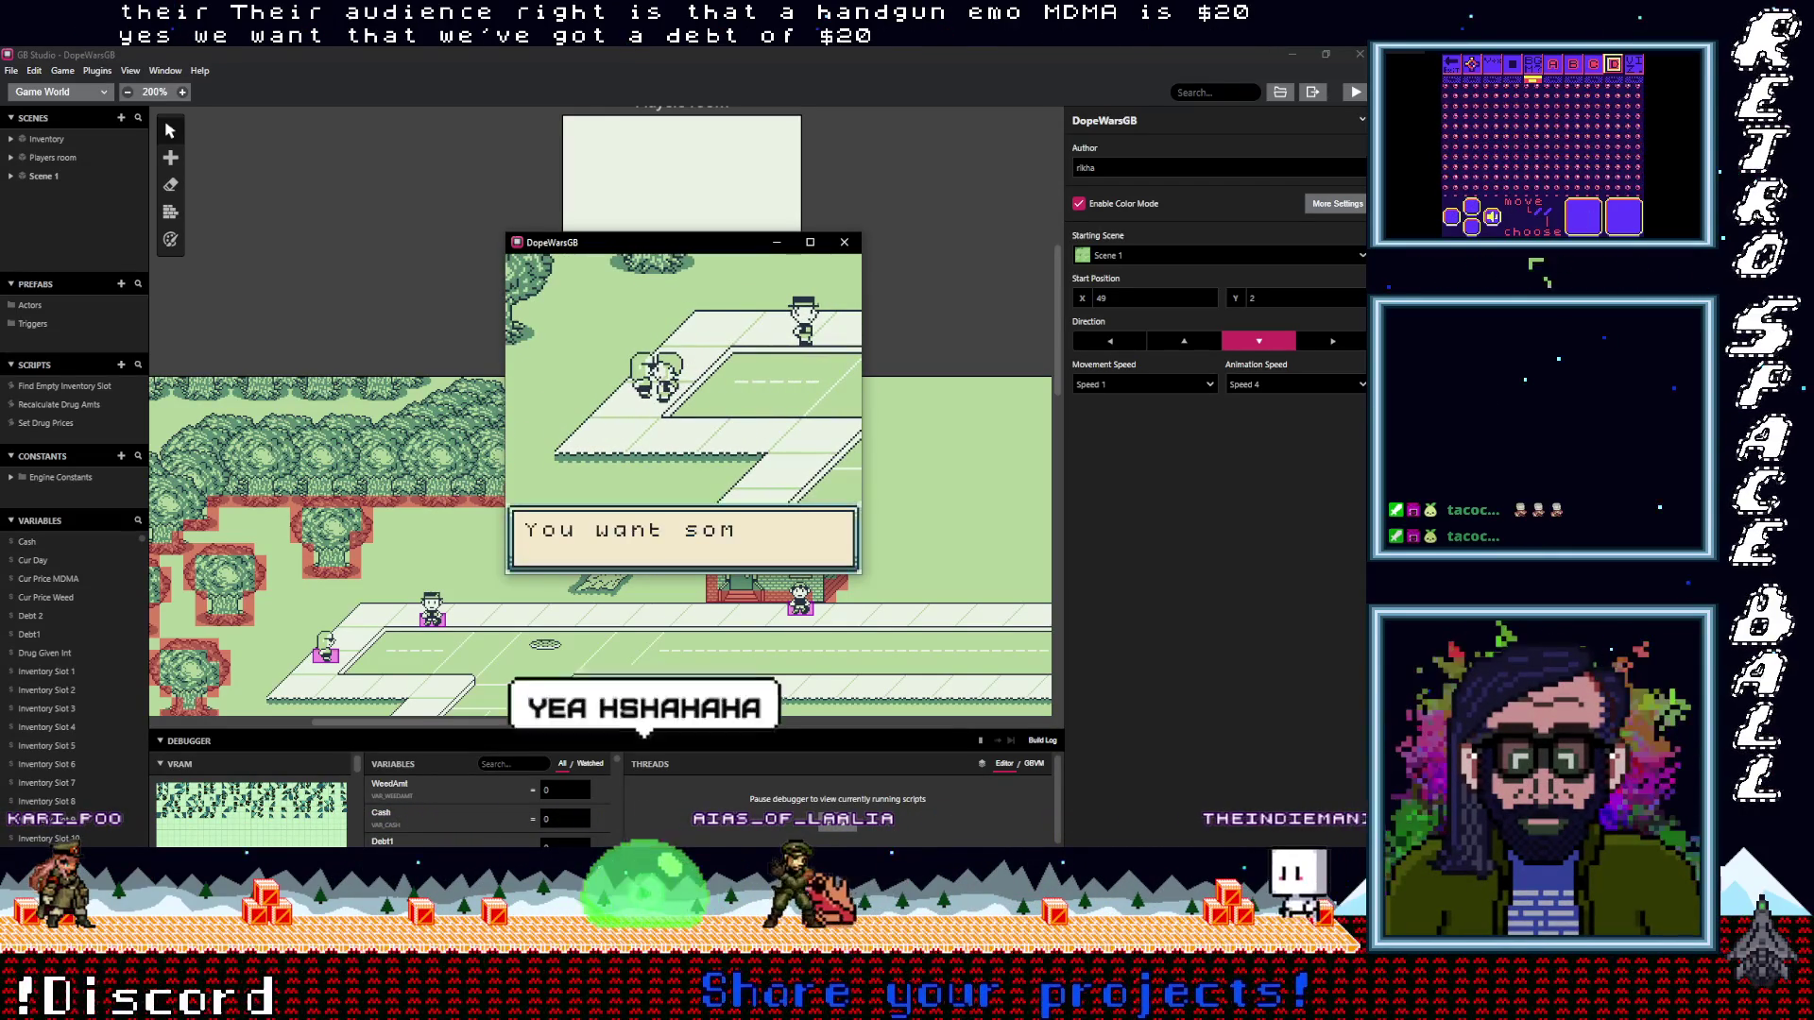
{"action": "key", "text": "z"}
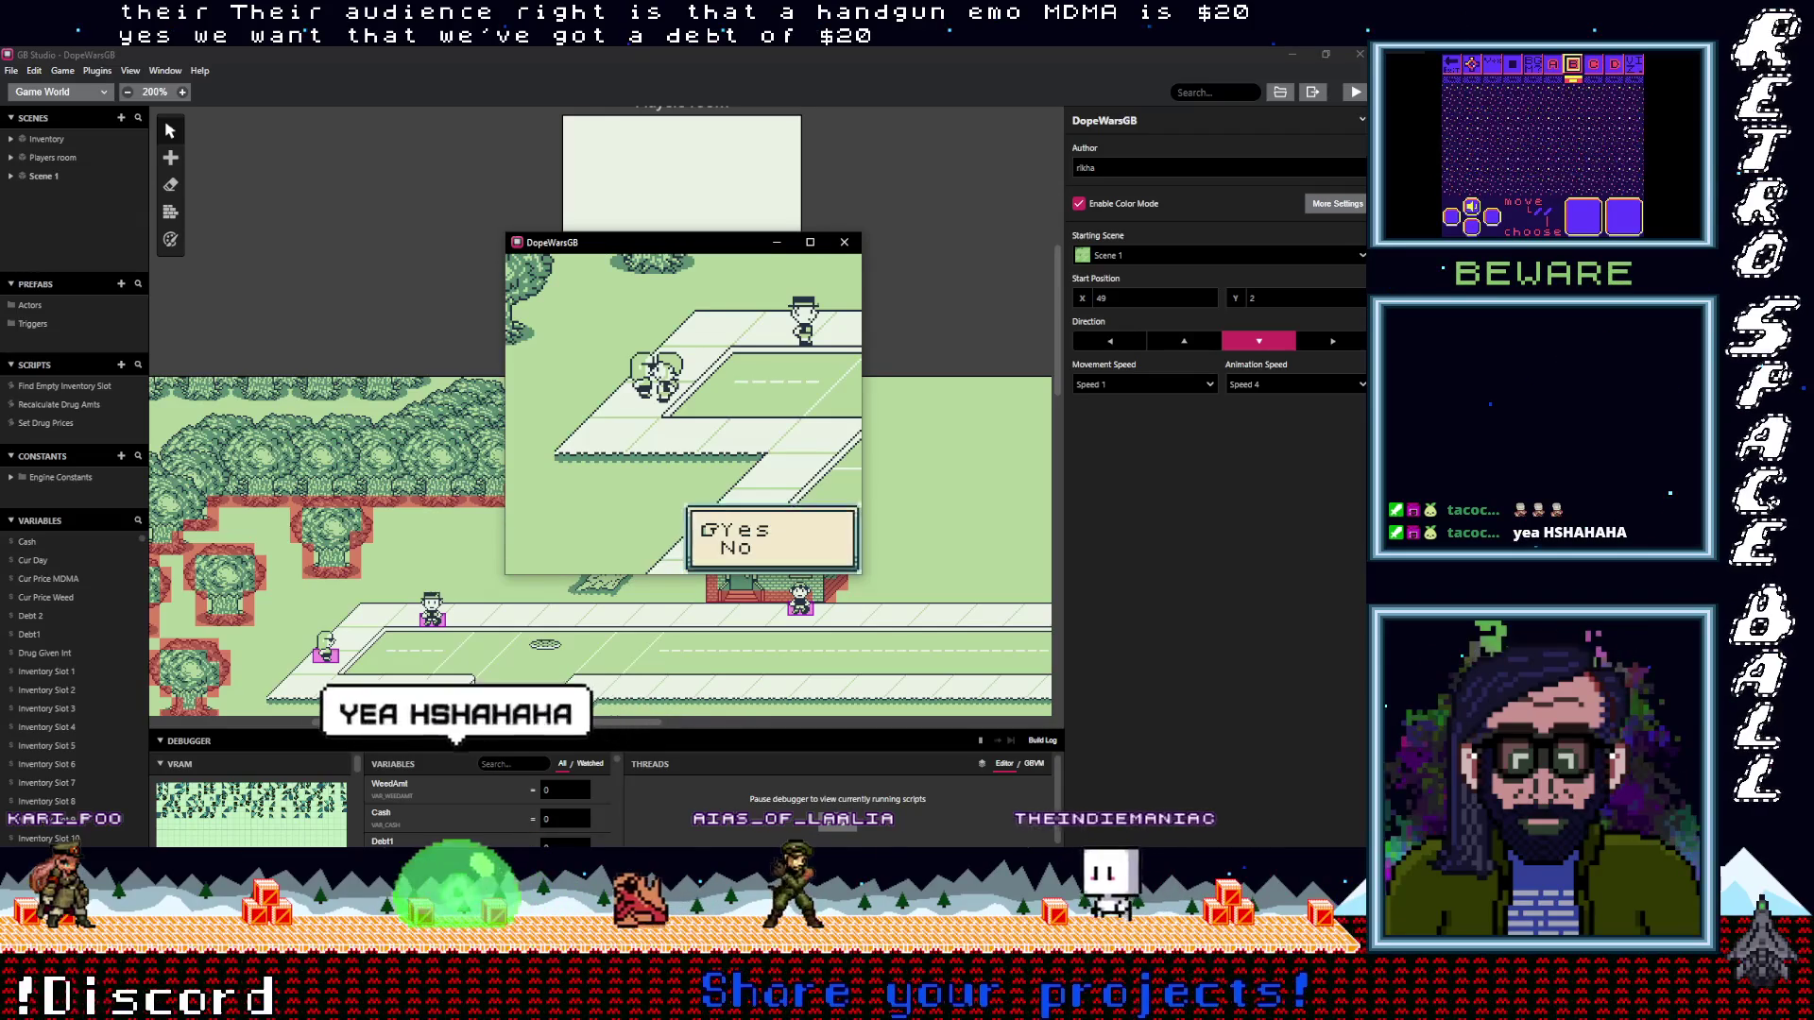
{"action": "key", "text": "z"}
{"action": "key", "text": "z"}
{"action": "key", "text": "z"}
Walk up the street past the brick building into the bedroom scene
{"action": "key", "text": "Right"}
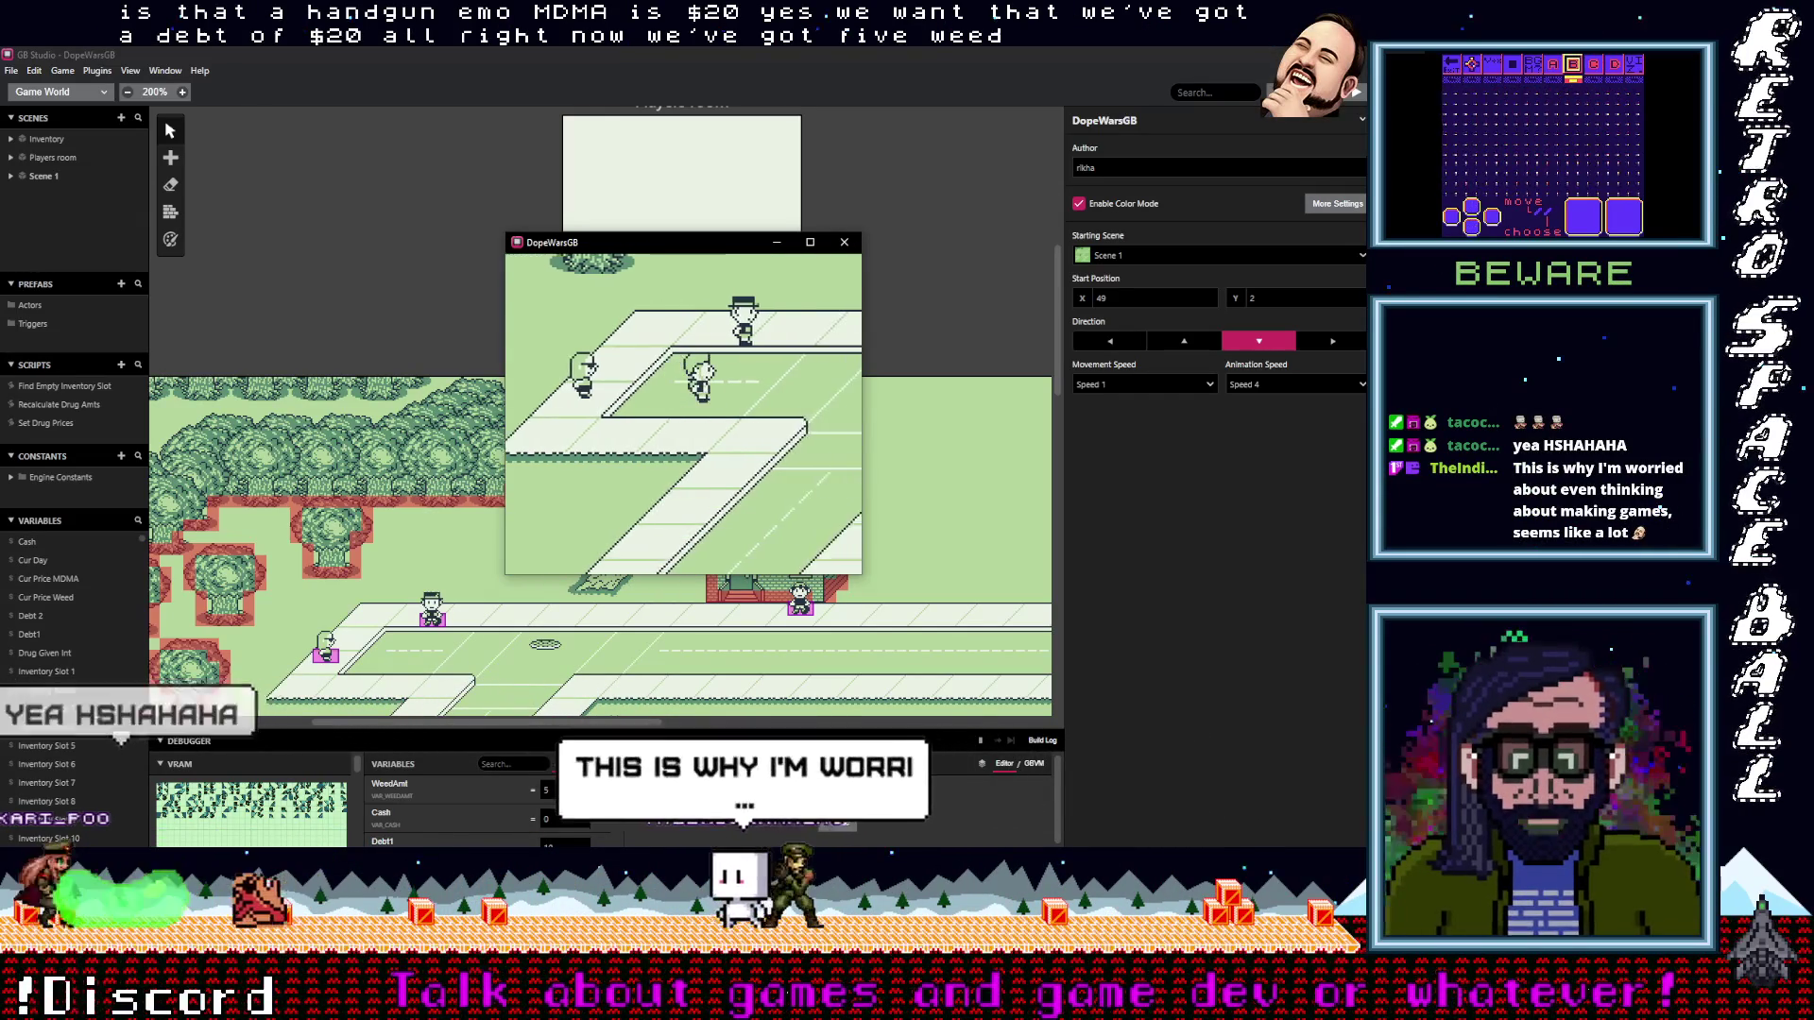
{"action": "key", "text": "Left"}
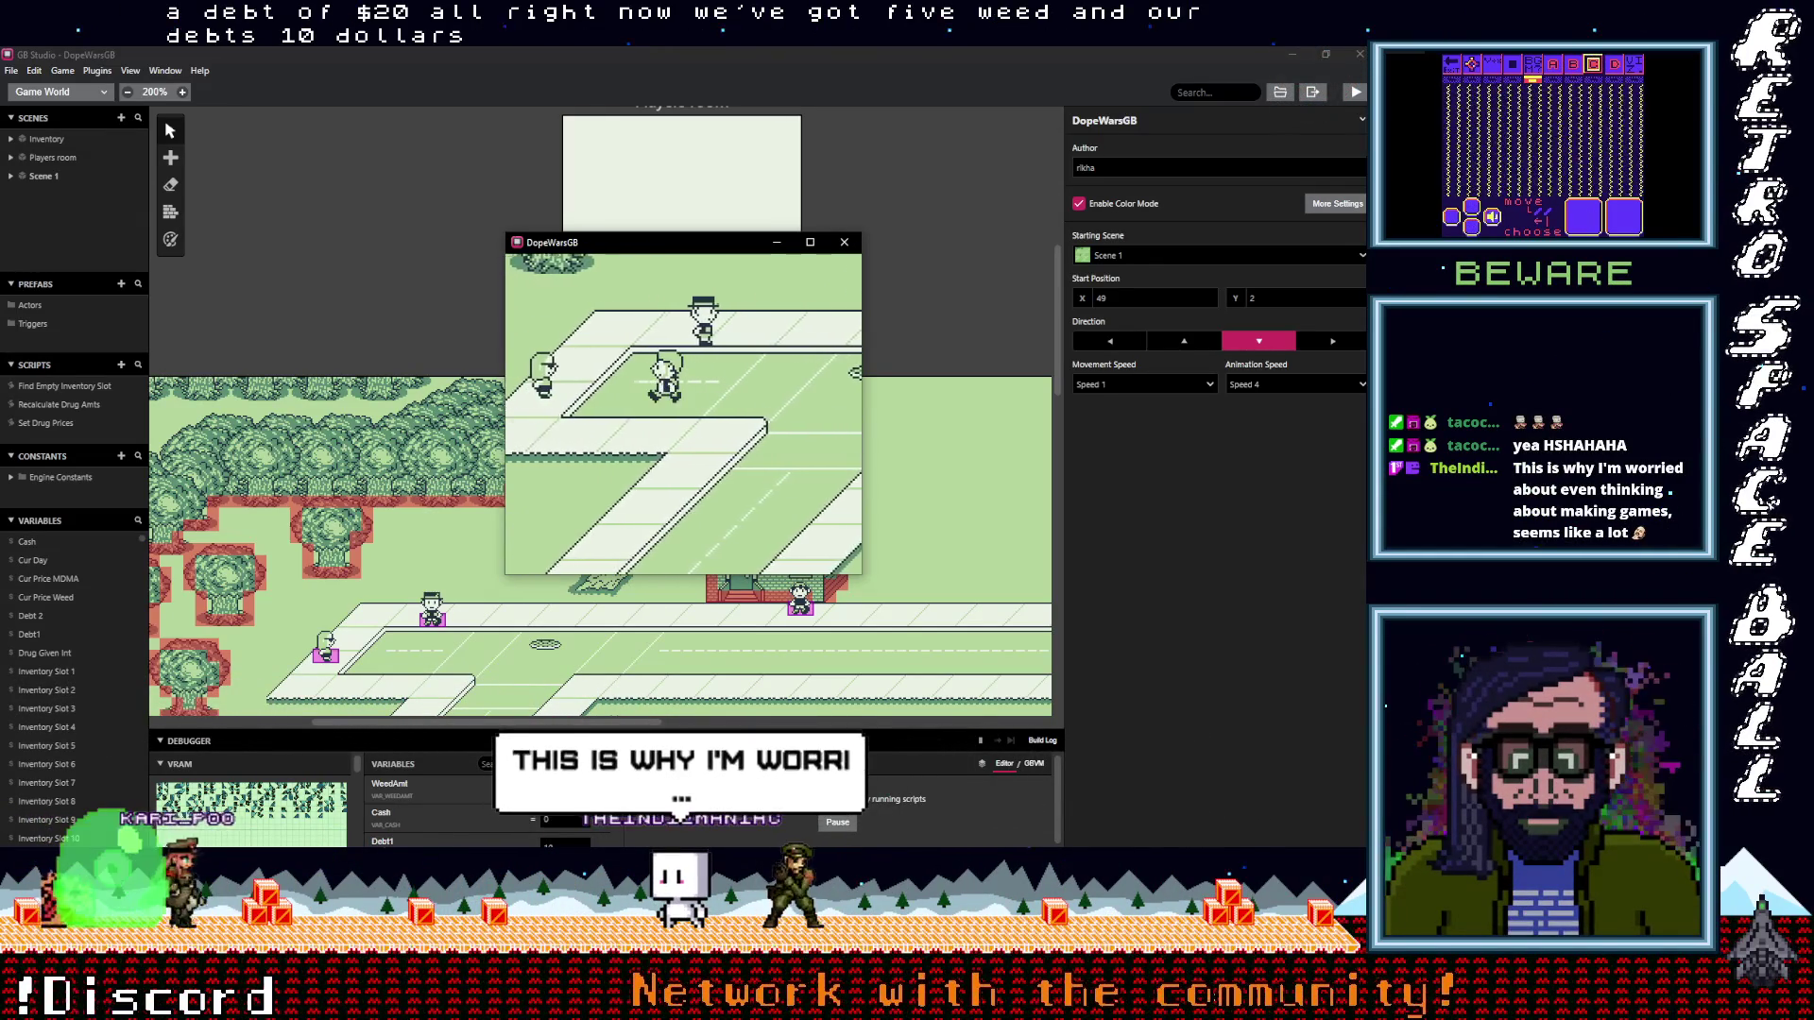
{"action": "key", "text": "Up"}
{"action": "key", "text": "Right"}
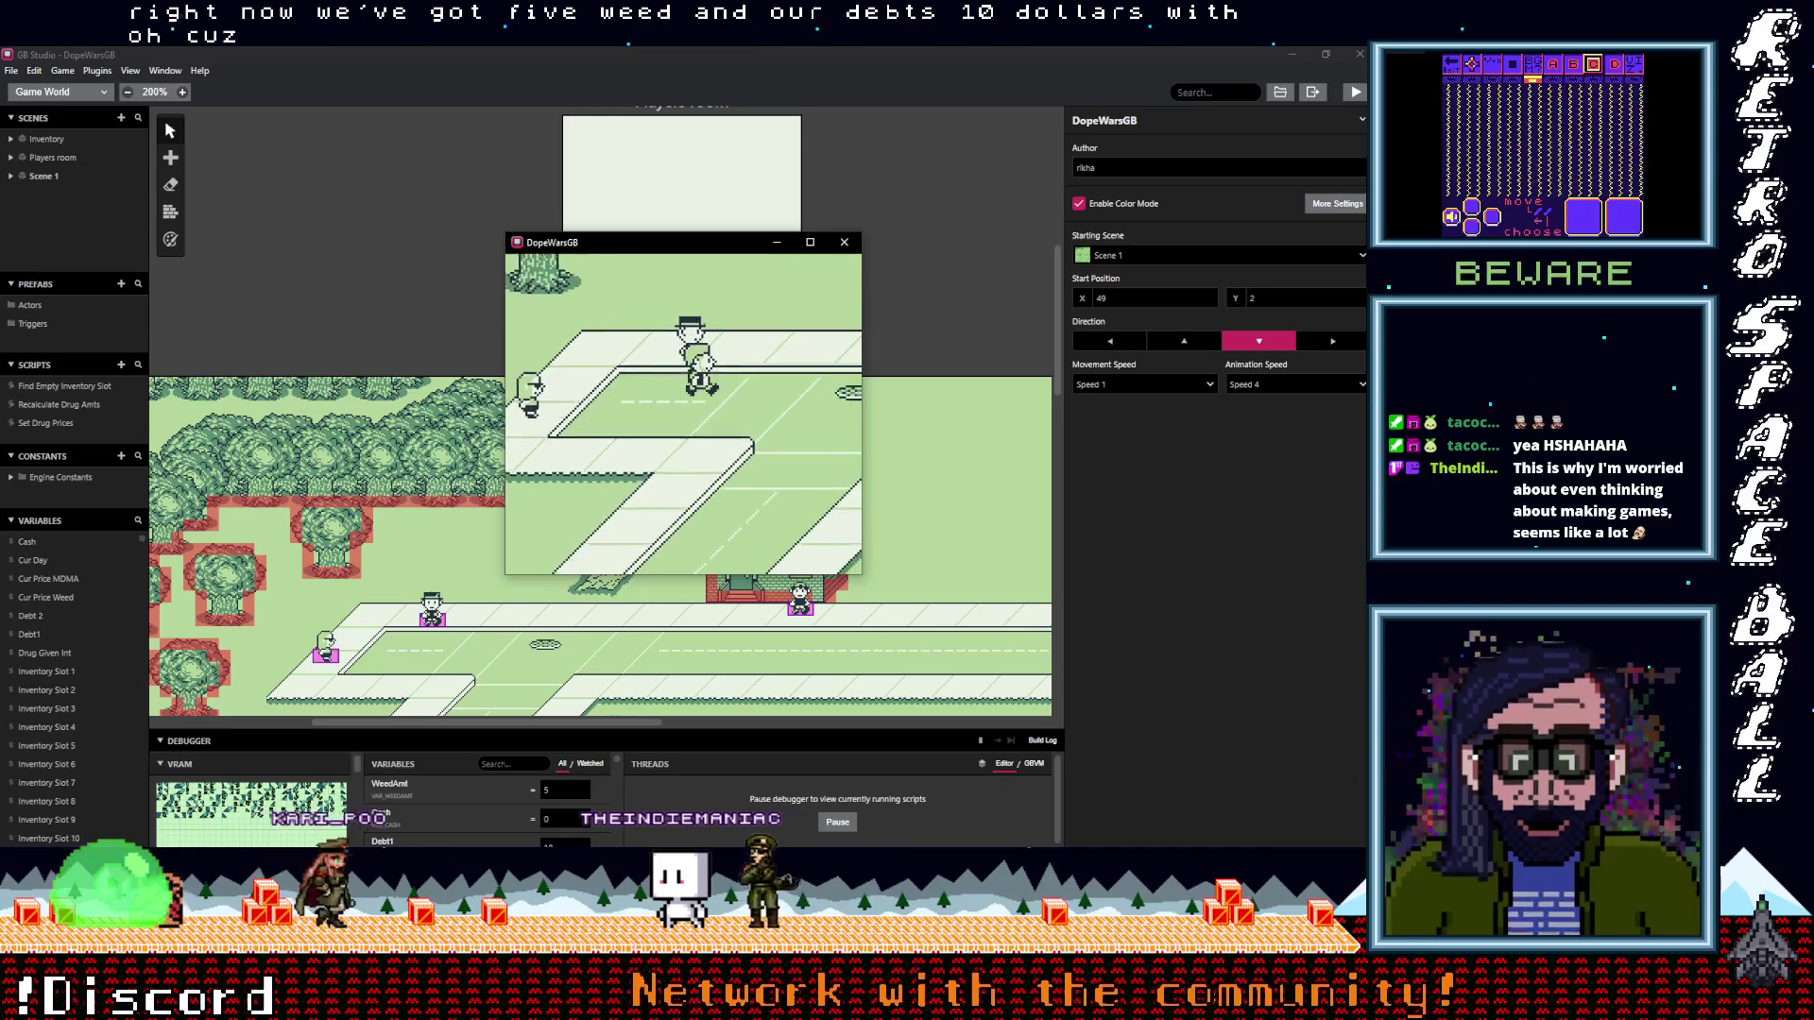
{"action": "key", "text": "Up"}
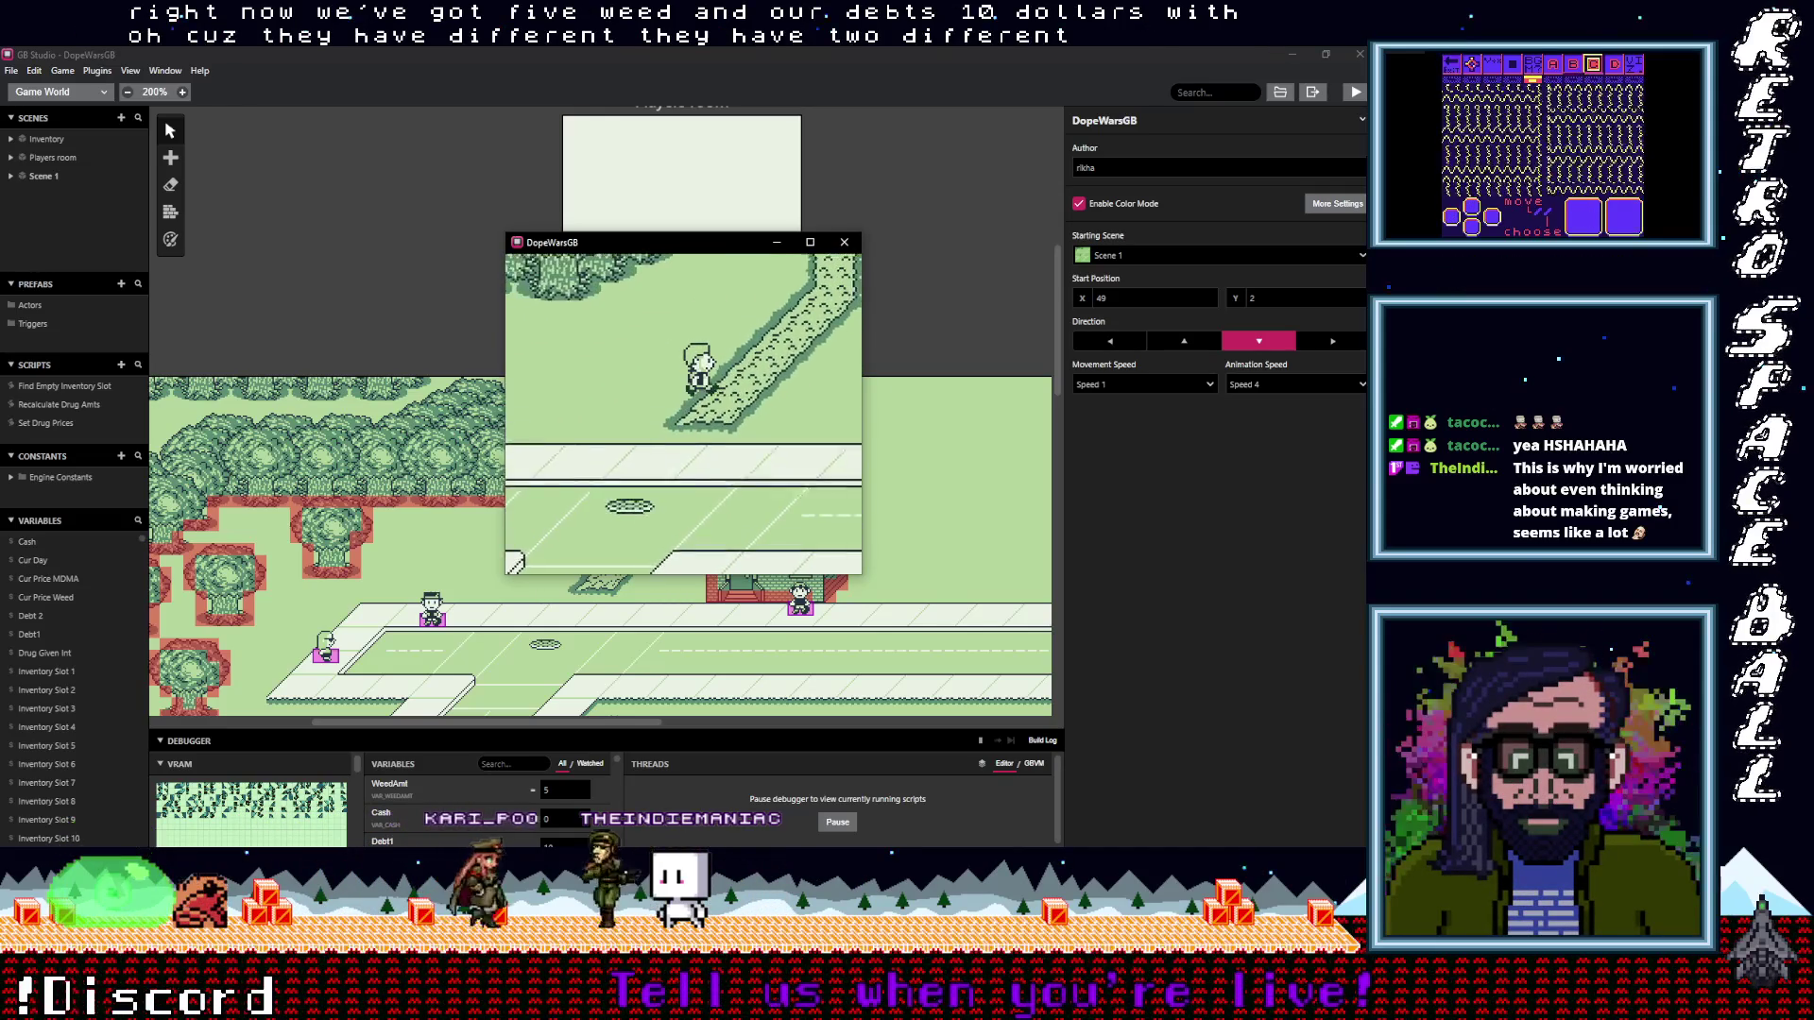
{"action": "key", "text": "Up"}
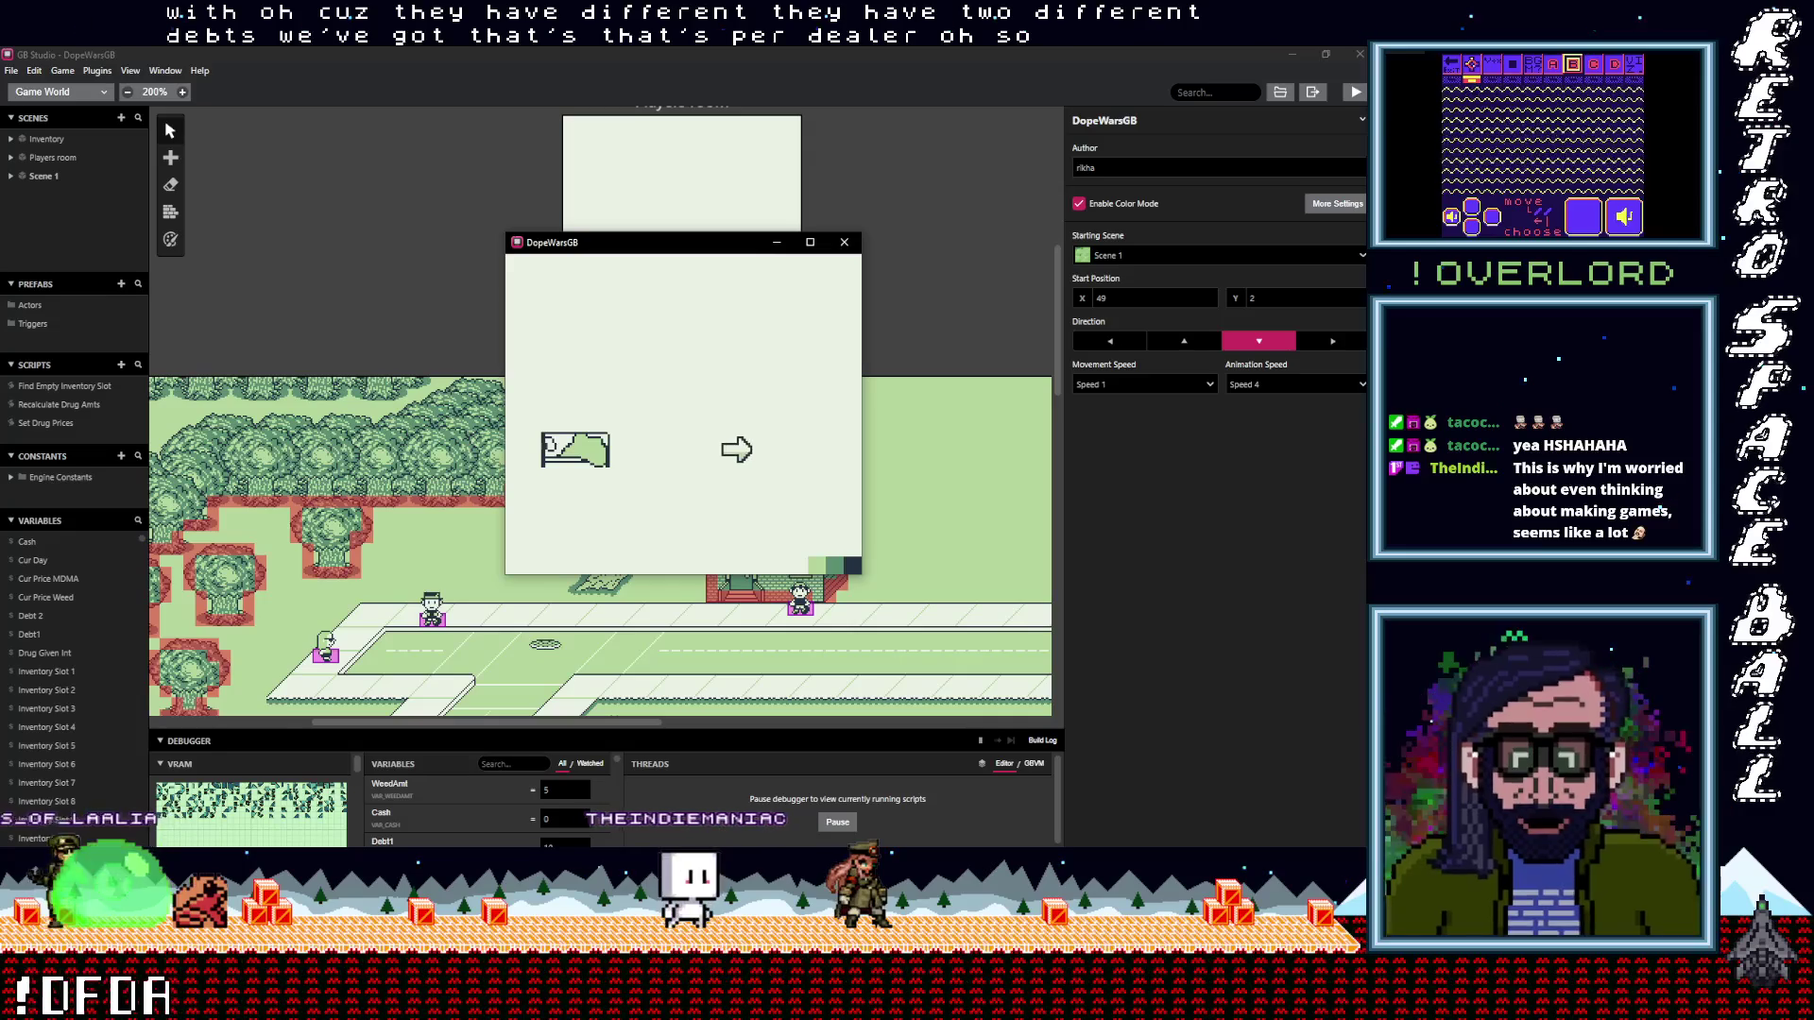
Walk to the bed and choose Sleep so the drug prices change
{"action": "key", "text": "Left"}
{"action": "key", "text": "Down"}
{"action": "key", "text": "Up"}
{"action": "key", "text": "Right"}
{"action": "key", "text": "Left"}
{"action": "key", "text": "Down"}
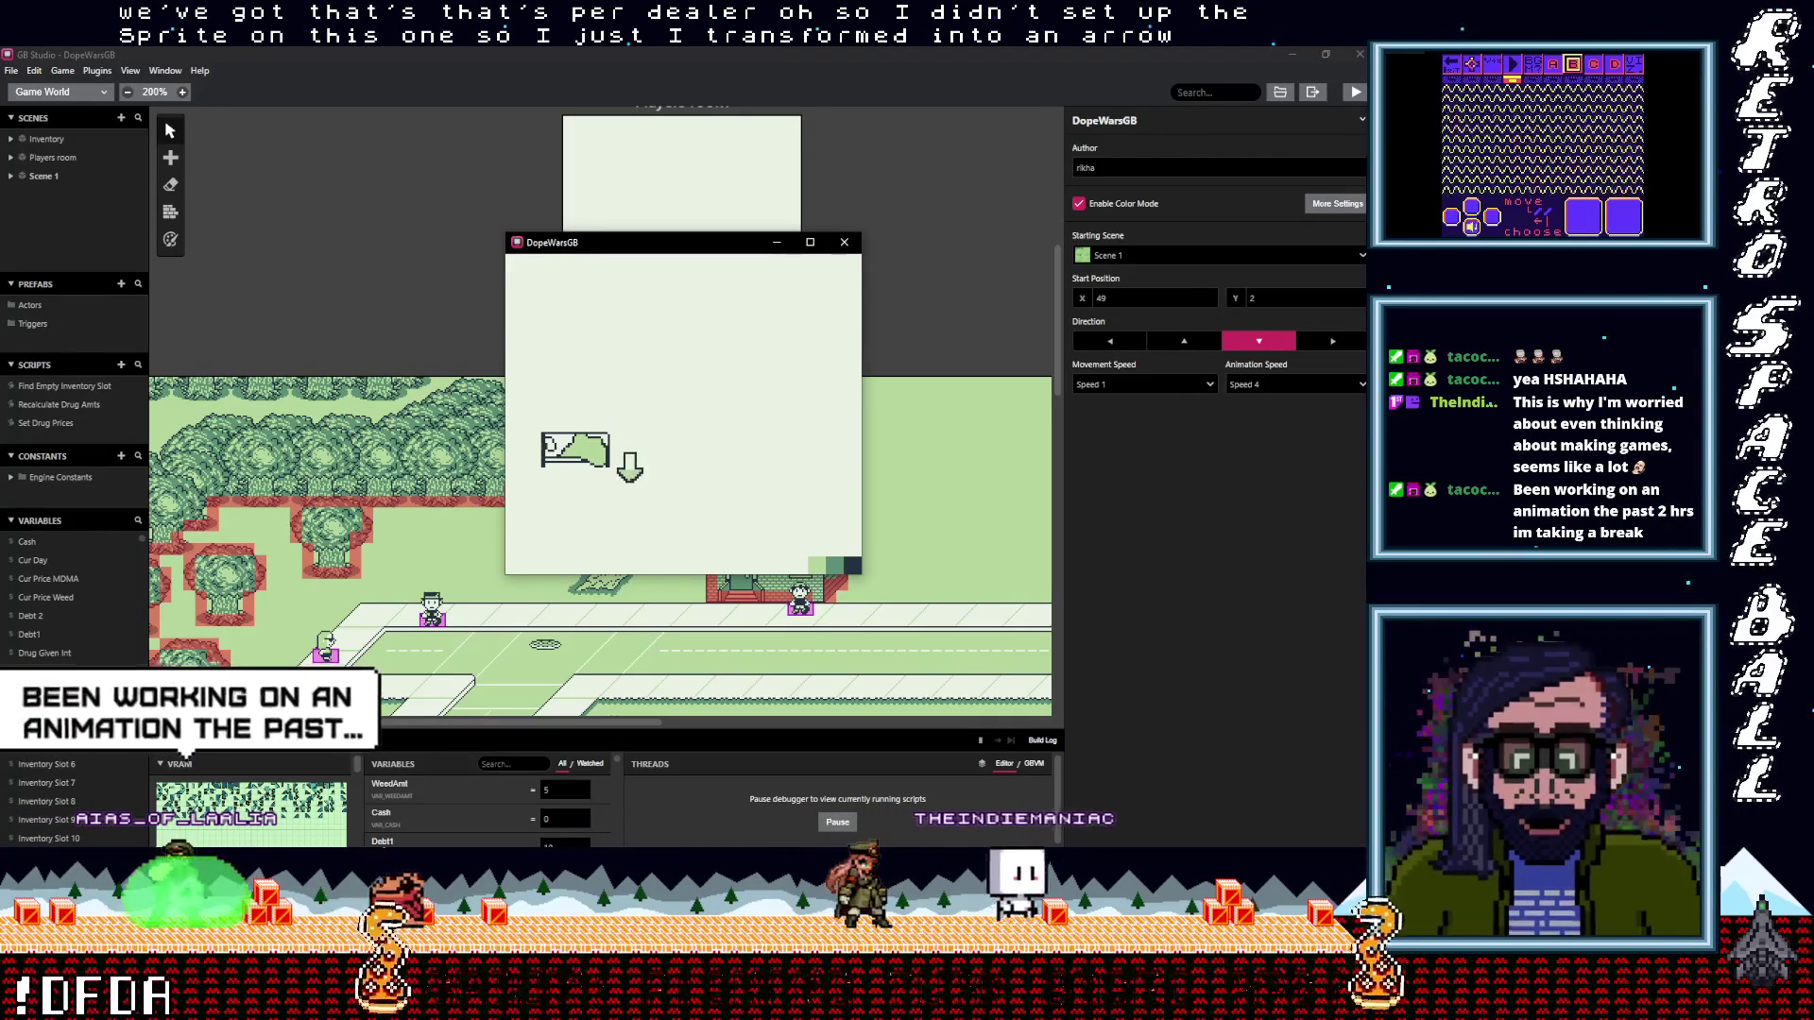
{"action": "key", "text": "Left"}
{"action": "key", "text": "Up"}
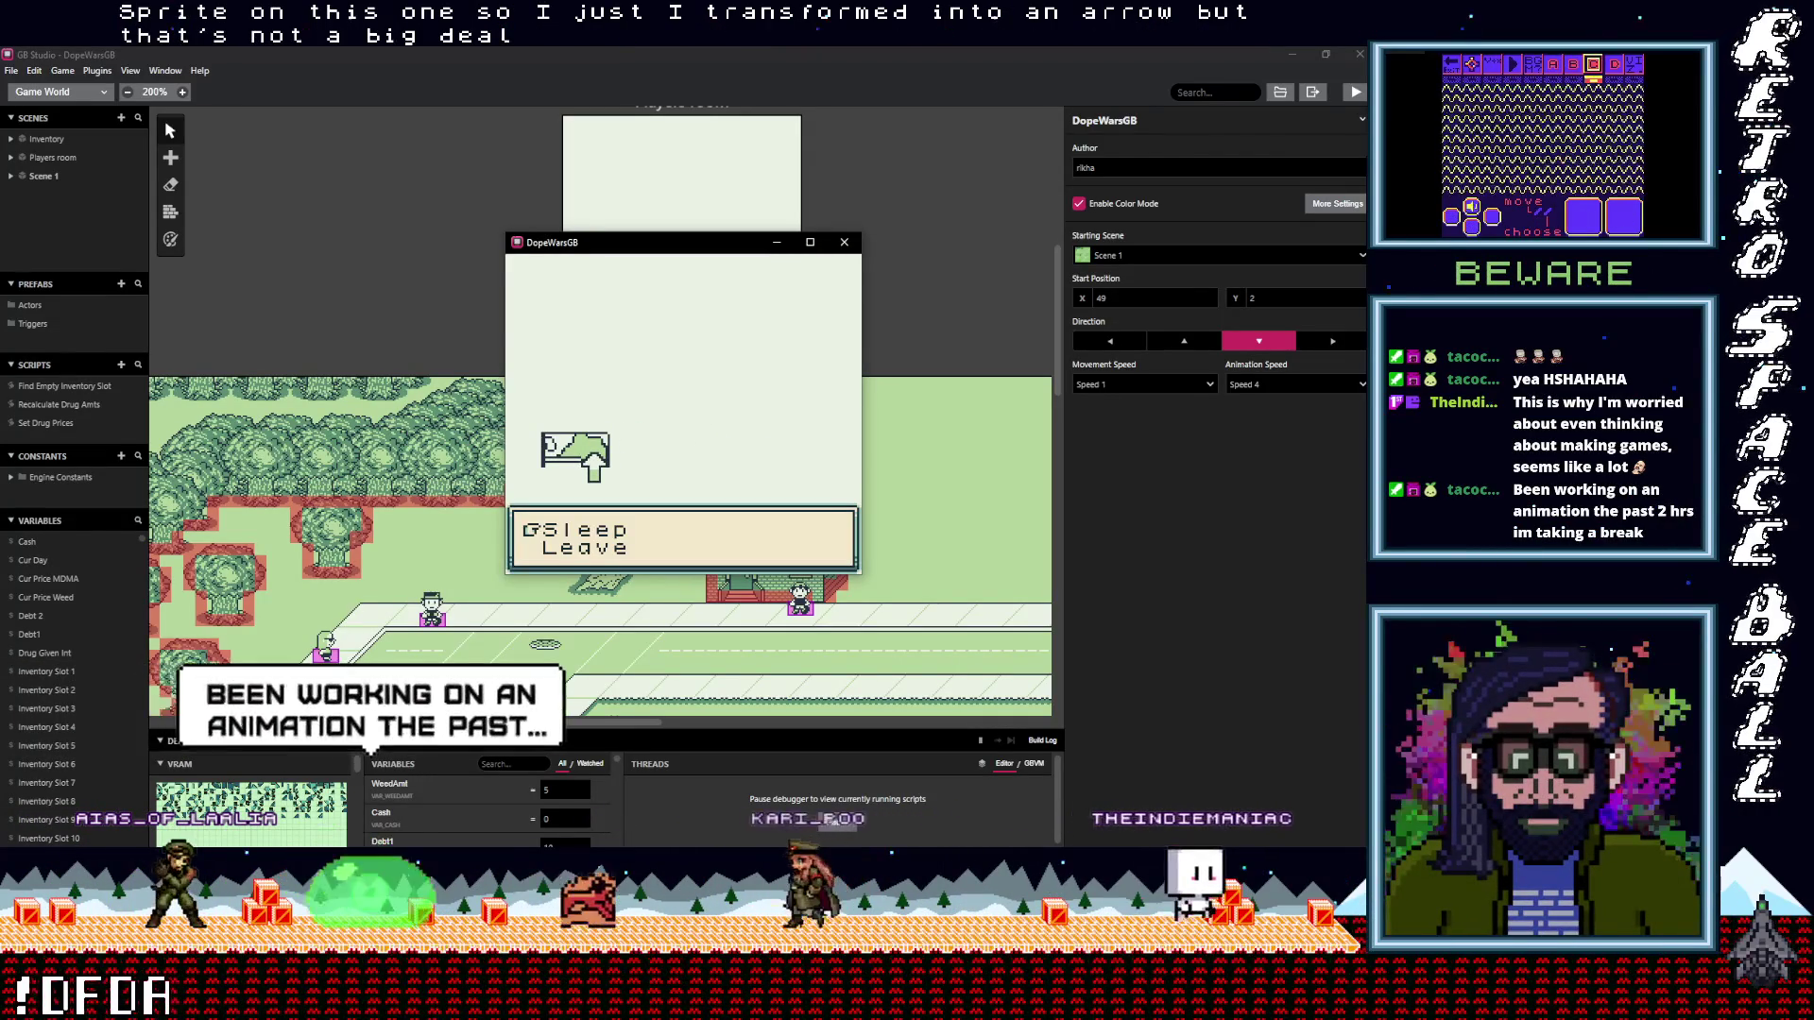
{"action": "key", "text": "z"}
{"action": "key", "text": "z"}
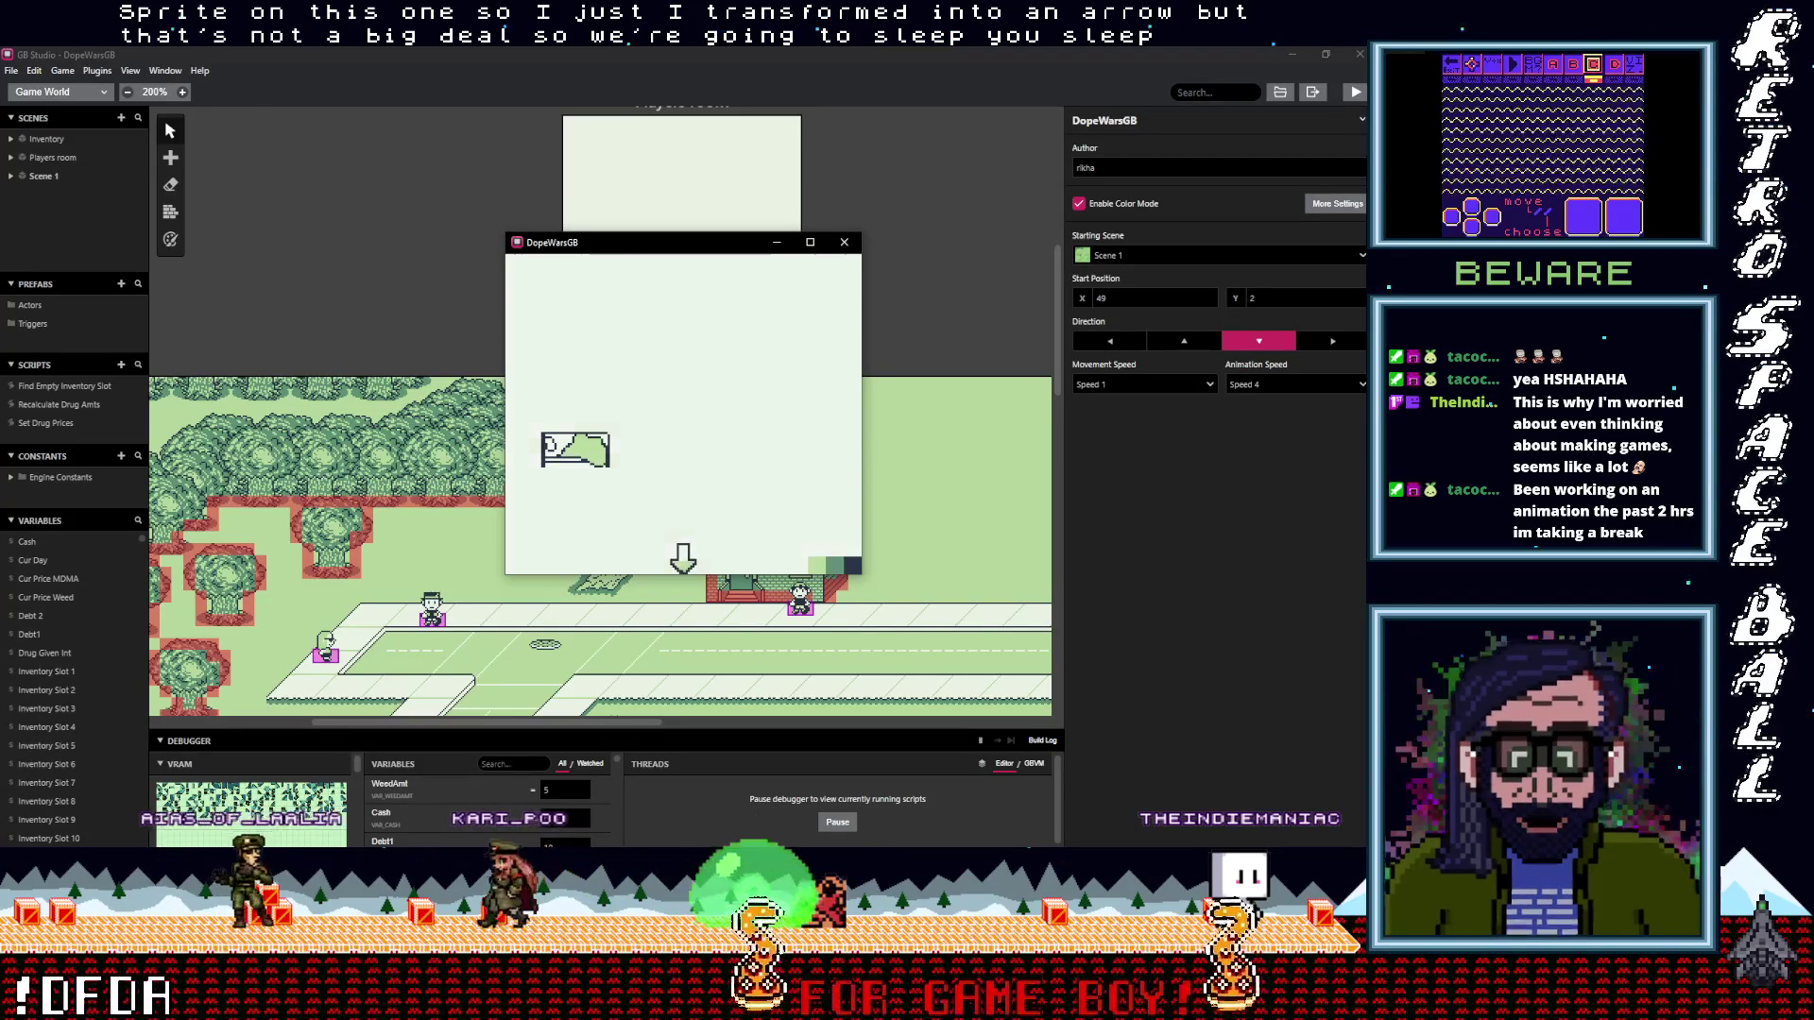
Return to the street, answer the dealer's pay-off-debt question, and walk right
{"action": "key", "text": "Down"}
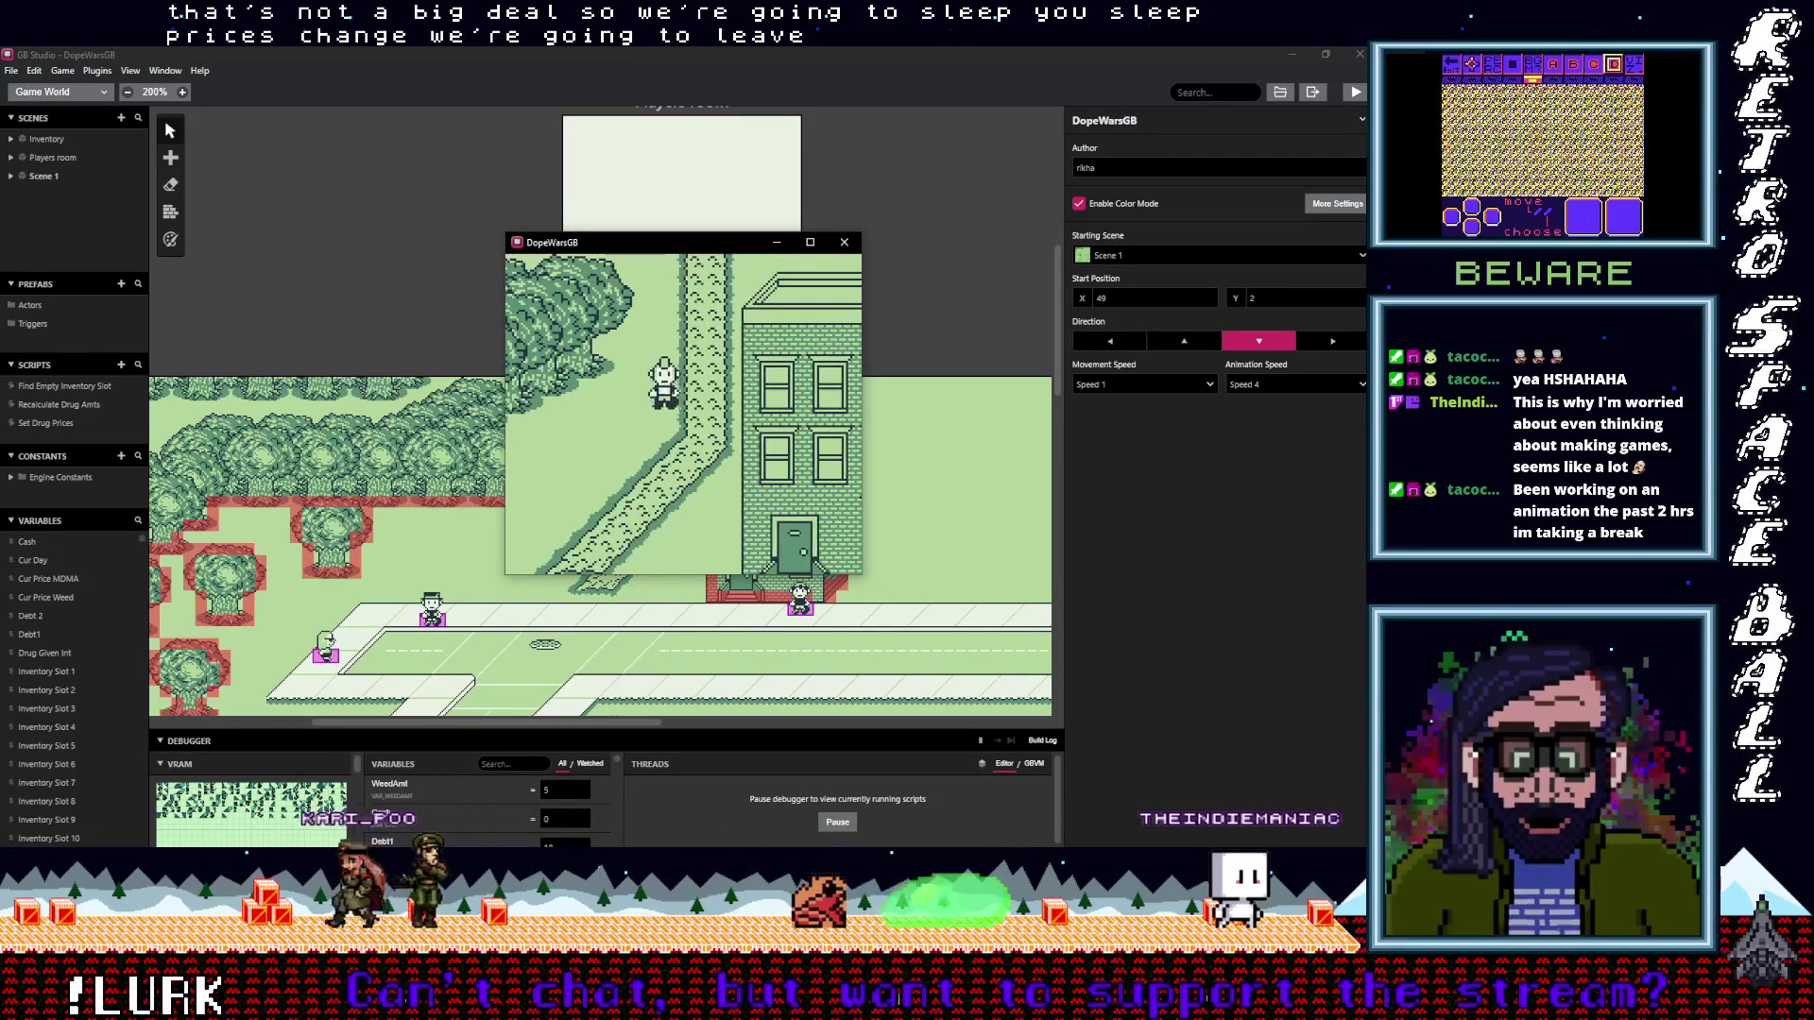
{"action": "key", "text": "Down"}
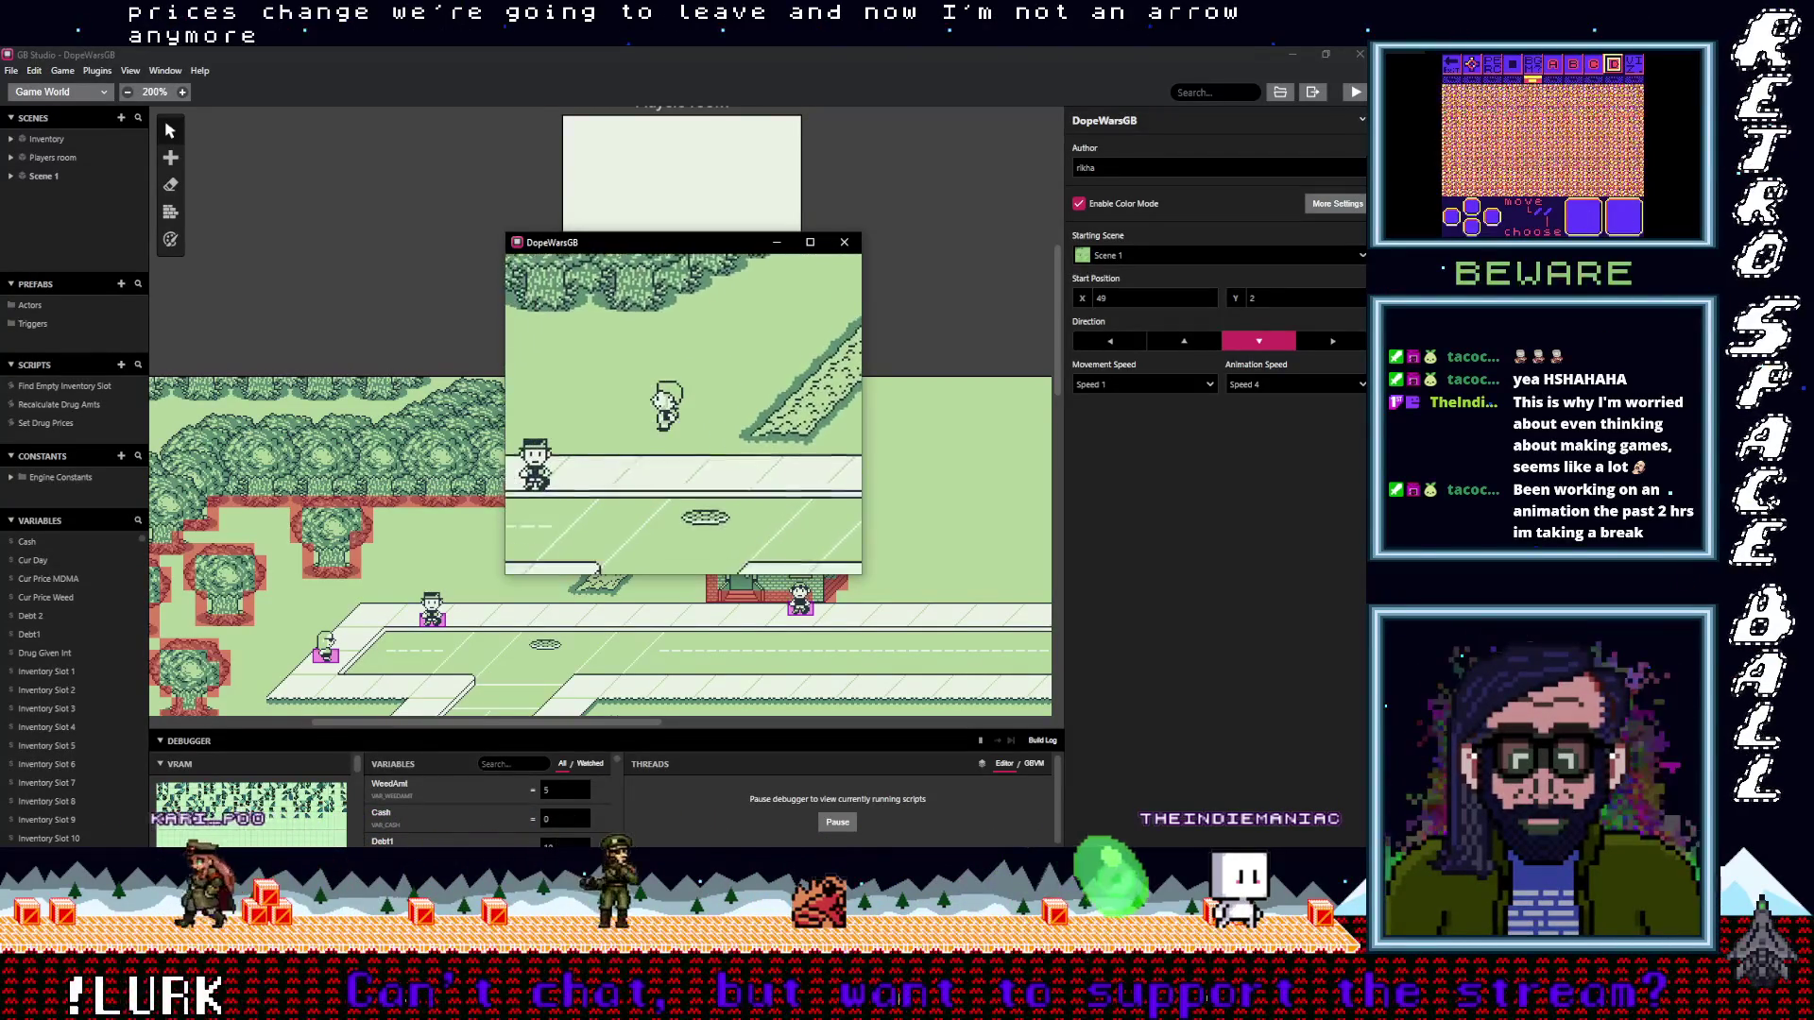
{"action": "key", "text": "Down"}
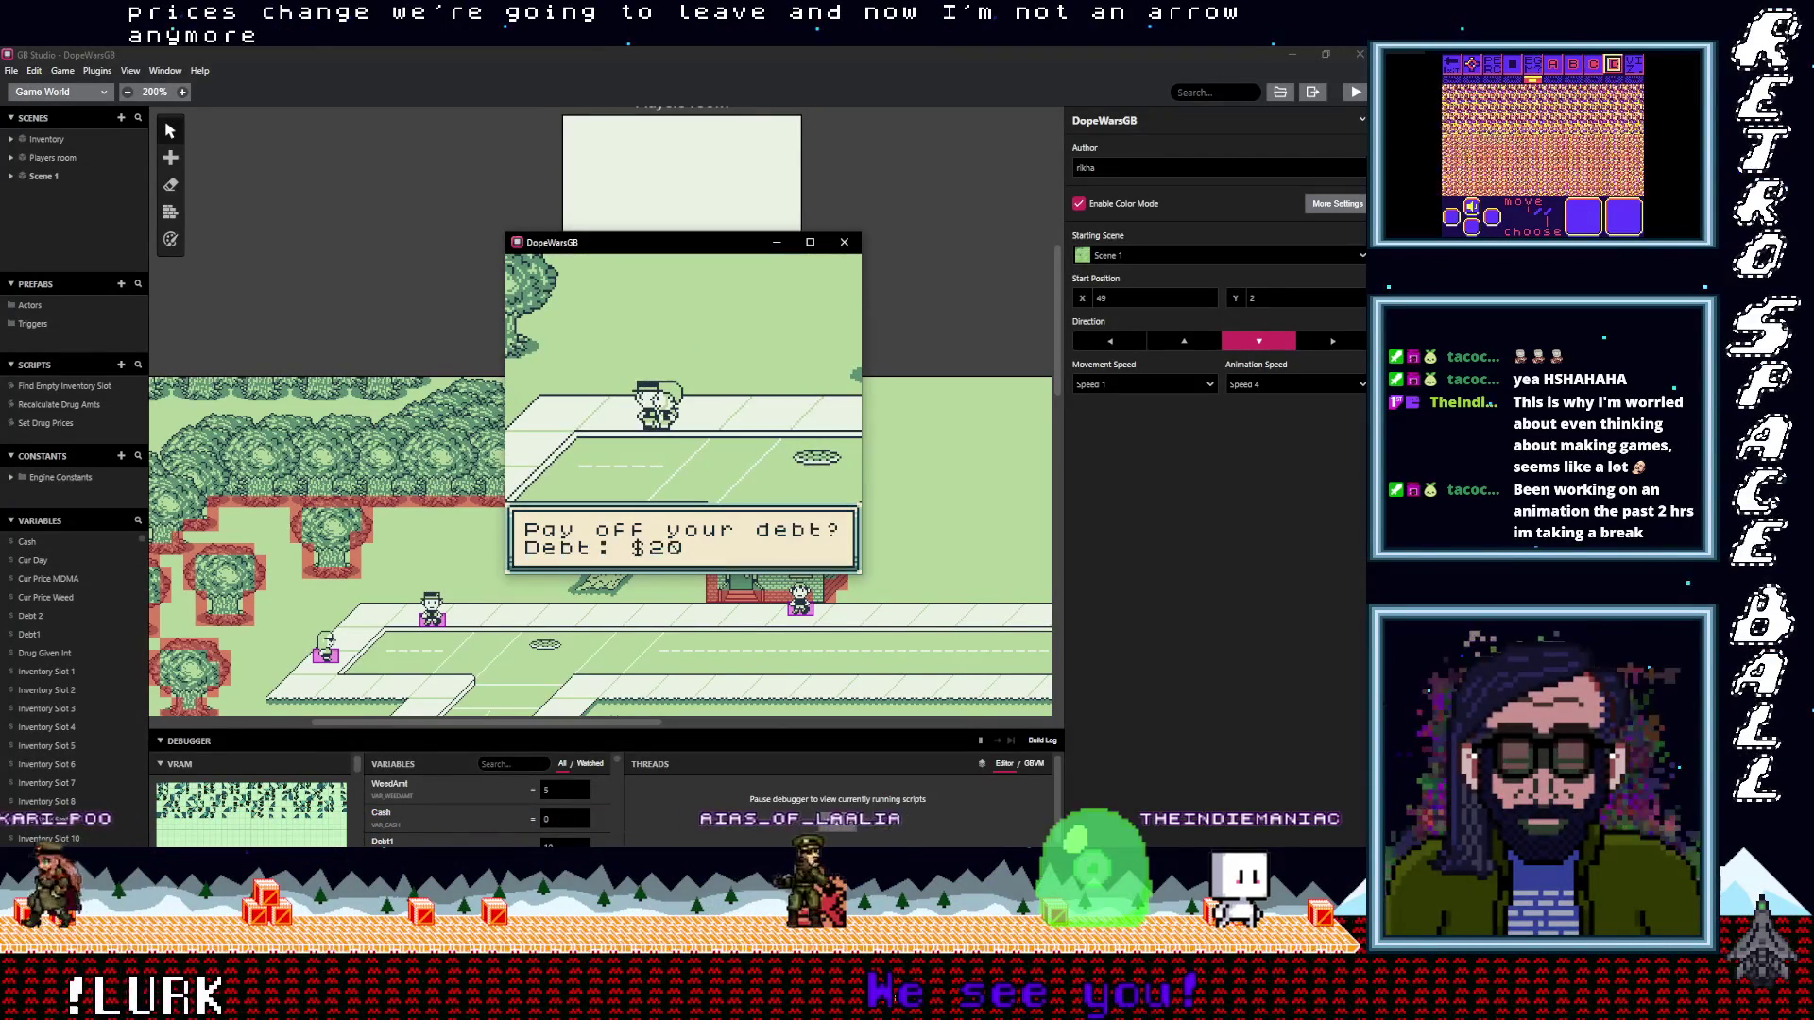
{"action": "key", "text": "z"}
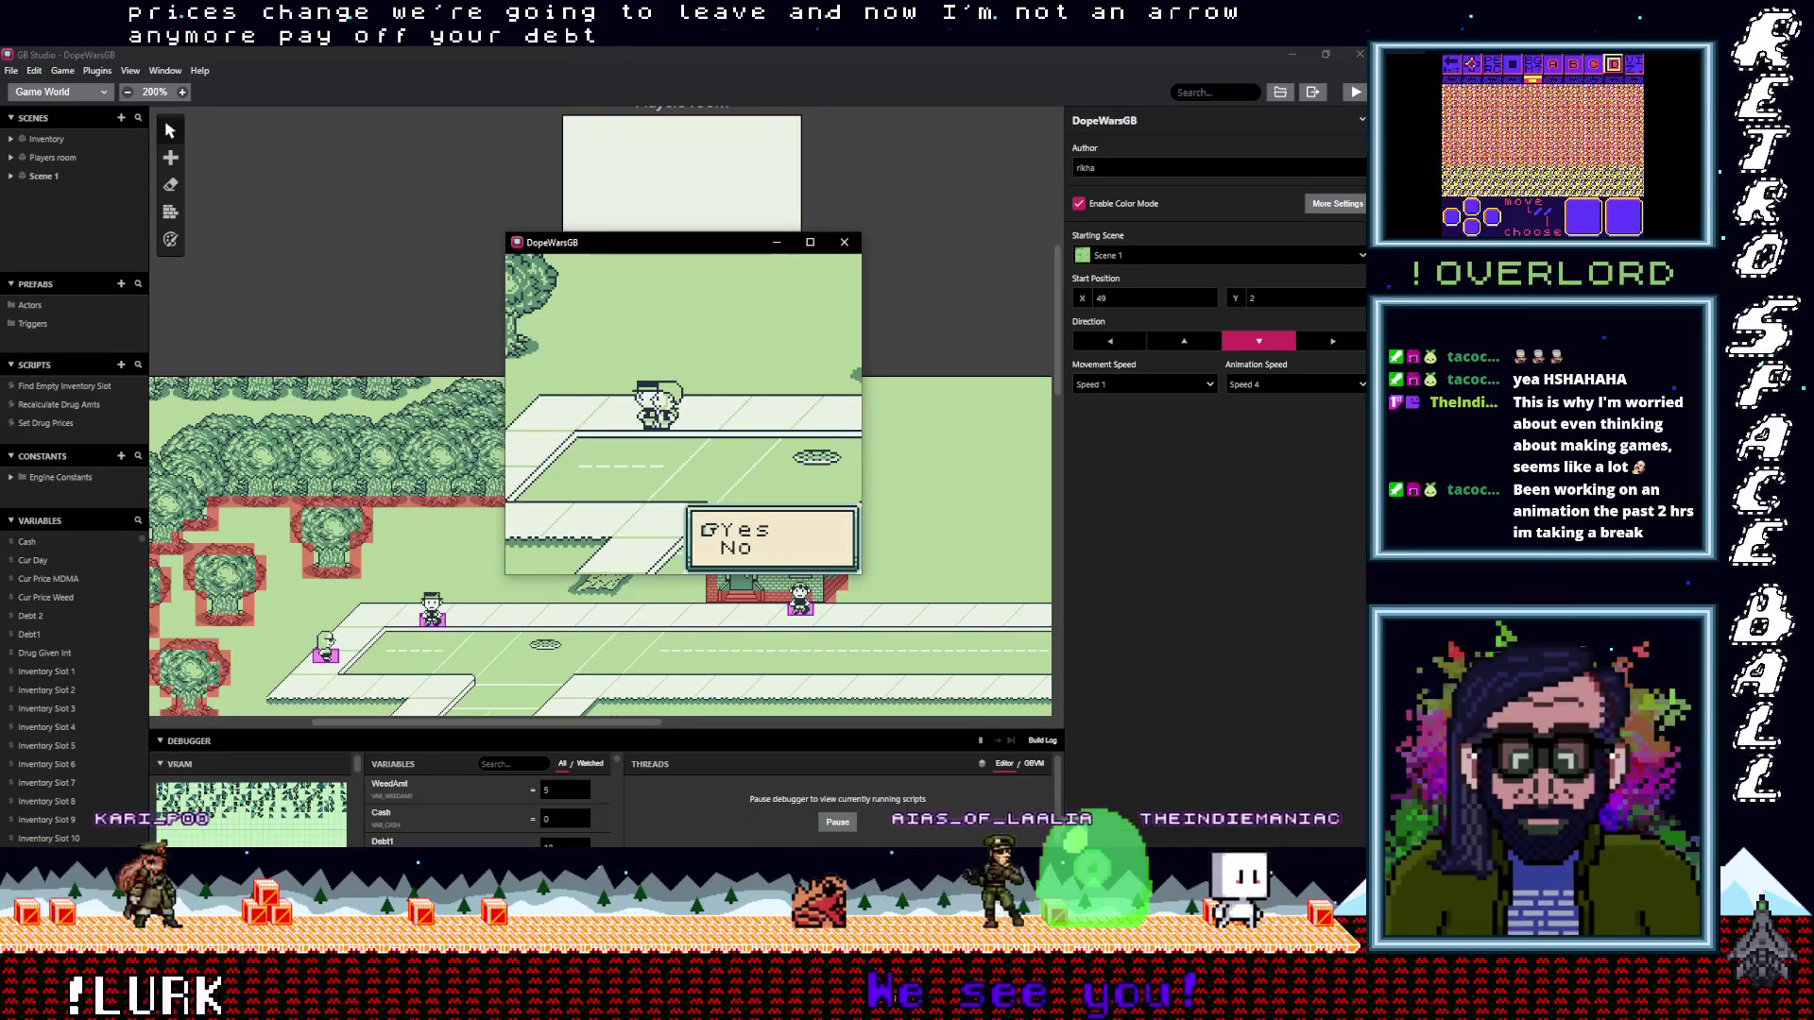
{"action": "key", "text": "z"}
{"action": "key", "text": "Right"}
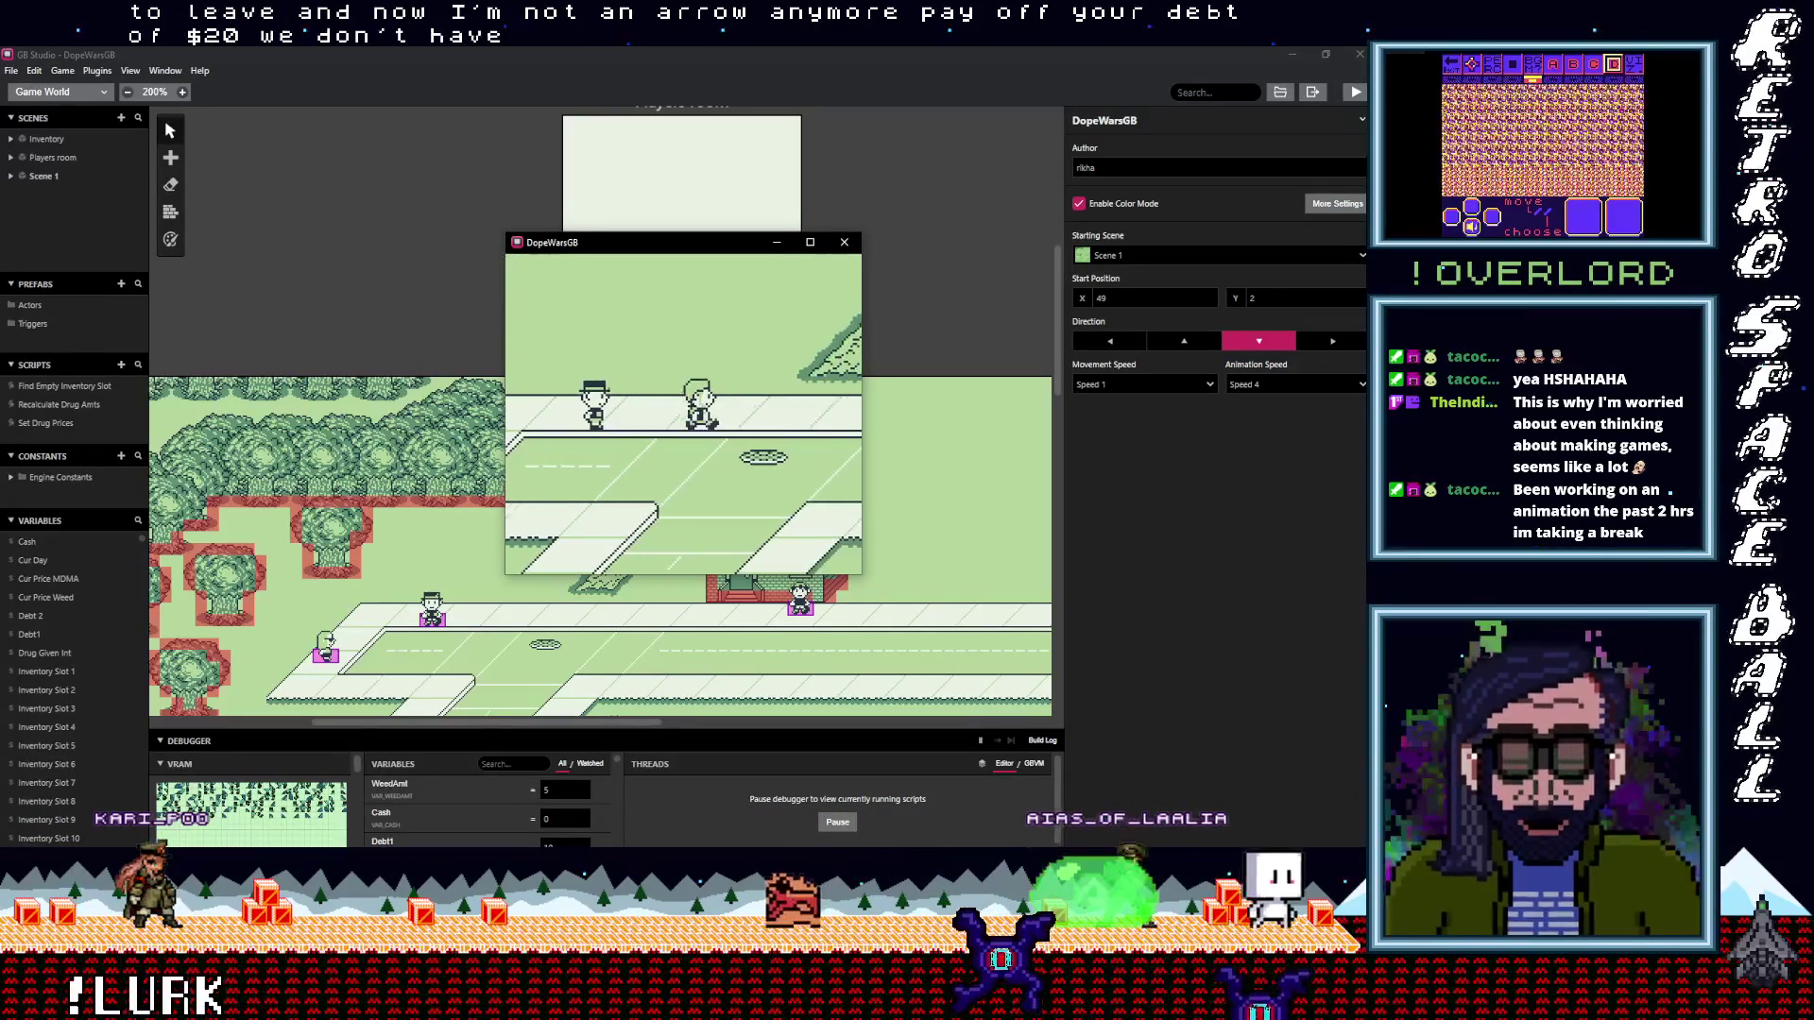
{"action": "key", "text": "Right"}
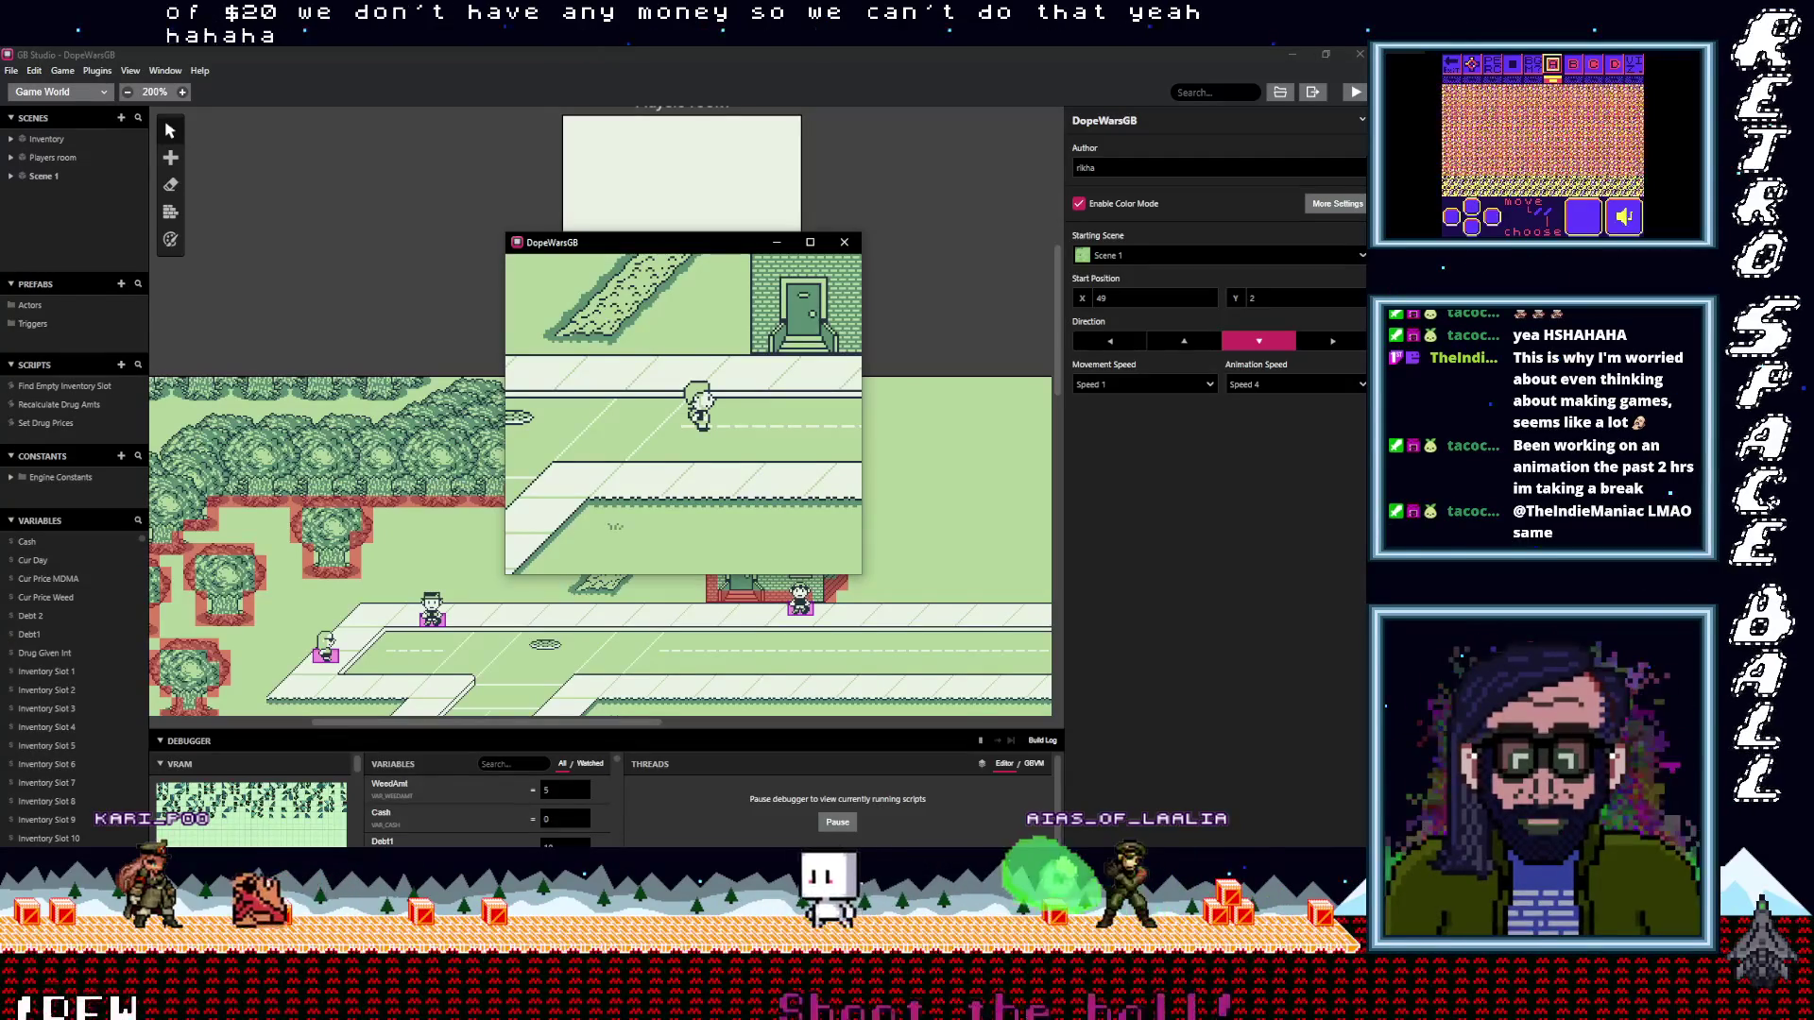
{"action": "key", "text": "Right"}
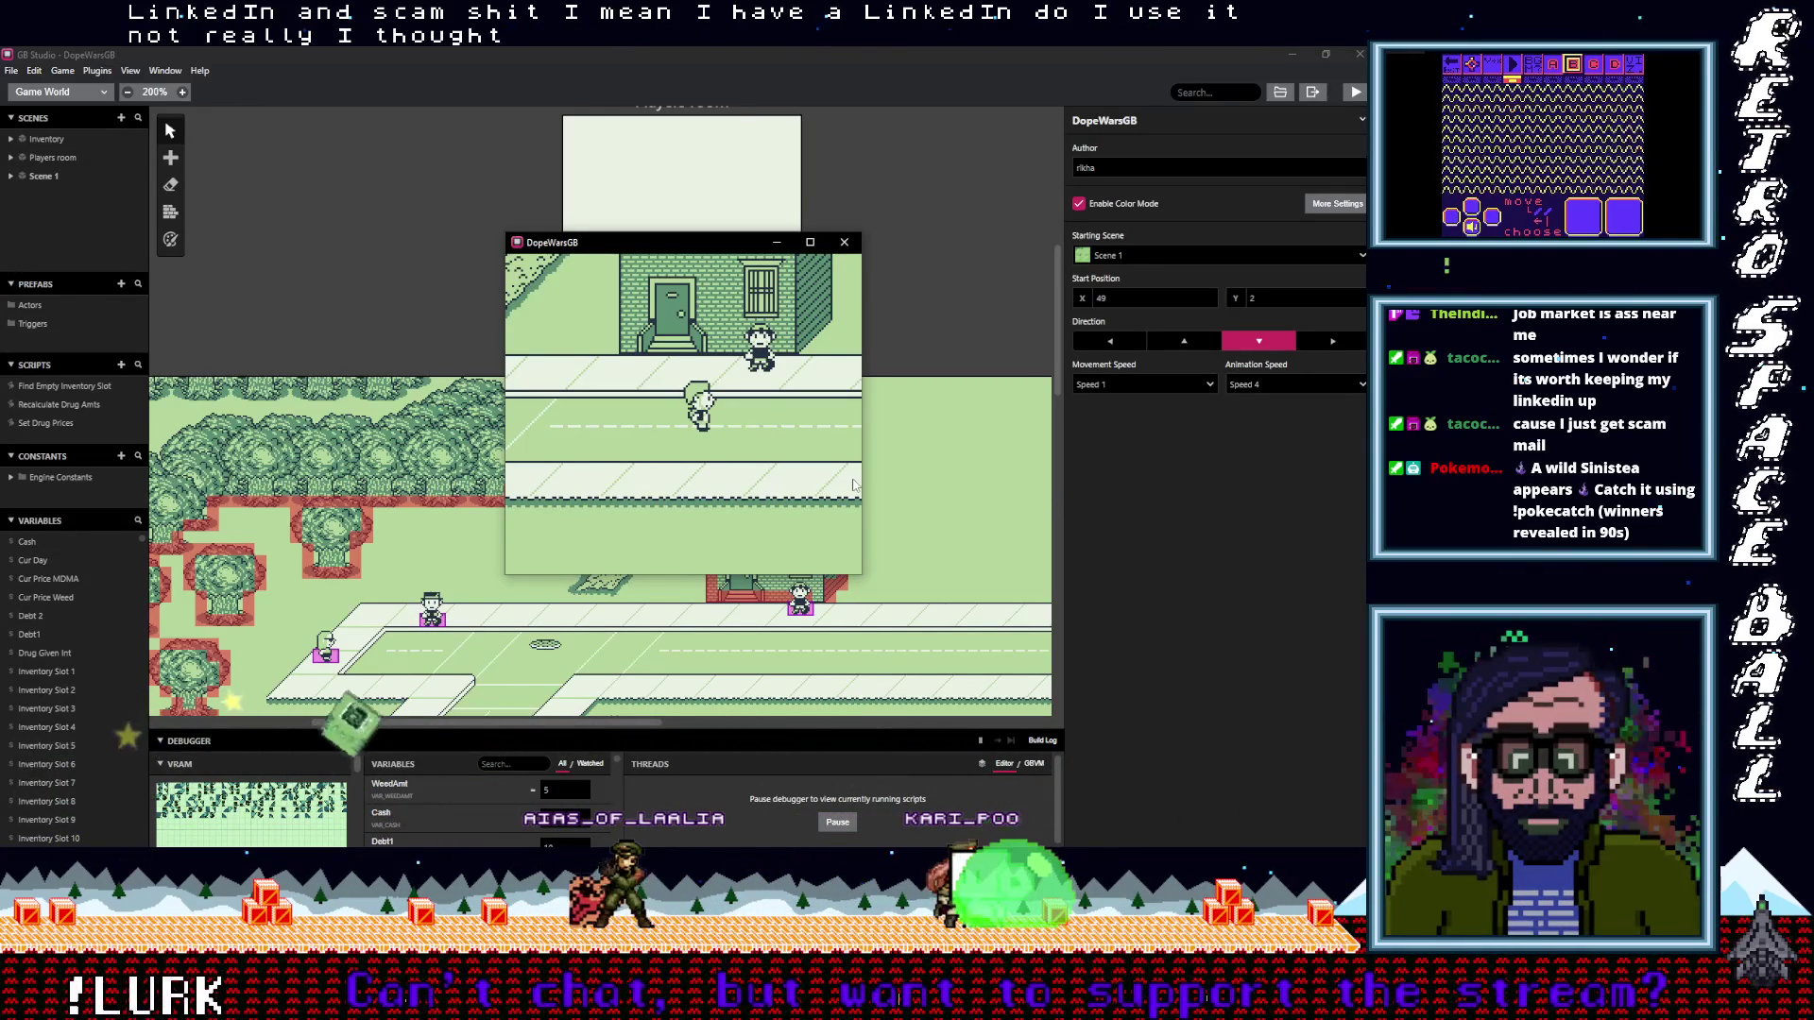
Walk the player right toward the weed buyer
{"action": "key", "text": "Right"}
Talk to the weed buyer and decline selling the 5 Weed
{"action": "key", "text": "Up"}
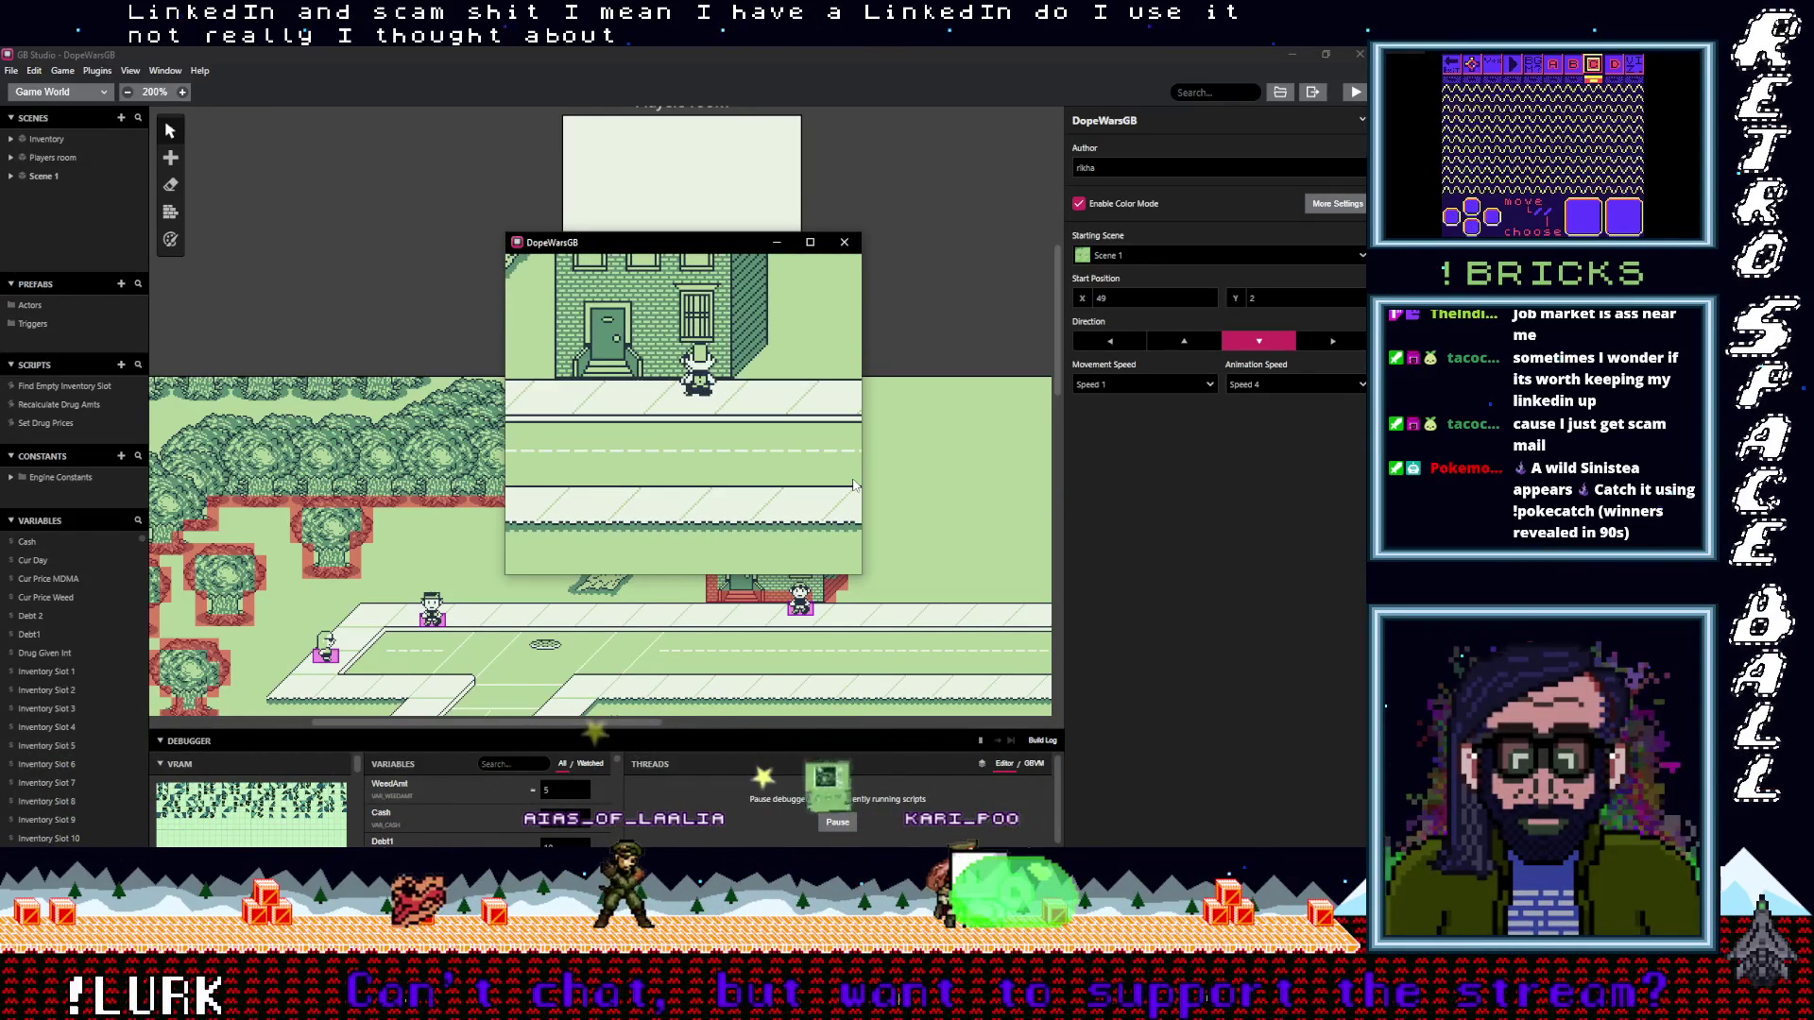
{"action": "key", "text": "z"}
{"action": "key", "text": "z"}
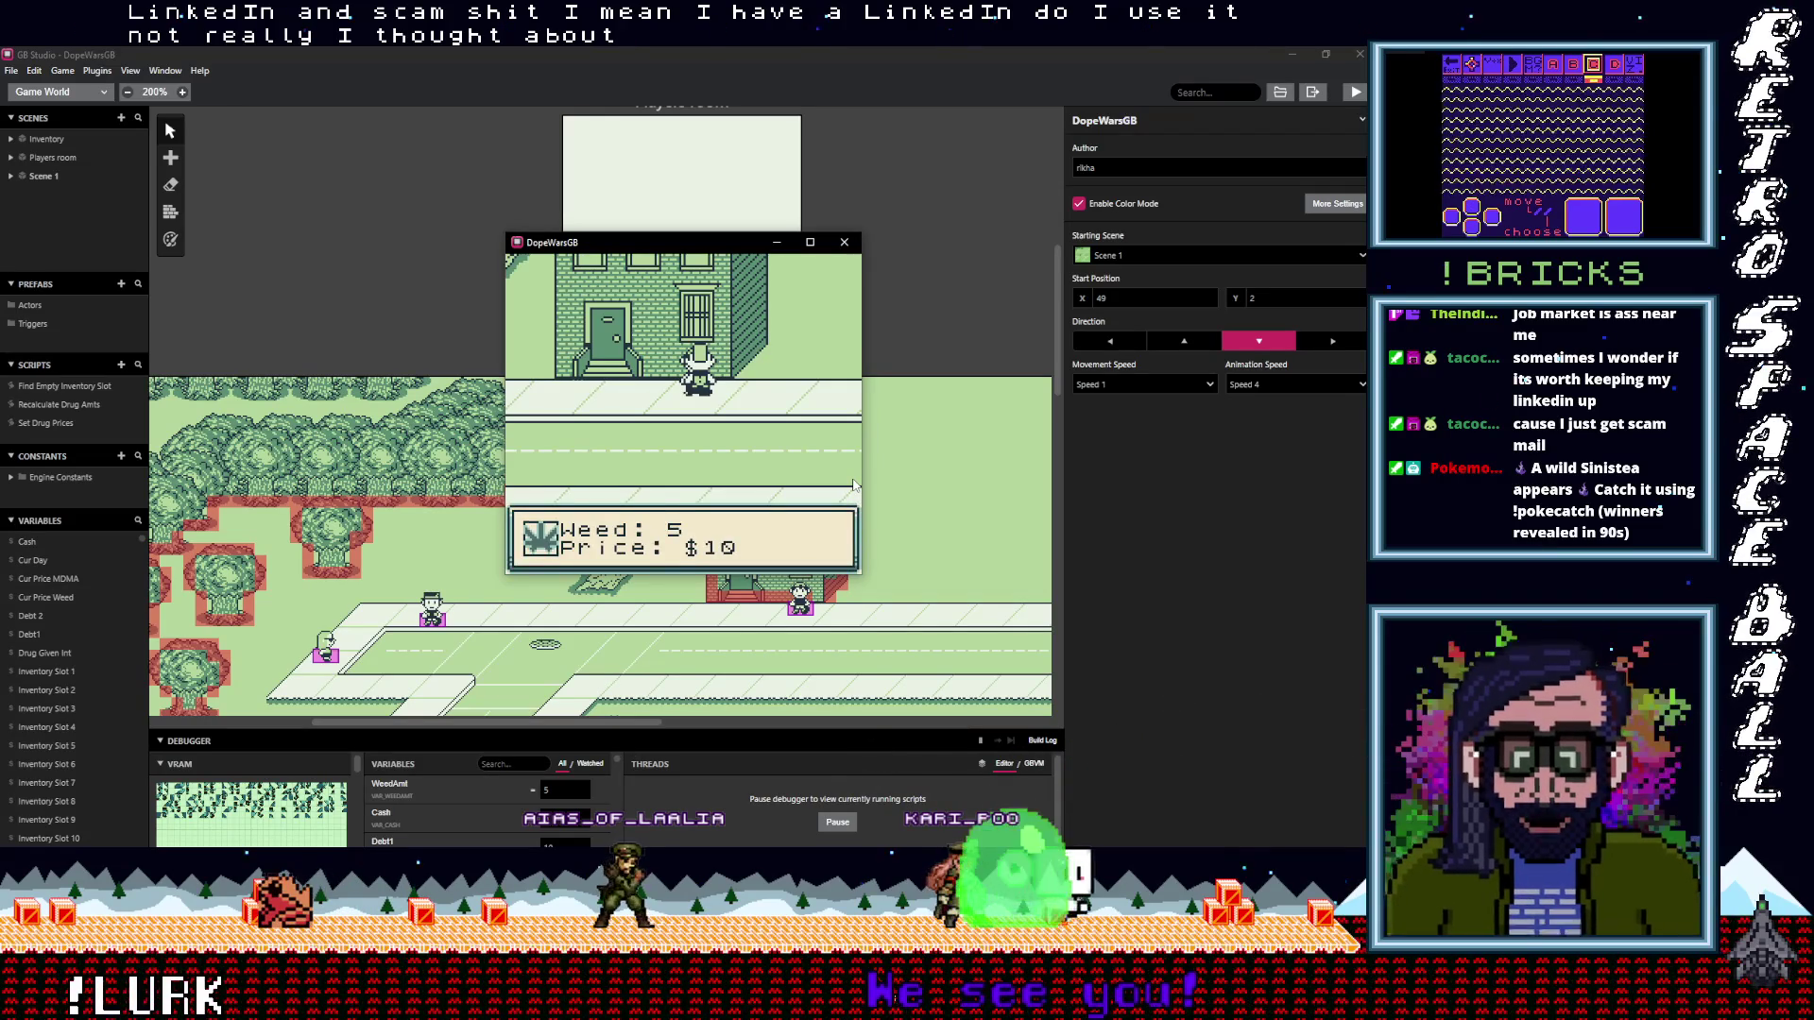
{"action": "key", "text": "z"}
{"action": "key", "text": "z"}
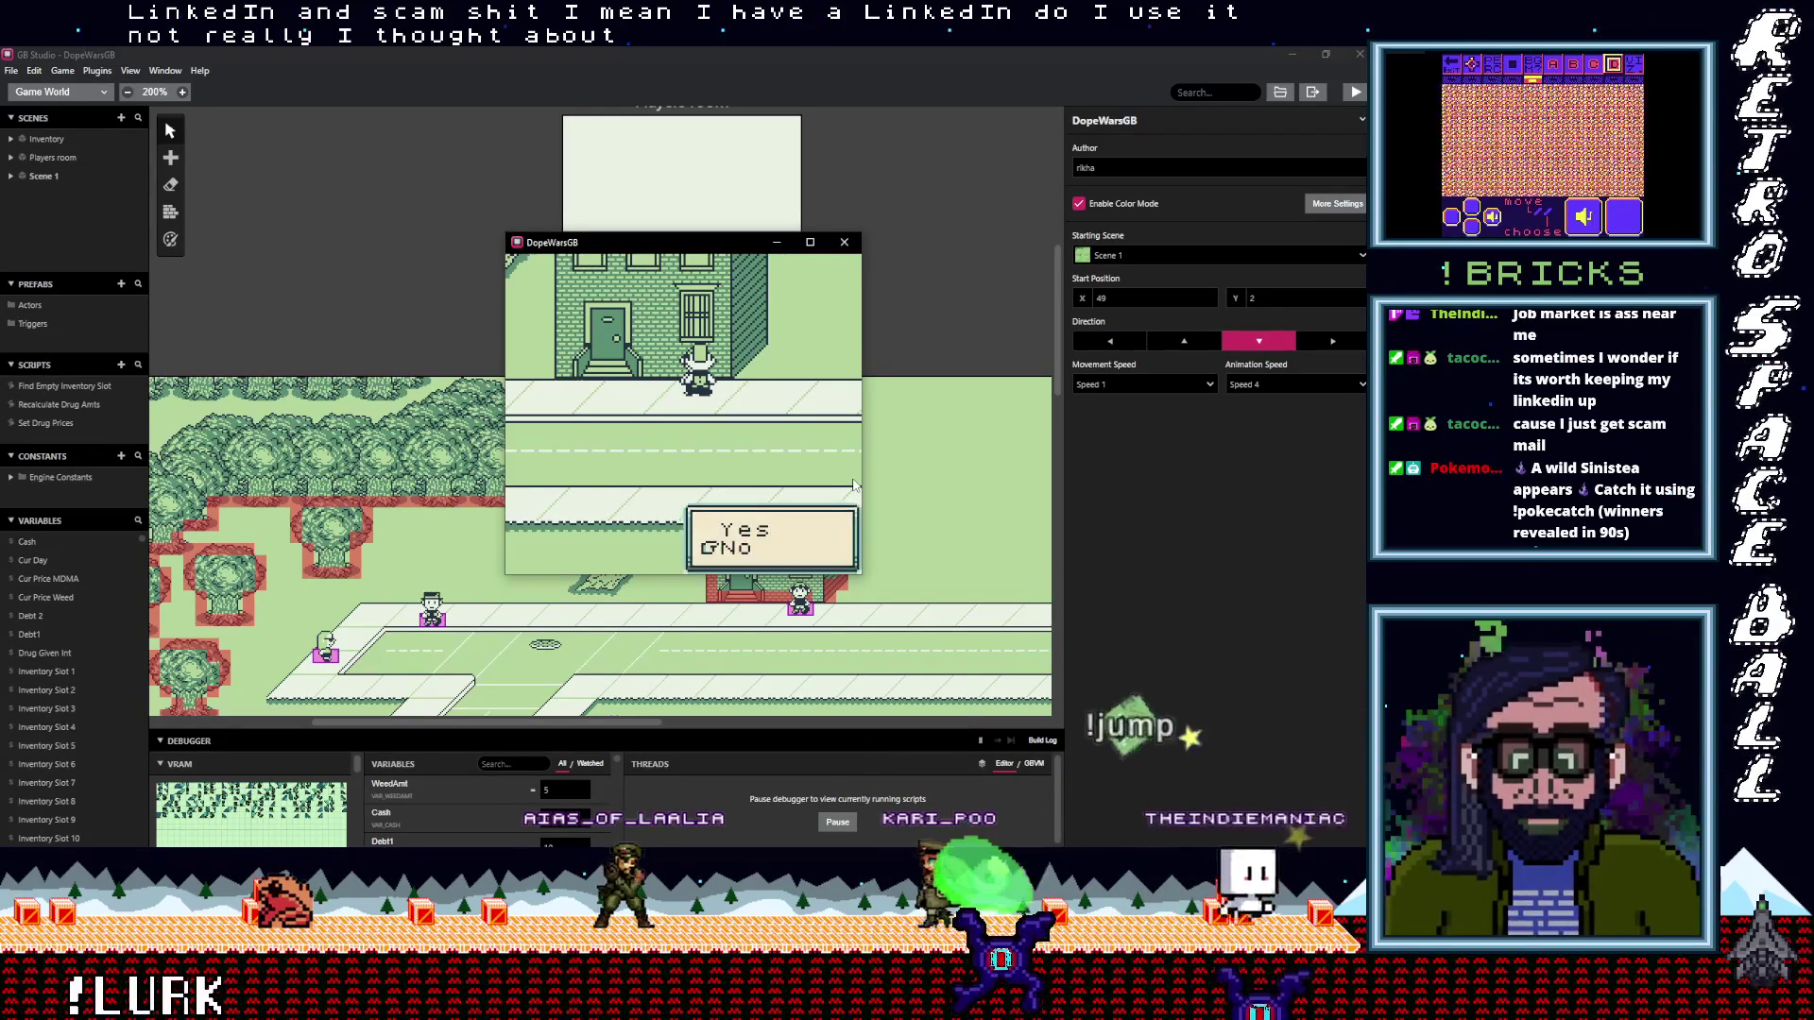
{"action": "key", "text": "Up"}
{"action": "key", "text": "Down"}
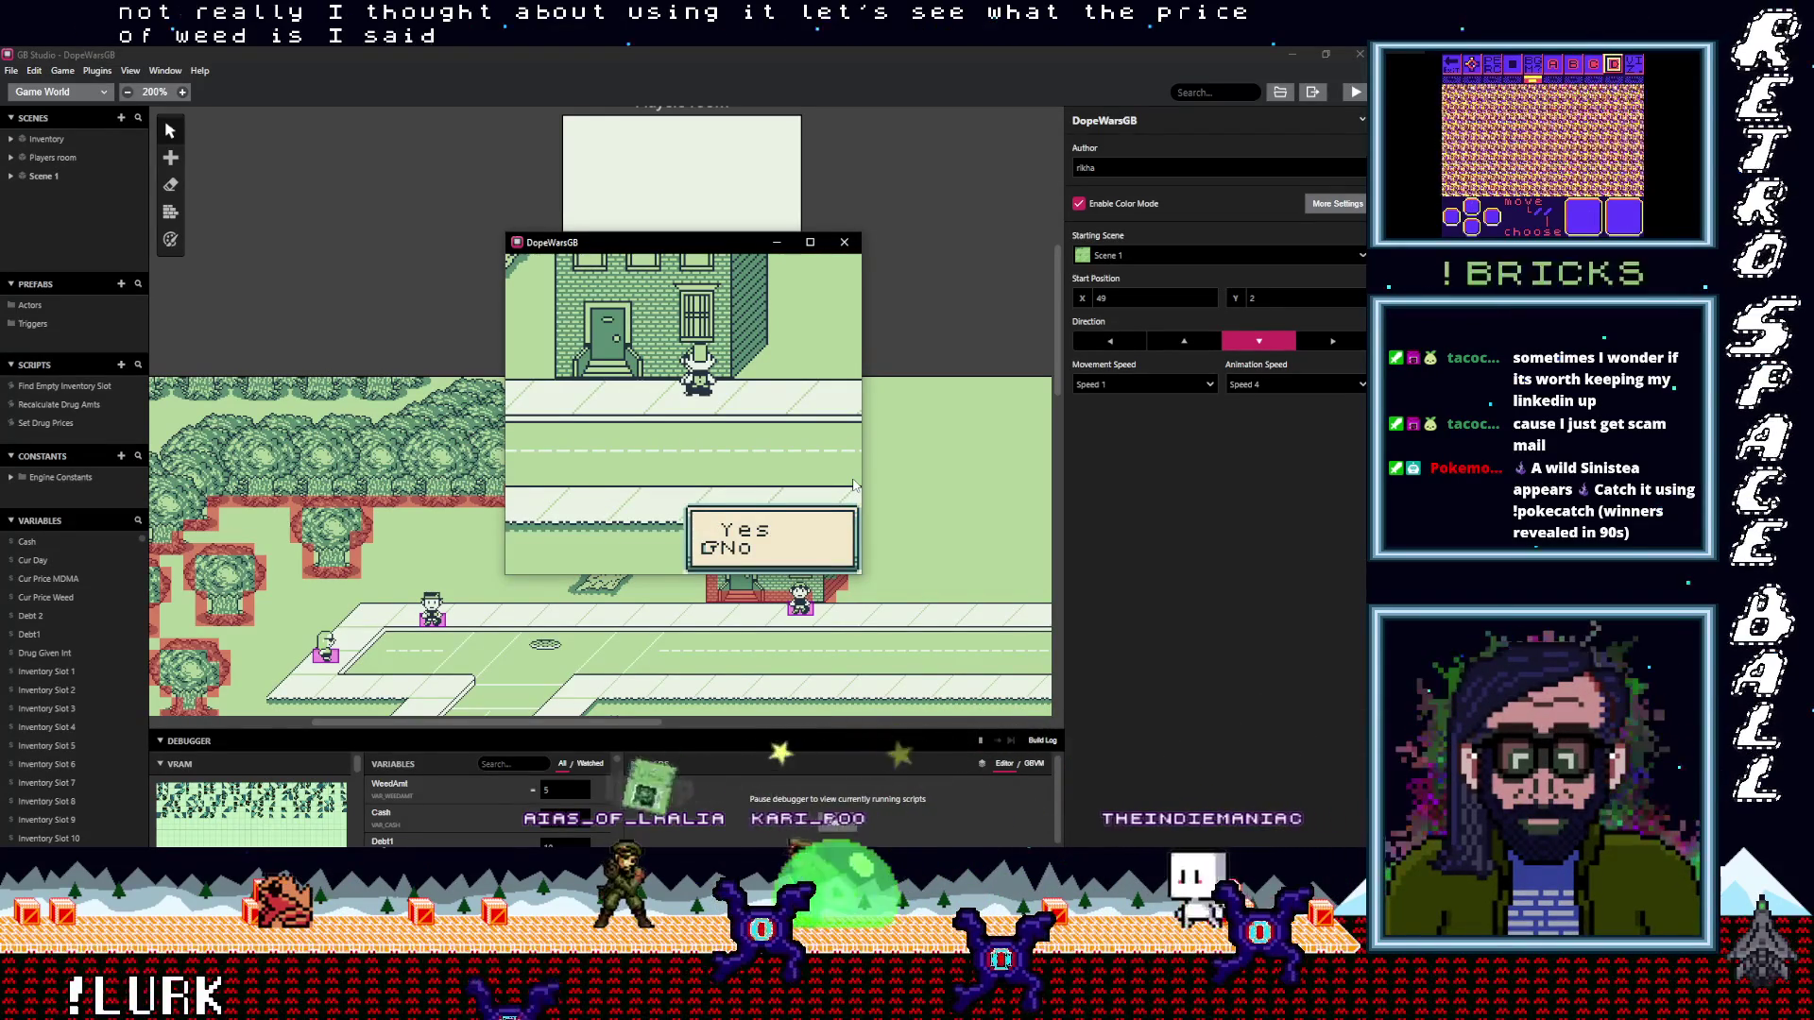
{"action": "key", "text": "z"}
Walk up the path into the house and sleep in the bed
{"action": "key", "text": "Left"}
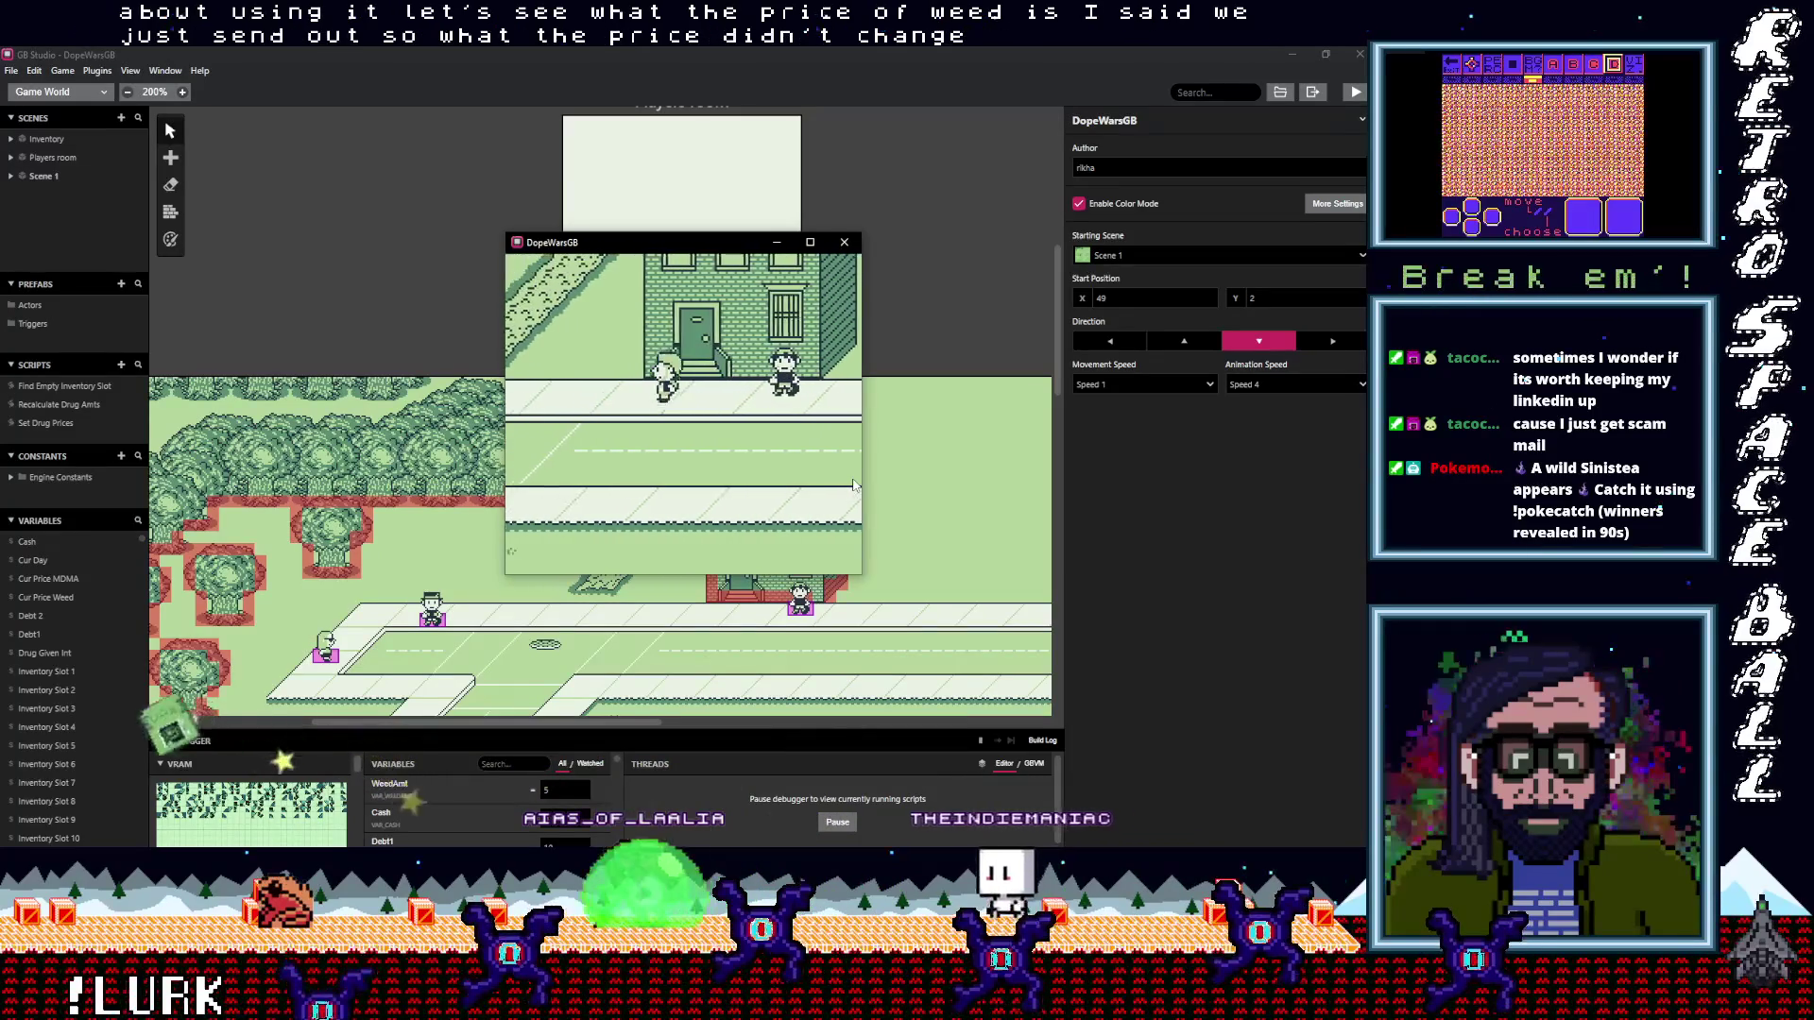
{"action": "key", "text": "Up"}
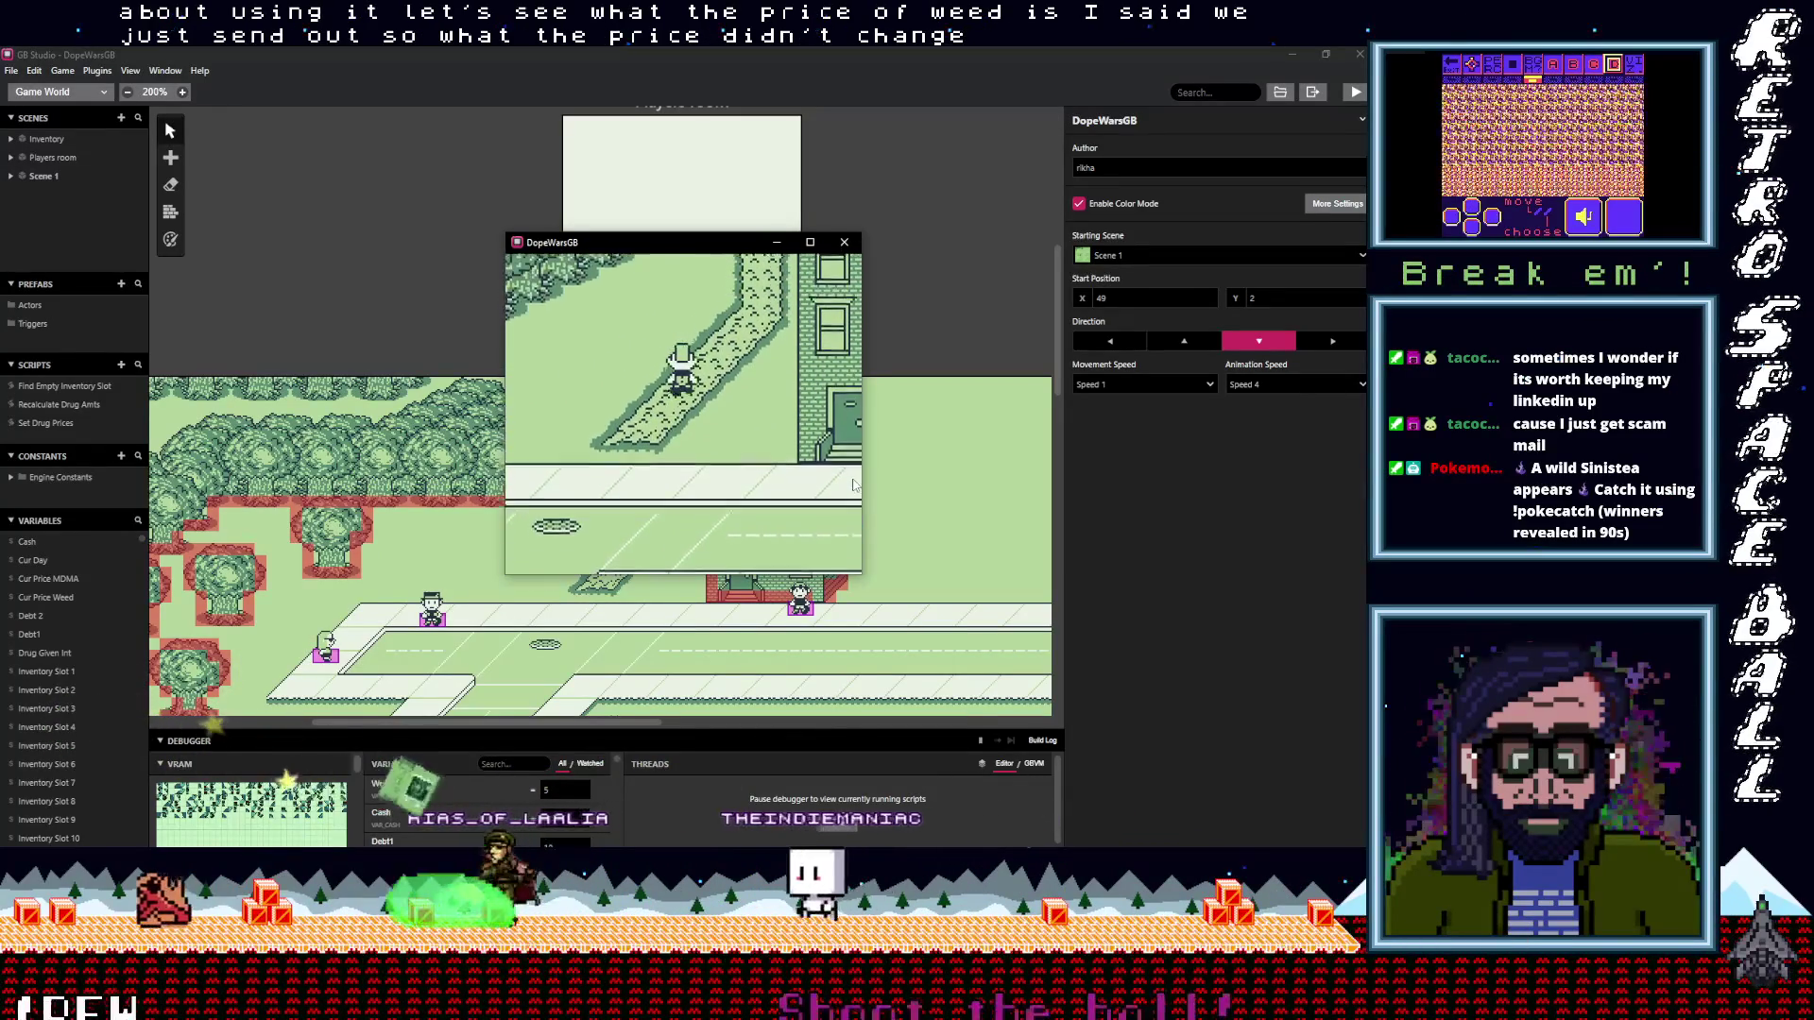
{"action": "key", "text": "Right"}
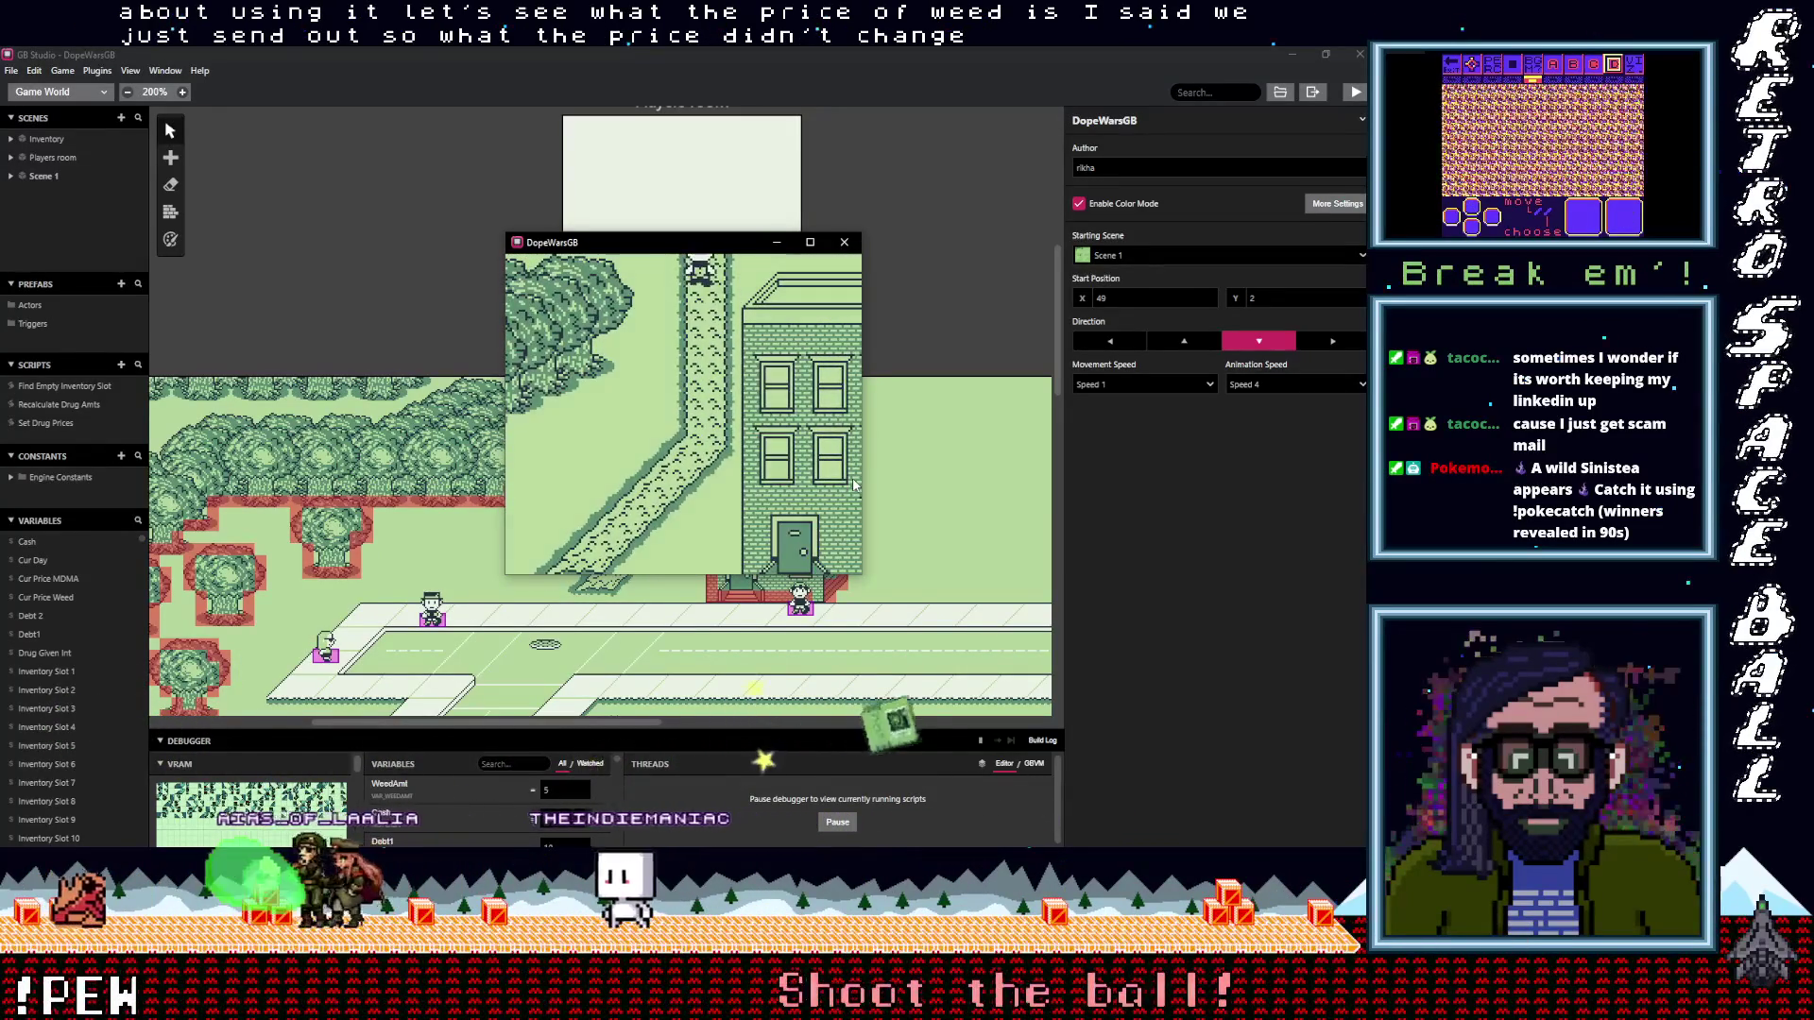
{"action": "key", "text": "Up"}
{"action": "key", "text": "Up"}
{"action": "key", "text": "z"}
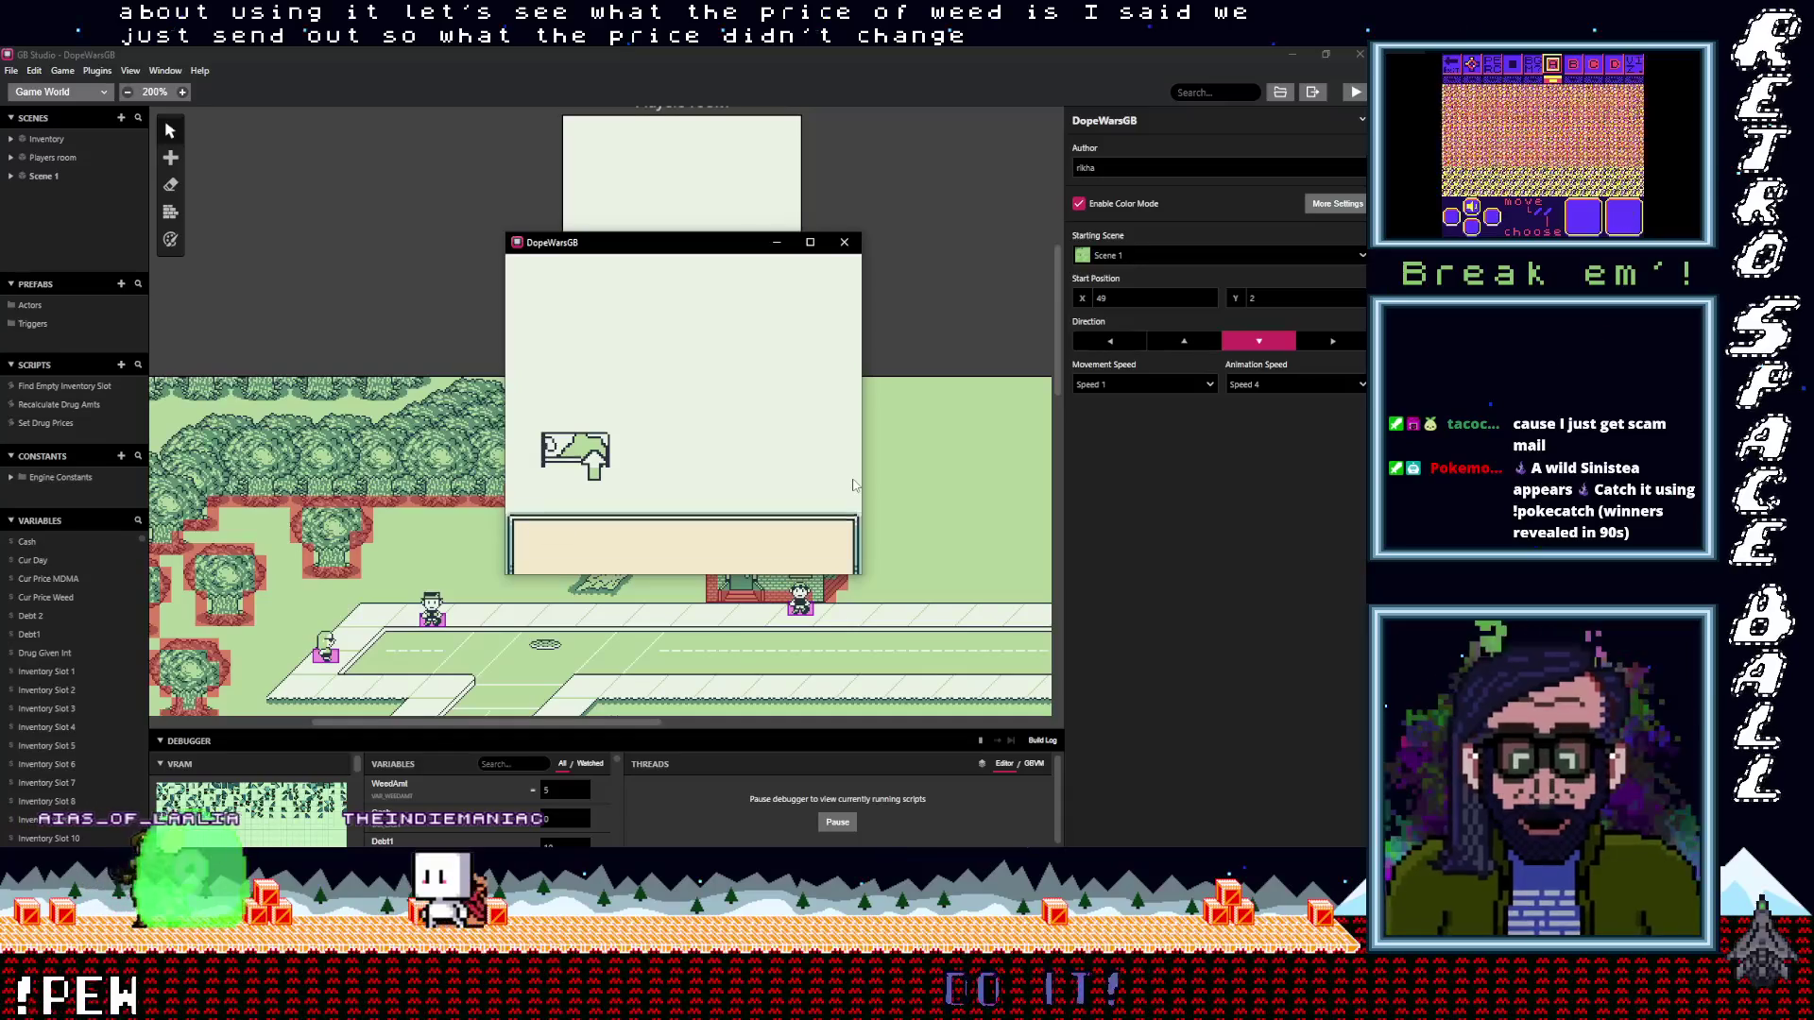
{"action": "key", "text": "z"}
Go back down to the buyer and check that Weed still costs $10
{"action": "key", "text": "Right"}
{"action": "key", "text": "Down"}
{"action": "key", "text": "Down"}
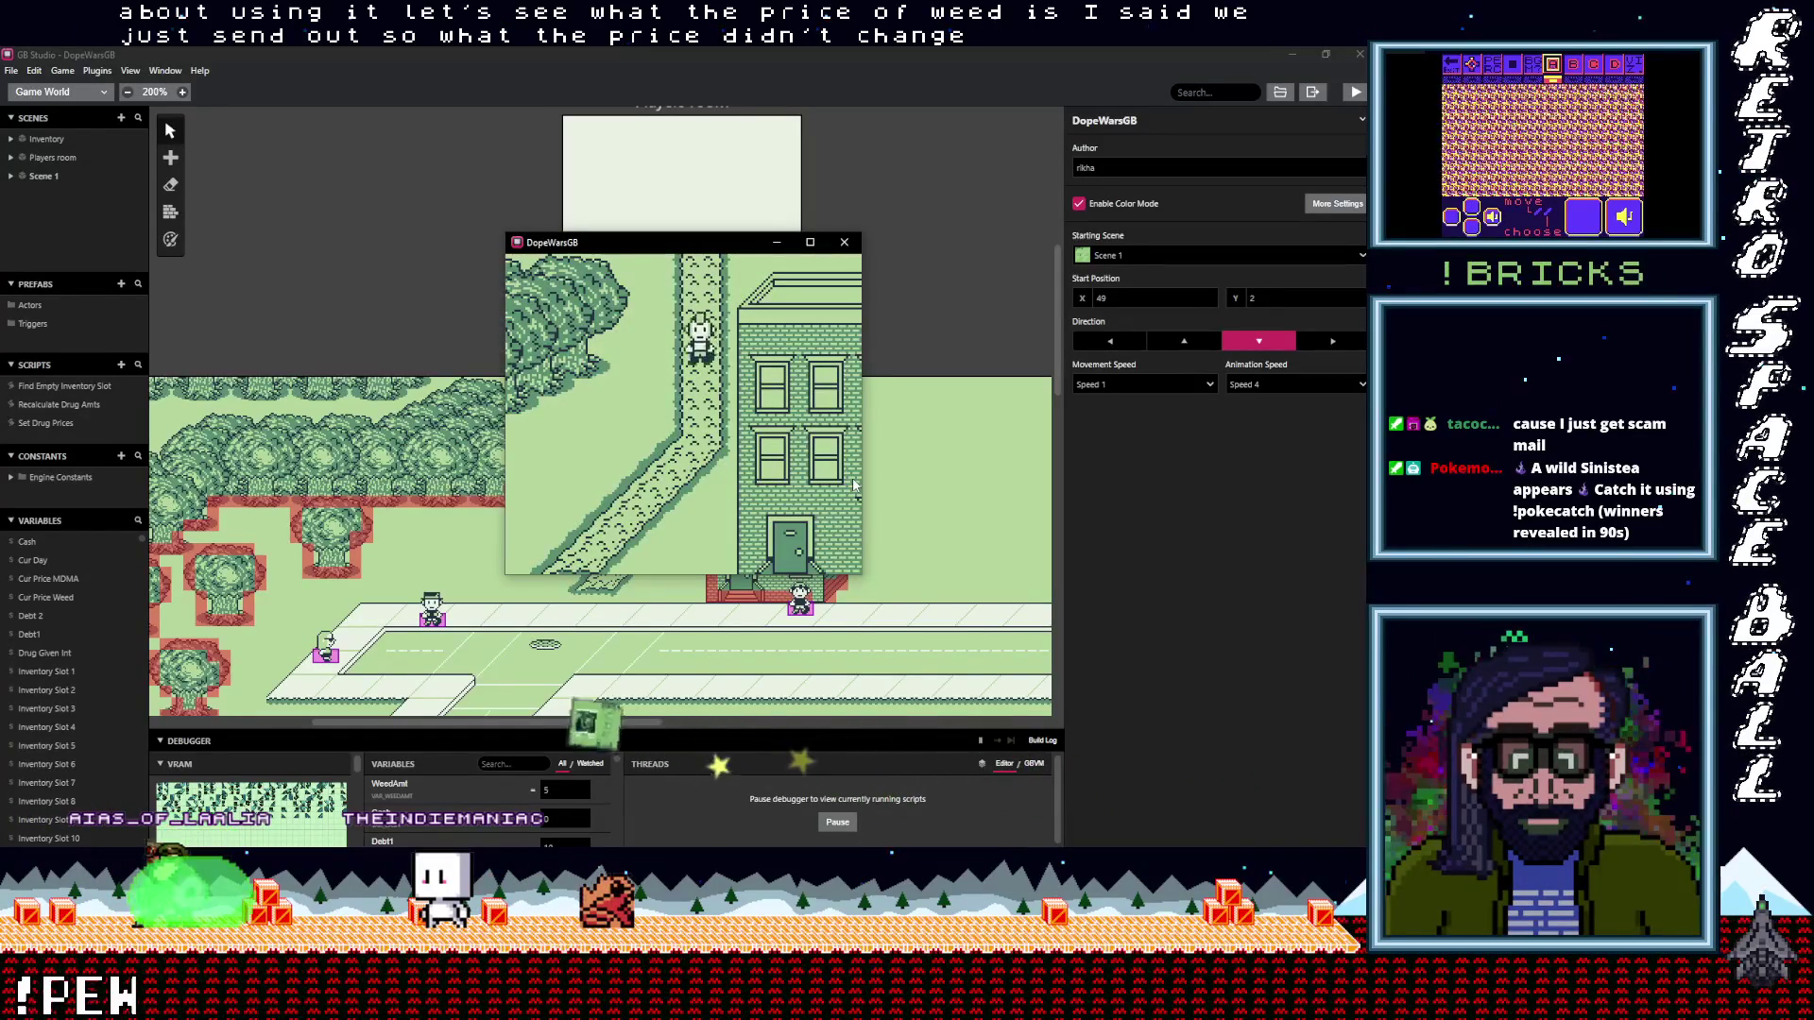
{"action": "key", "text": "Down"}
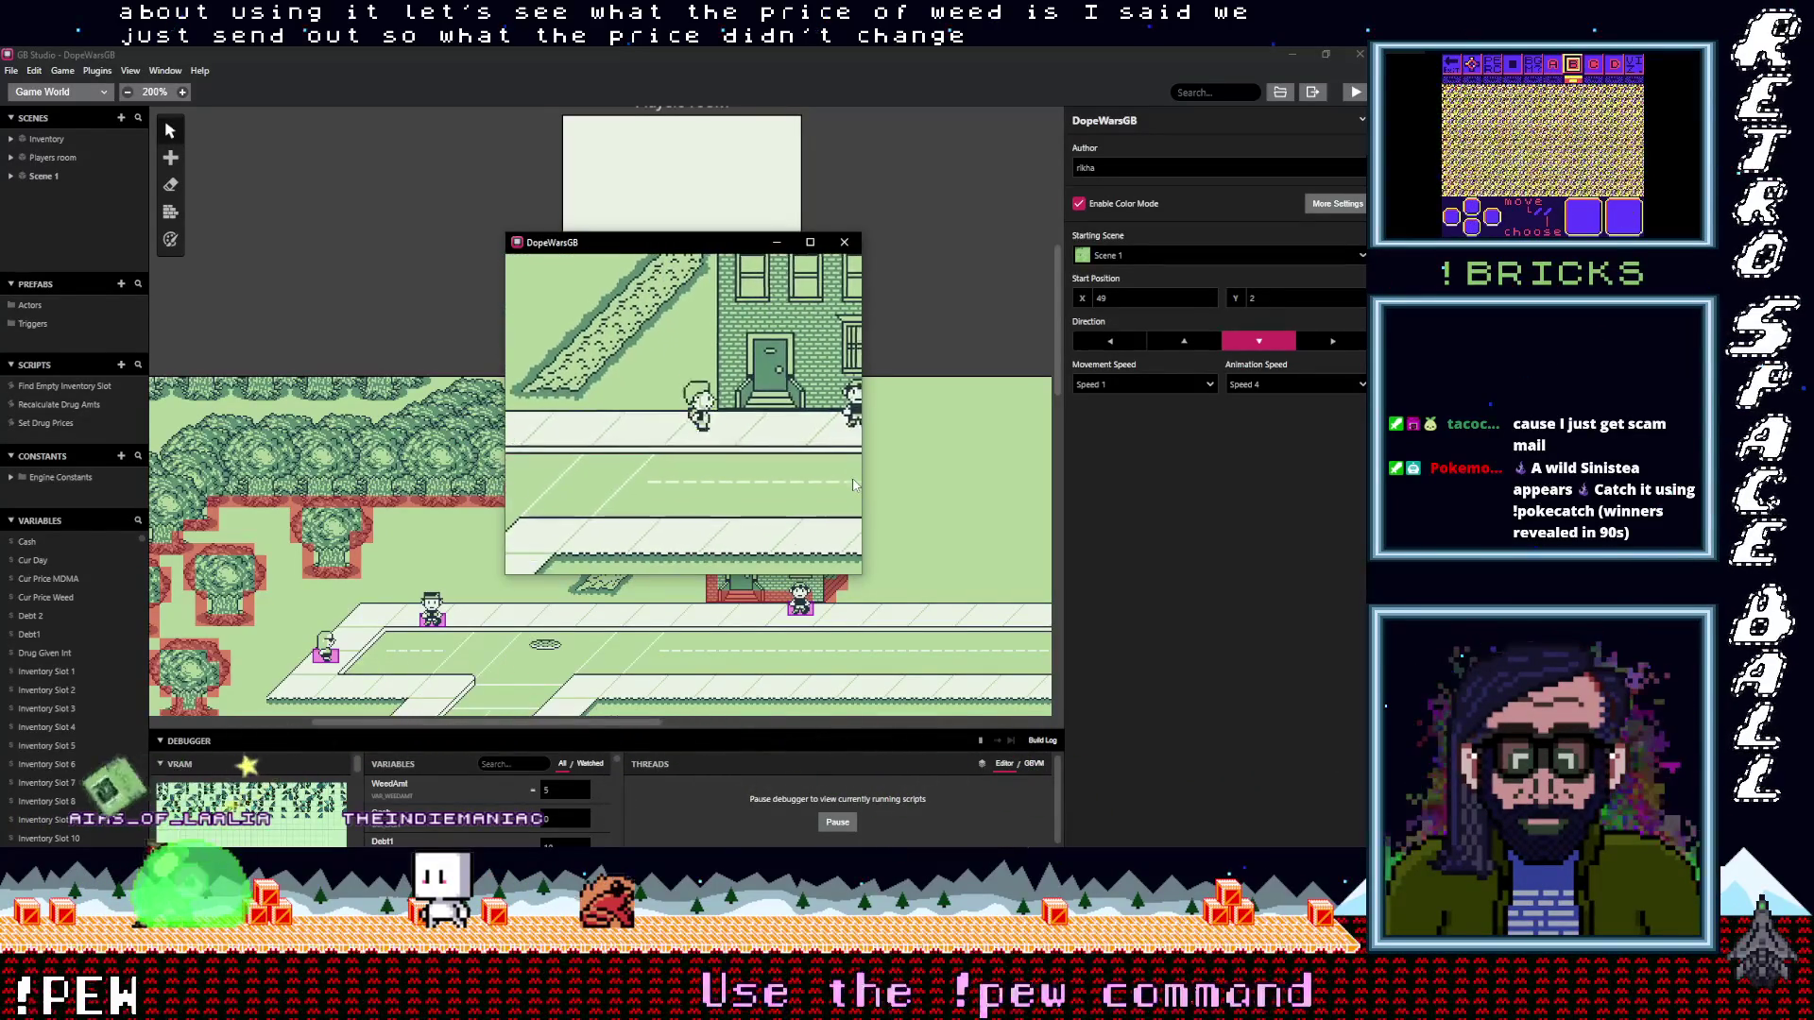
{"action": "key", "text": "Right"}
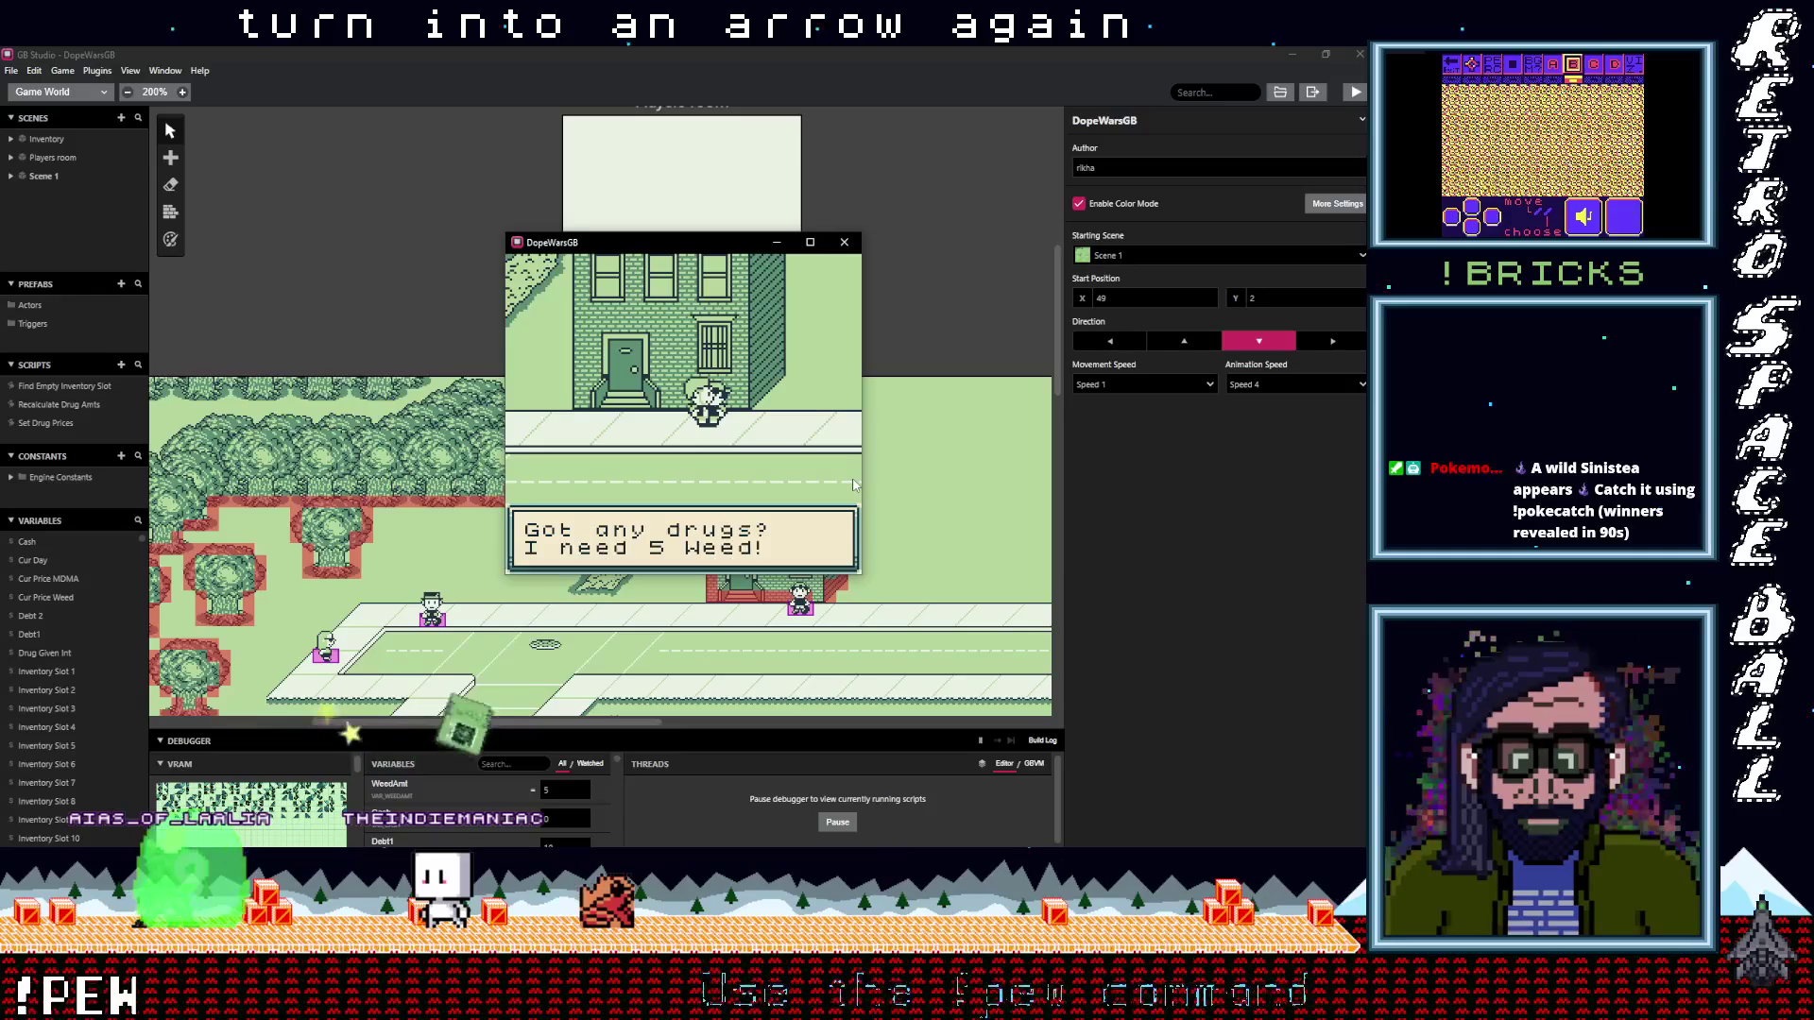
{"action": "key", "text": "z"}
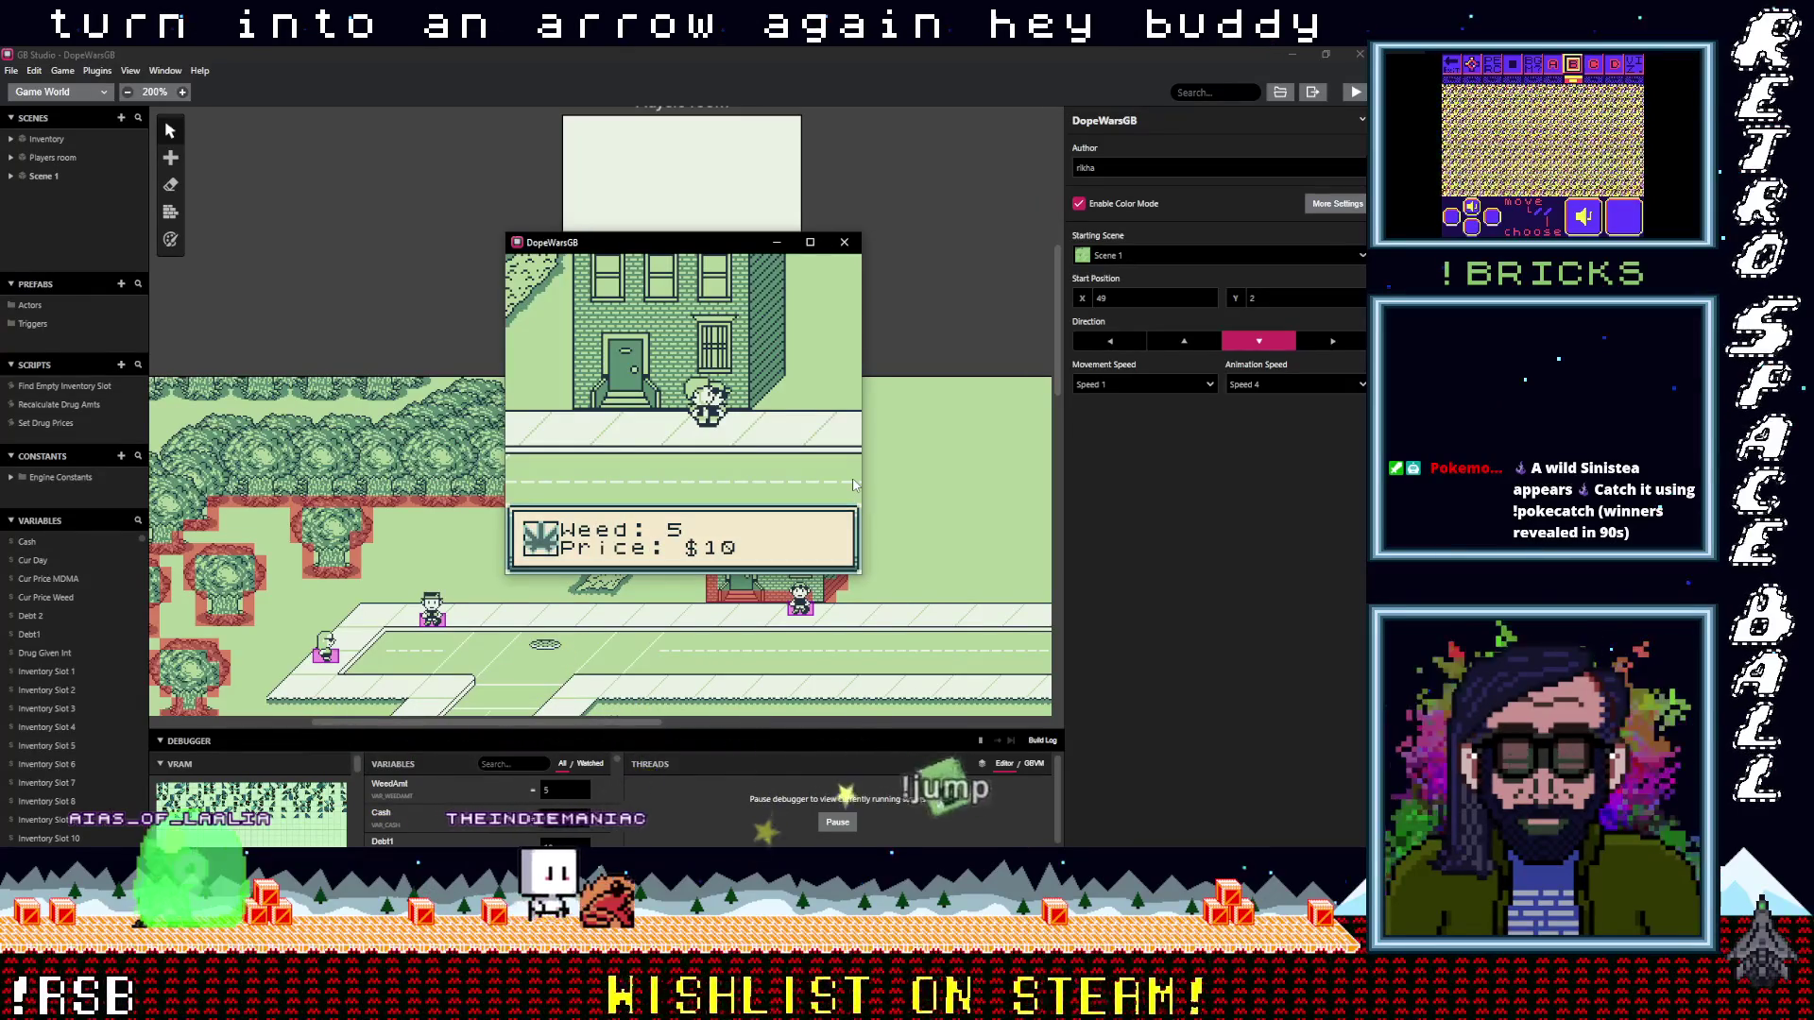
Enlarge the debugger, move the game window right, and filter variables by 'cu'
{"action": "left_click_drag", "start_coordinate": [649, 727], "coordinate": [649, 312]}
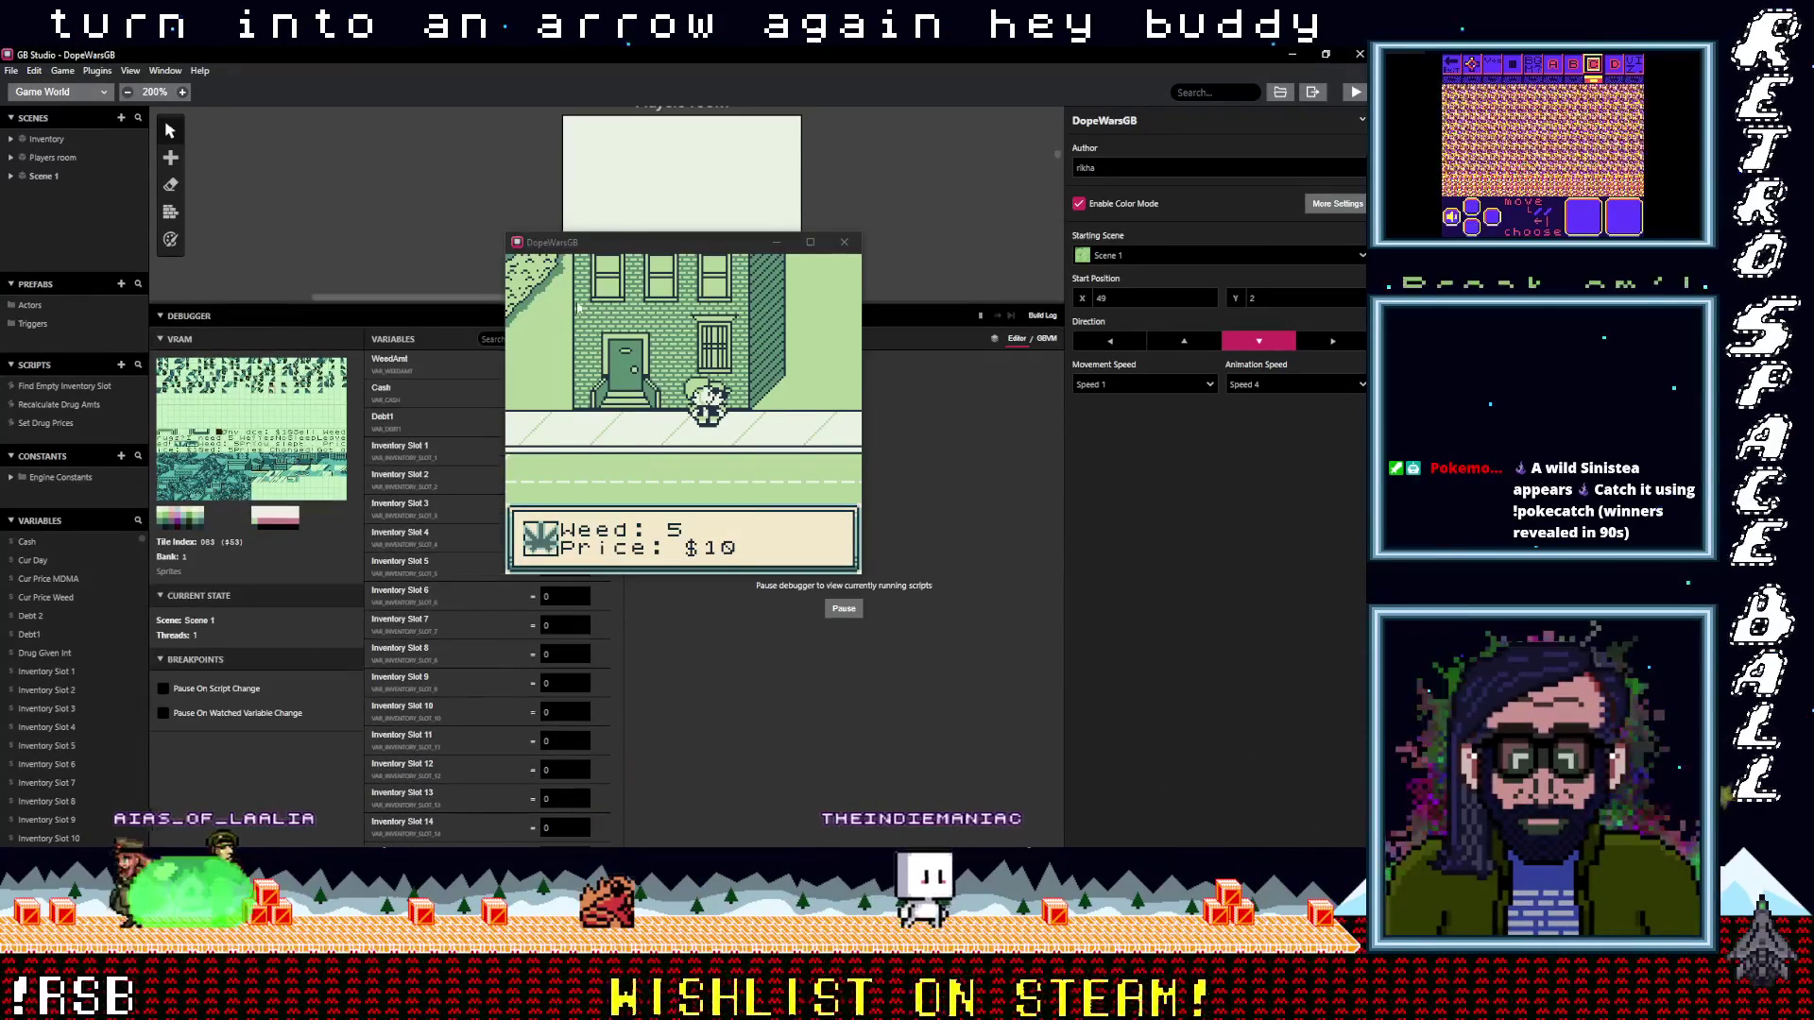
{"action": "left_click_drag", "start_coordinate": [716, 246], "coordinate": [1025, 240]}
{"action": "left_click", "coordinate": [504, 340]}
{"action": "type", "text": "cu"}
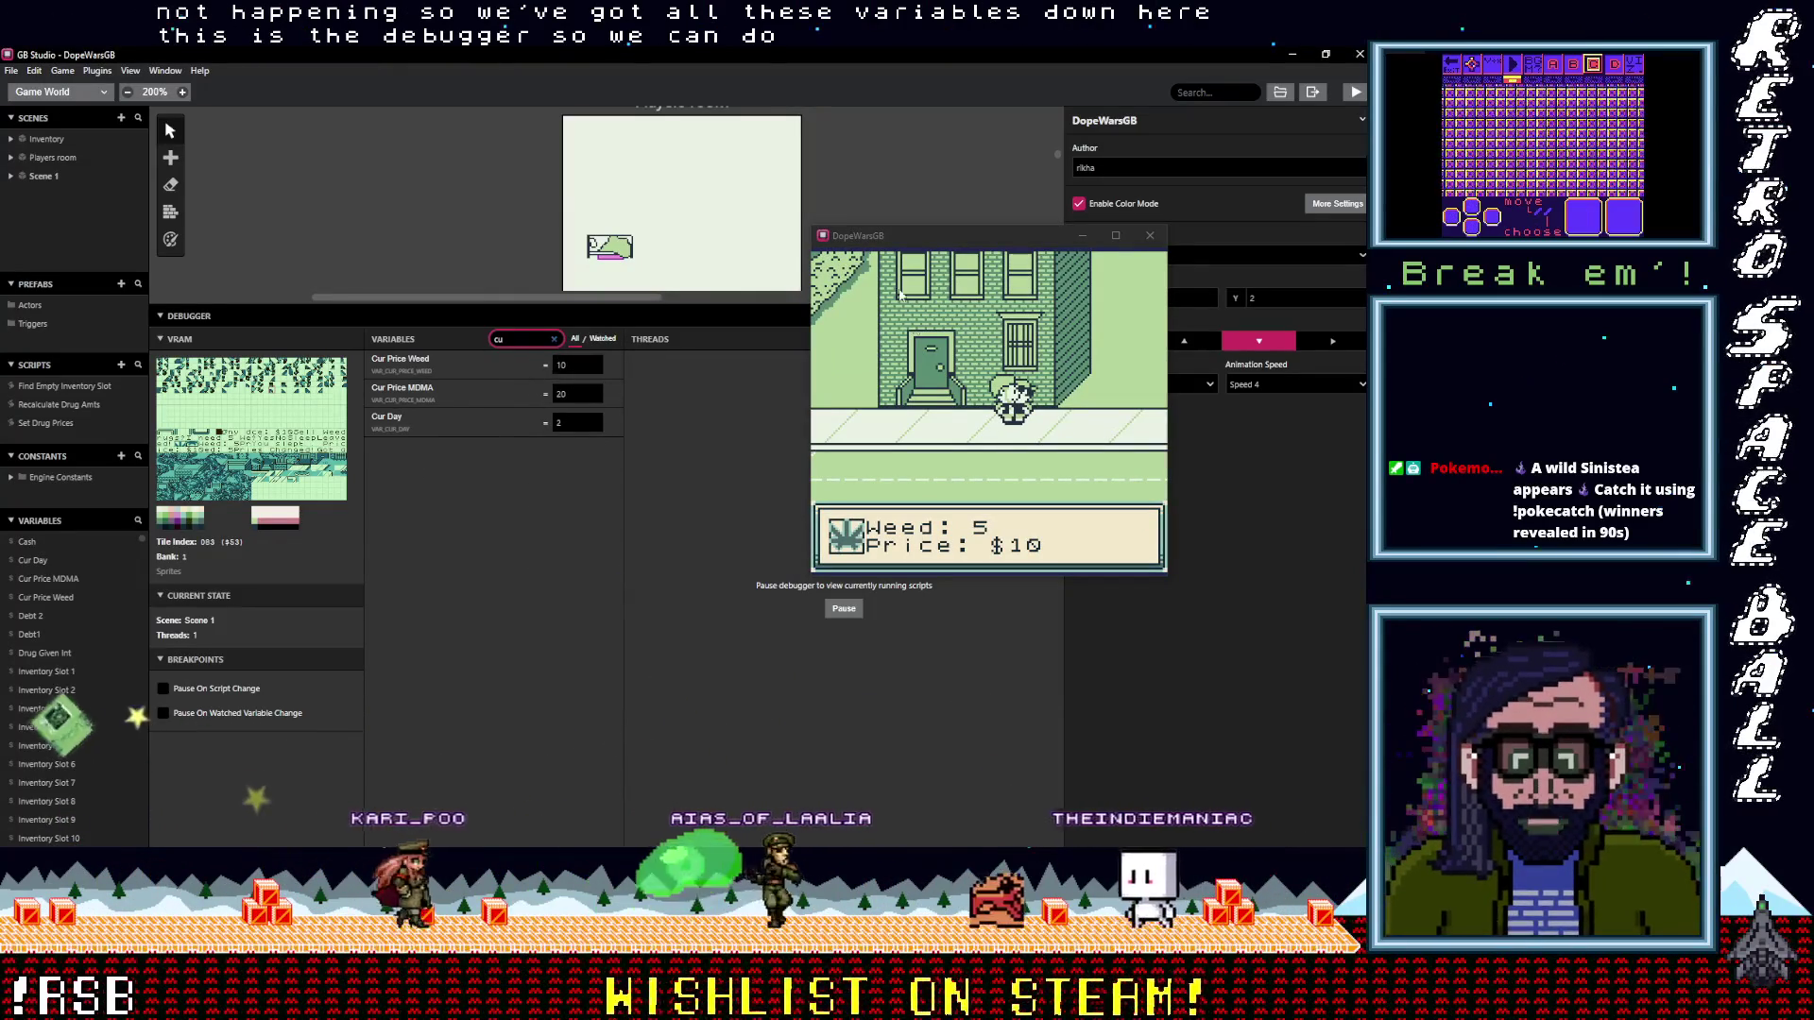
Sell the weed in the running game and dismiss the cash total message
{"action": "left_click", "coordinate": [1039, 461]}
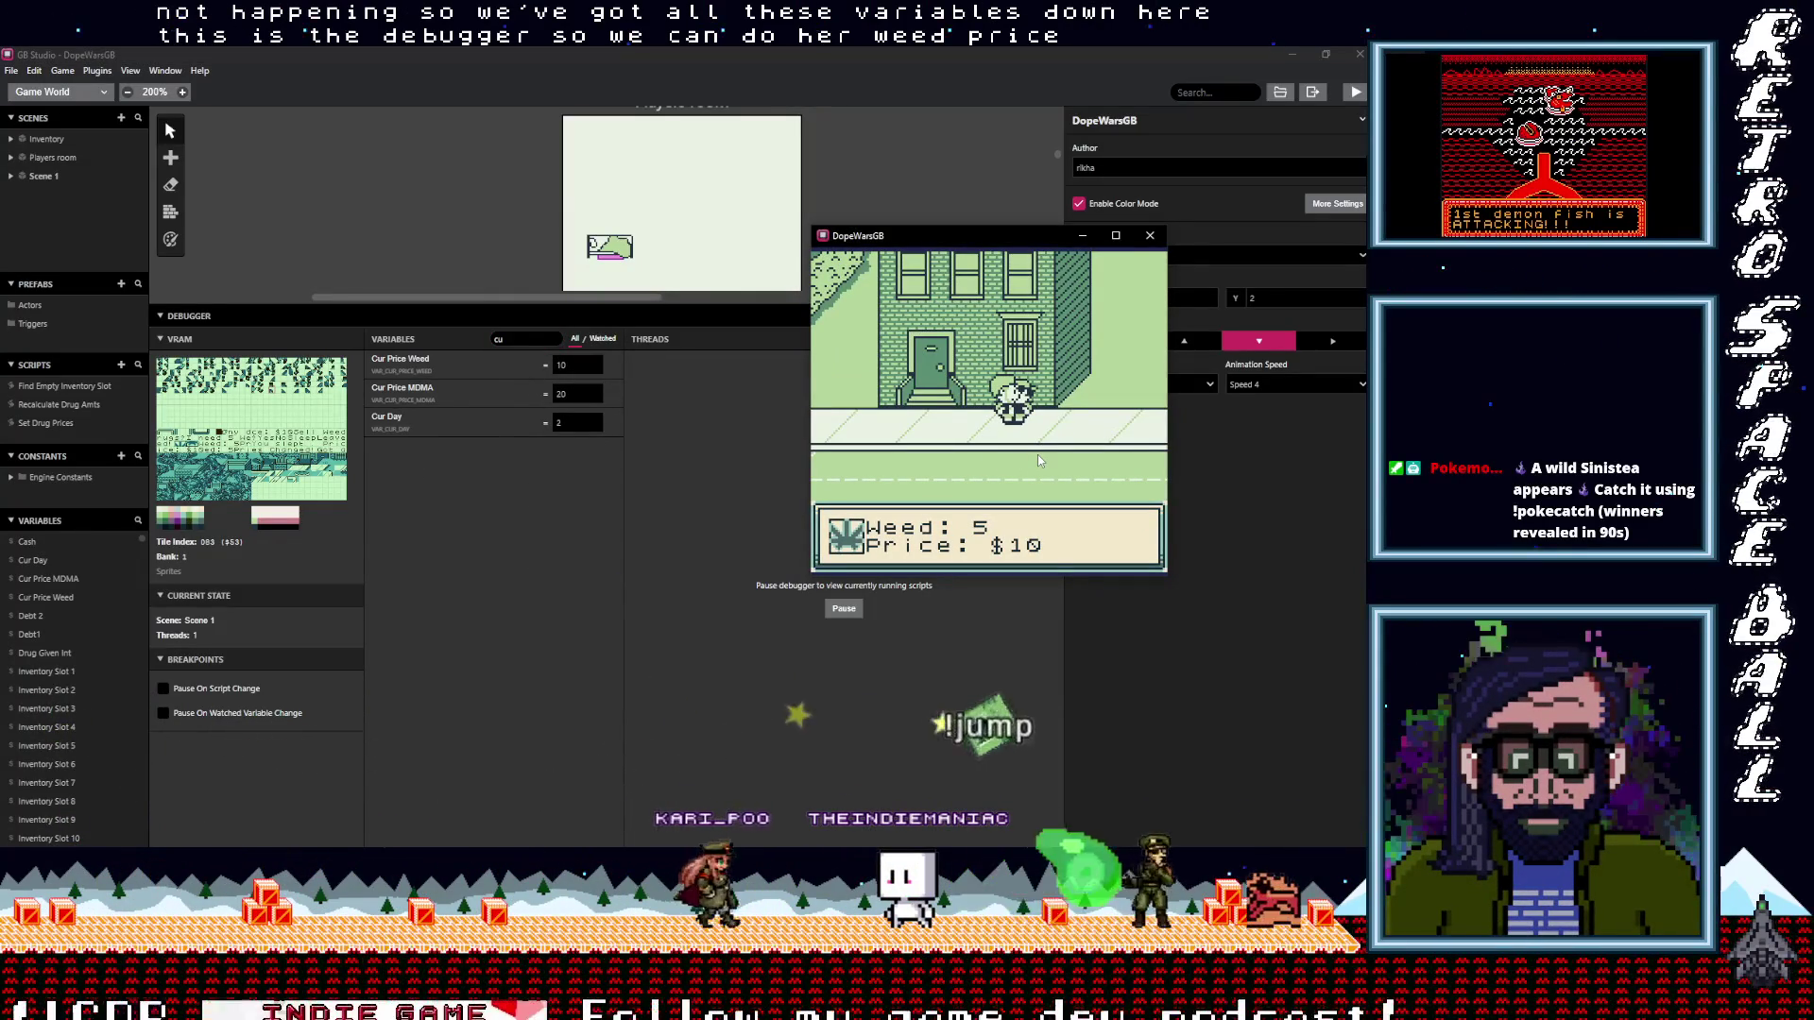
{"action": "key", "text": "z"}
{"action": "key", "text": "z"}
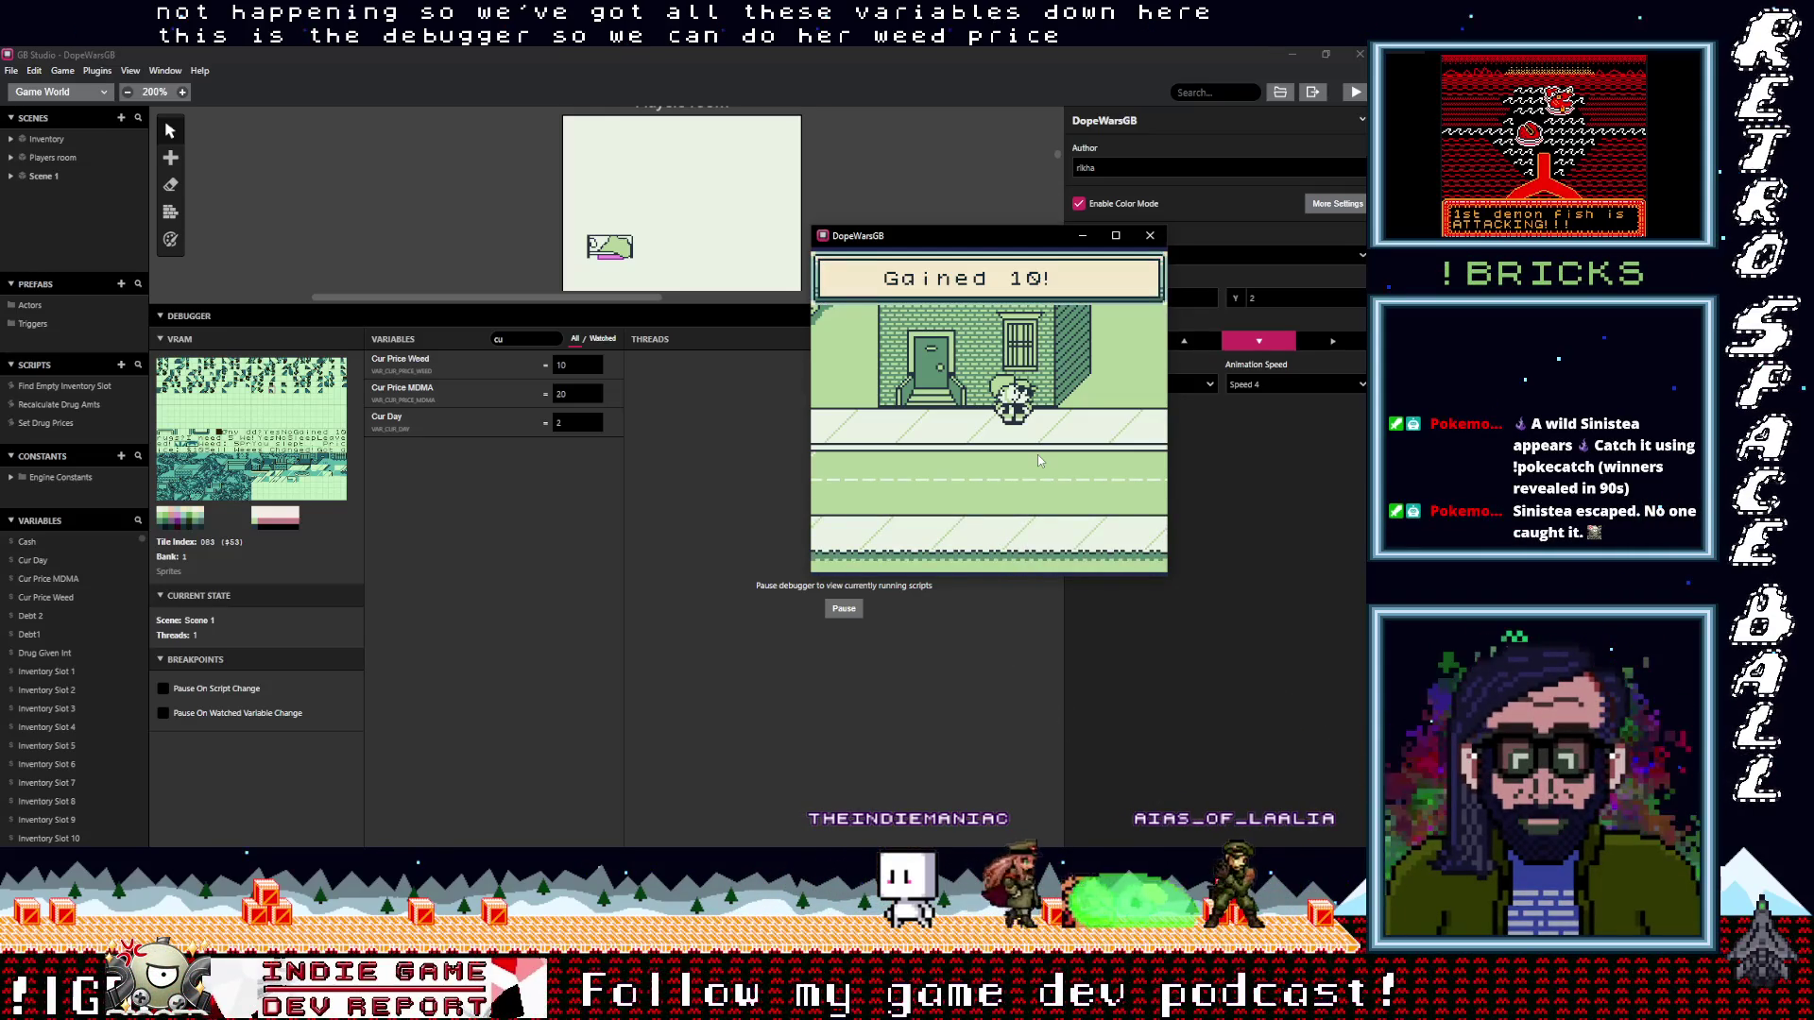
{"action": "key", "text": "z"}
{"action": "key", "text": "z"}
{"action": "key", "text": "Down"}
Walk to the bed, sleep to advance to day 3, then close the game
{"action": "key", "text": "Left"}
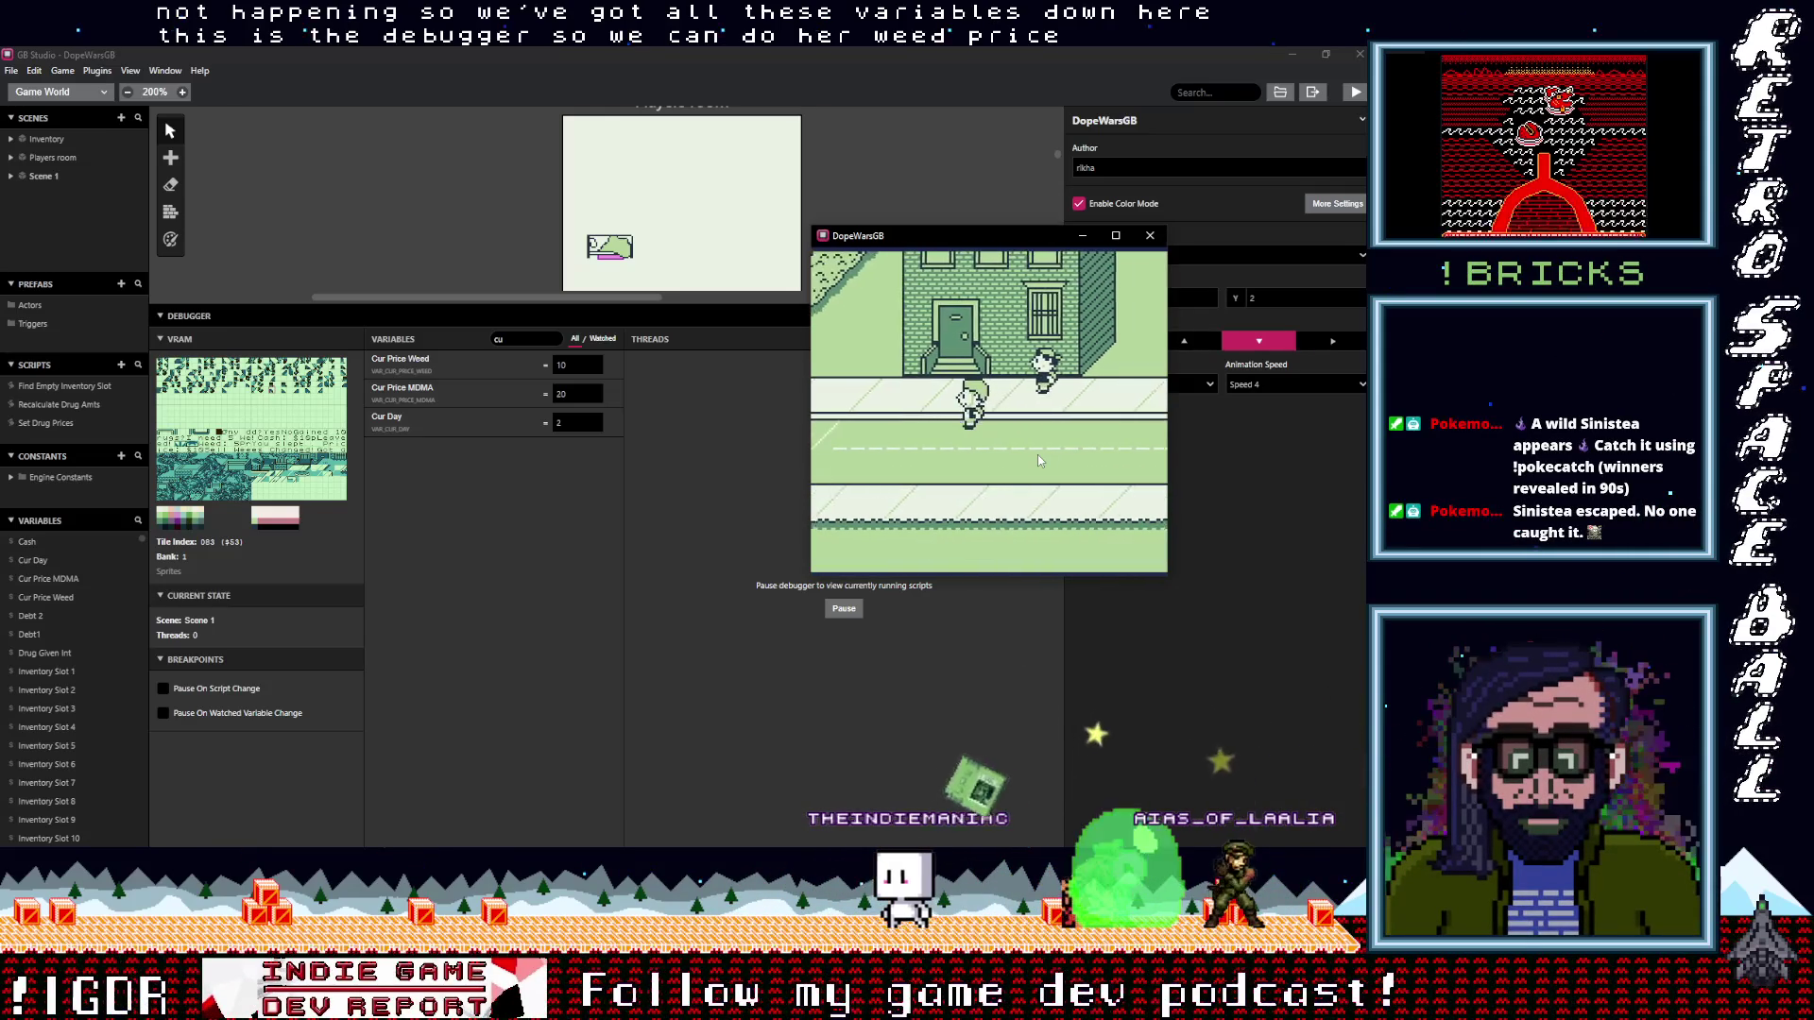
{"action": "key", "text": "Up"}
{"action": "key", "text": "Up"}
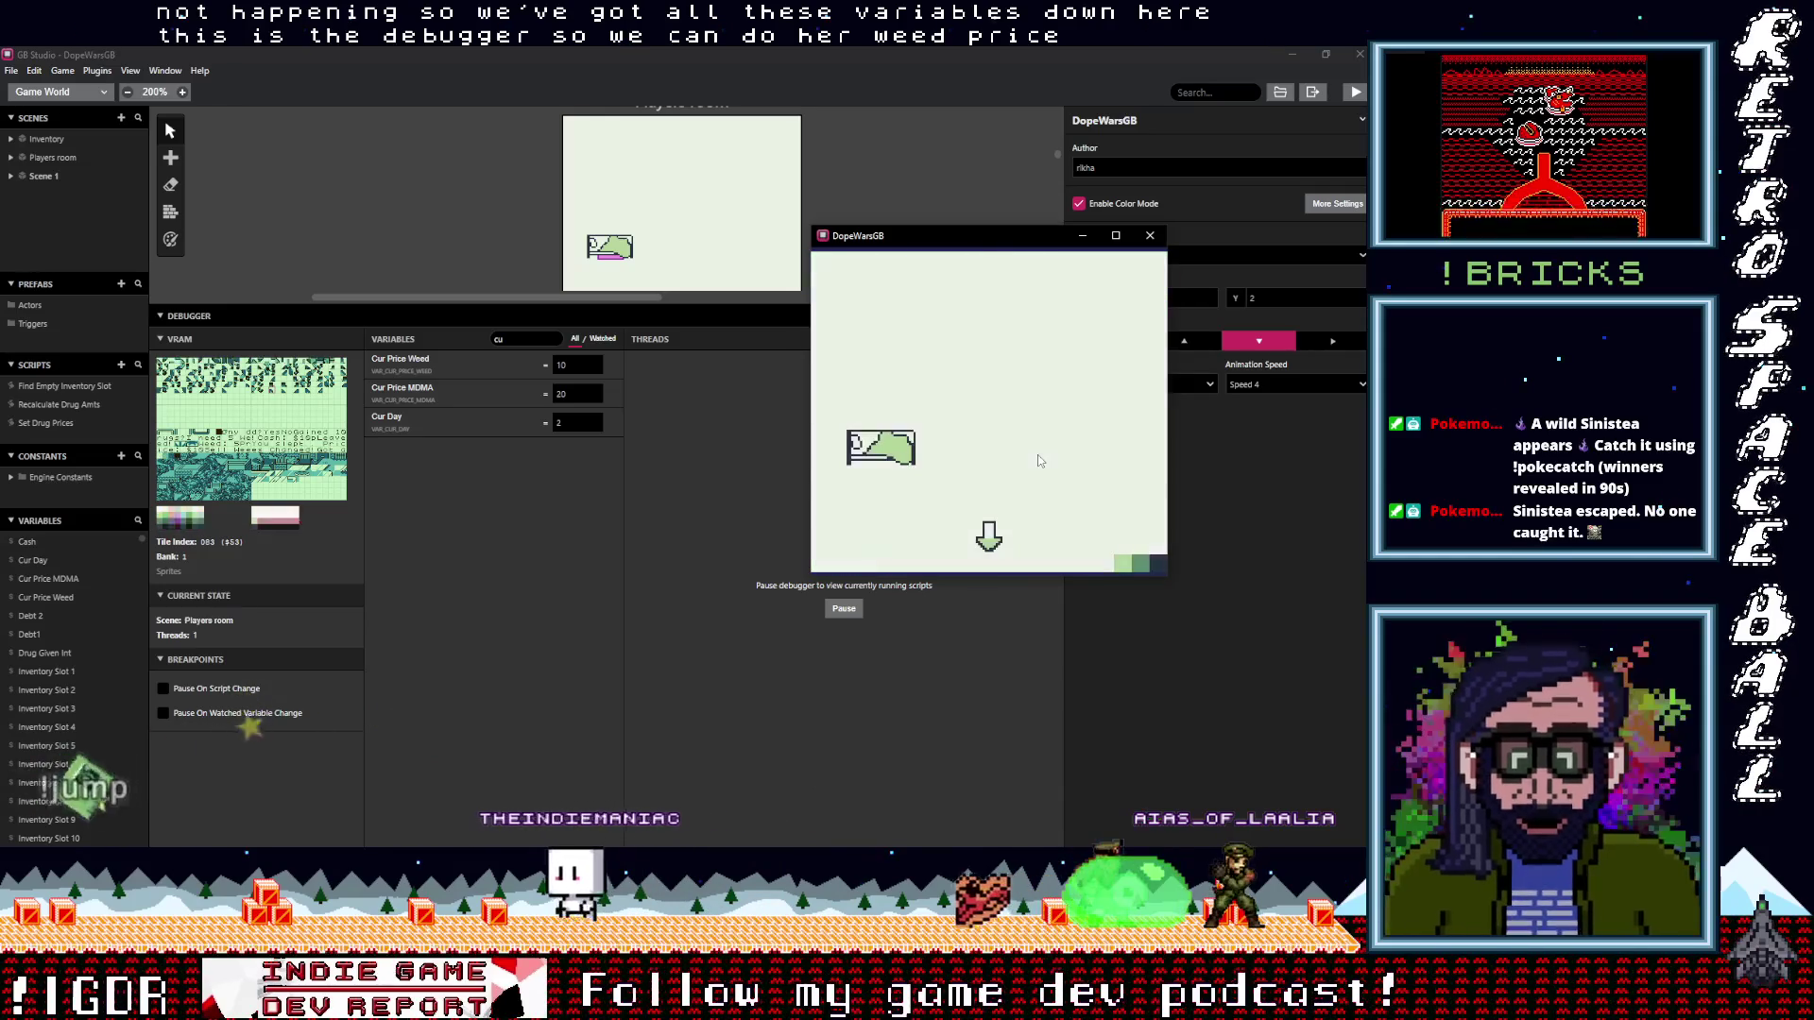
{"action": "key", "text": "Left"}
{"action": "key", "text": "Up"}
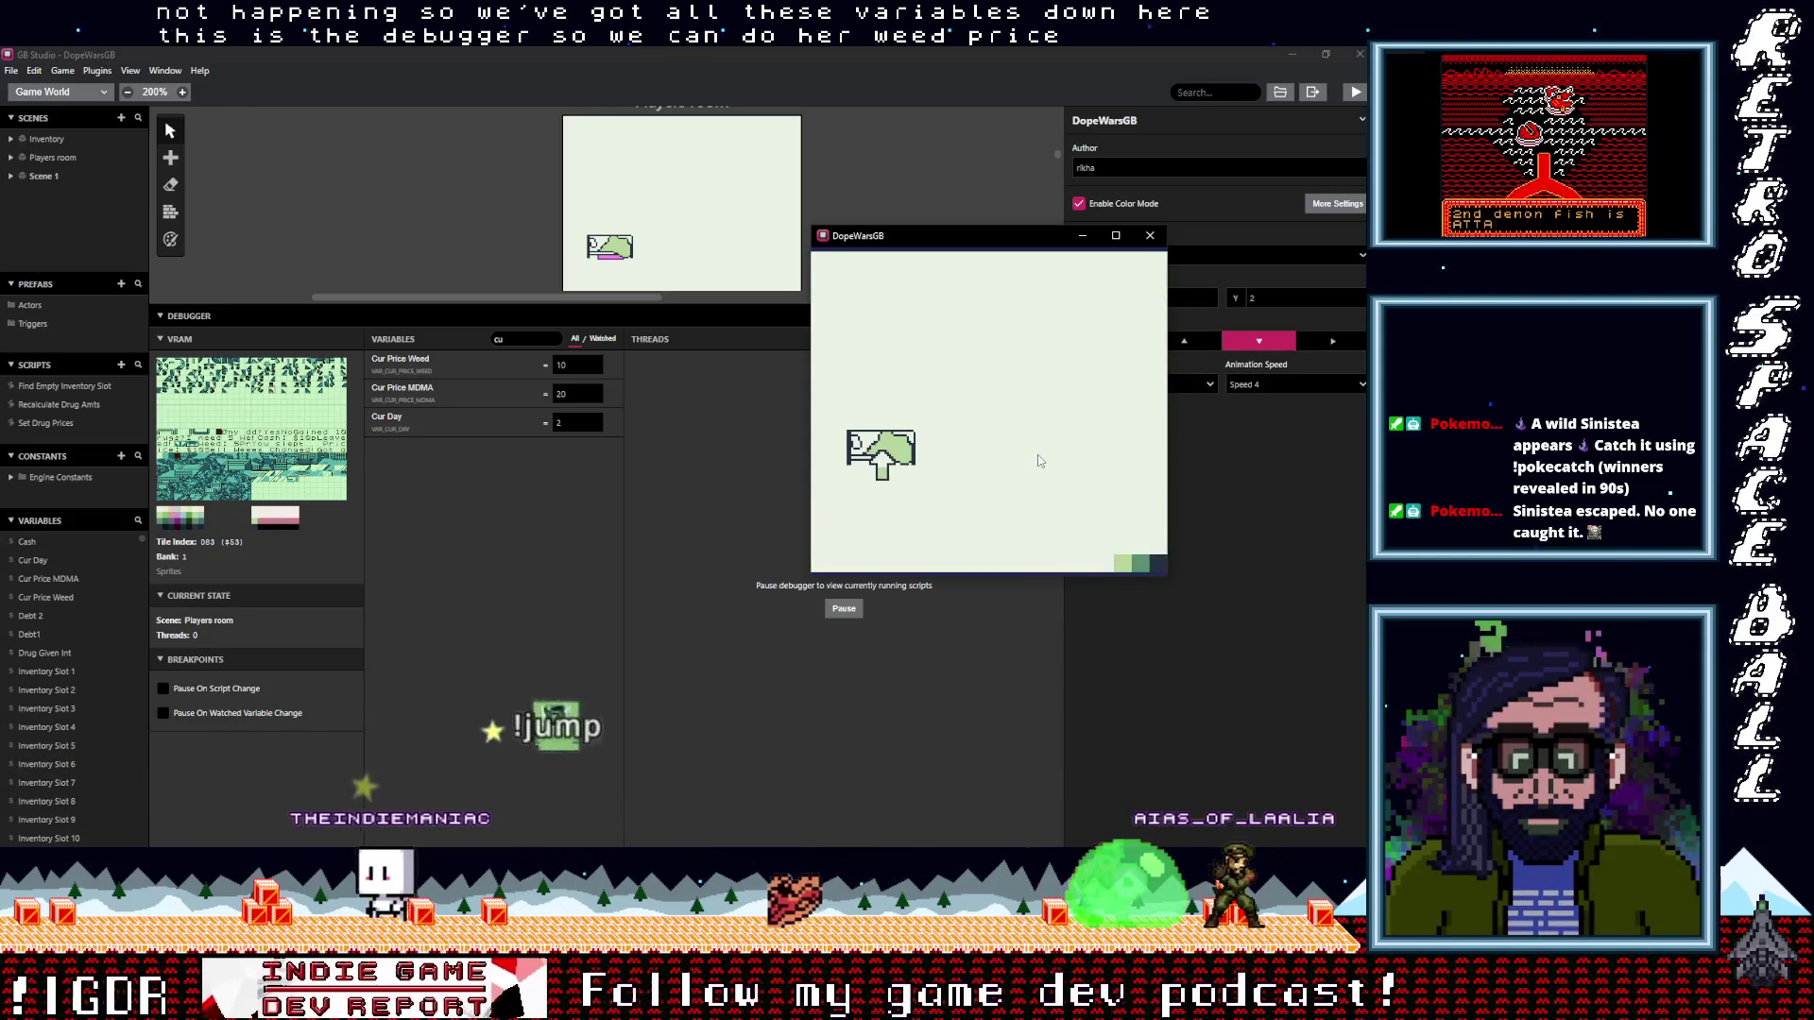
{"action": "key", "text": "z"}
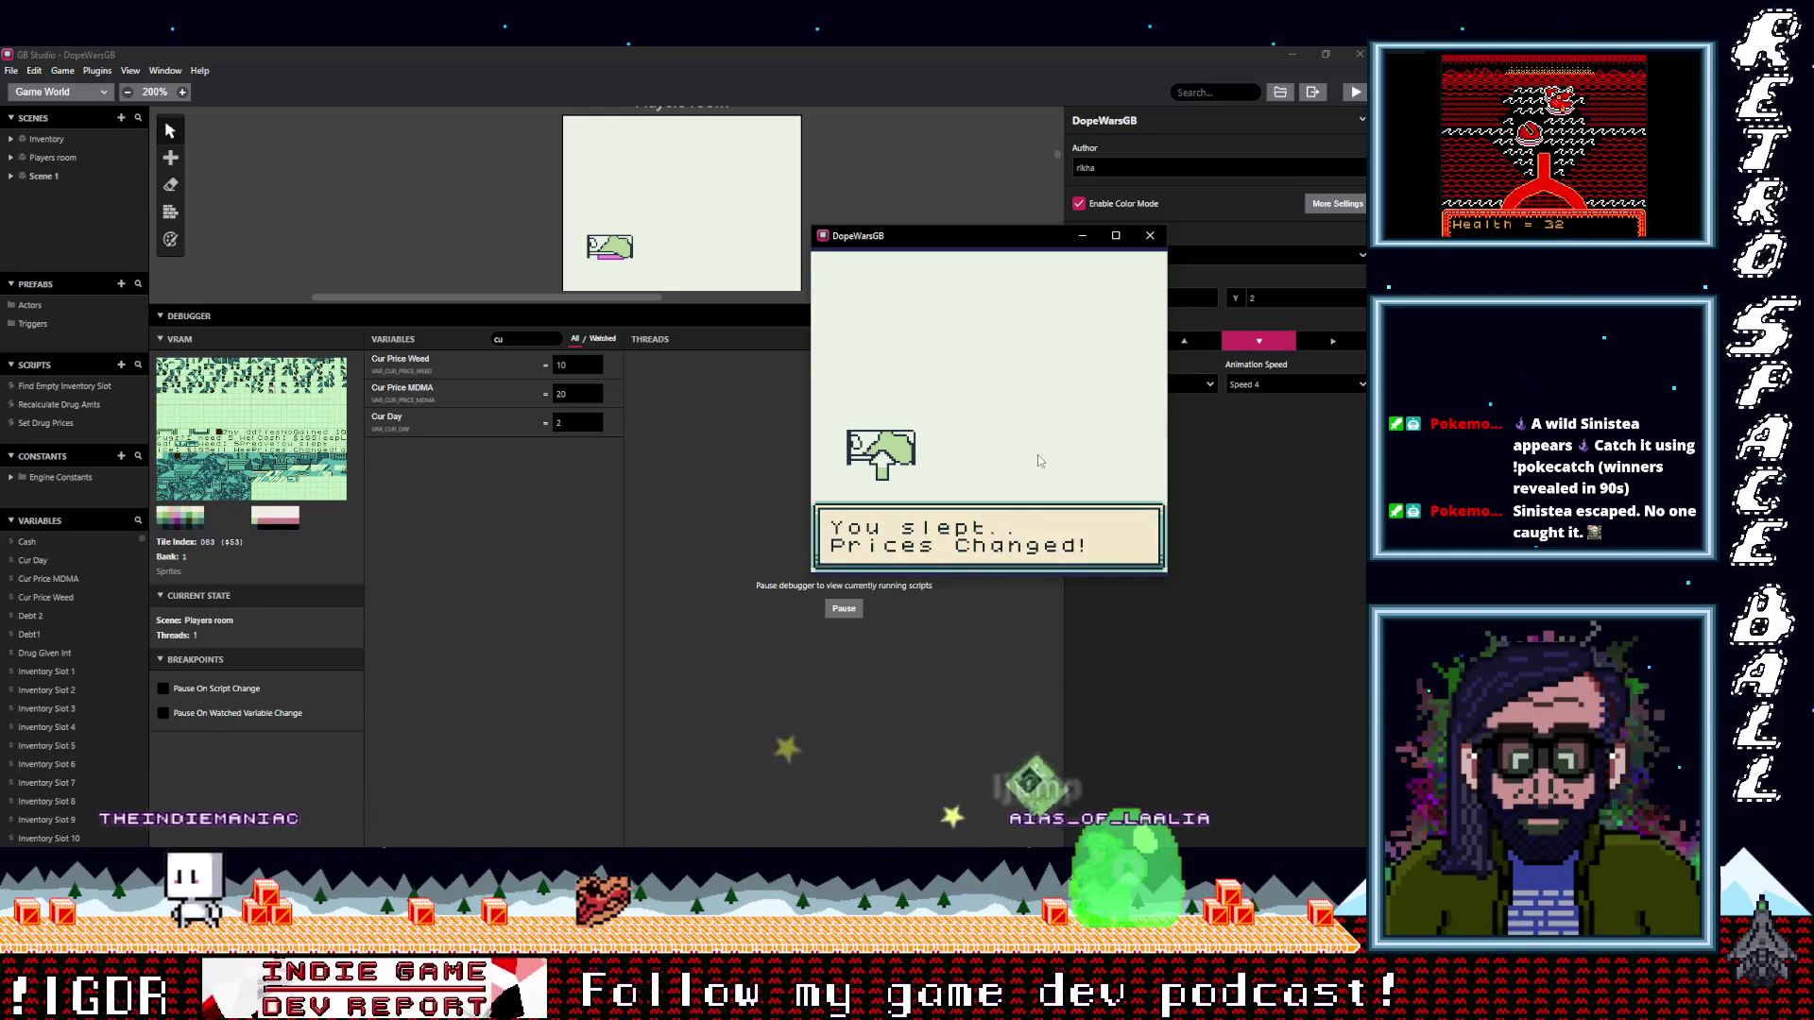
{"action": "key", "text": "z"}
{"action": "key", "text": "Right"}
{"action": "key", "text": "Down"}
{"action": "key", "text": "Down"}
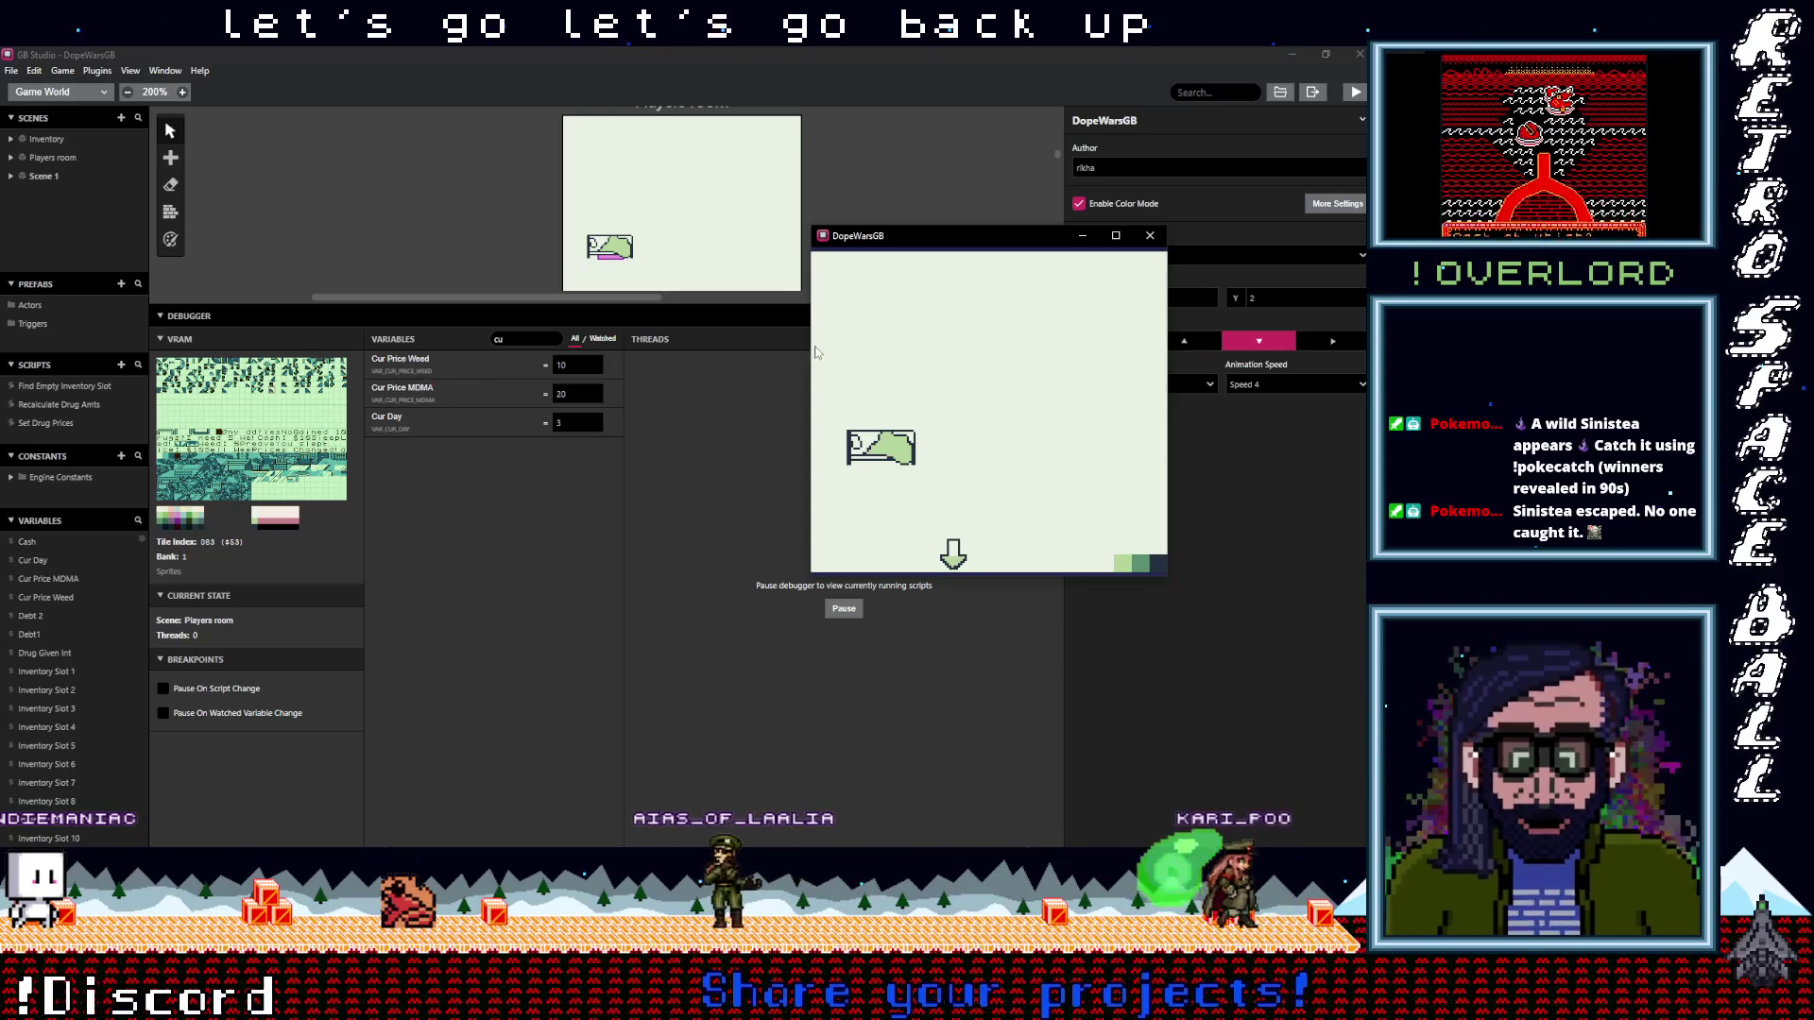
{"action": "left_click", "coordinate": [1150, 235]}
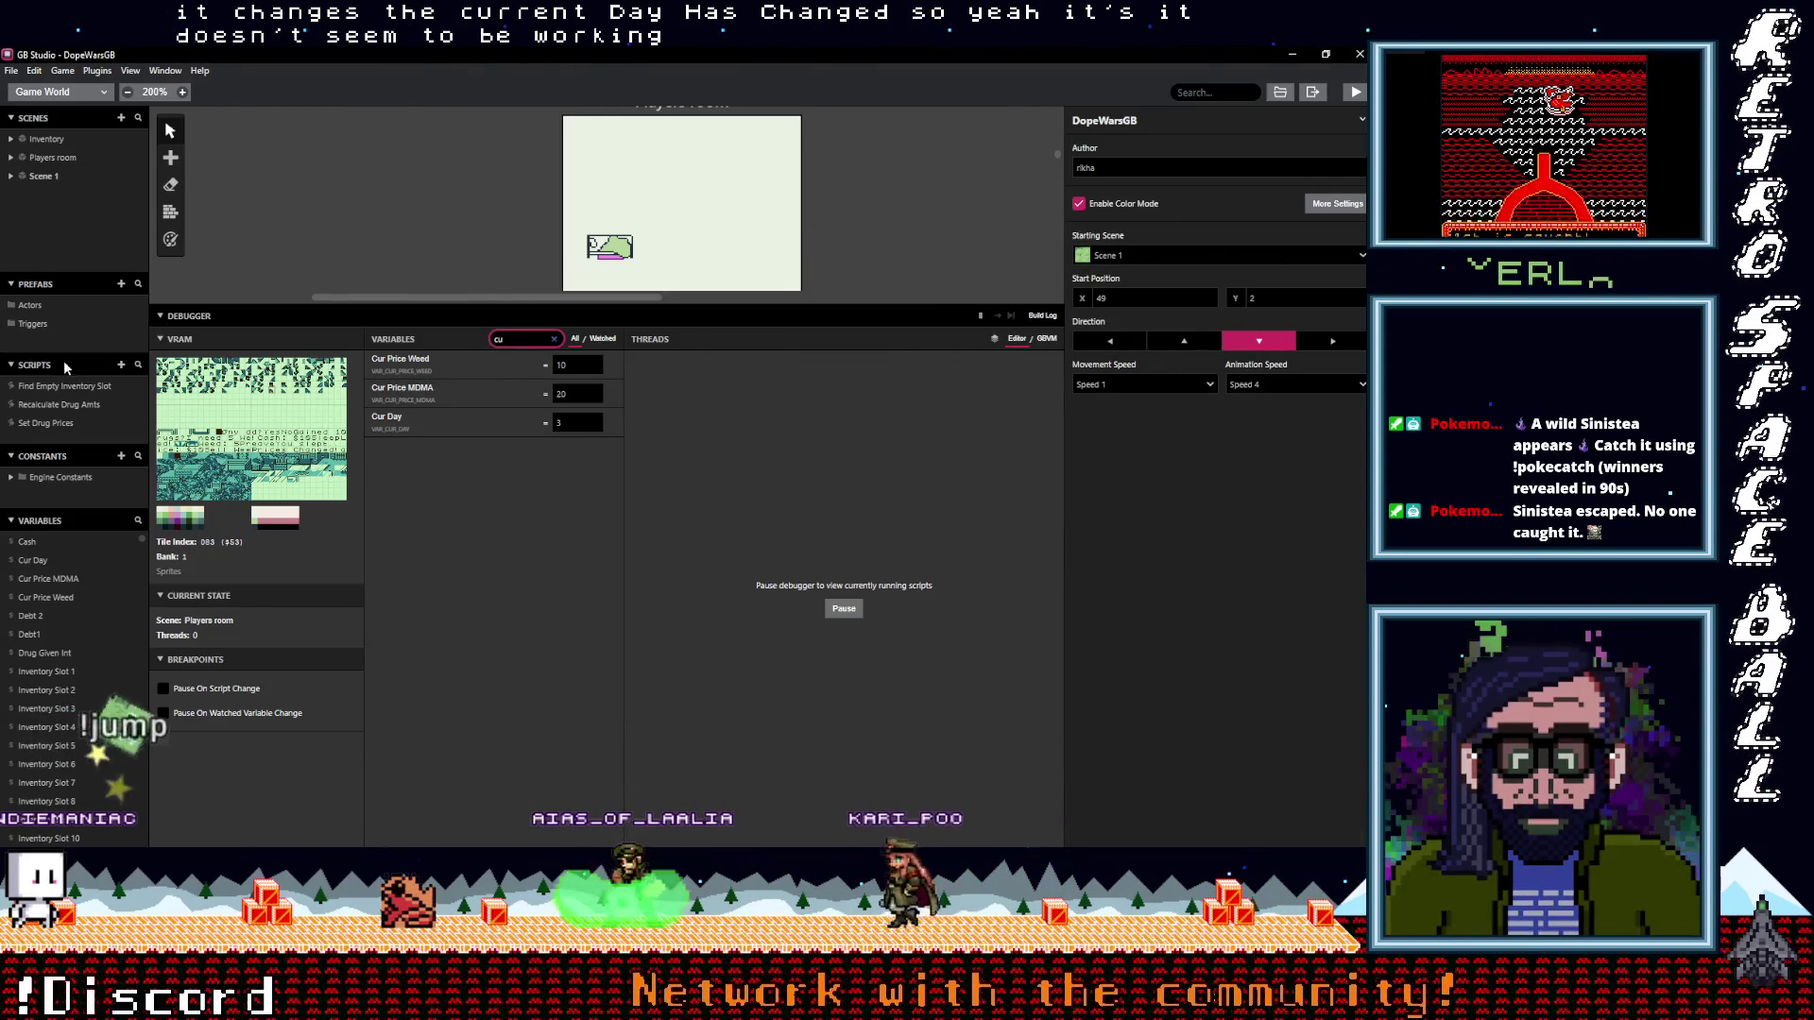
Inspect the DrugGivenInt condition block in the Recalculate Drug Amts script
{"action": "left_click", "coordinate": [61, 405]}
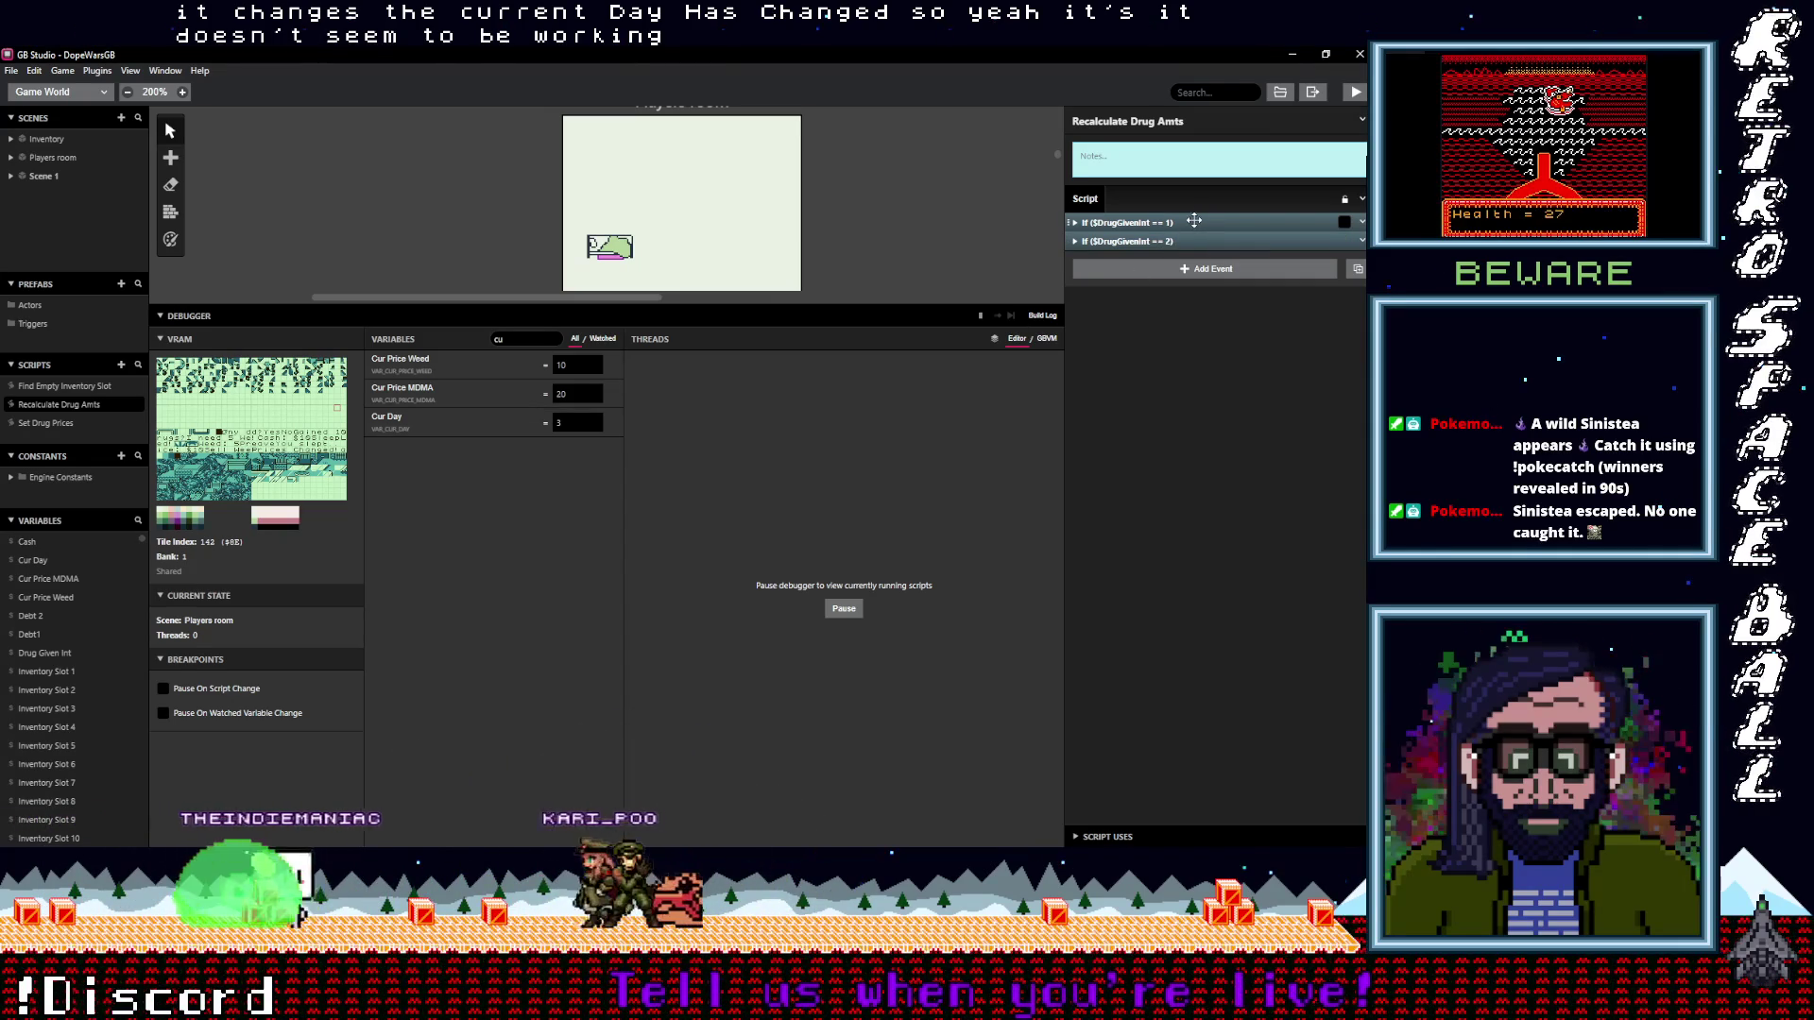
{"action": "left_click", "coordinate": [1195, 220]}
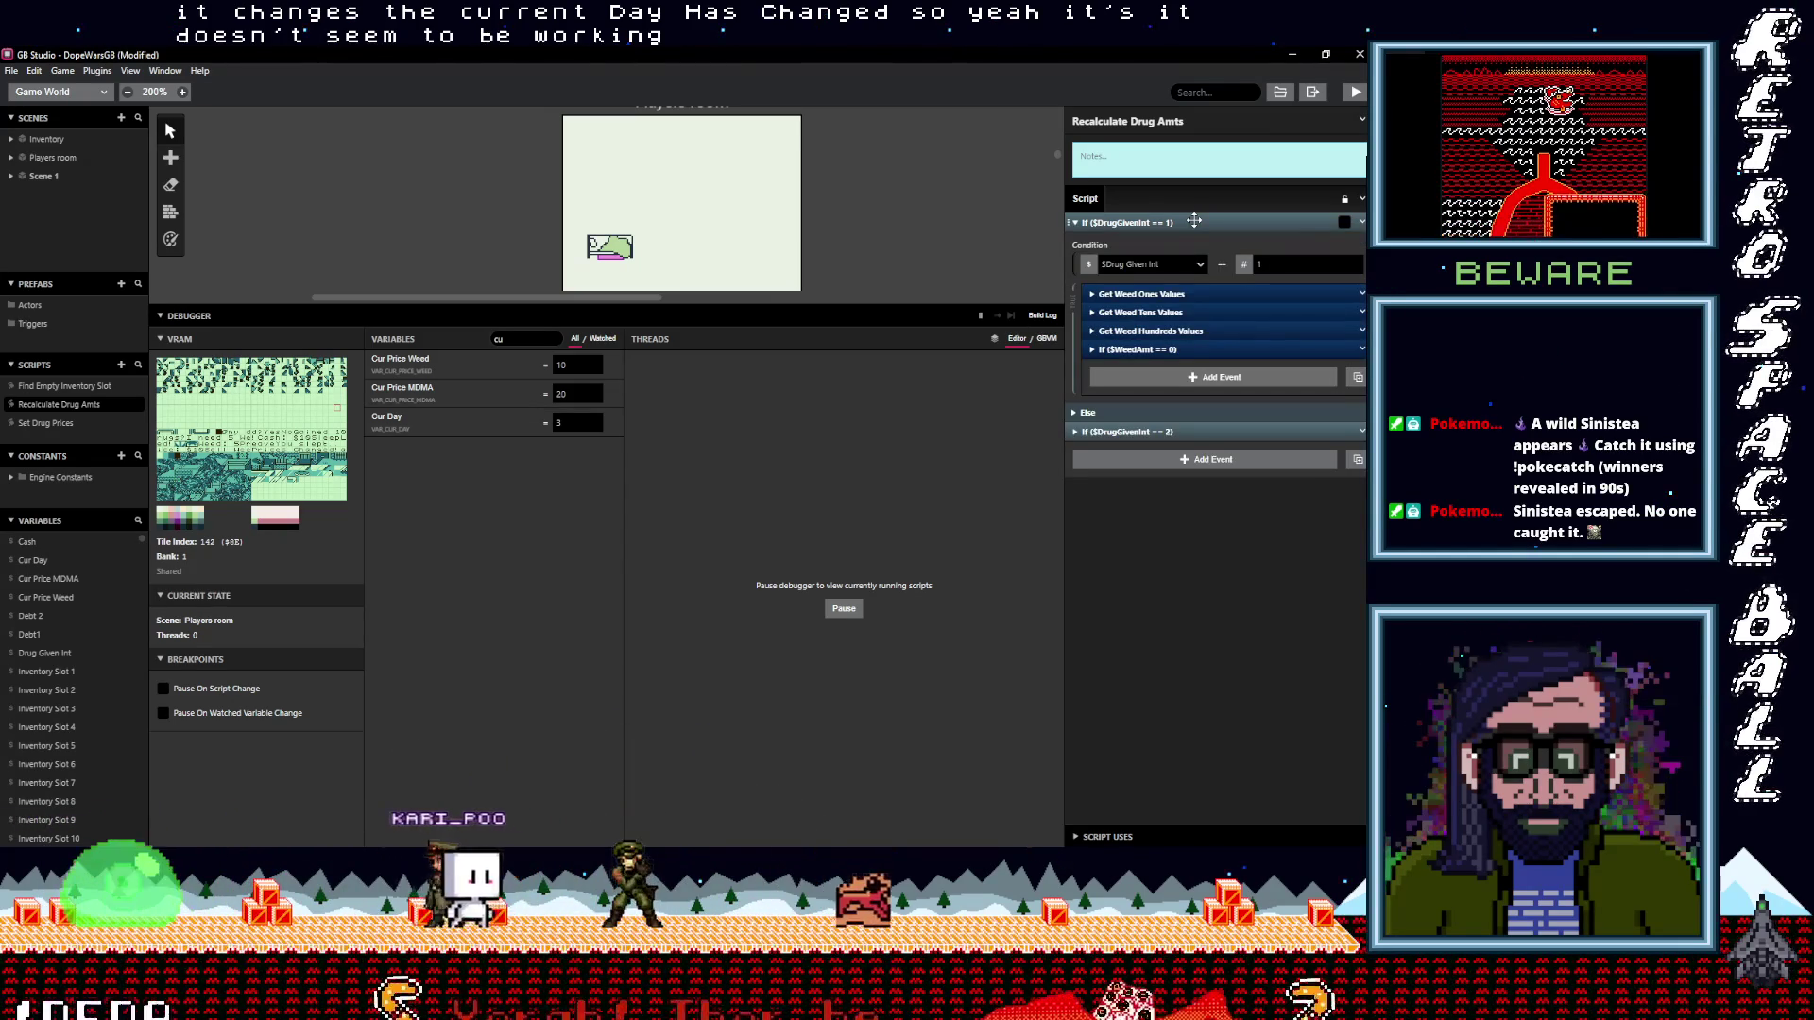
{"action": "left_click", "coordinate": [1194, 220]}
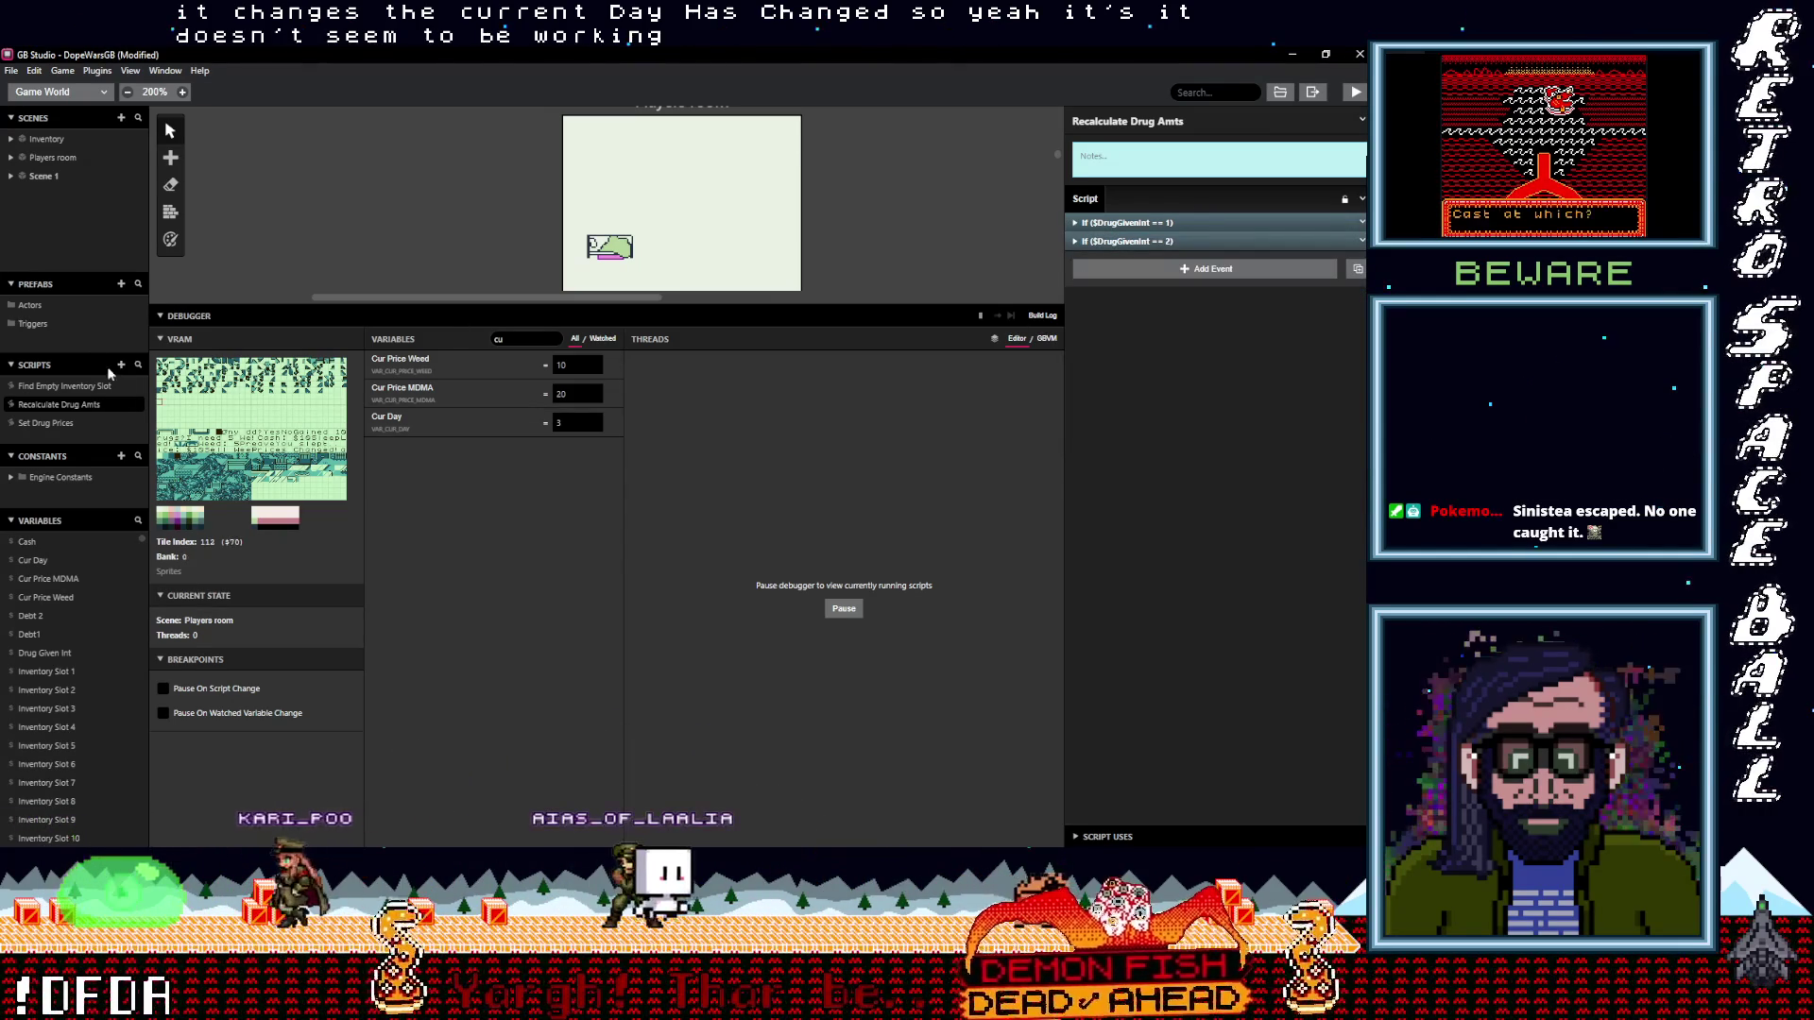
Open Set Drug Prices and inspect its Change Weed Price event
{"action": "left_click", "coordinate": [72, 425]}
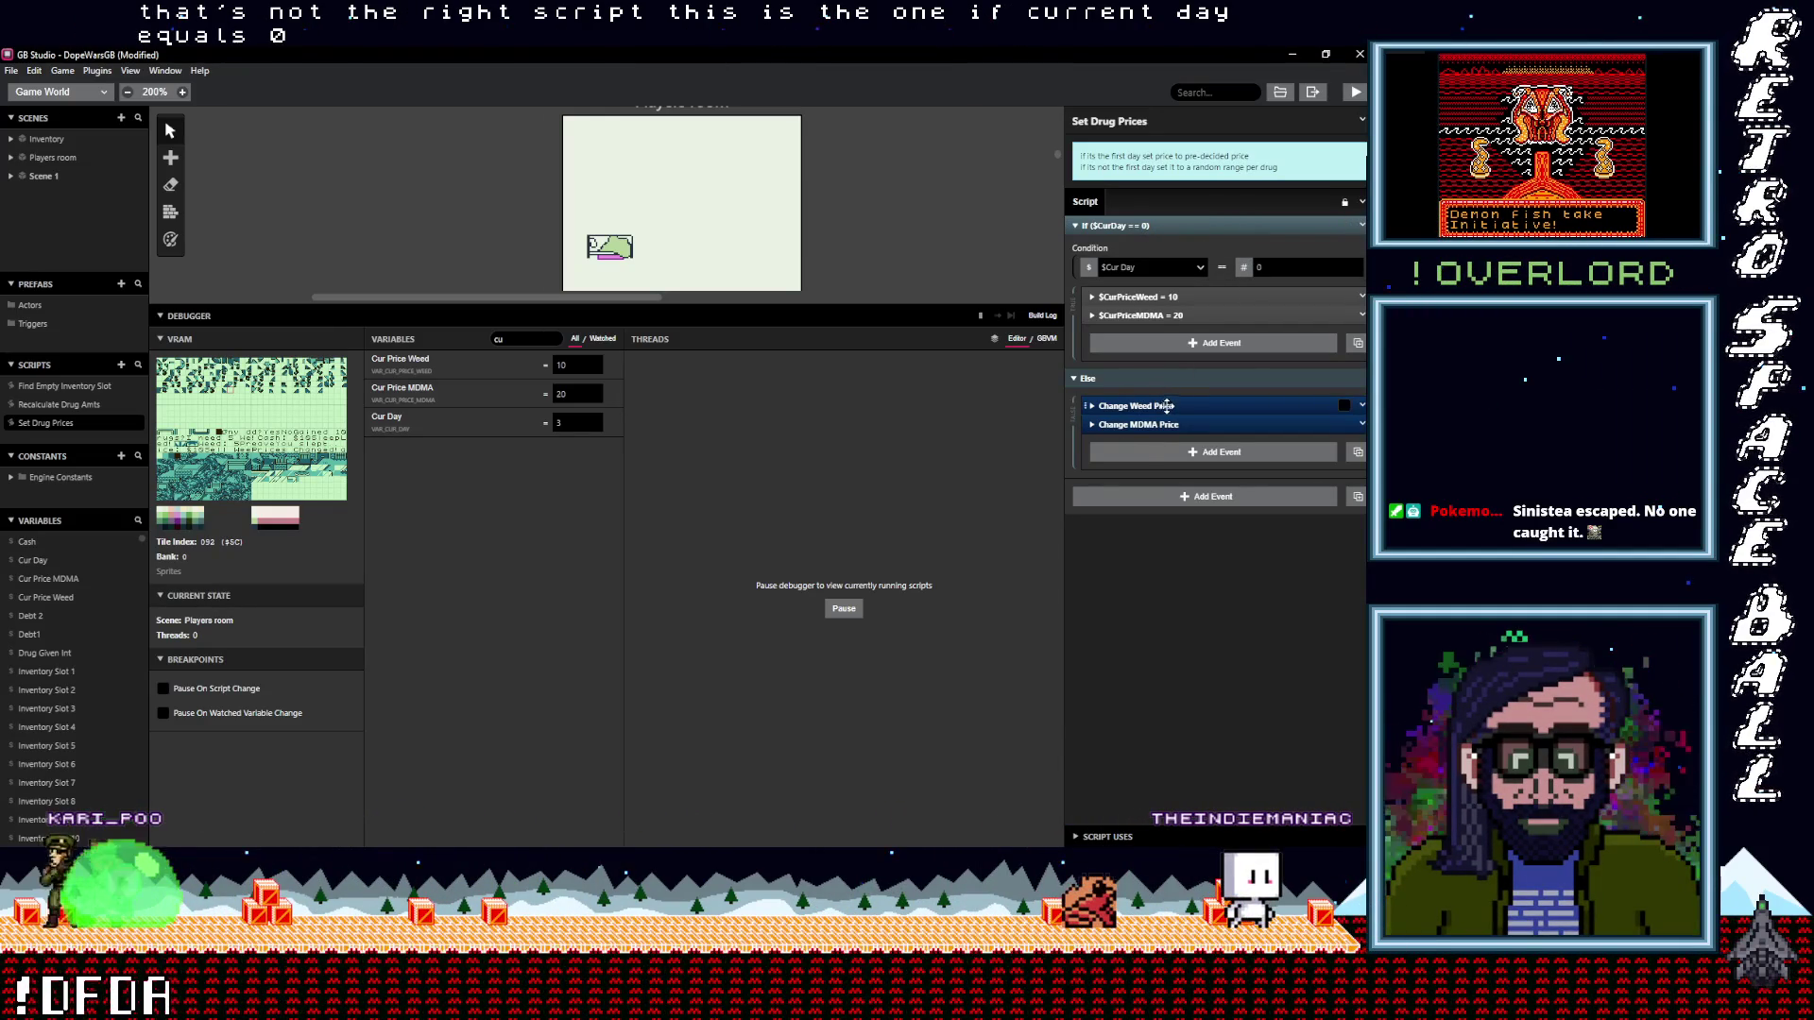
{"action": "left_click", "coordinate": [1167, 406]}
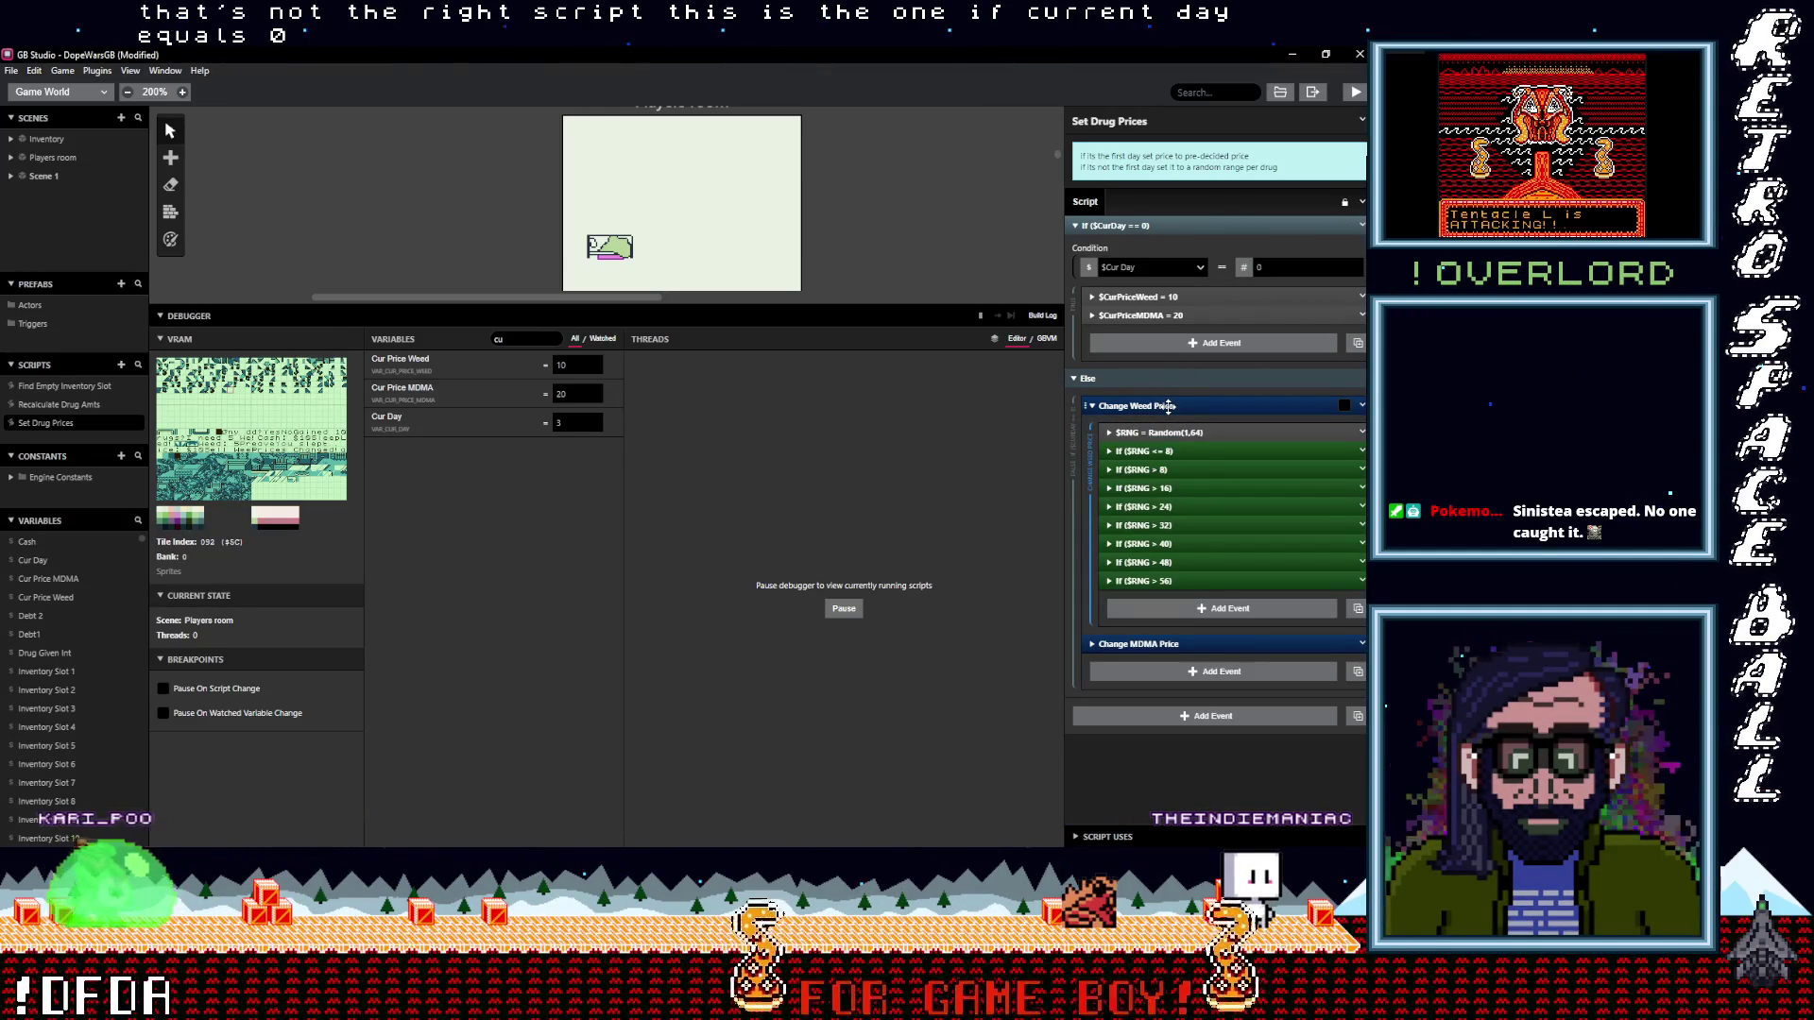
{"action": "left_click", "coordinate": [1168, 406]}
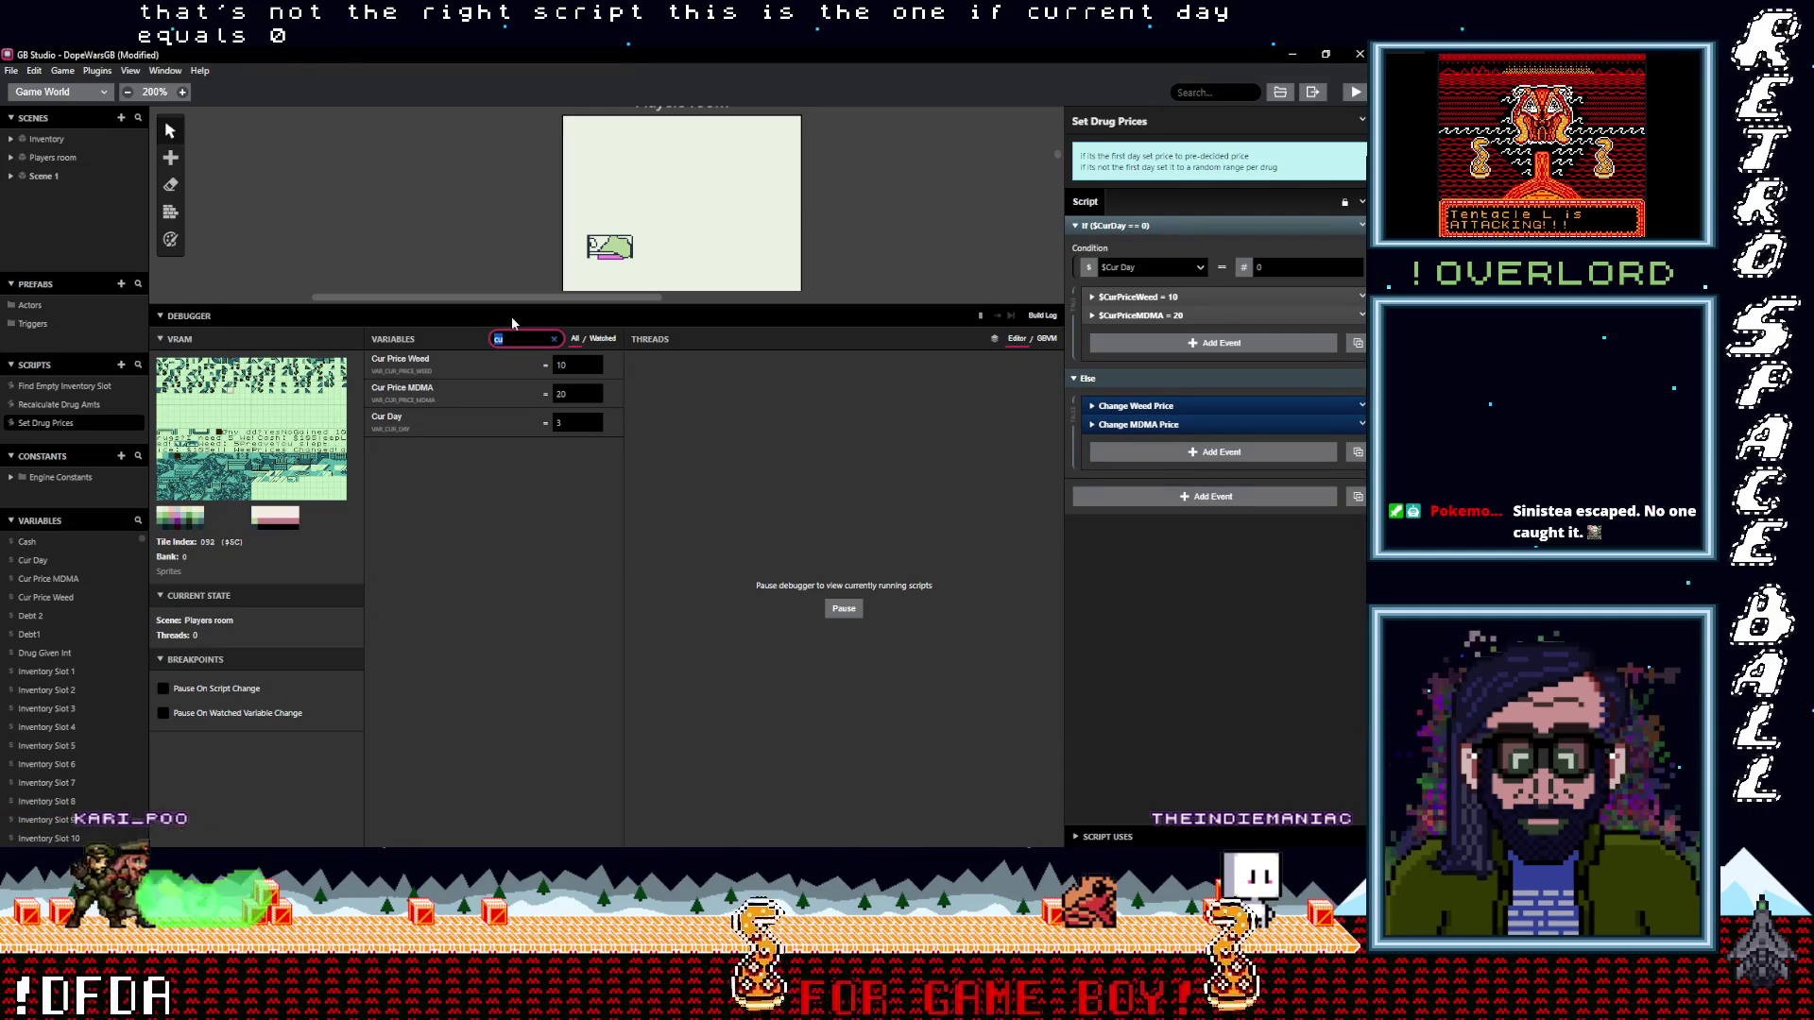
Filter debugger variables to 'rng', then play from the Players room and sleep in the bed
{"action": "type", "text": "rng"}
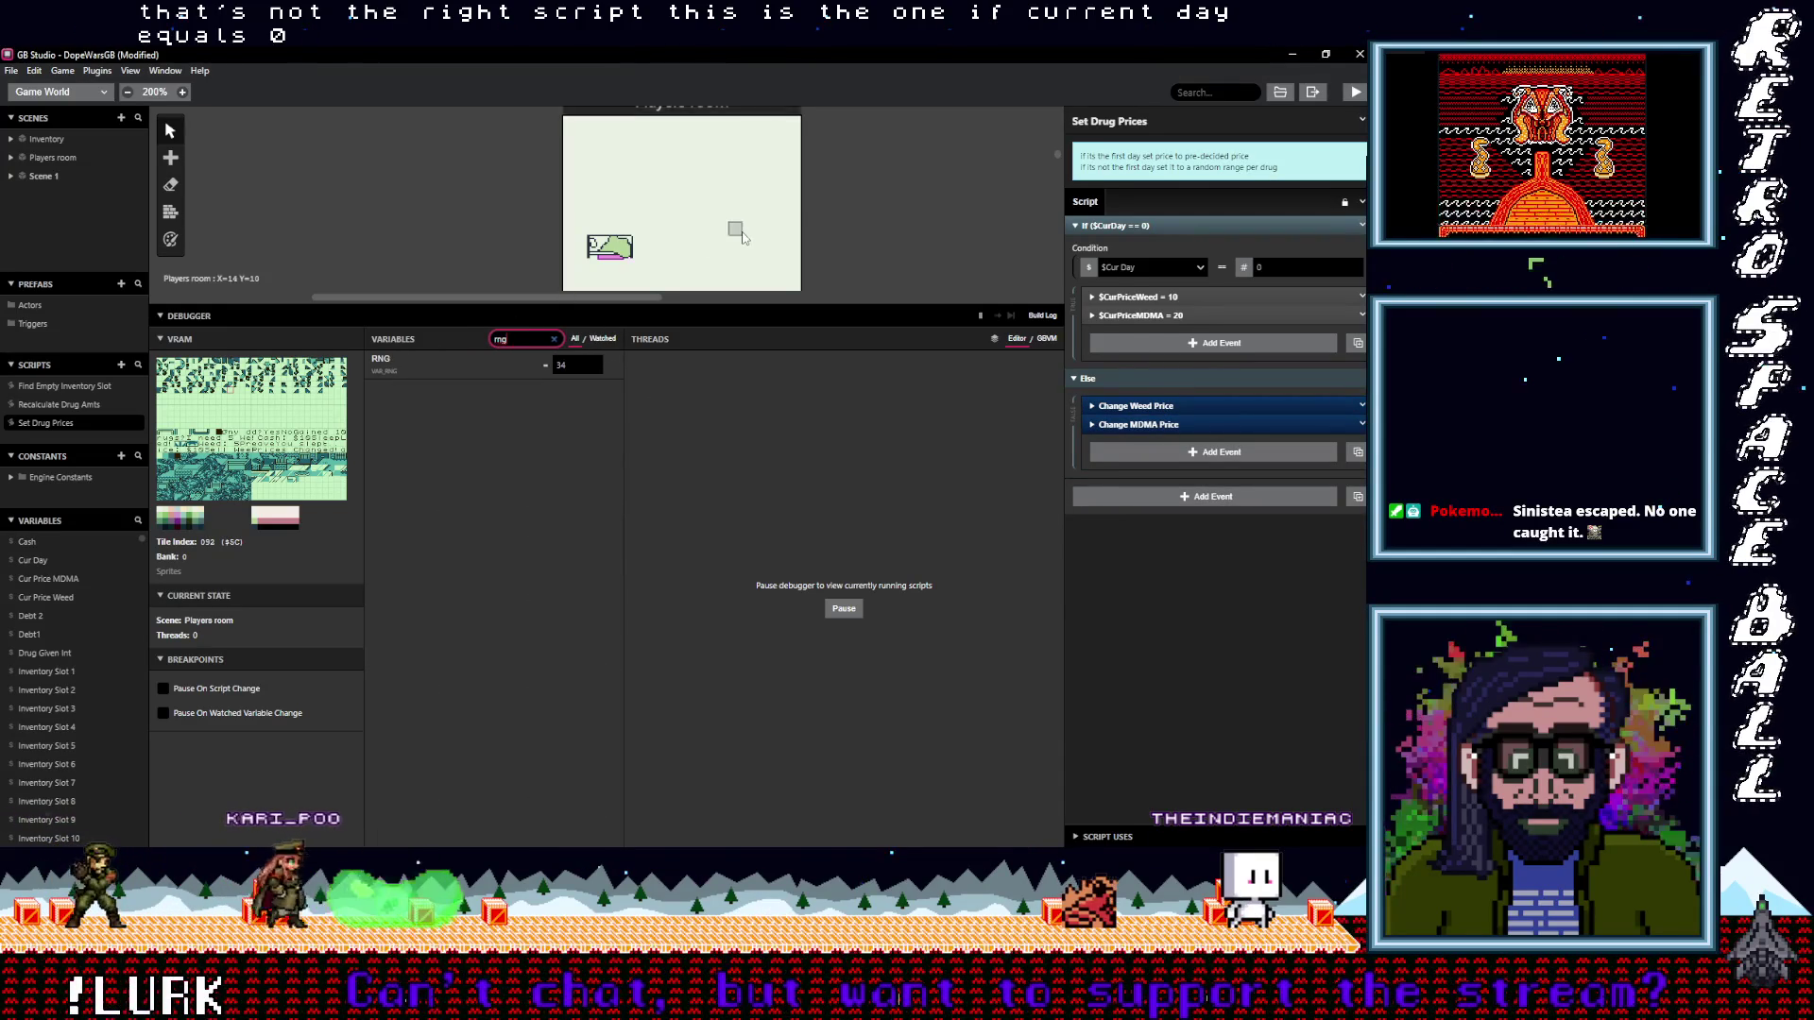
{"action": "left_click", "coordinate": [742, 238]}
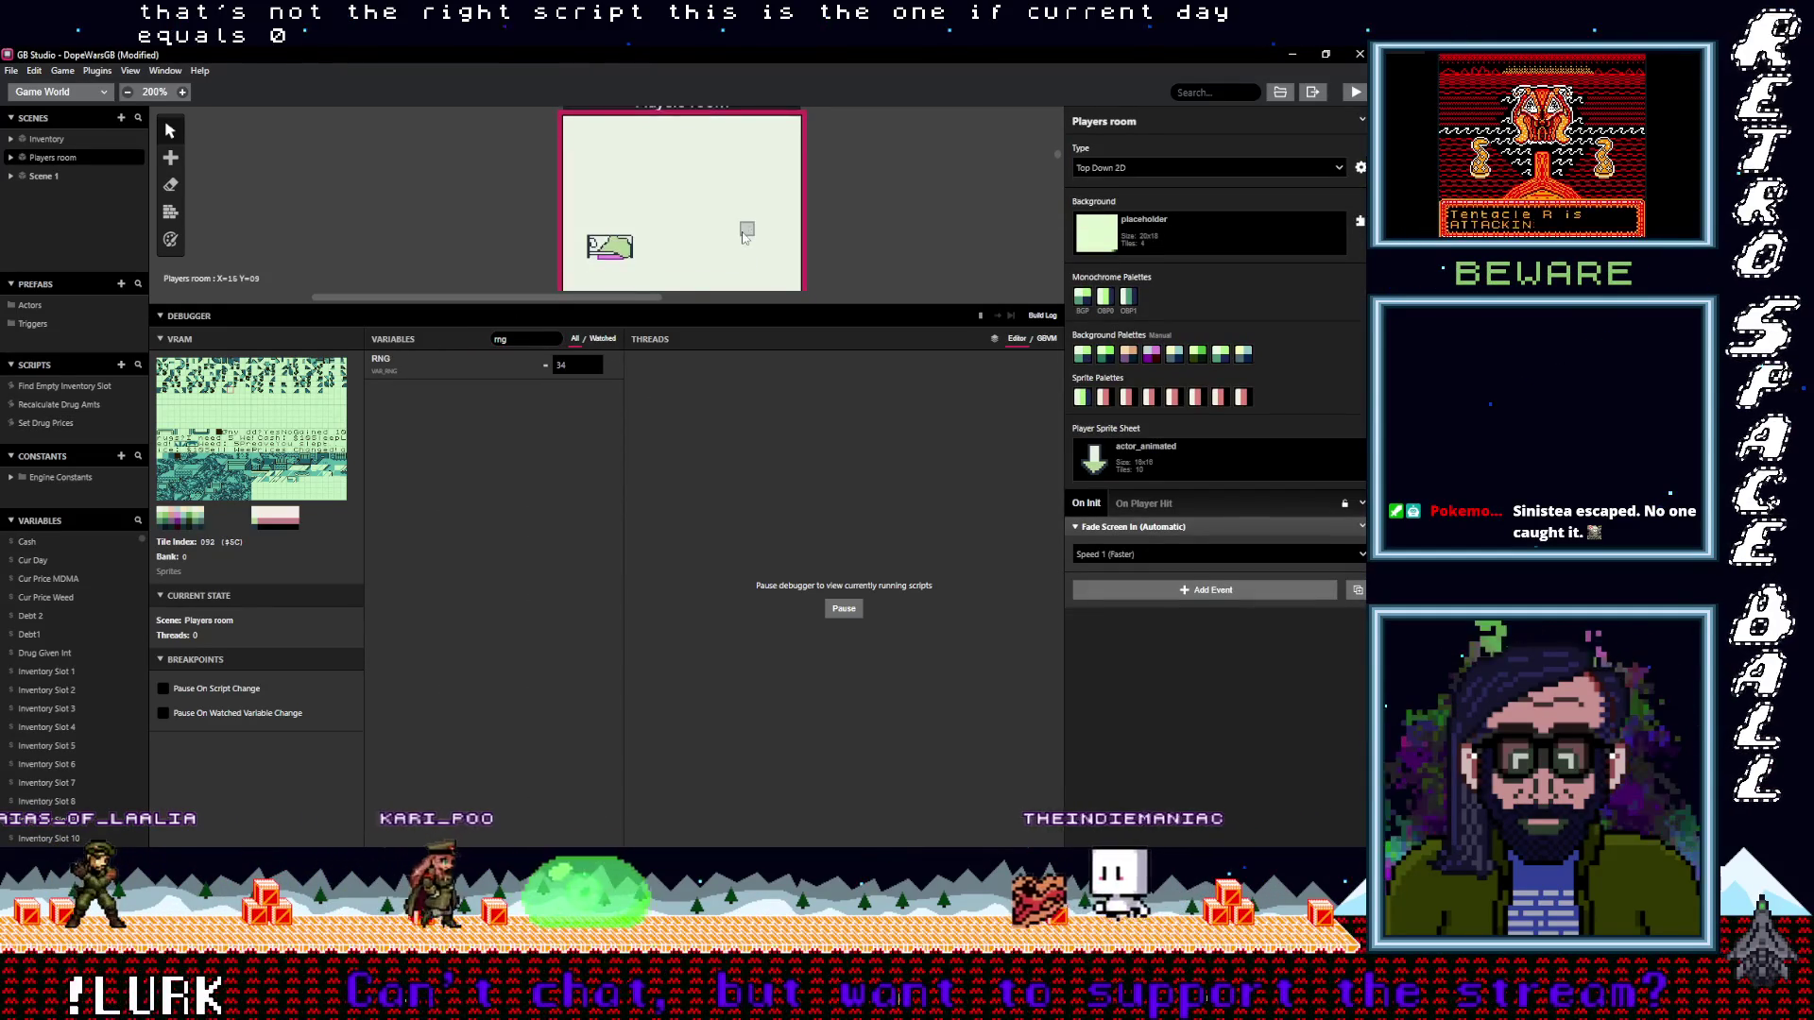
{"action": "scroll", "coordinate": [744, 238], "scroll_direction": "down", "scroll_amount": 1}
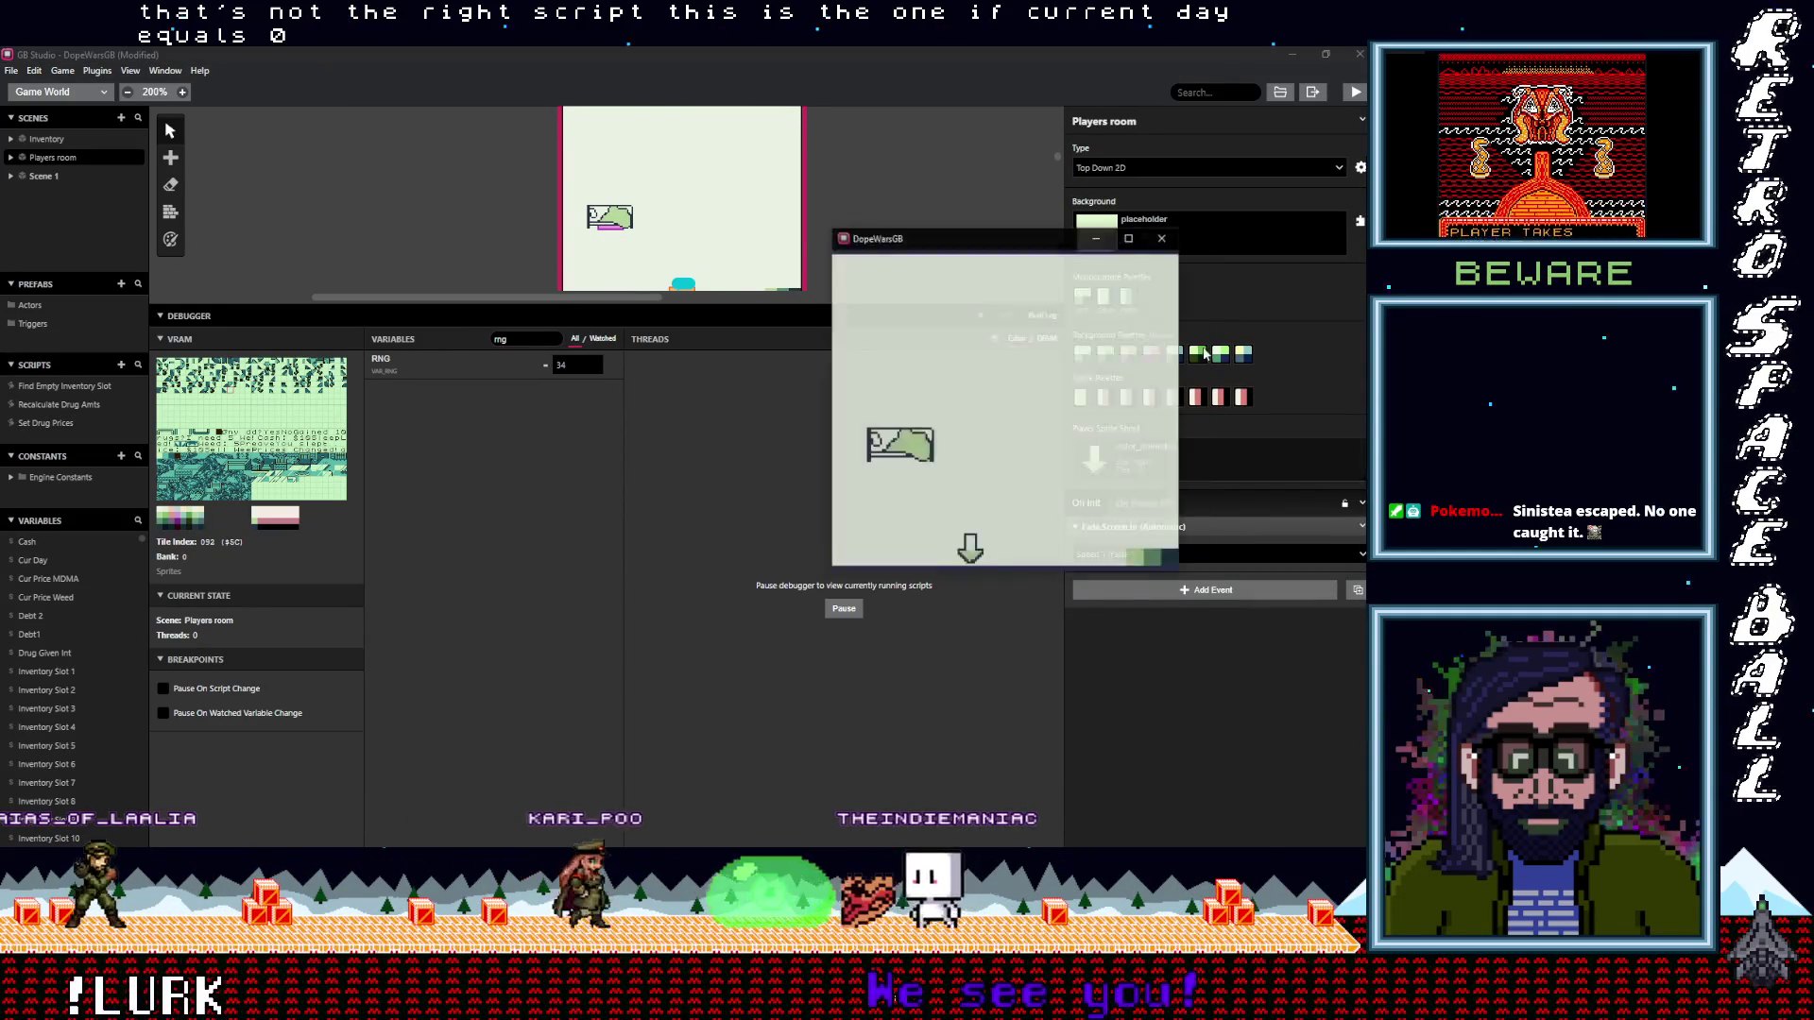
{"action": "key", "text": "Up"}
{"action": "key", "text": "Left"}
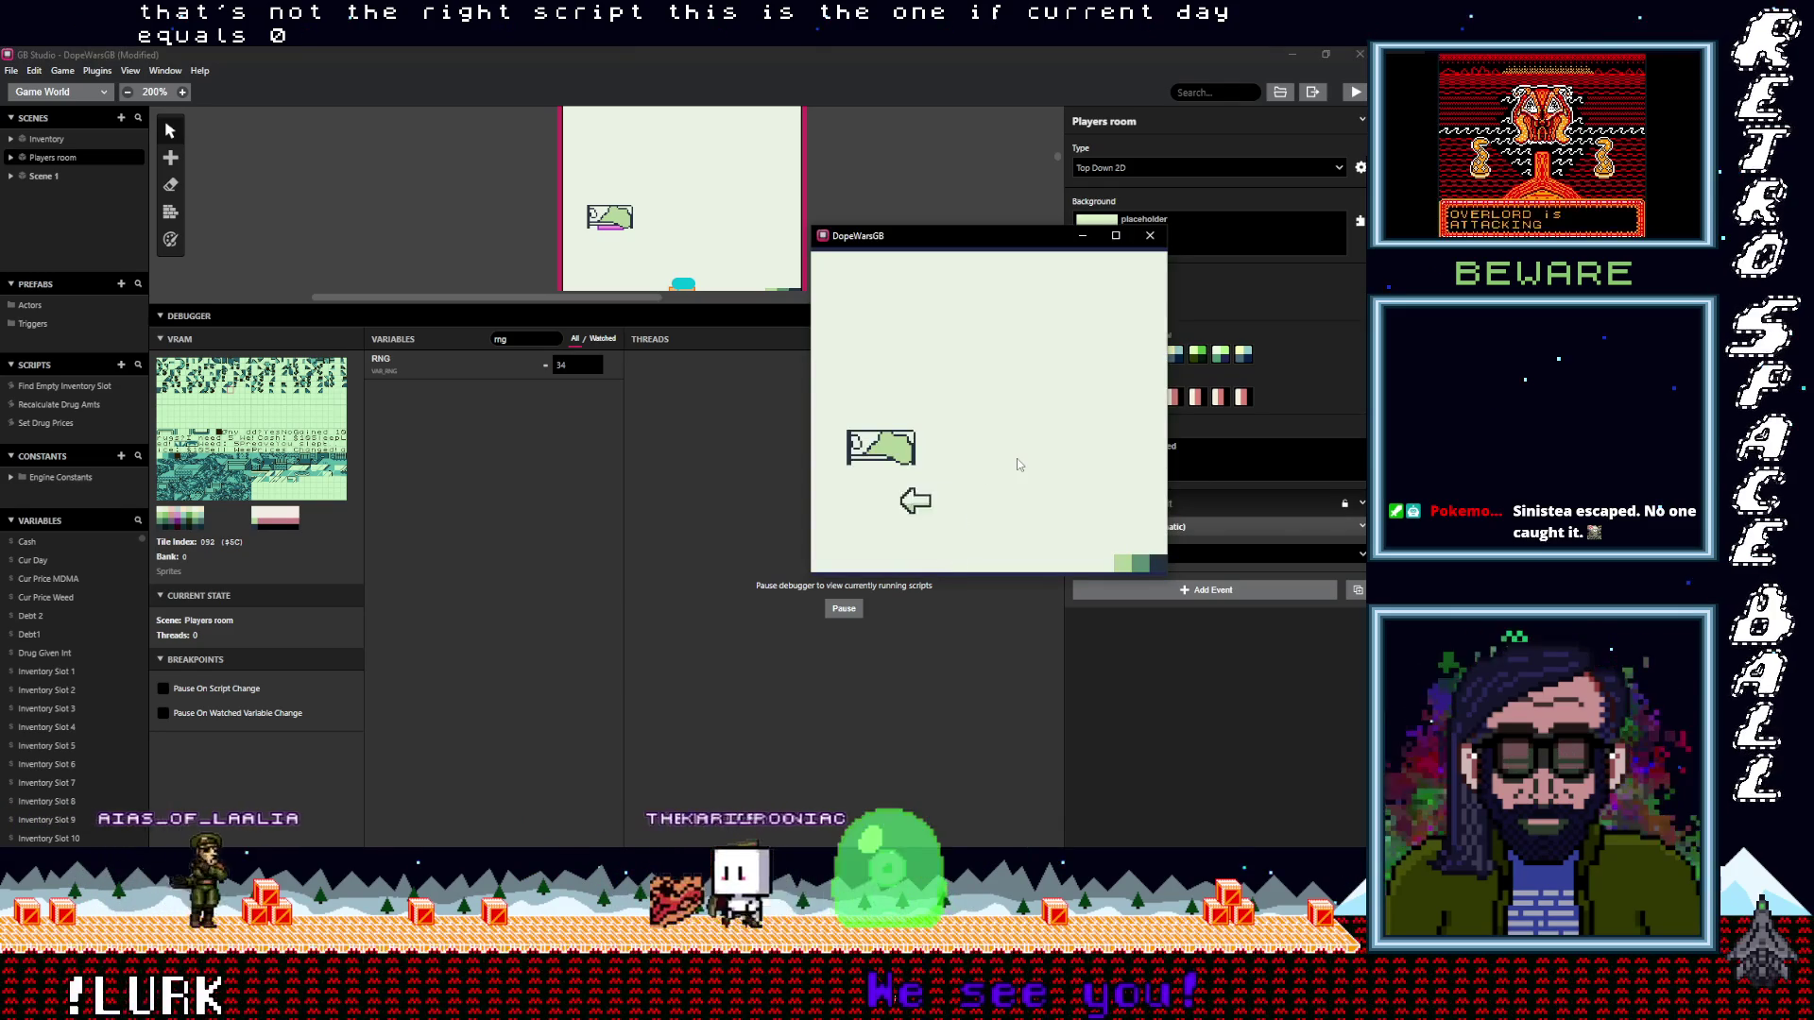
{"action": "key", "text": "Up"}
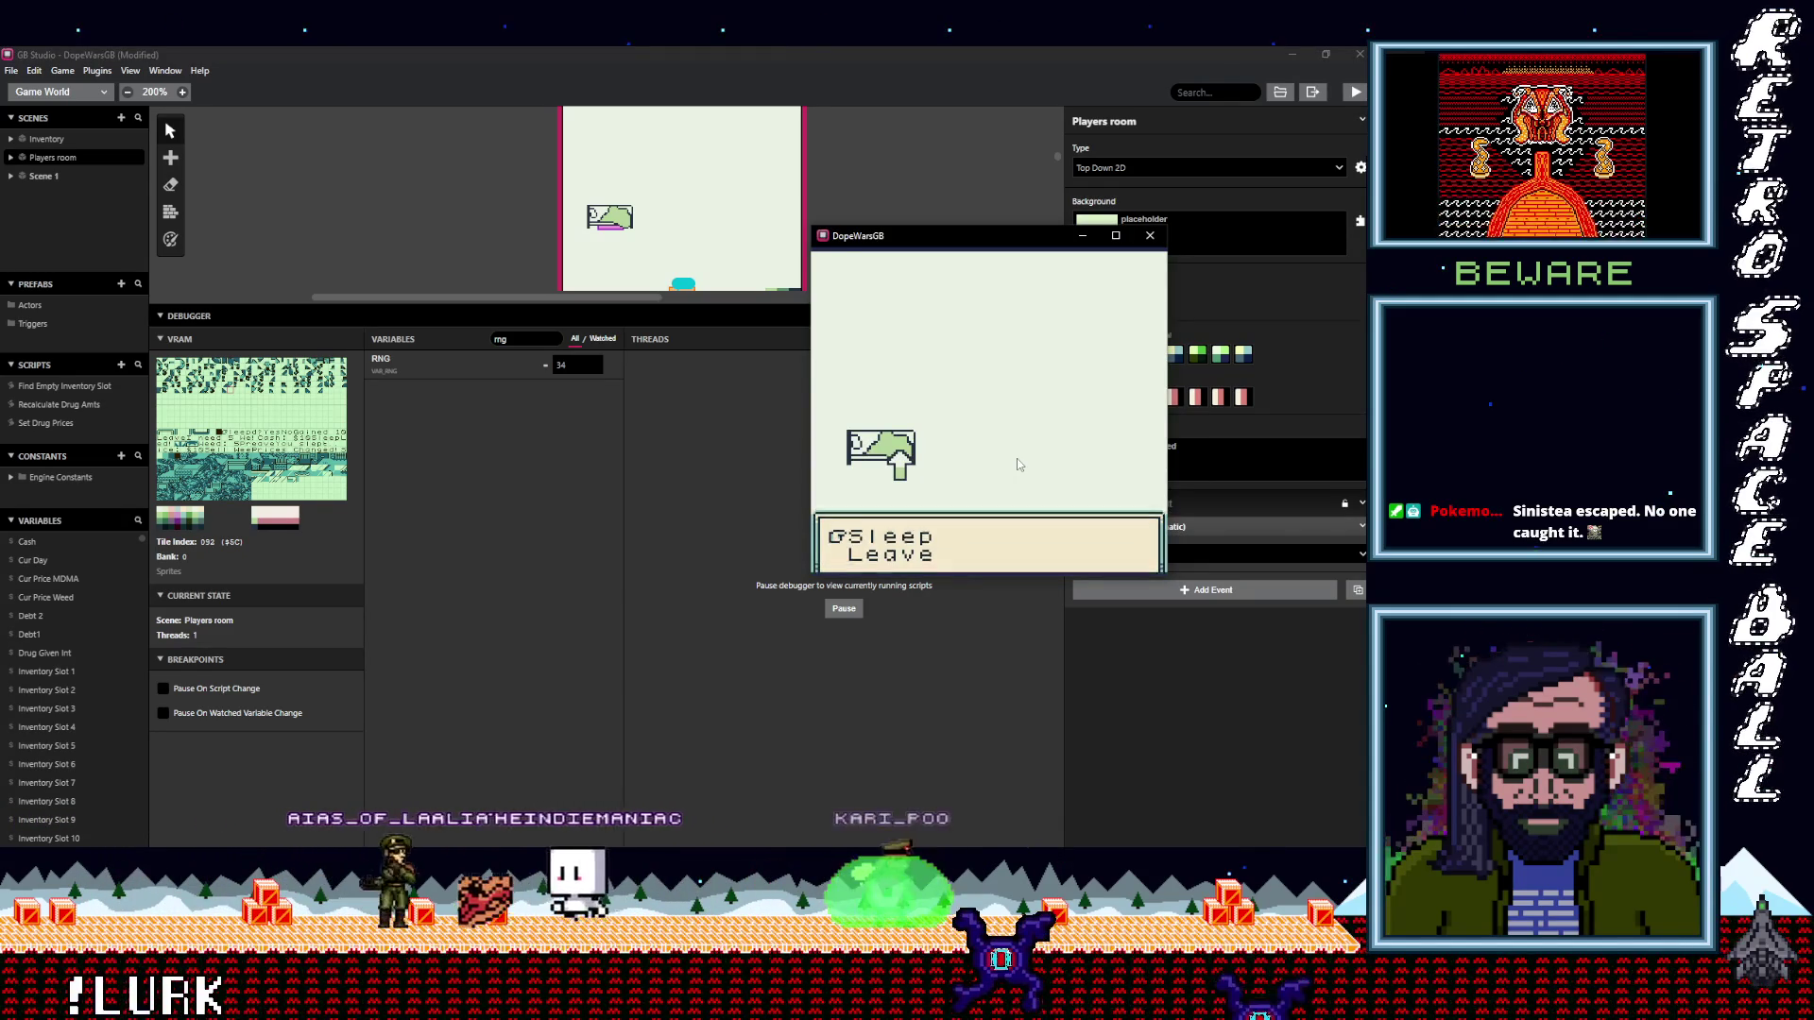
{"action": "key", "text": "z"}
{"action": "key", "text": "z"}
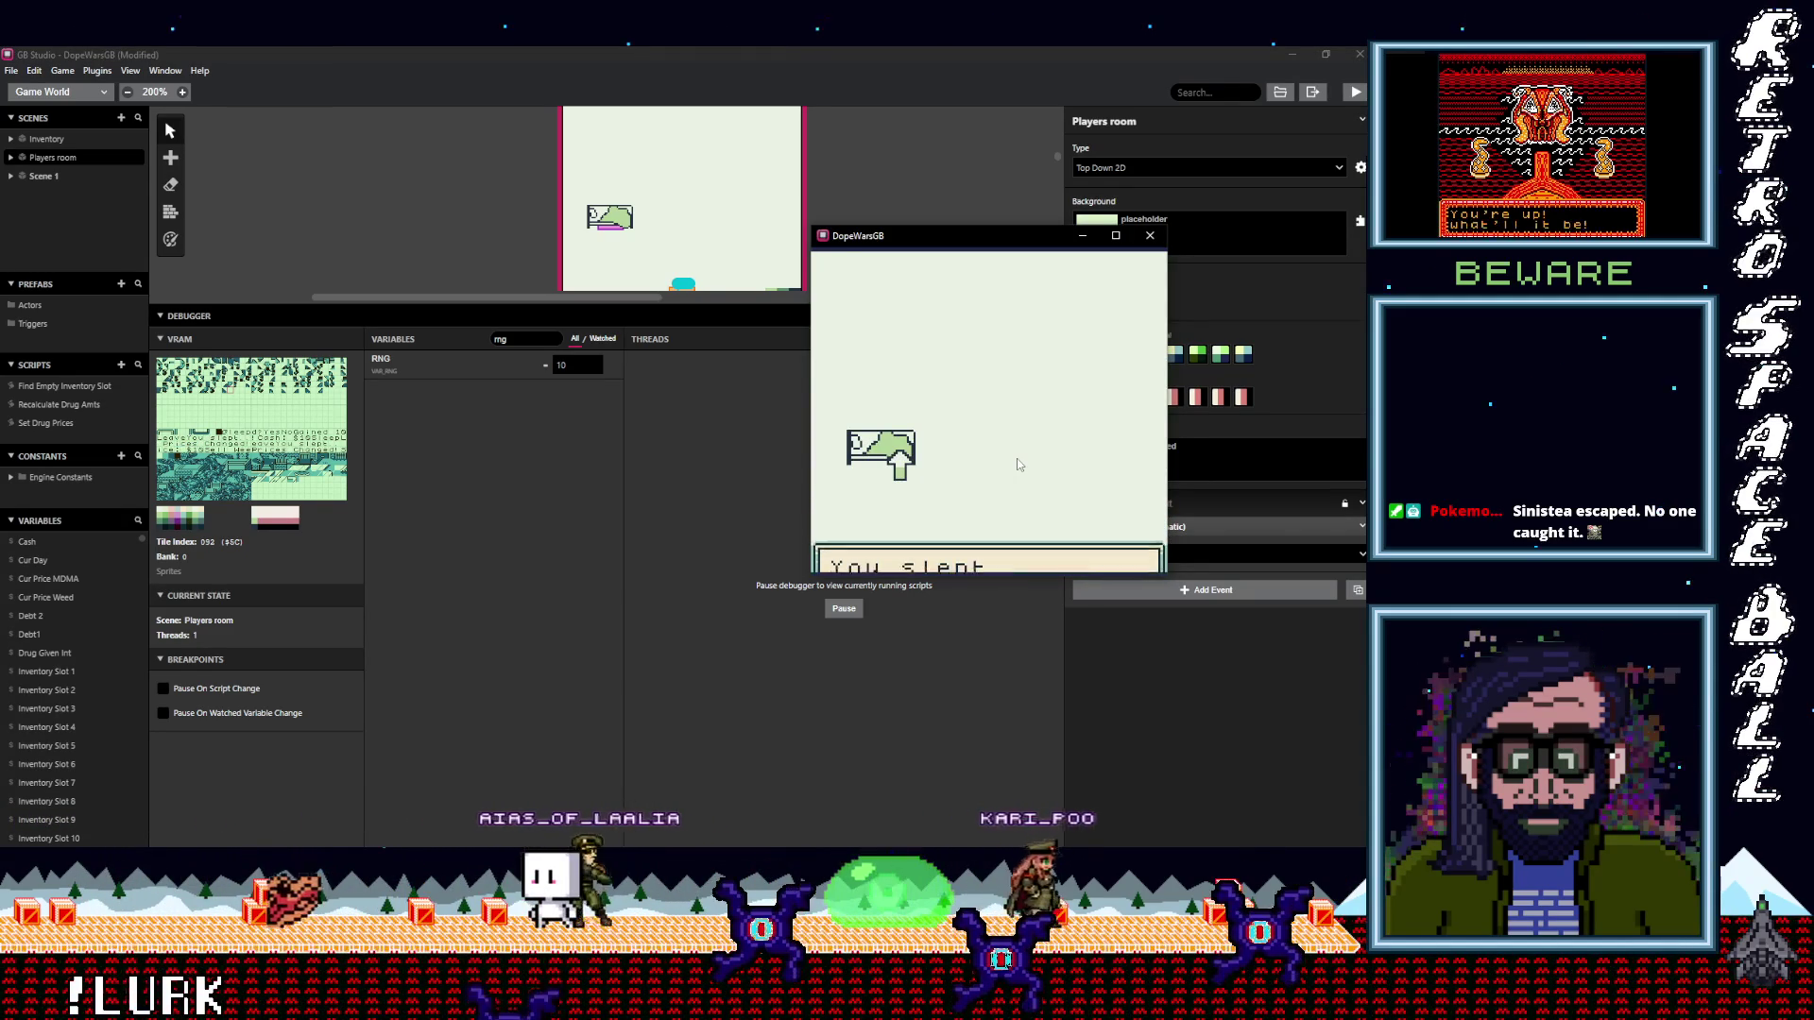
Move the game window aside and re-filter debugger variables to 'cu' to see Cur Day 4
{"action": "left_click_drag", "start_coordinate": [888, 236], "coordinate": [744, 397]}
{"action": "double_click", "coordinate": [498, 339]}
{"action": "type", "text": "cur"}
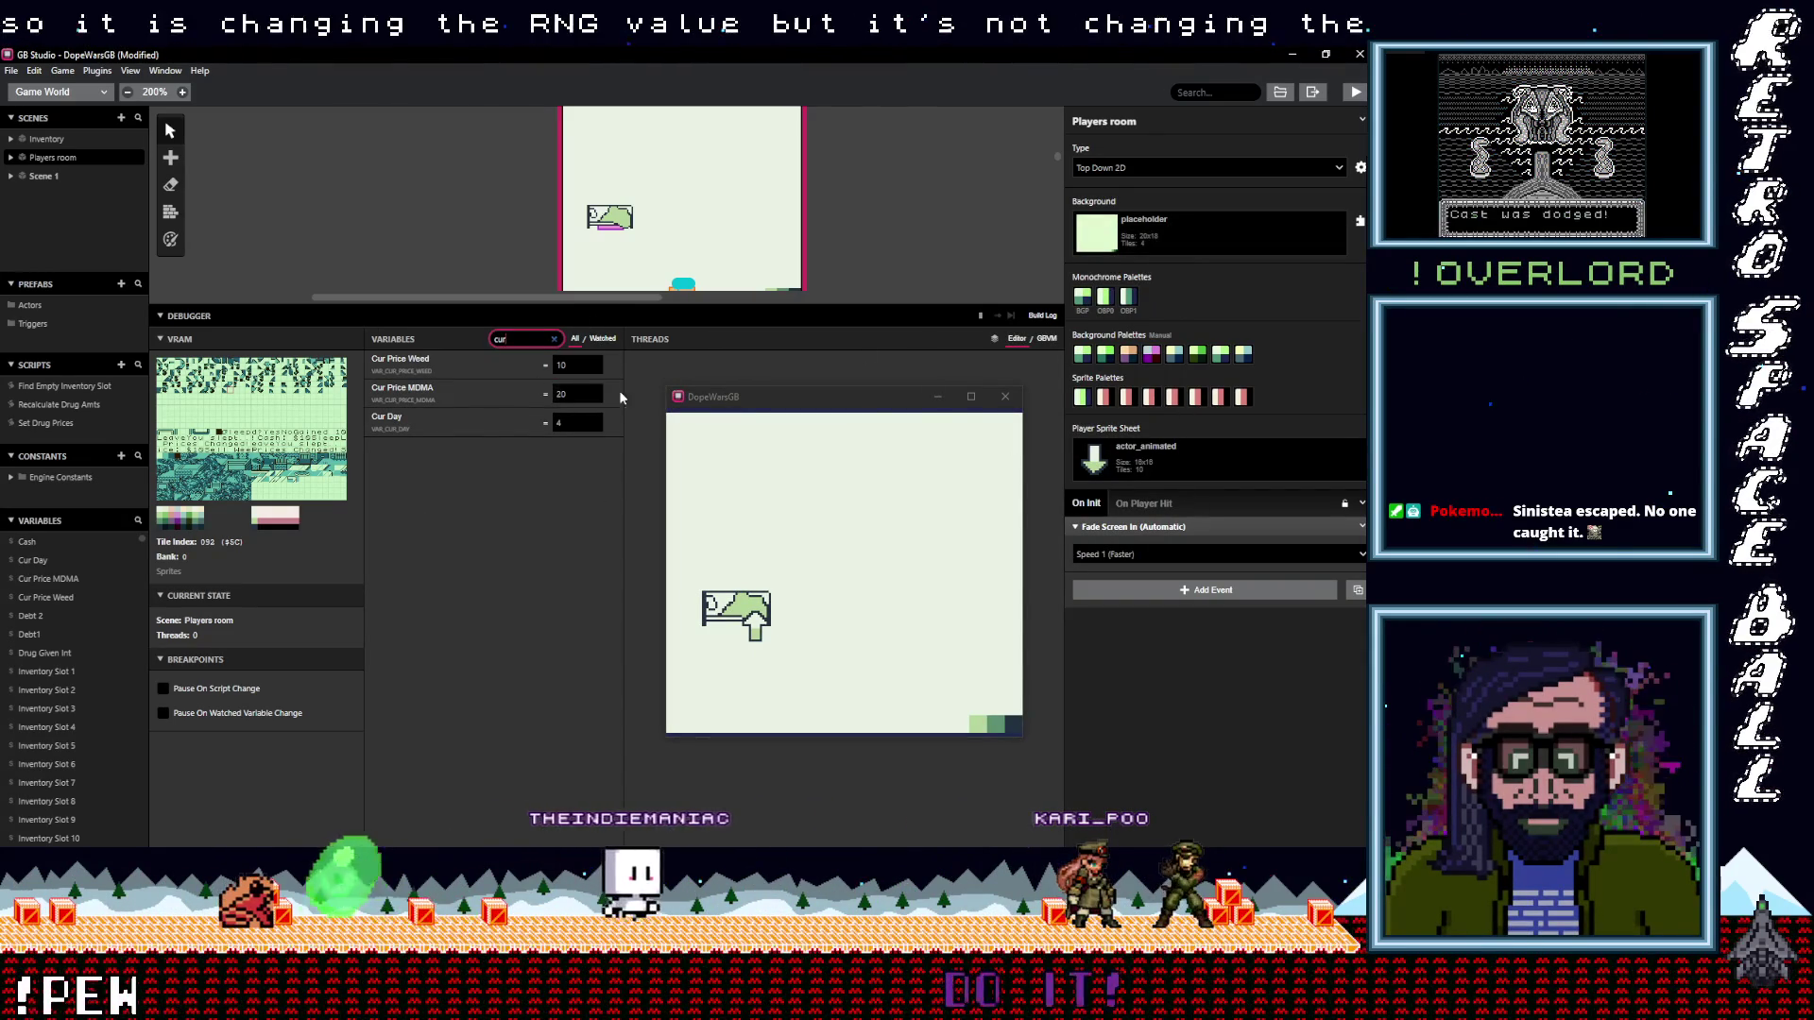
Expand Set Drug Prices' Change Weed Price and If ($RNG <= 8) to reveal the Cur Price Weed == 2 check
{"action": "left_click", "coordinate": [47, 423]}
{"action": "left_click", "coordinate": [1150, 407]}
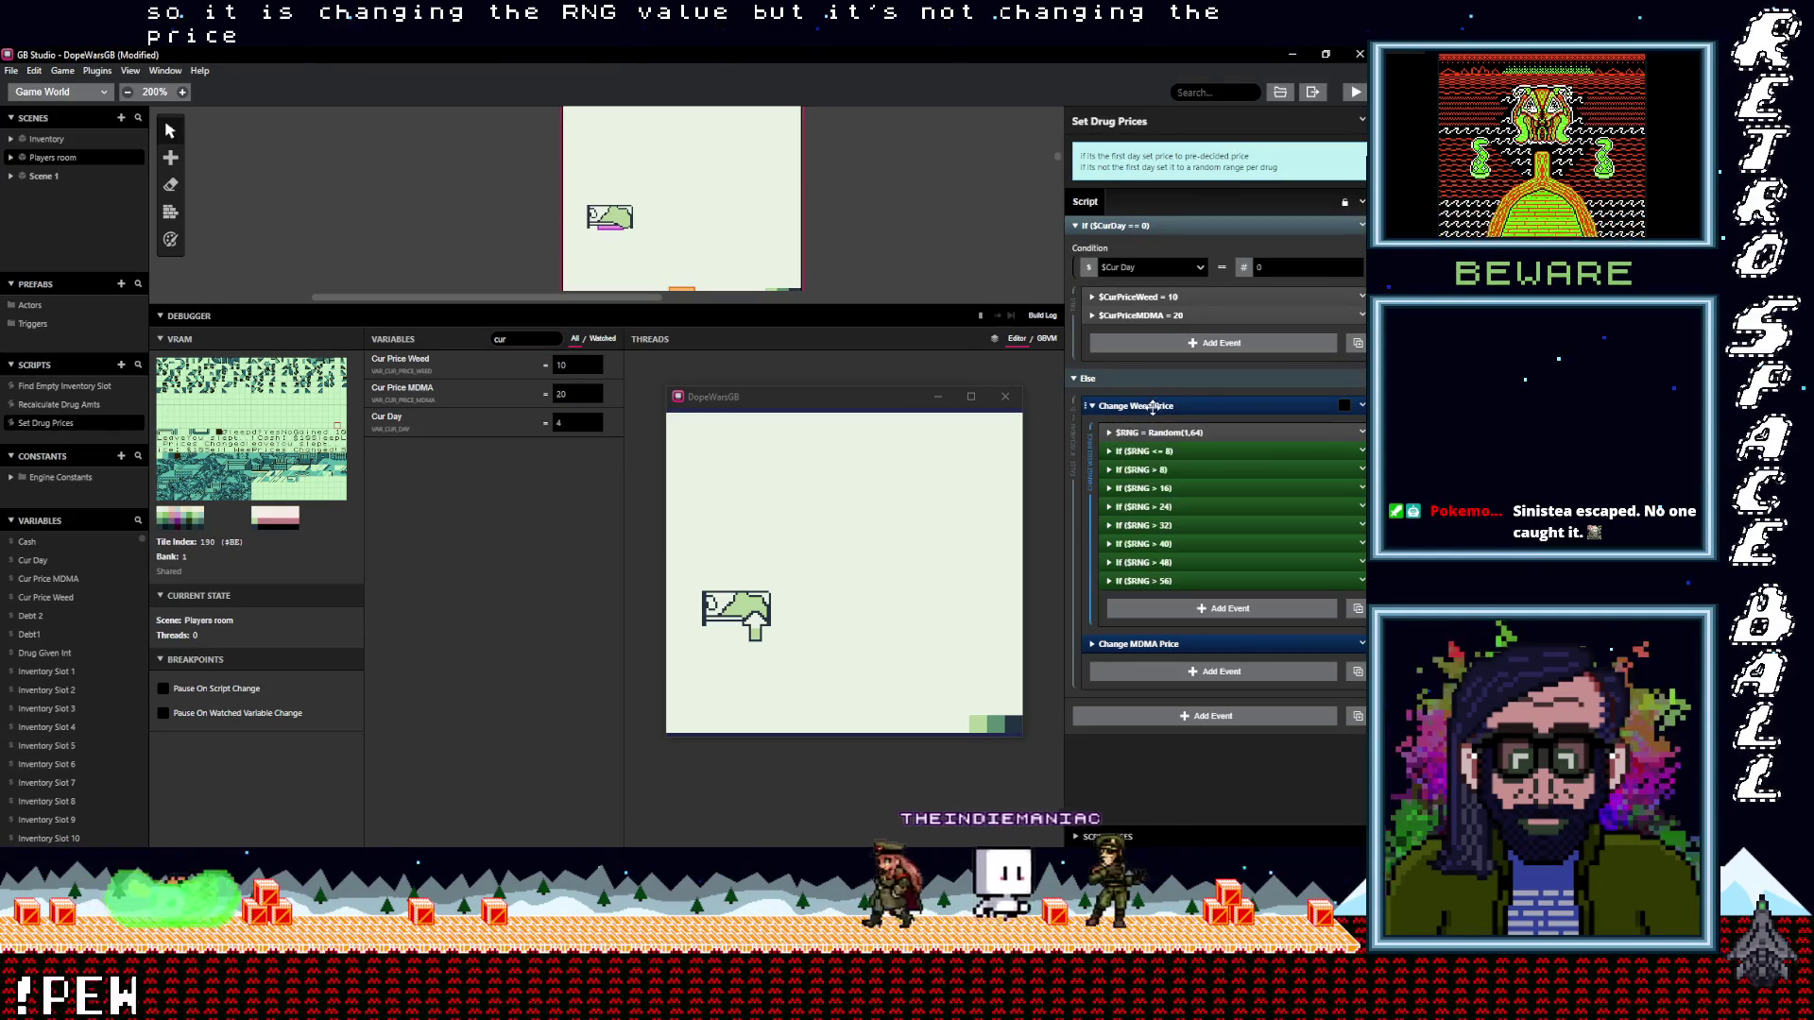
{"action": "left_click", "coordinate": [1198, 450]}
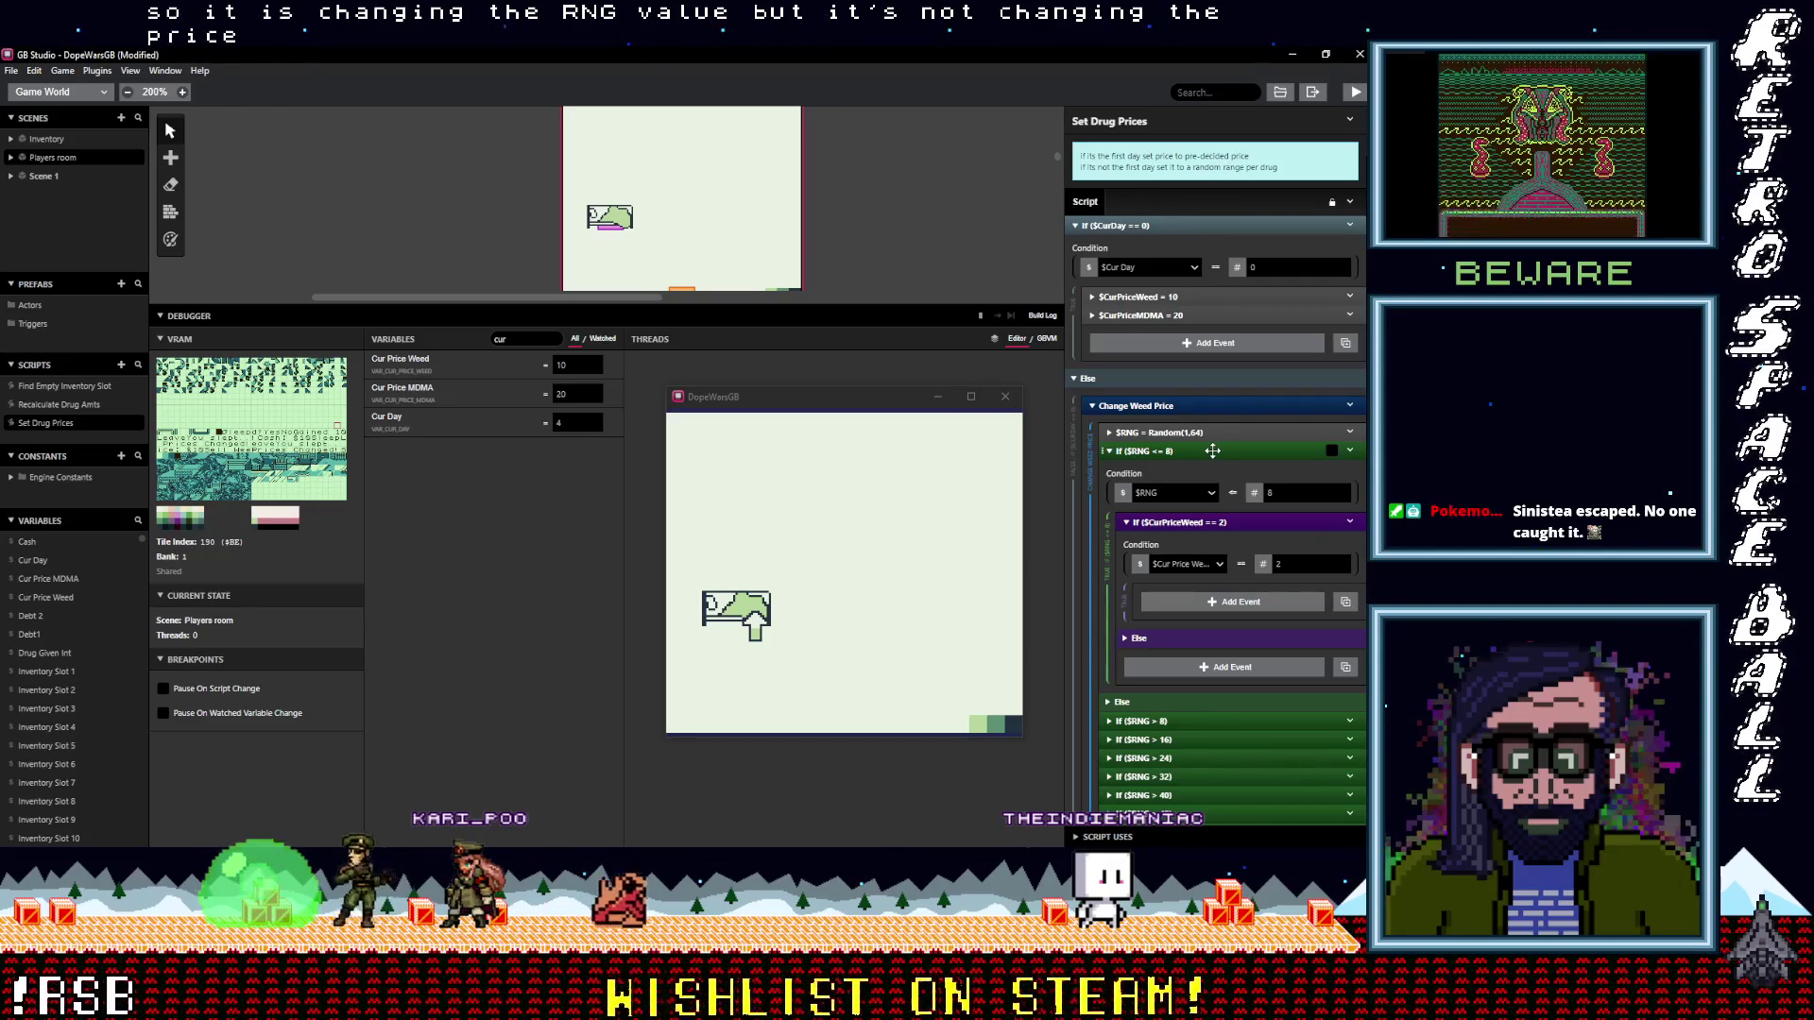
{"action": "left_click", "coordinate": [1201, 406]}
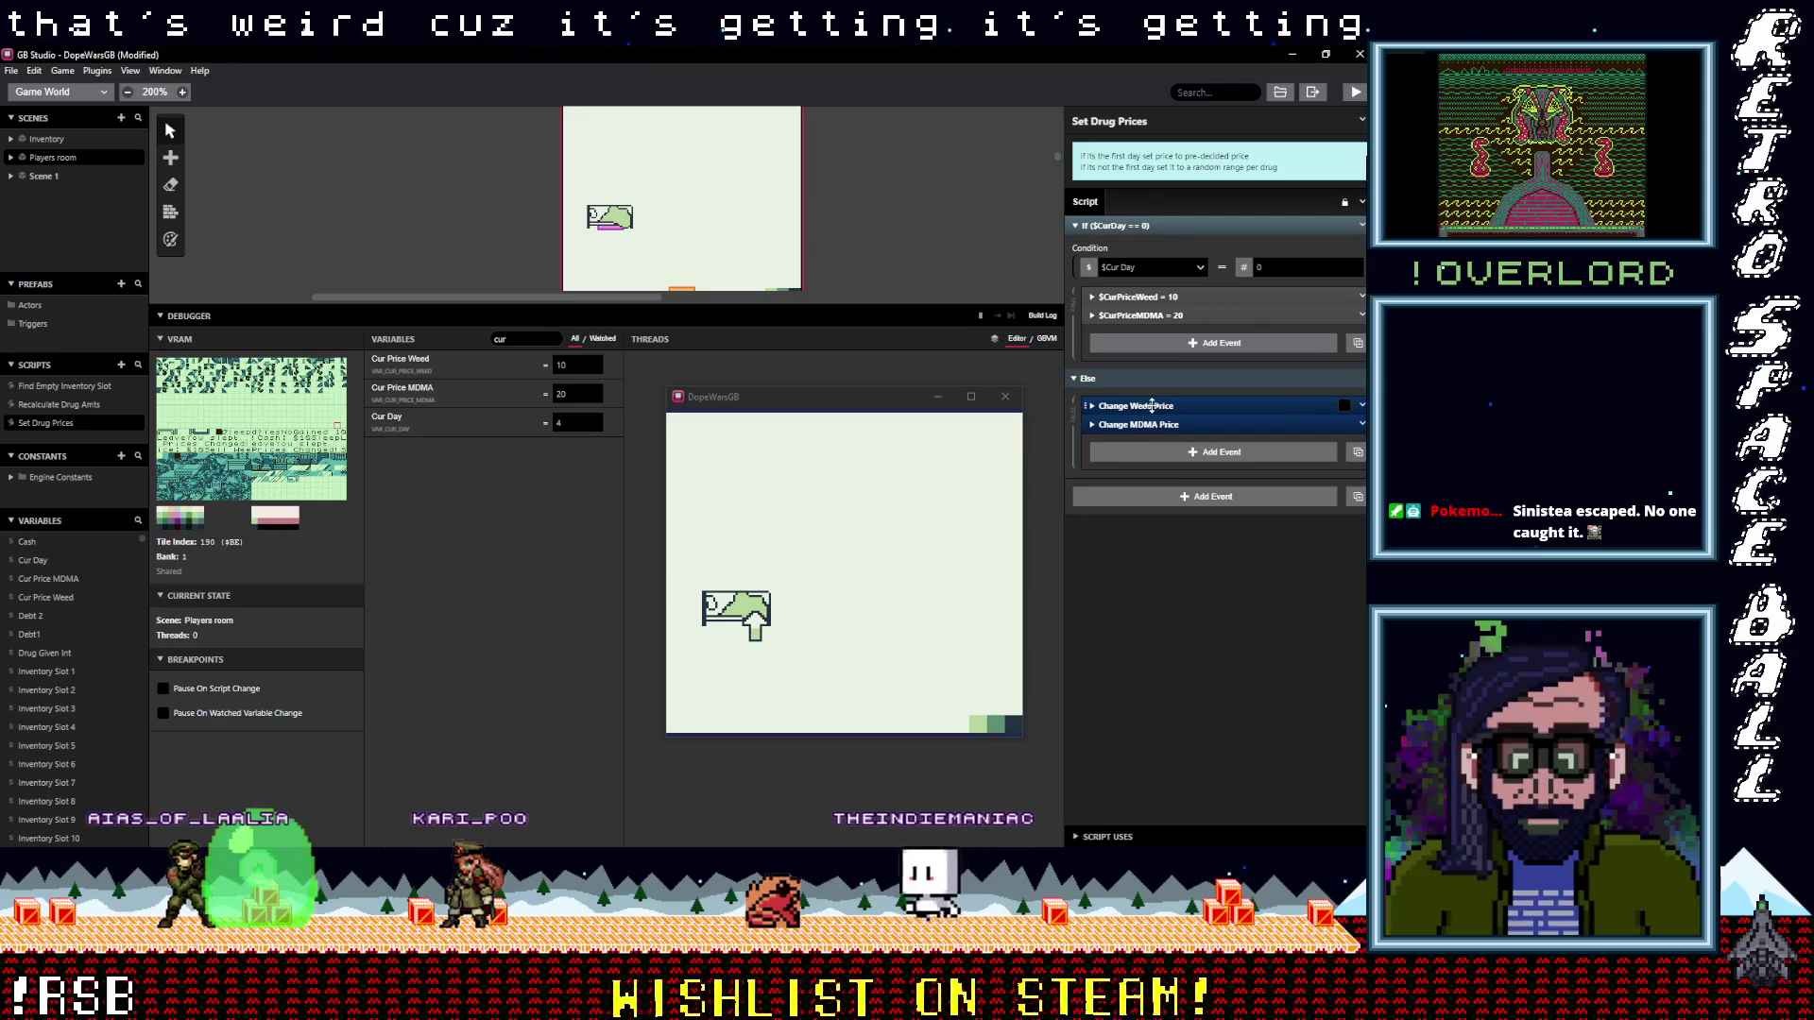
{"action": "left_click", "coordinate": [1175, 409]}
{"action": "left_click", "coordinate": [1175, 452]}
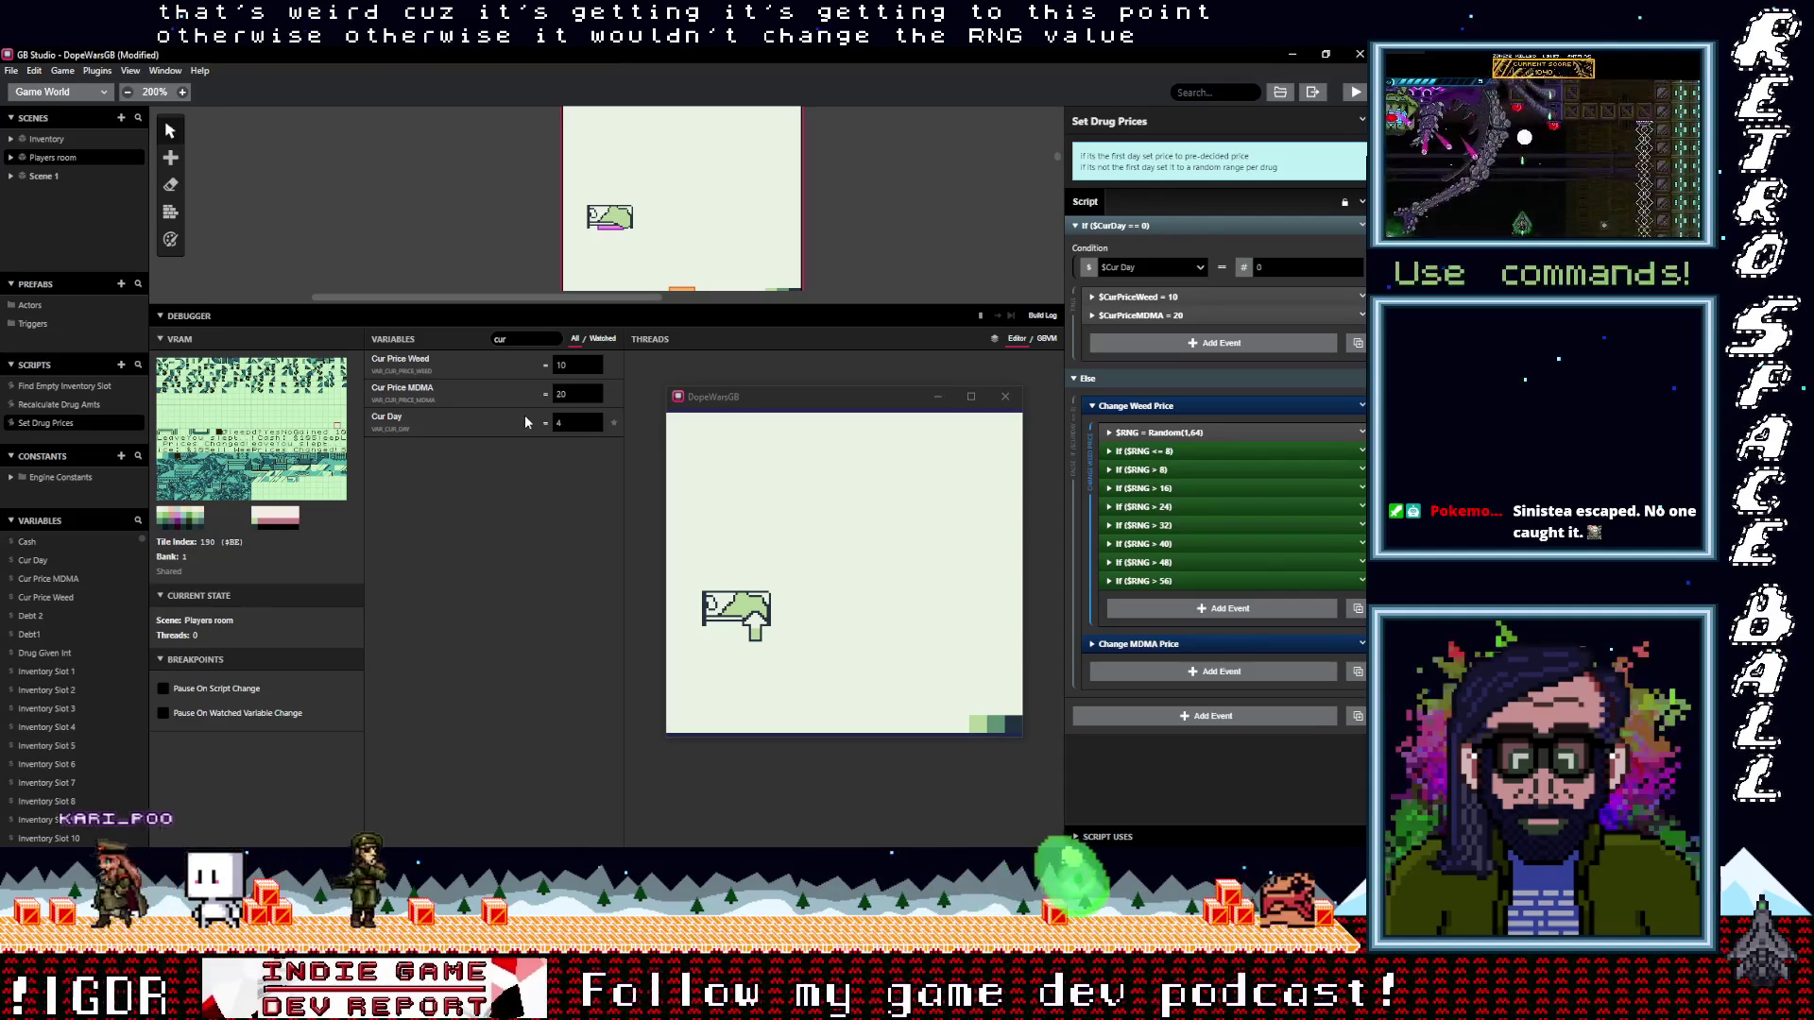
{"action": "left_click", "coordinate": [1188, 452]}
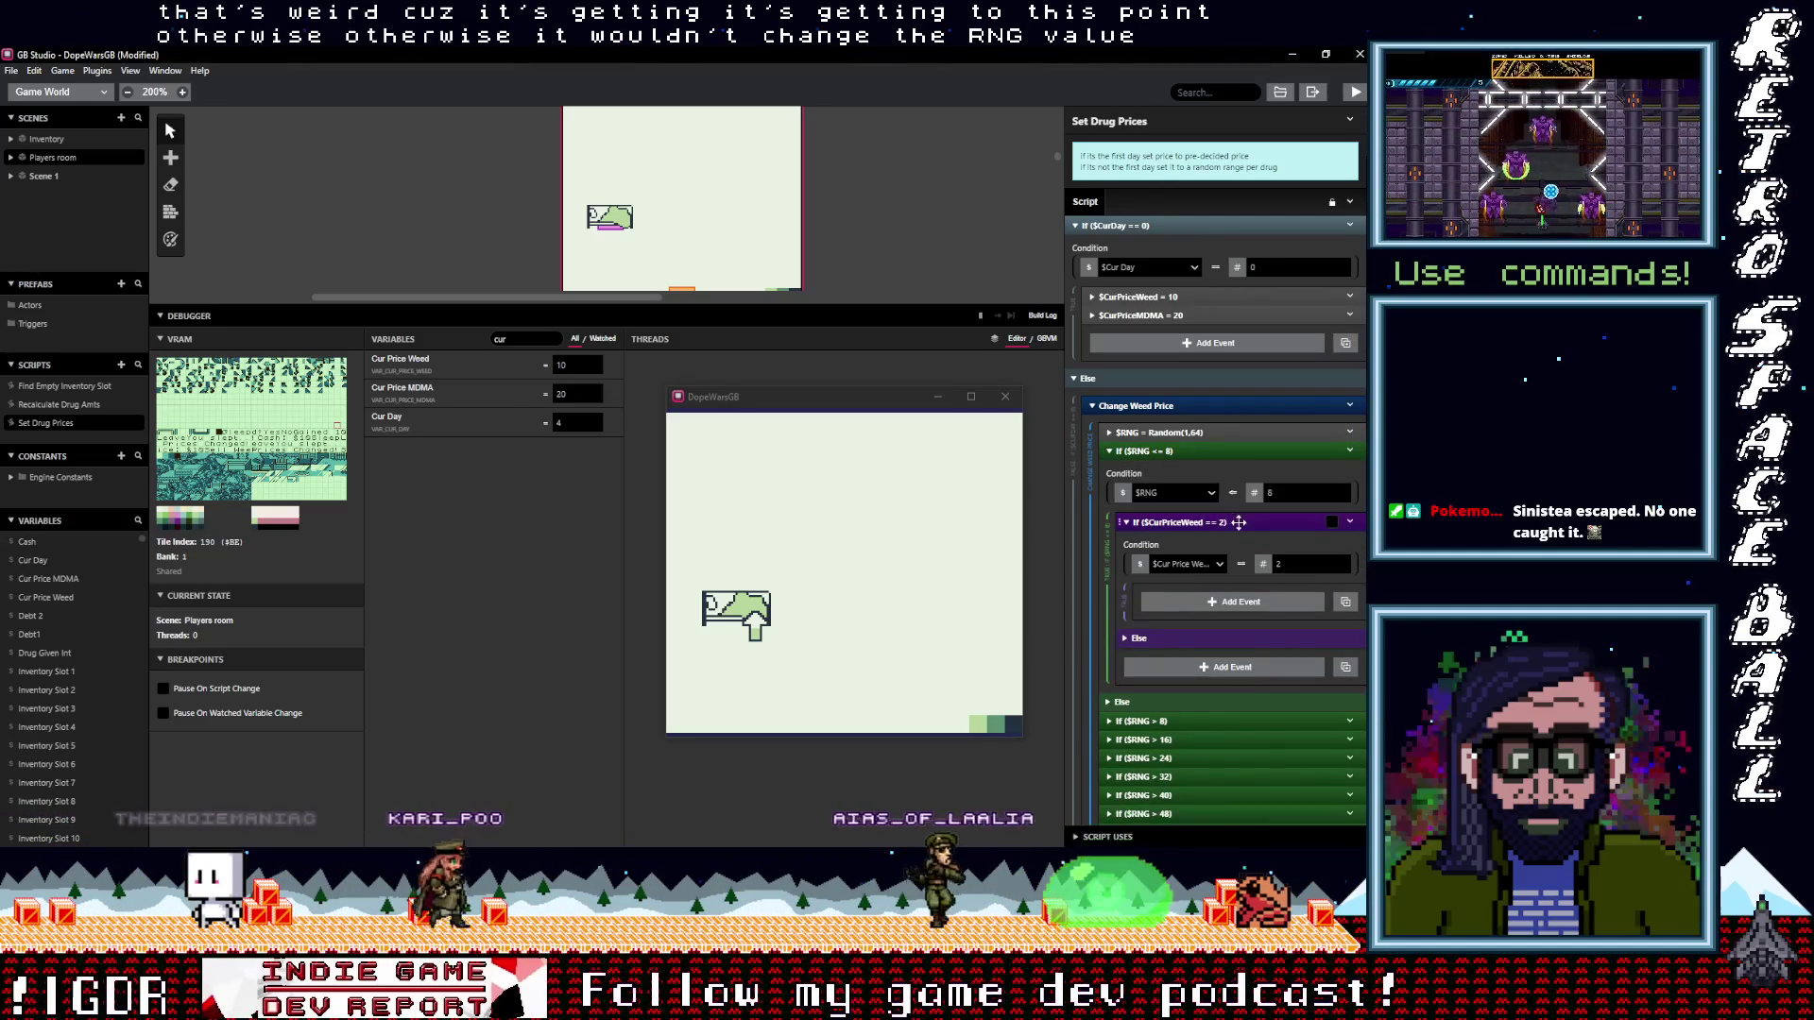
{"action": "scroll", "coordinate": [1227, 570], "scroll_direction": "down", "scroll_amount": 2}
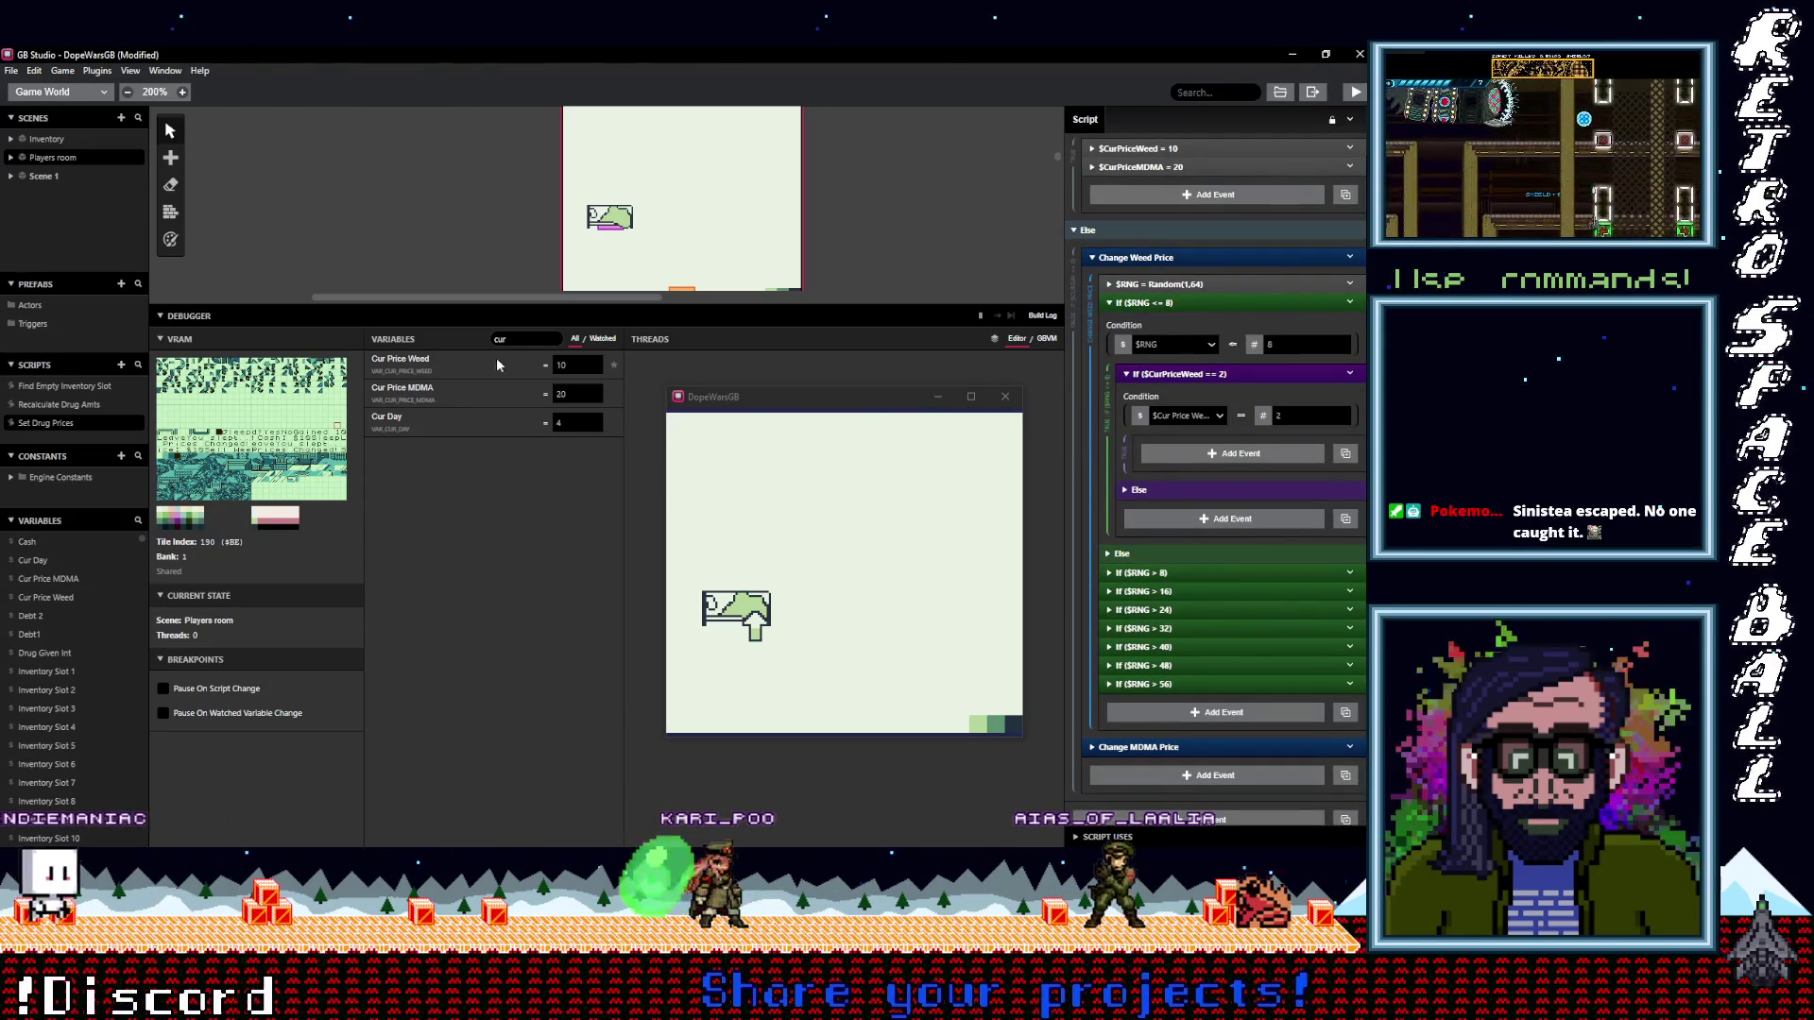
{"action": "left_click_drag", "start_coordinate": [522, 339], "coordinate": [470, 345]}
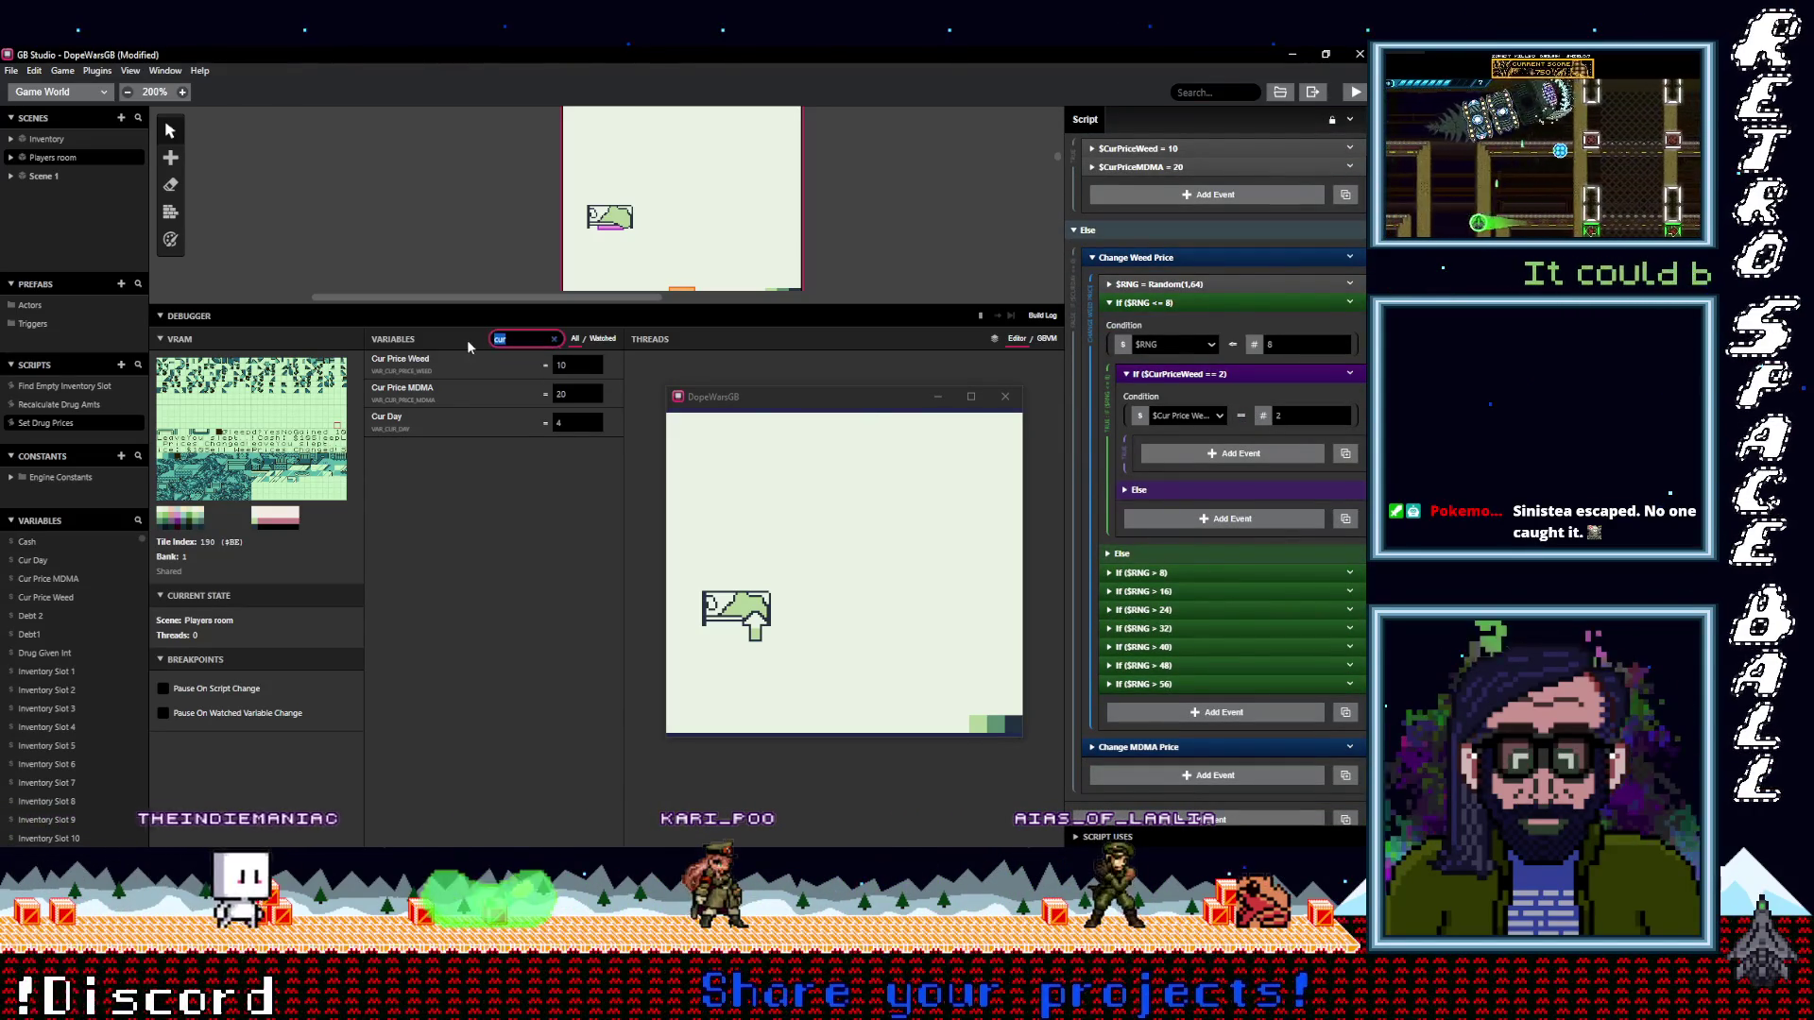
{"action": "type", "text": "rng"}
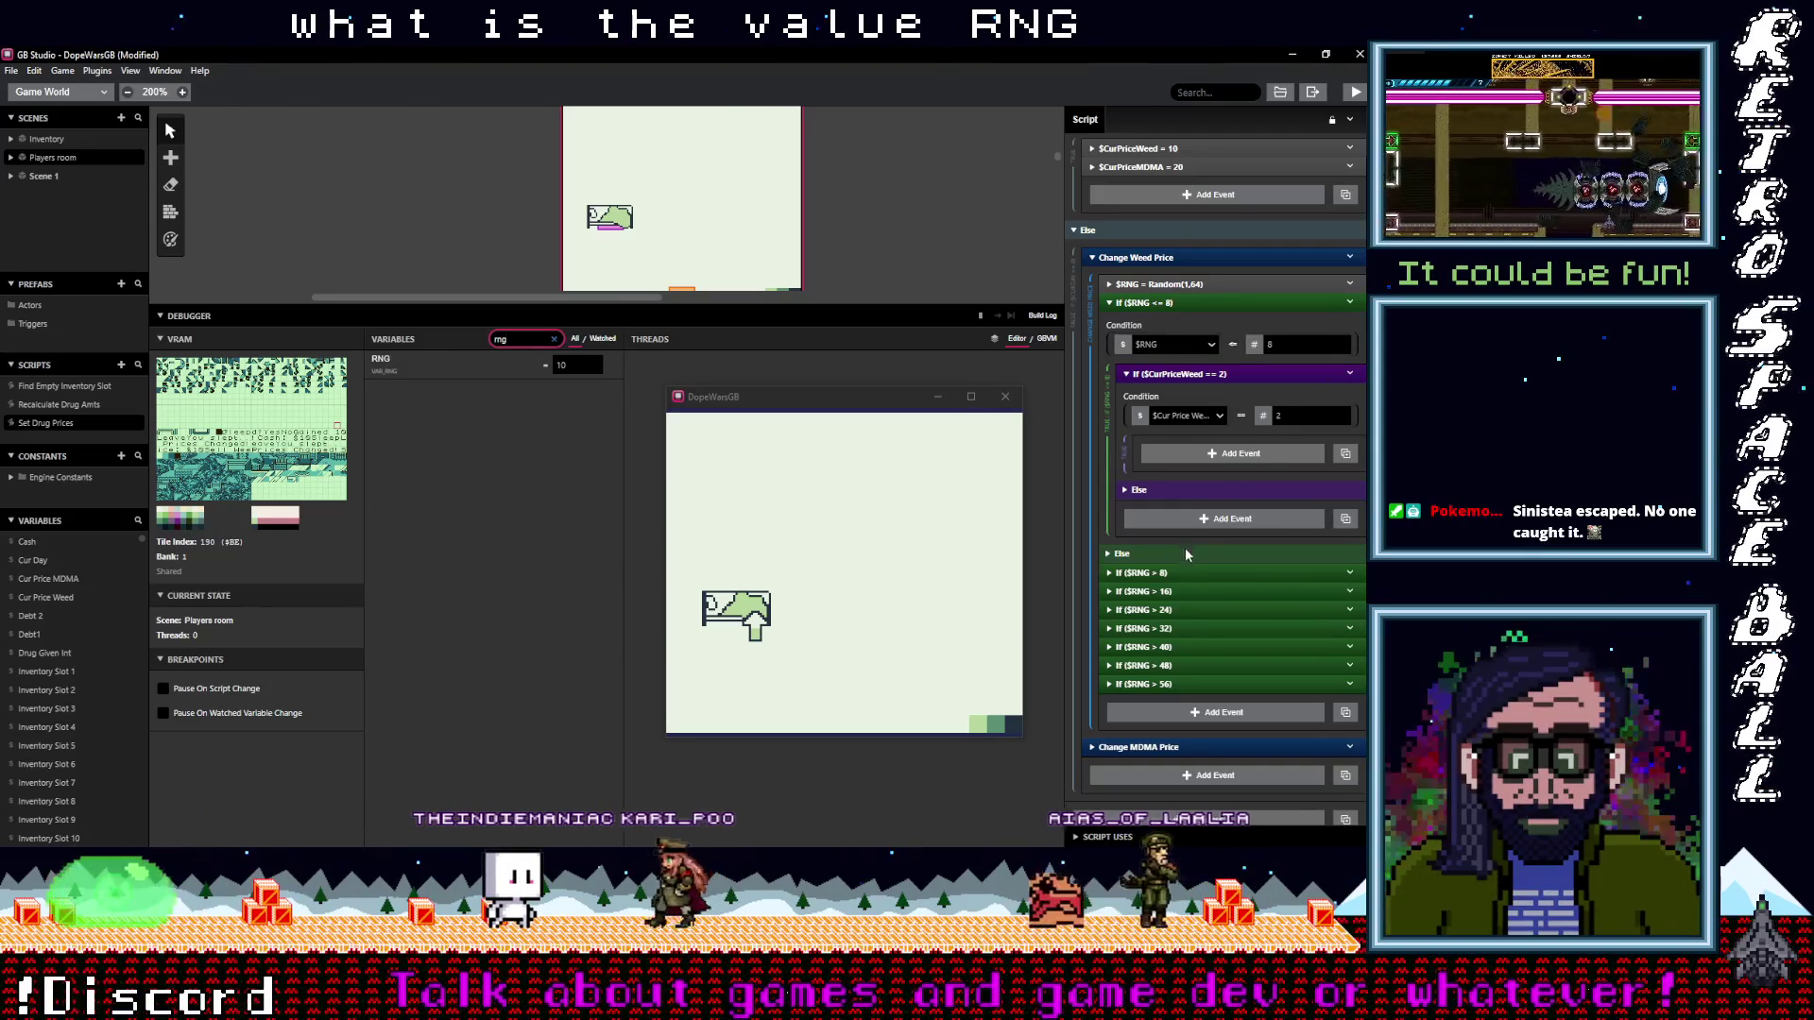
{"action": "left_click", "coordinate": [1181, 573]}
{"action": "scroll", "coordinate": [1209, 594], "scroll_direction": "down", "scroll_amount": 1}
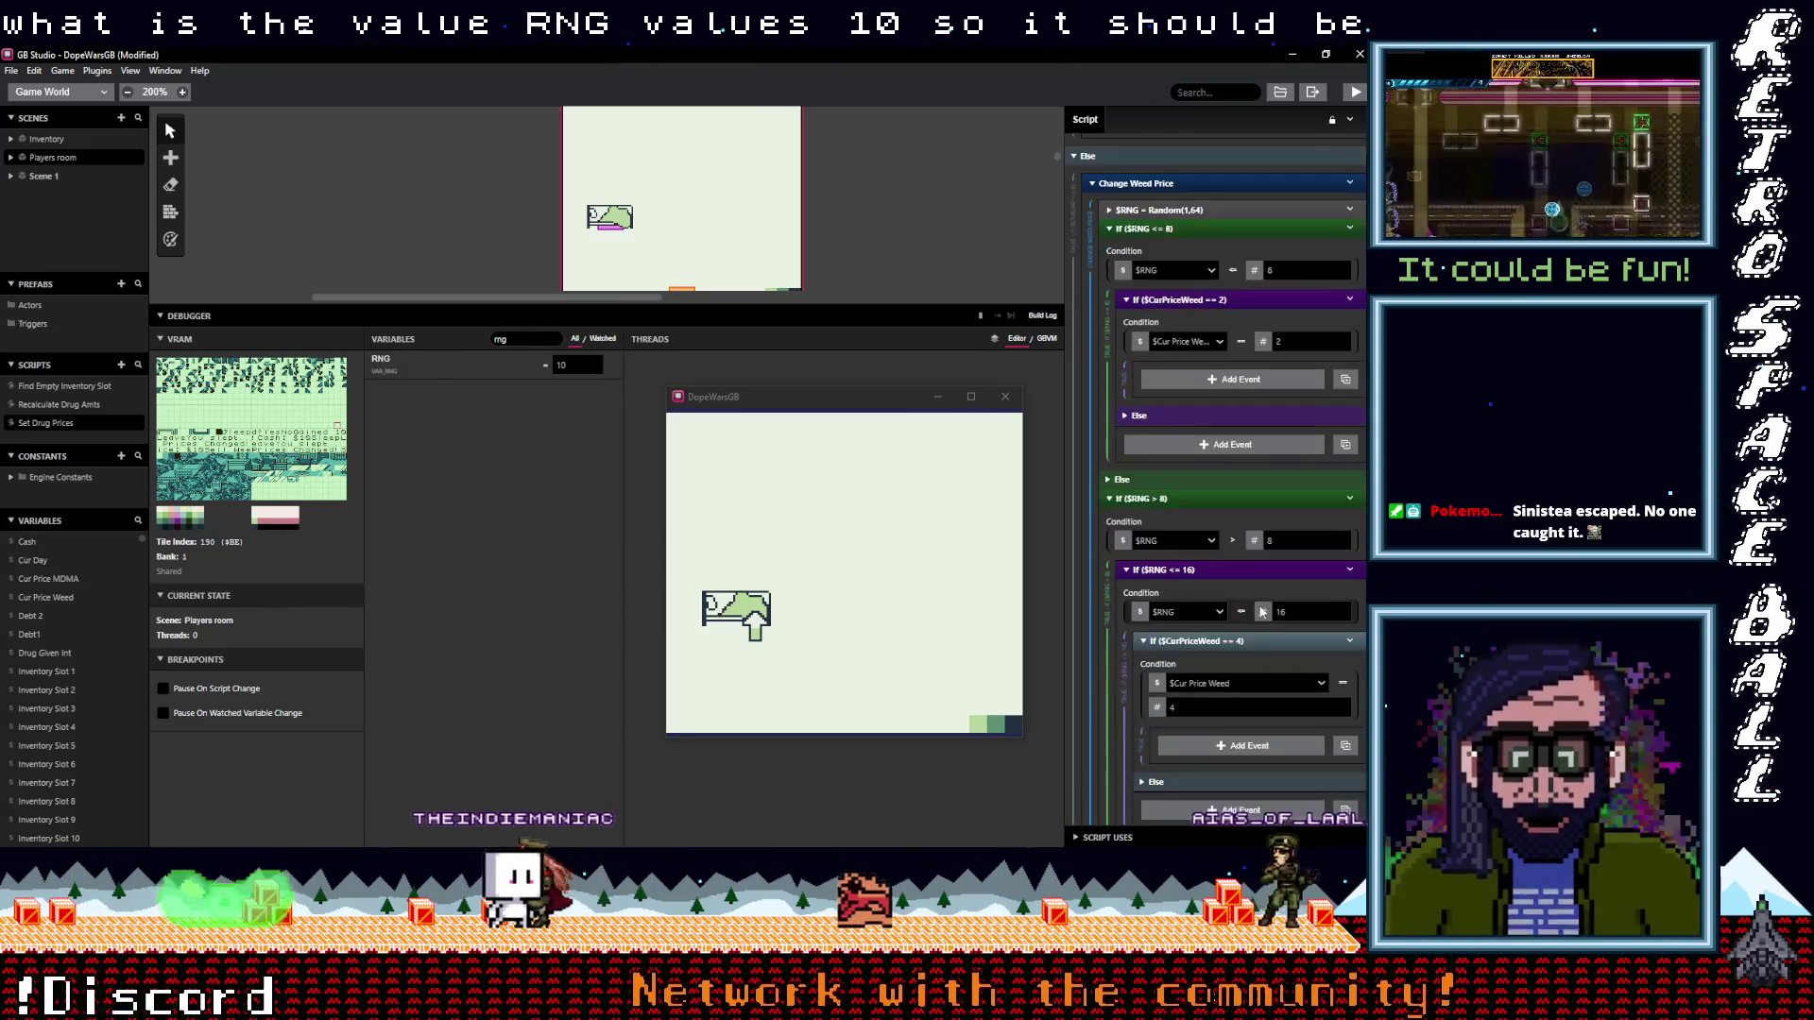
{"action": "scroll", "coordinate": [1244, 548], "scroll_direction": "down", "scroll_amount": 1}
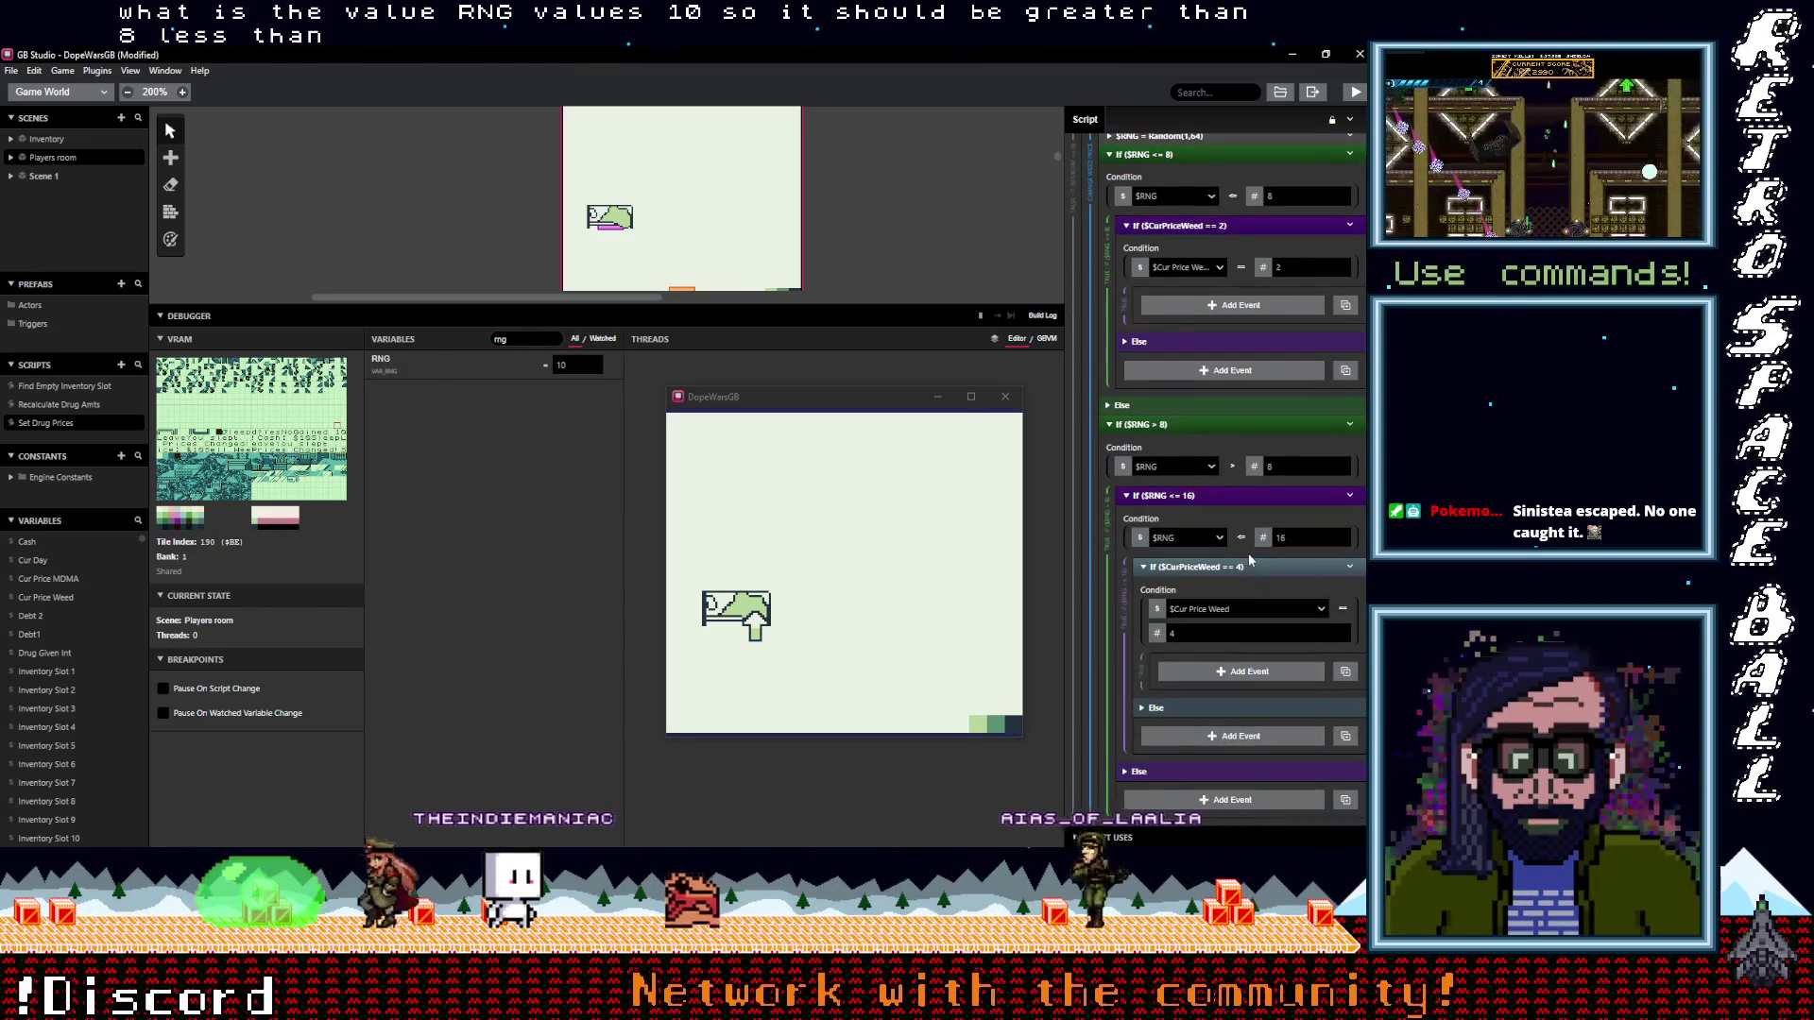
{"action": "left_click", "coordinate": [1195, 636]}
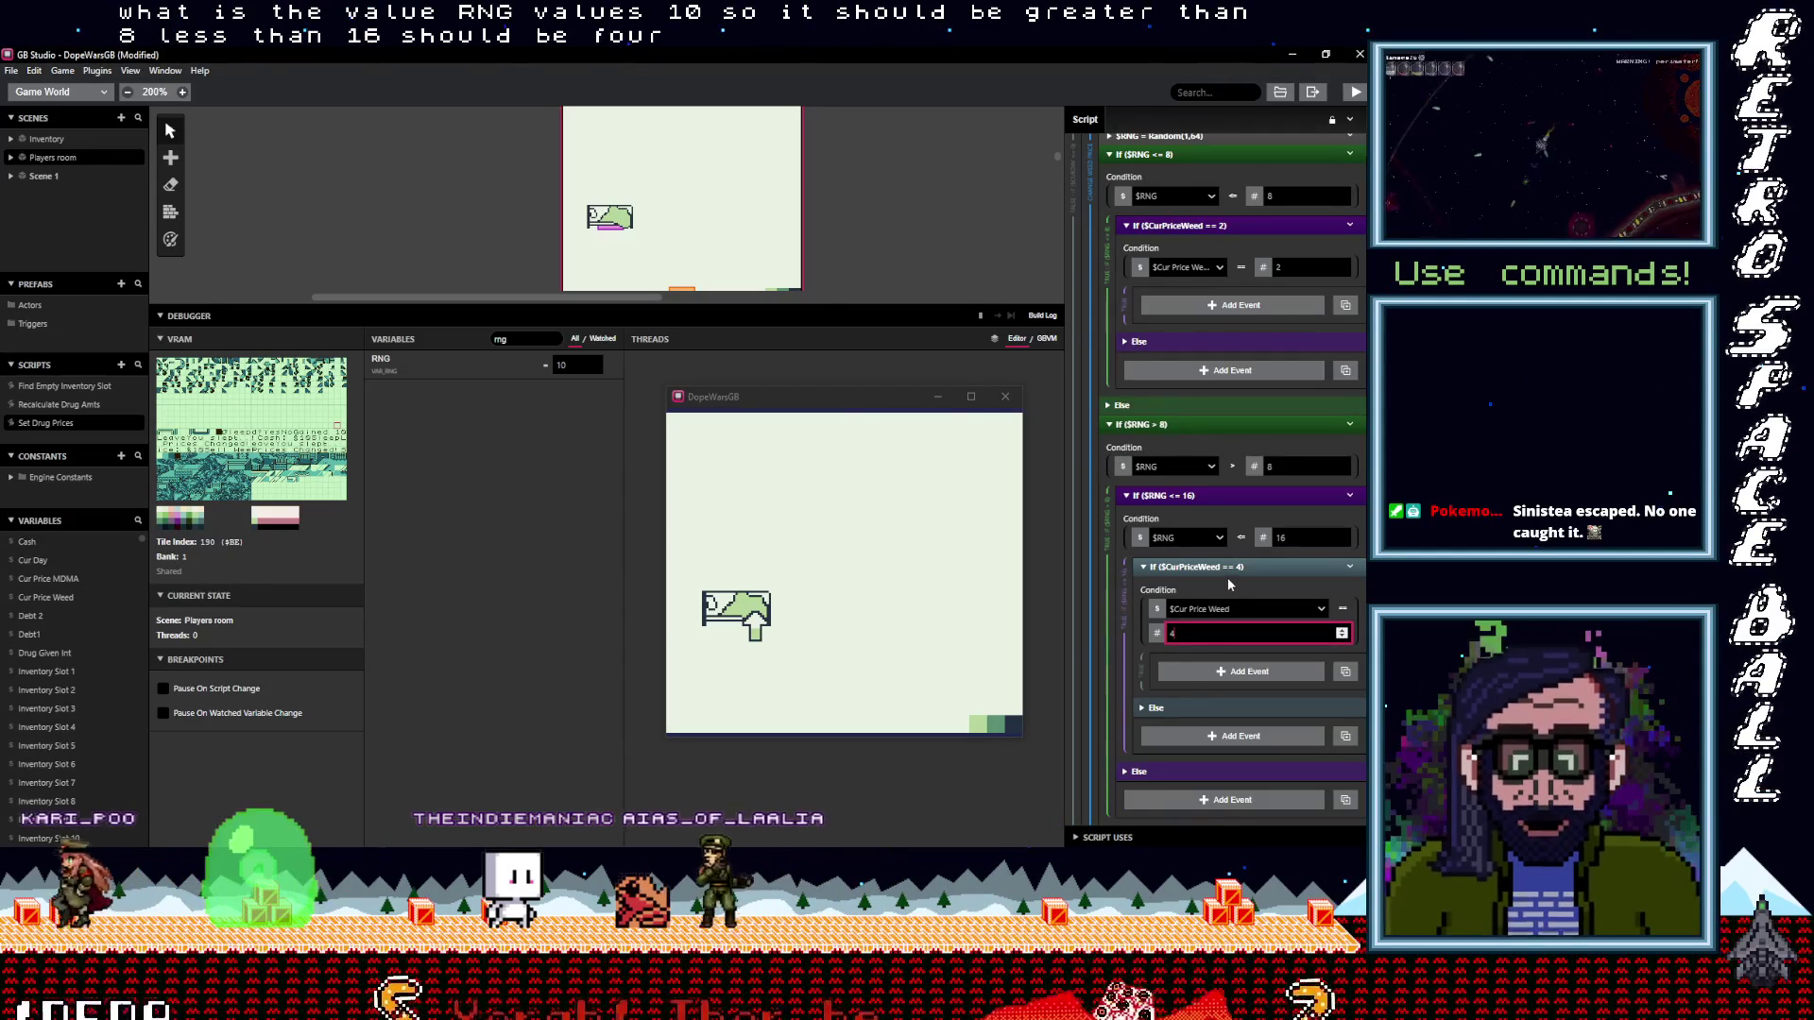
{"action": "scroll", "coordinate": [1238, 590], "scroll_direction": "down", "scroll_amount": 2}
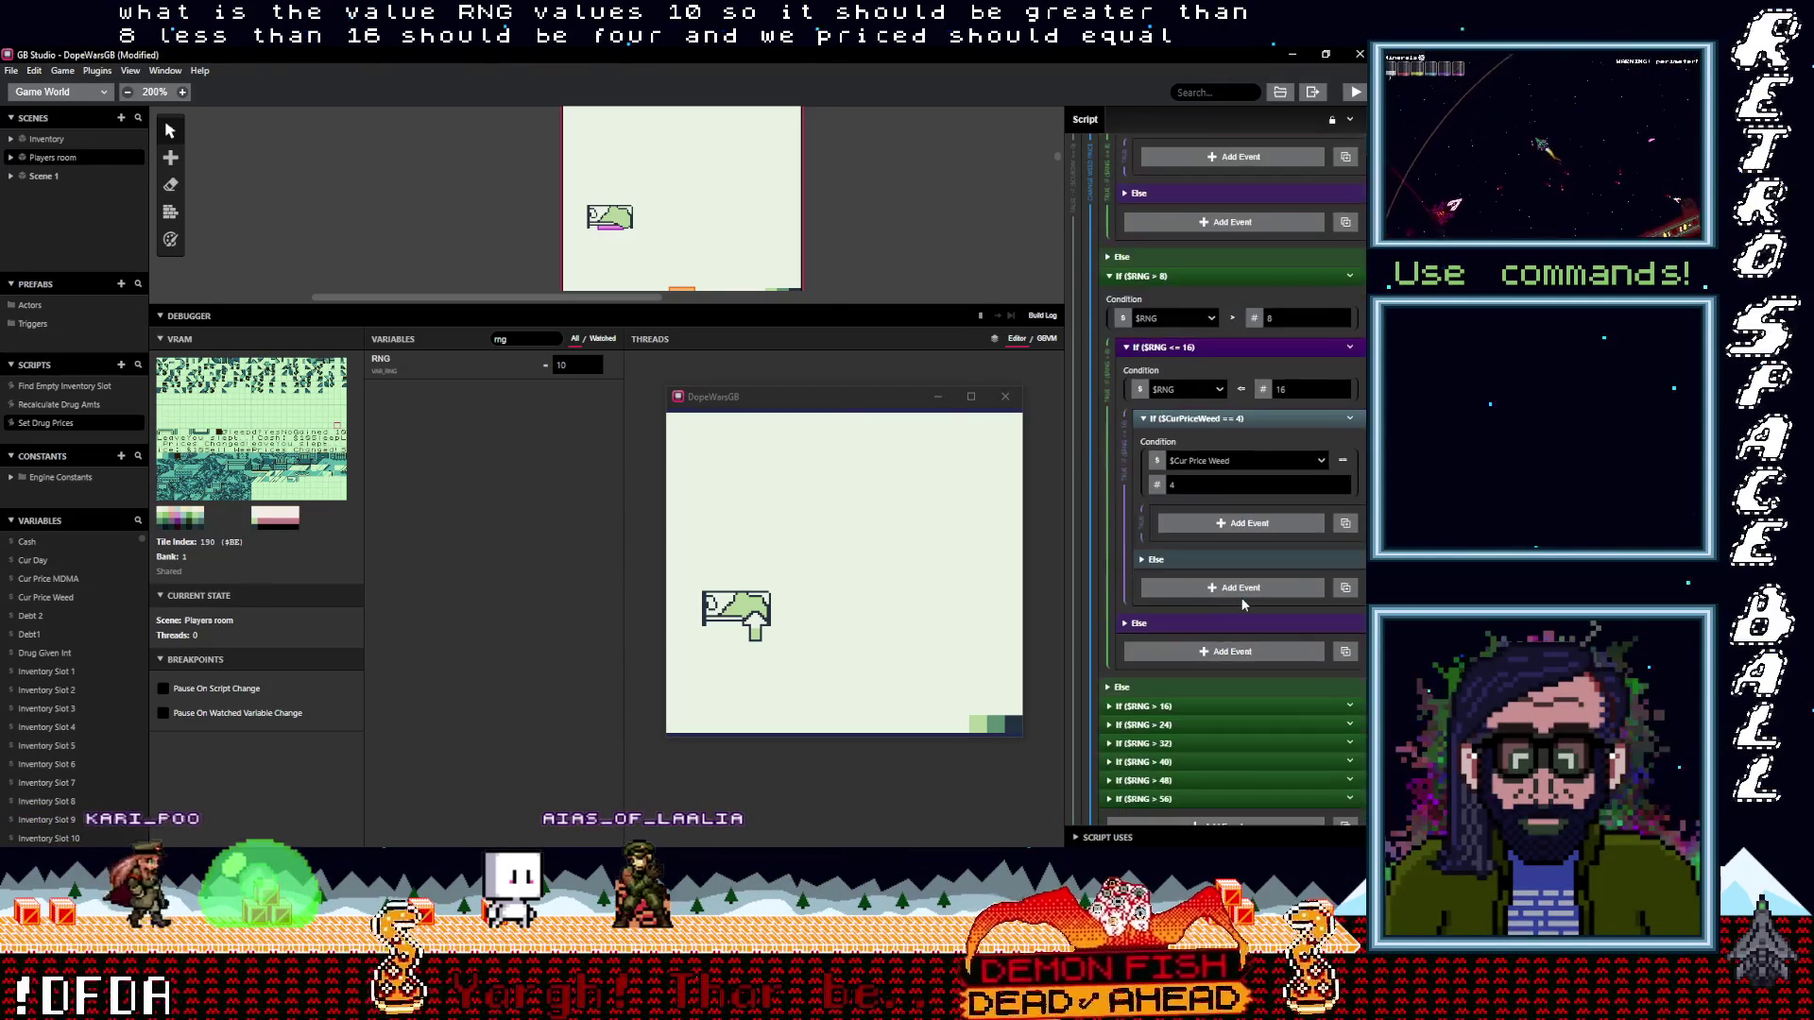
{"action": "scroll", "coordinate": [1243, 605], "scroll_direction": "down", "scroll_amount": 2}
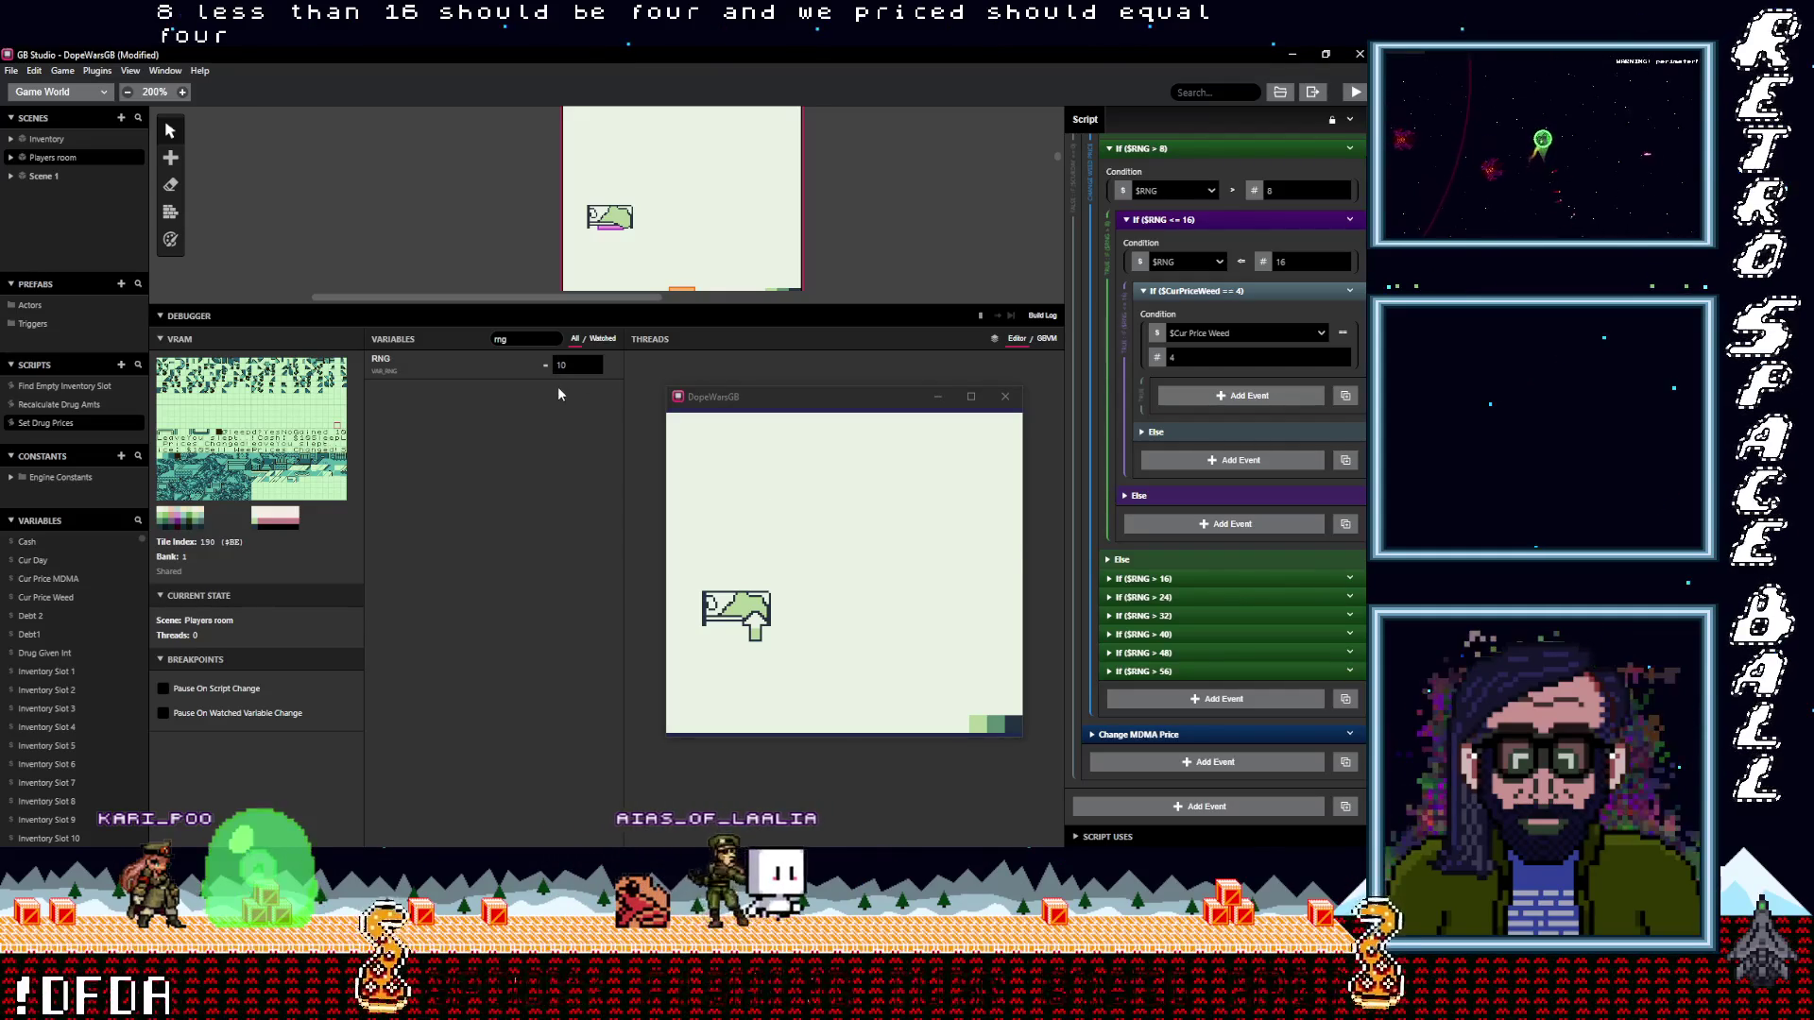
{"action": "scroll", "coordinate": [1259, 563], "scroll_direction": "up", "scroll_amount": 8}
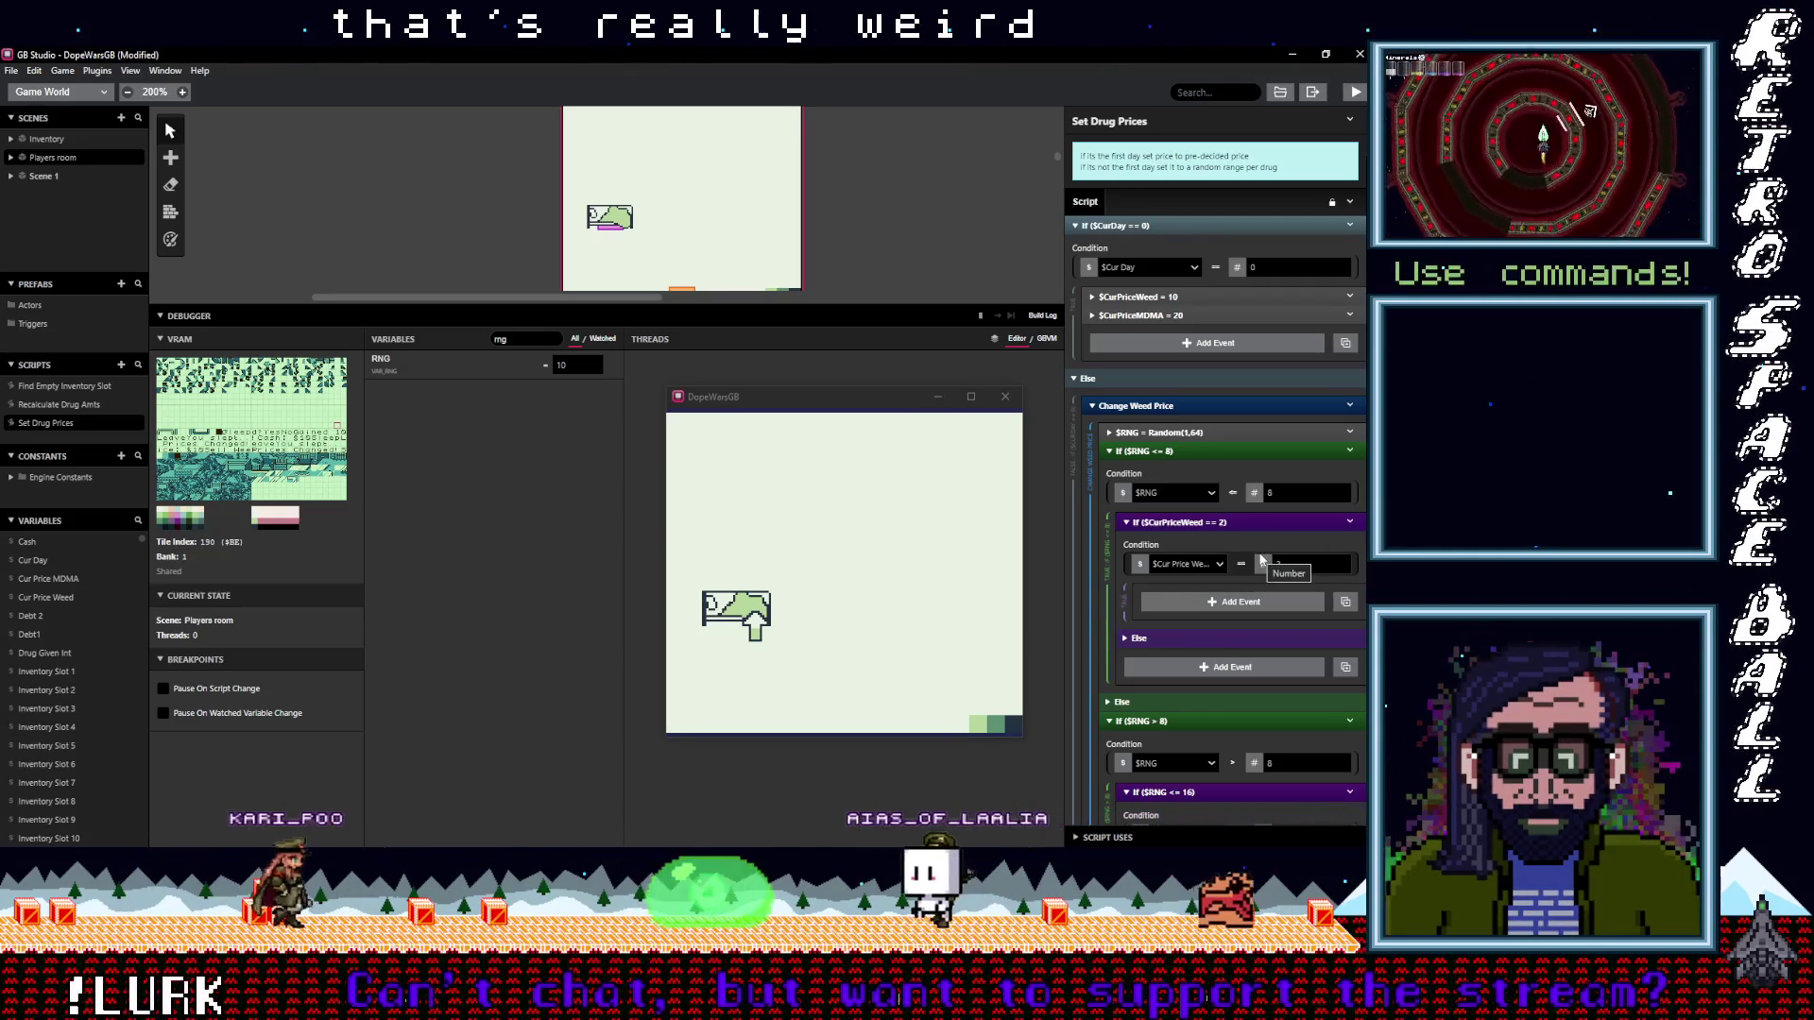
{"action": "scroll", "coordinate": [1260, 558], "scroll_direction": "down", "scroll_amount": 6}
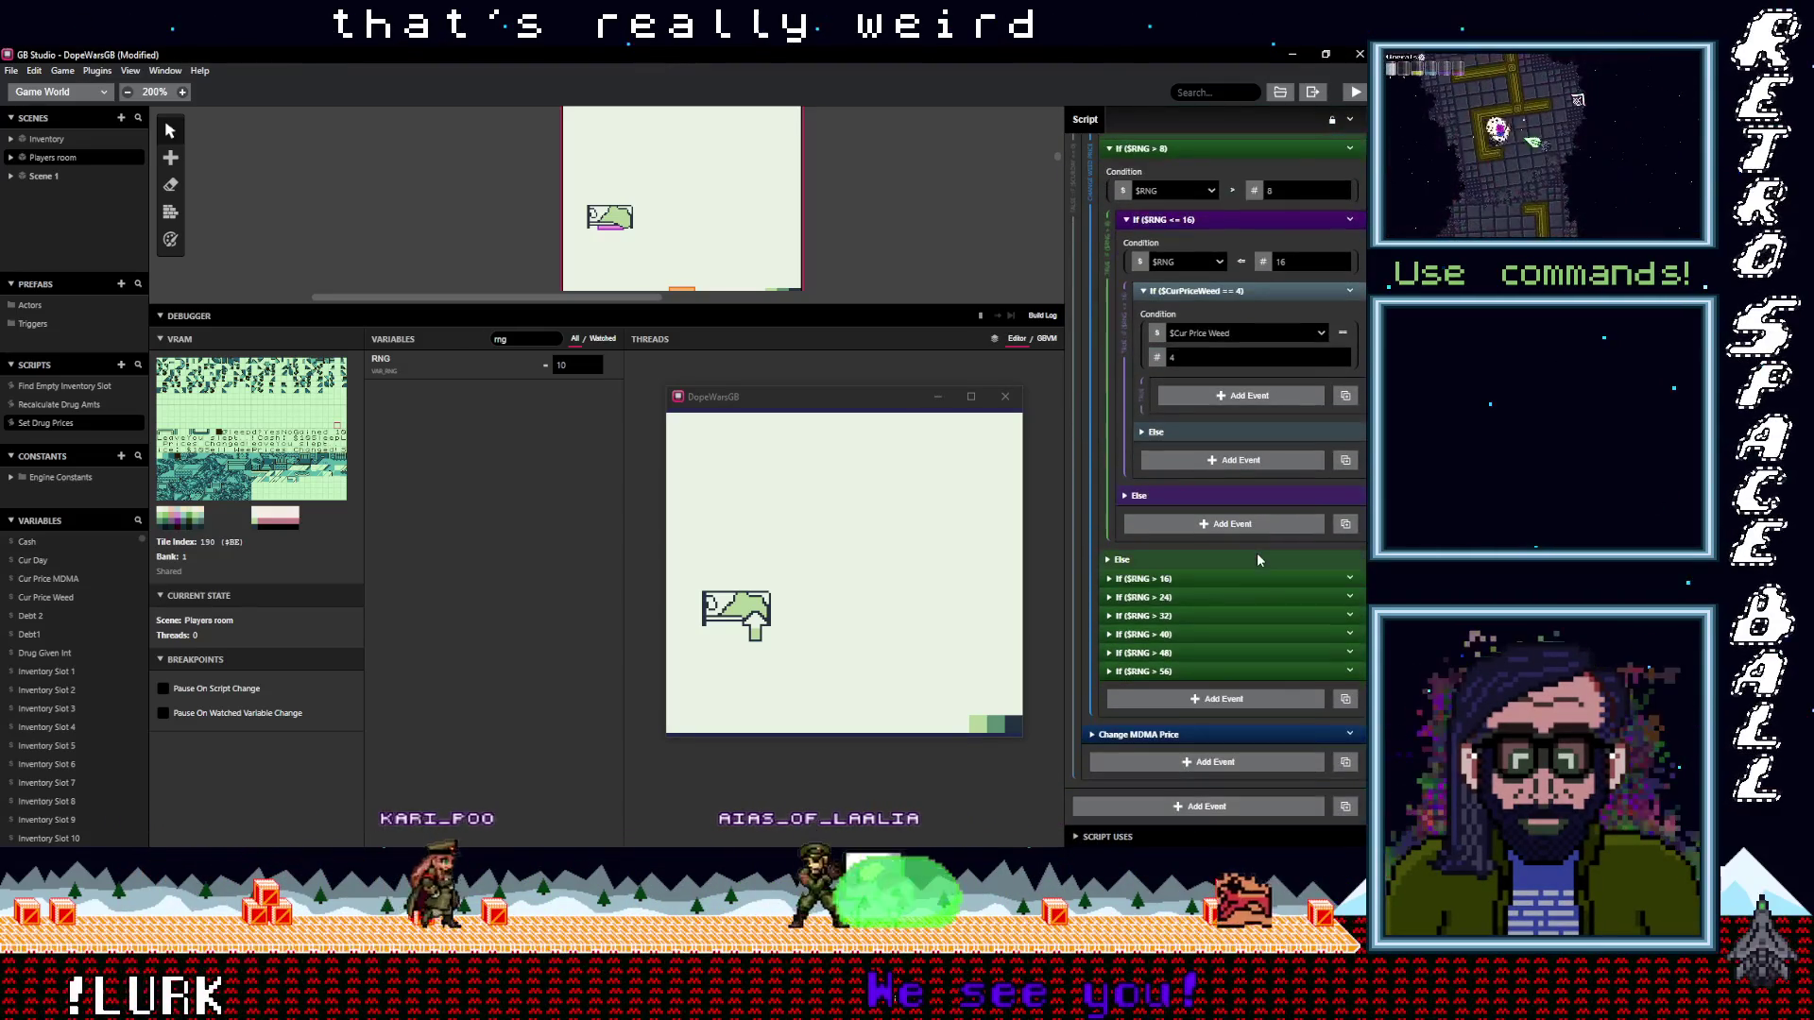
{"action": "left_click", "coordinate": [1200, 734]}
{"action": "scroll", "coordinate": [1234, 689], "scroll_direction": "down", "scroll_amount": 3}
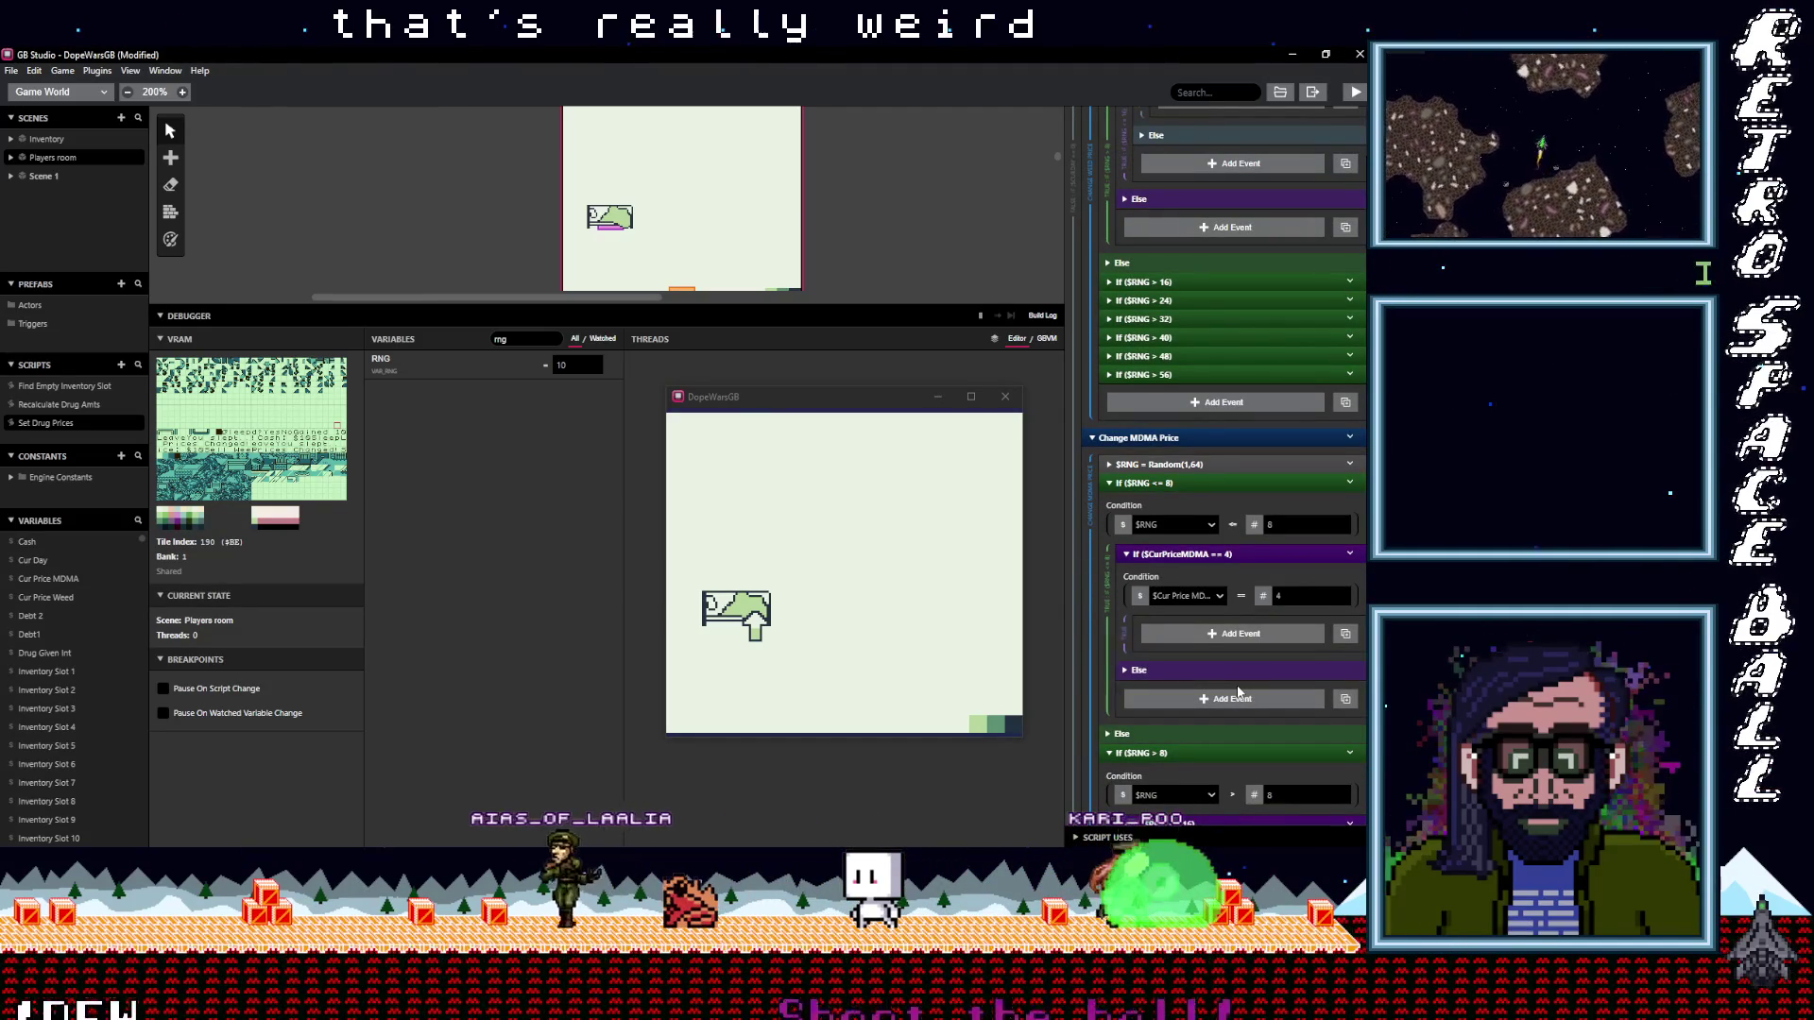
{"action": "scroll", "coordinate": [1239, 692], "scroll_direction": "up", "scroll_amount": 3}
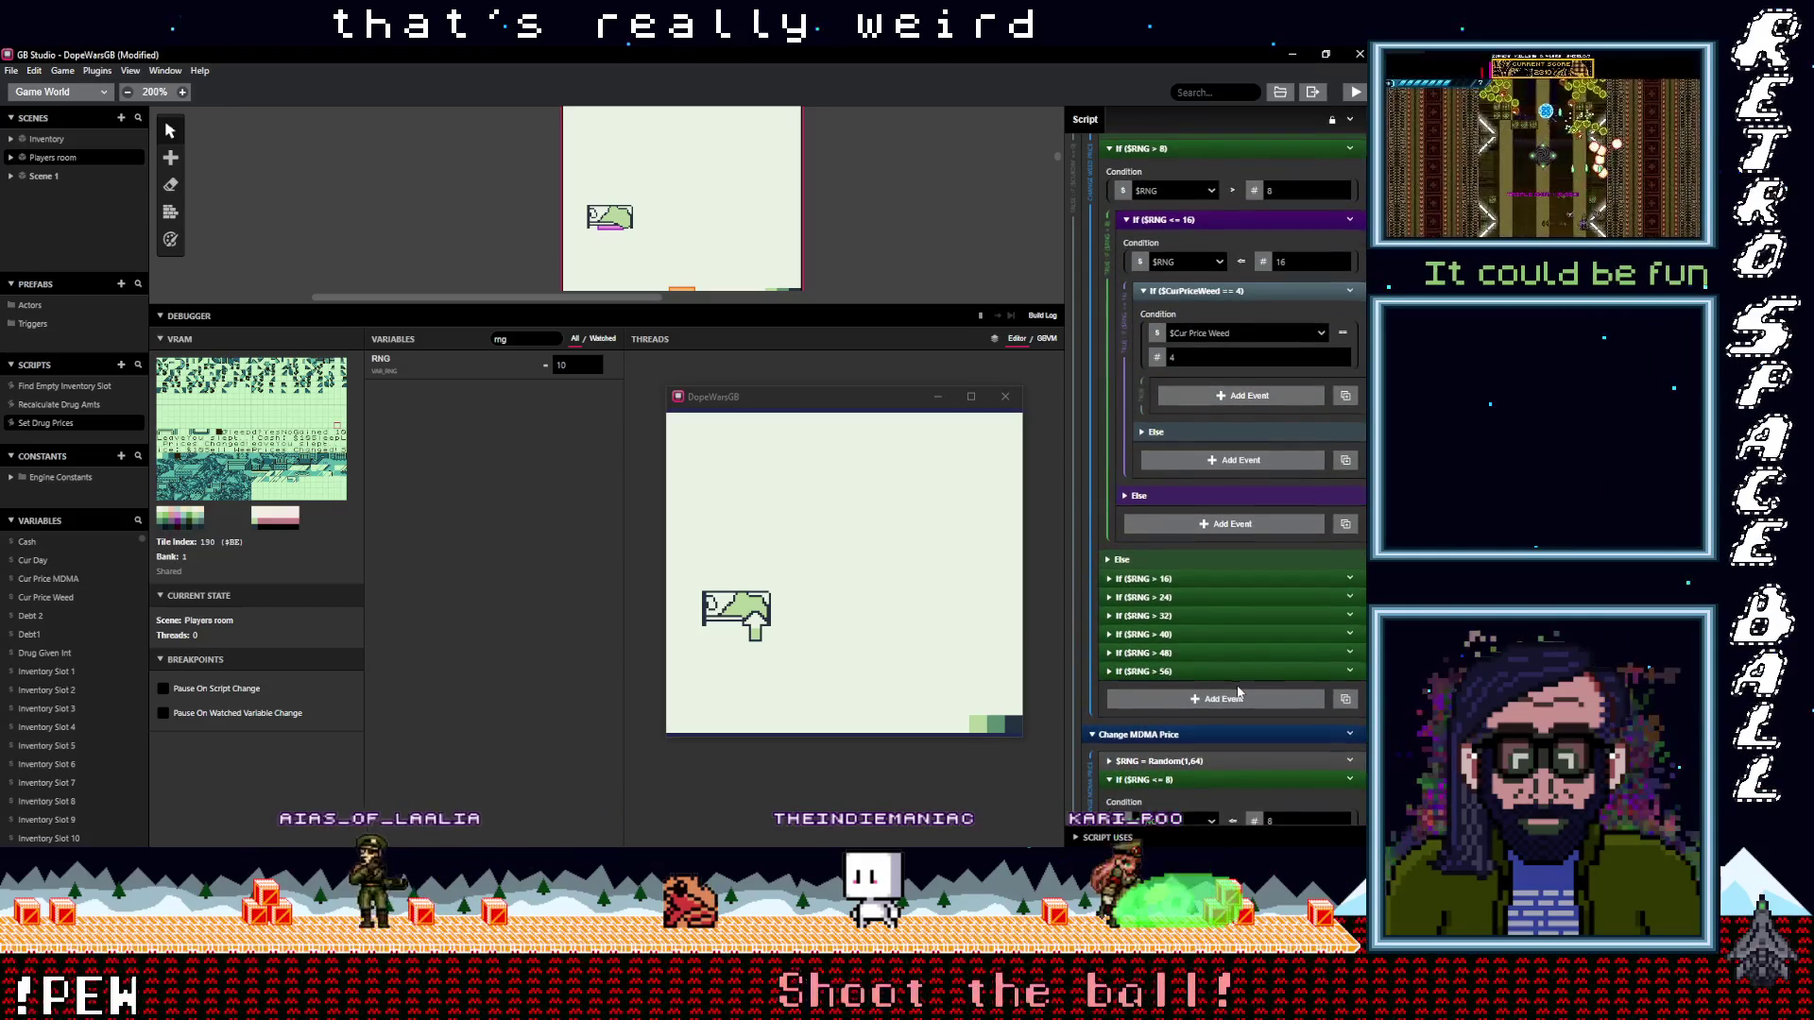
{"action": "scroll", "coordinate": [1239, 693], "scroll_direction": "up", "scroll_amount": 1}
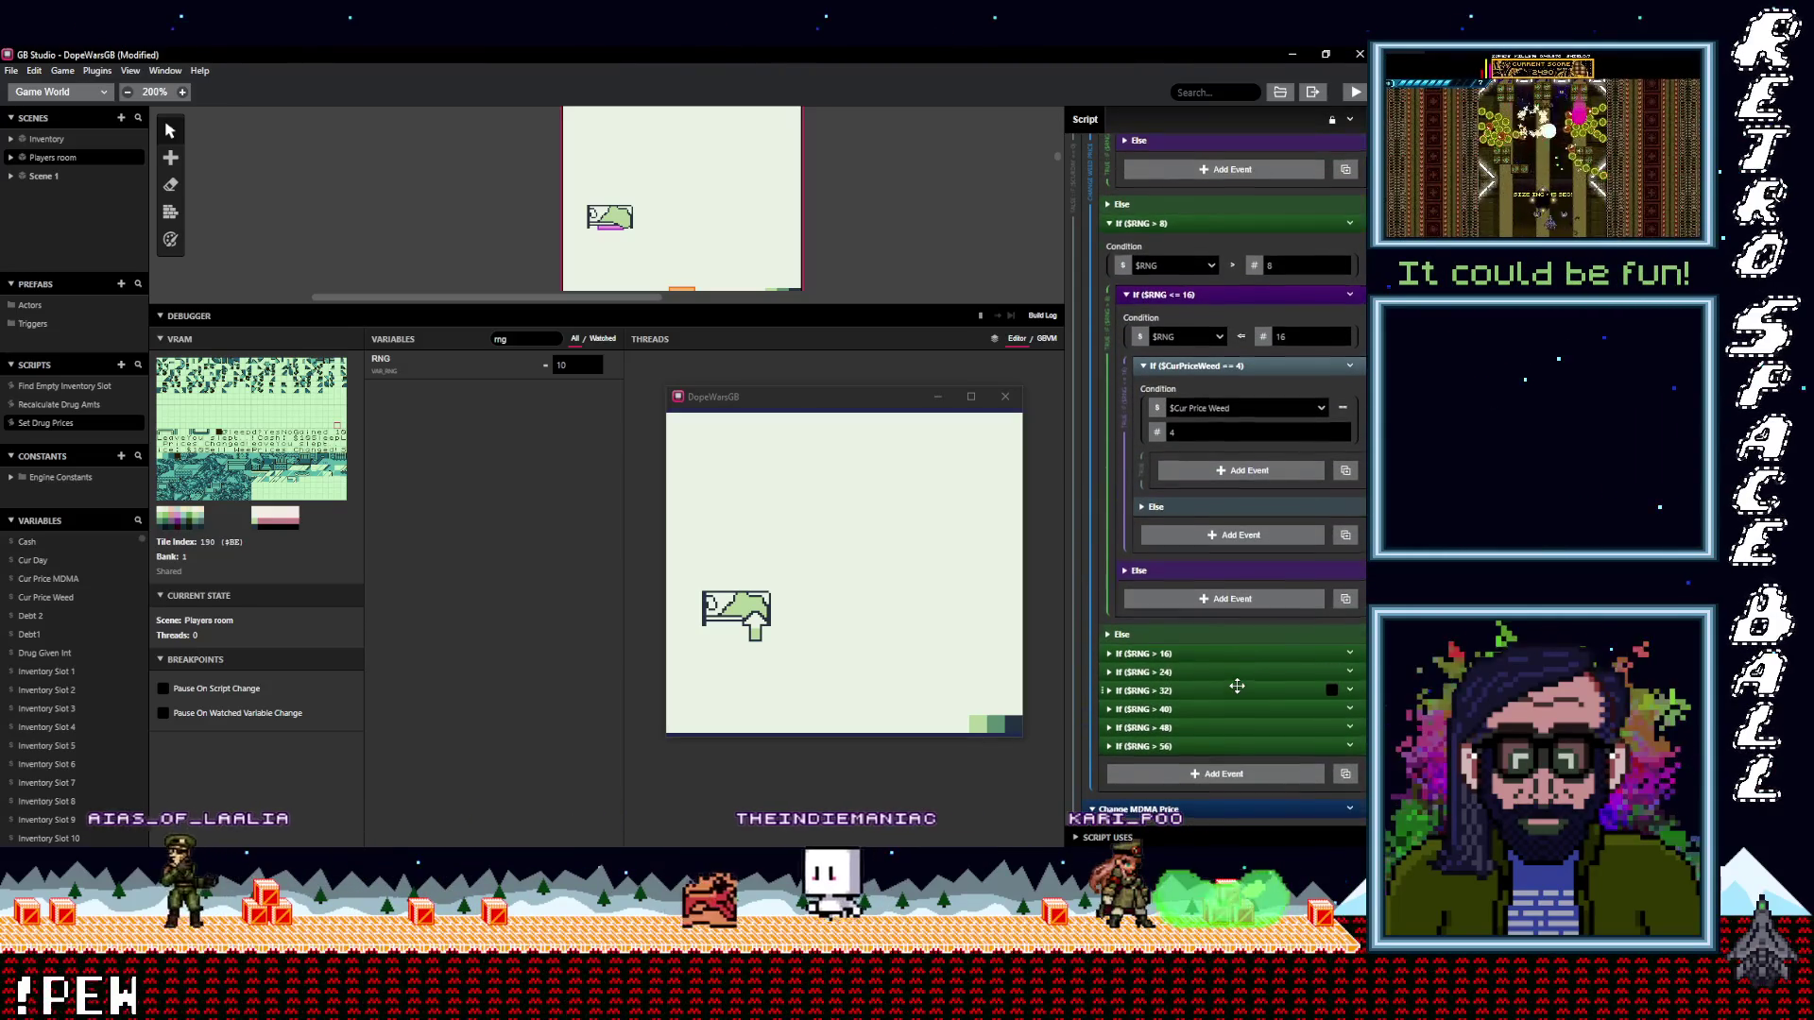
{"action": "scroll", "coordinate": [1238, 686], "scroll_direction": "up", "scroll_amount": 3}
{"action": "scroll", "coordinate": [1238, 686], "scroll_direction": "up", "scroll_amount": 2}
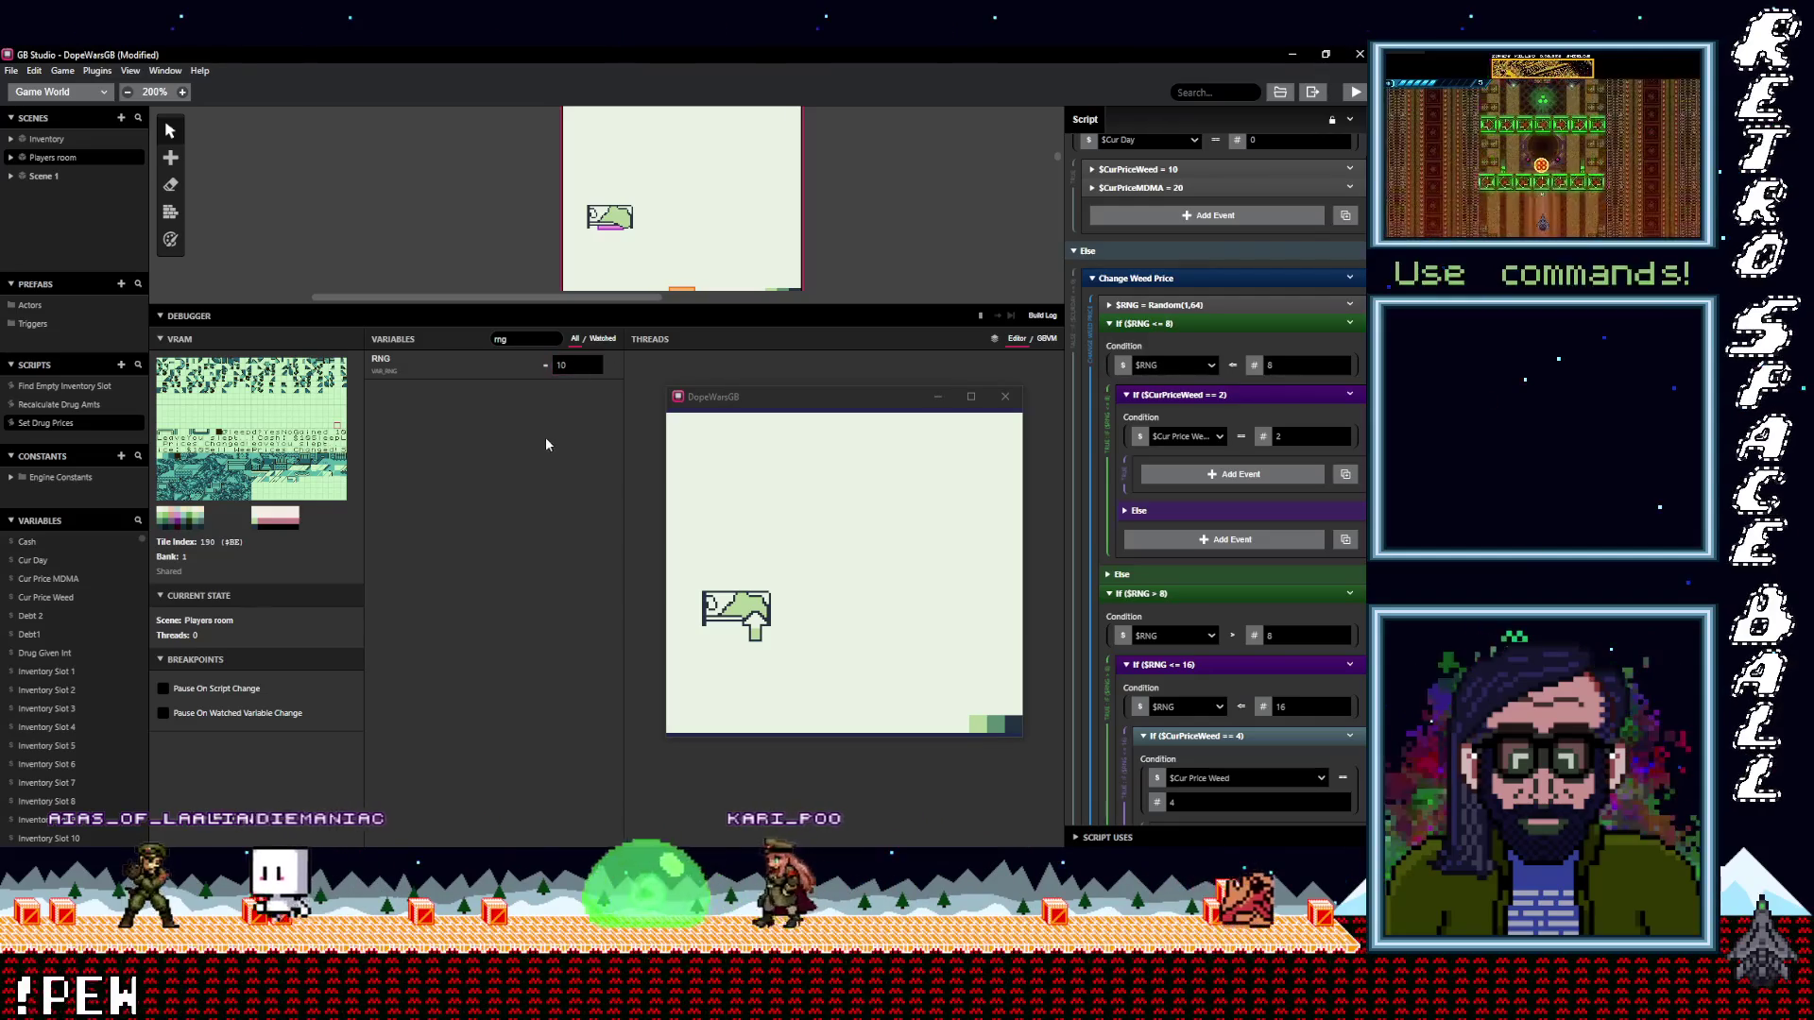
{"action": "type", "text": "cur"}
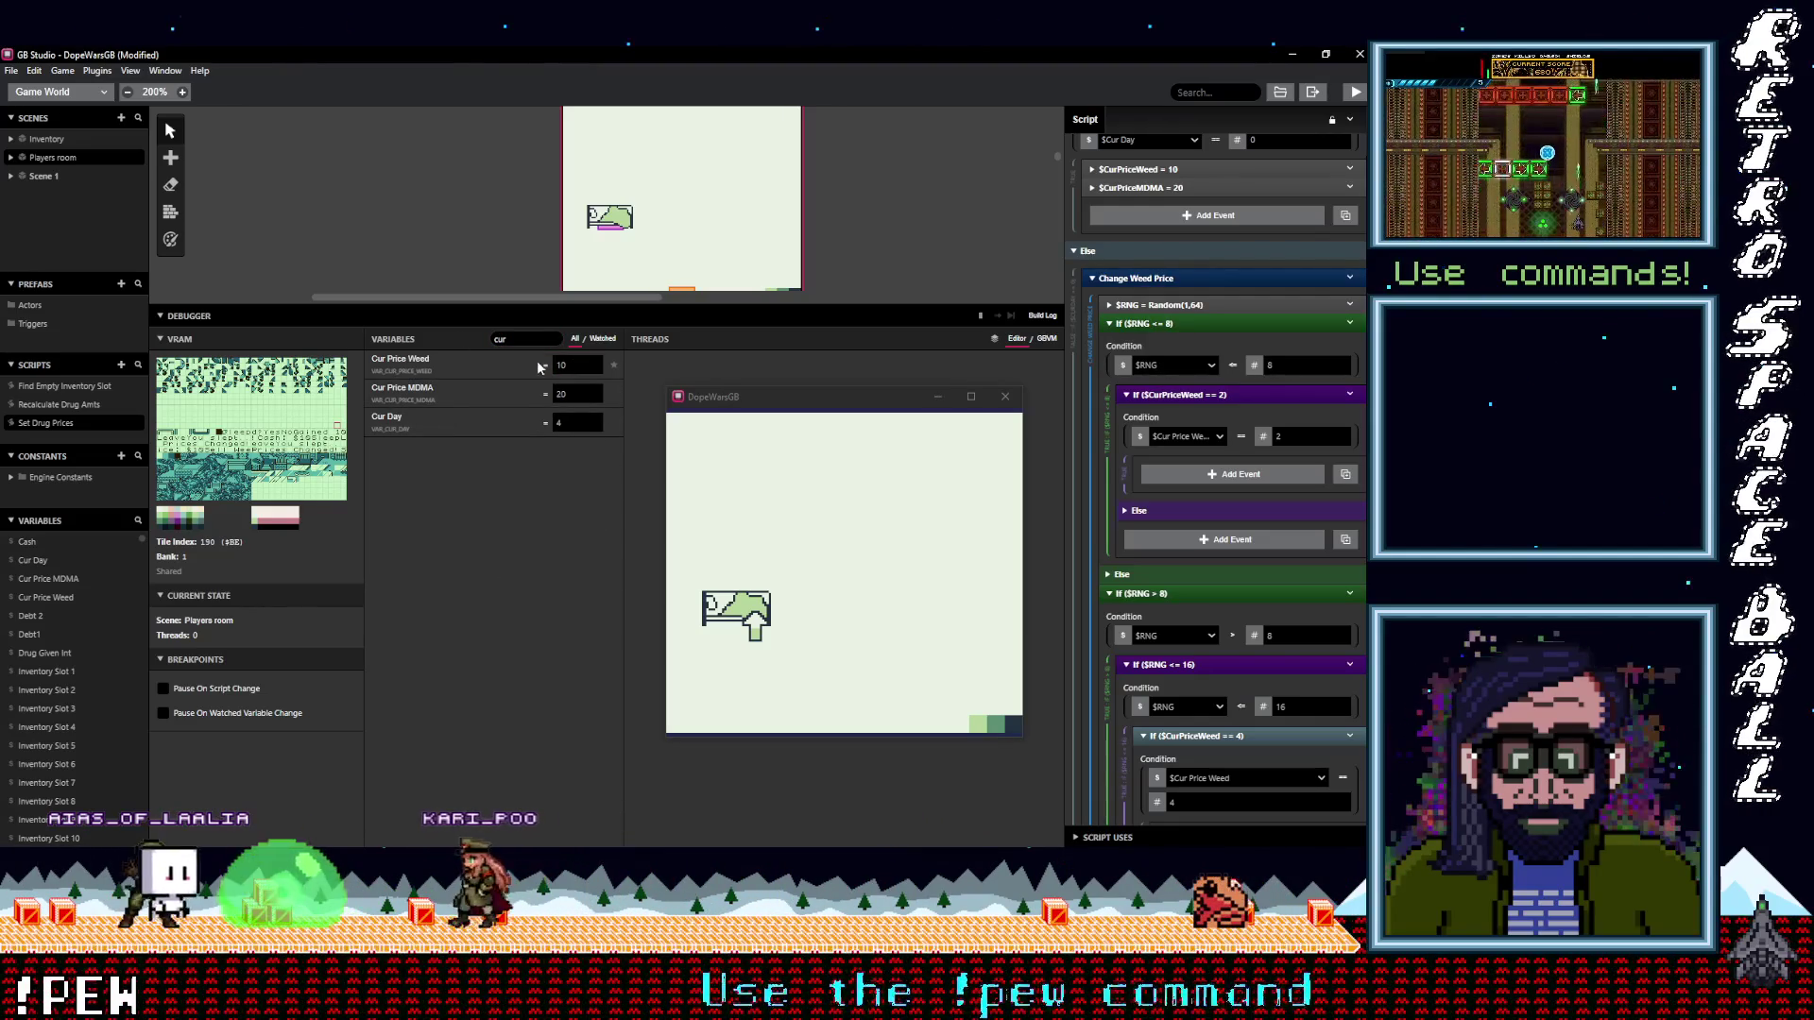
Inspect Cur Price Weed in the debugger, shrink the debugger, and stop the running game
{"action": "left_click", "coordinate": [572, 367]}
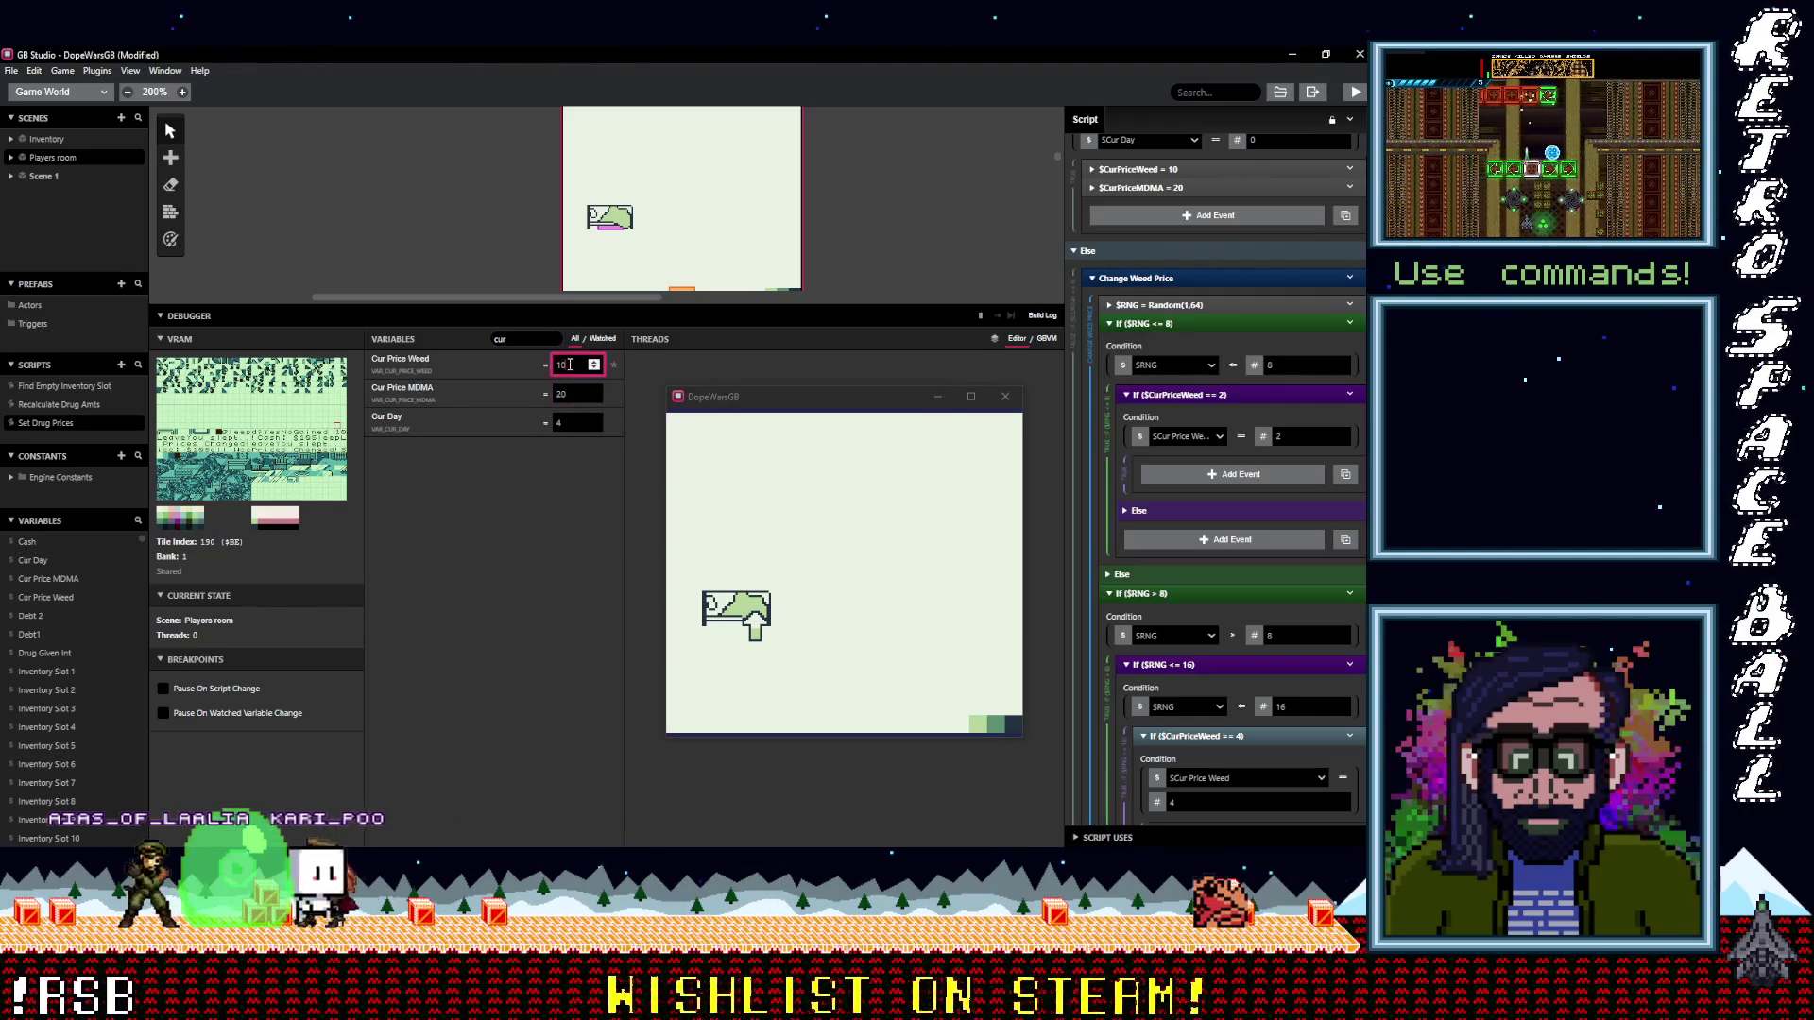
{"action": "left_click_drag", "start_coordinate": [578, 303], "coordinate": [562, 501]}
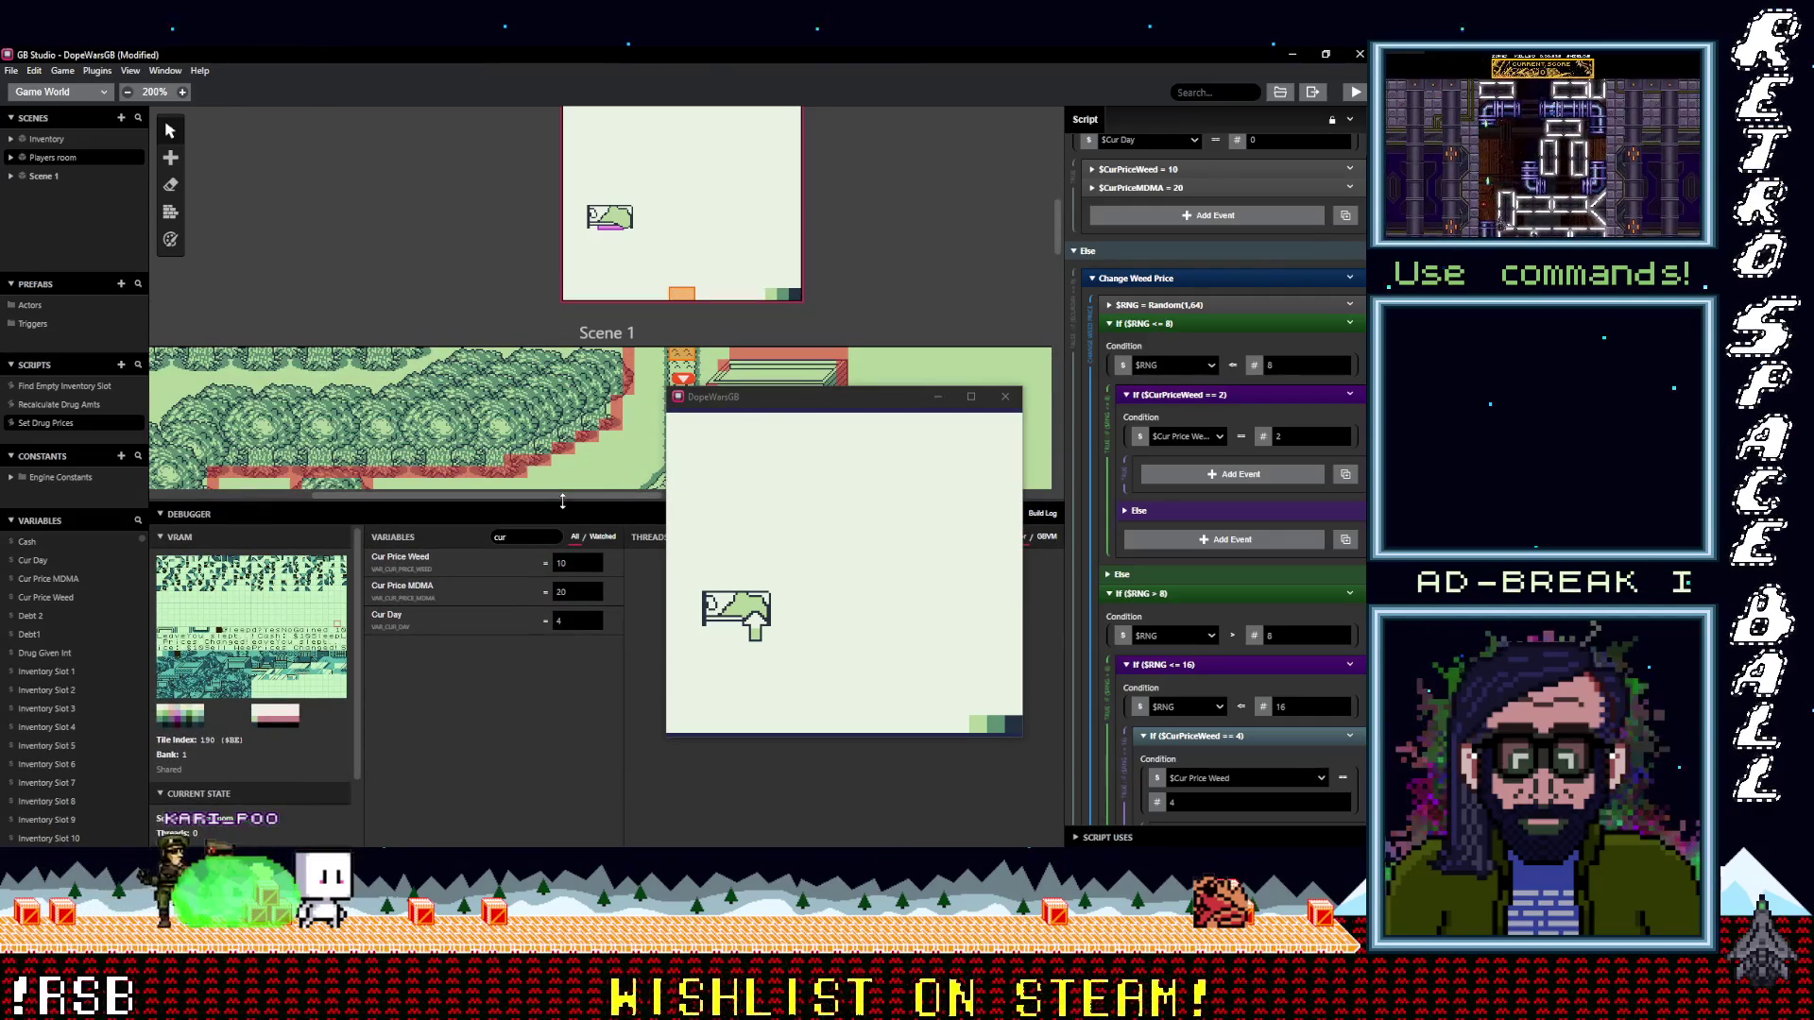
{"action": "mouse_move", "coordinate": [794, 397]}
{"action": "left_mouse_down"}
{"action": "mouse_move", "coordinate": [816, 457]}
{"action": "mouse_move", "coordinate": [784, 432]}
{"action": "left_mouse_up"}
{"action": "left_click", "coordinate": [992, 425]}
{"action": "type", "text": "cur"}
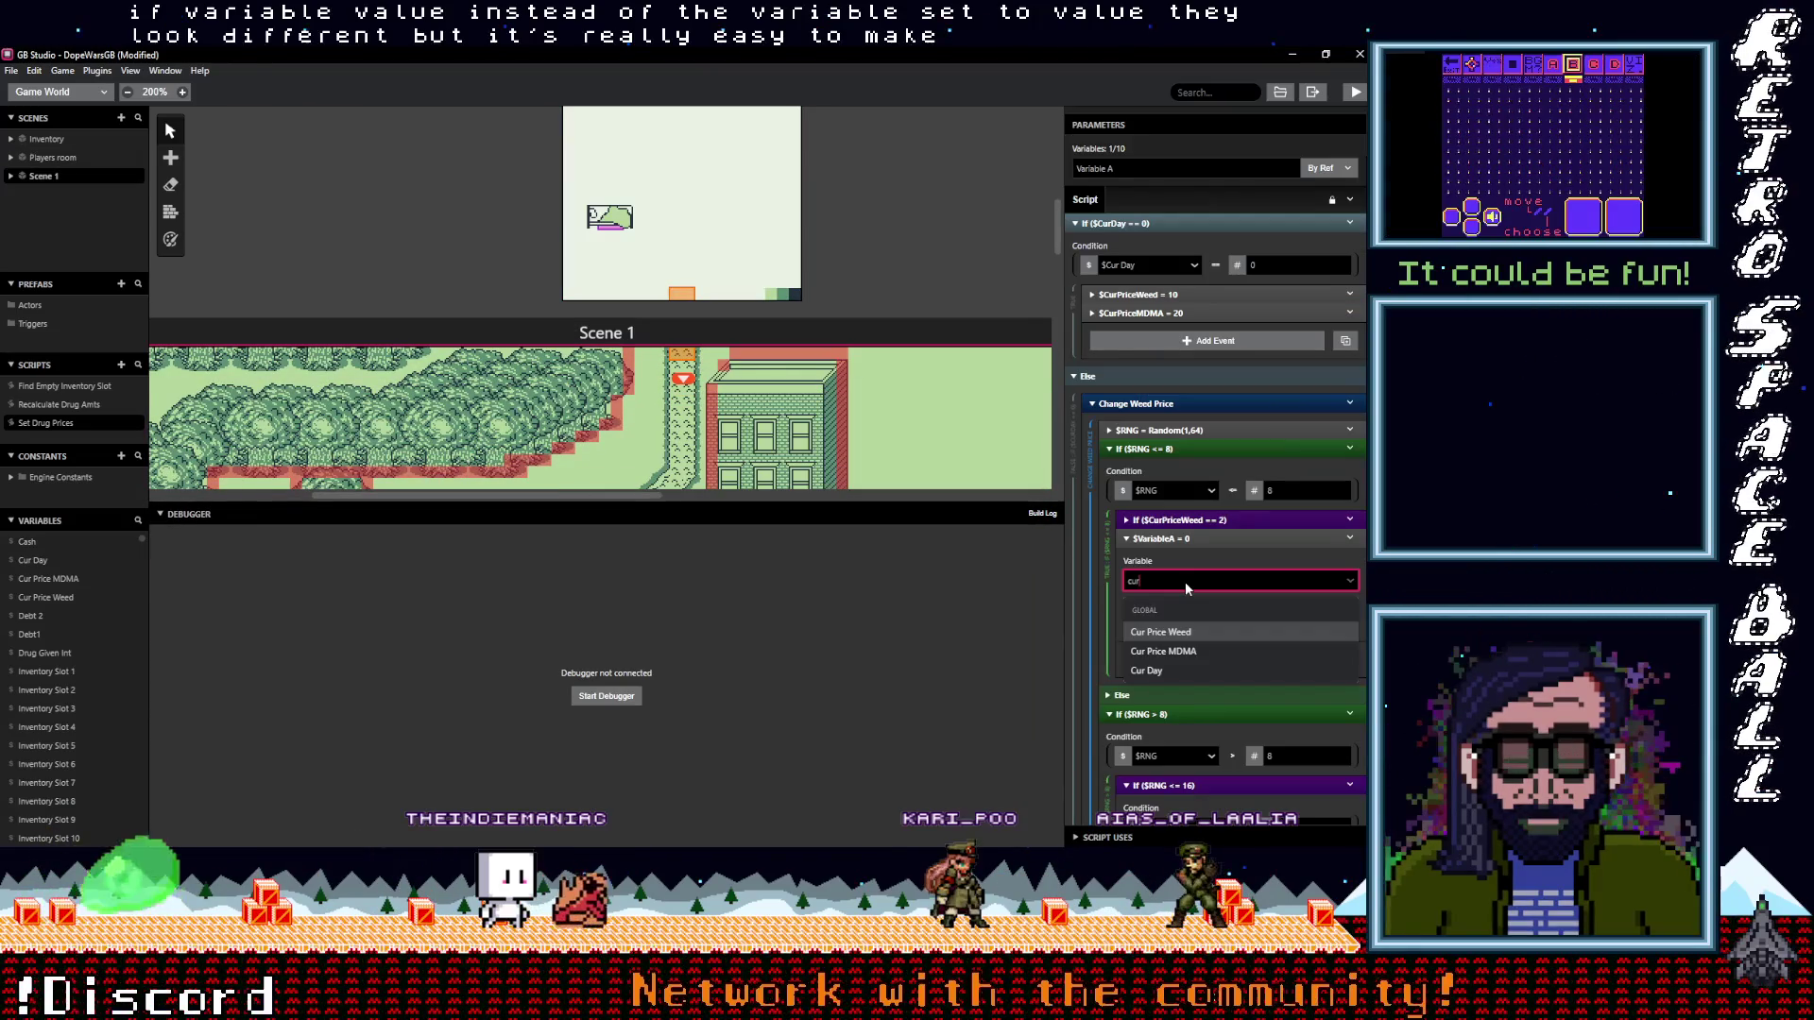
In the $RNG <= 8 branch, set Cur Price Weed directly, delete the == 2 check, and copy the event
{"action": "key", "text": "ctrl+z"}
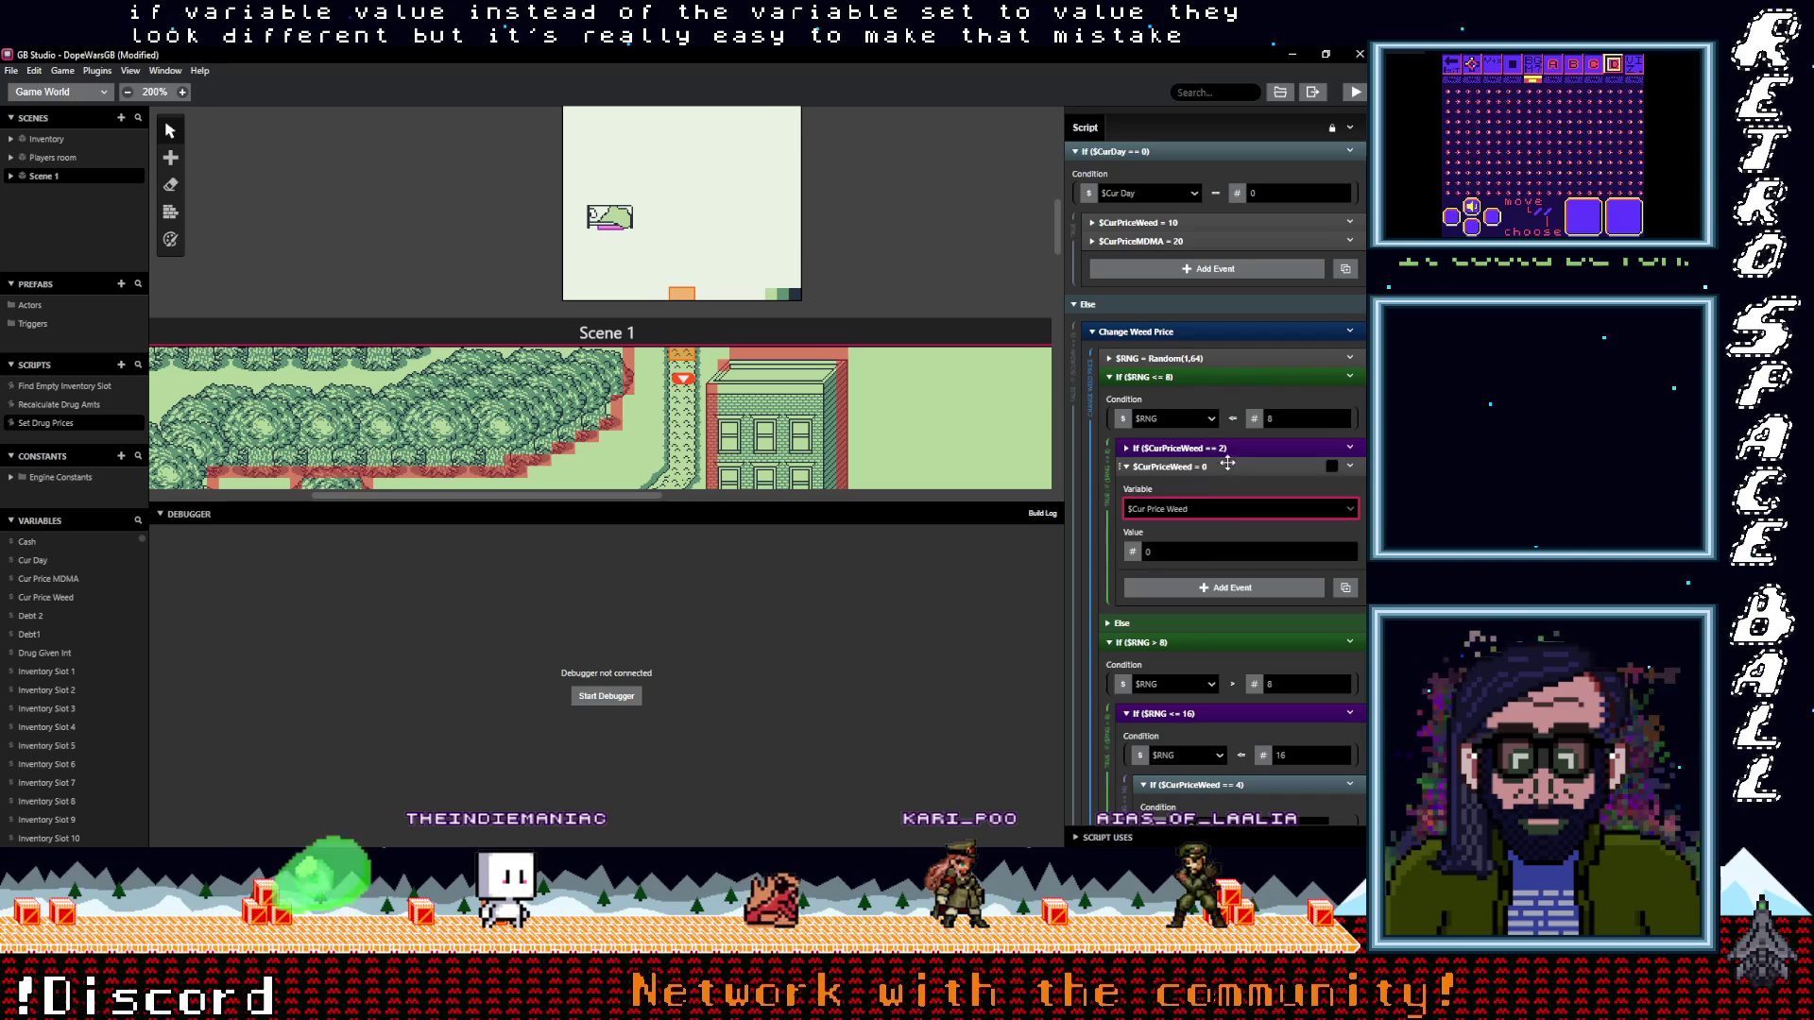
{"action": "left_click", "coordinate": [1143, 552]}
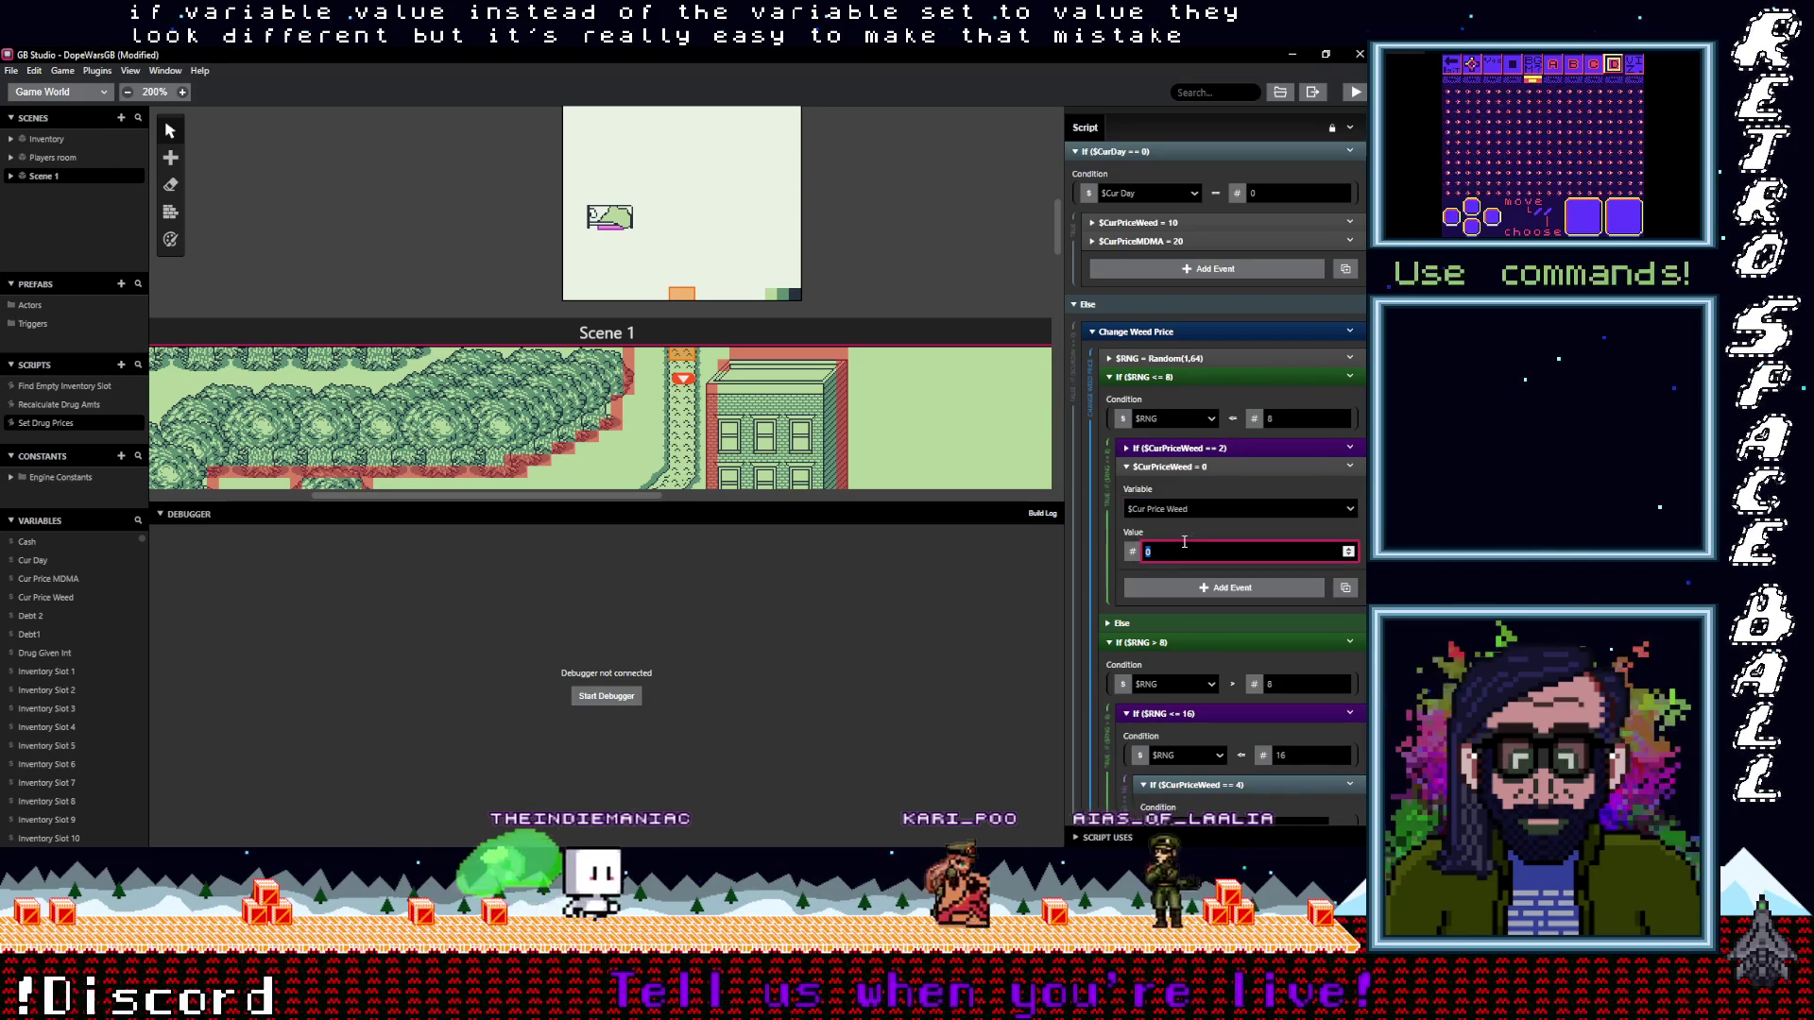
{"action": "type", "text": "2"}
{"action": "left_click", "coordinate": [1350, 449]}
{"action": "left_click", "coordinate": [1228, 542]}
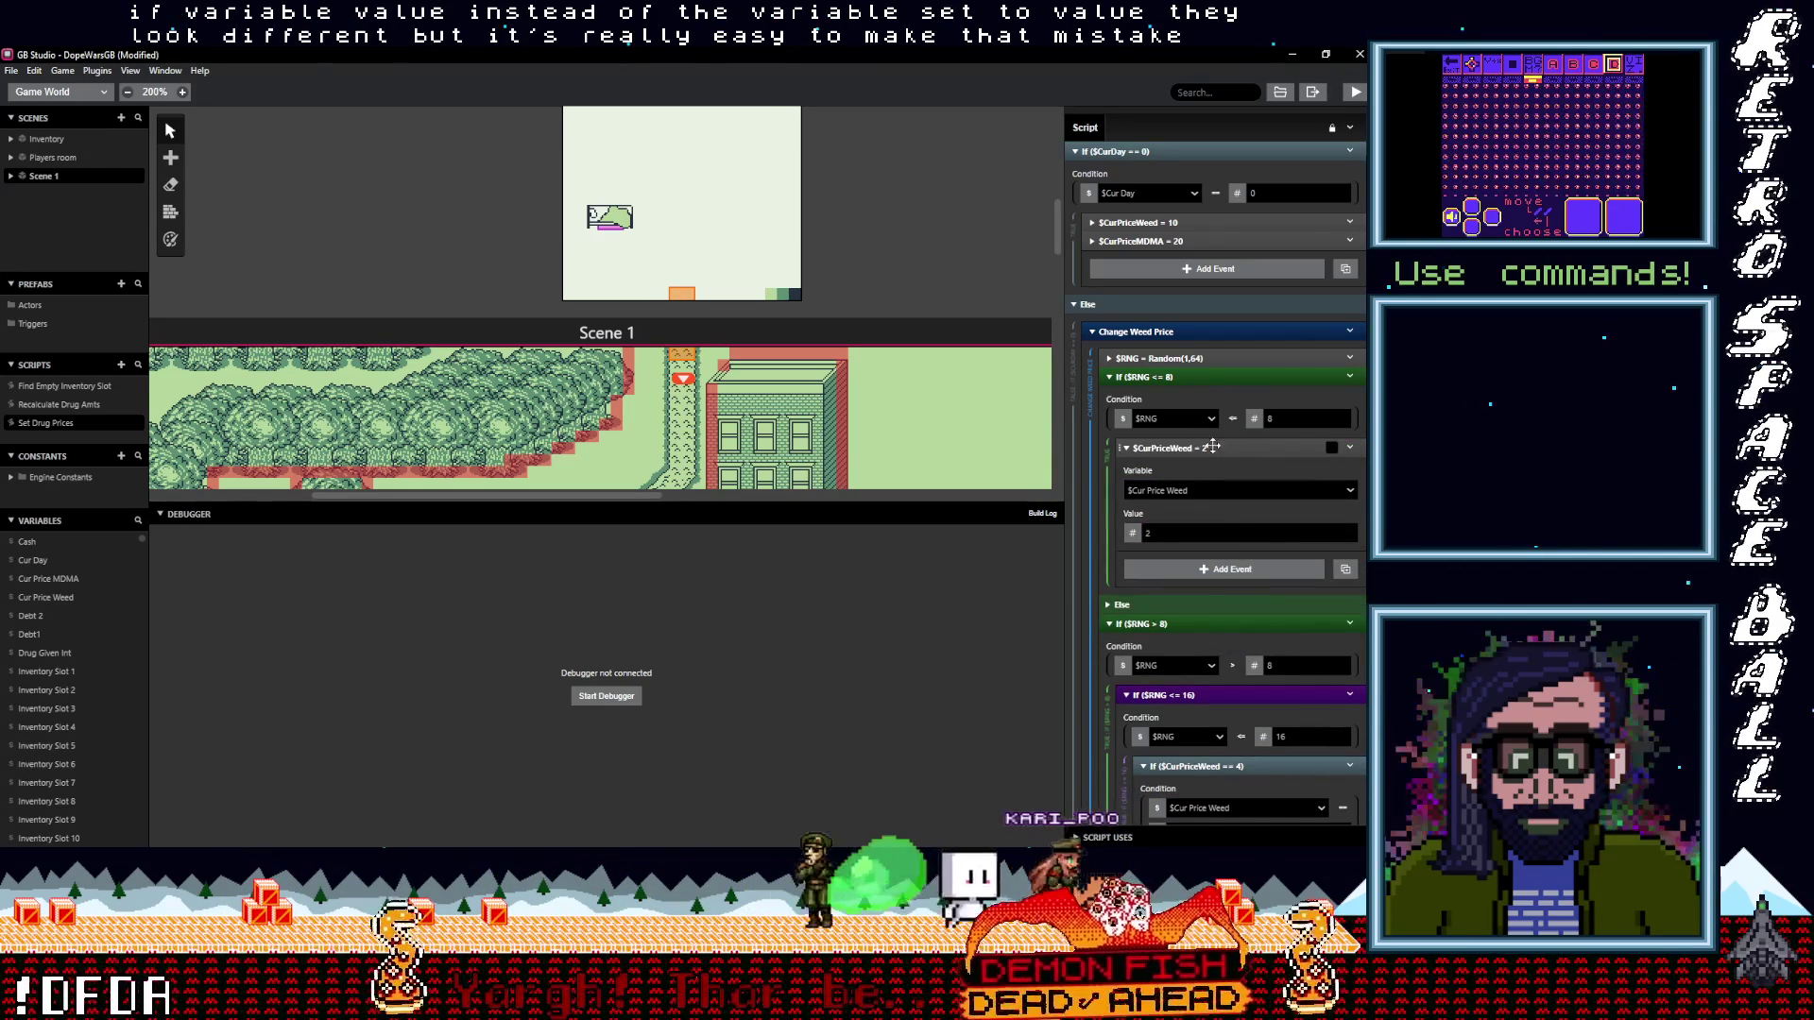
{"action": "left_click", "coordinate": [1279, 442]}
{"action": "left_click", "coordinate": [1351, 446]}
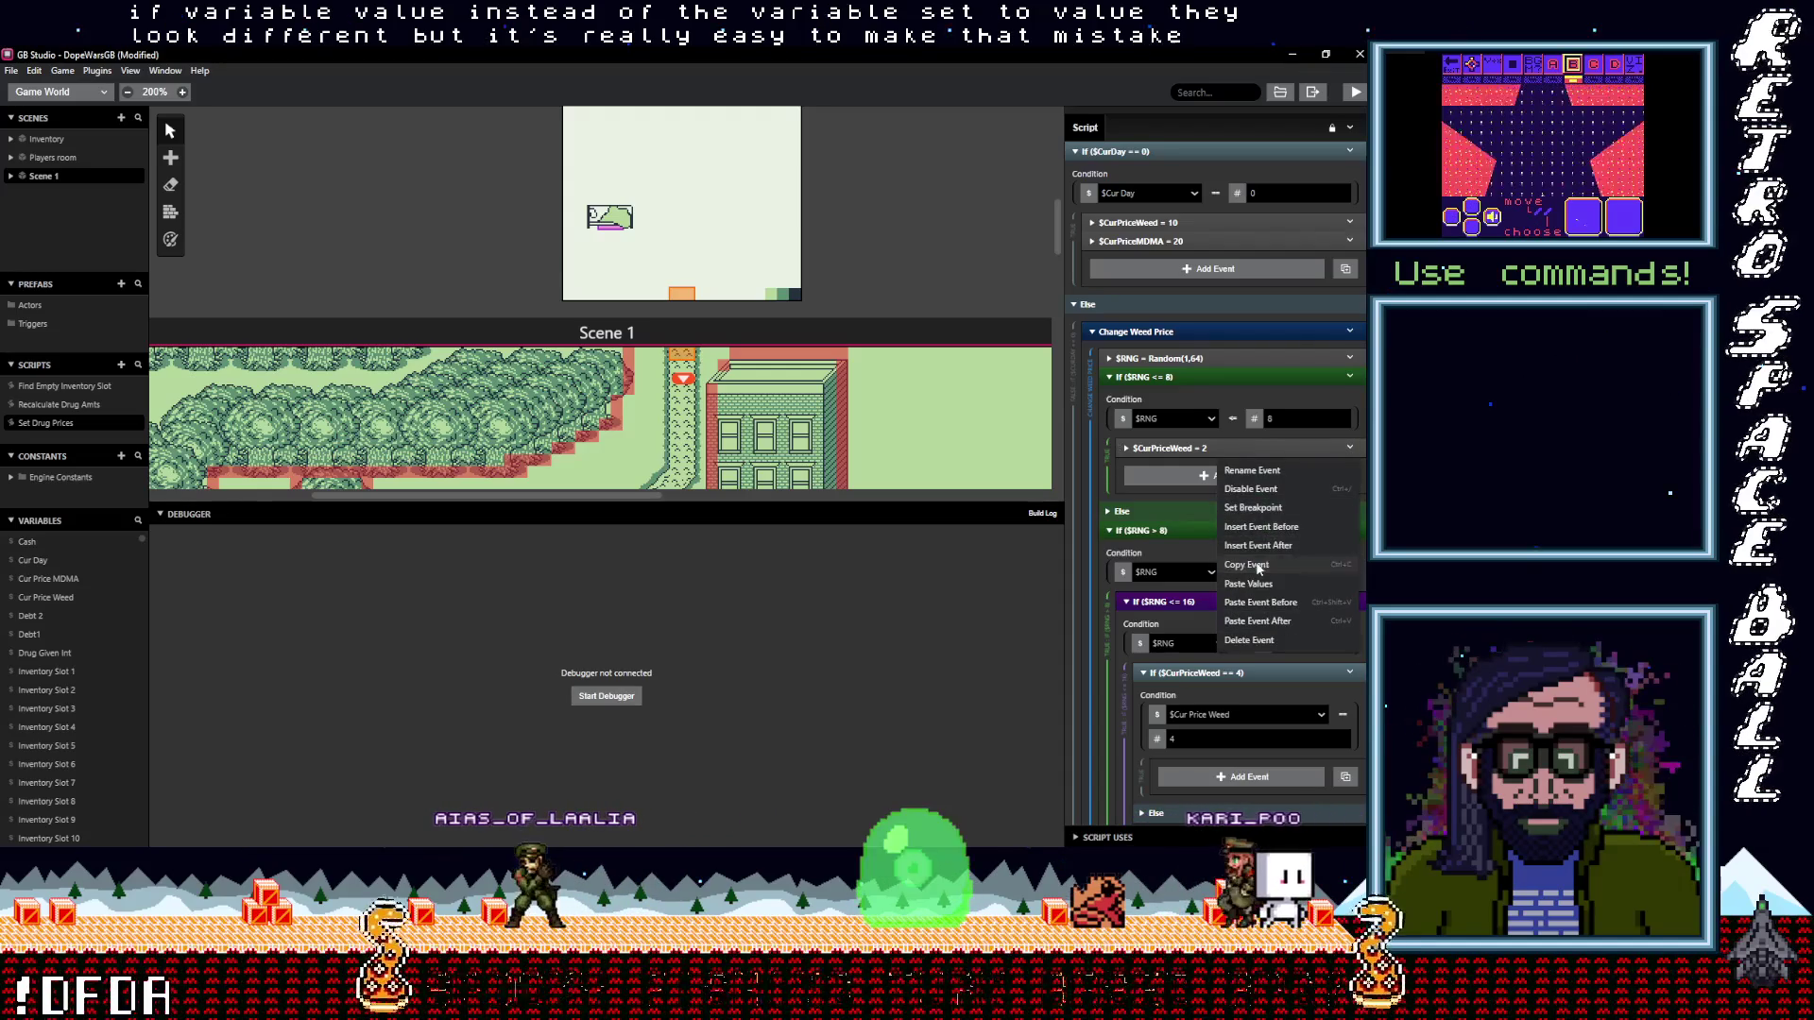
{"action": "left_click", "coordinate": [1247, 564]}
In the 8–16 branch, paste the set event with value 4 and delete the == 4 check
{"action": "scroll", "coordinate": [1229, 604], "scroll_direction": "down", "scroll_amount": 2}
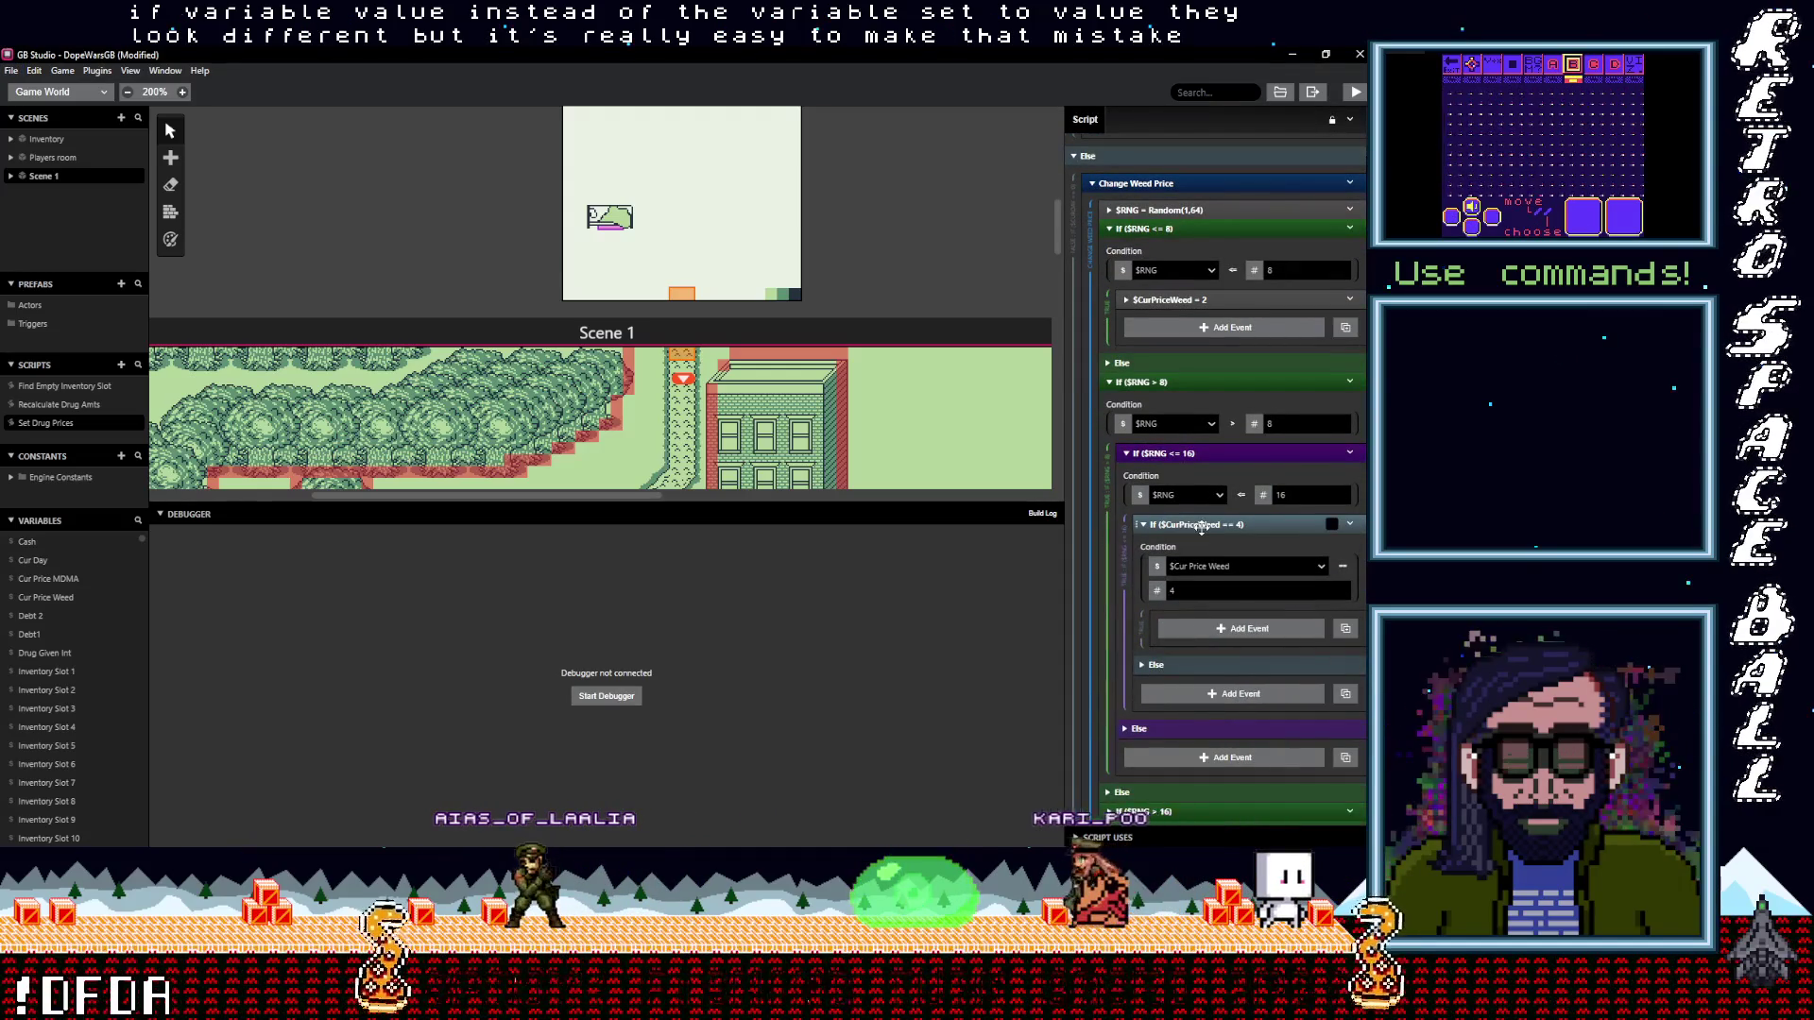
{"action": "left_click", "coordinate": [1198, 626]}
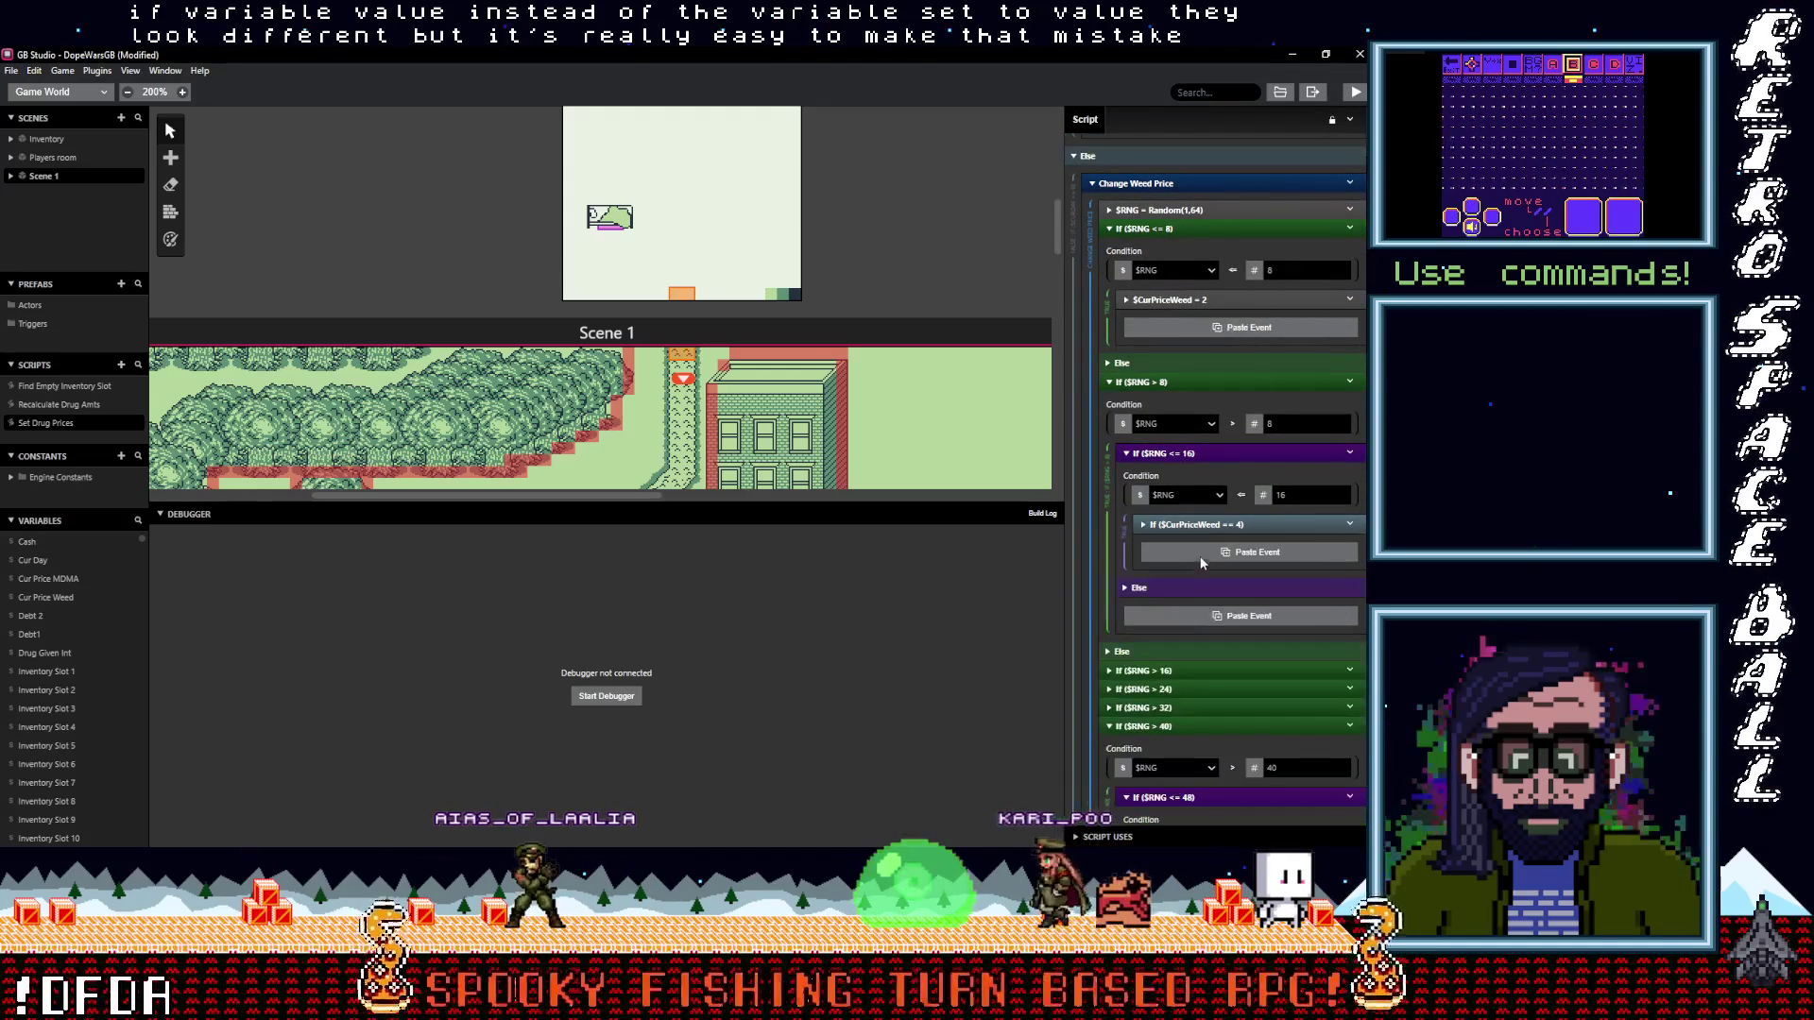
{"action": "left_click", "coordinate": [1354, 529]}
{"action": "left_click", "coordinate": [1257, 738]}
{"action": "left_click", "coordinate": [1247, 525]}
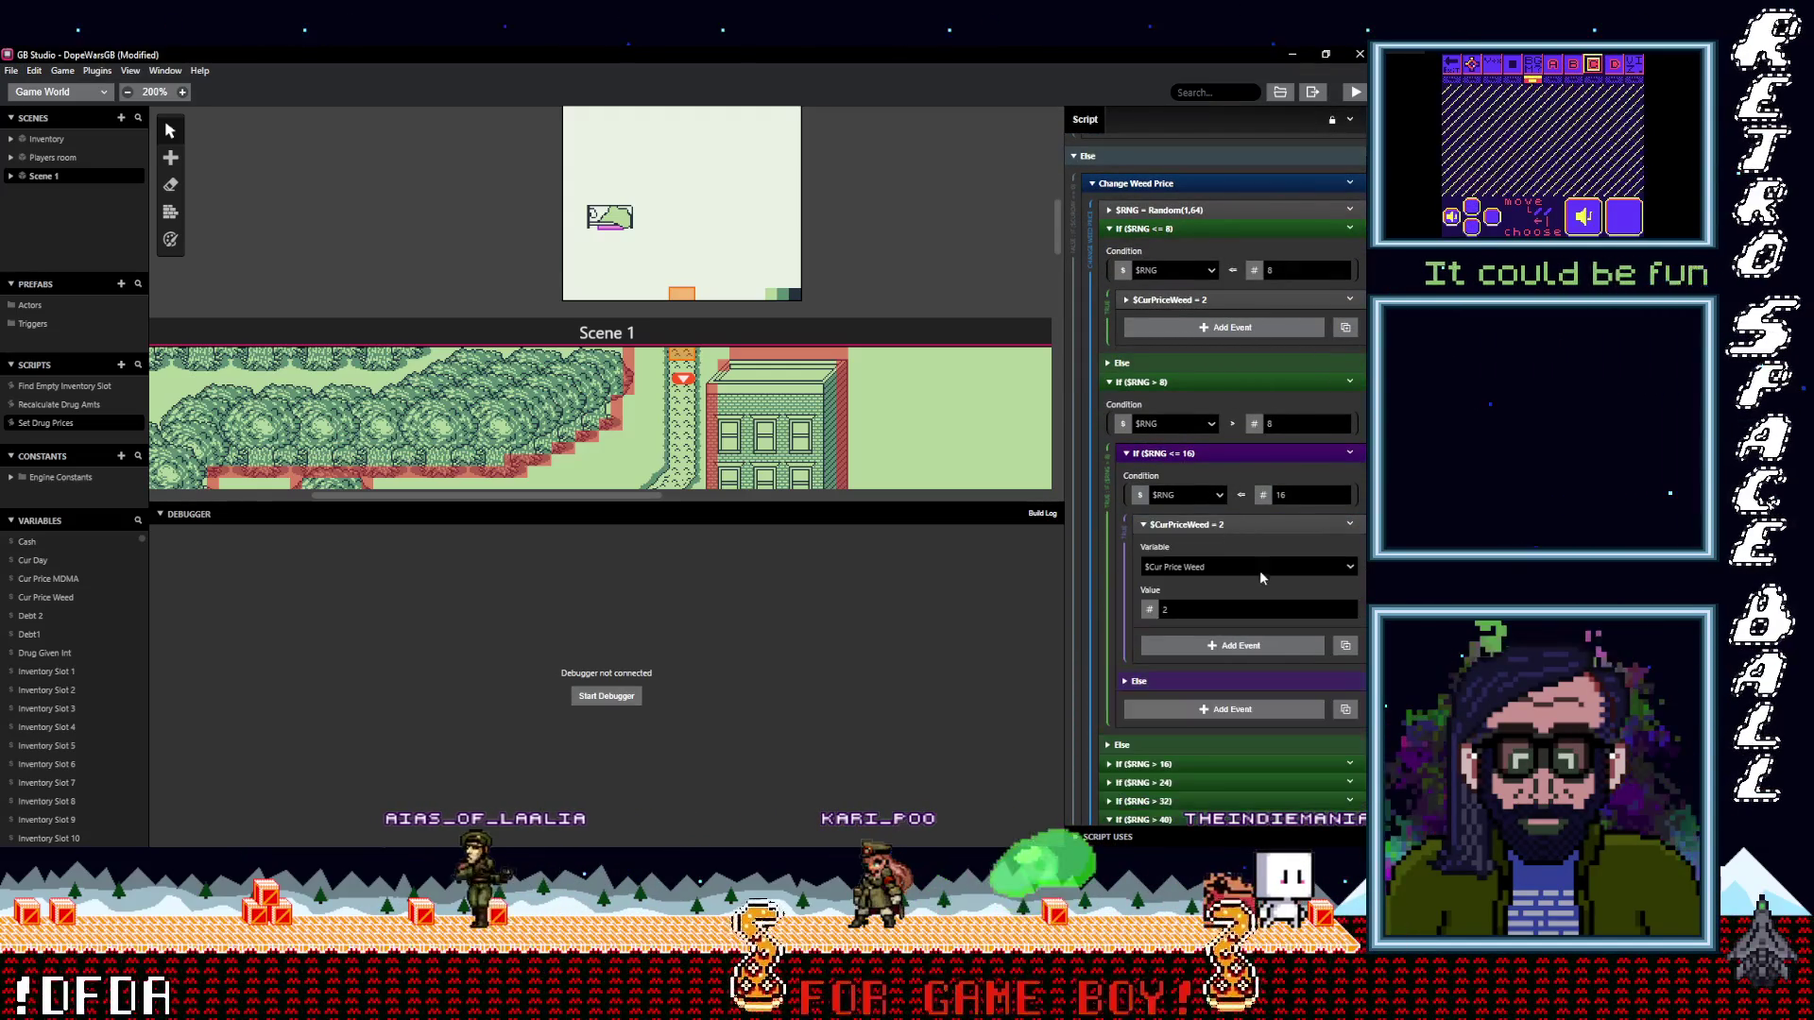
{"action": "double_click", "coordinate": [1257, 609]}
{"action": "type", "text": "4"}
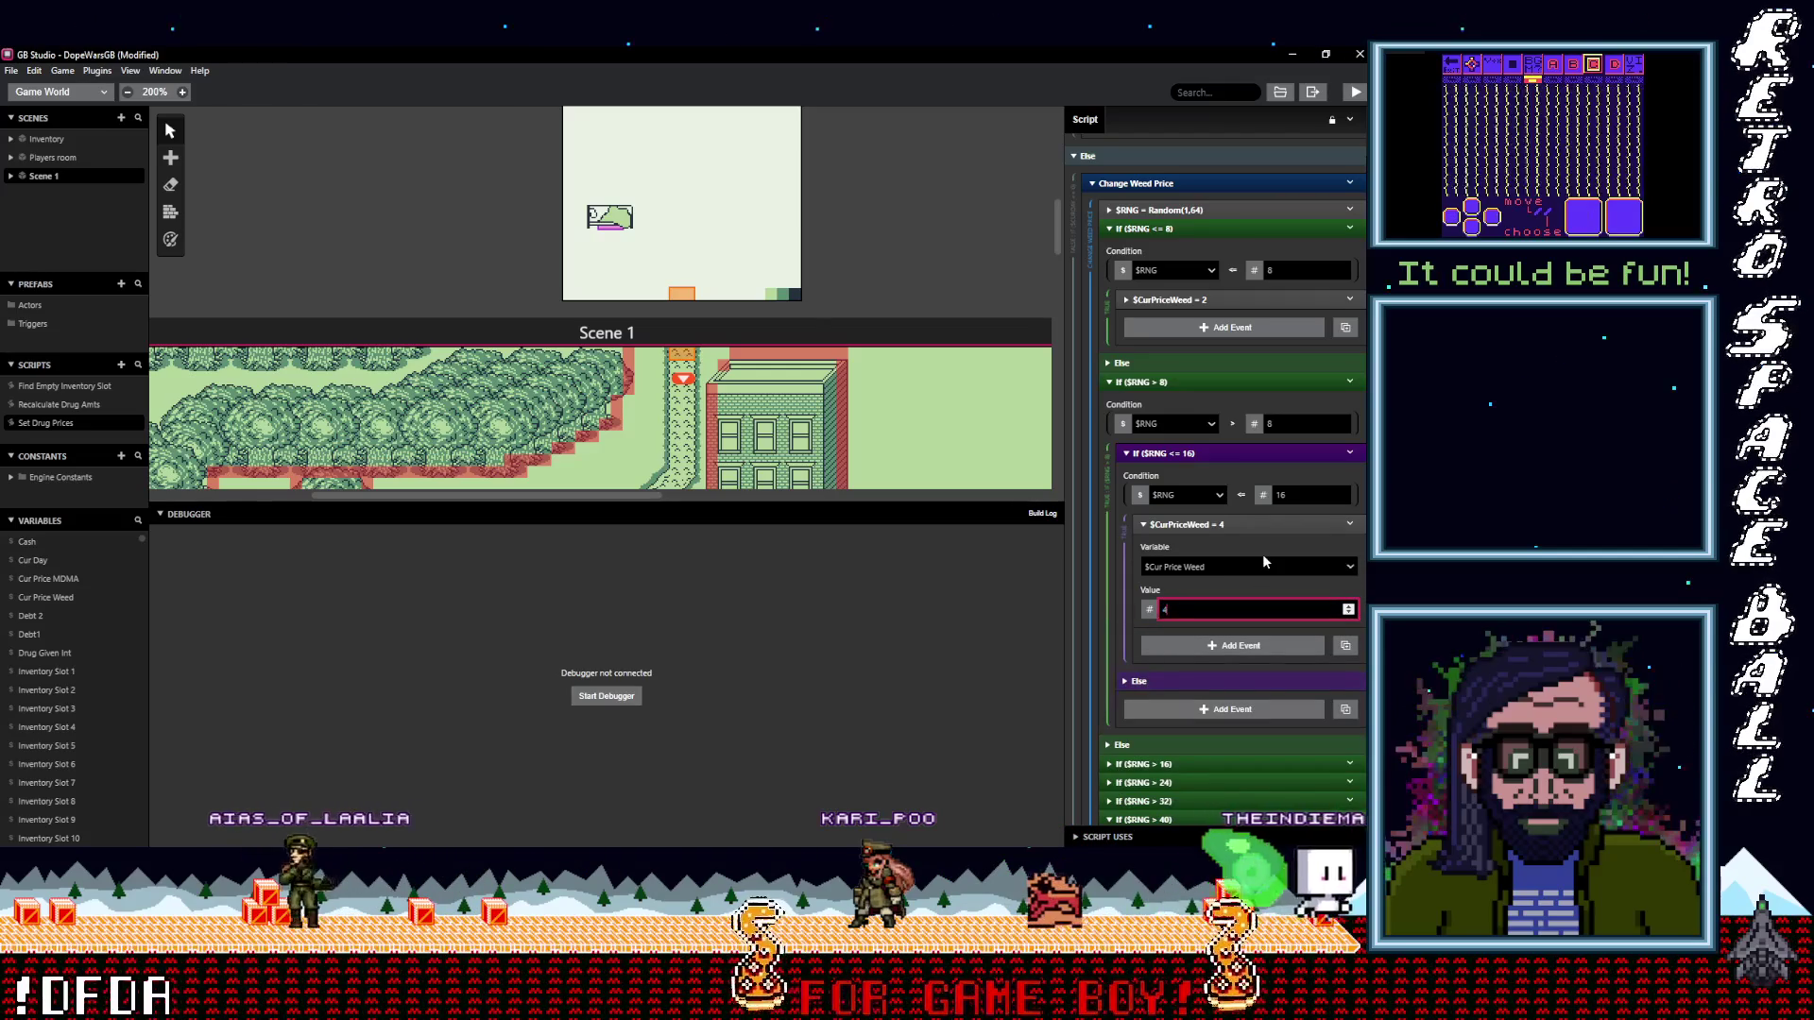
In the 16–24 branch, paste the set event for value 6 and delete the == 6 check
{"action": "scroll", "coordinate": [1219, 718], "scroll_direction": "down", "scroll_amount": 4}
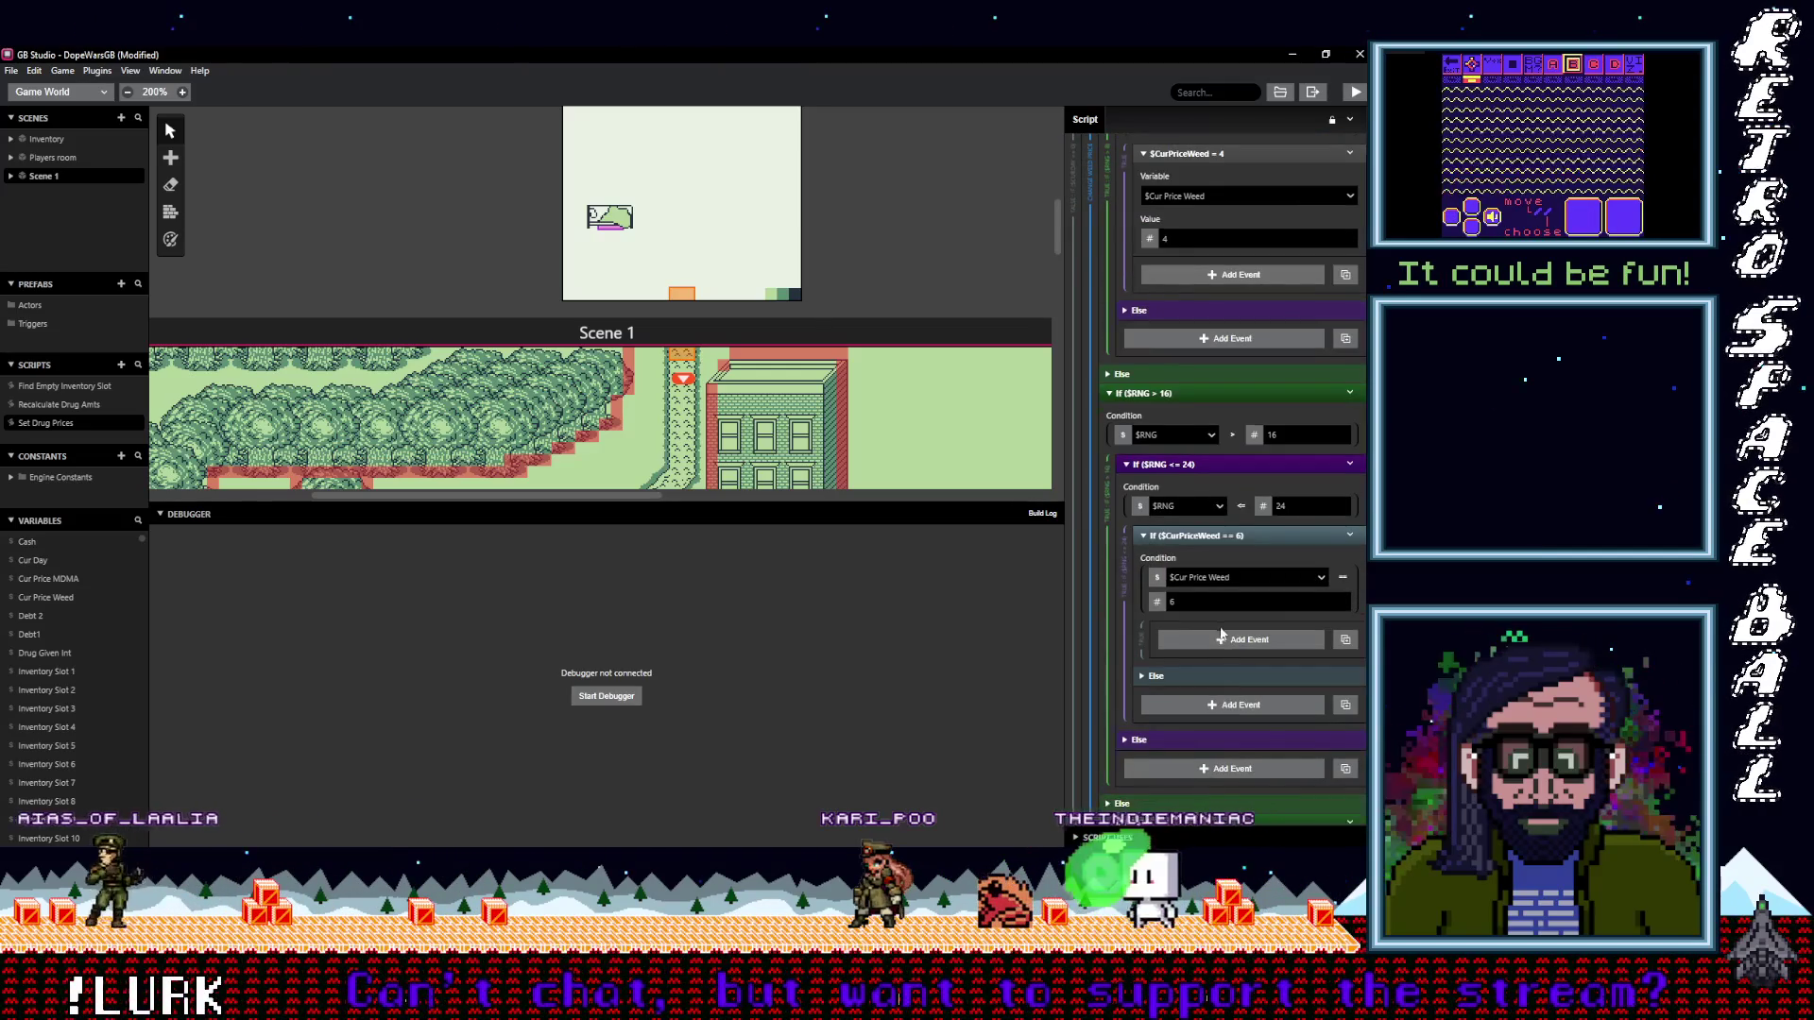
{"action": "key", "text": "alt"}
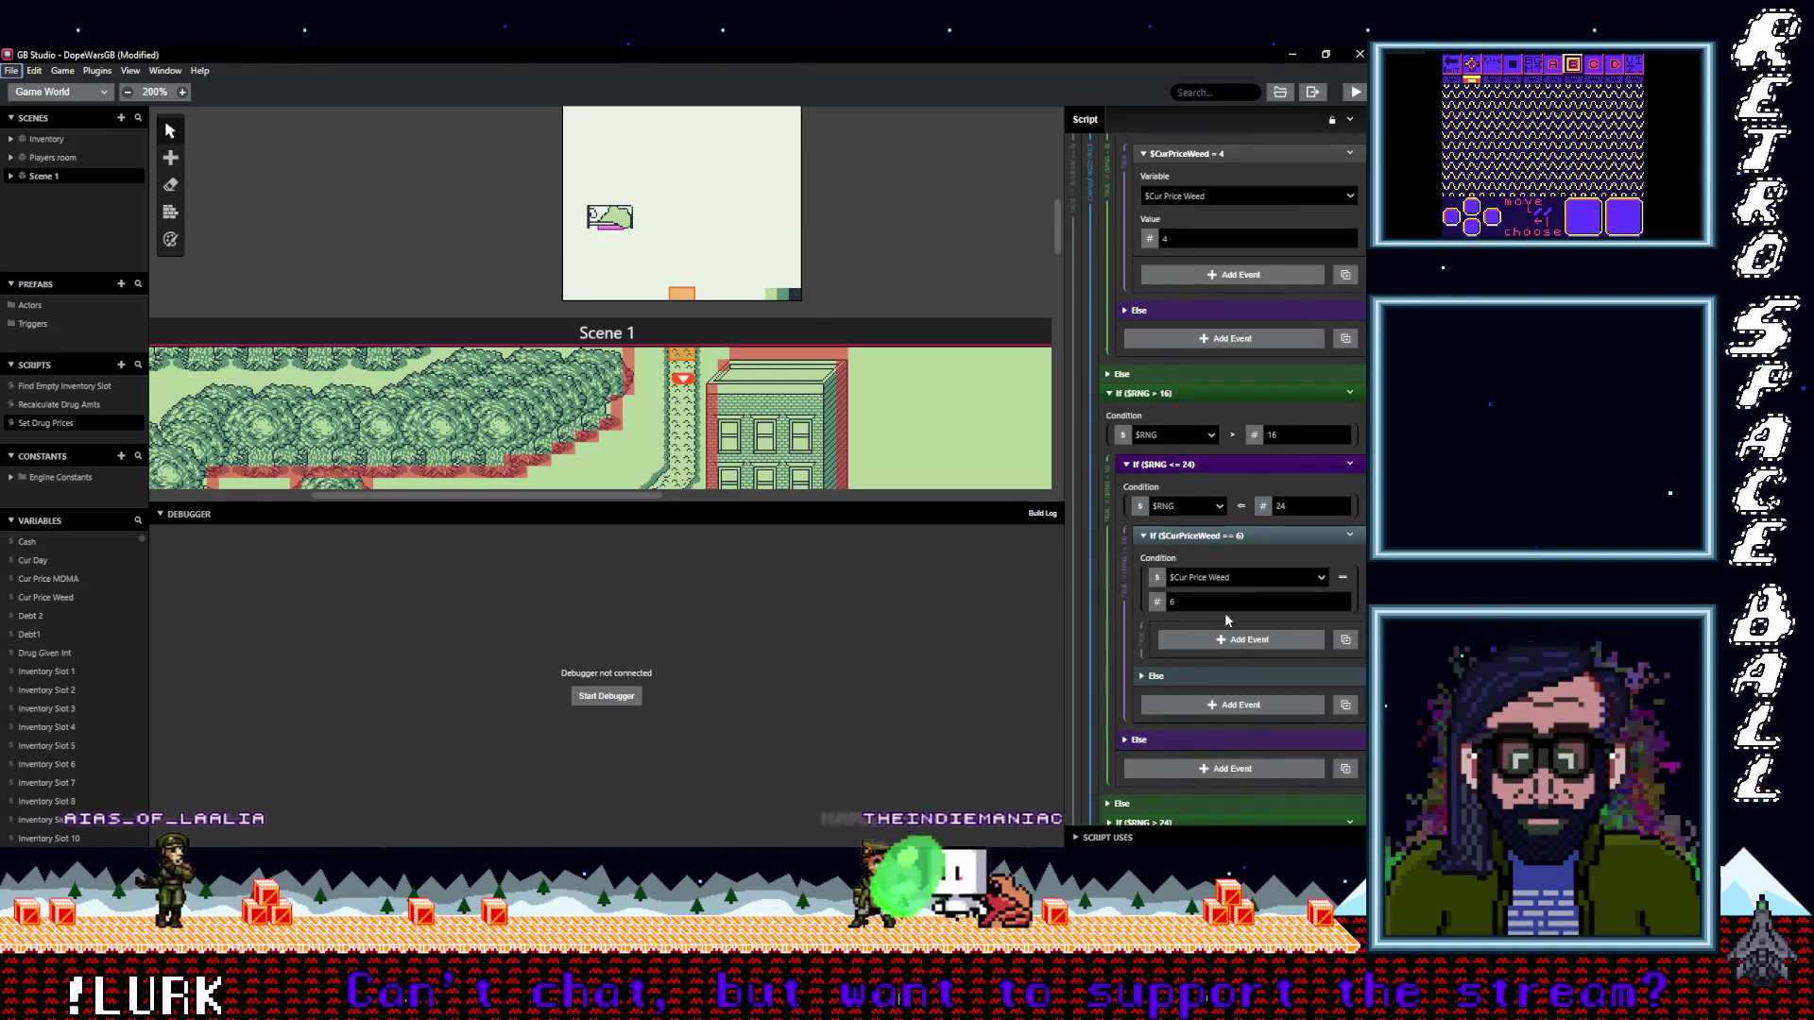
{"action": "left_click", "coordinate": [1222, 535]}
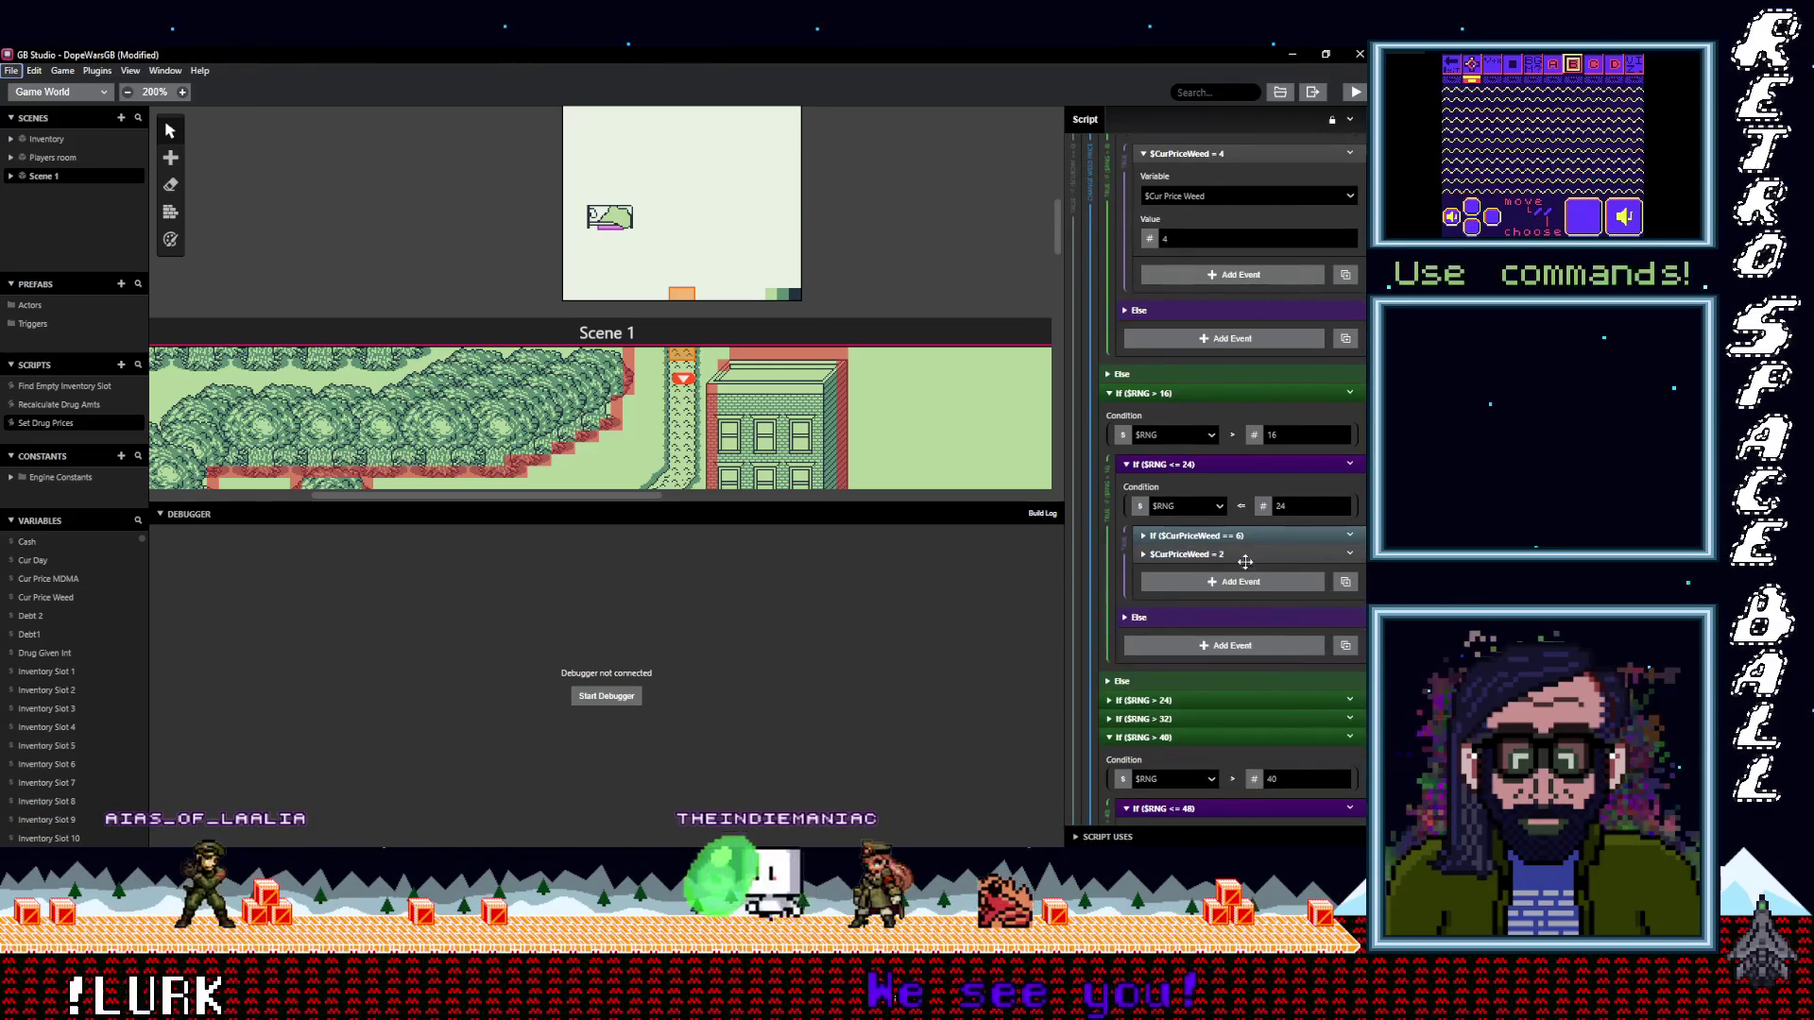
{"action": "left_click", "coordinate": [1243, 564], "text": "alt"}
{"action": "double_click", "coordinate": [1164, 639]}
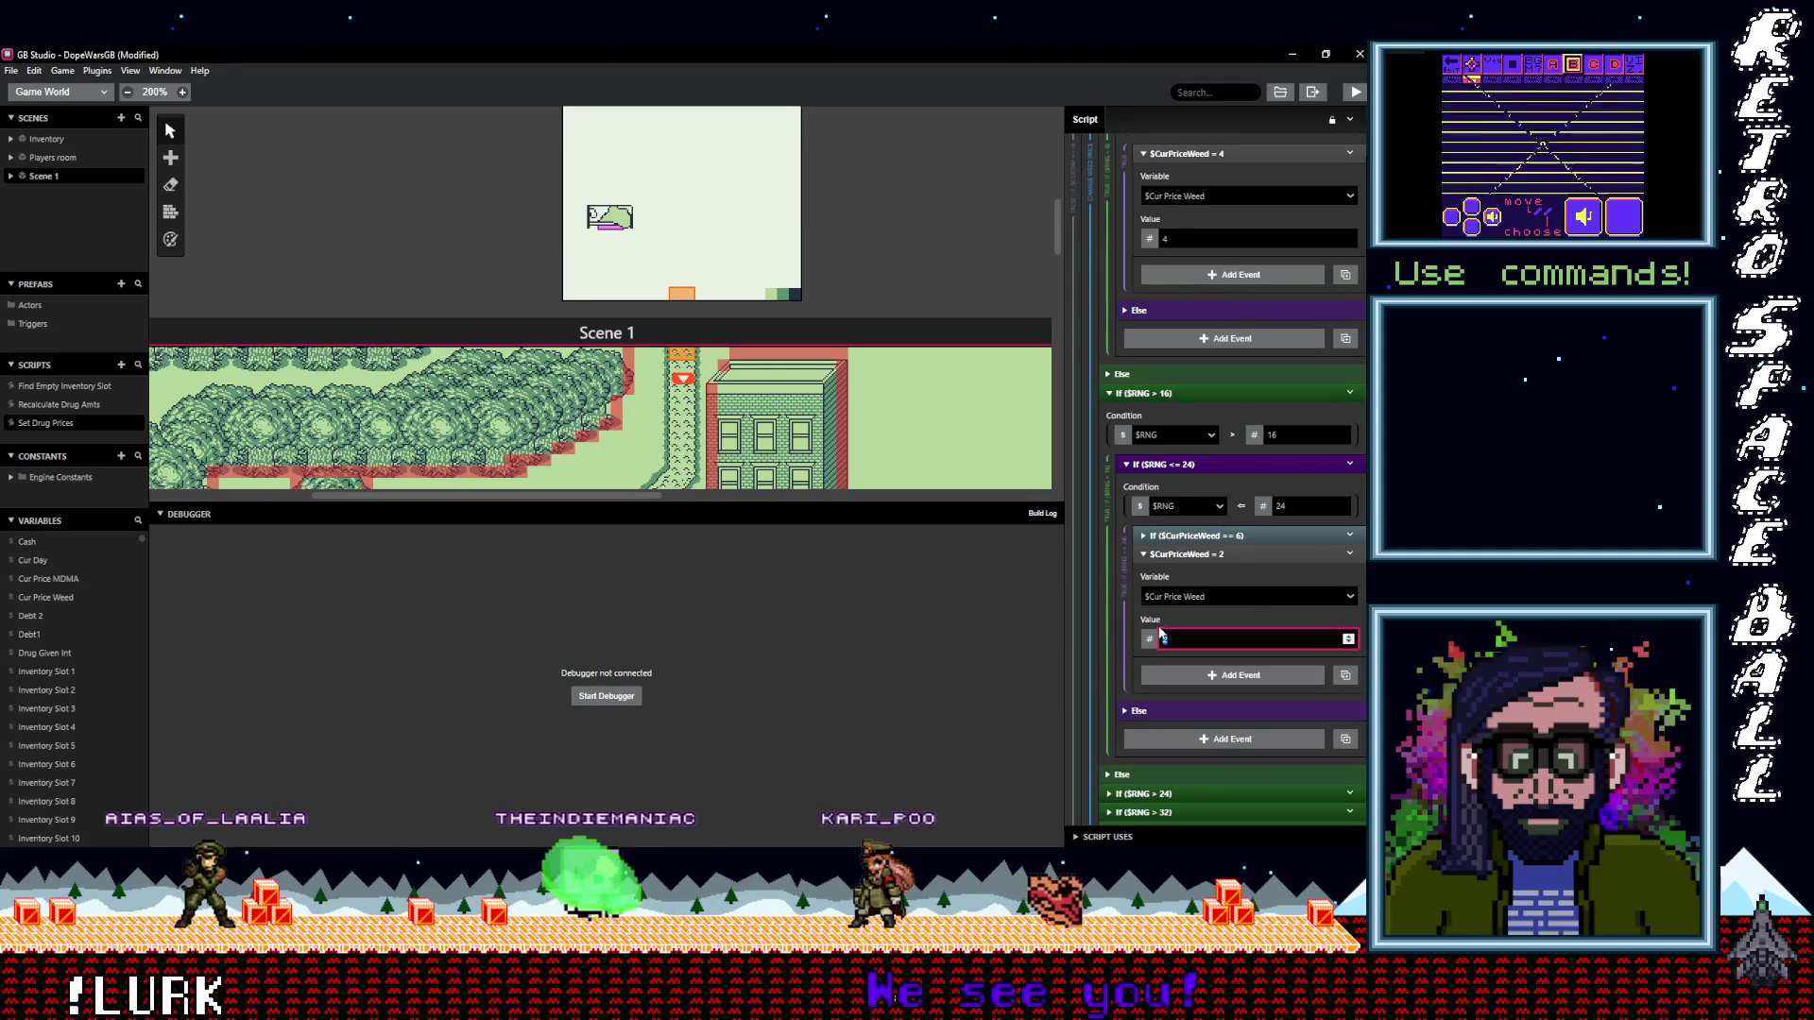
{"action": "left_click", "coordinate": [1349, 536]}
{"action": "left_click", "coordinate": [1251, 752]}
In the 24–32 branch, paste the set event with value 8 and delete the == 8 check
{"action": "scroll", "coordinate": [1172, 570], "scroll_direction": "down", "scroll_amount": 2}
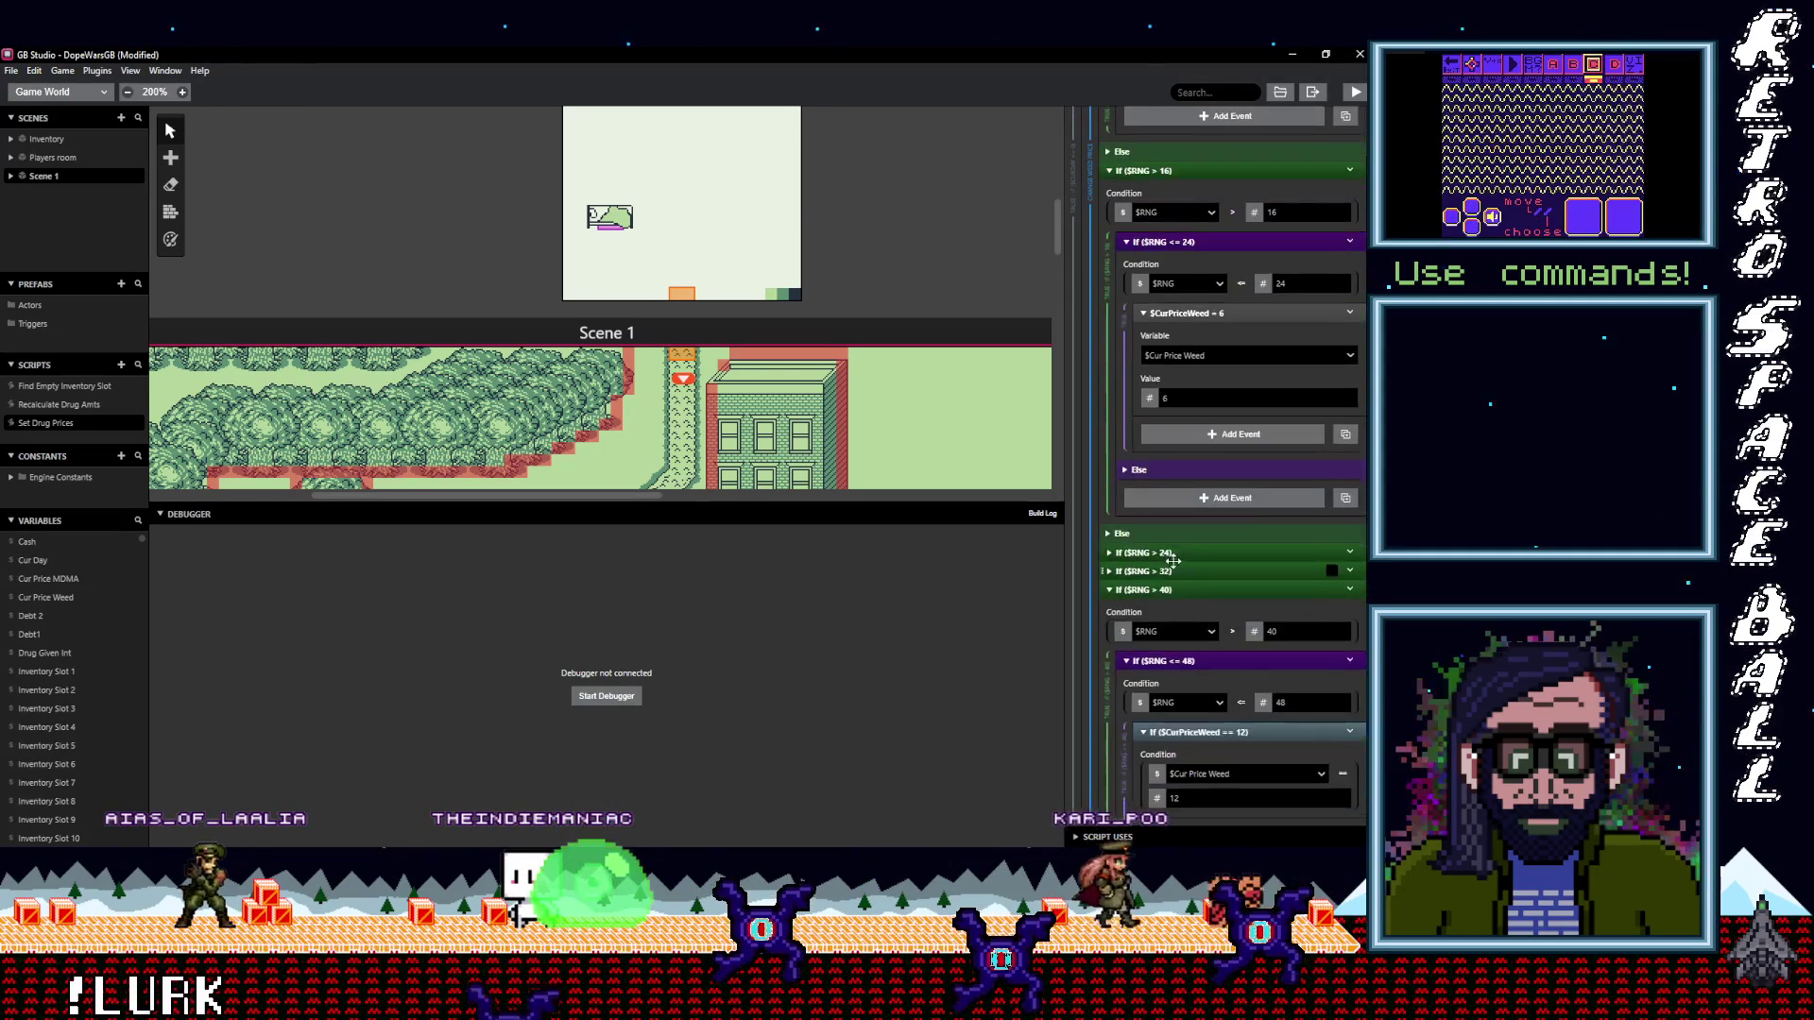
{"action": "left_click", "coordinate": [1170, 553]}
{"action": "scroll", "coordinate": [1186, 577], "scroll_direction": "down", "scroll_amount": 1}
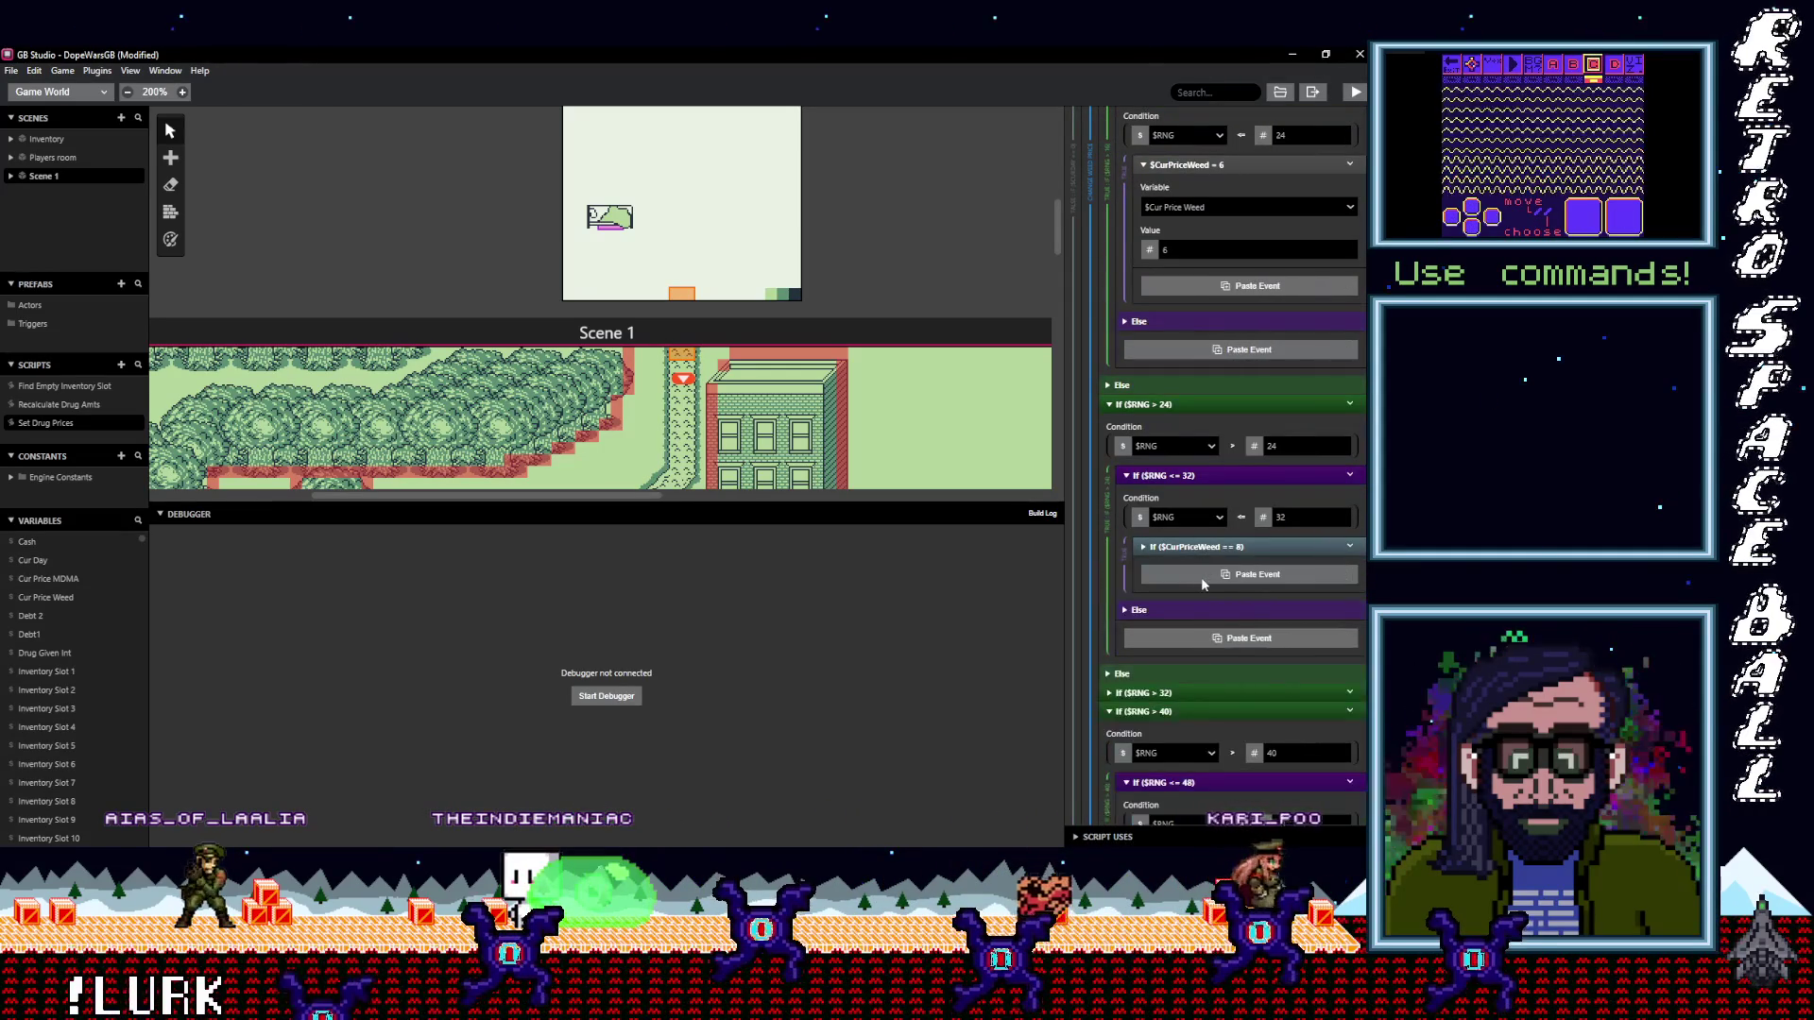
{"action": "left_click", "coordinate": [1202, 576]}
{"action": "left_click", "coordinate": [1351, 546]}
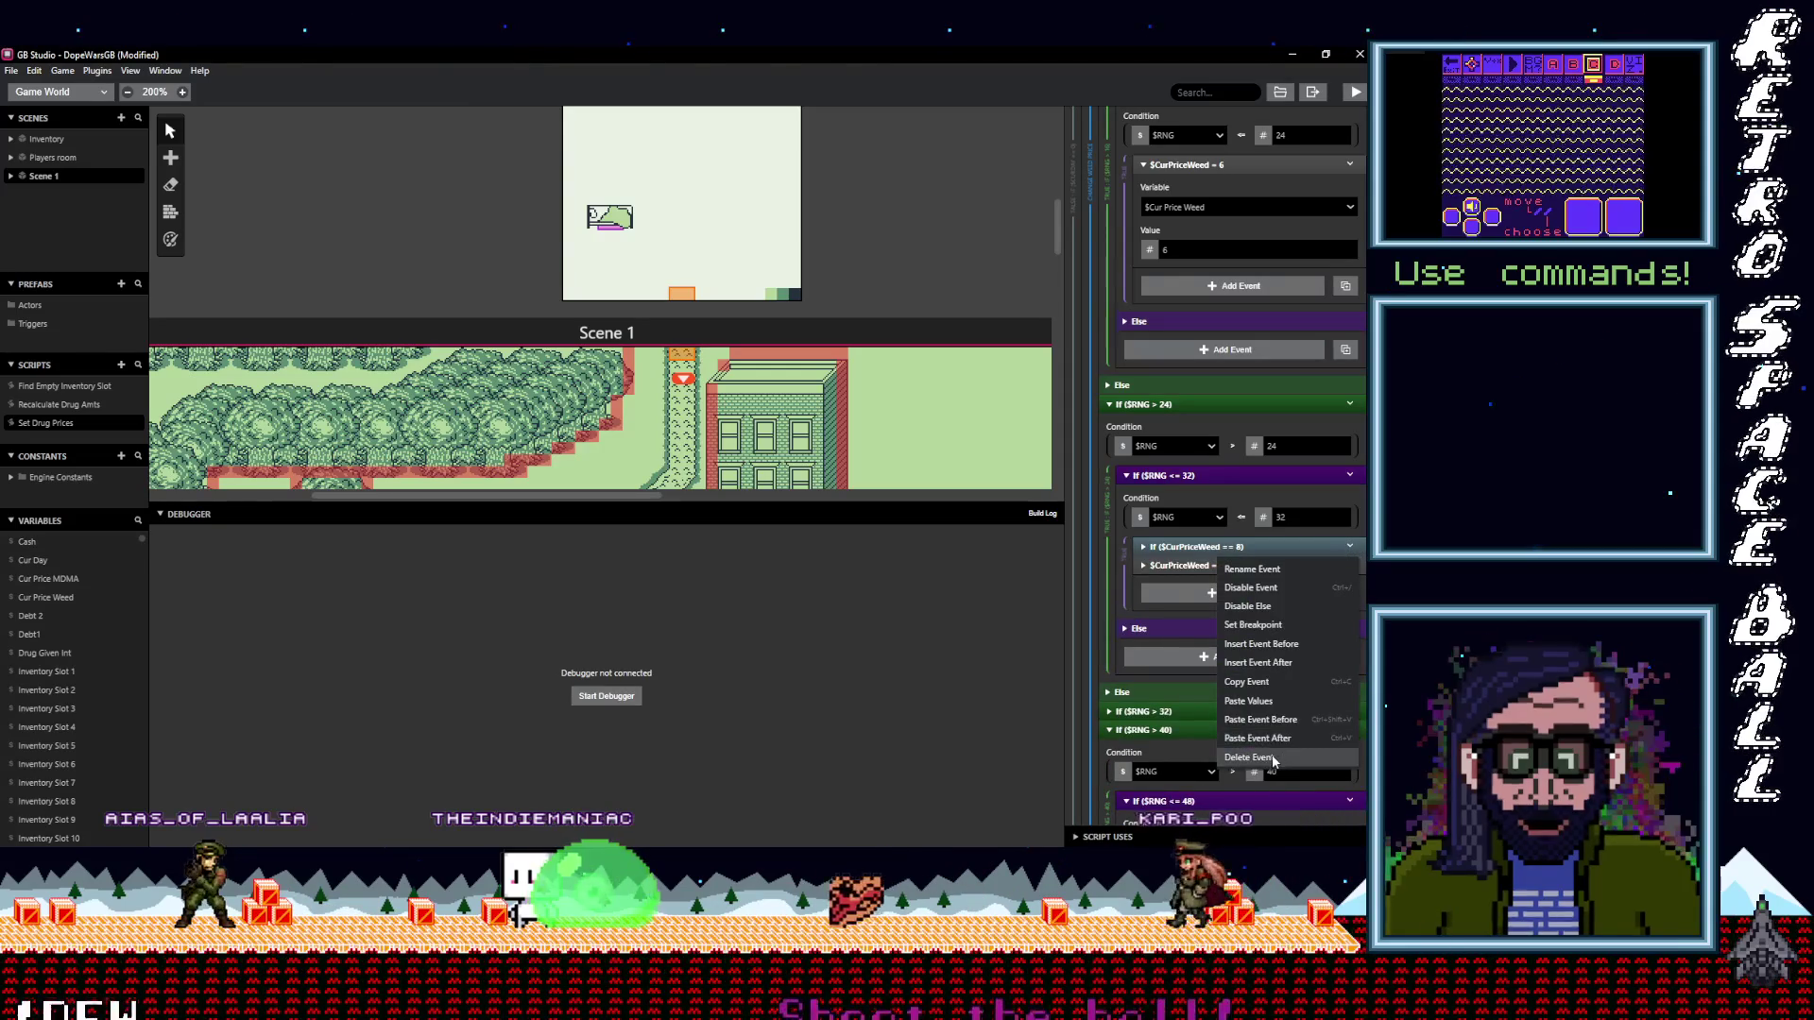
{"action": "left_click", "coordinate": [1249, 758]}
{"action": "left_click", "coordinate": [1187, 548]}
{"action": "left_click", "coordinate": [1228, 631]}
{"action": "type", "text": "8"}
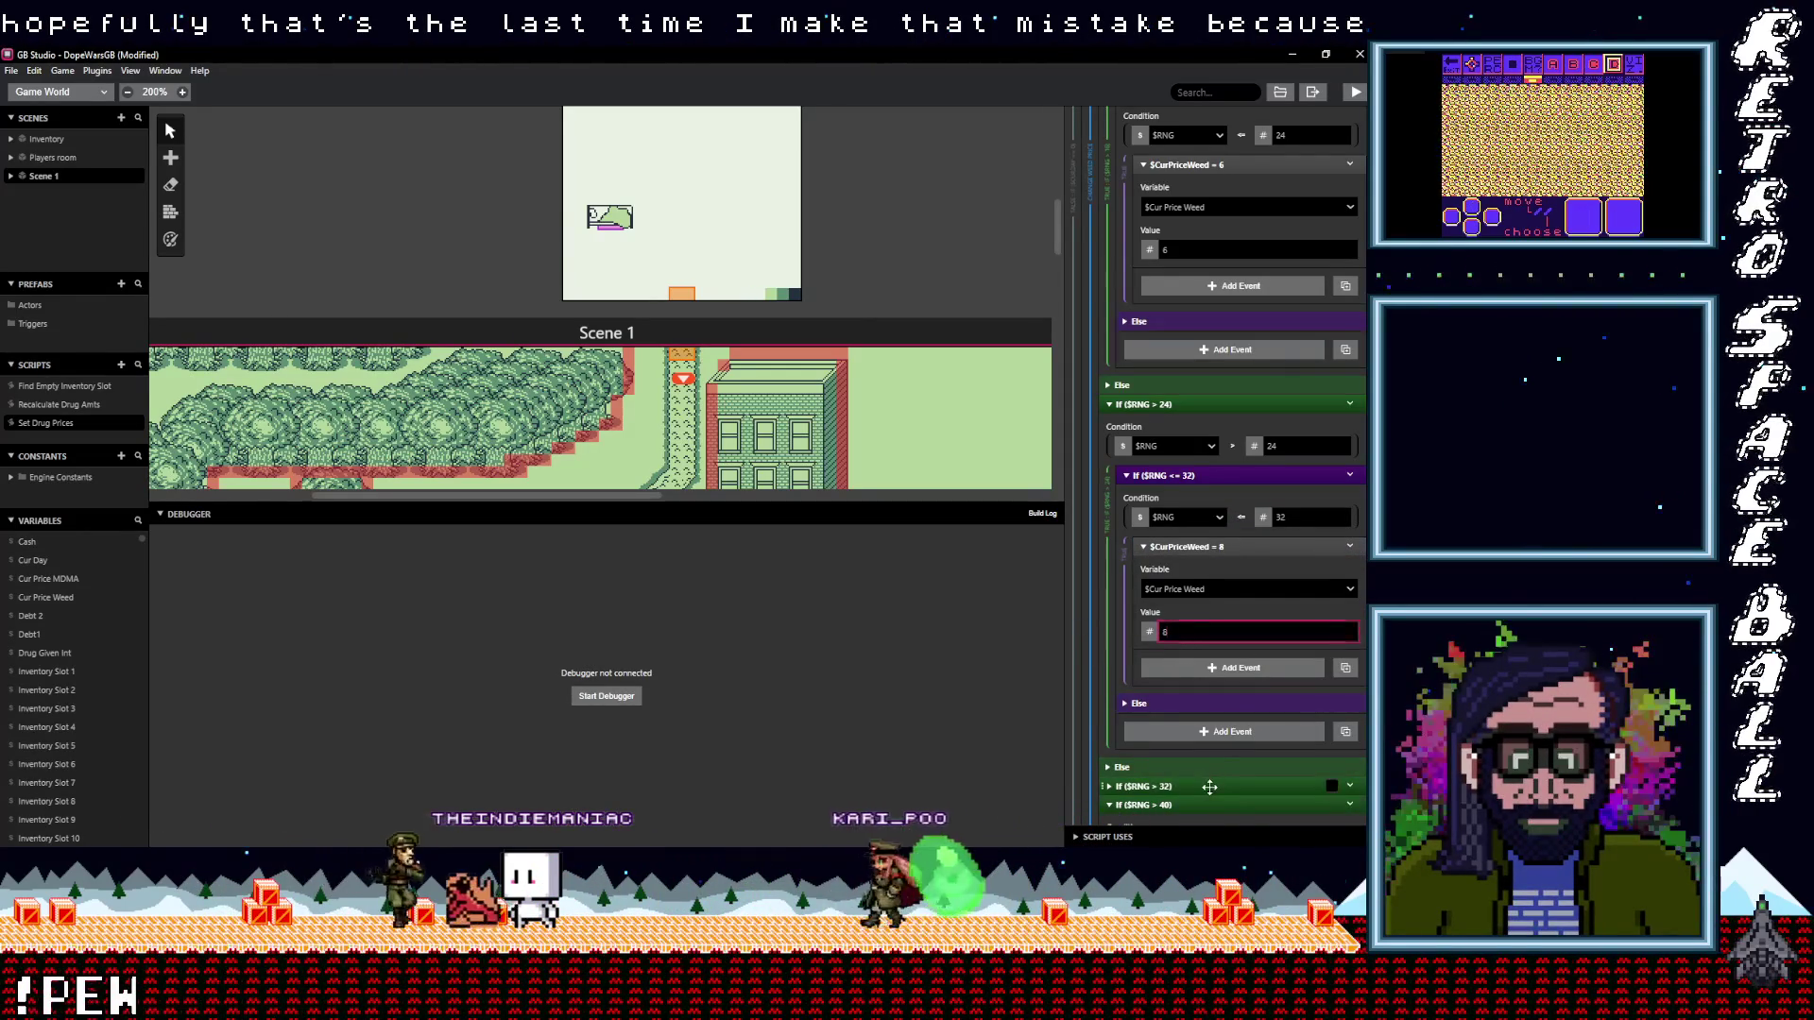
In the $RNG > 32 branch, paste the set event with value 10 and delete the == 10 check
{"action": "left_click", "coordinate": [1210, 787]}
{"action": "scroll", "coordinate": [1228, 661], "scroll_direction": "down", "scroll_amount": 3}
{"action": "scroll", "coordinate": [1260, 557], "scroll_direction": "down", "scroll_amount": 3}
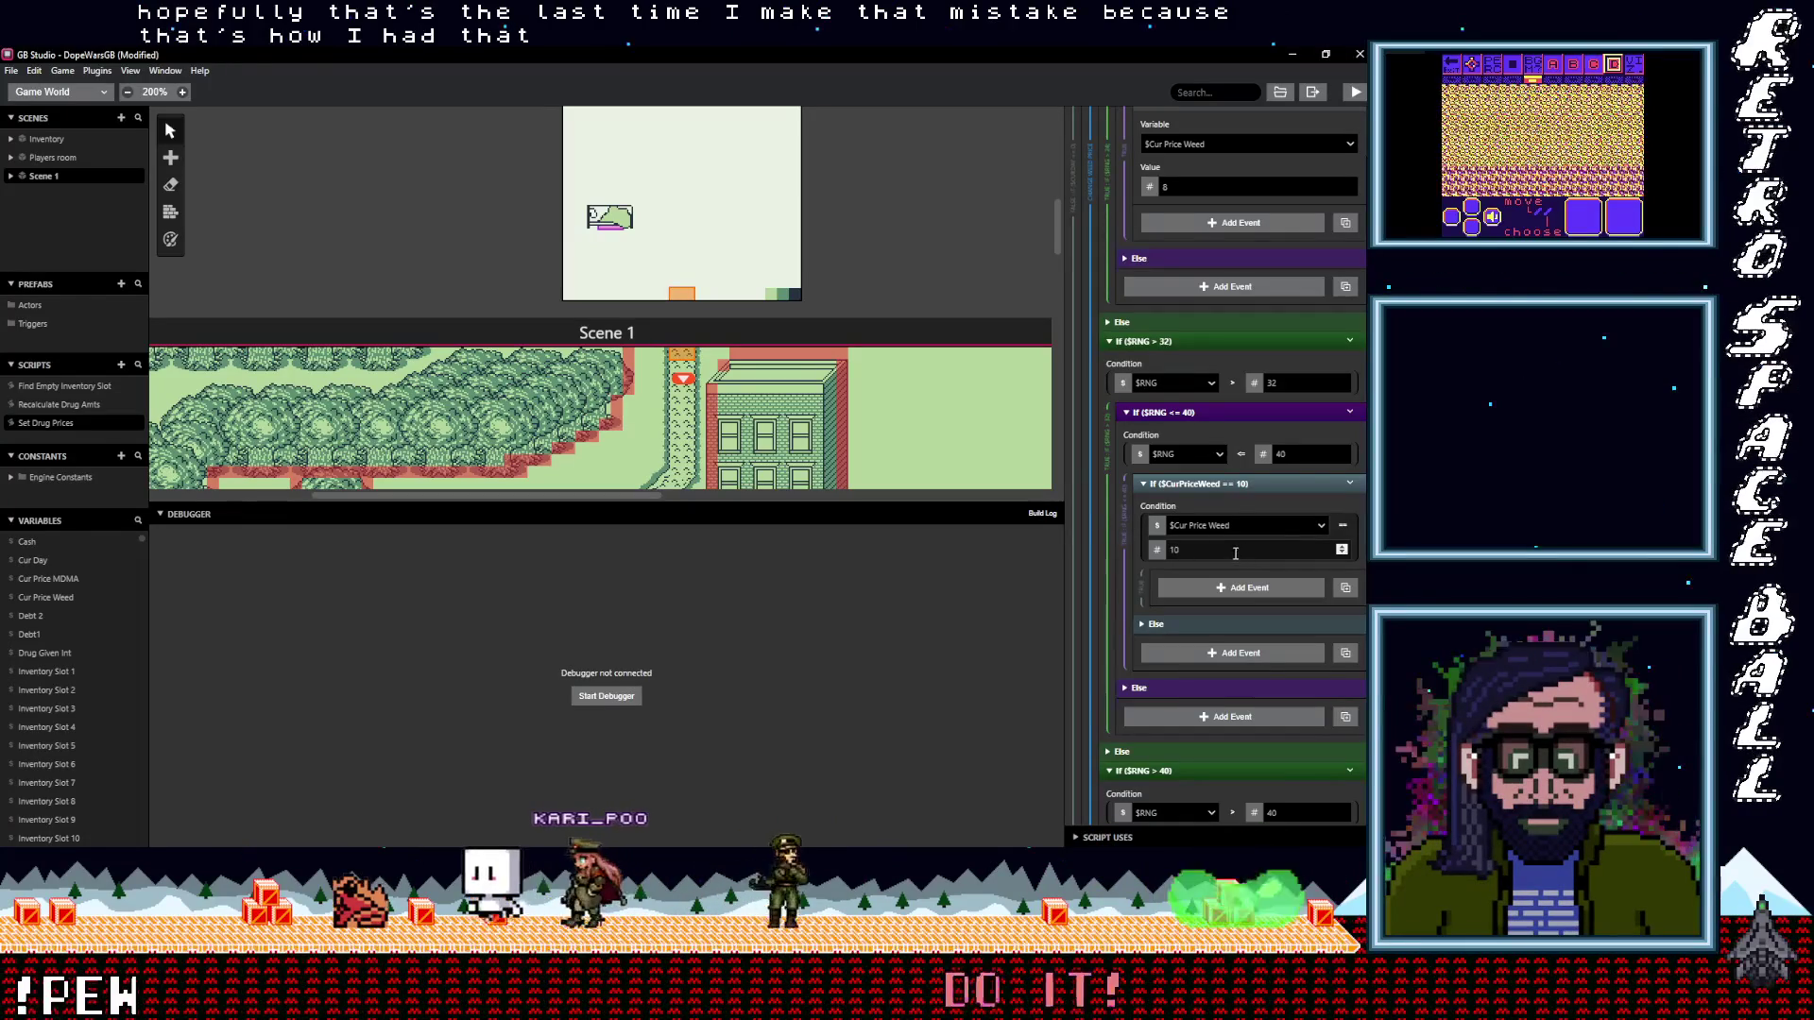
{"action": "left_click", "coordinate": [1257, 550]}
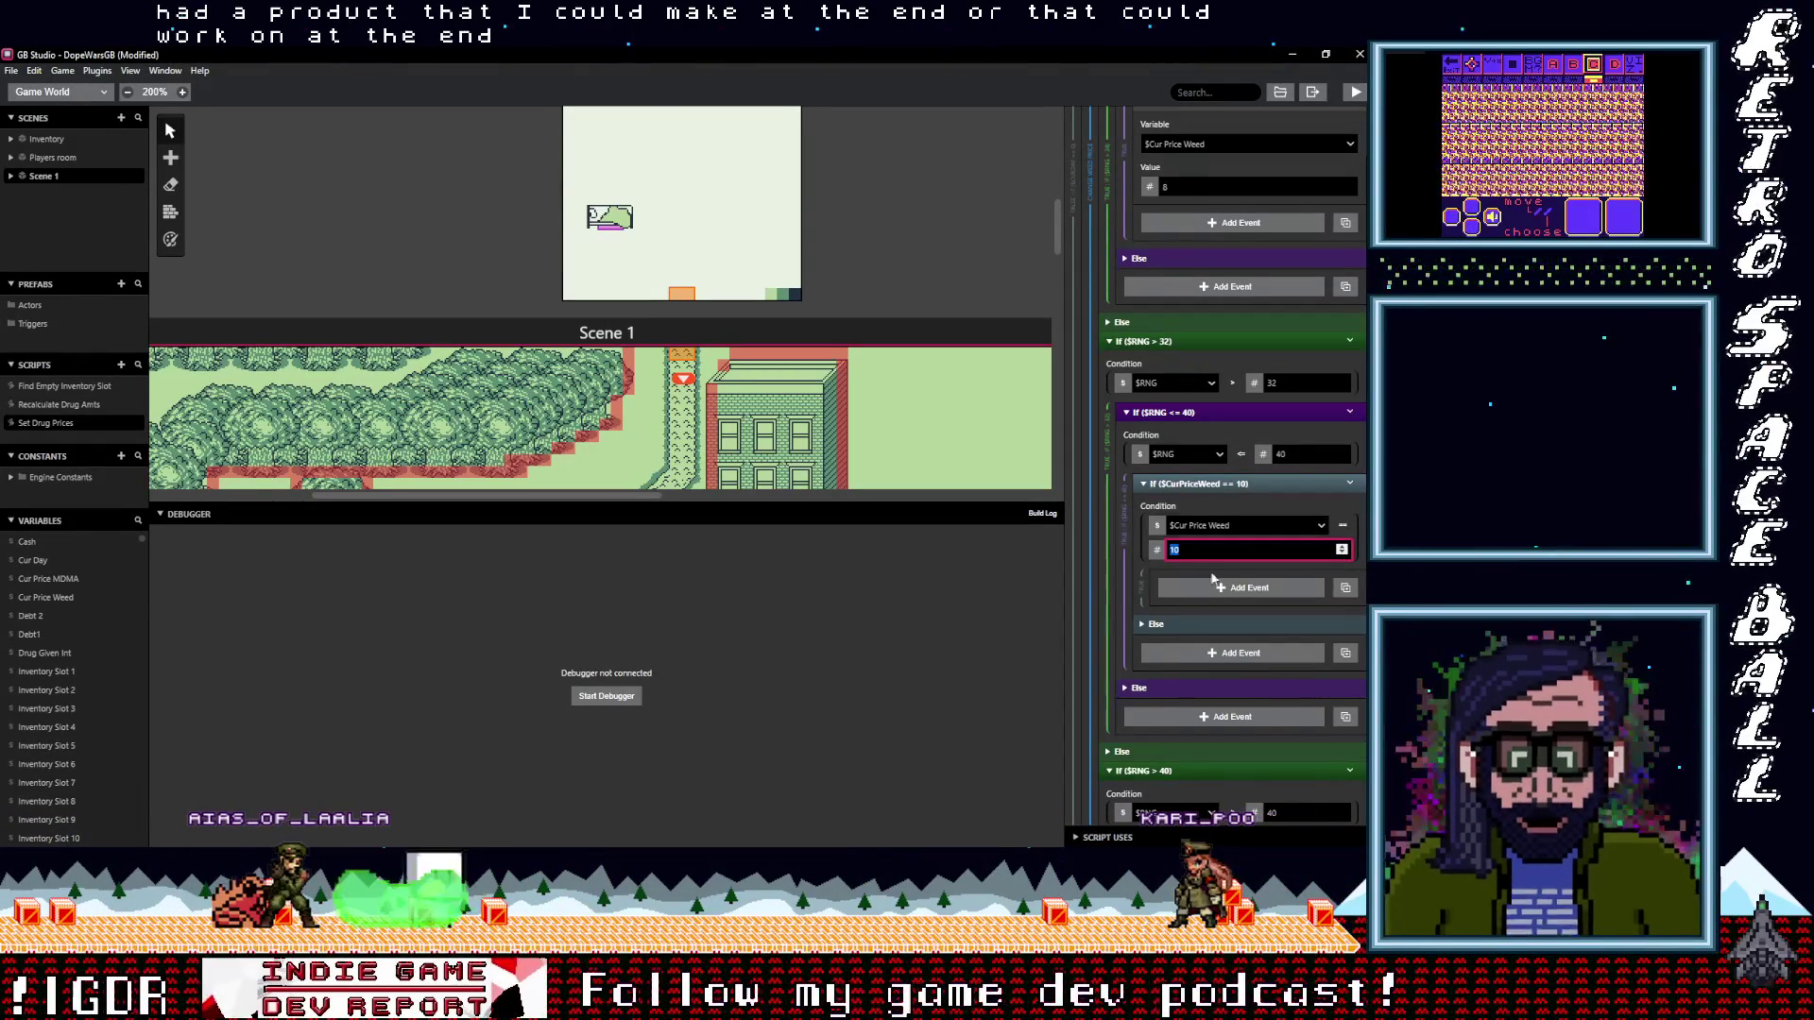
{"action": "left_click", "coordinate": [1232, 489], "text": "alt"}
{"action": "left_click", "coordinate": [1222, 512]}
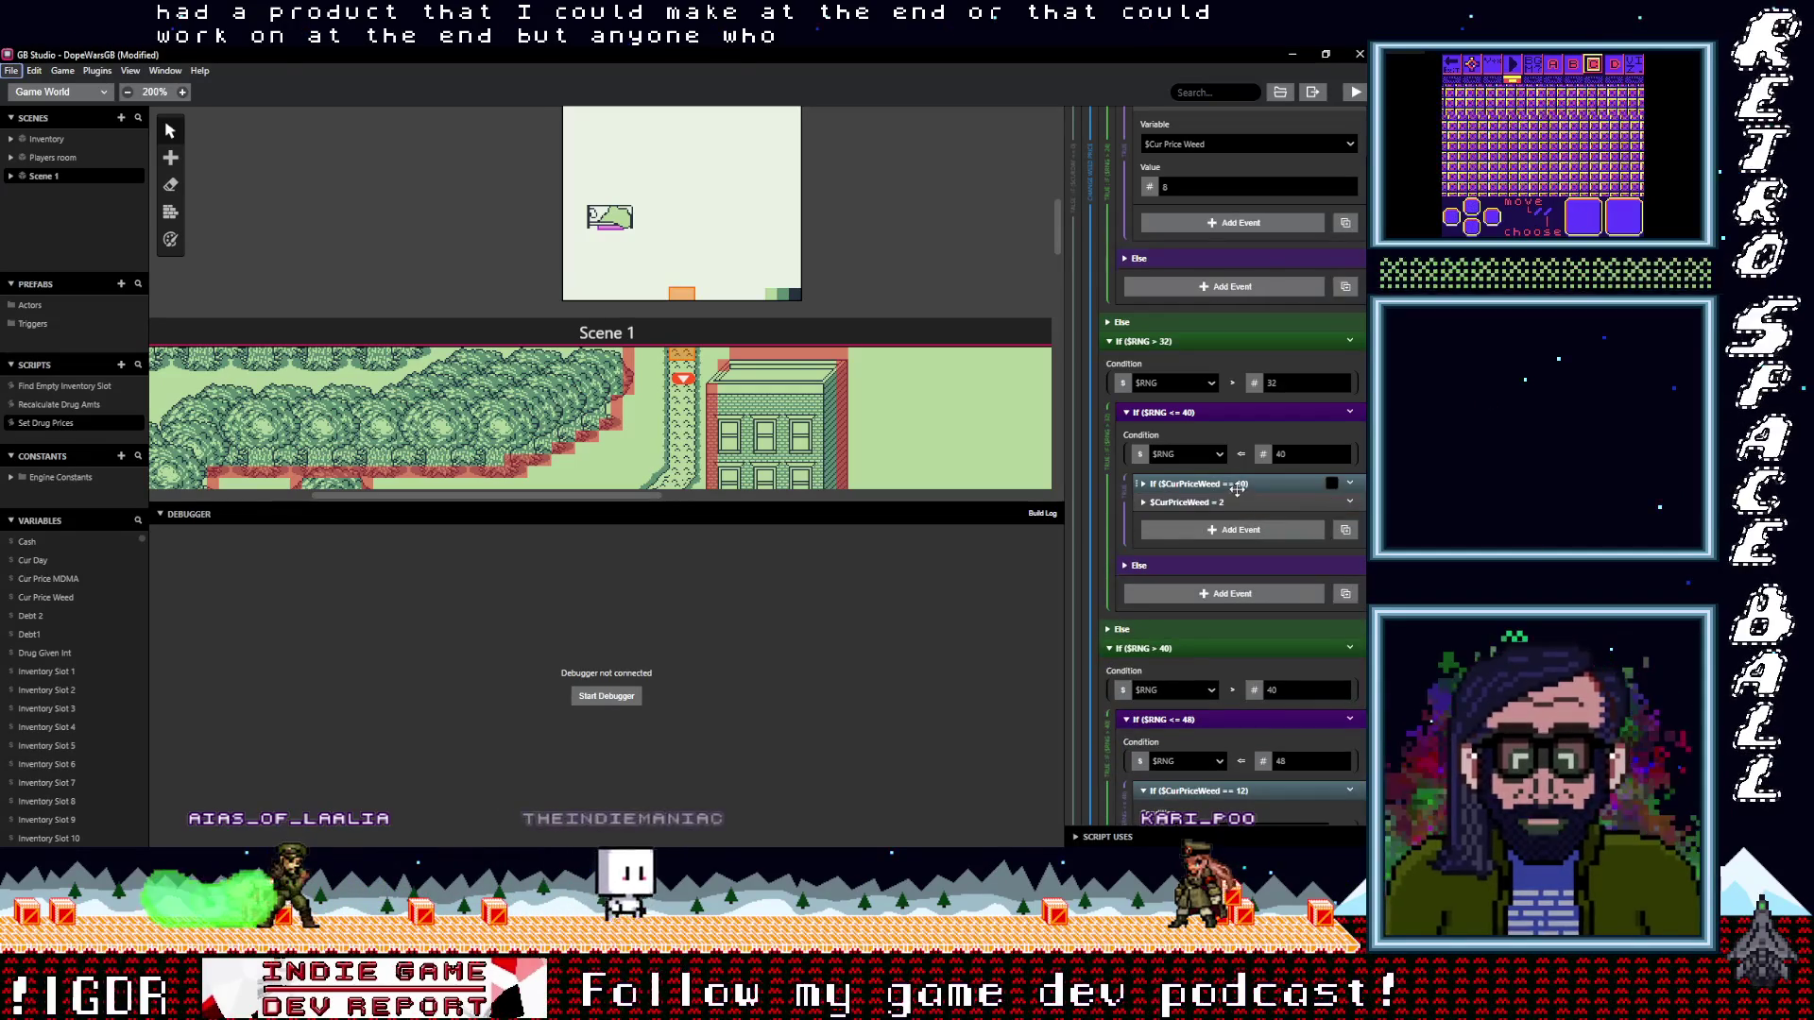
{"action": "double_click", "coordinate": [1299, 549]}
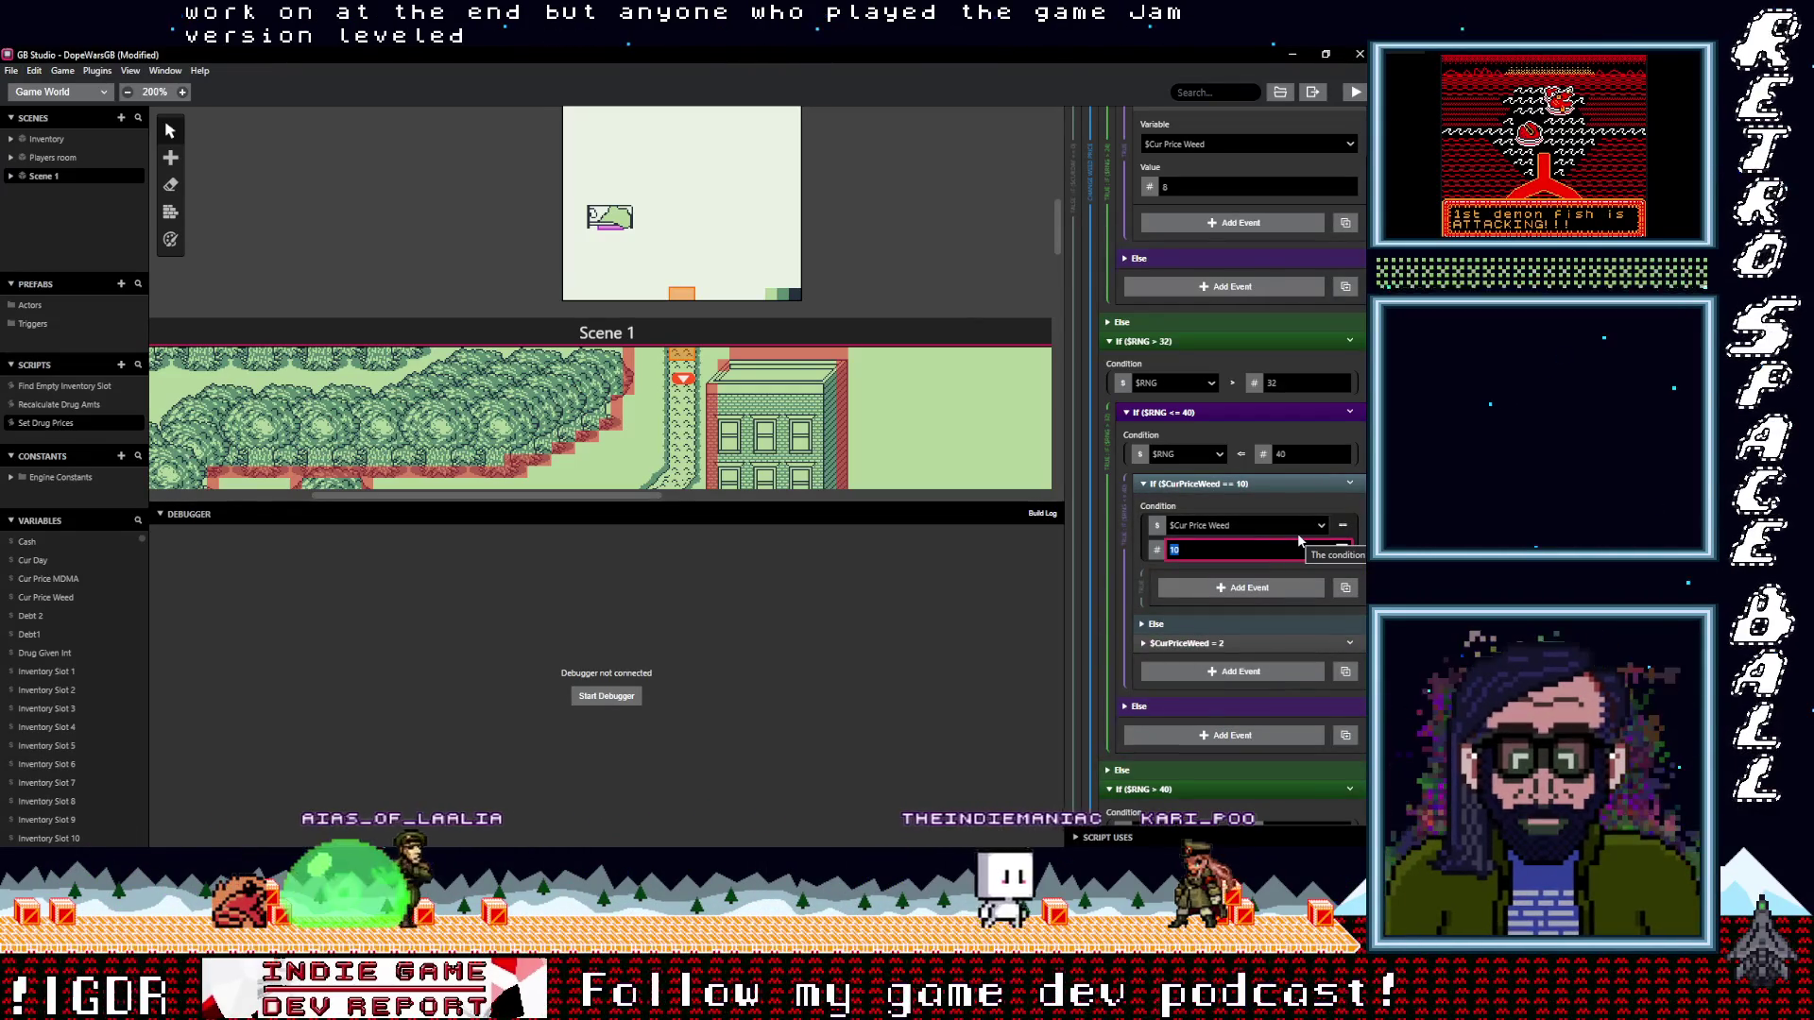
{"action": "left_click", "coordinate": [1226, 643]}
{"action": "type", "text": "10"}
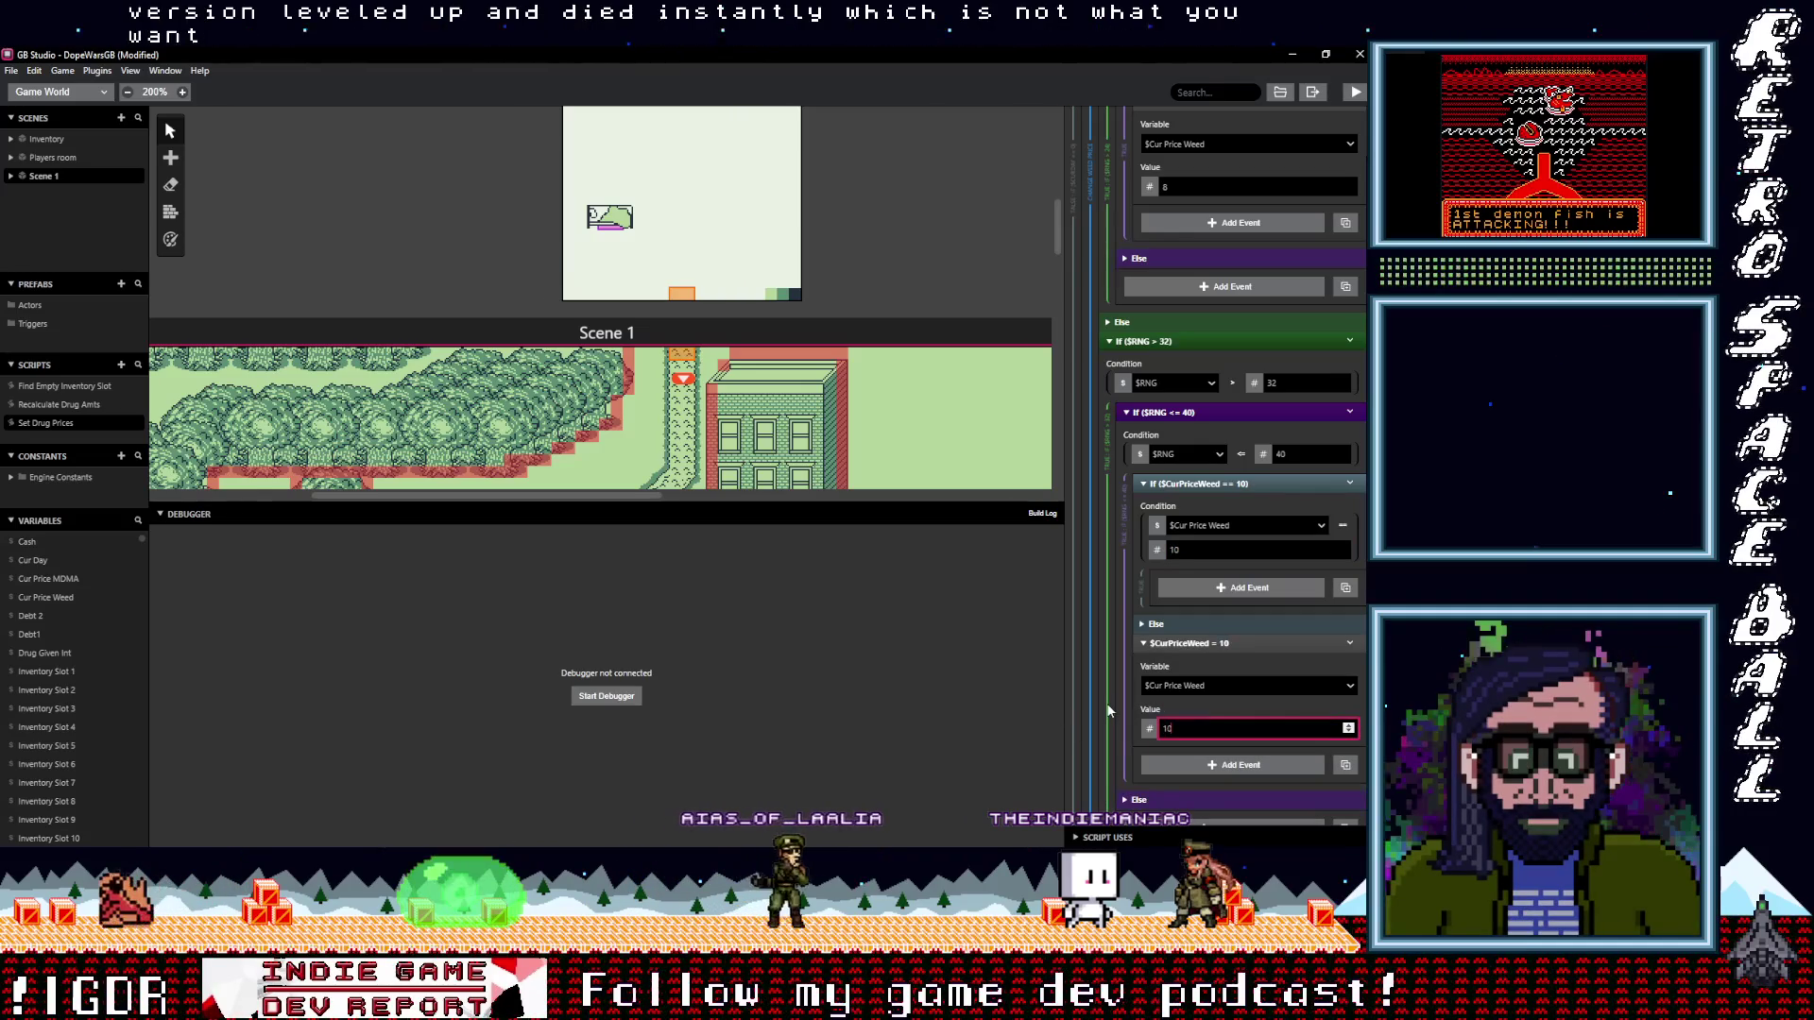
{"action": "left_click", "coordinate": [1353, 480]}
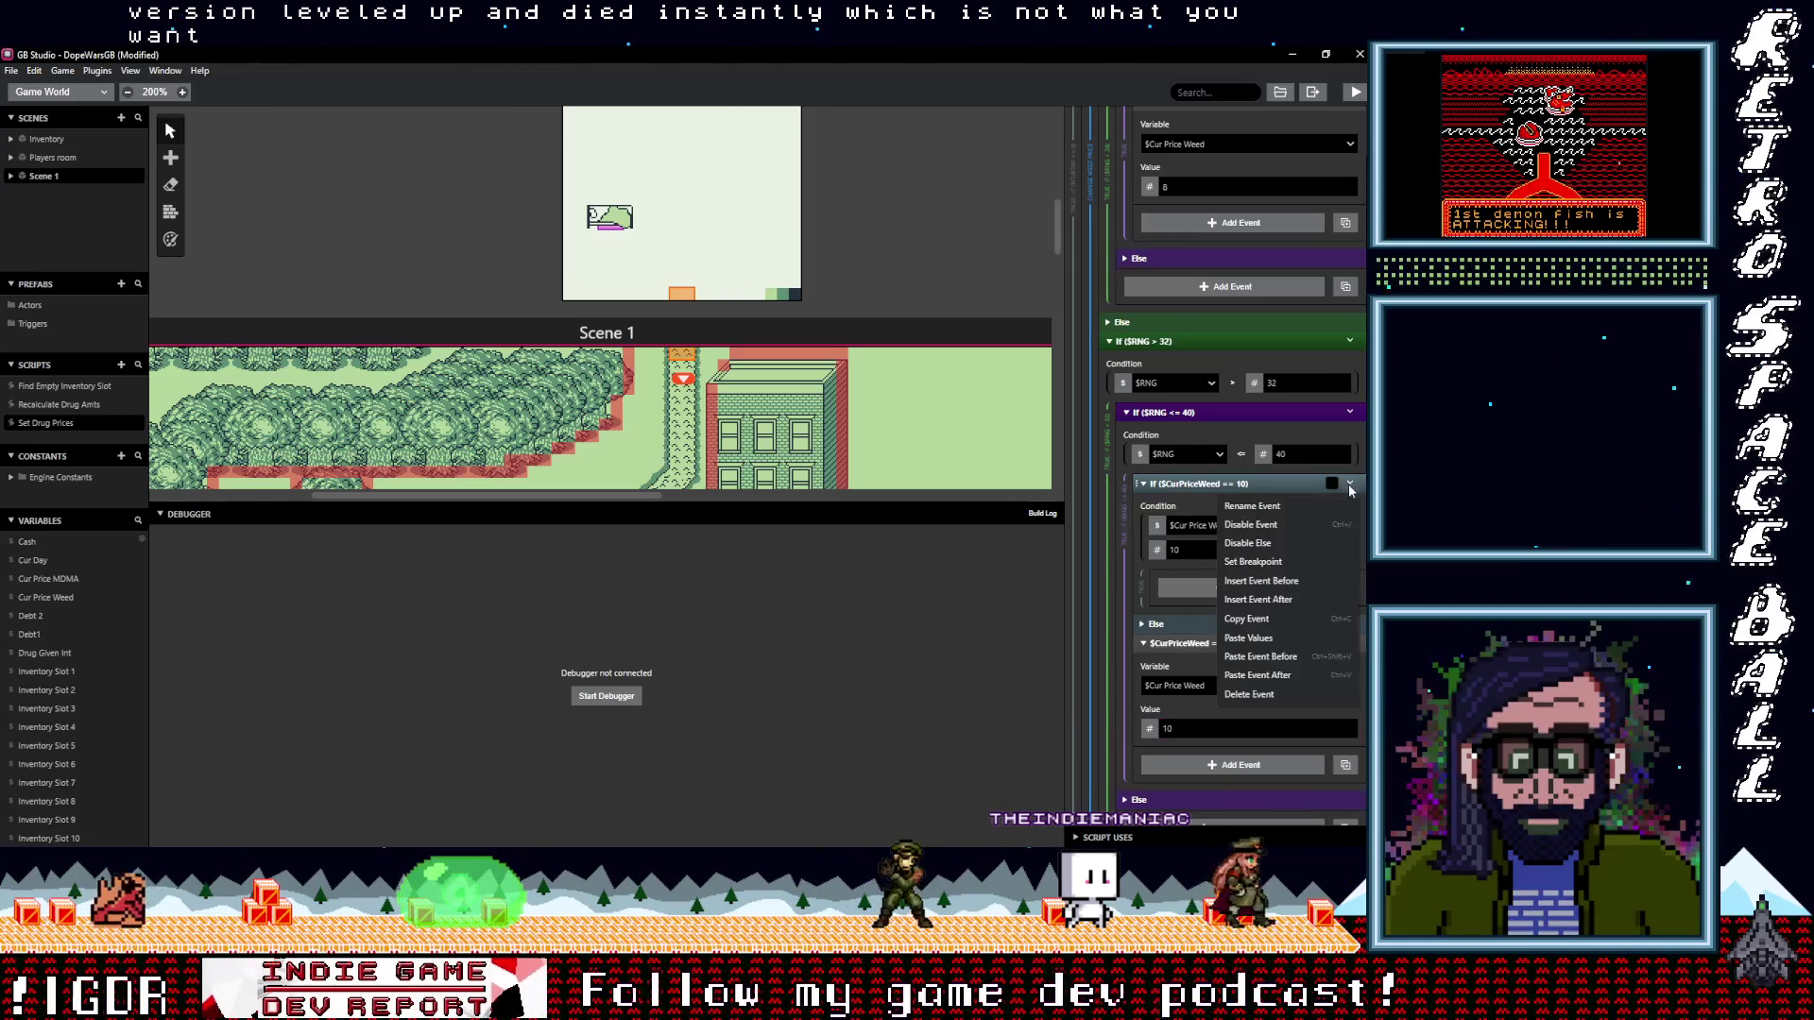
{"action": "left_click", "coordinate": [1277, 678]}
In the $RNG <= 48 branch, delete the == 12 check and set Cur Price Weed to 12
{"action": "scroll", "coordinate": [1244, 624], "scroll_direction": "down", "scroll_amount": 1}
{"action": "scroll", "coordinate": [1244, 625], "scroll_direction": "down", "scroll_amount": 2}
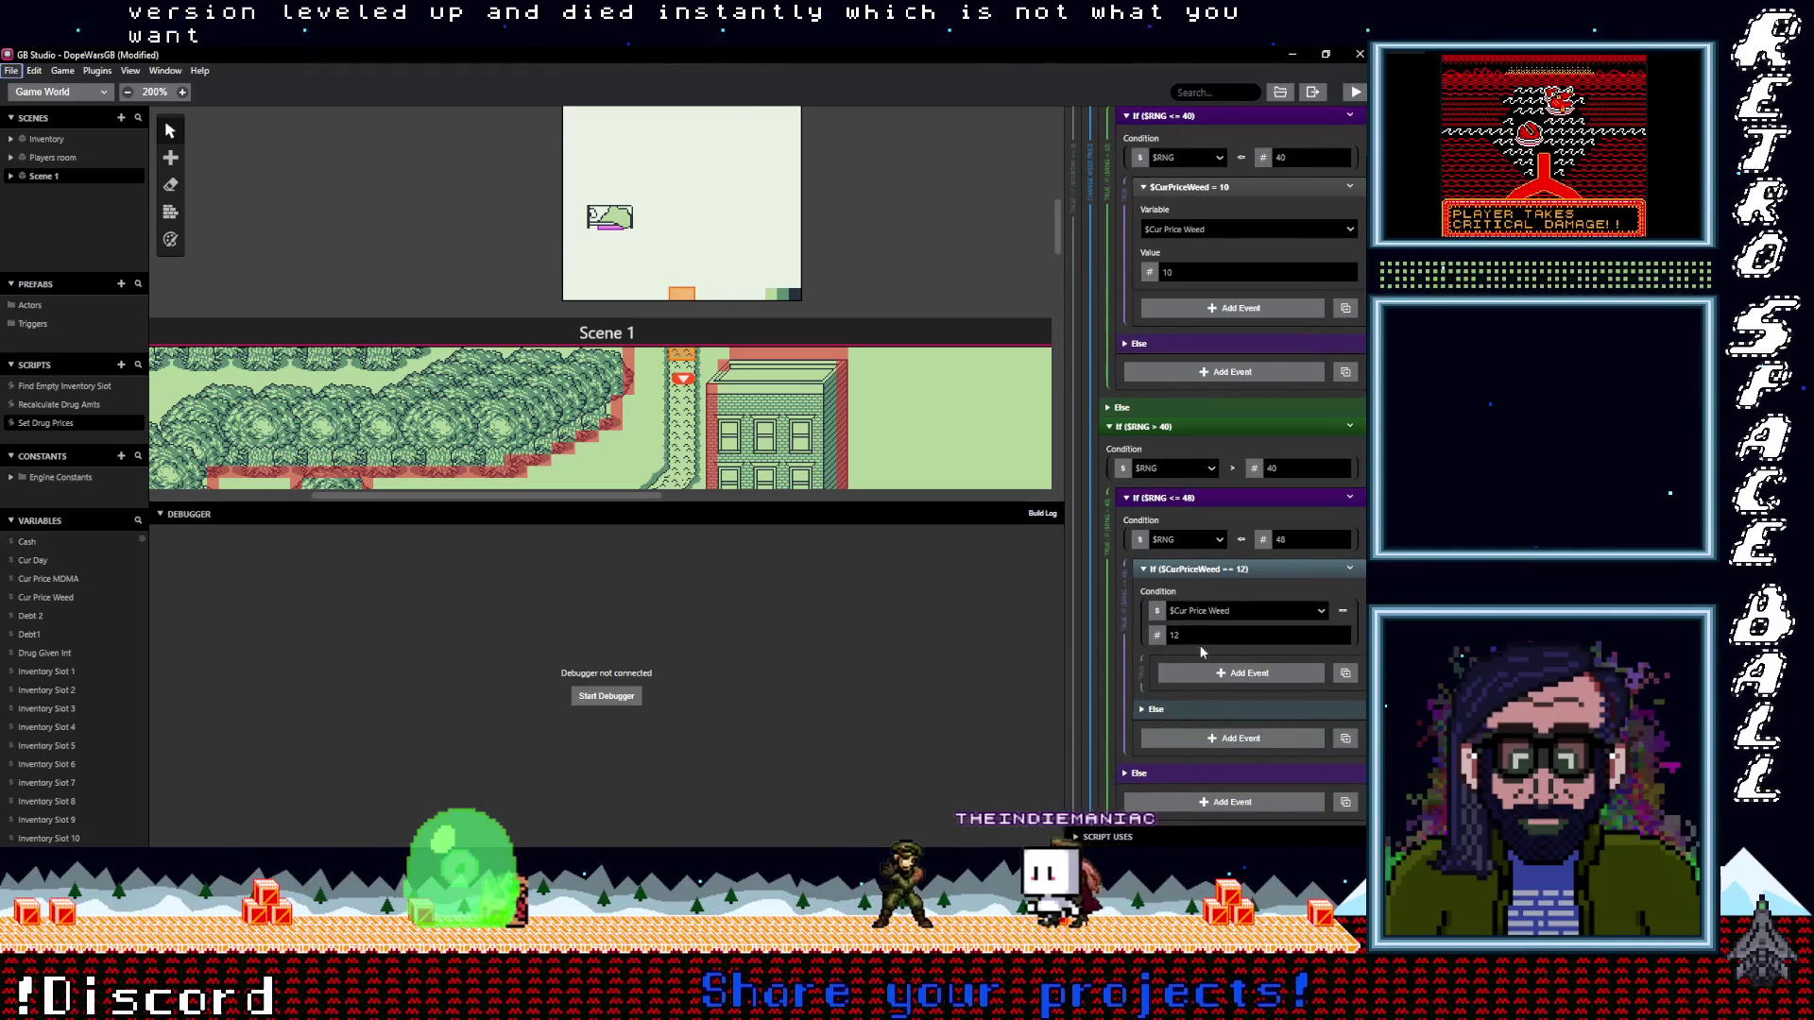
{"action": "left_click", "coordinate": [1353, 570]}
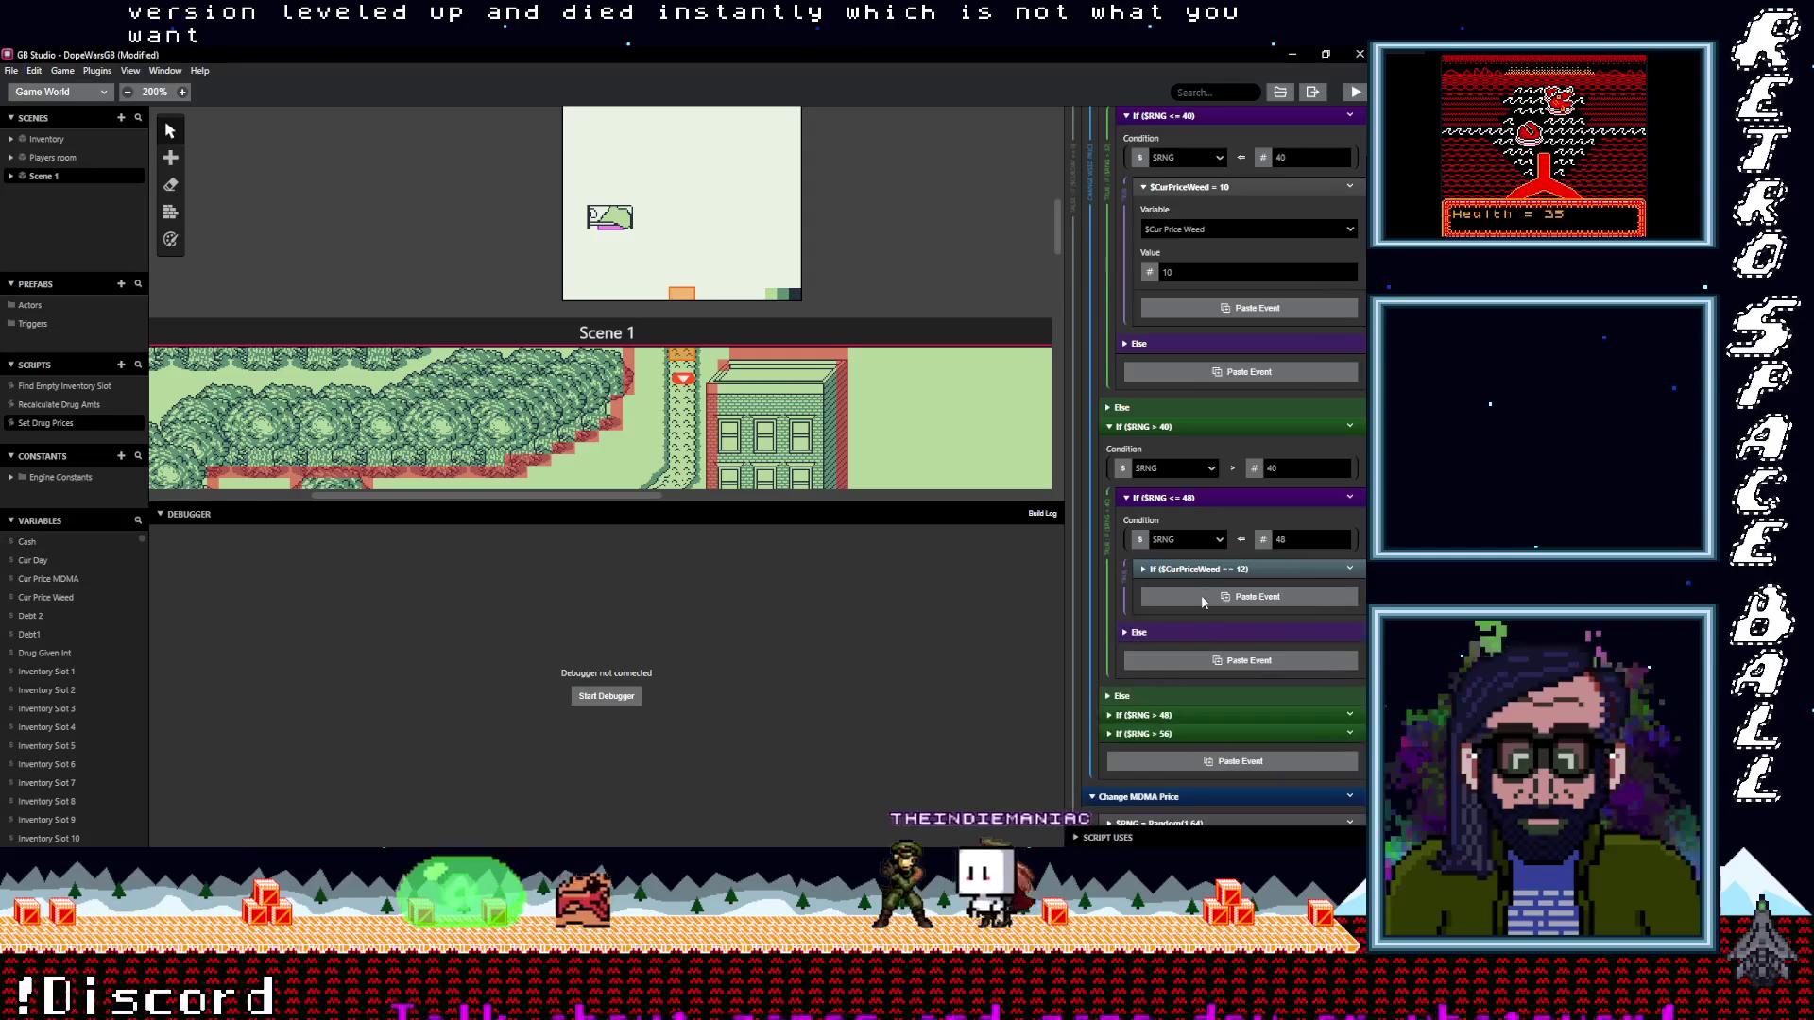
{"action": "left_click", "coordinate": [1353, 568]}
{"action": "left_click", "coordinate": [1277, 765]}
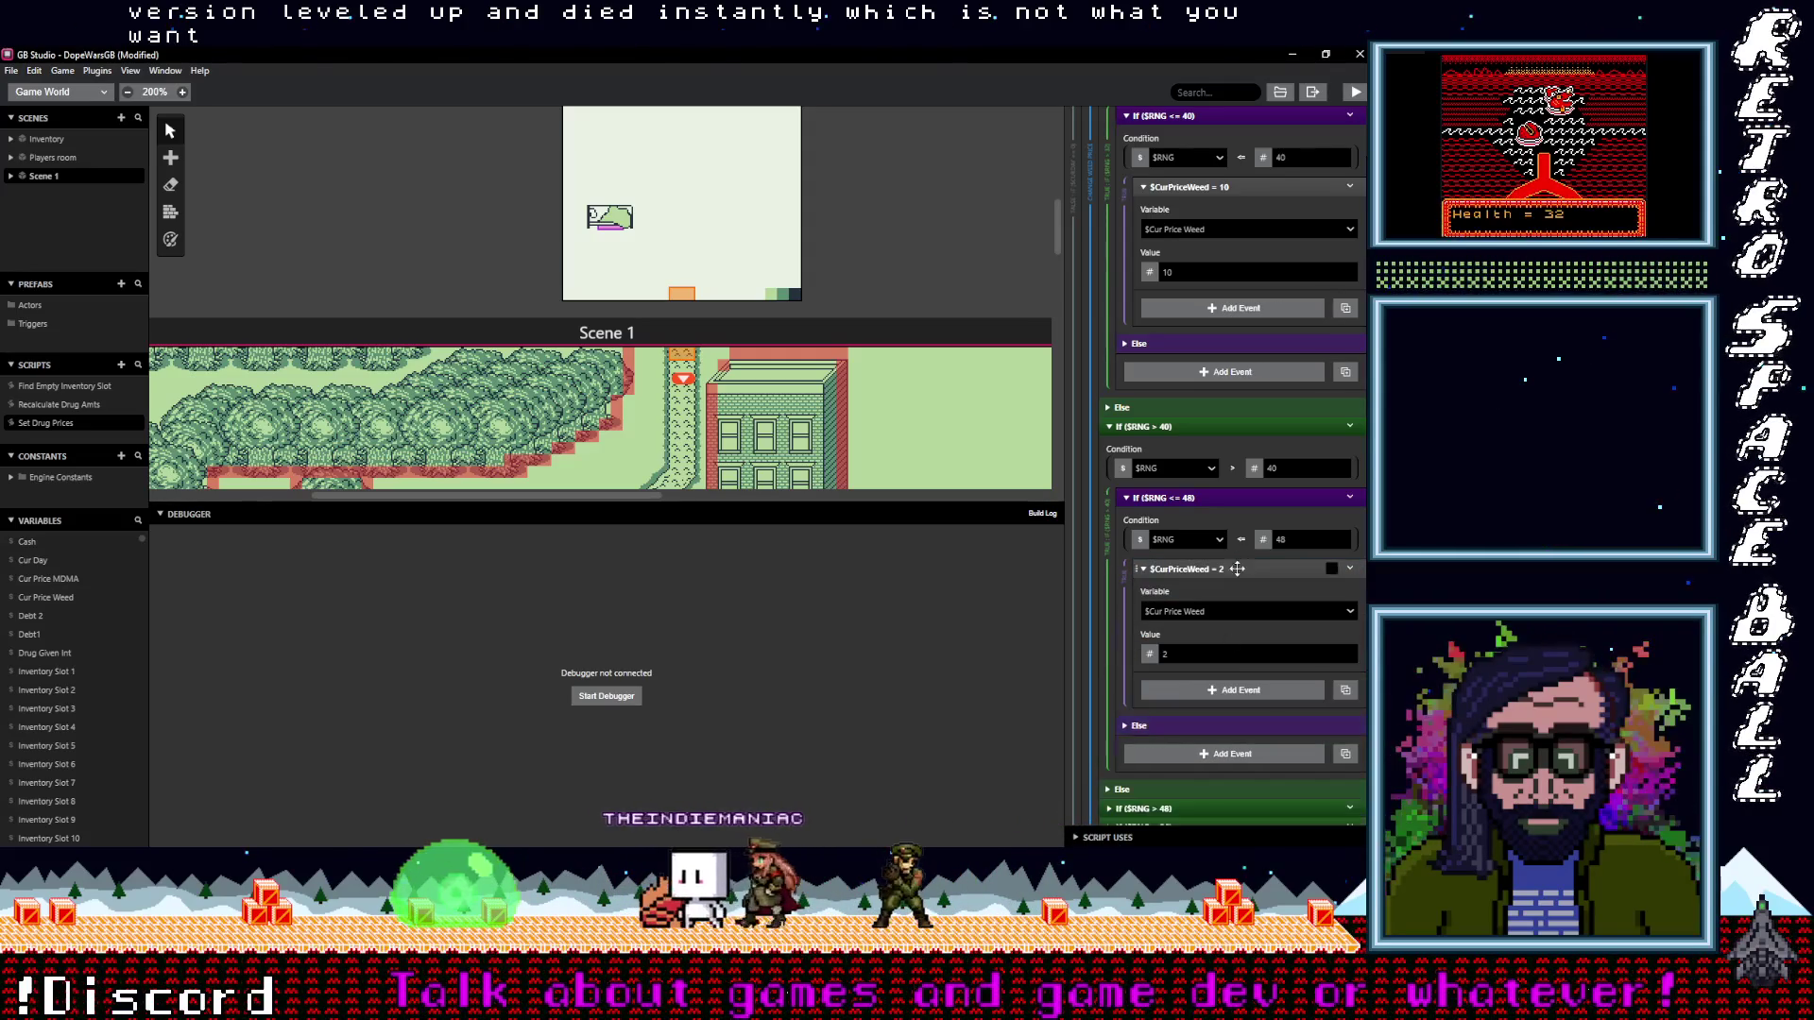
{"action": "left_click", "coordinate": [1165, 652]}
{"action": "type", "text": "12"}
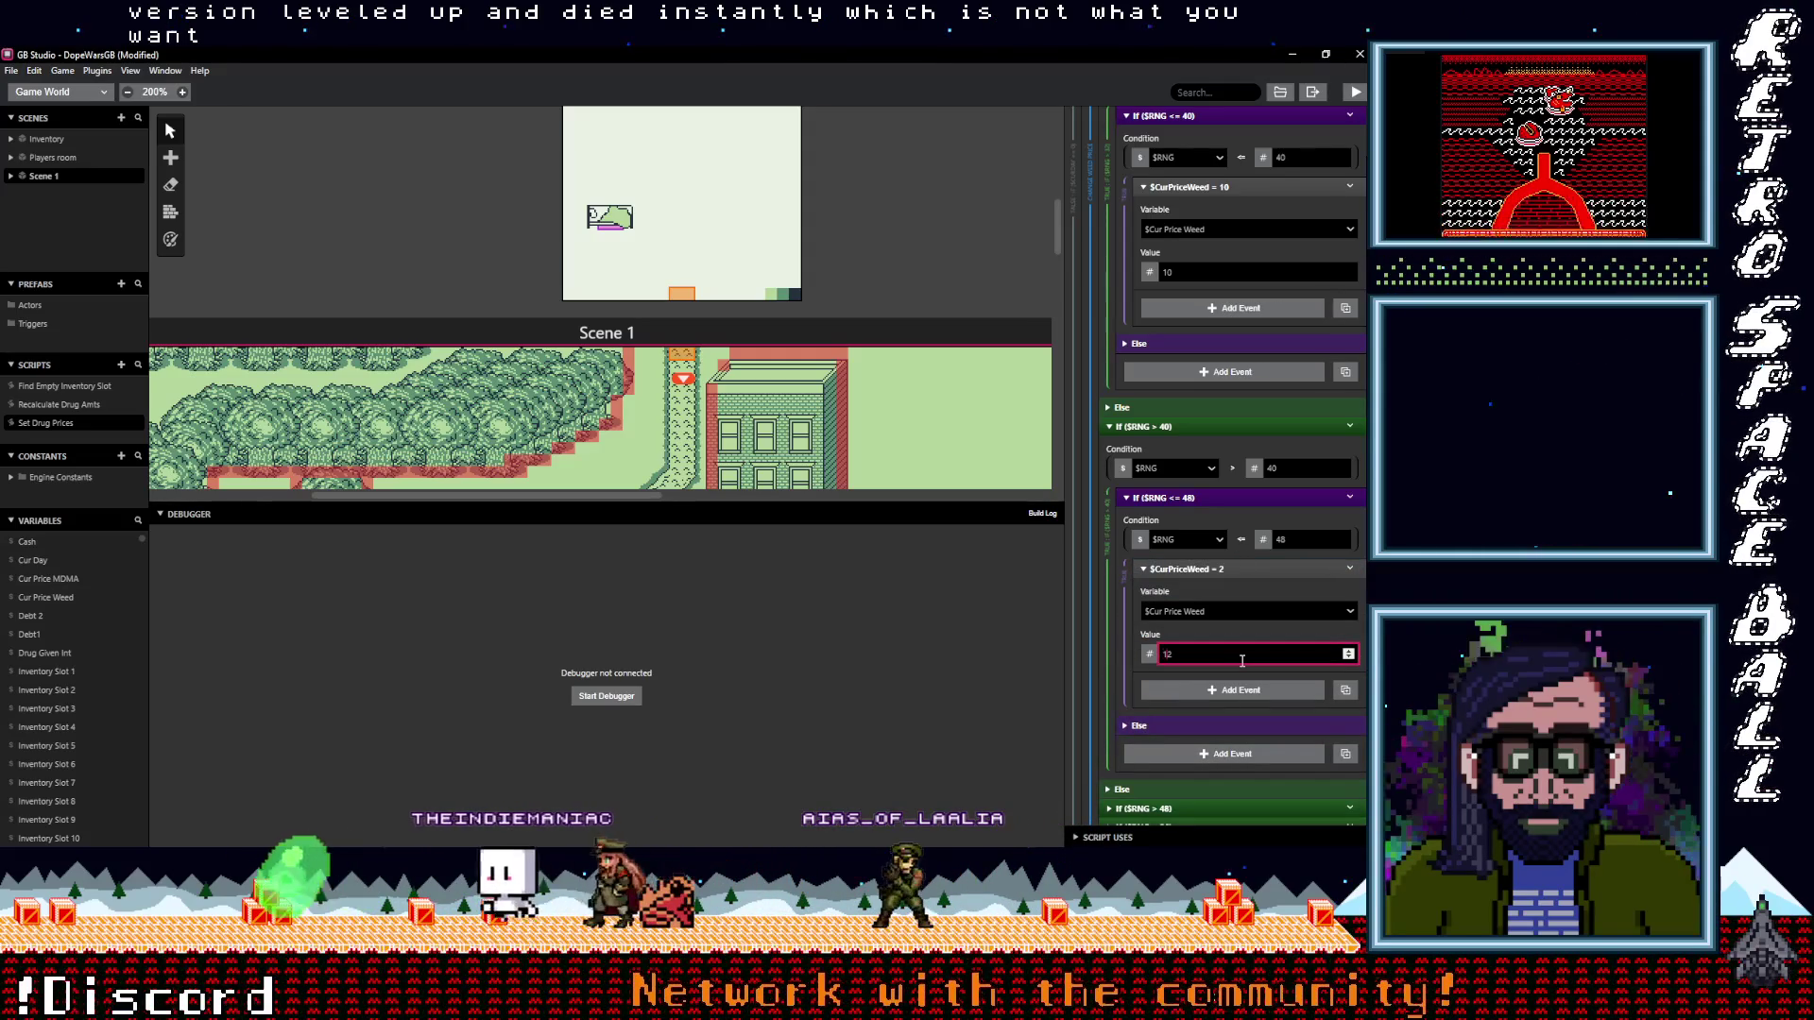
{"action": "scroll", "coordinate": [1242, 660], "scroll_direction": "down", "scroll_amount": 5}
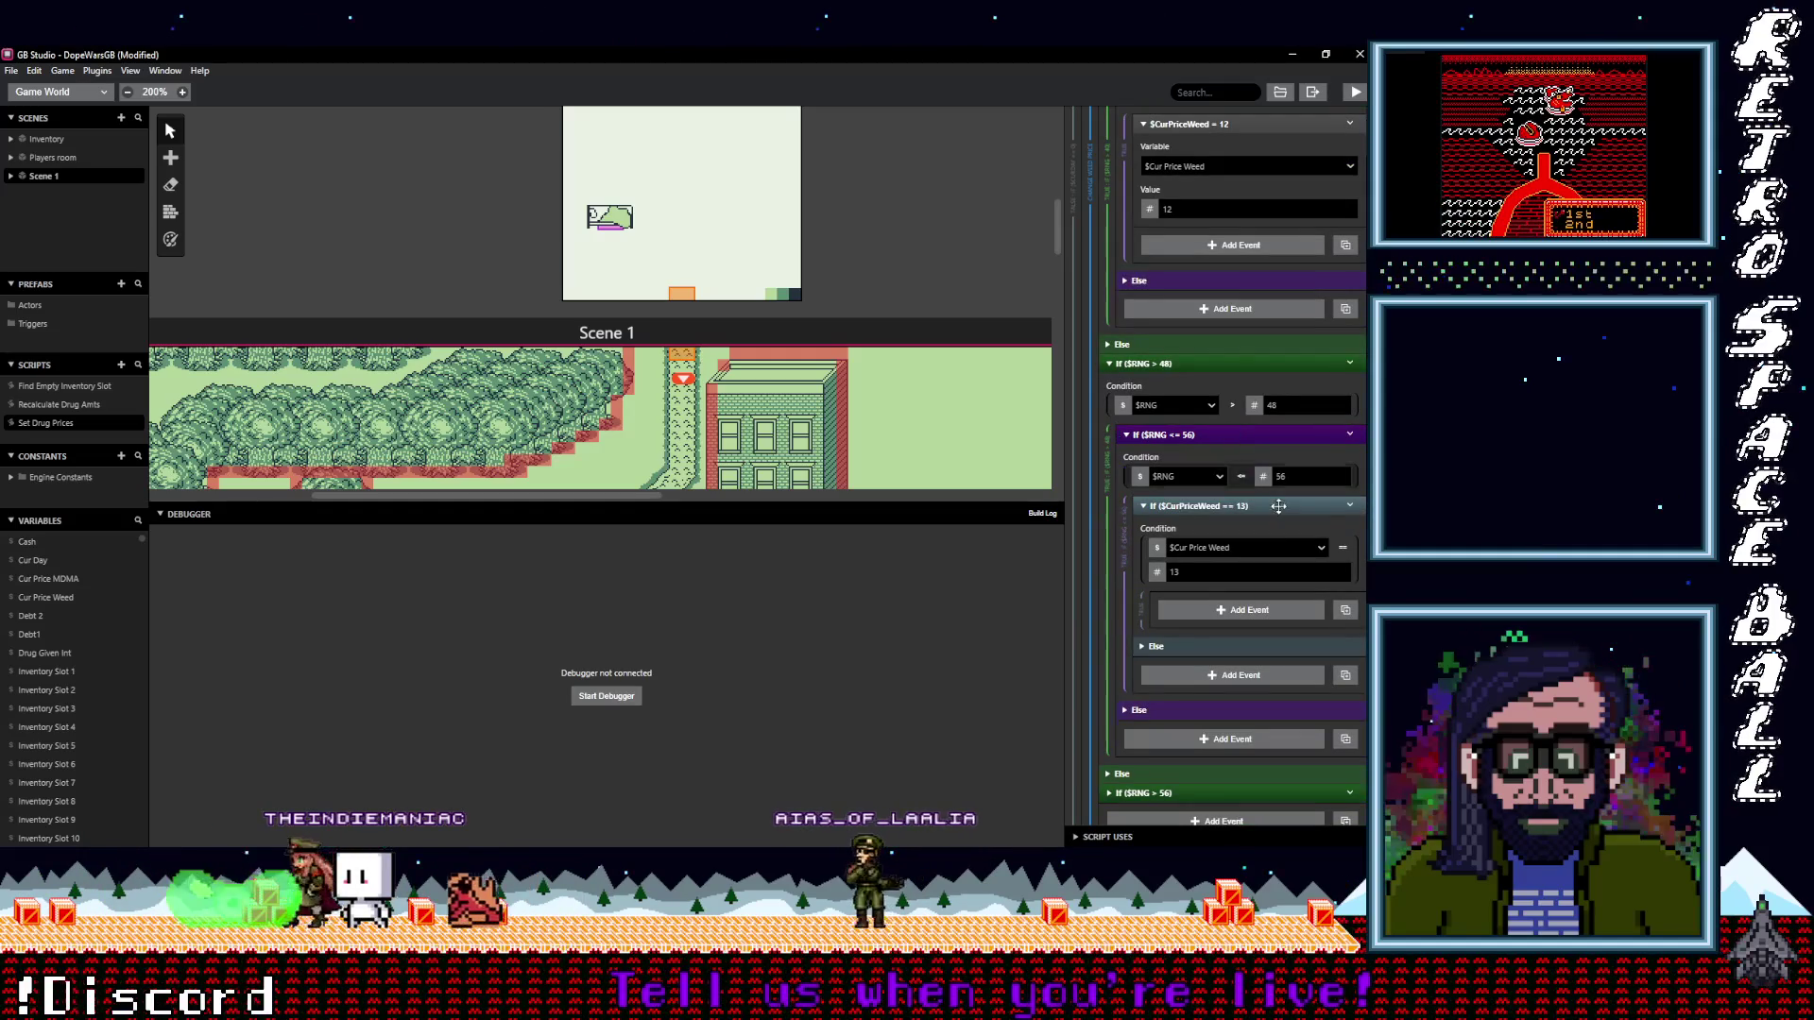
In the $RNG <= 56 branch, delete the == 13 check and set Cur Price Weed to 13
{"action": "left_click", "coordinate": [1304, 507]}
{"action": "left_click", "coordinate": [1350, 505]}
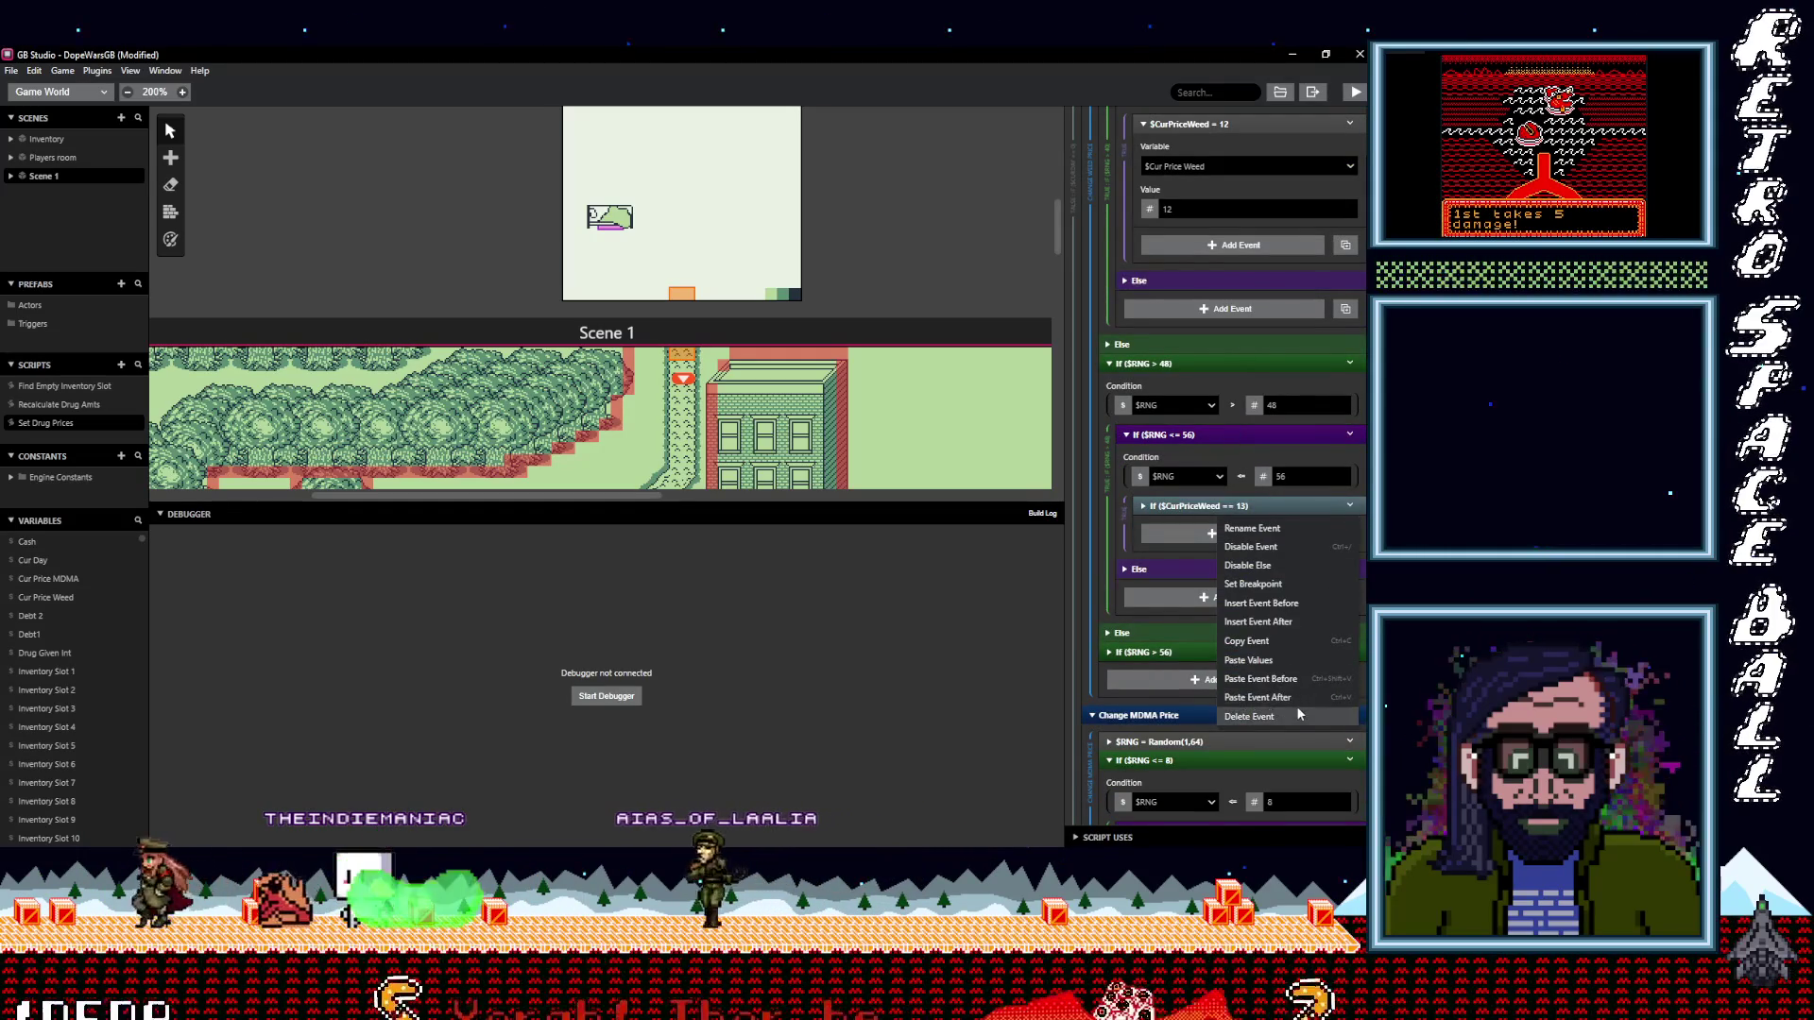
{"action": "left_click", "coordinate": [1249, 716]}
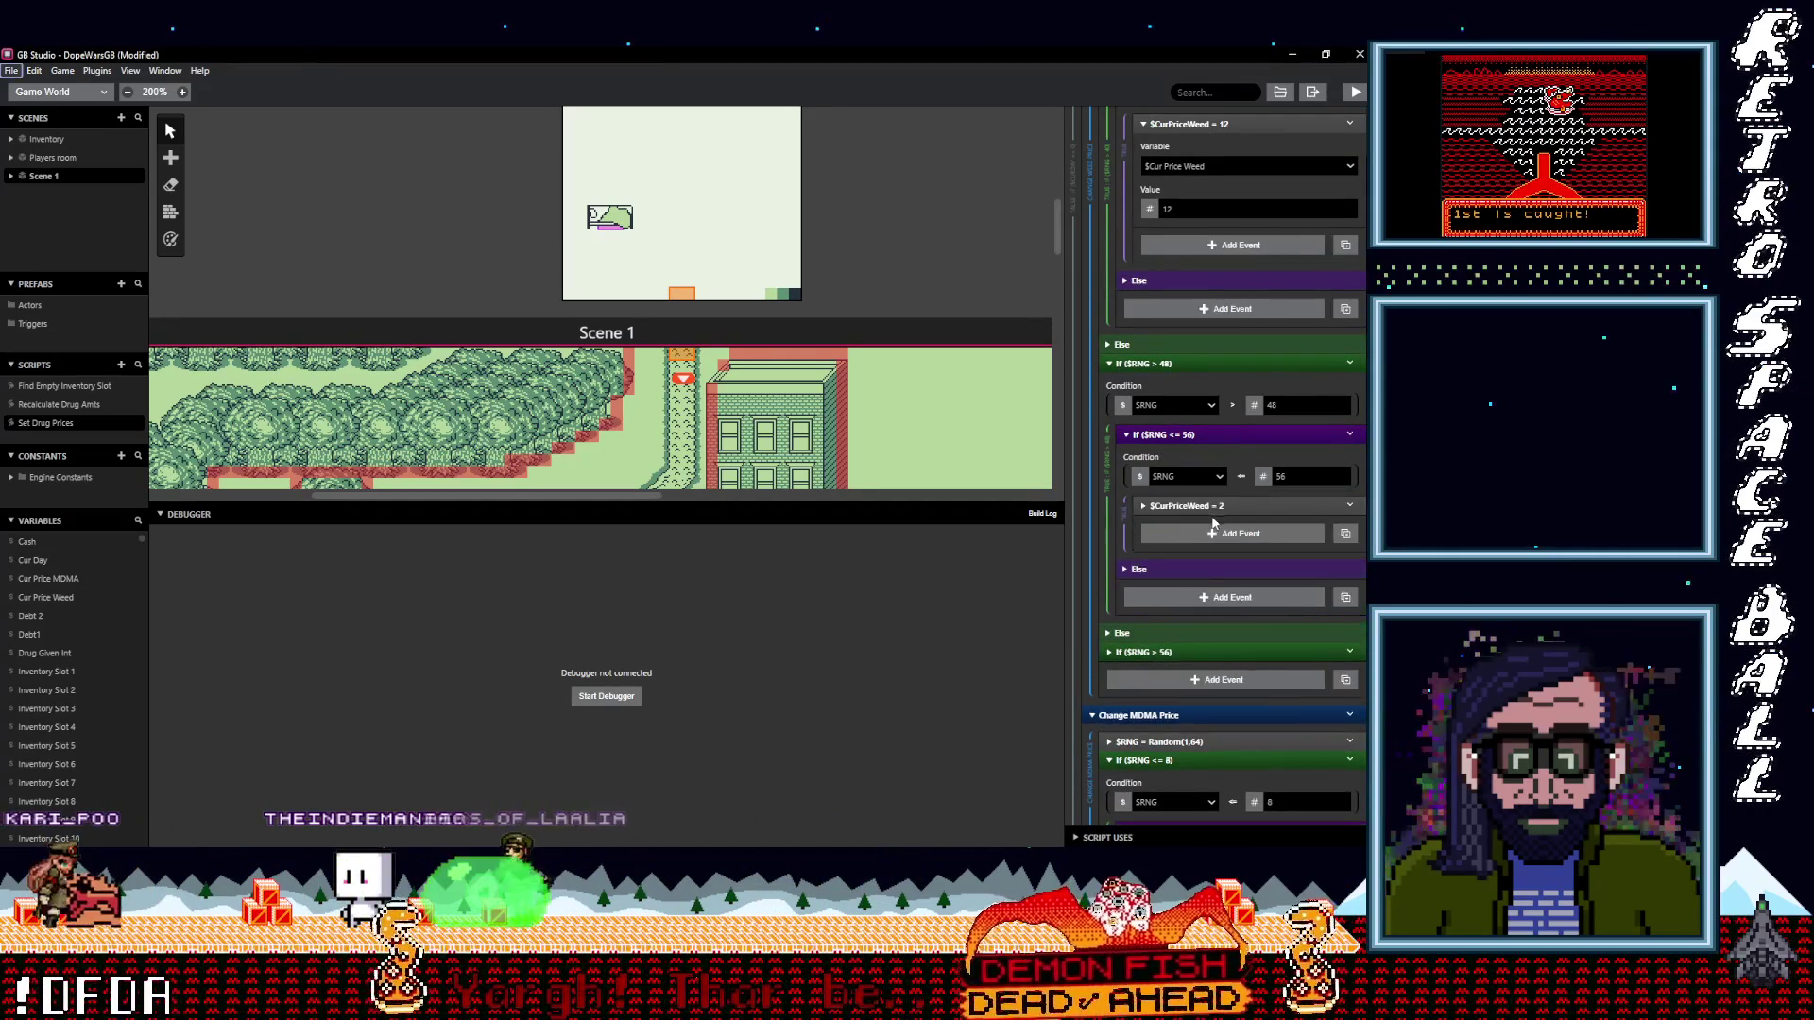
{"action": "left_click", "coordinate": [1218, 506]}
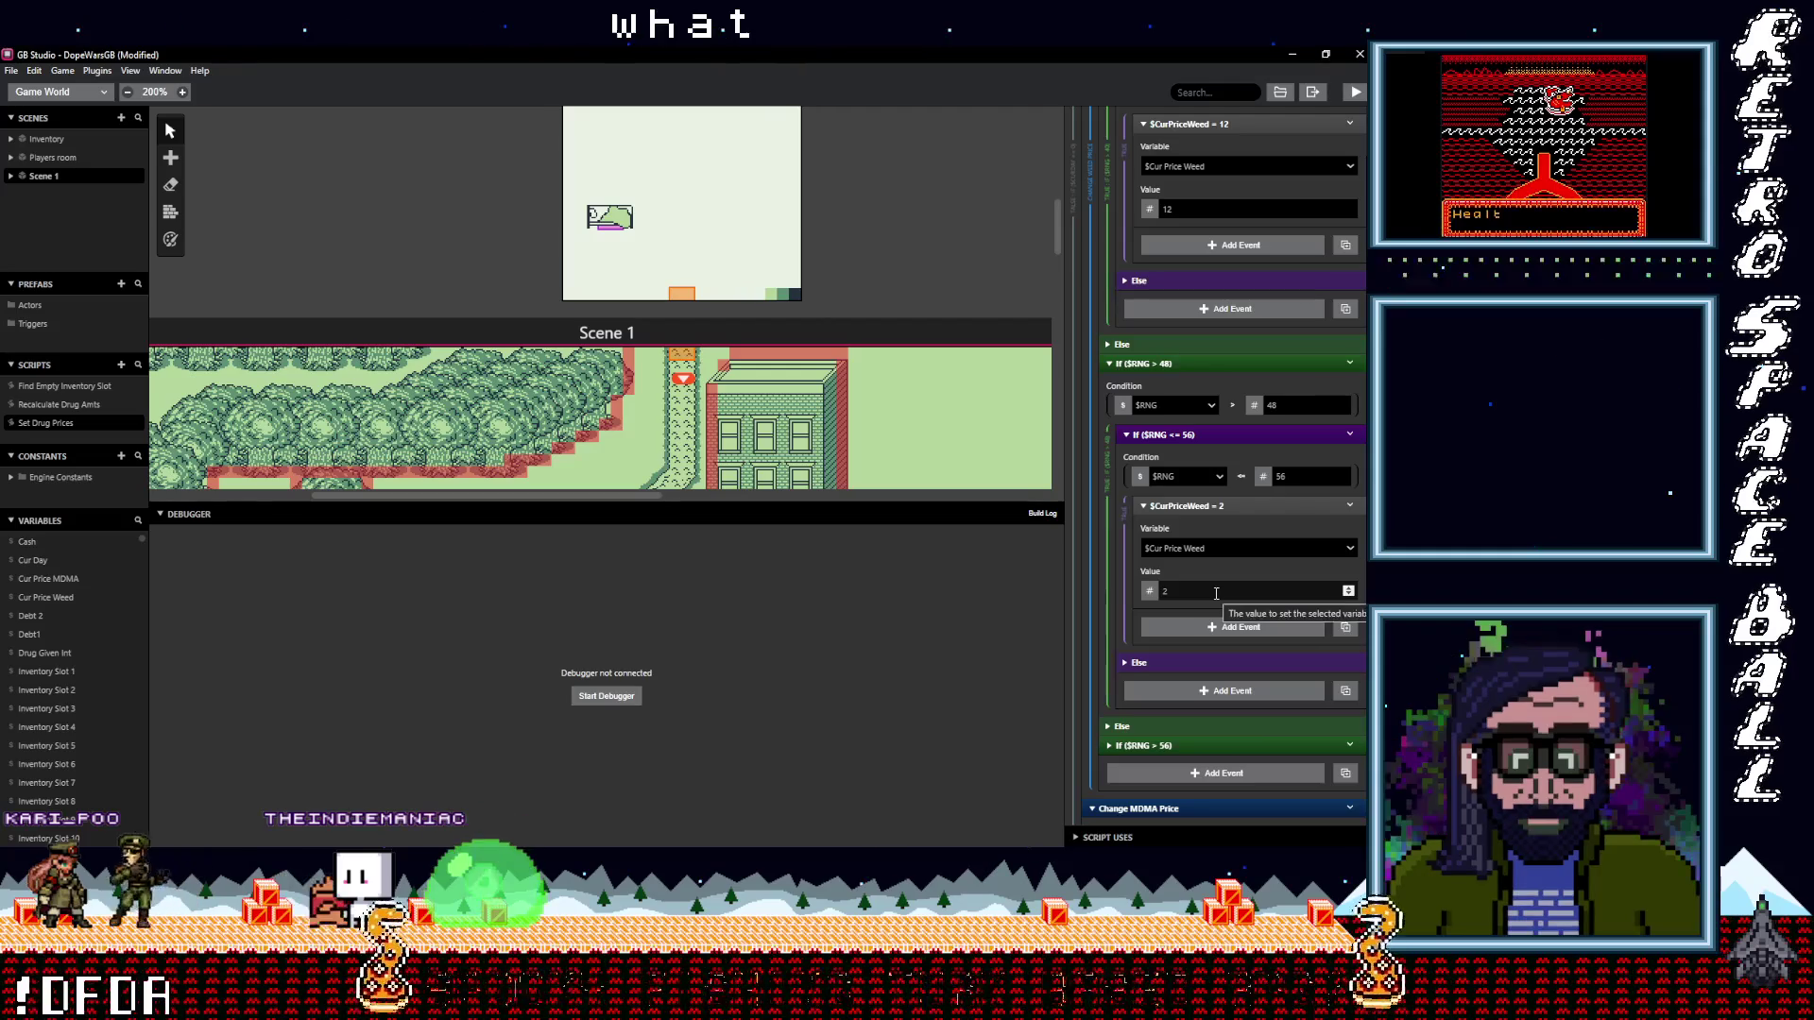
{"action": "left_click", "coordinate": [1229, 507]}
{"action": "key", "text": "ctrl+z"}
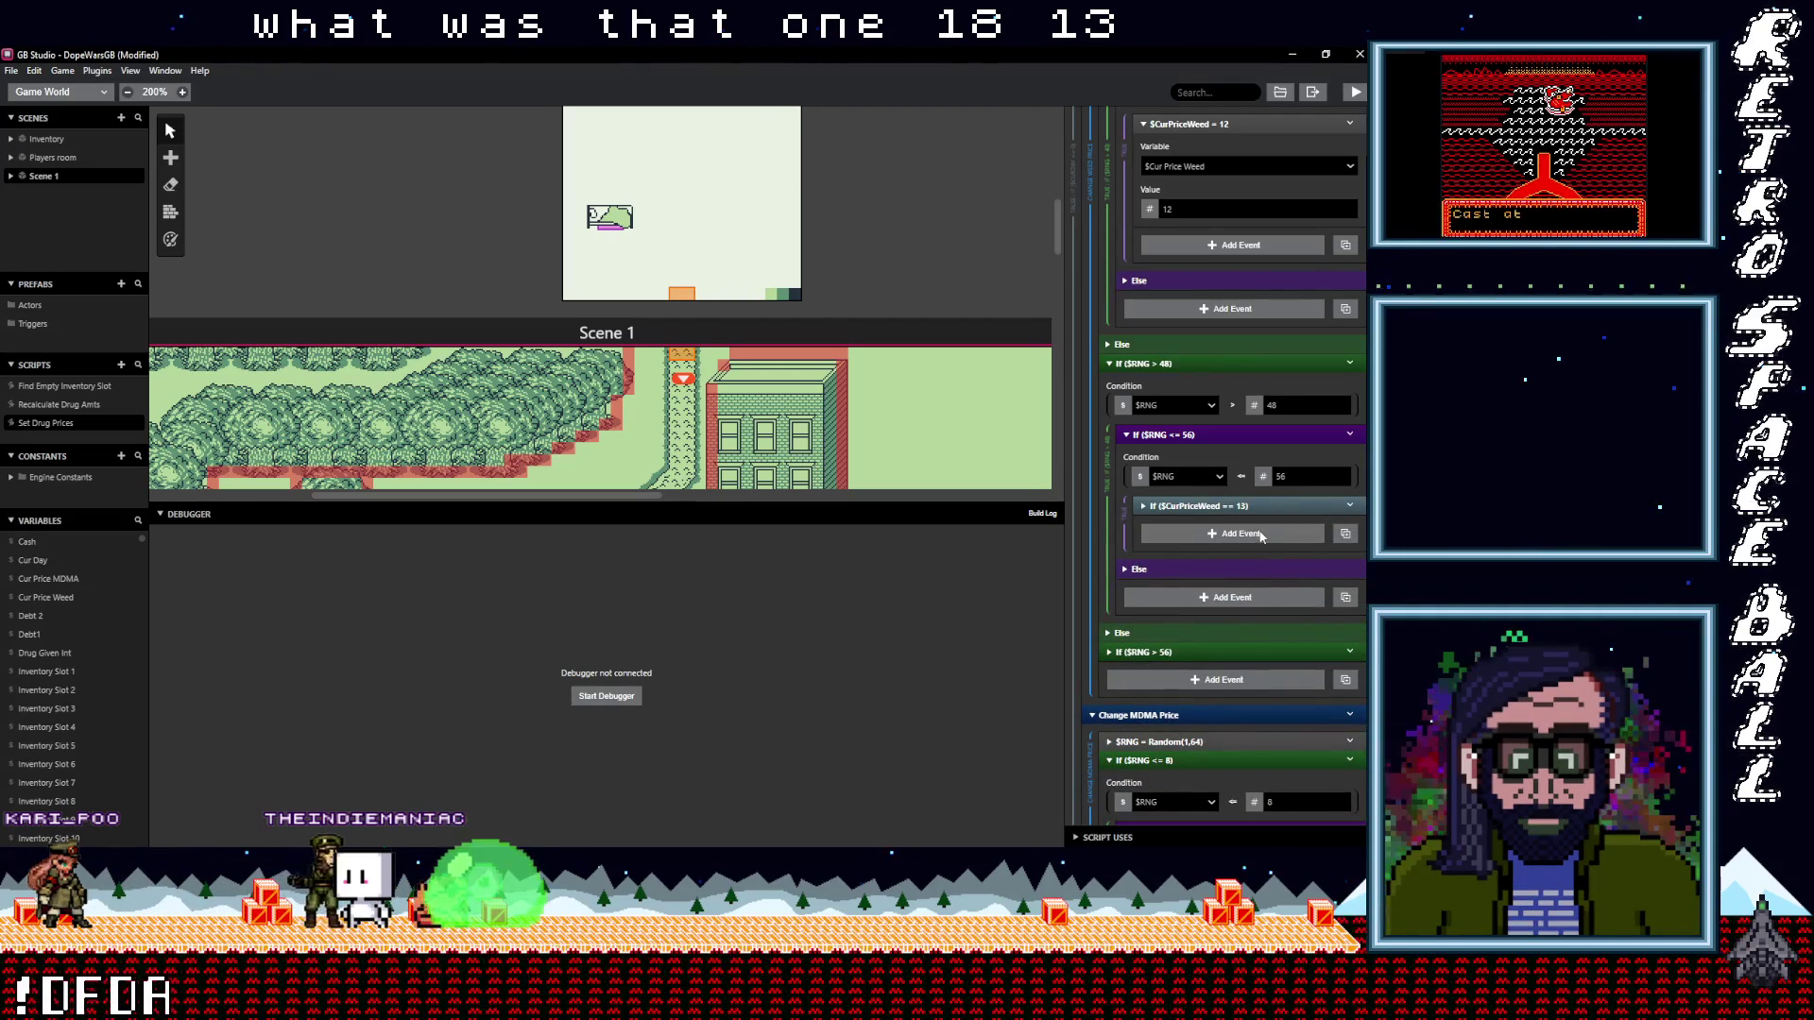
{"action": "scroll", "coordinate": [1261, 537], "scroll_direction": "up", "scroll_amount": 1}
{"action": "scroll", "coordinate": [1262, 536], "scroll_direction": "up", "scroll_amount": 1}
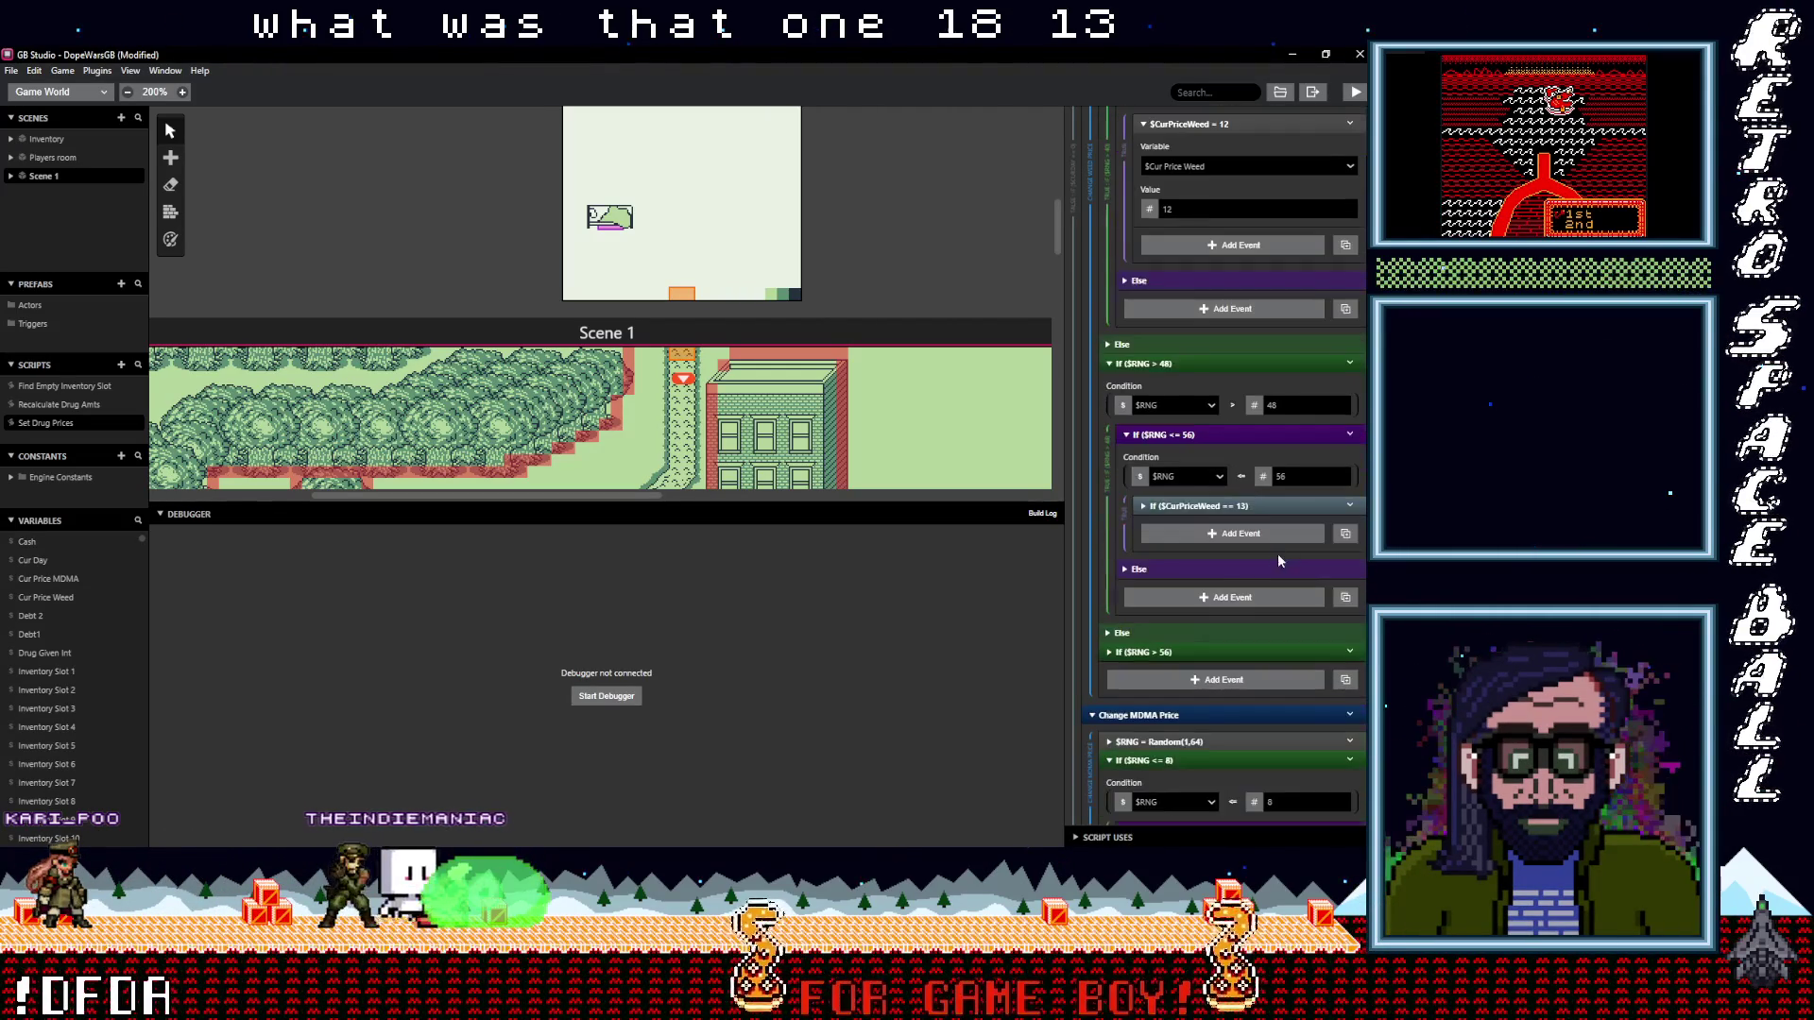
{"action": "scroll", "coordinate": [1272, 552], "scroll_direction": "down", "scroll_amount": 2}
{"action": "left_click", "coordinate": [1351, 510]}
{"action": "left_click", "coordinate": [1240, 616]}
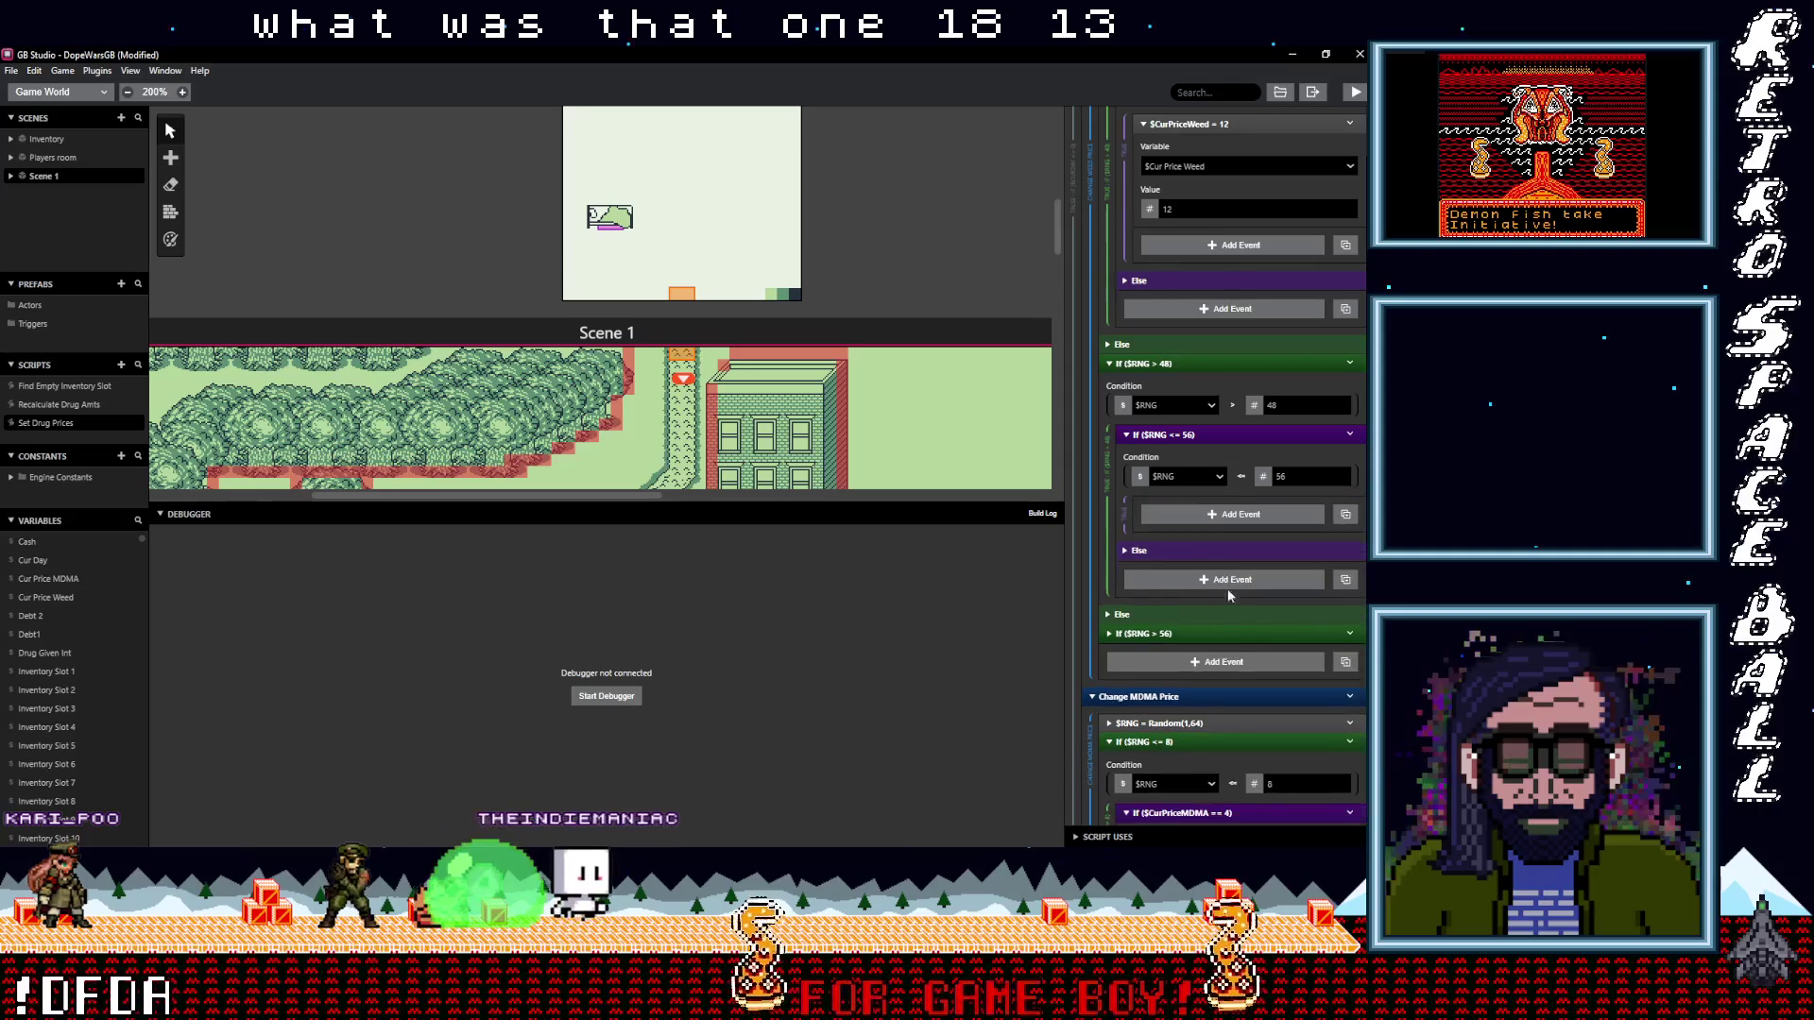
{"action": "left_click", "coordinate": [1214, 510]}
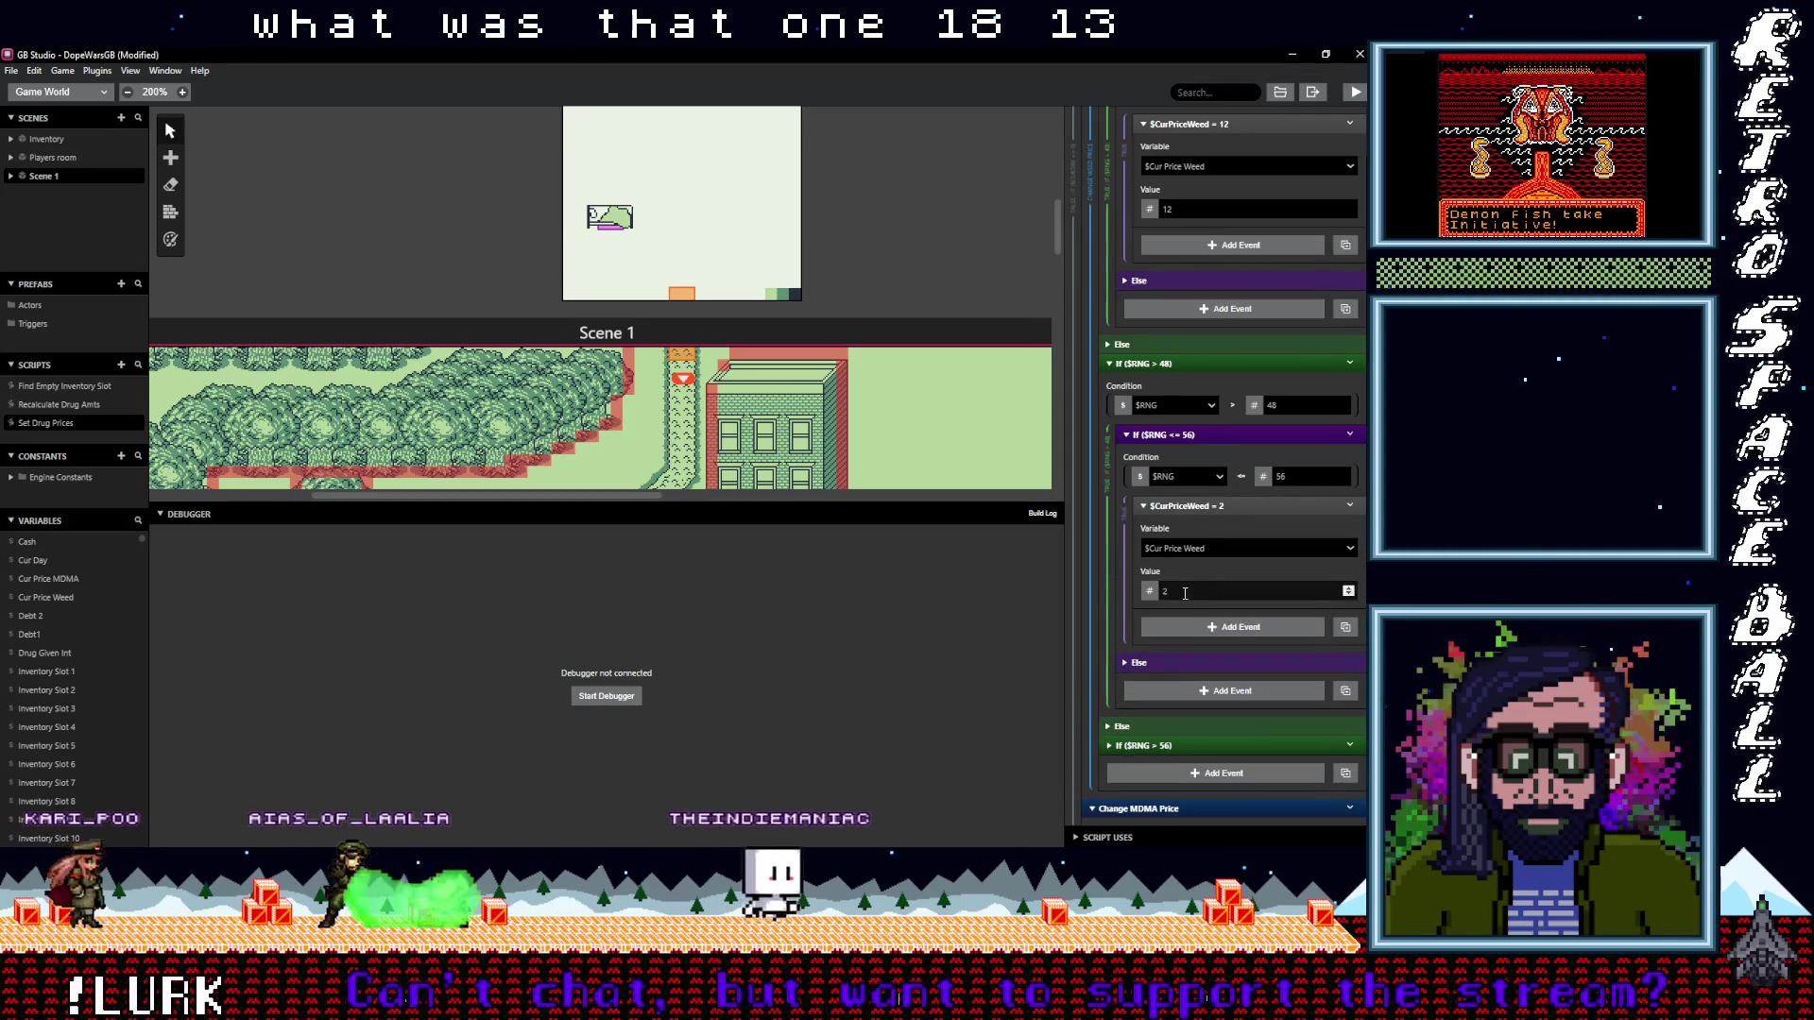
{"action": "type", "text": "13"}
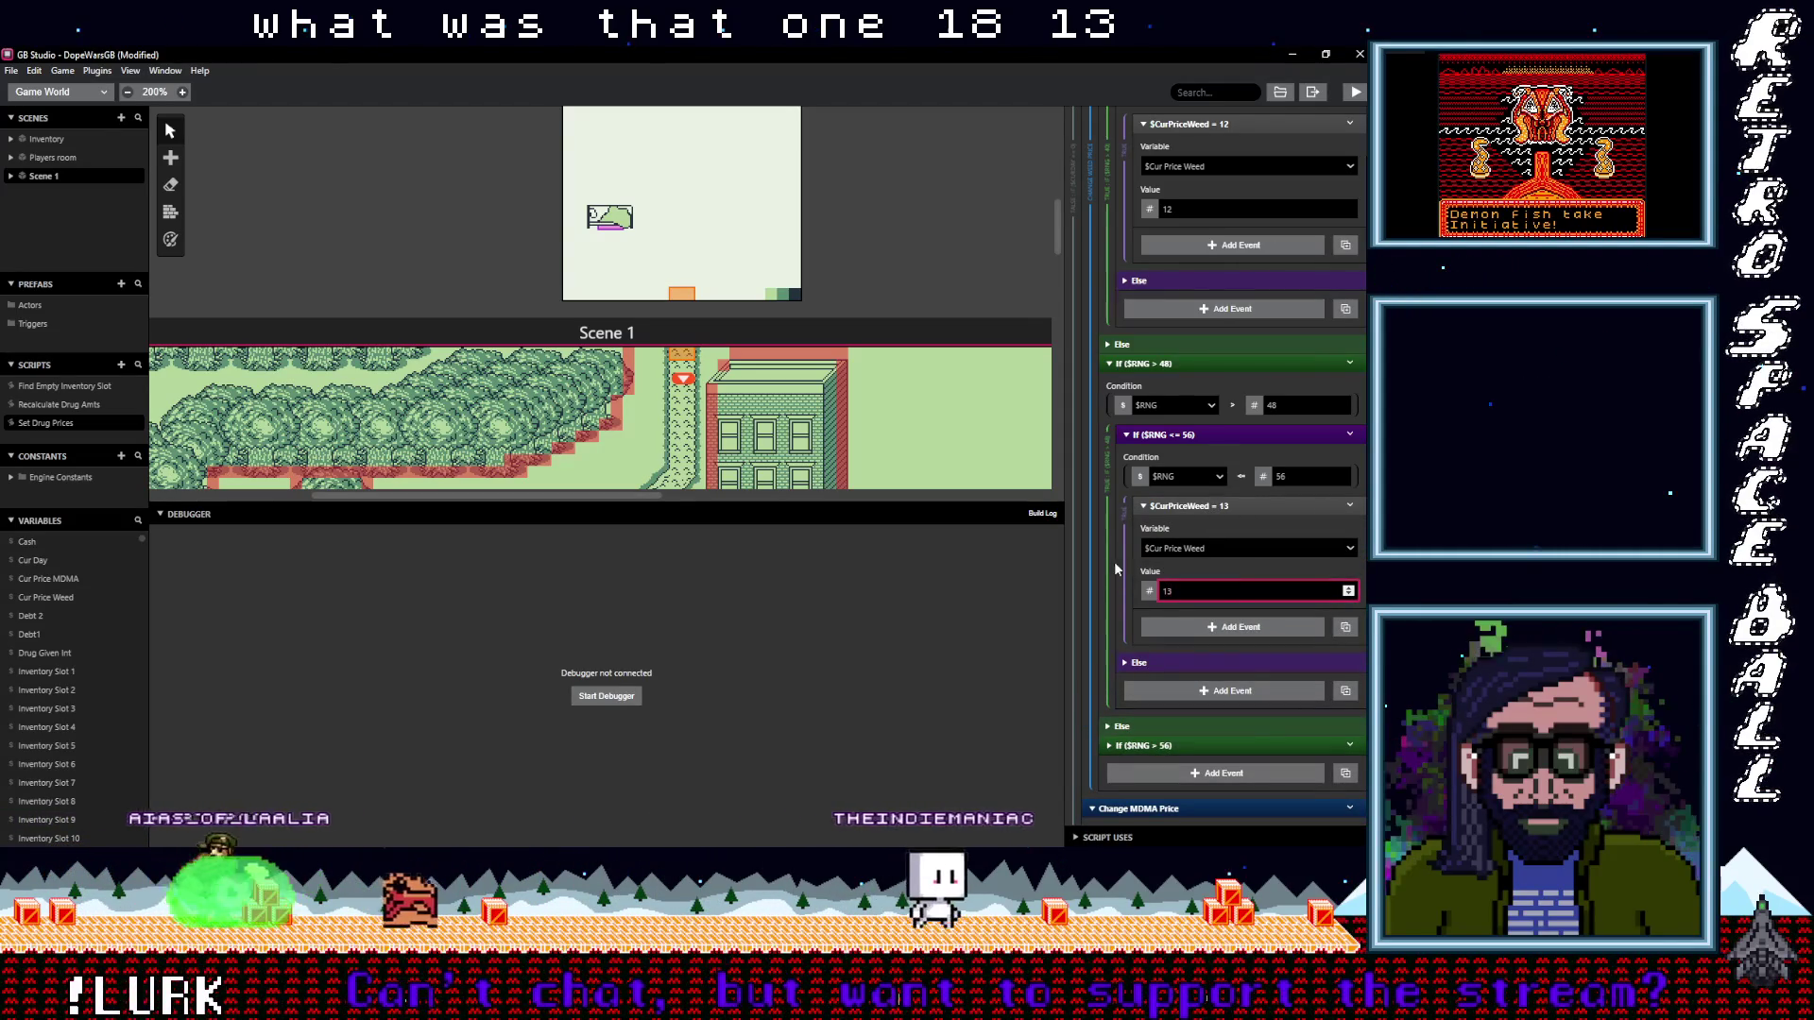
In the $RNG <= 64 branch, delete the == 14 check and set Cur Price Weed to 14
{"action": "left_click", "coordinate": [1262, 745]}
{"action": "scroll", "coordinate": [1278, 678], "scroll_direction": "down", "scroll_amount": 4}
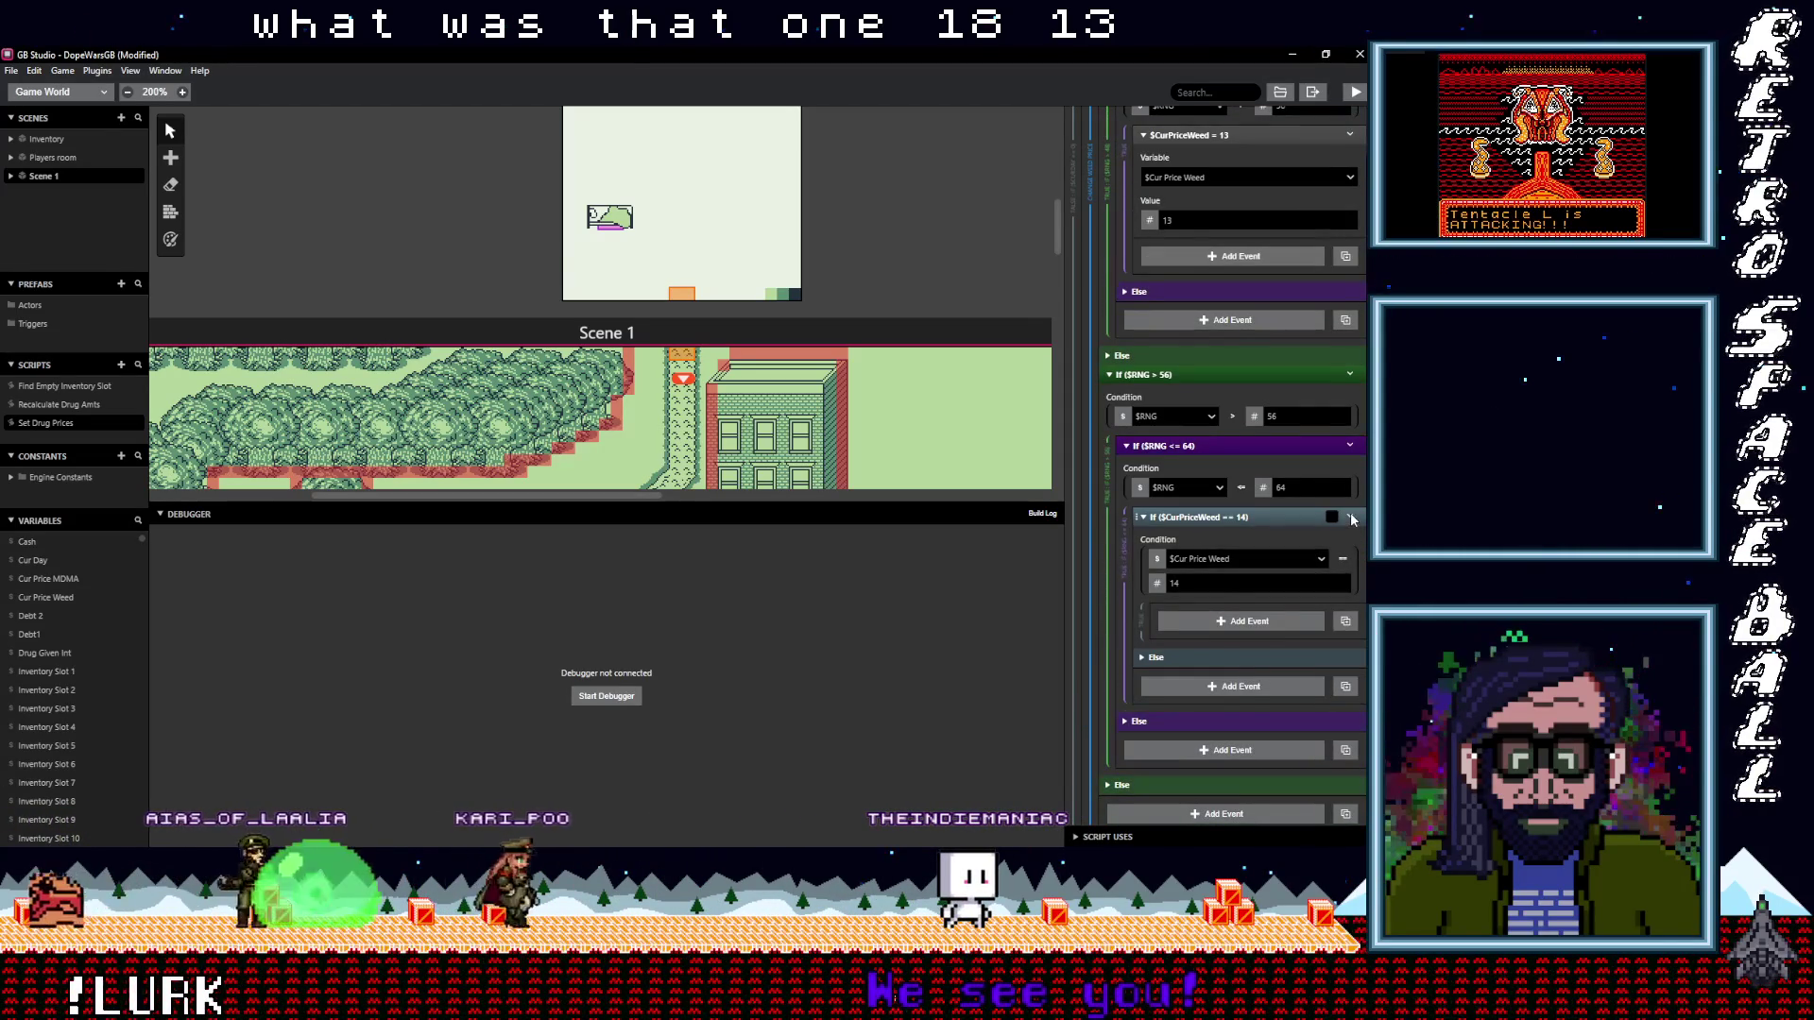
{"action": "left_click", "coordinate": [1349, 516]}
{"action": "left_click", "coordinate": [1310, 728]}
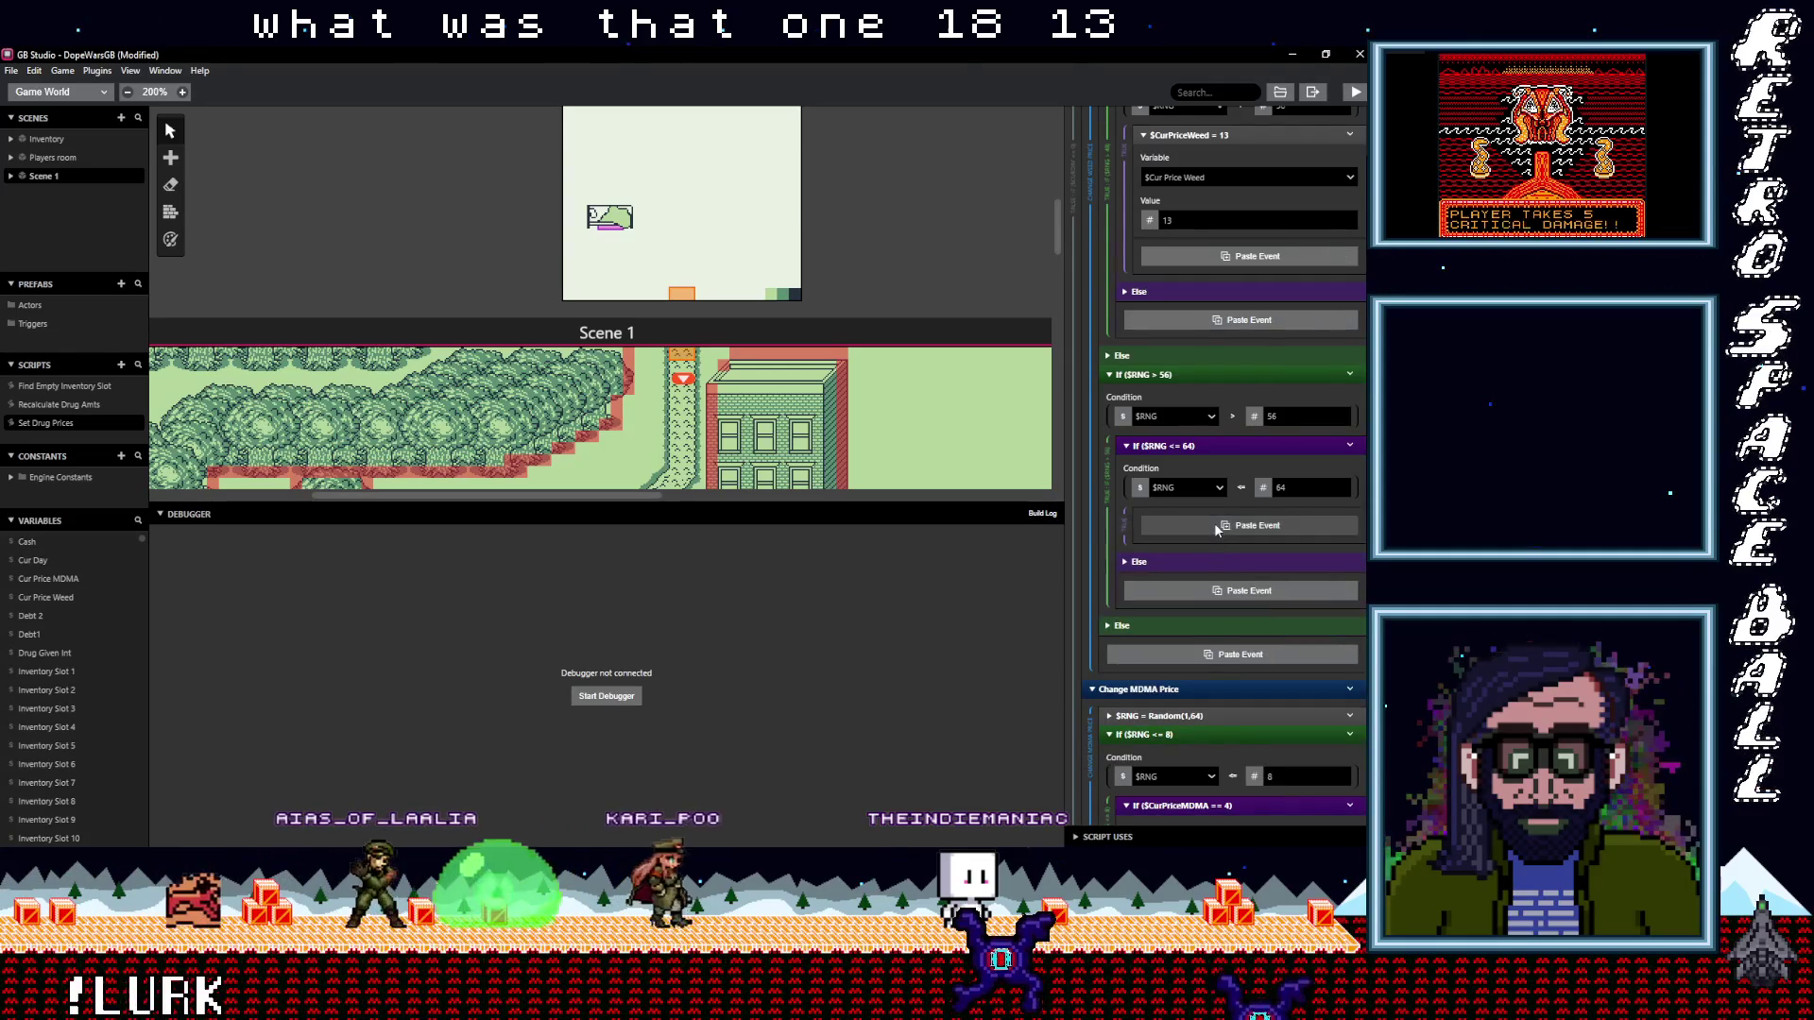
{"action": "double_click", "coordinate": [1228, 602]}
{"action": "type", "text": "14"}
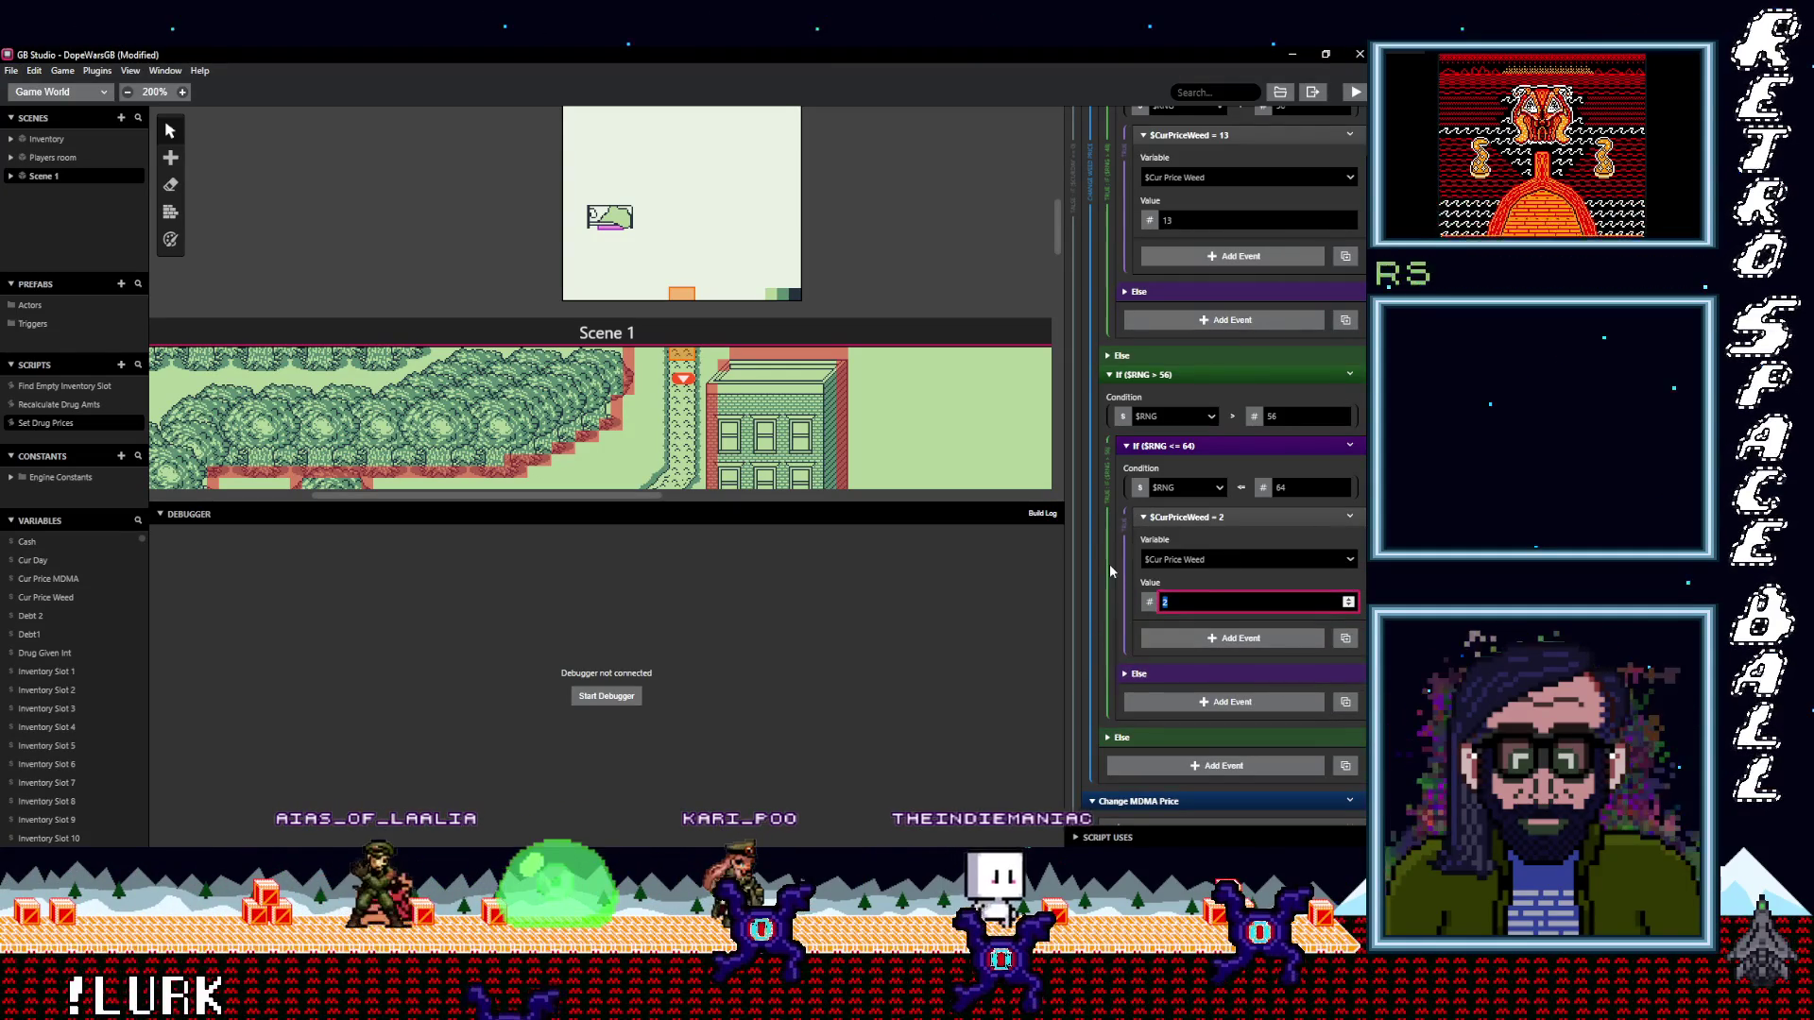
{"action": "scroll", "coordinate": [1229, 586], "scroll_direction": "down", "scroll_amount": 4}
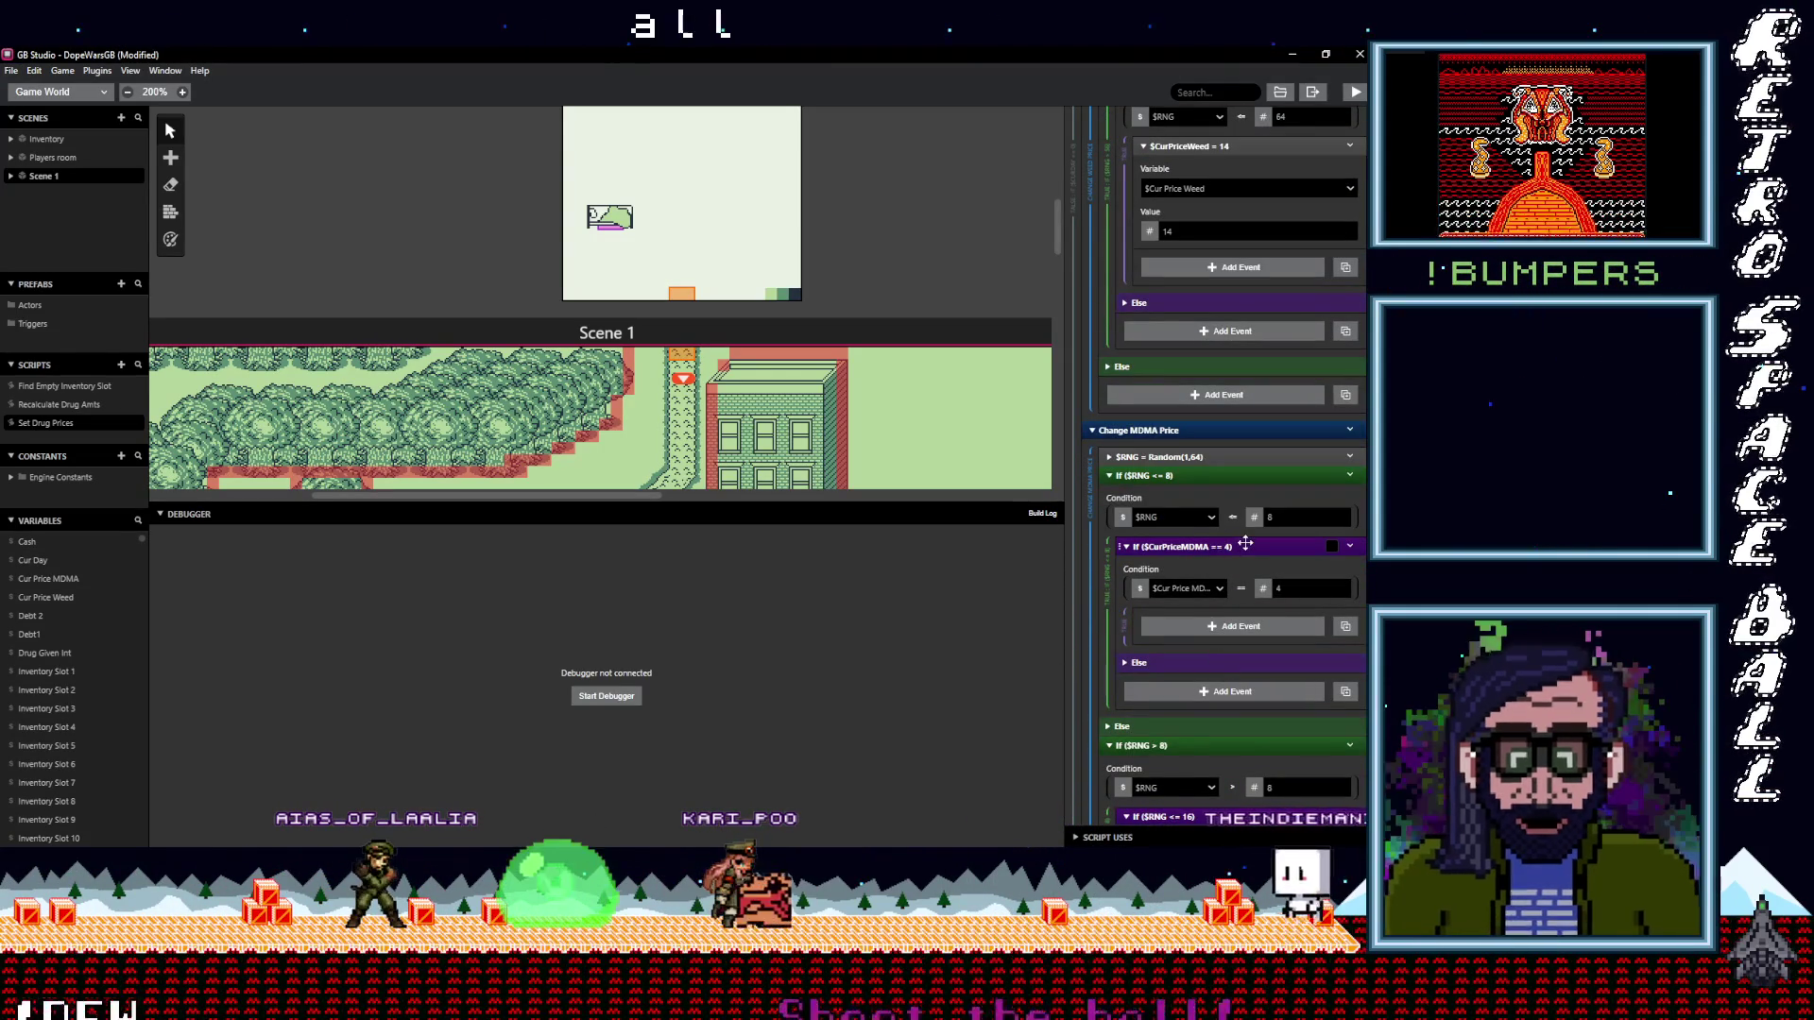
{"action": "scroll", "coordinate": [1251, 656], "scroll_direction": "down", "scroll_amount": 10}
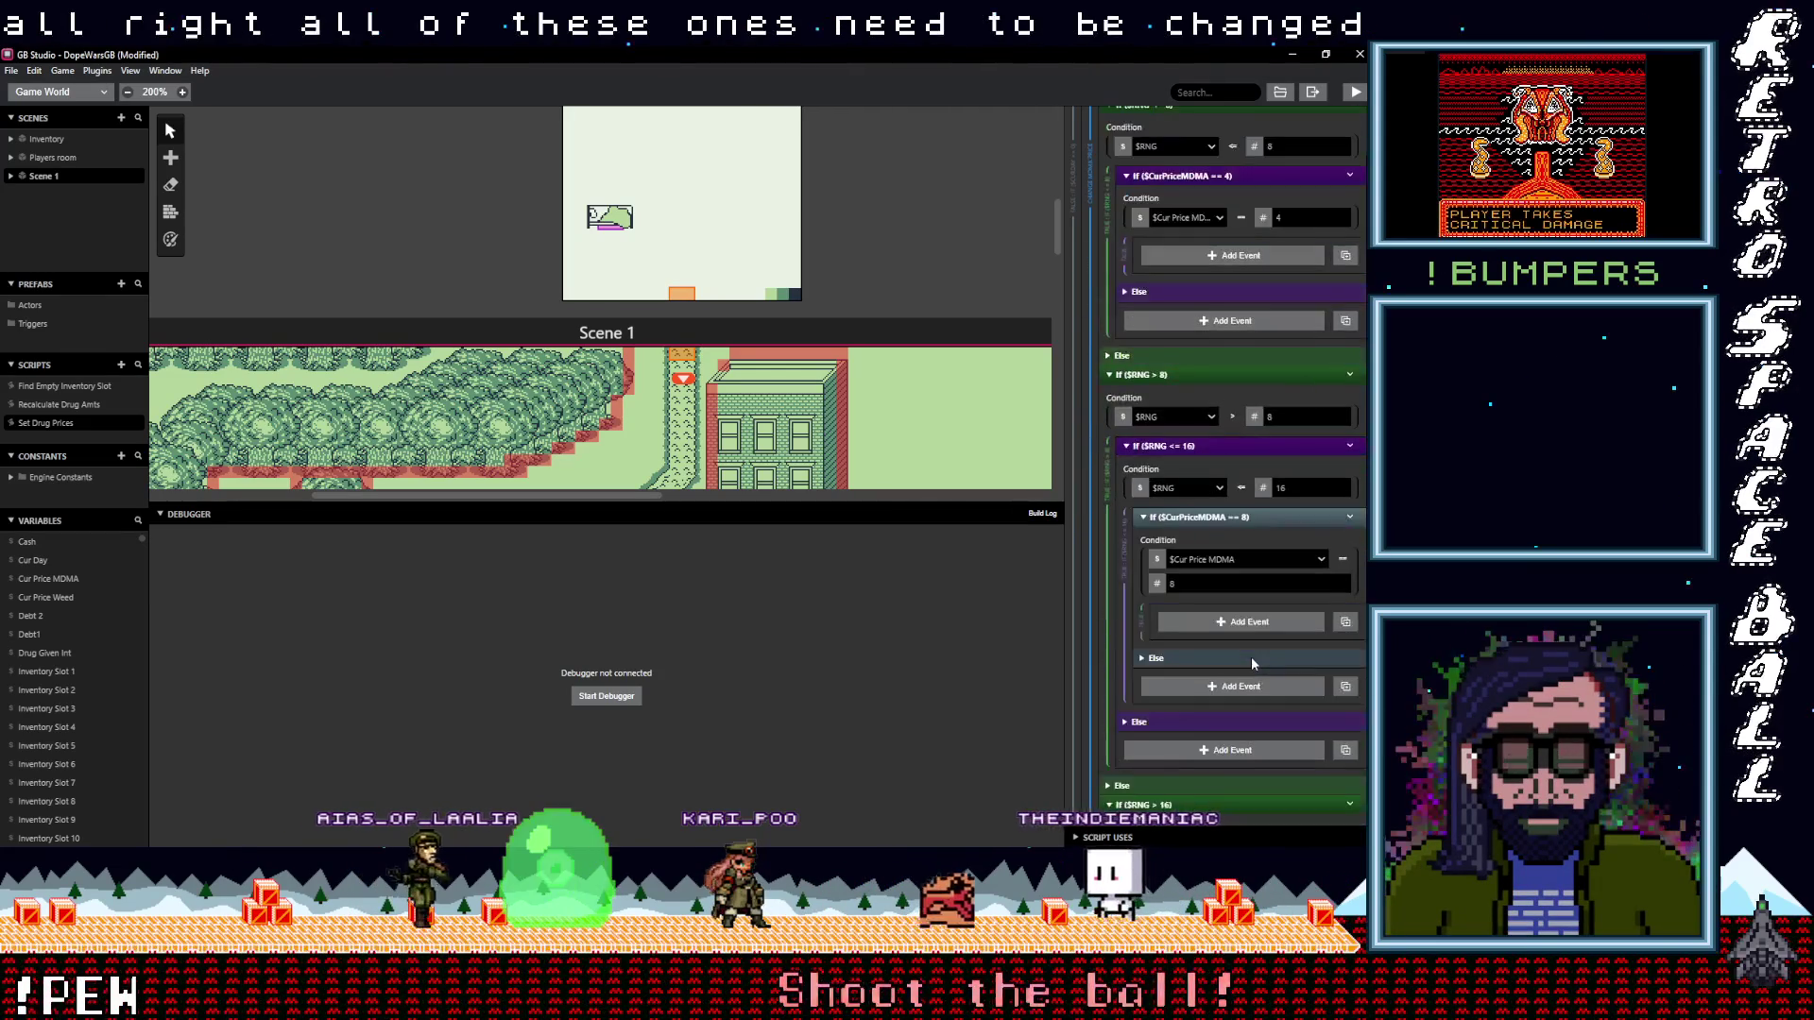
{"action": "scroll", "coordinate": [1253, 663], "scroll_direction": "down", "scroll_amount": 10}
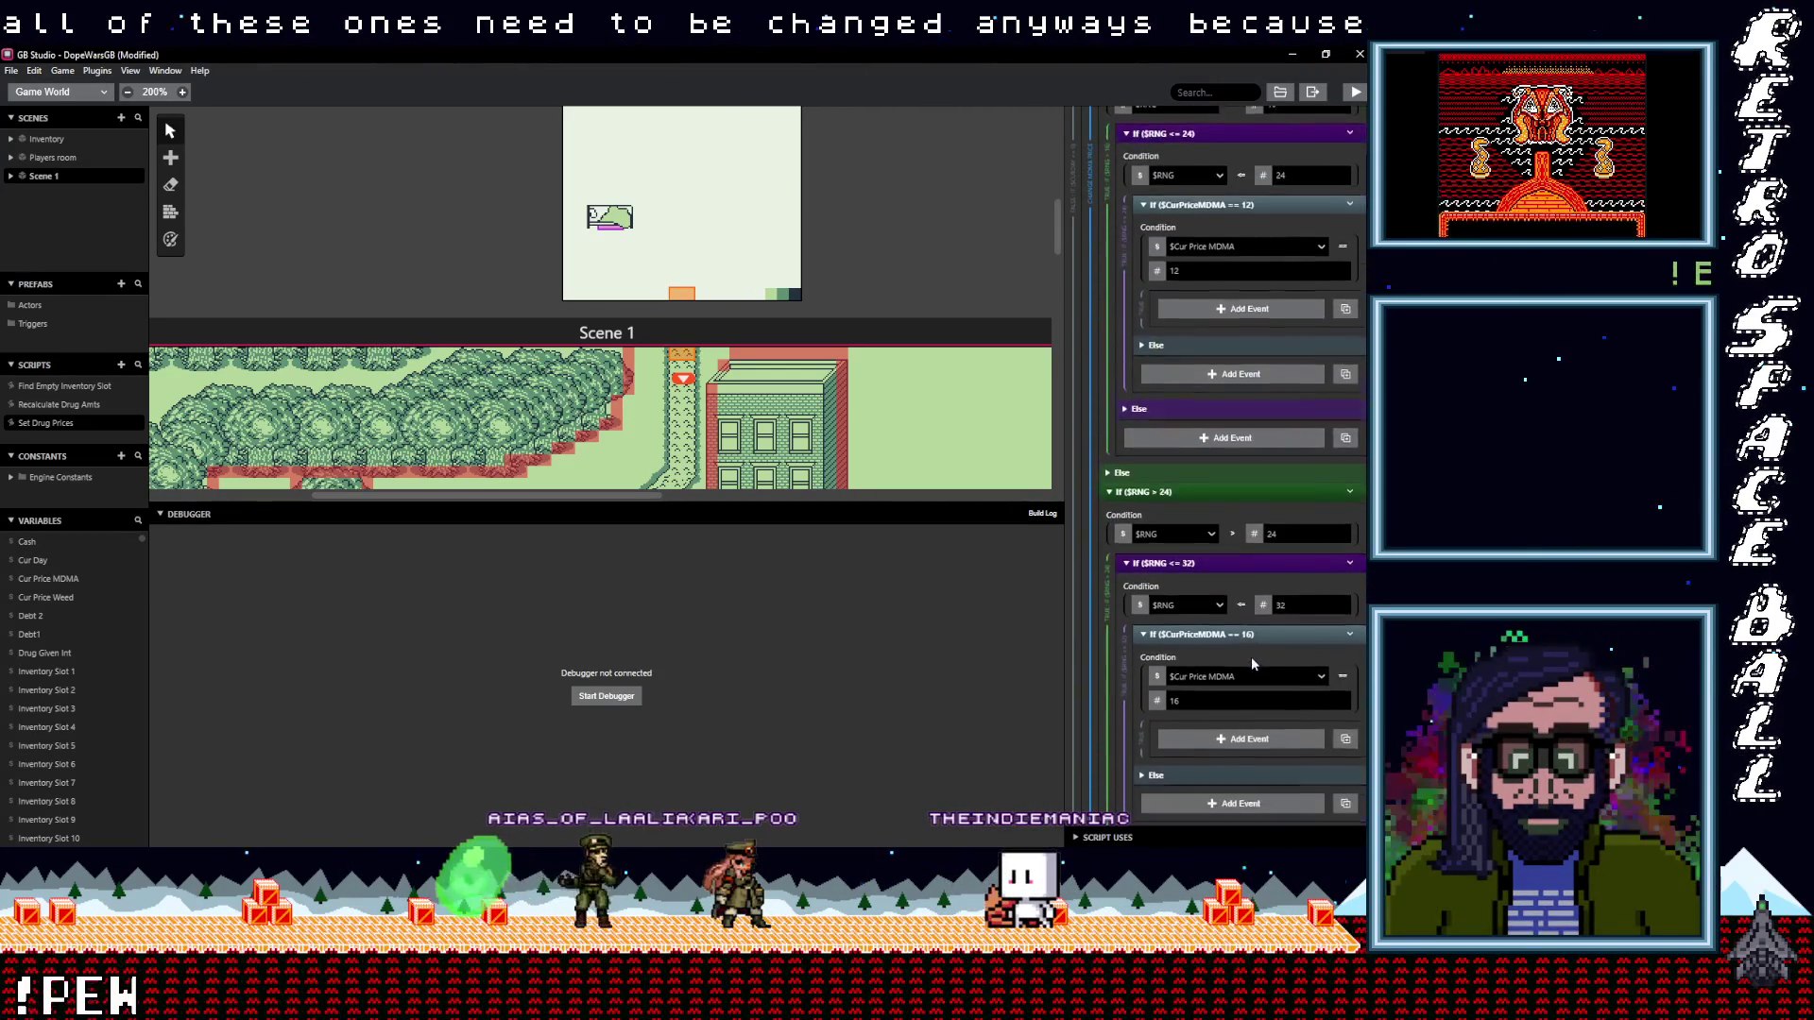
{"action": "scroll", "coordinate": [1251, 656], "scroll_direction": "down", "scroll_amount": 2}
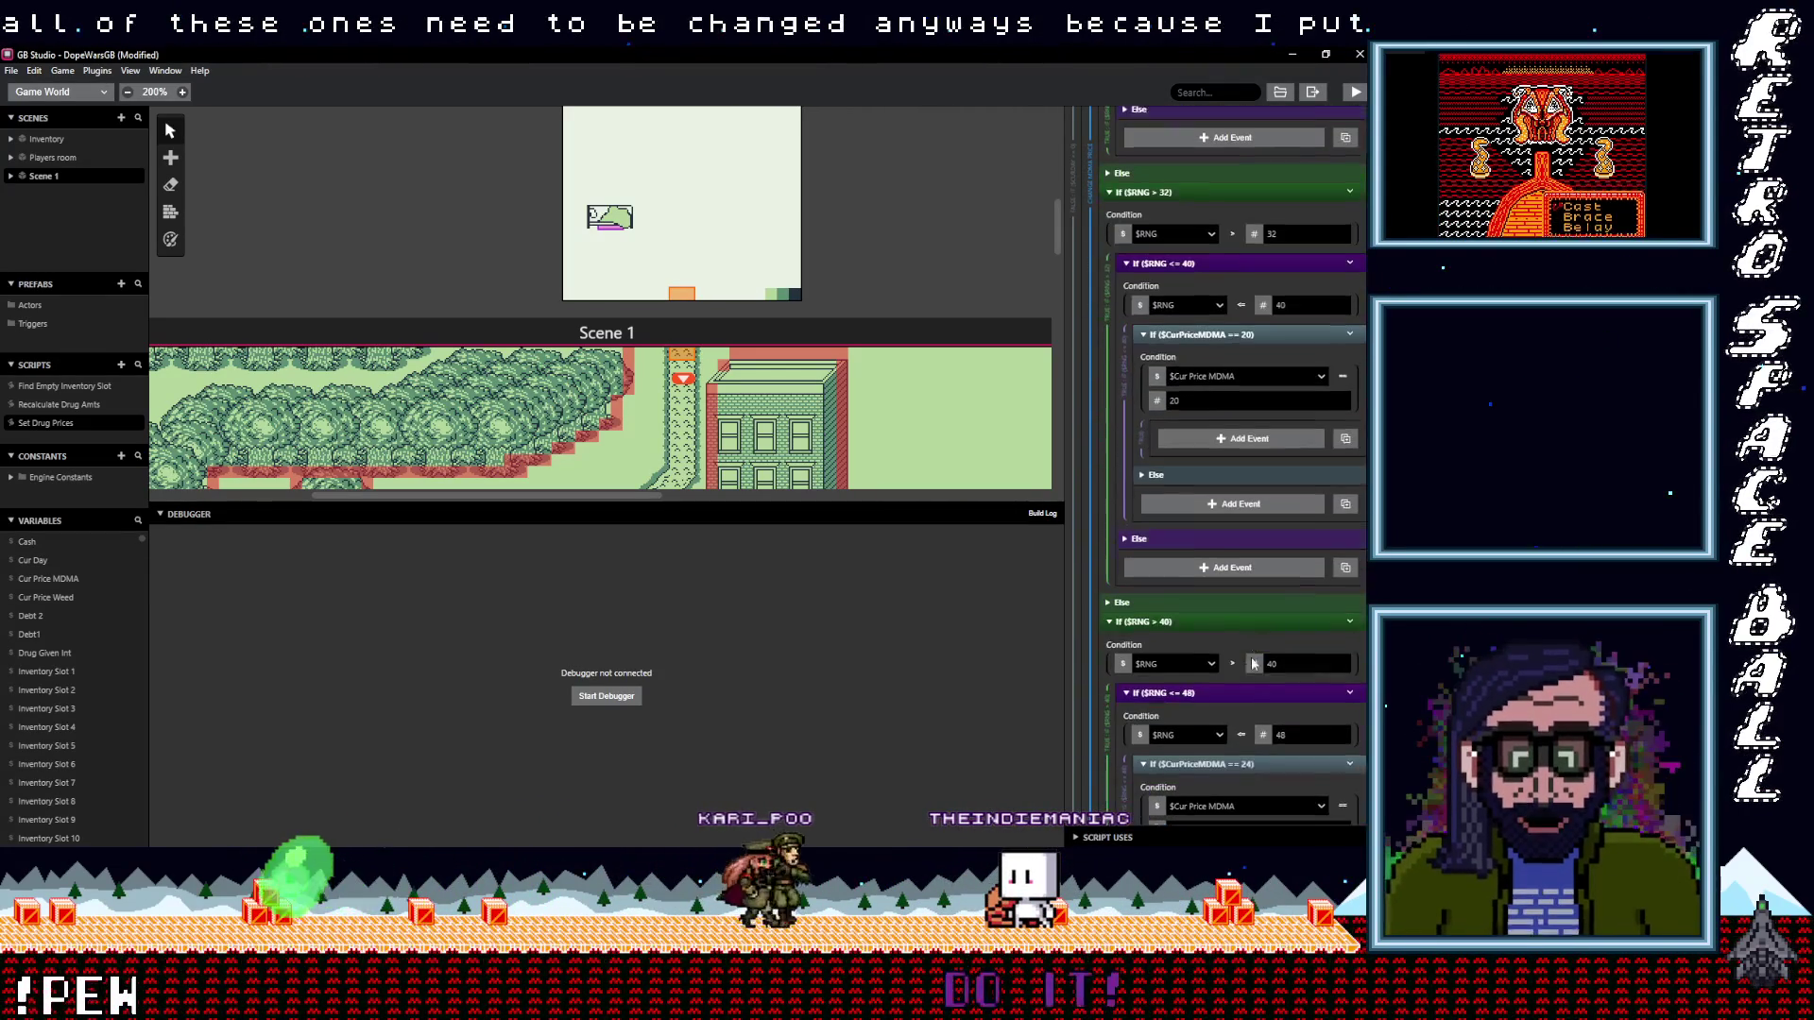
{"action": "scroll", "coordinate": [1253, 662], "scroll_direction": "down", "scroll_amount": 2}
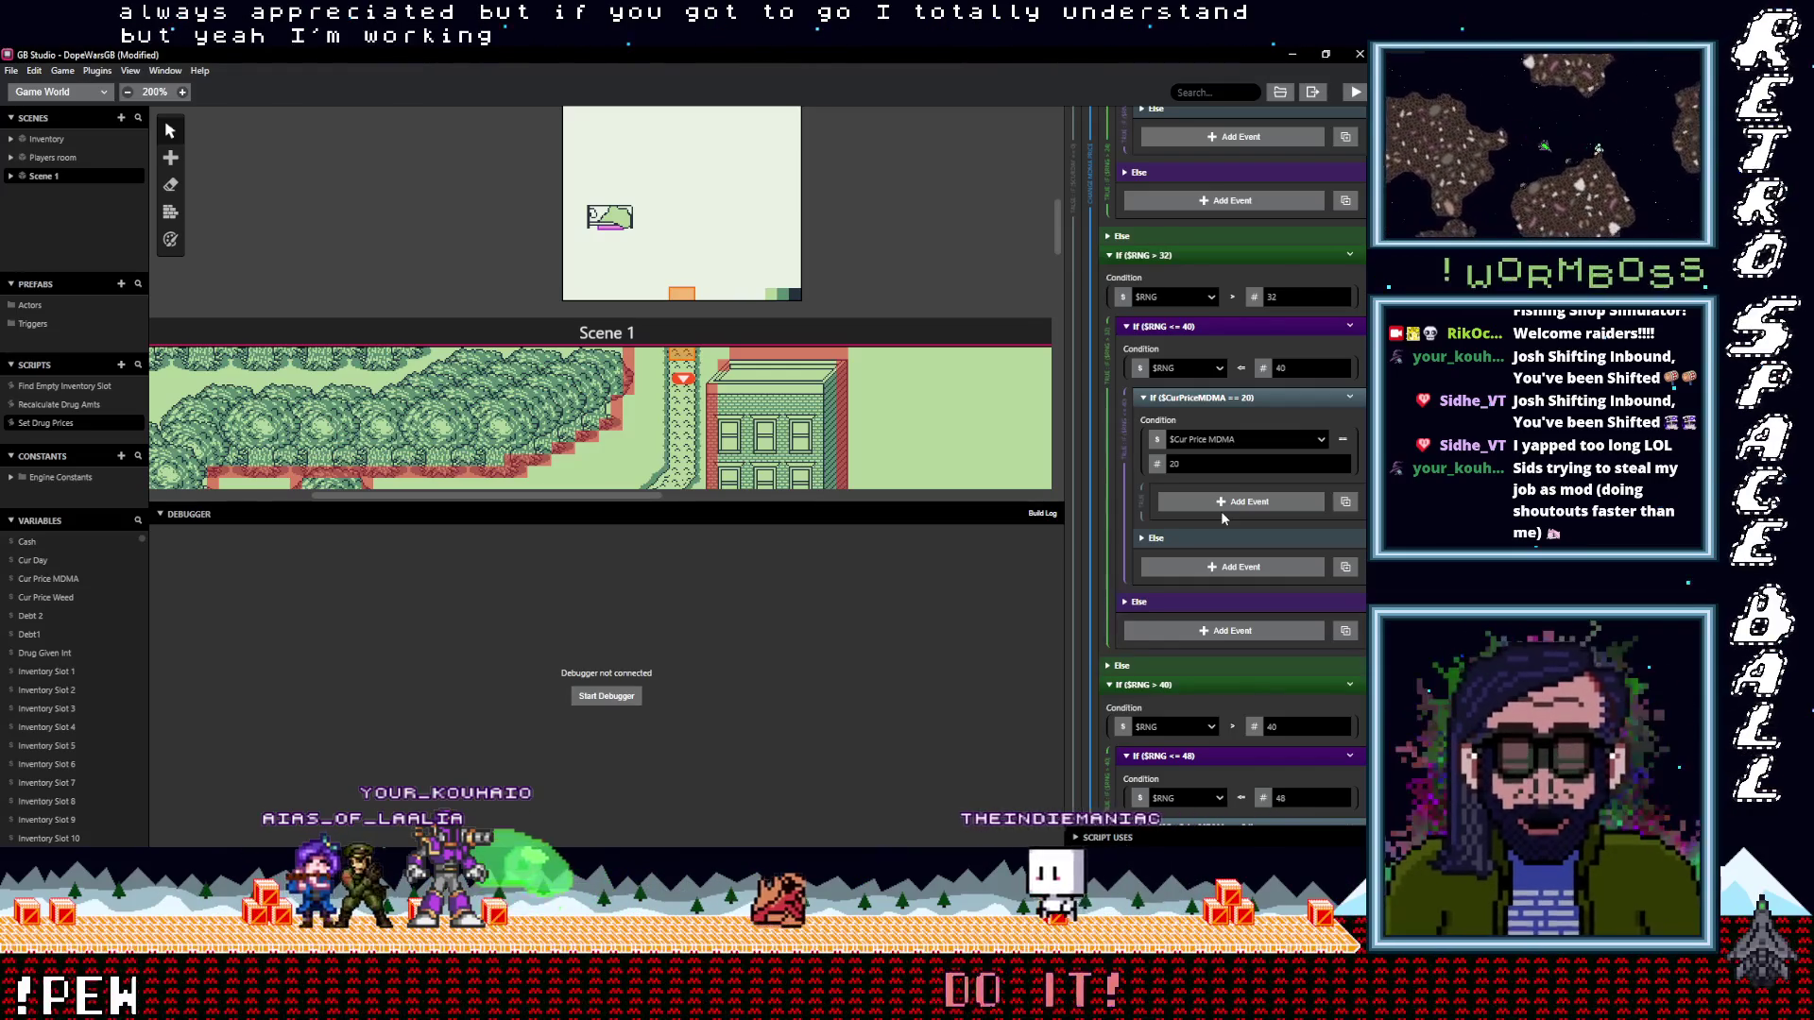
{"action": "left_click_drag", "start_coordinate": [782, 500], "coordinate": [813, 822]}
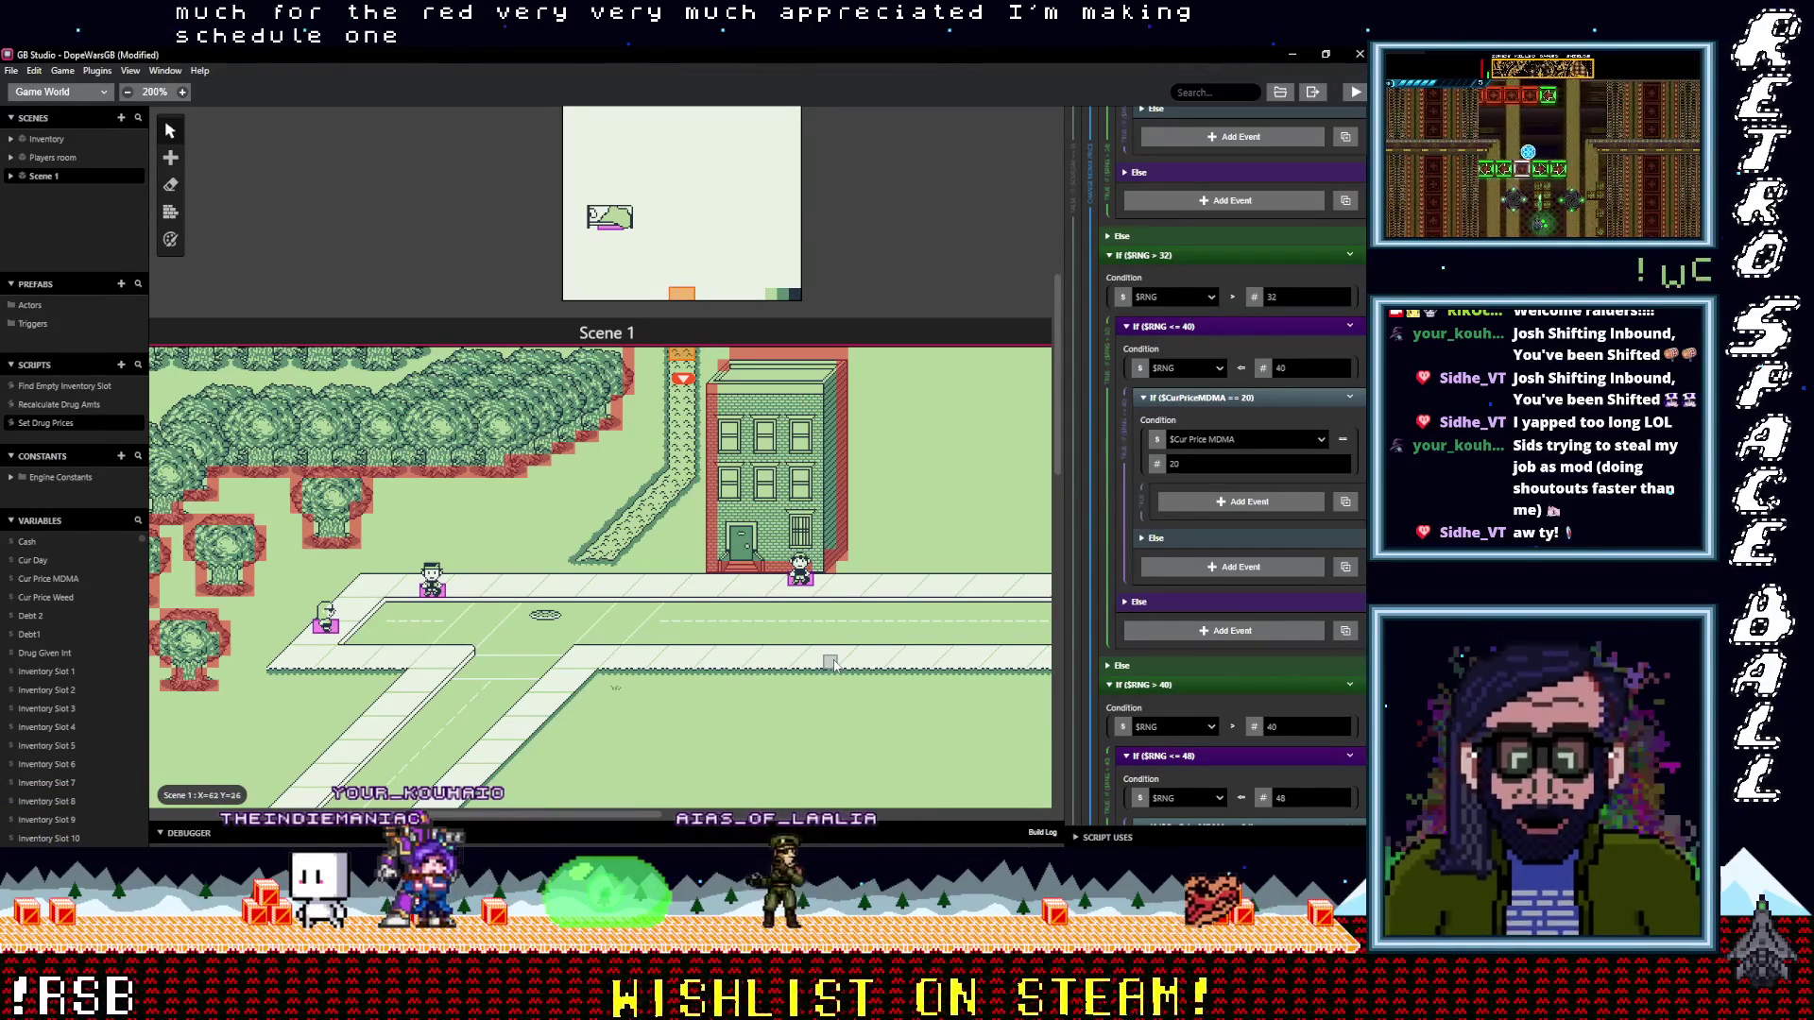
{"action": "scroll", "coordinate": [831, 659], "scroll_direction": "right", "scroll_amount": 2}
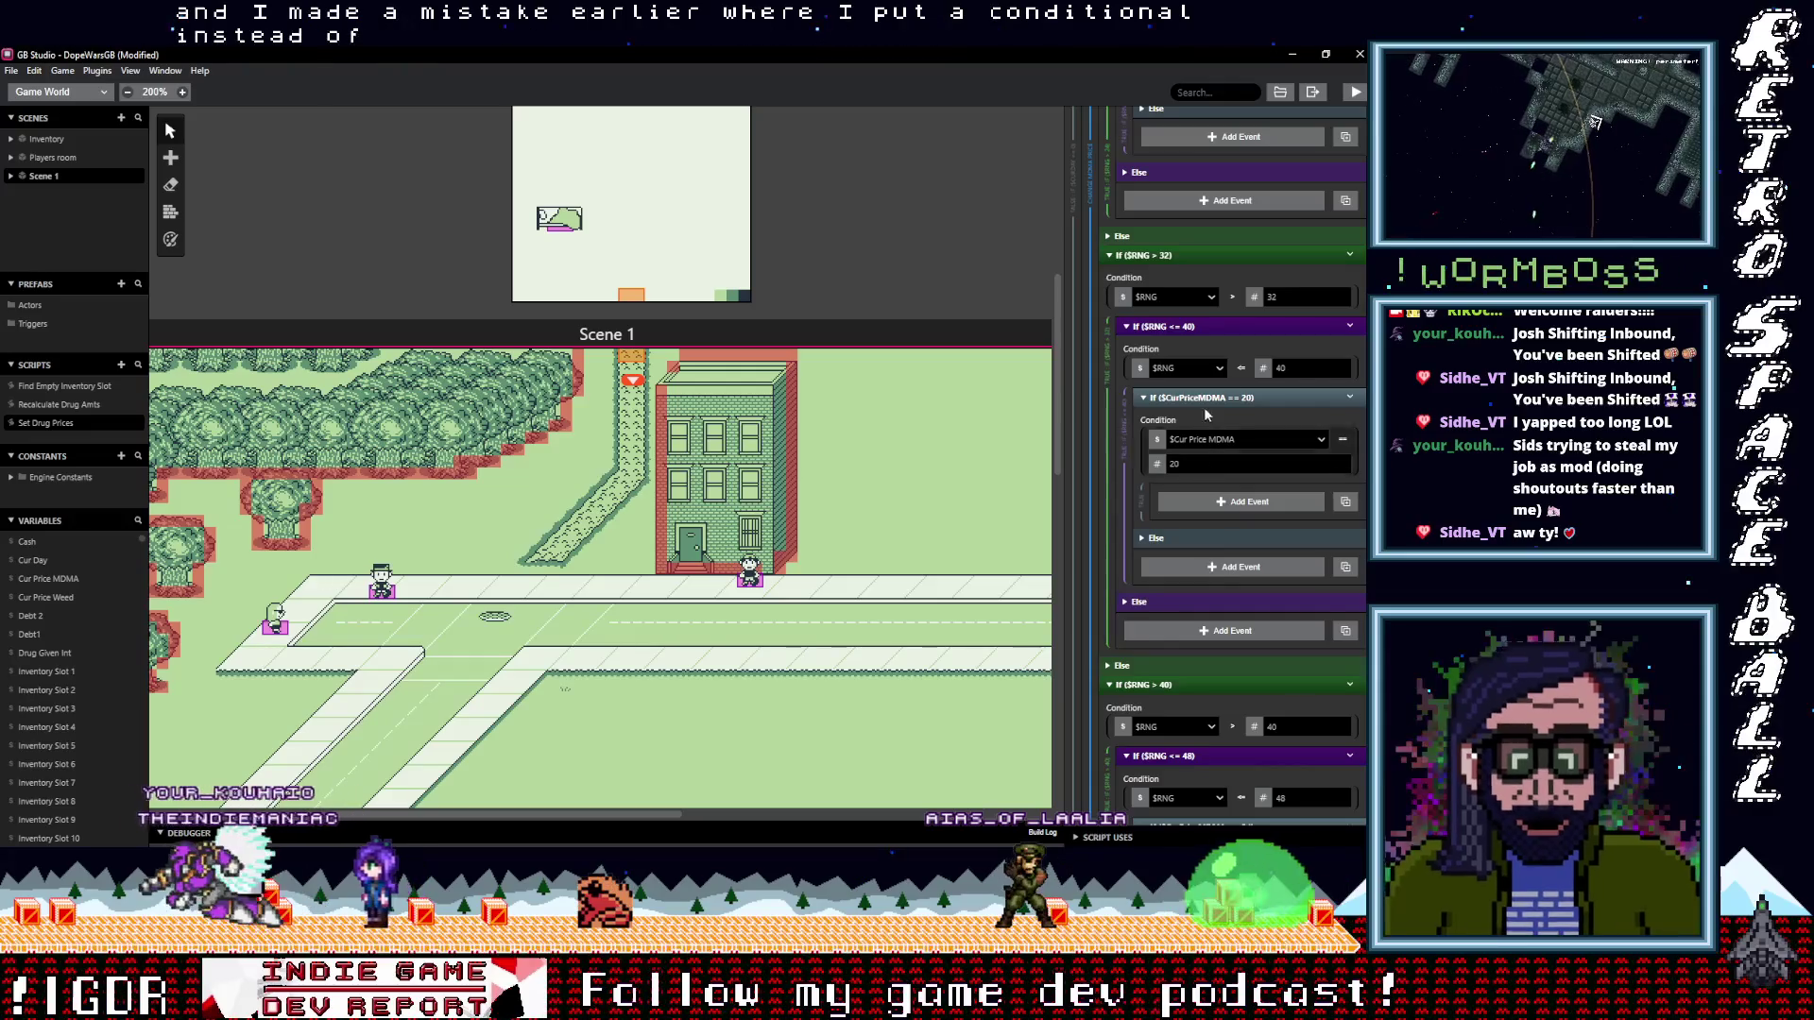
Paste the price event into the $RNG <= 40 branch with value 40 and delete the MDMA == 20 check
{"action": "left_click", "coordinate": [1254, 398], "text": "alt"}
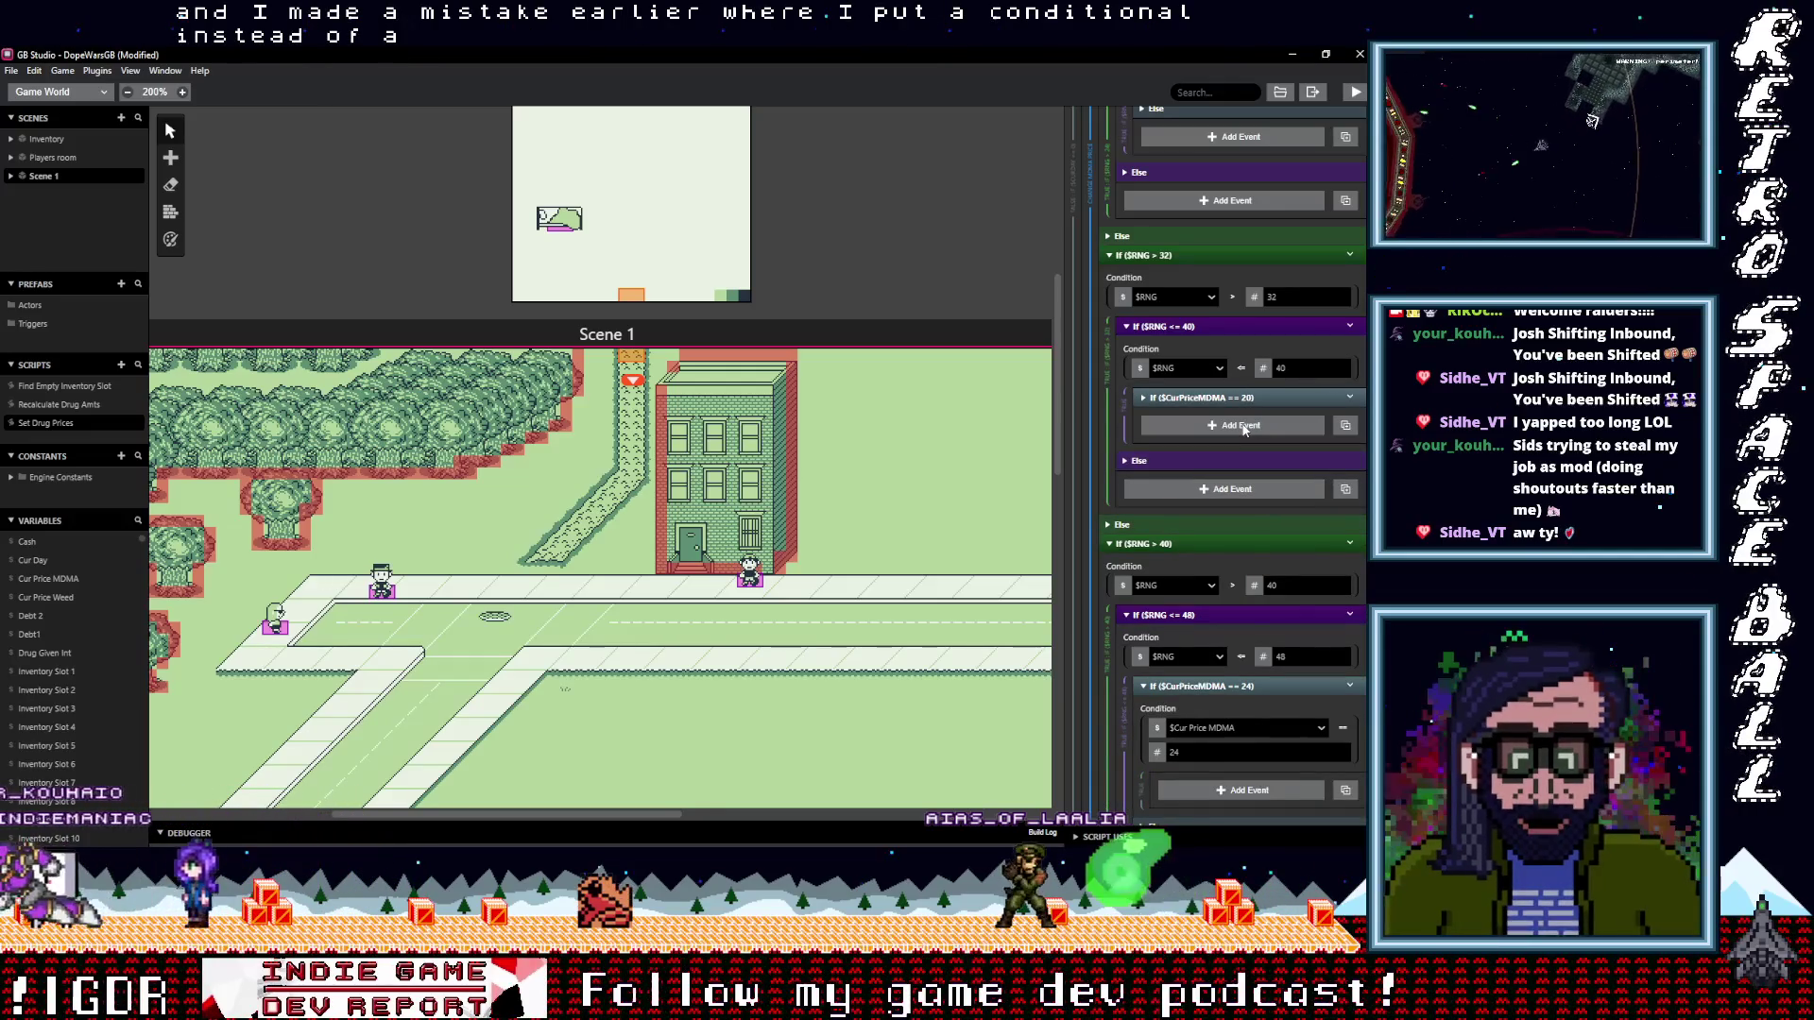
{"action": "left_click", "coordinate": [1245, 426], "text": "alt"}
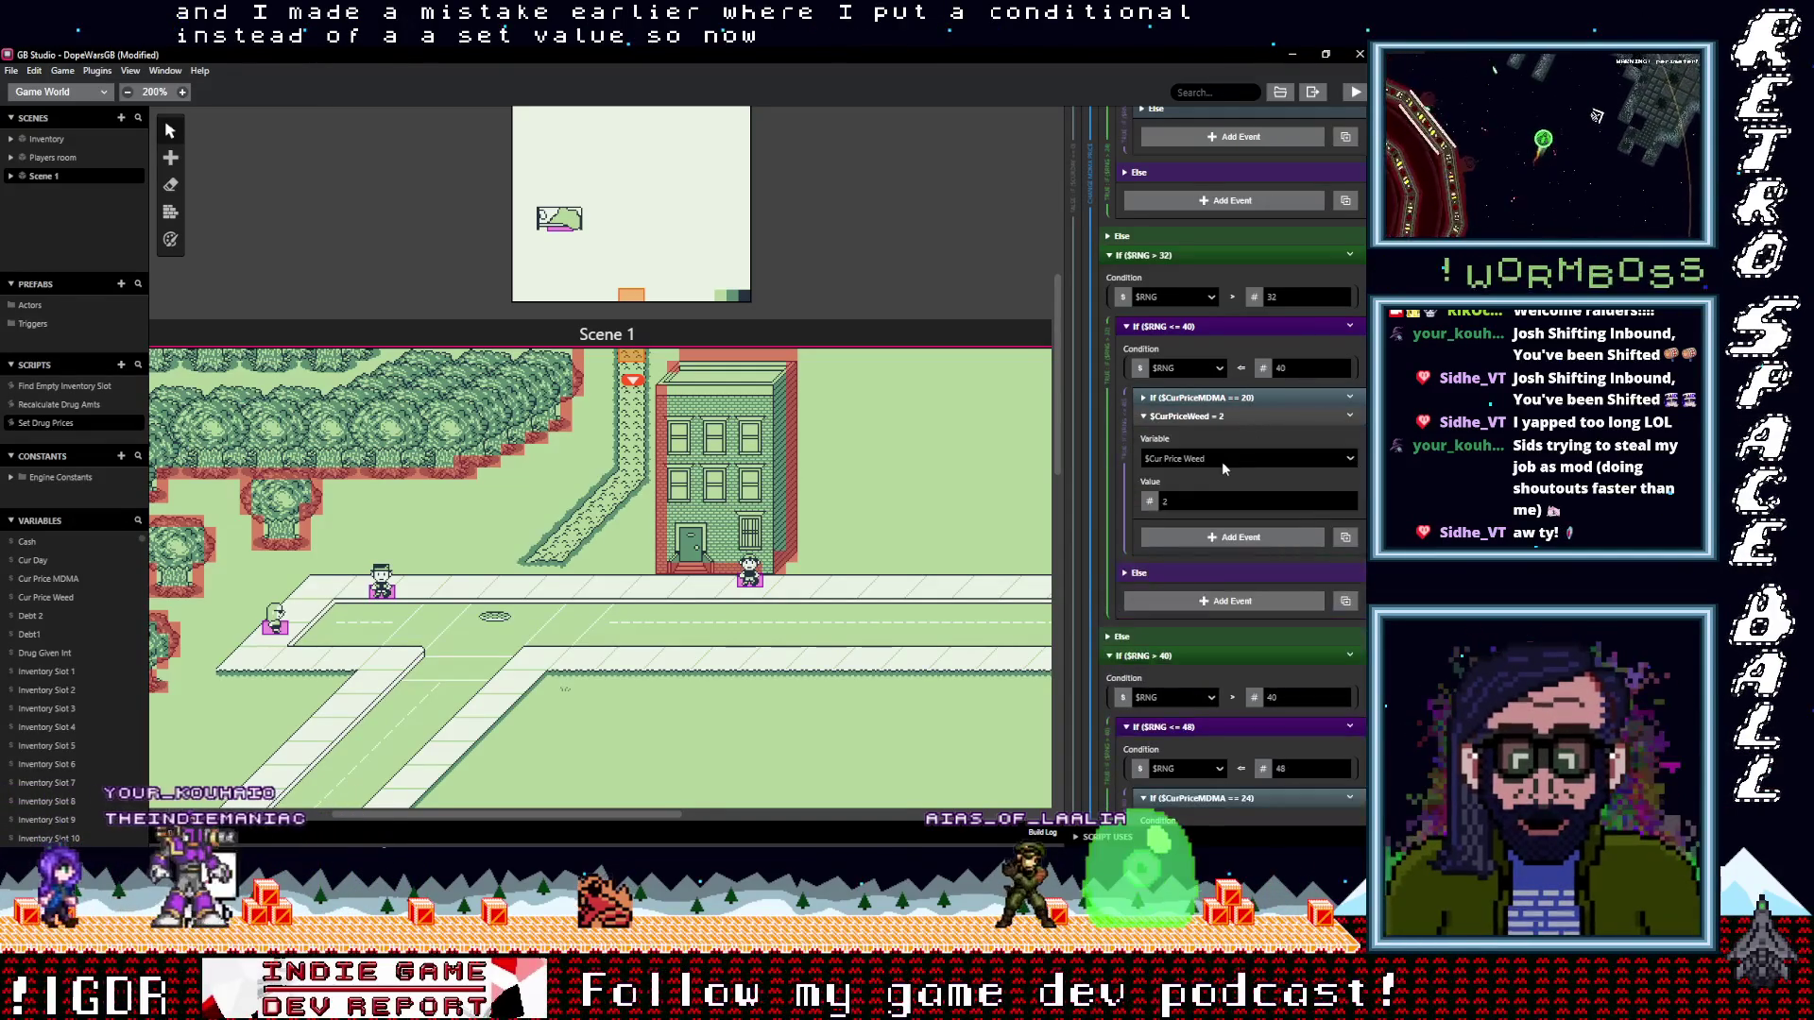
{"action": "double_click", "coordinate": [1197, 498]}
{"action": "type", "text": "40"}
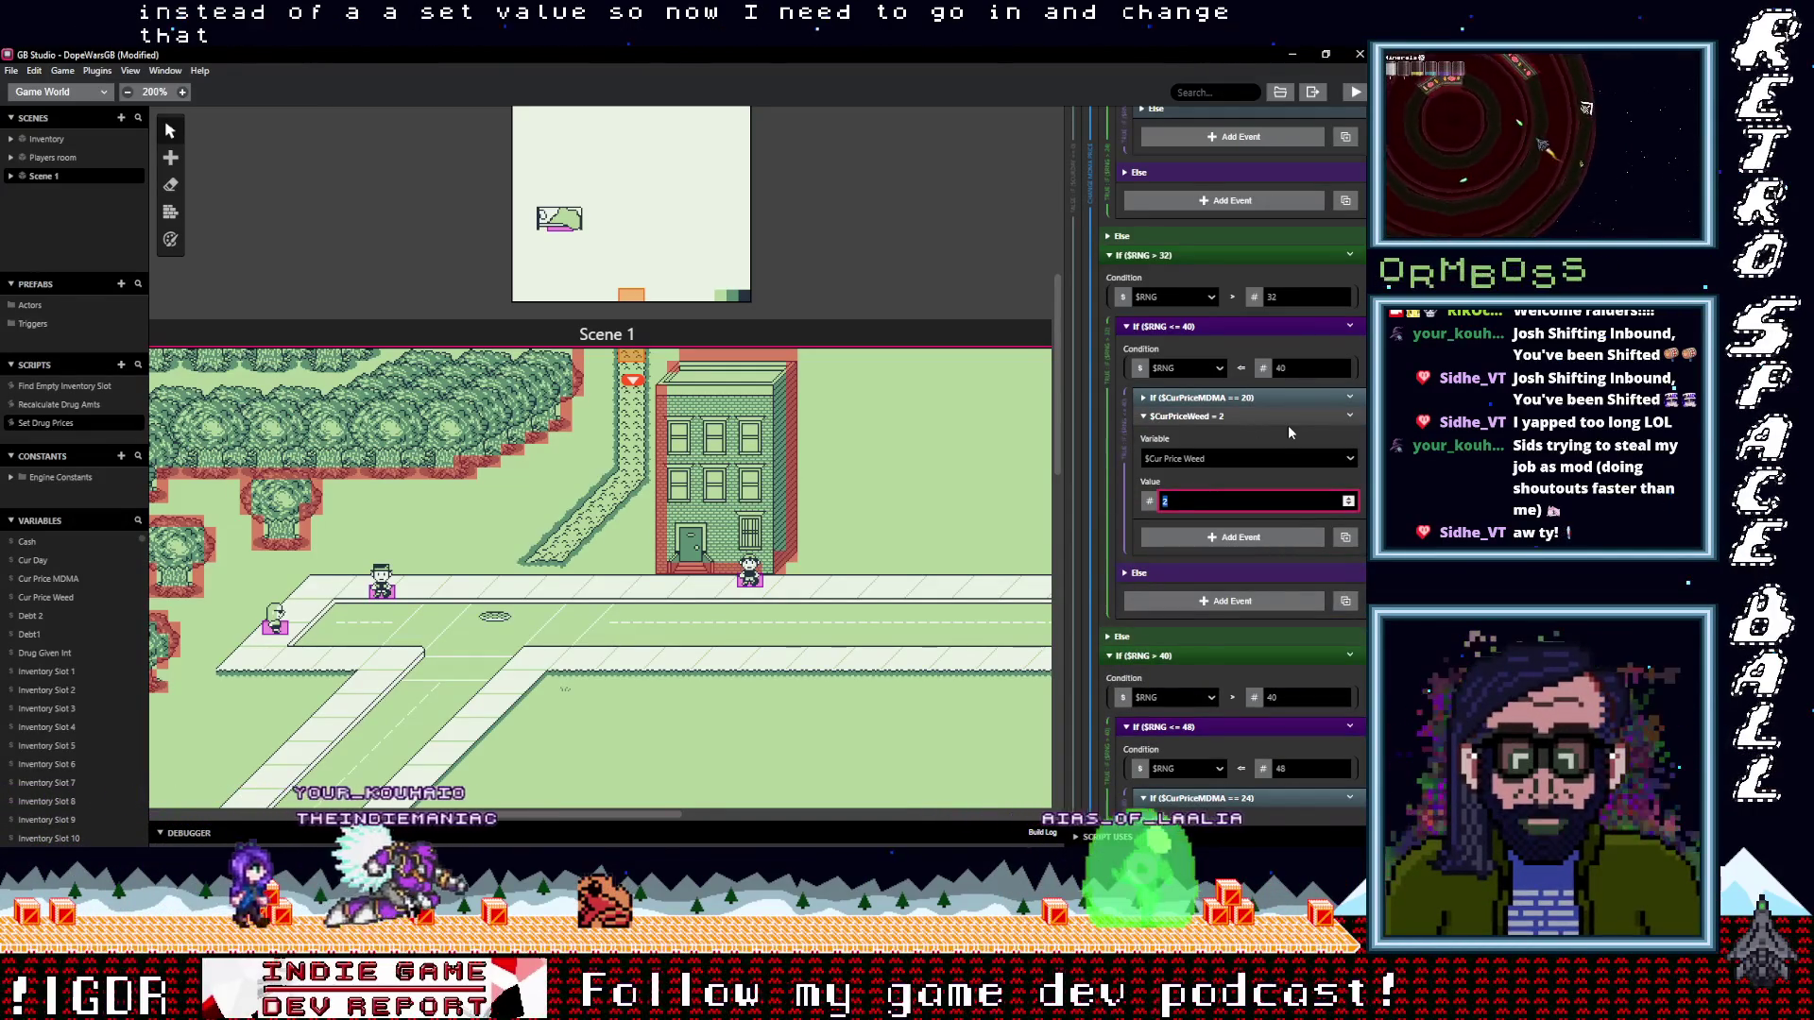
{"action": "left_click", "coordinate": [1353, 402]}
{"action": "left_click", "coordinate": [1351, 398]}
{"action": "left_click", "coordinate": [1248, 608]}
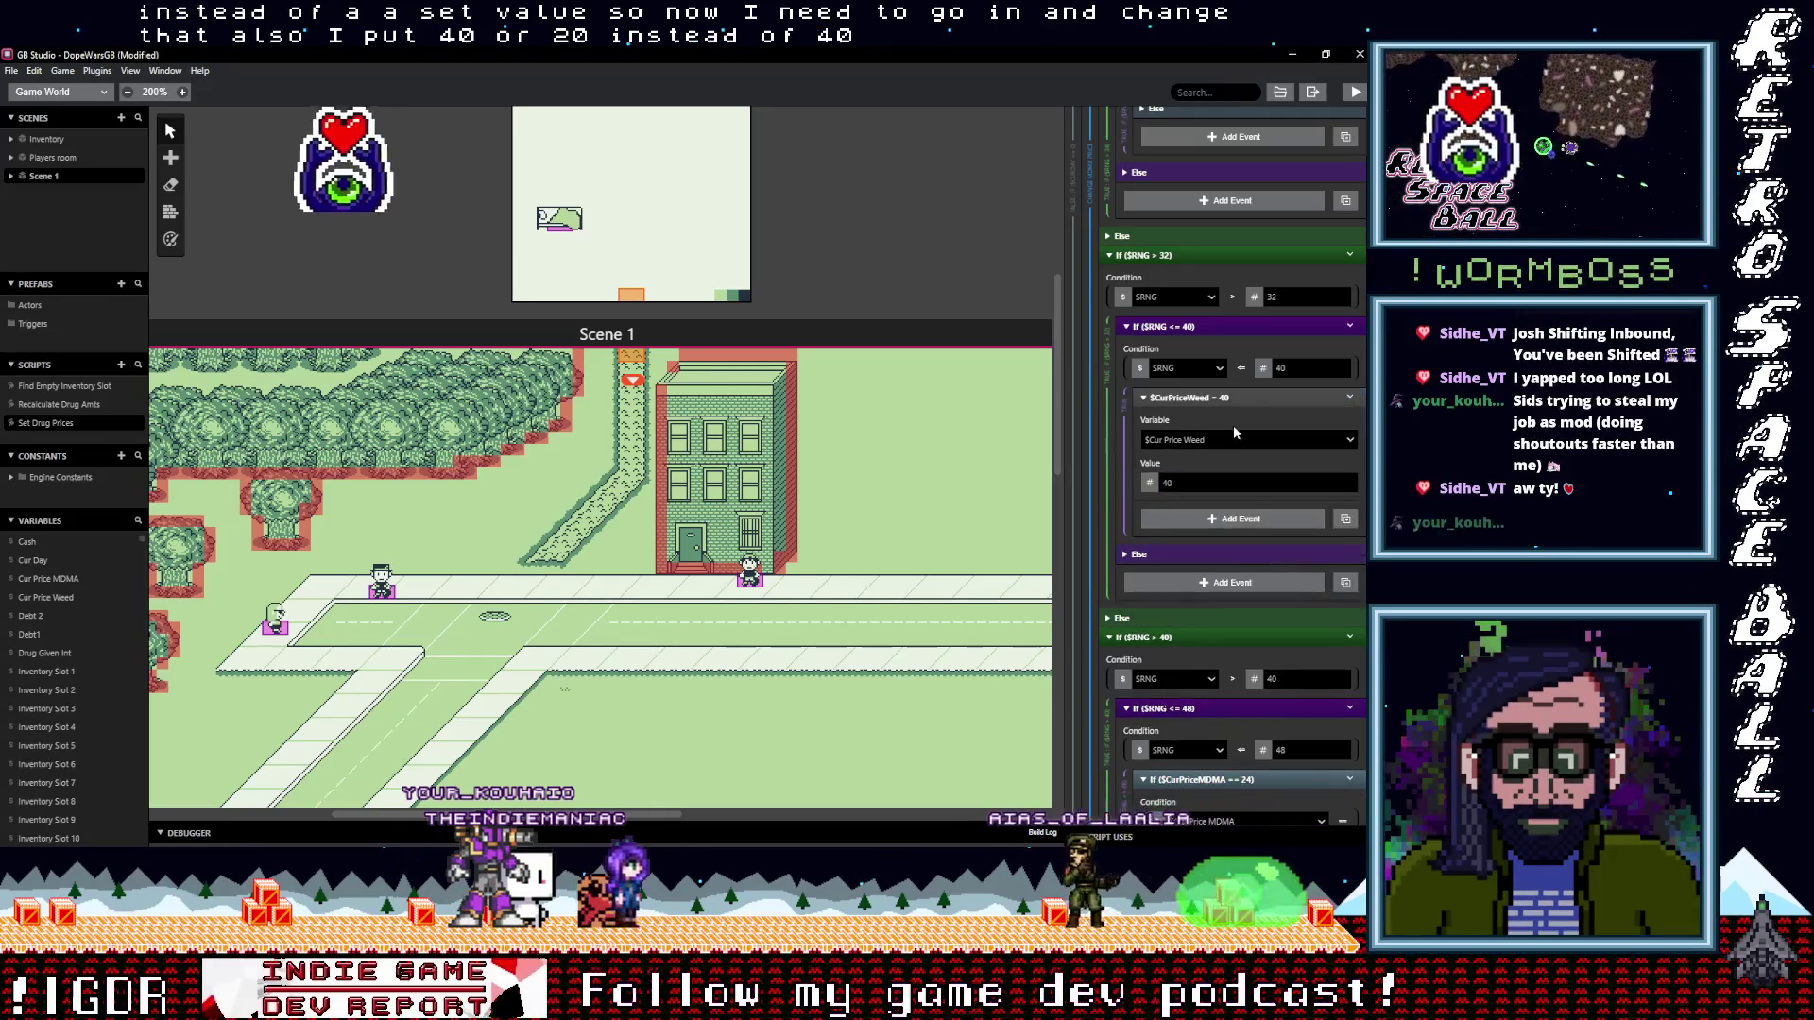
Paste the copied price event under the MDMA == 24 check in the next branch
{"action": "scroll", "coordinate": [1256, 586], "scroll_direction": "down", "scroll_amount": 1}
{"action": "left_click", "coordinate": [1256, 584]}
{"action": "scroll", "coordinate": [1247, 578], "scroll_direction": "down", "scroll_amount": 1}
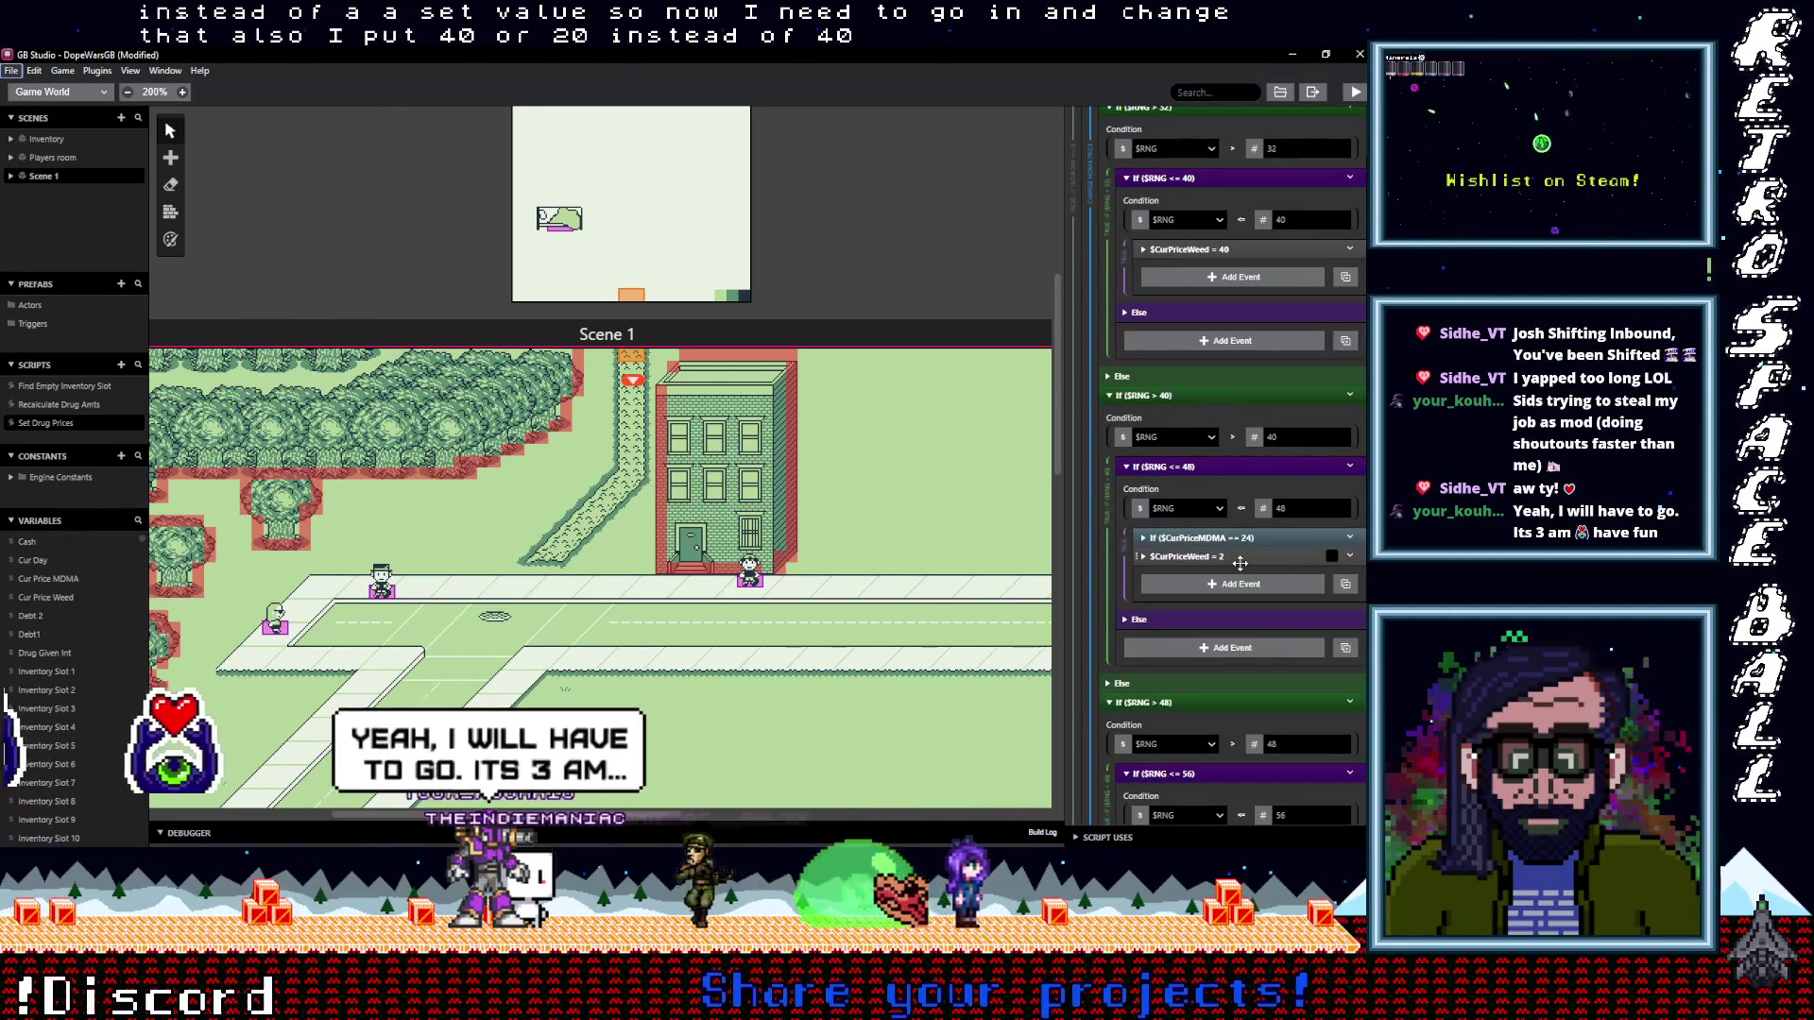
{"action": "left_click", "coordinate": [1250, 583]}
Switch the value-40 event's variable to Cur Price MDMA and copy it
{"action": "left_click", "coordinate": [1198, 250]}
{"action": "left_click", "coordinate": [1198, 293]}
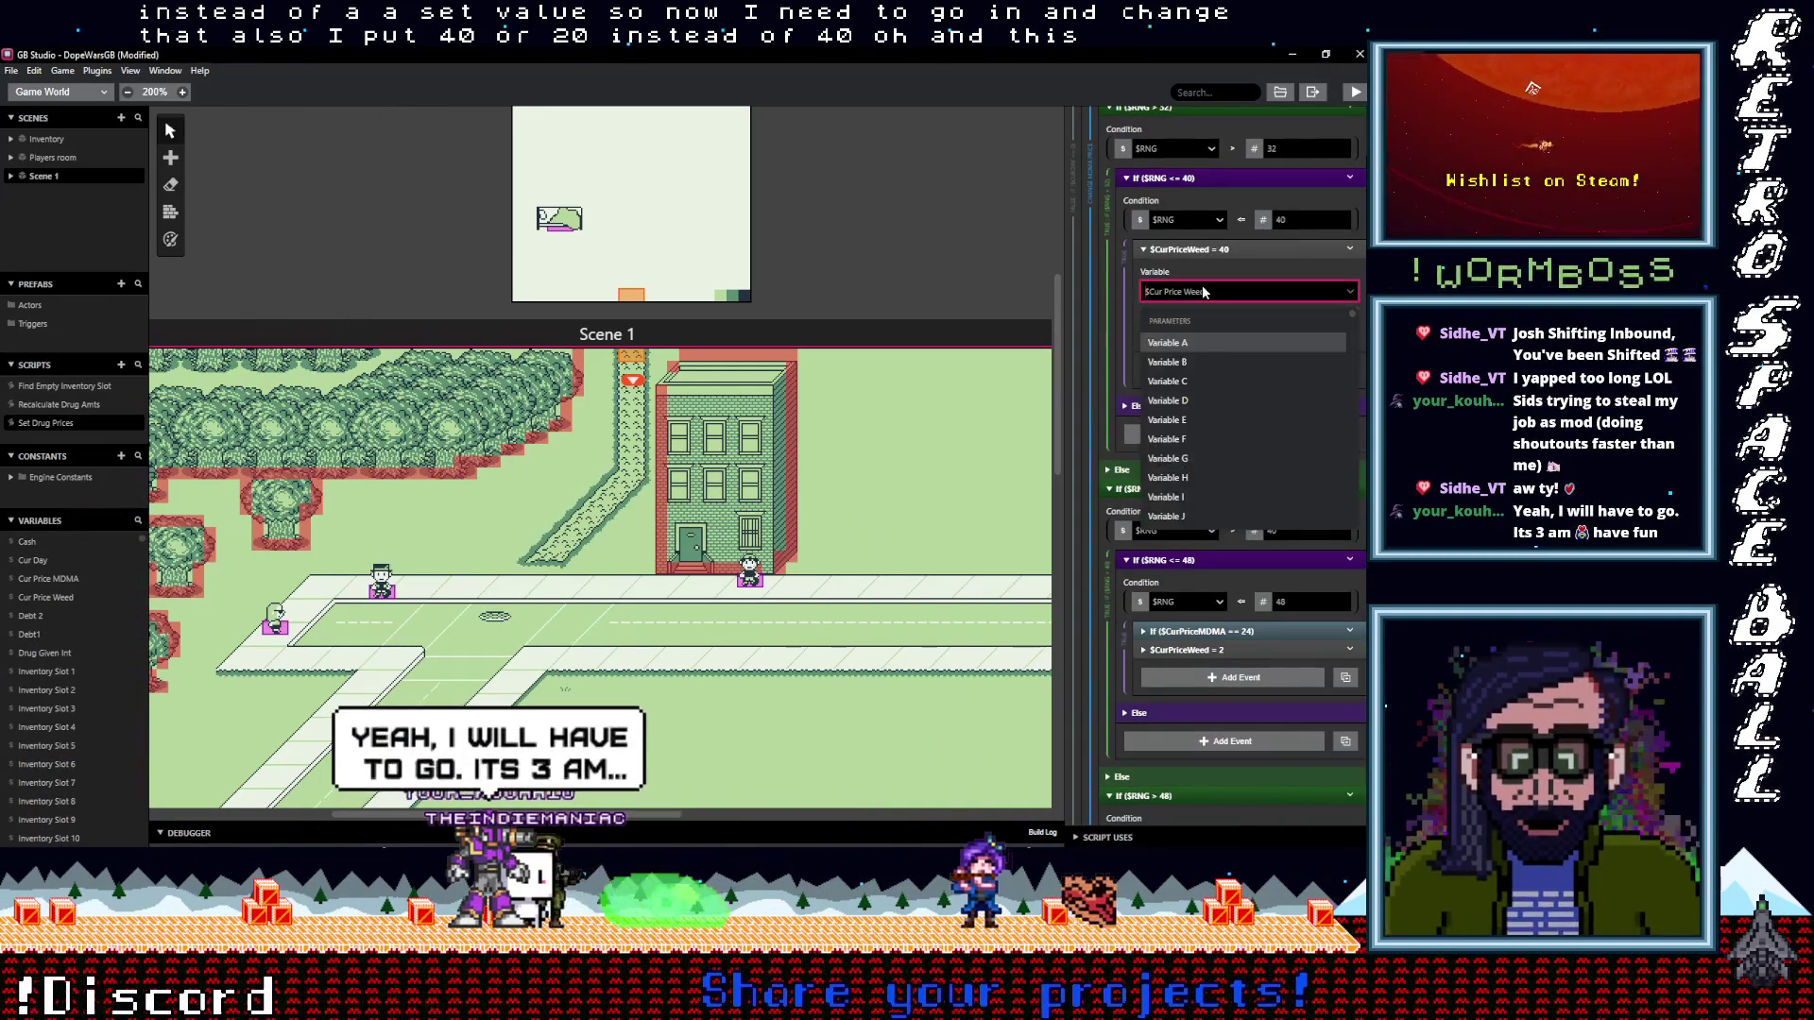
{"action": "type", "text": "m"}
{"action": "key", "text": "BackSpace"}
{"action": "type", "text": "cur"}
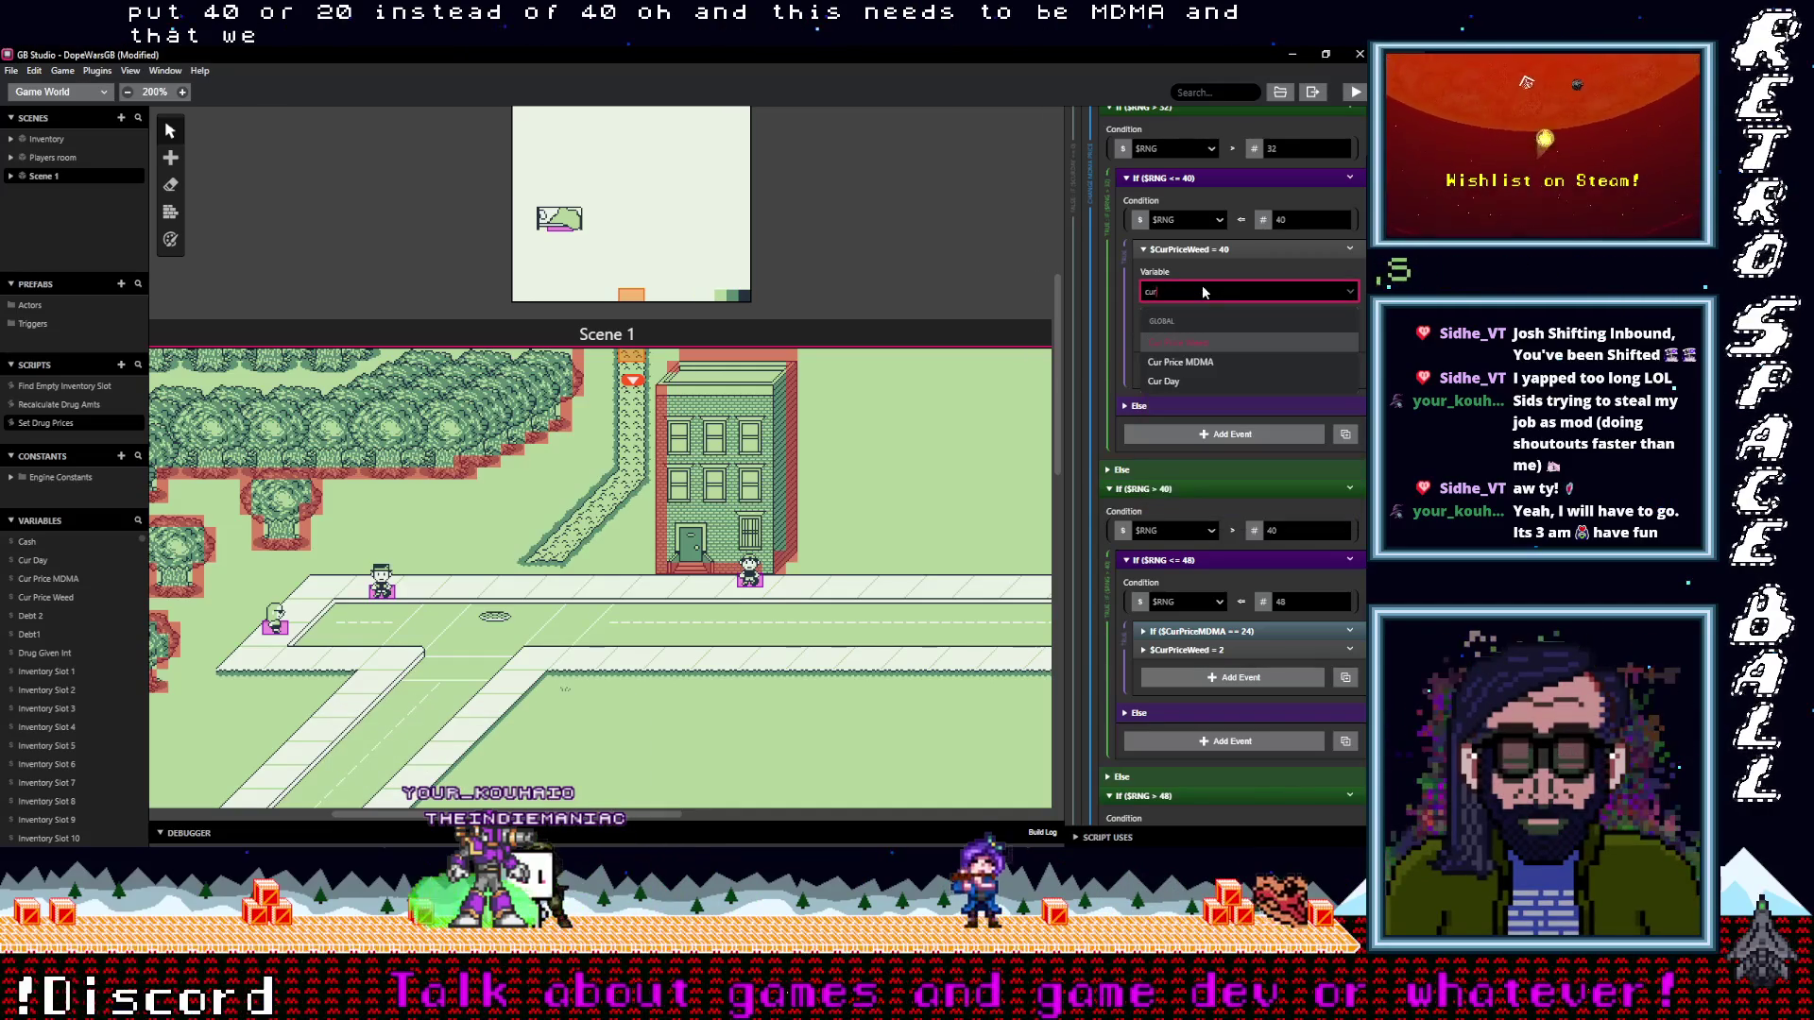
{"action": "left_click", "coordinate": [1196, 360]}
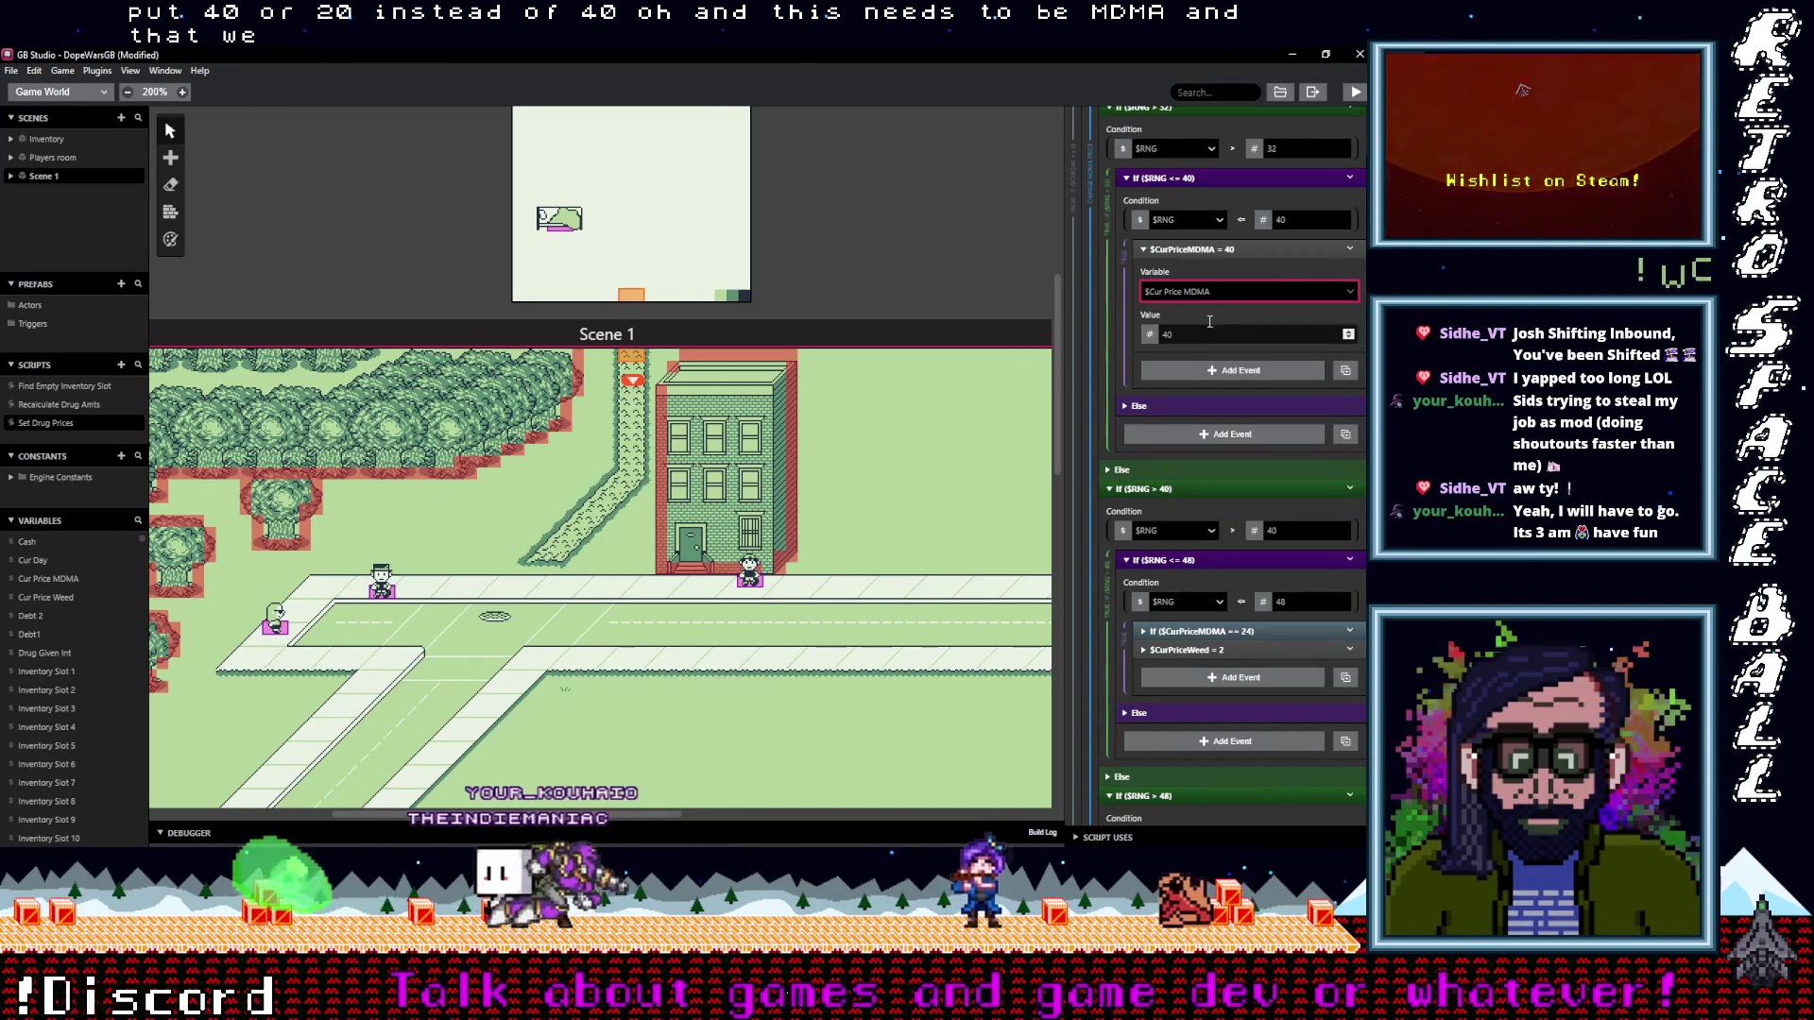
{"action": "left_click", "coordinate": [1351, 250]}
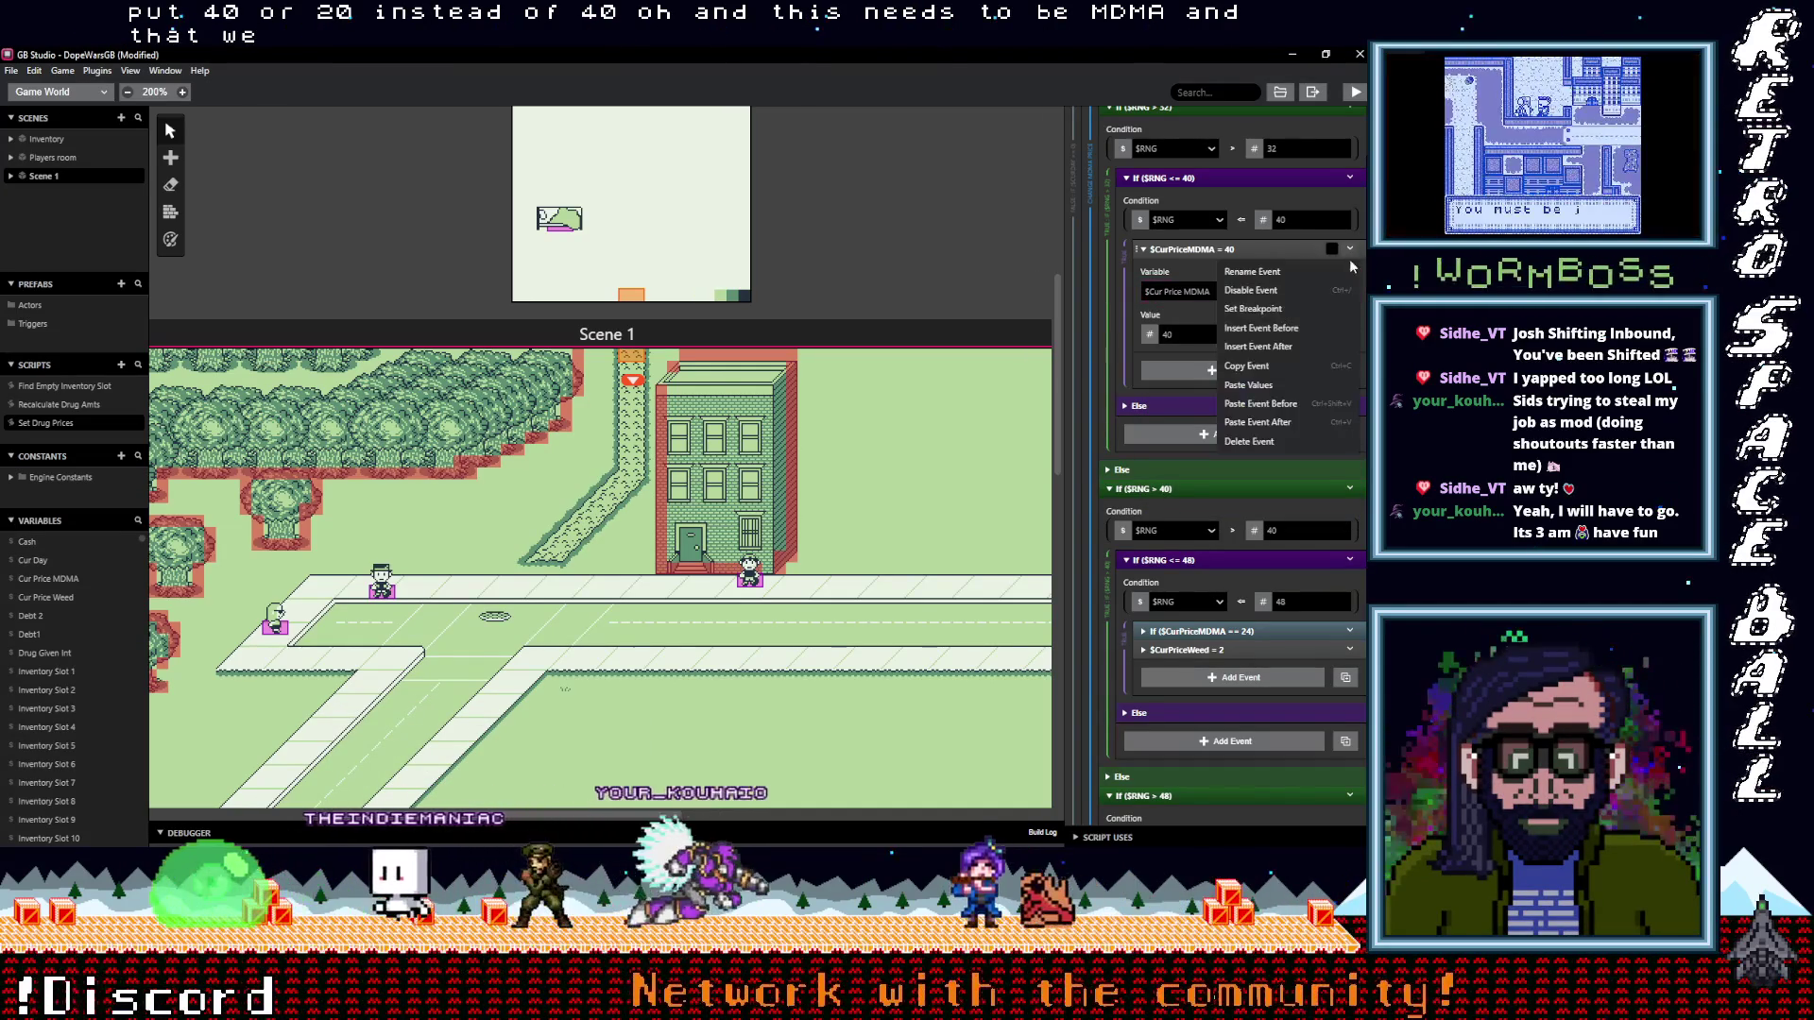
{"action": "left_click", "coordinate": [1302, 371]}
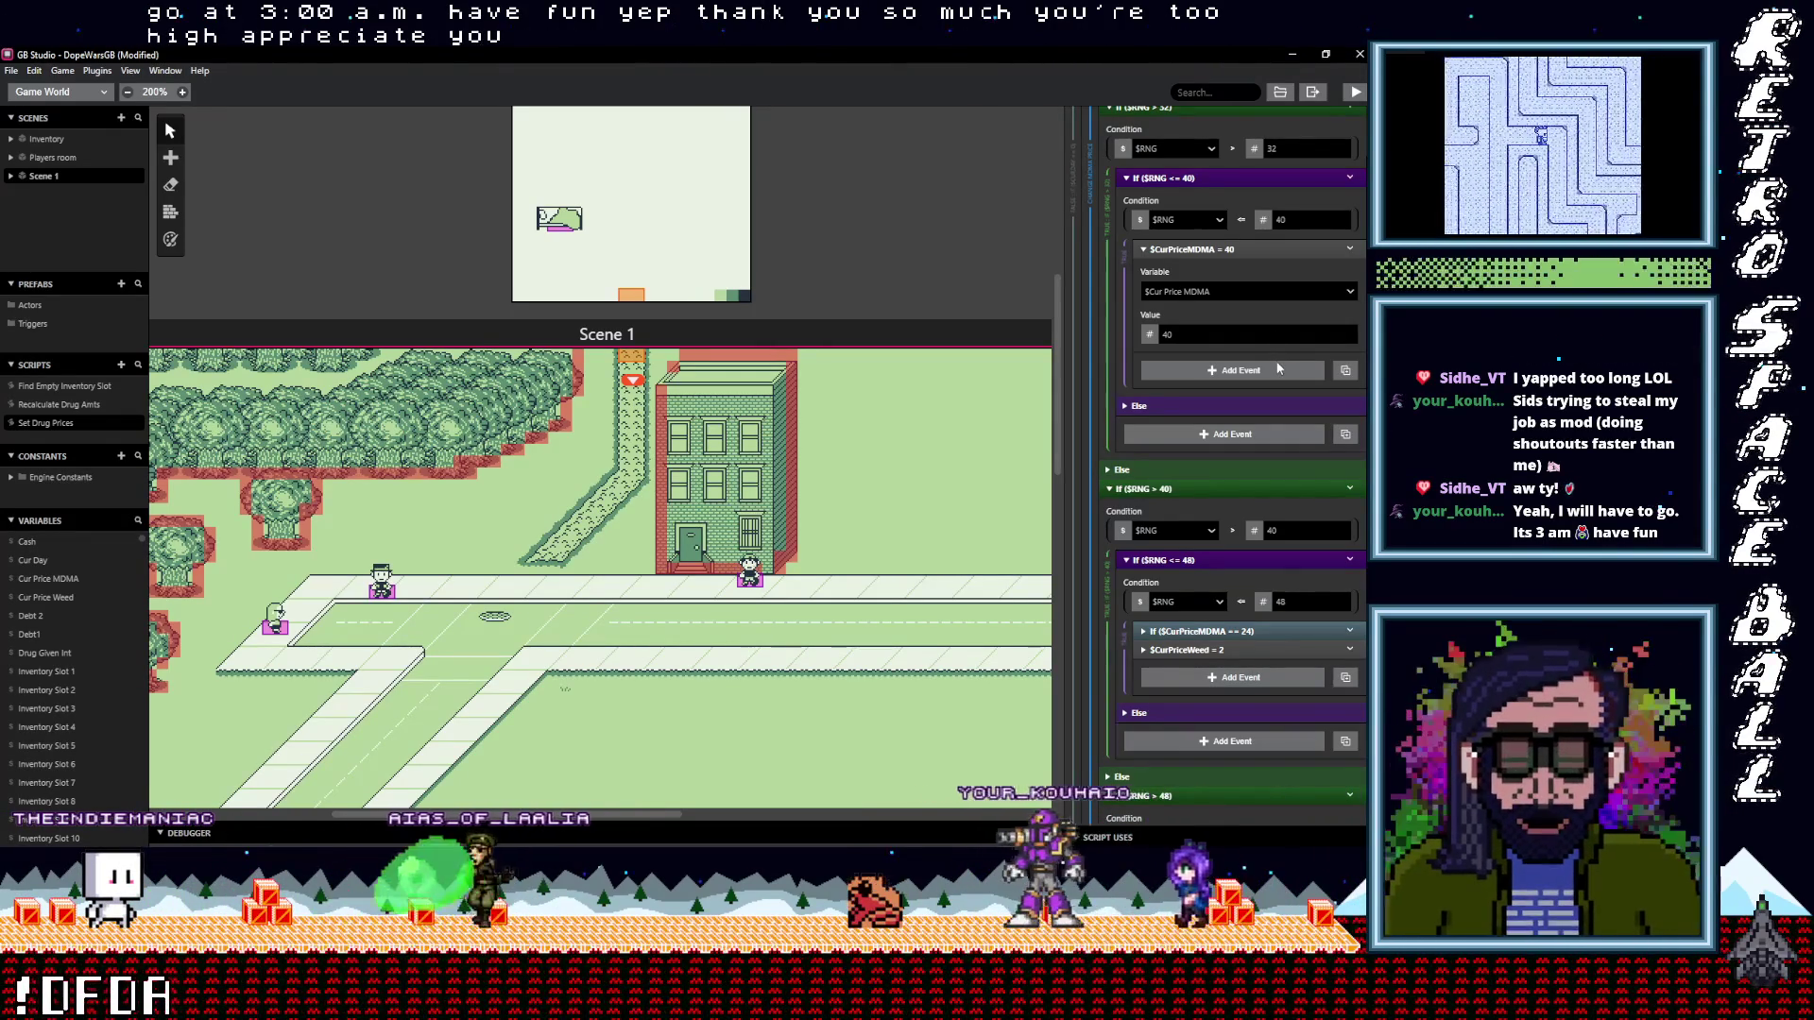
Collapse the $CurPriceMDMA = 40 event and delete the If ($CurPriceMDMA == 24) check
{"action": "left_click", "coordinate": [1235, 251]}
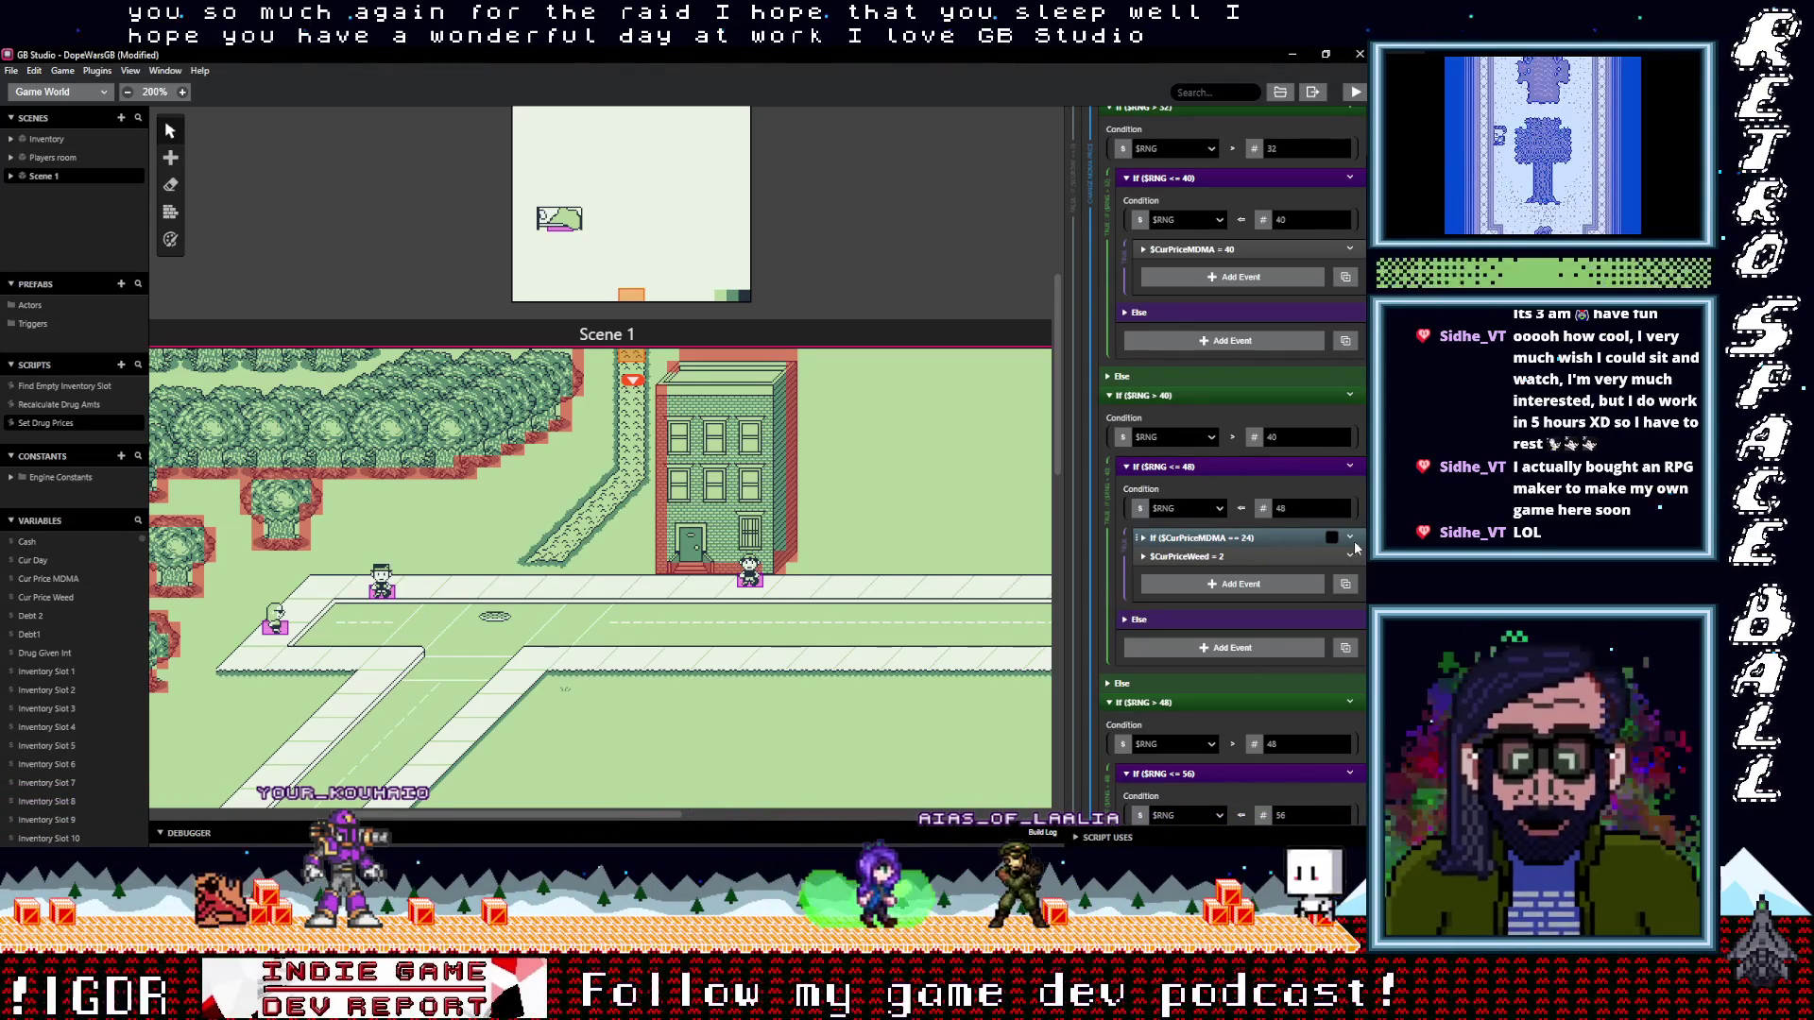
{"action": "left_click", "coordinate": [1349, 536]}
{"action": "left_click", "coordinate": [1243, 743]}
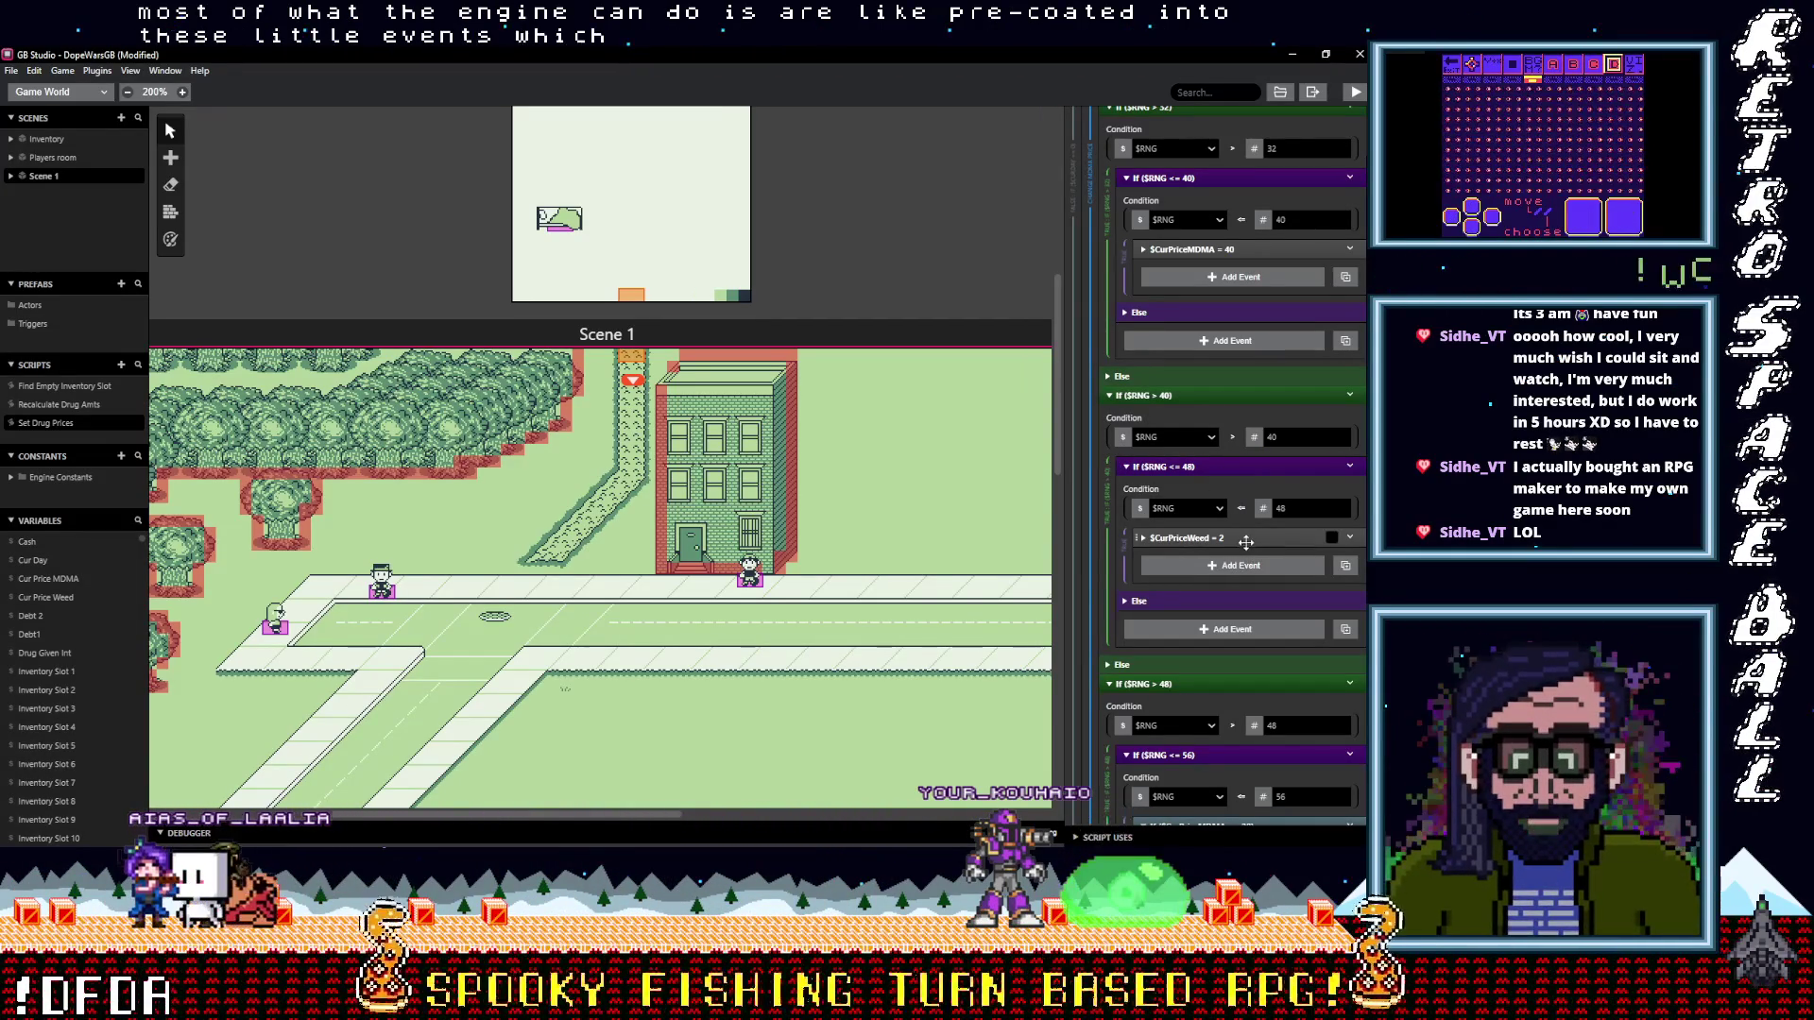
Delete the leftover weed price event and paste a copy of the $CurPriceMDMA = 40 event into the <= 48 branch
{"action": "left_click", "coordinate": [1348, 537]}
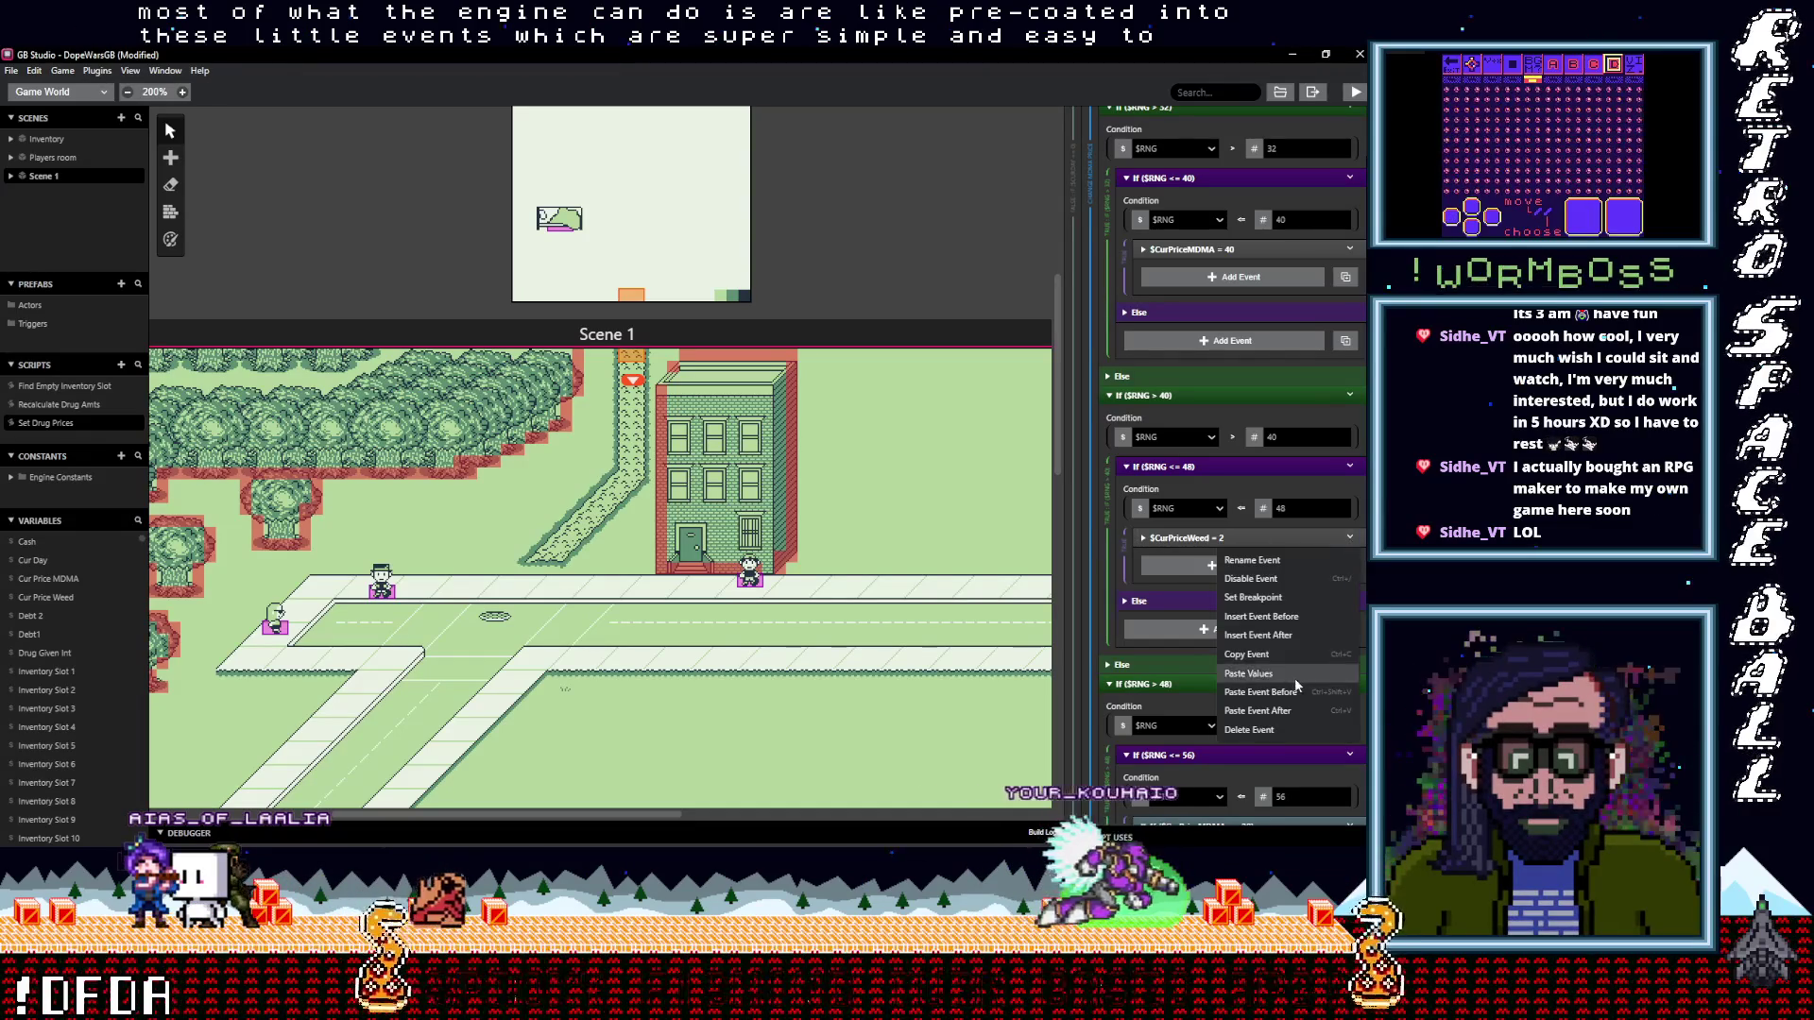
{"action": "left_click", "coordinate": [1247, 730]}
{"action": "left_click", "coordinate": [1352, 250]}
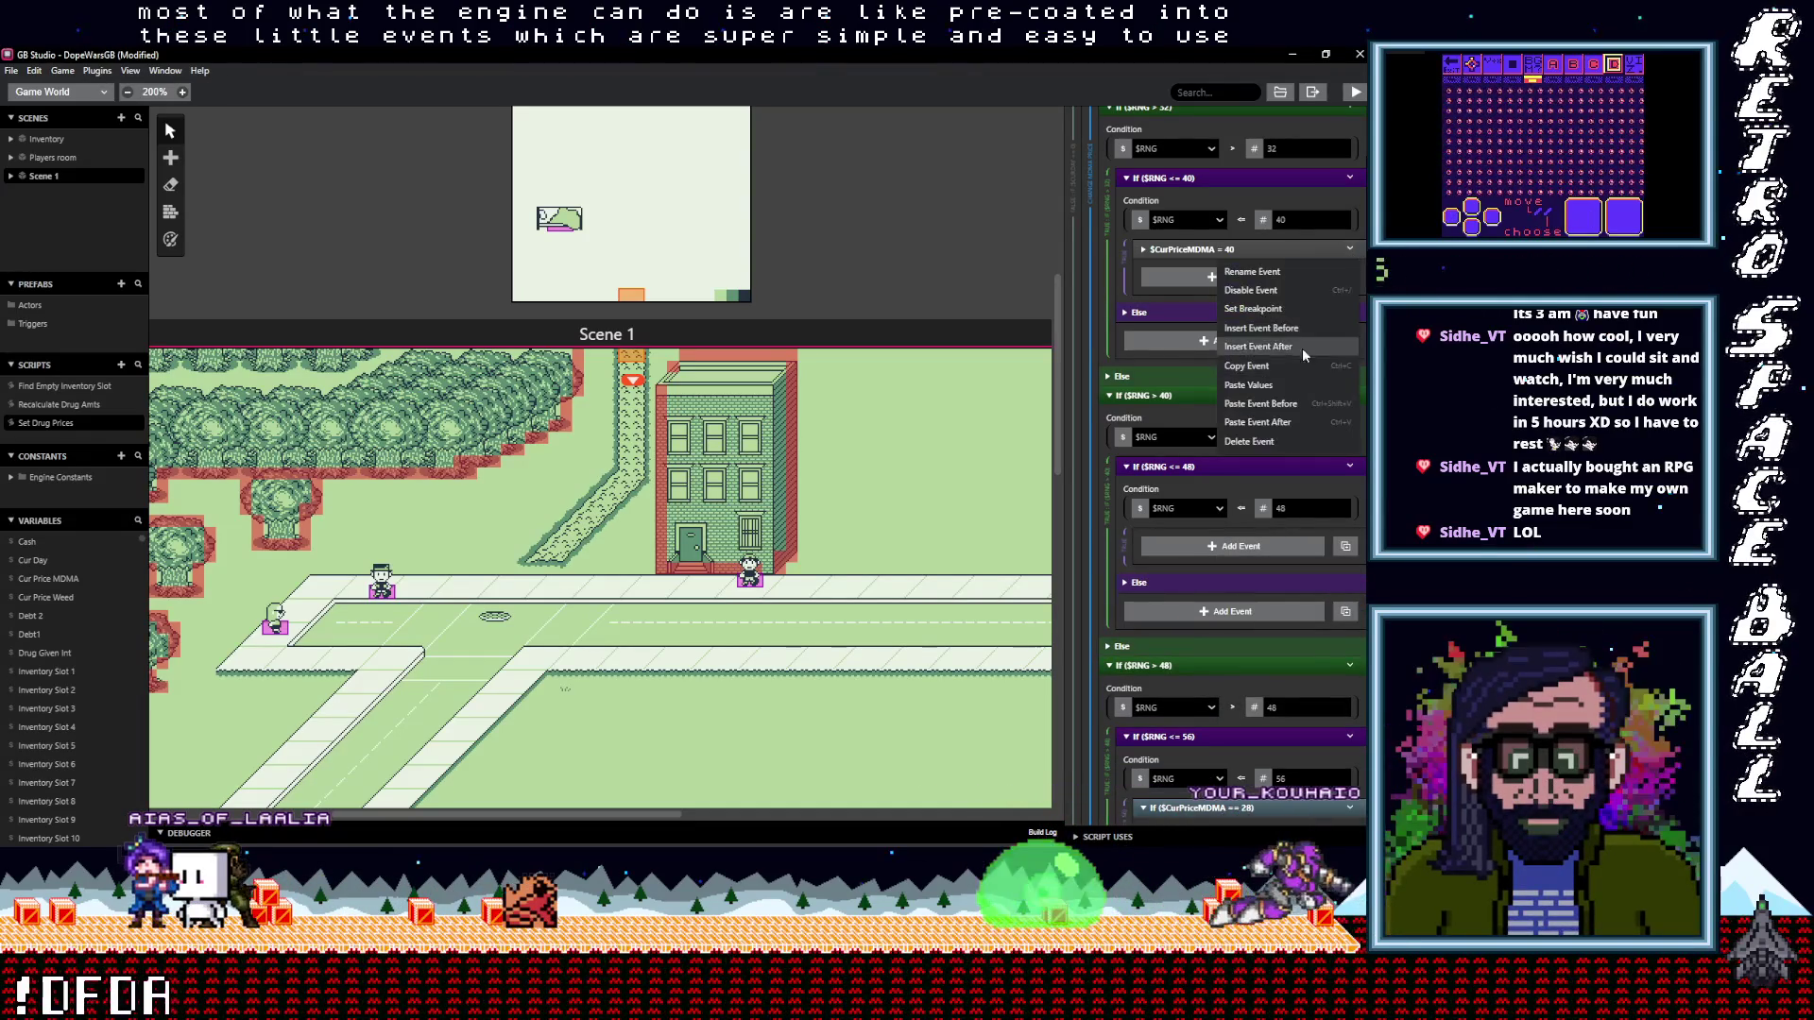
{"action": "left_click", "coordinate": [1275, 366]}
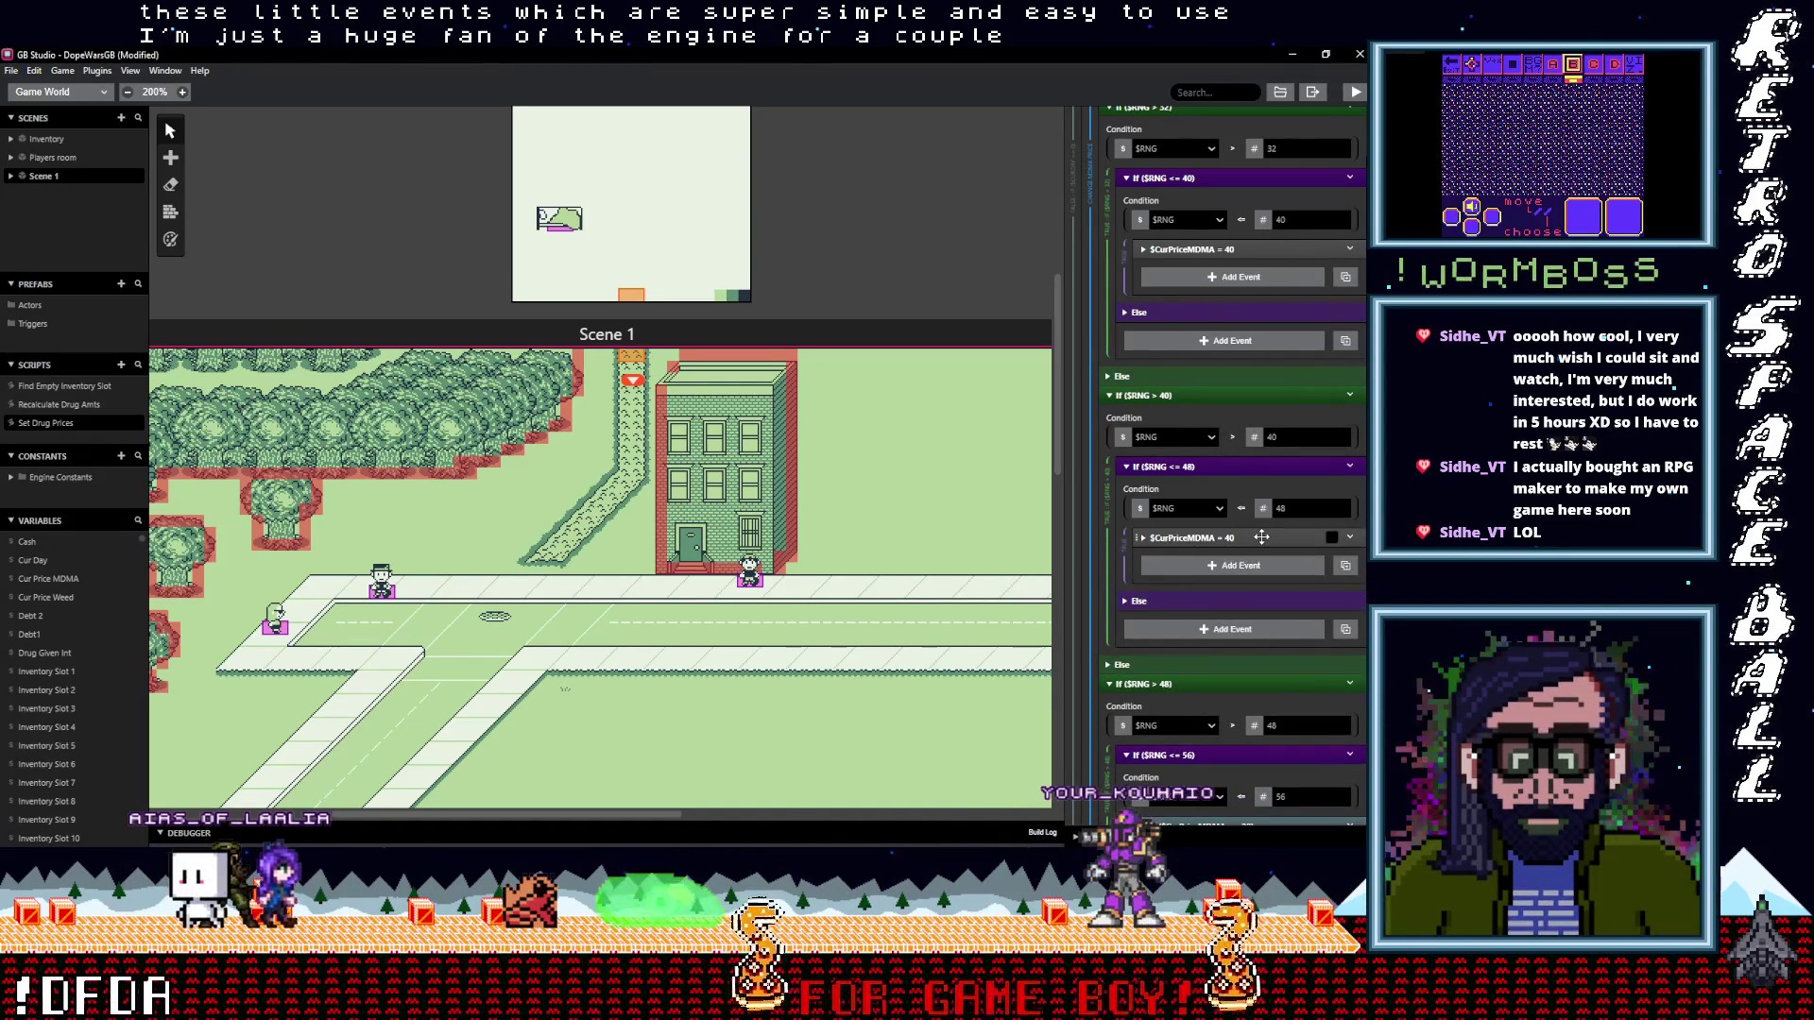
{"action": "left_click", "coordinate": [1238, 551]}
{"action": "scroll", "coordinate": [1223, 608], "scroll_direction": "down", "scroll_amount": 2}
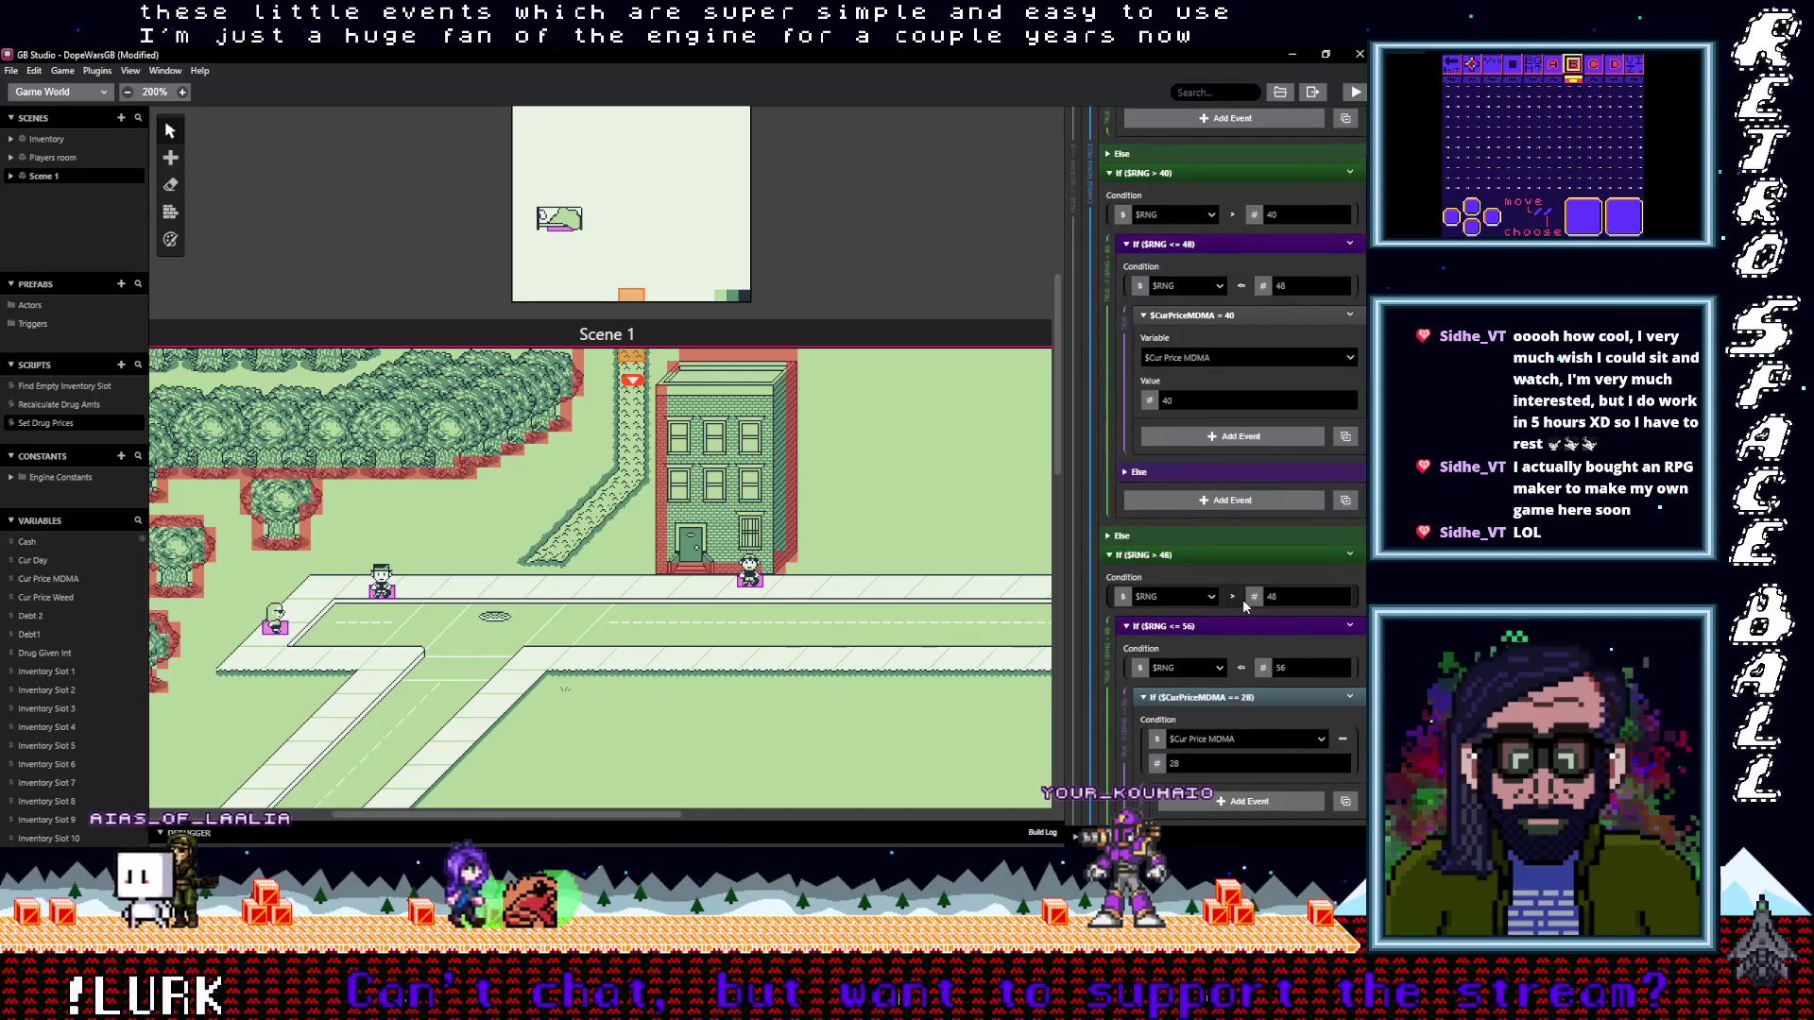
{"action": "scroll", "coordinate": [1218, 548], "scroll_direction": "up", "scroll_amount": 1}
{"action": "double_click", "coordinate": [1170, 476]}
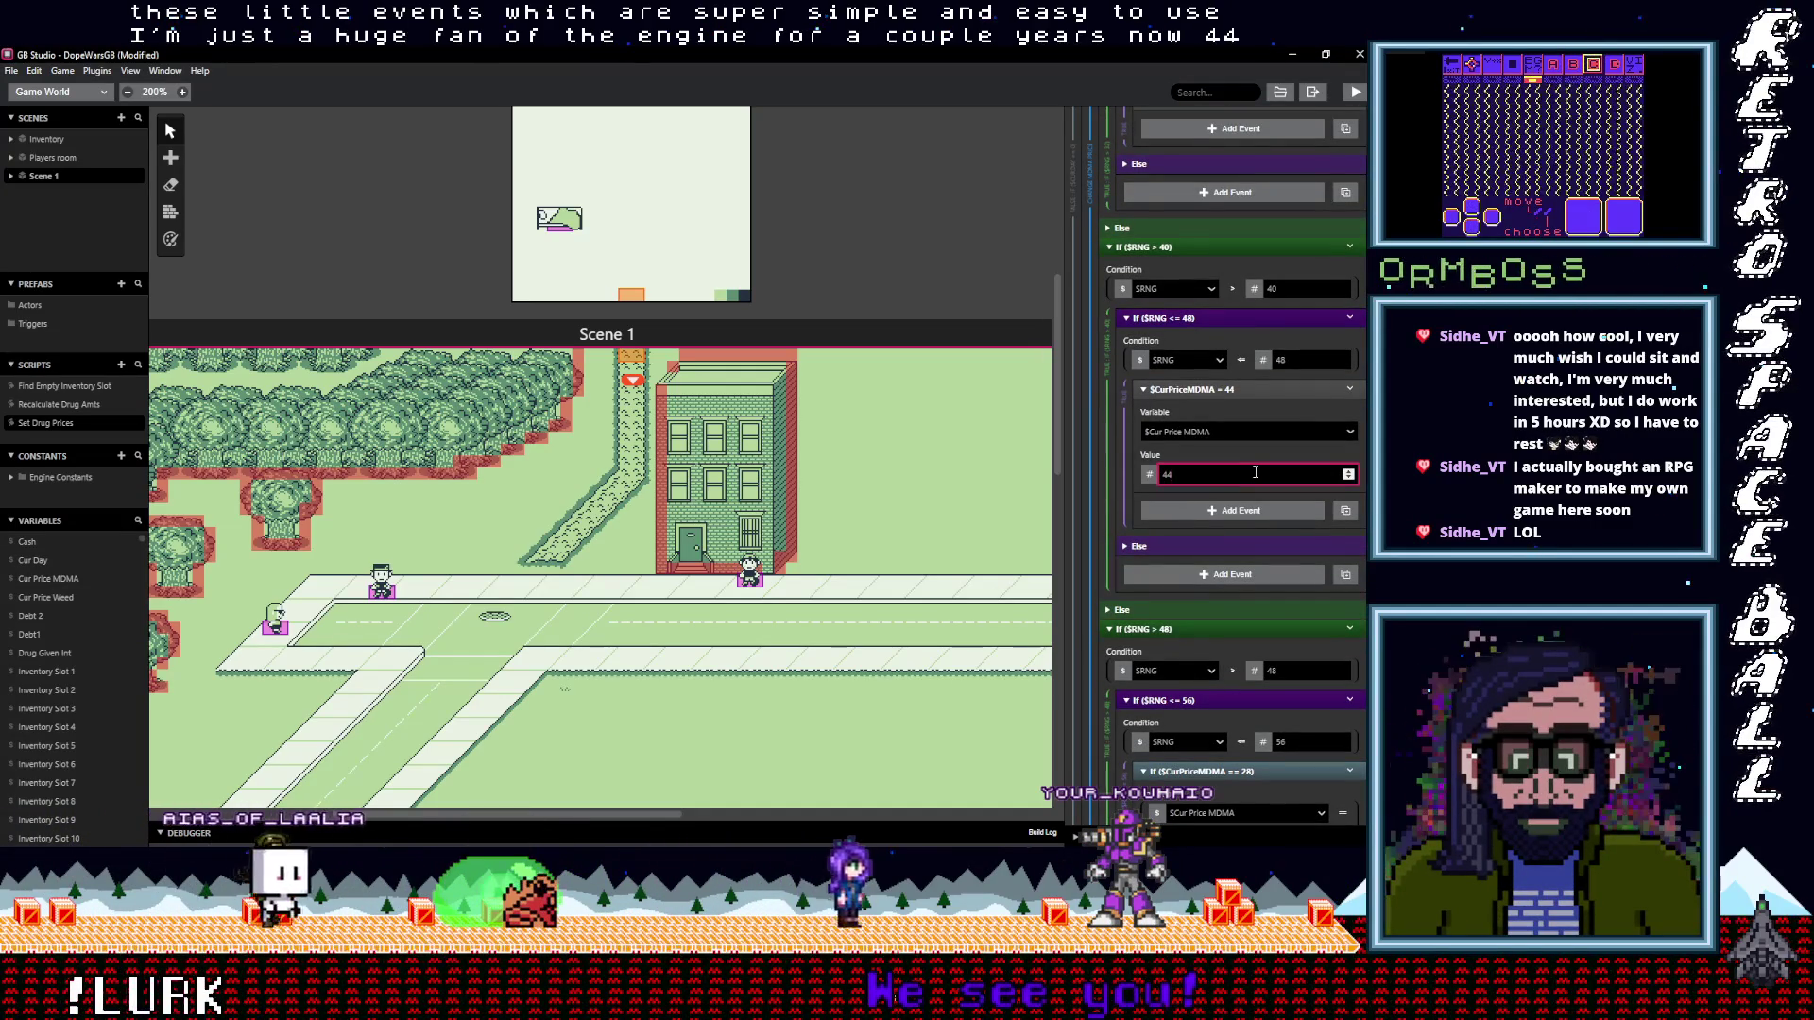
Remove the old MDMA == 28 check and set the <= 56 branch's MDMA price to 48
{"action": "scroll", "coordinate": [1261, 426], "scroll_direction": "down", "scroll_amount": 1}
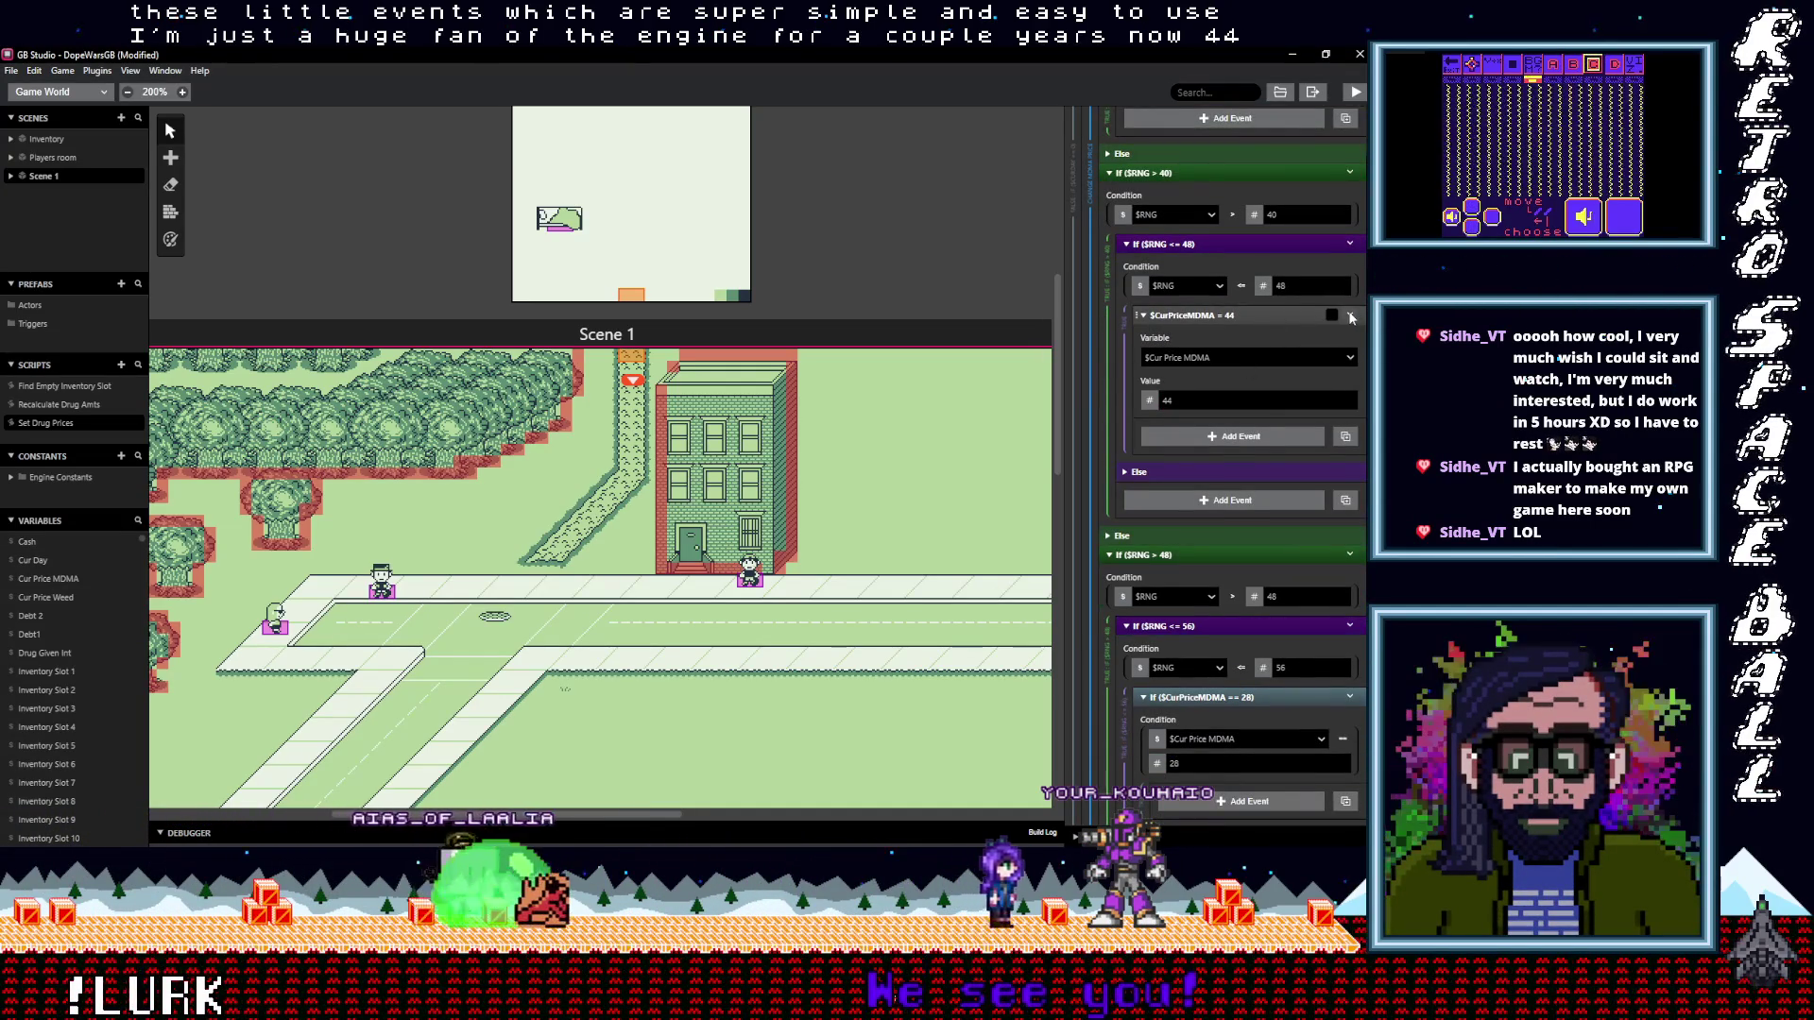
{"action": "scroll", "coordinate": [1229, 536], "scroll_direction": "down", "scroll_amount": 3}
{"action": "left_click", "coordinate": [1240, 472]}
{"action": "left_click", "coordinate": [1351, 474]}
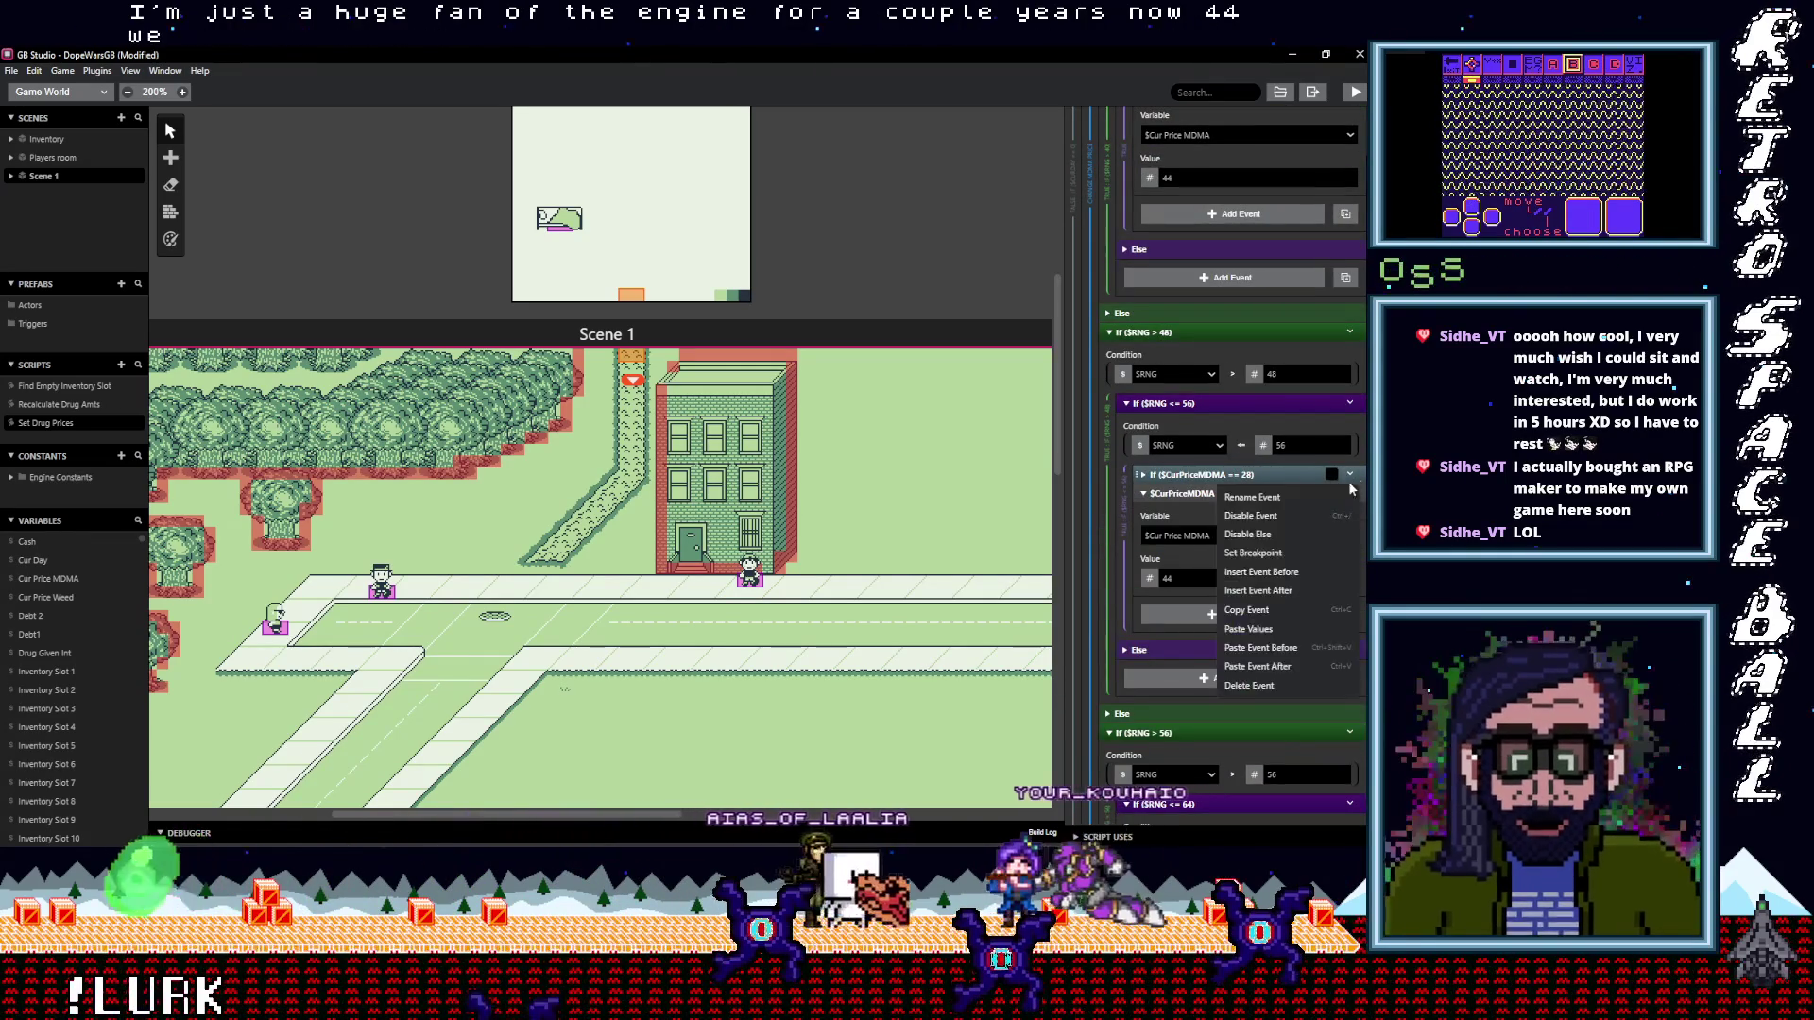
{"action": "left_click", "coordinate": [1266, 683]}
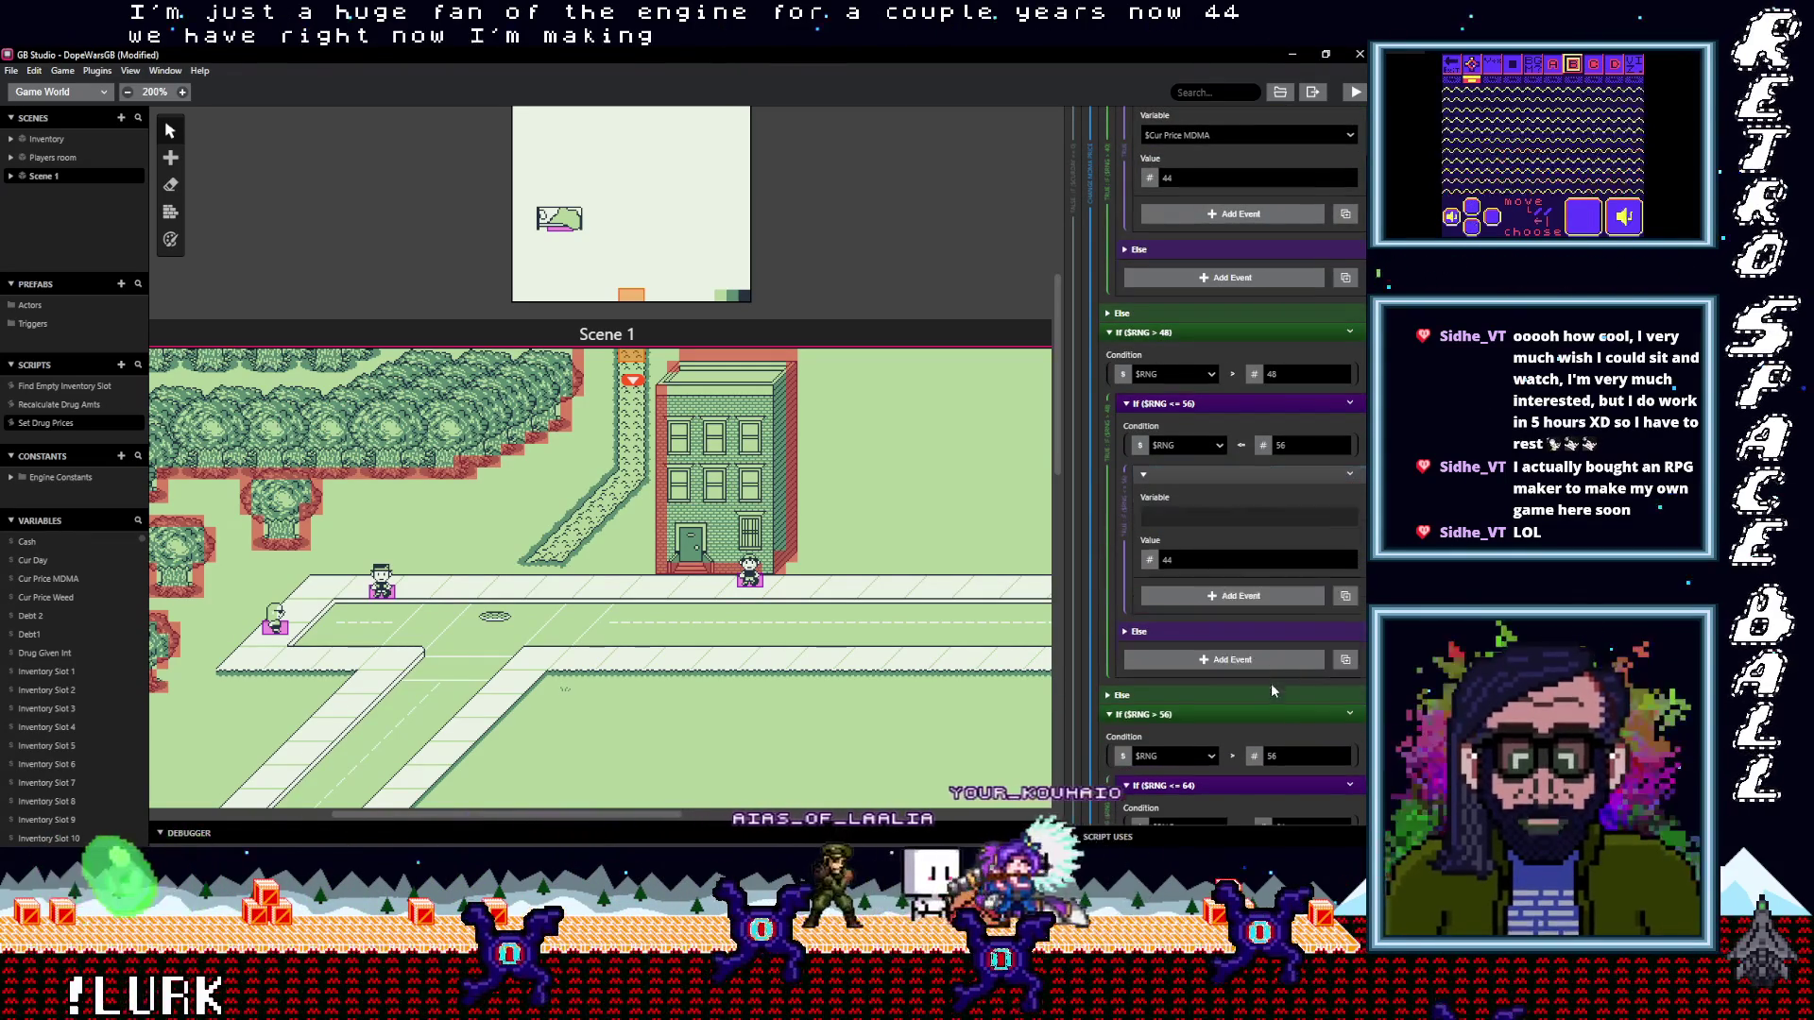
{"action": "double_click", "coordinate": [1168, 560]}
{"action": "type", "text": "48"}
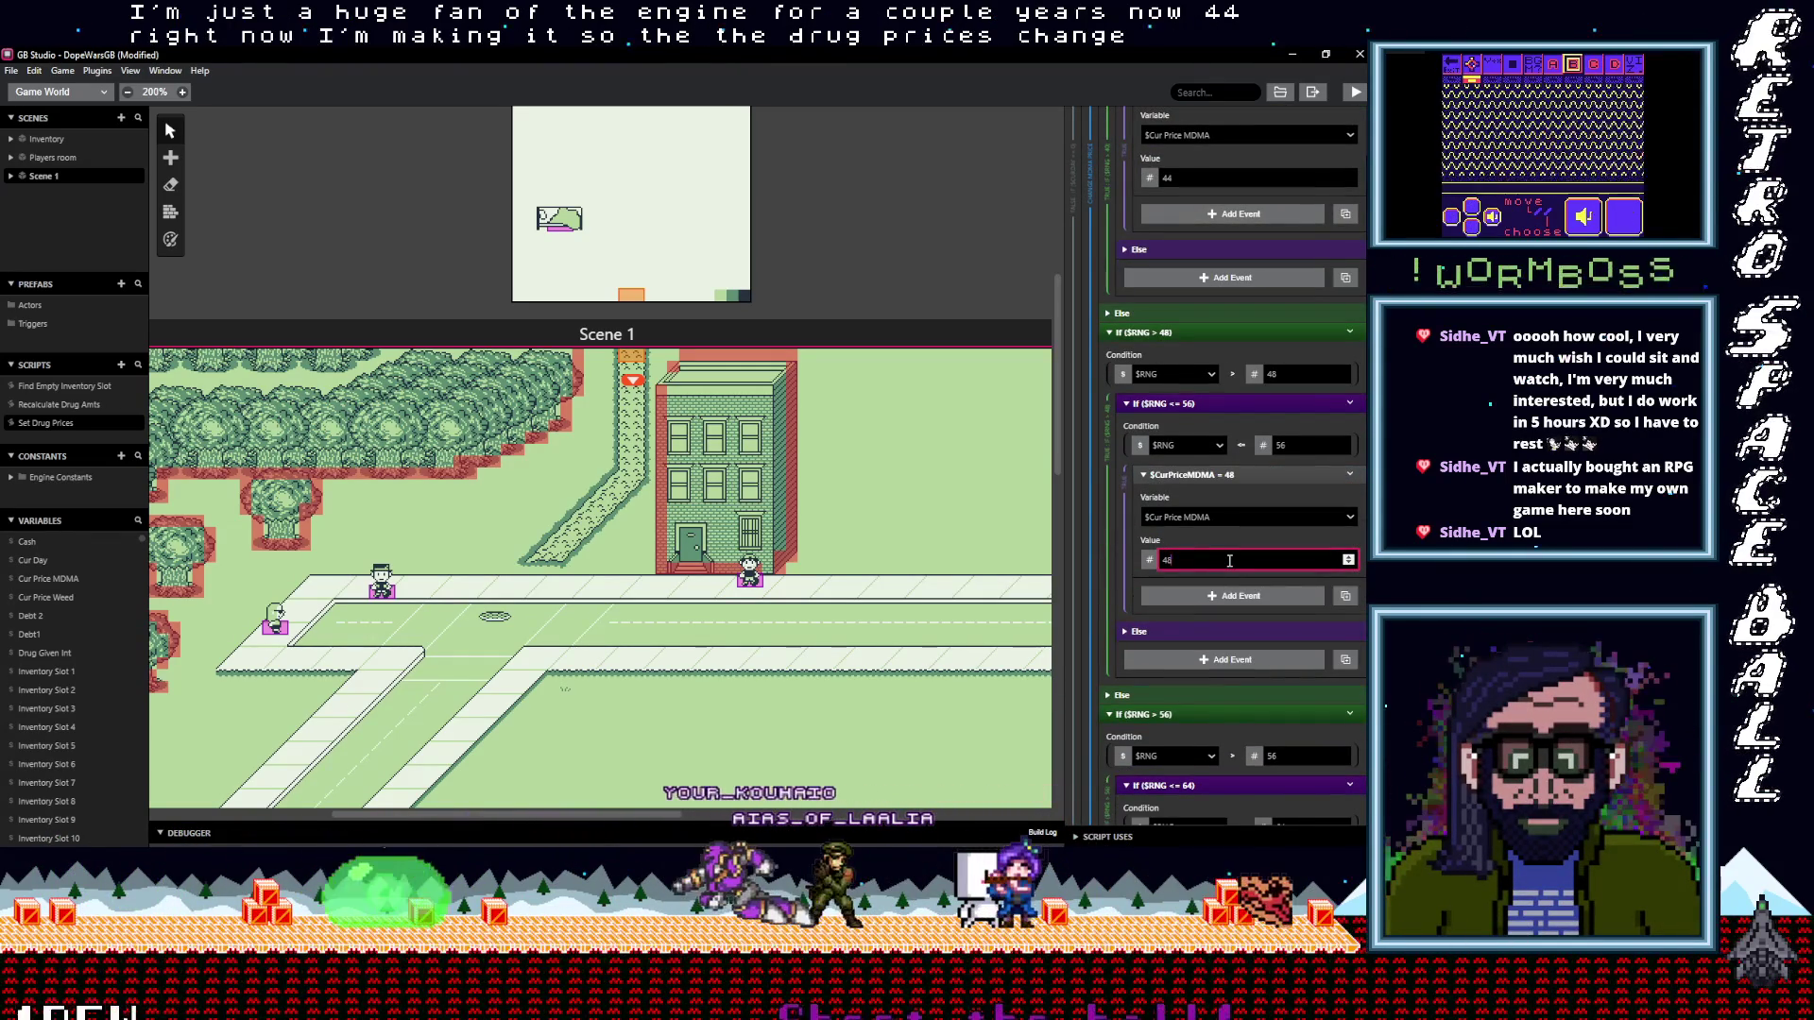
Paste the MDMA price event into the <= 64 branch, set it to 52, and delete the MDMA == 32 check
{"action": "left_click", "coordinate": [1239, 474]}
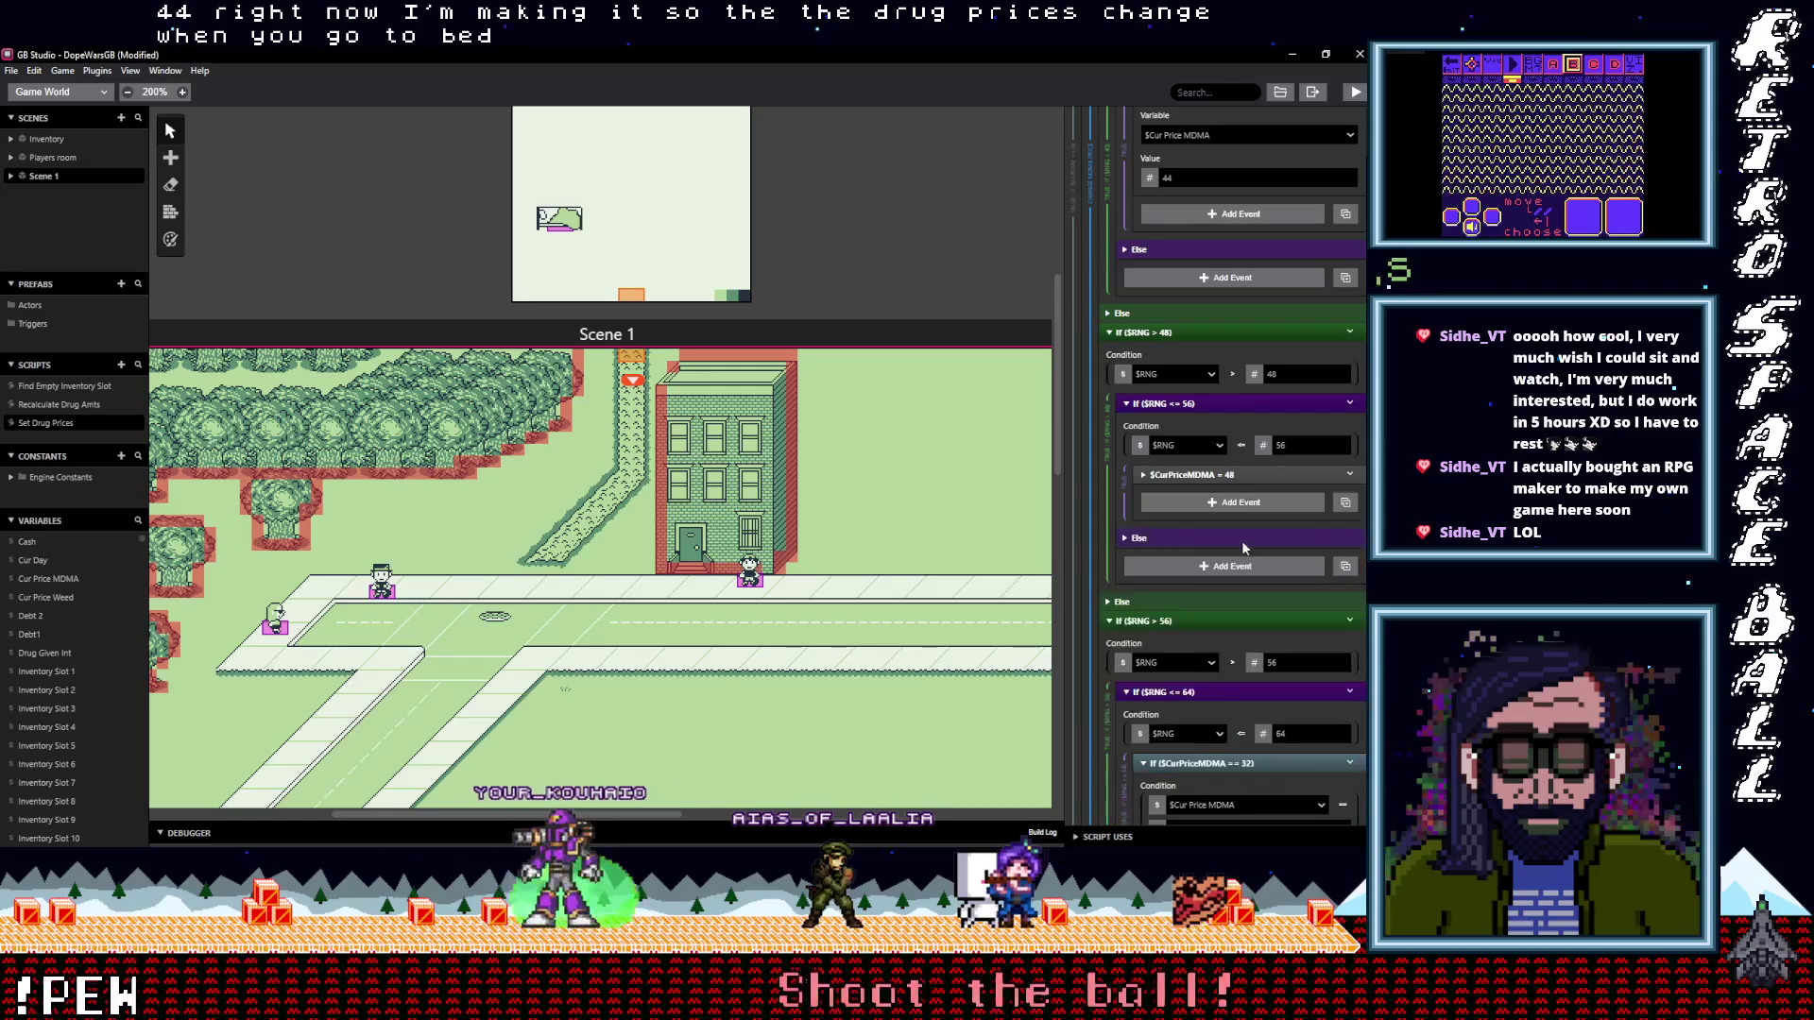
{"action": "scroll", "coordinate": [1239, 561], "scroll_direction": "down", "scroll_amount": 2}
{"action": "left_click", "coordinate": [1239, 561]}
{"action": "key", "text": "alt"}
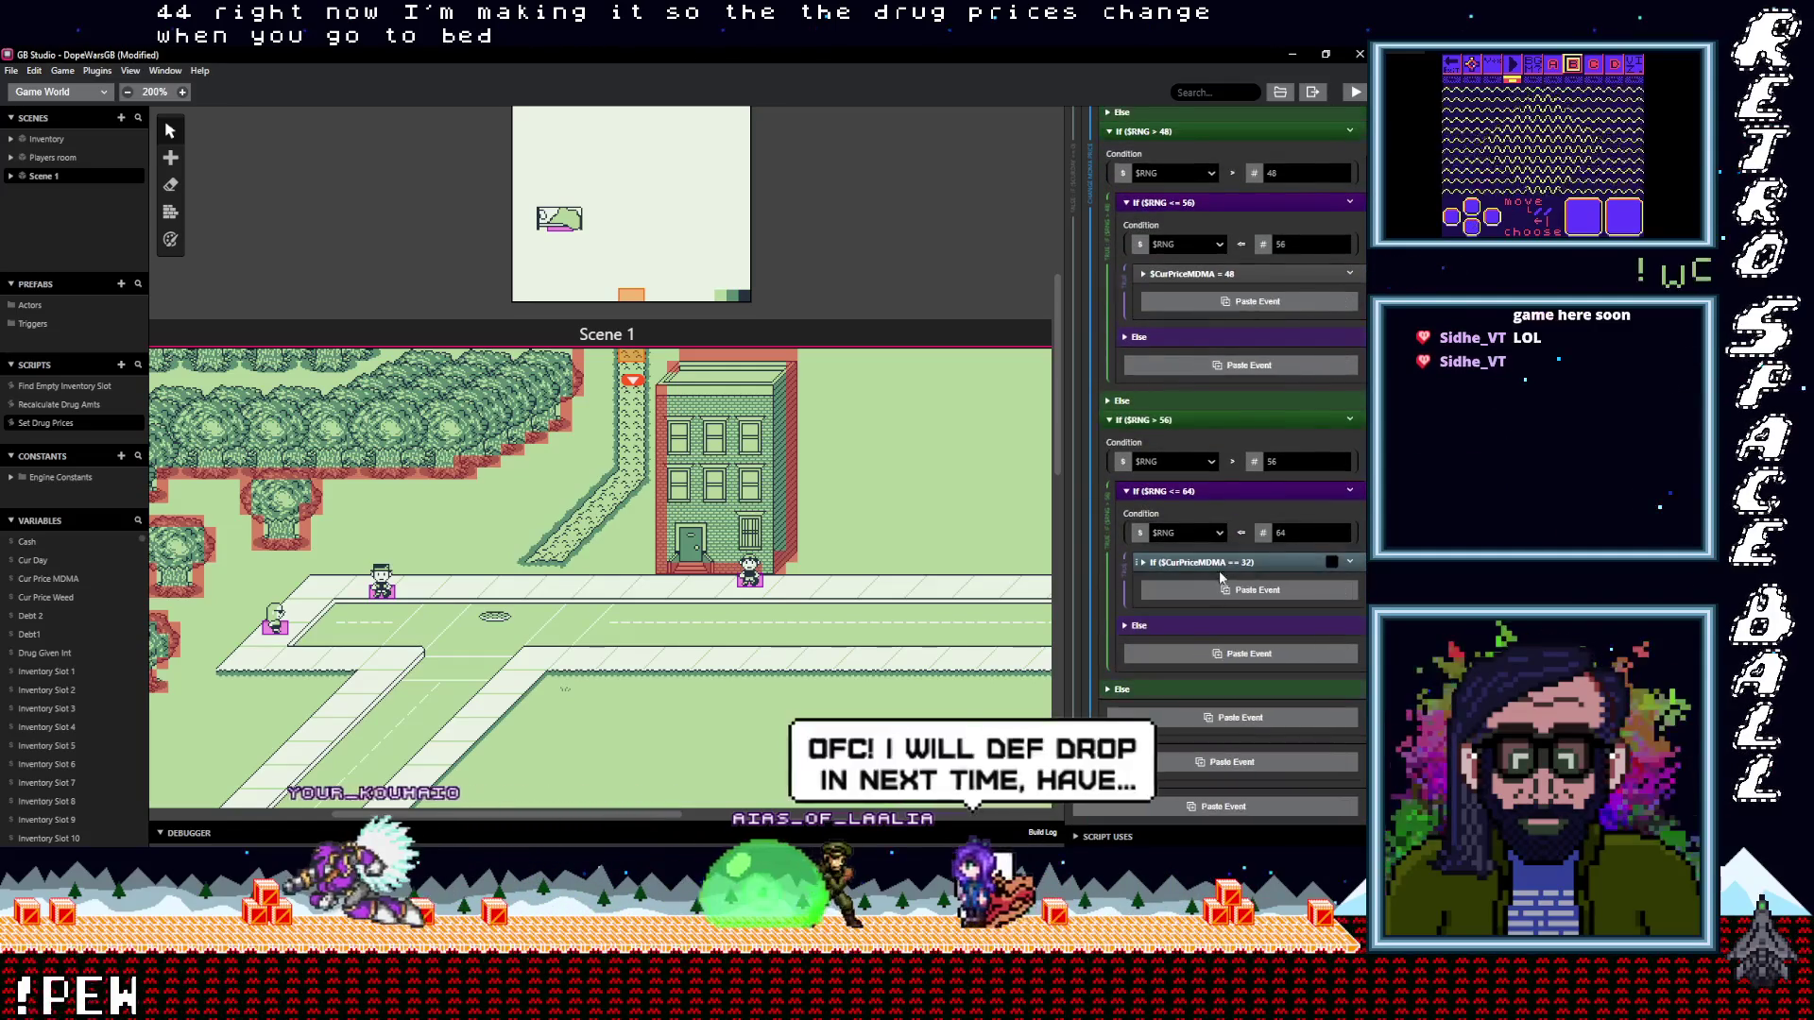
{"action": "left_click", "coordinate": [1222, 590]}
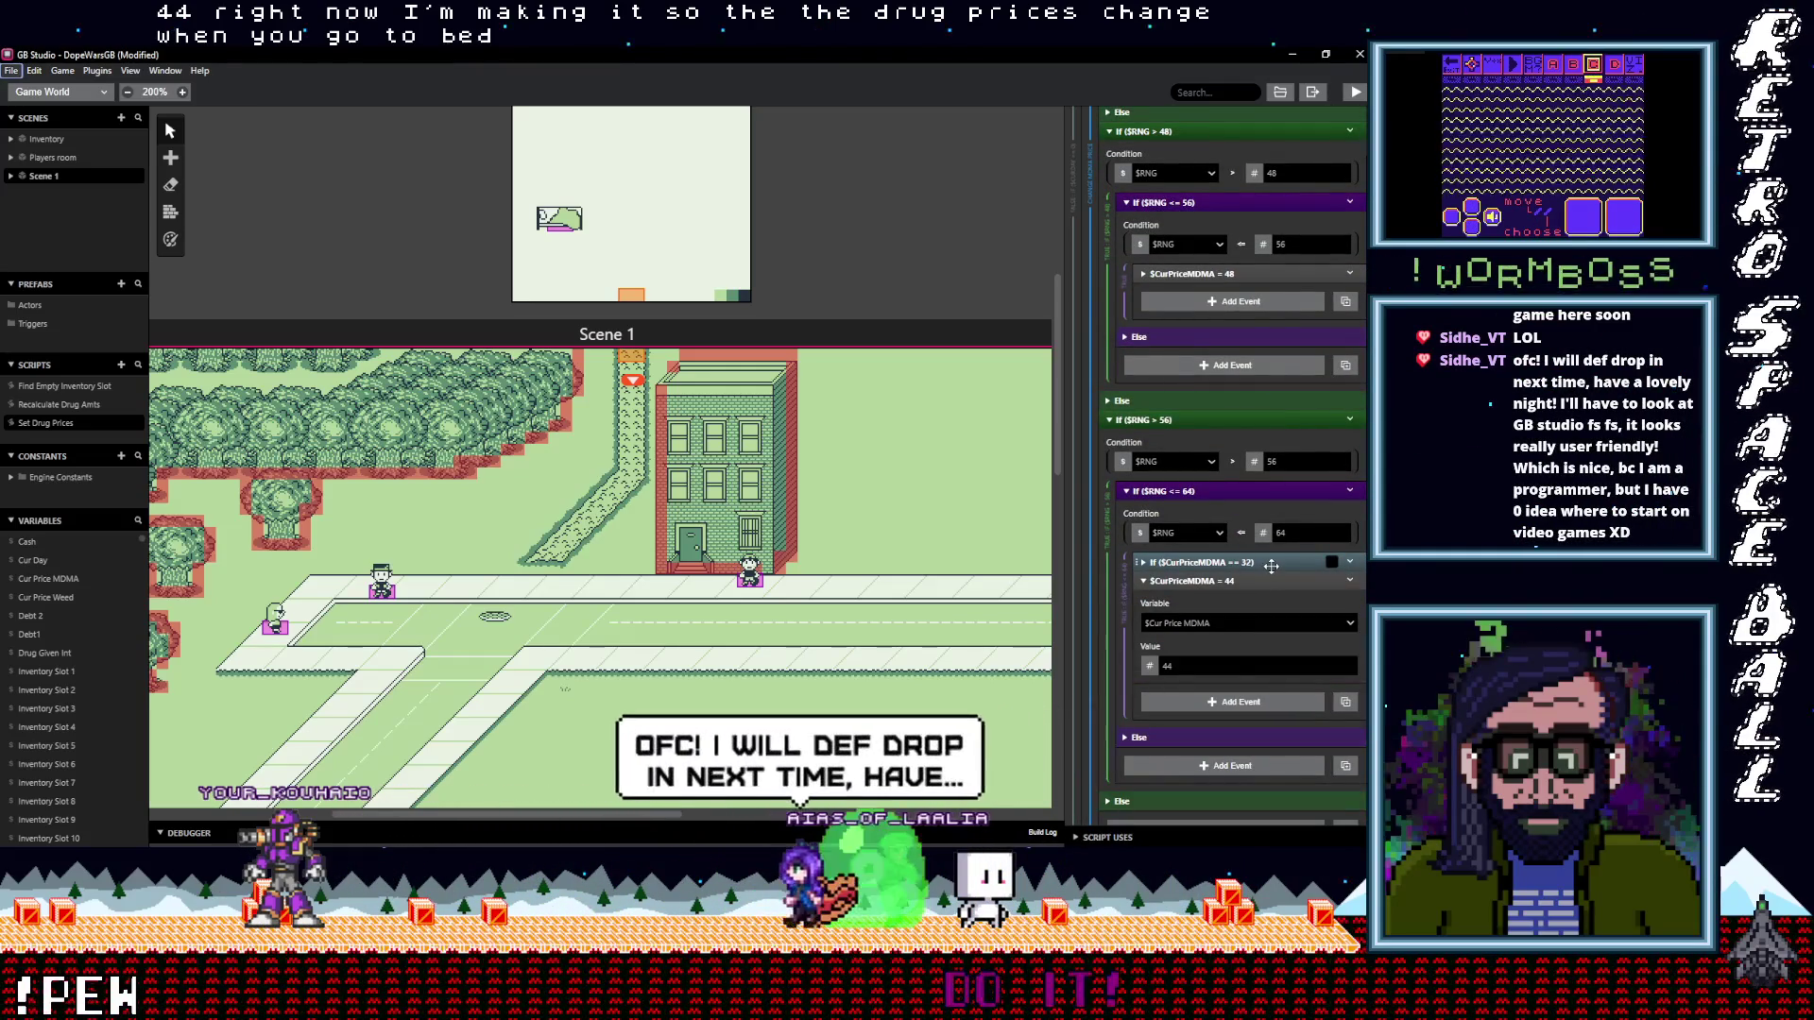
{"action": "double_click", "coordinate": [1171, 666]}
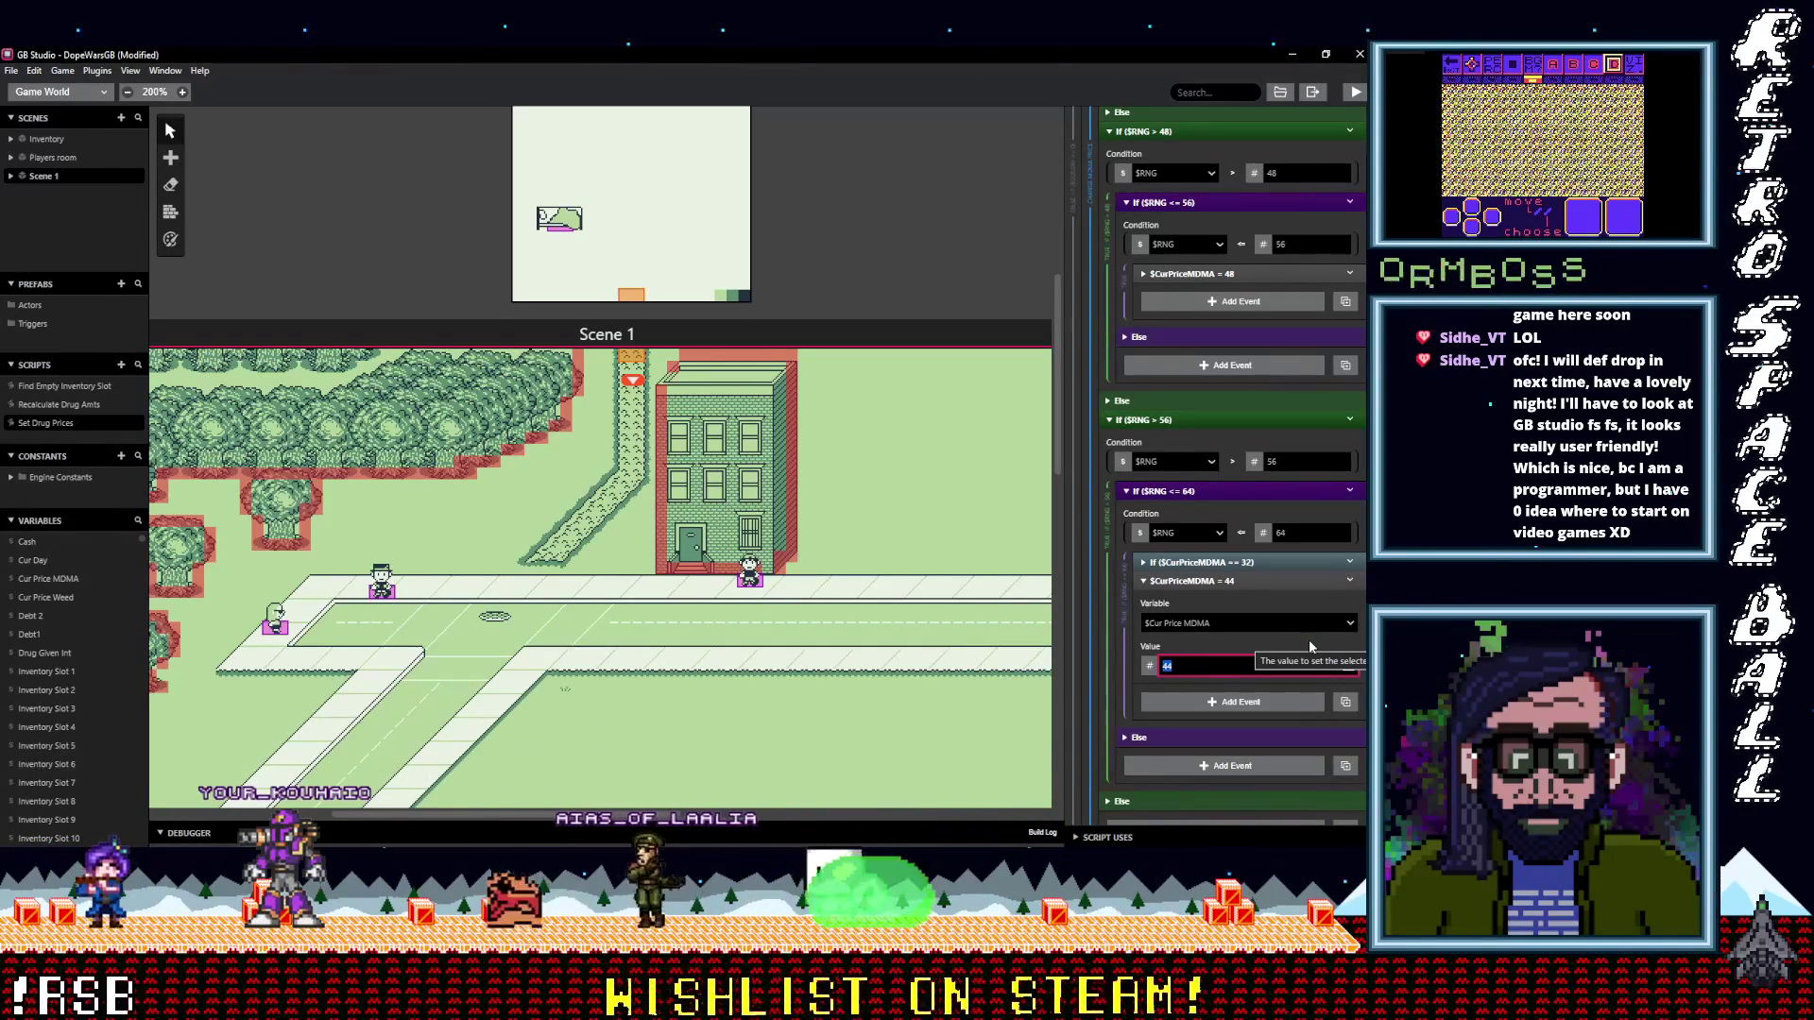
{"action": "type", "text": "52"}
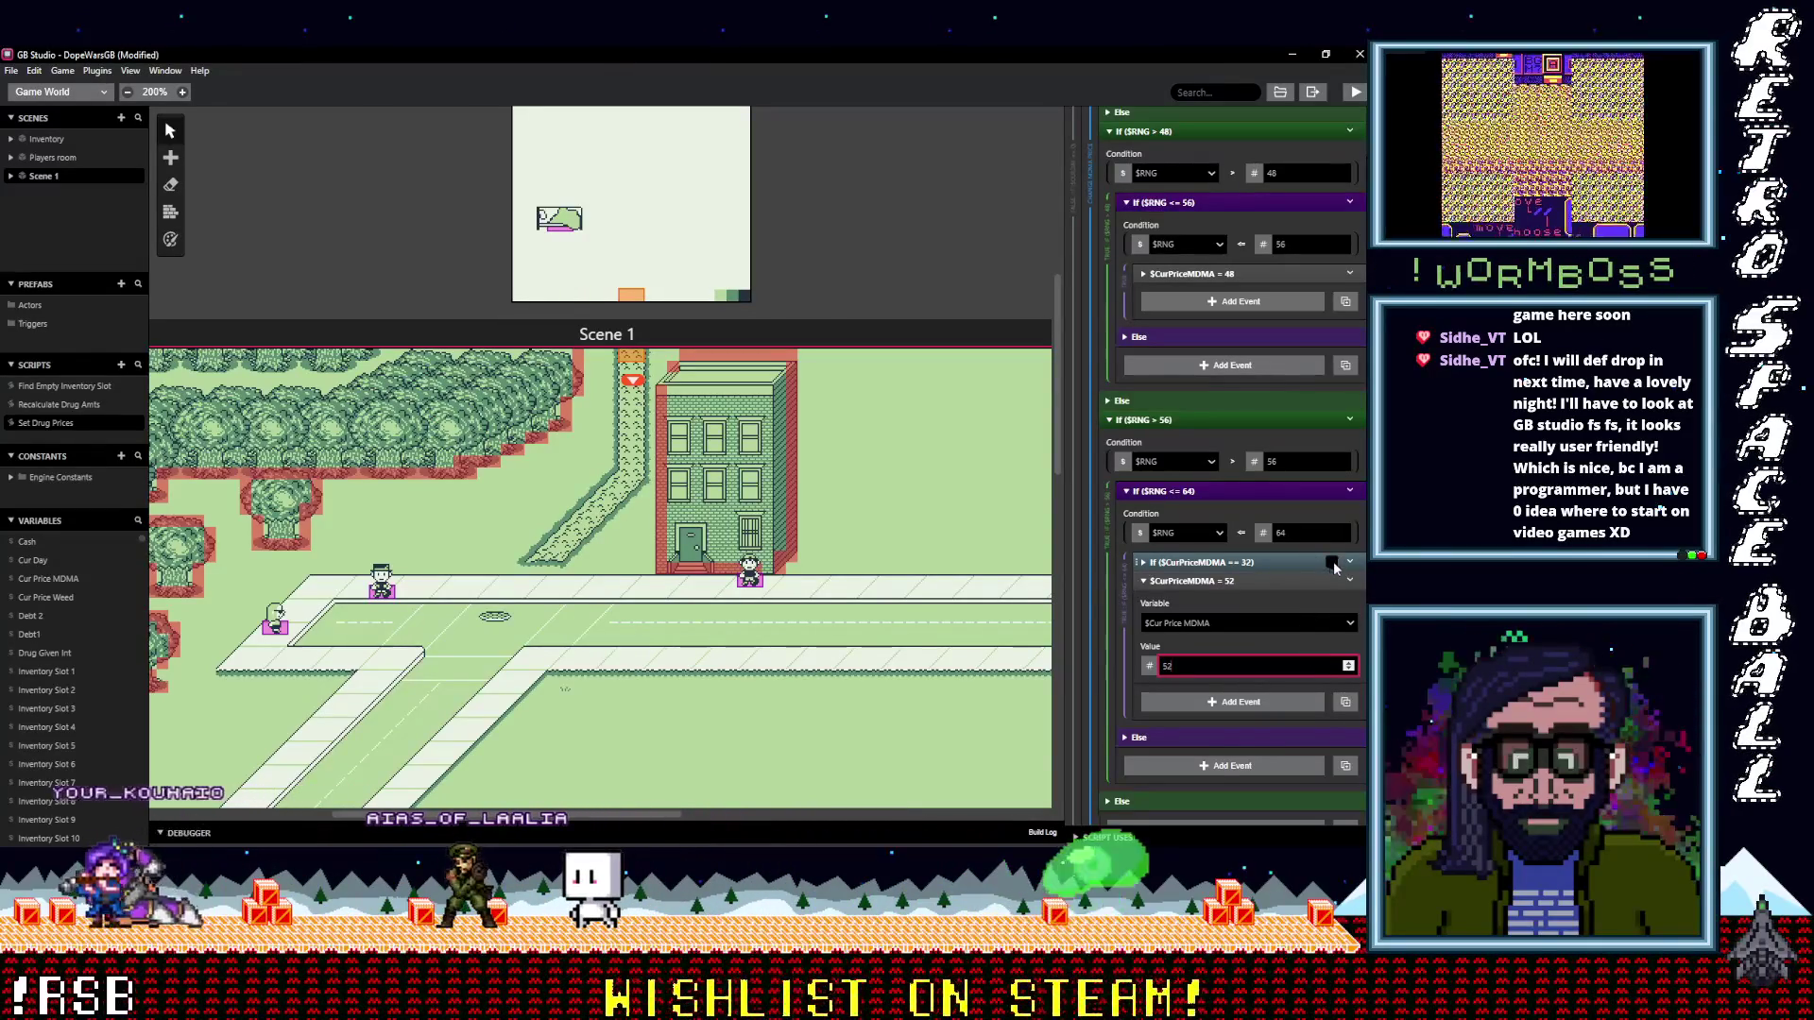
{"action": "right_click", "coordinate": [1220, 580]}
{"action": "left_click", "coordinate": [1248, 773]}
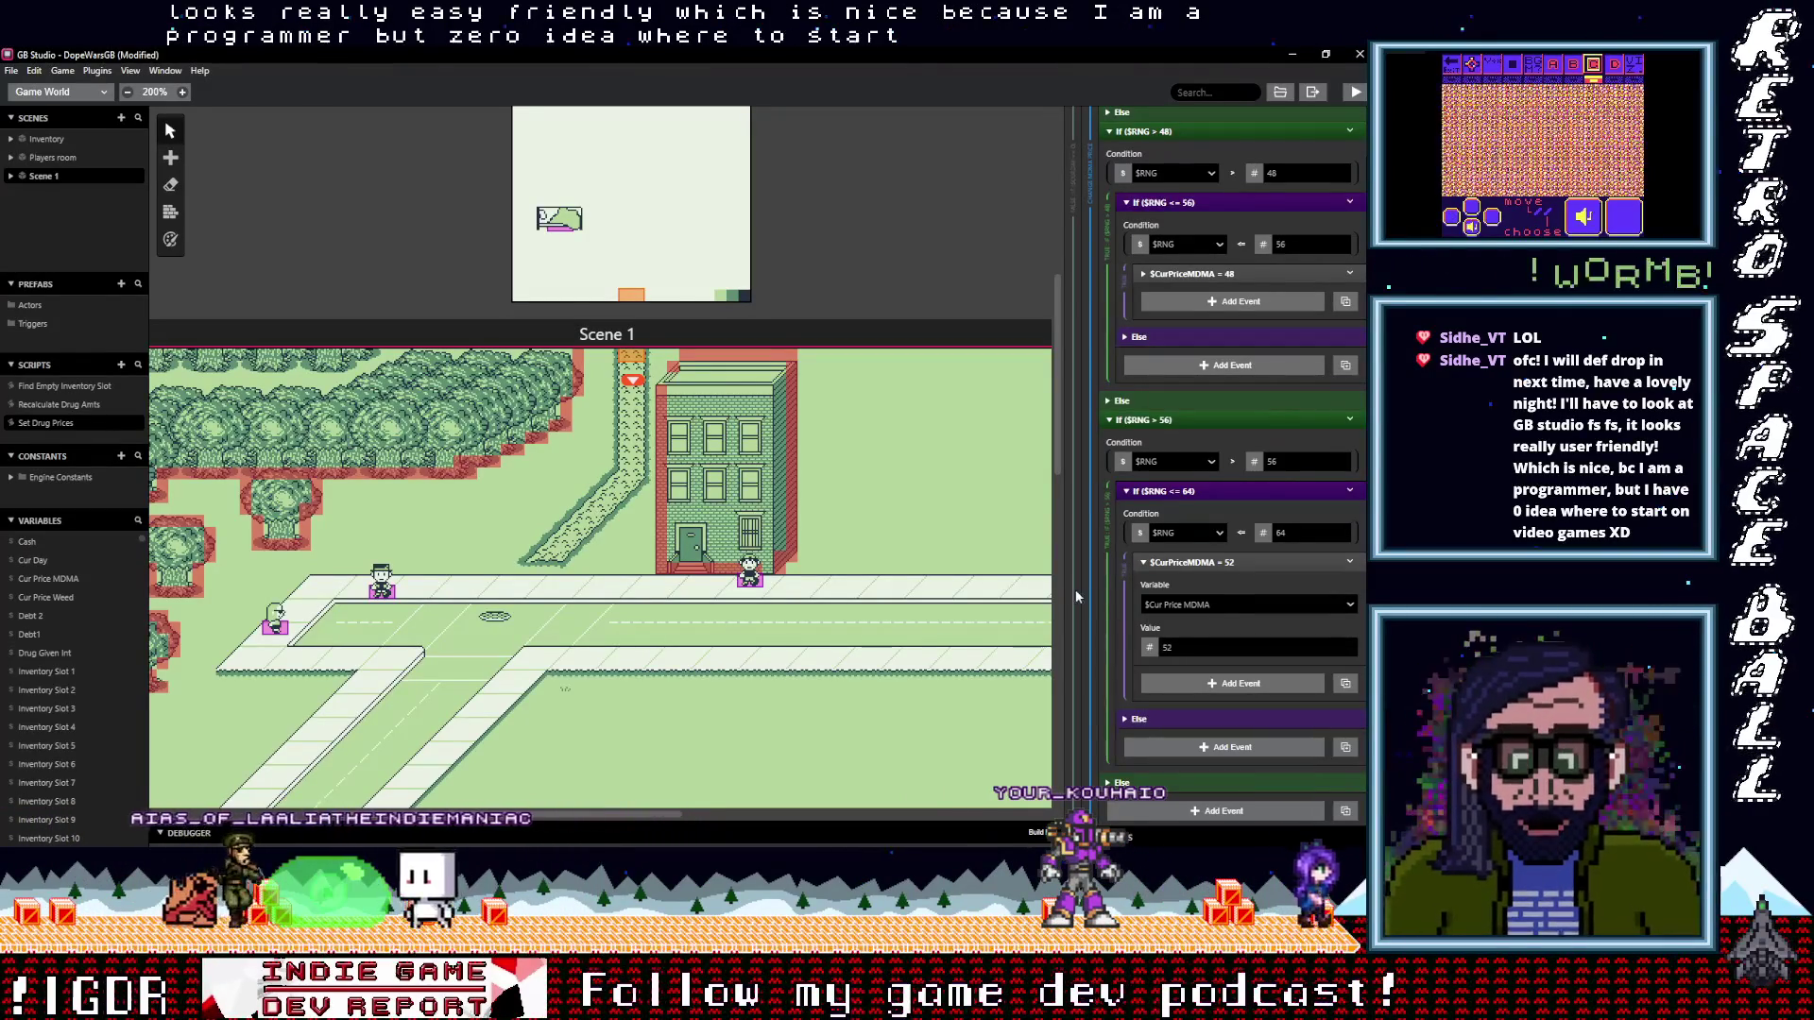
{"action": "scroll", "coordinate": [969, 569], "scroll_direction": "down", "scroll_amount": 1}
{"action": "scroll", "coordinate": [969, 569], "scroll_direction": "down", "scroll_amount": 2}
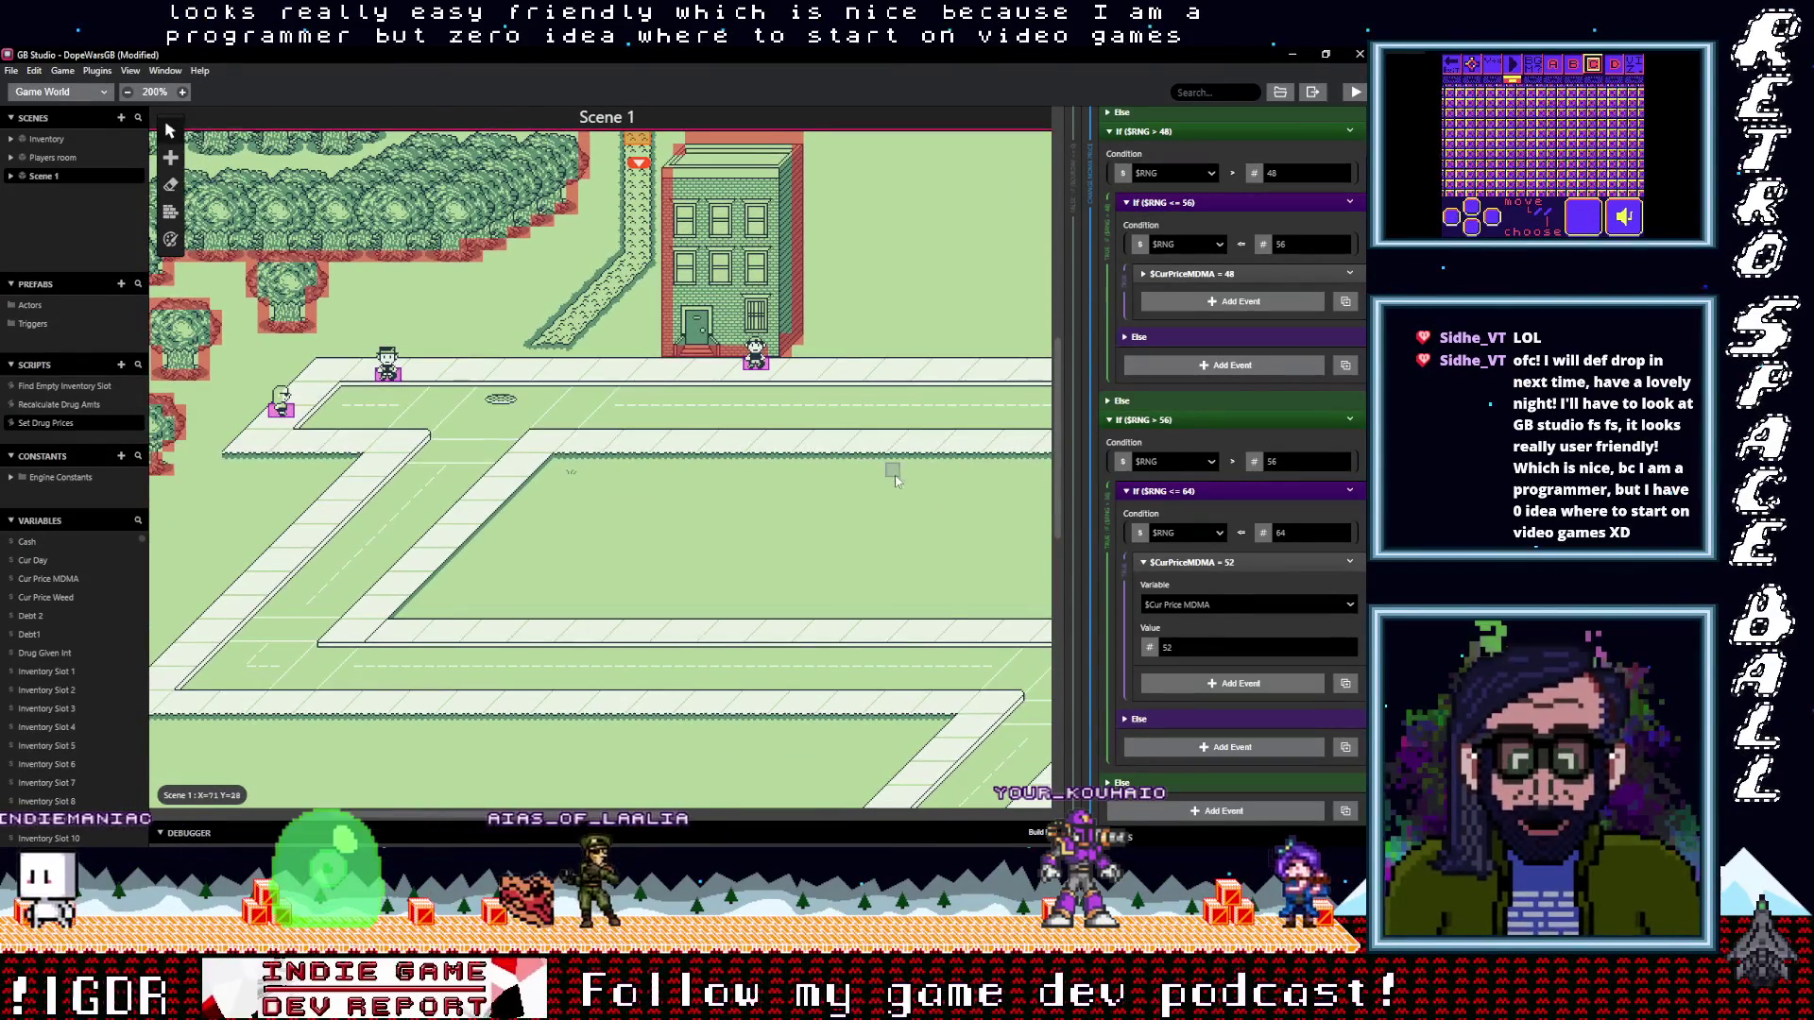
{"action": "scroll", "coordinate": [888, 482], "scroll_direction": "right", "scroll_amount": 1}
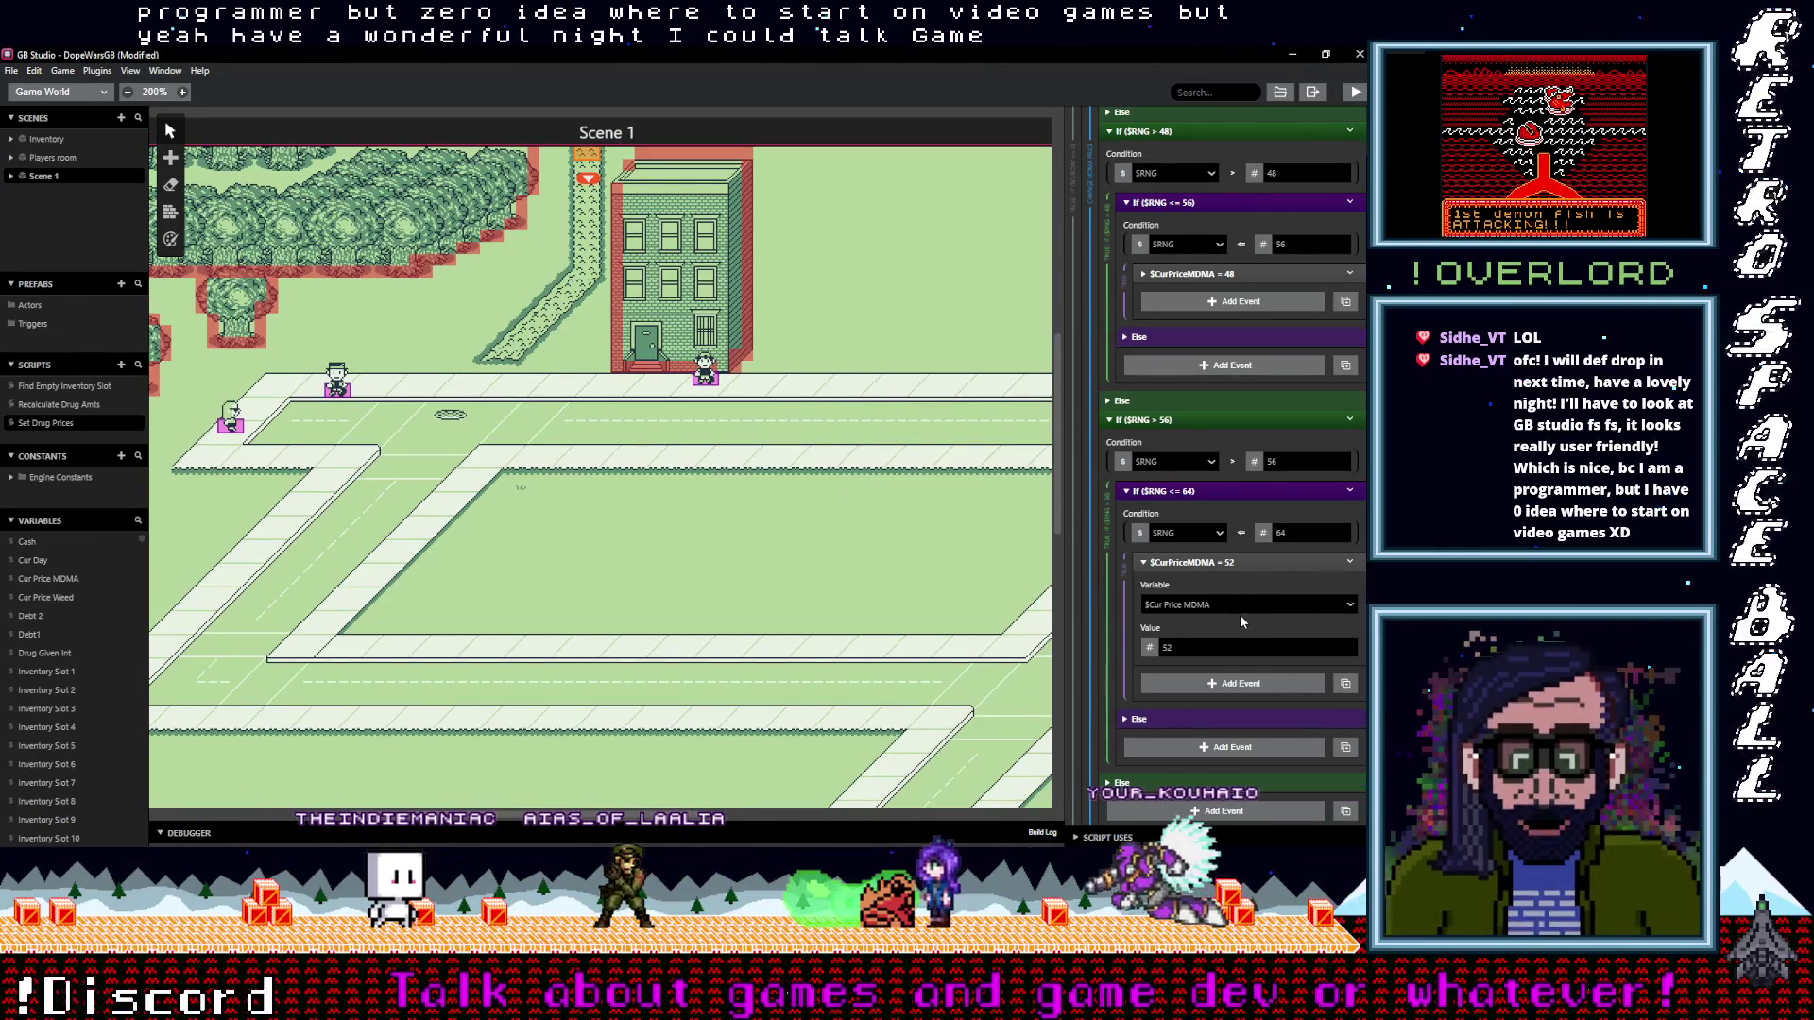
{"action": "scroll", "coordinate": [1240, 614], "scroll_direction": "down", "scroll_amount": 1}
{"action": "scroll", "coordinate": [1240, 614], "scroll_direction": "up", "scroll_amount": 1}
{"action": "left_click", "coordinate": [1229, 562]}
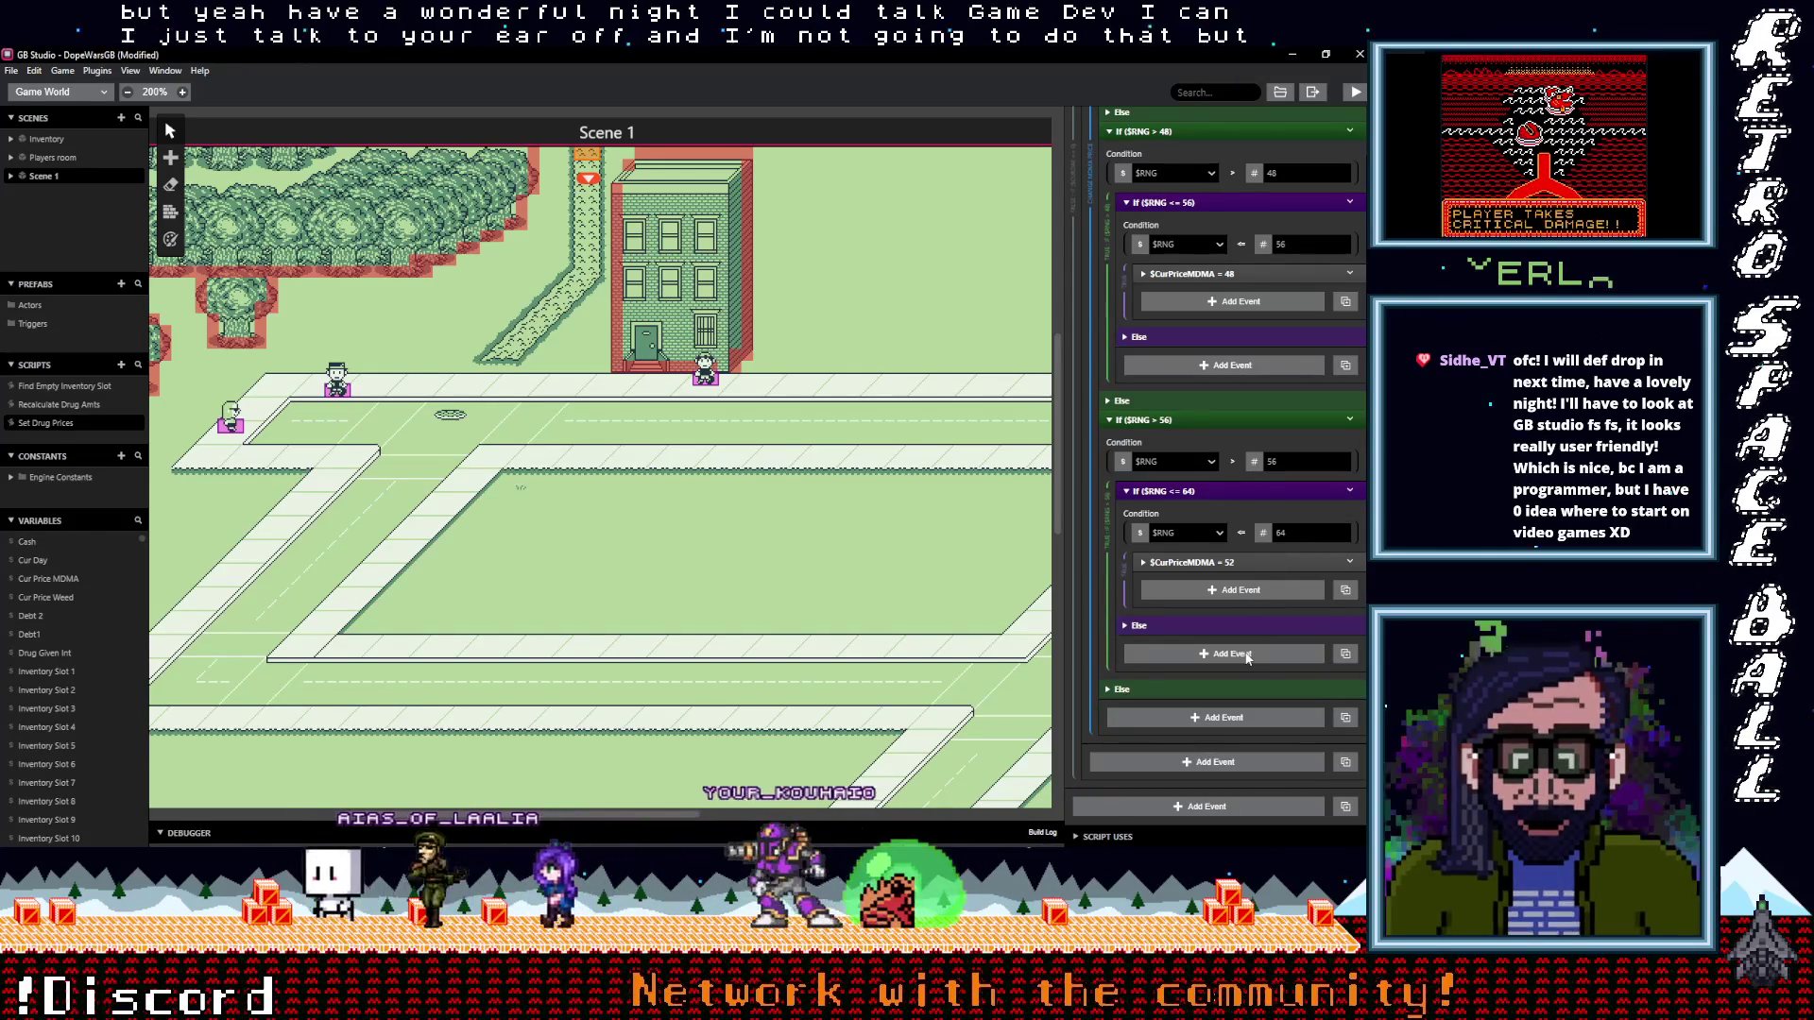
Replace the price 16 check with a Set $CurPriceMDMA event of 36
{"action": "scroll", "coordinate": [1247, 658], "scroll_direction": "up", "scroll_amount": 6}
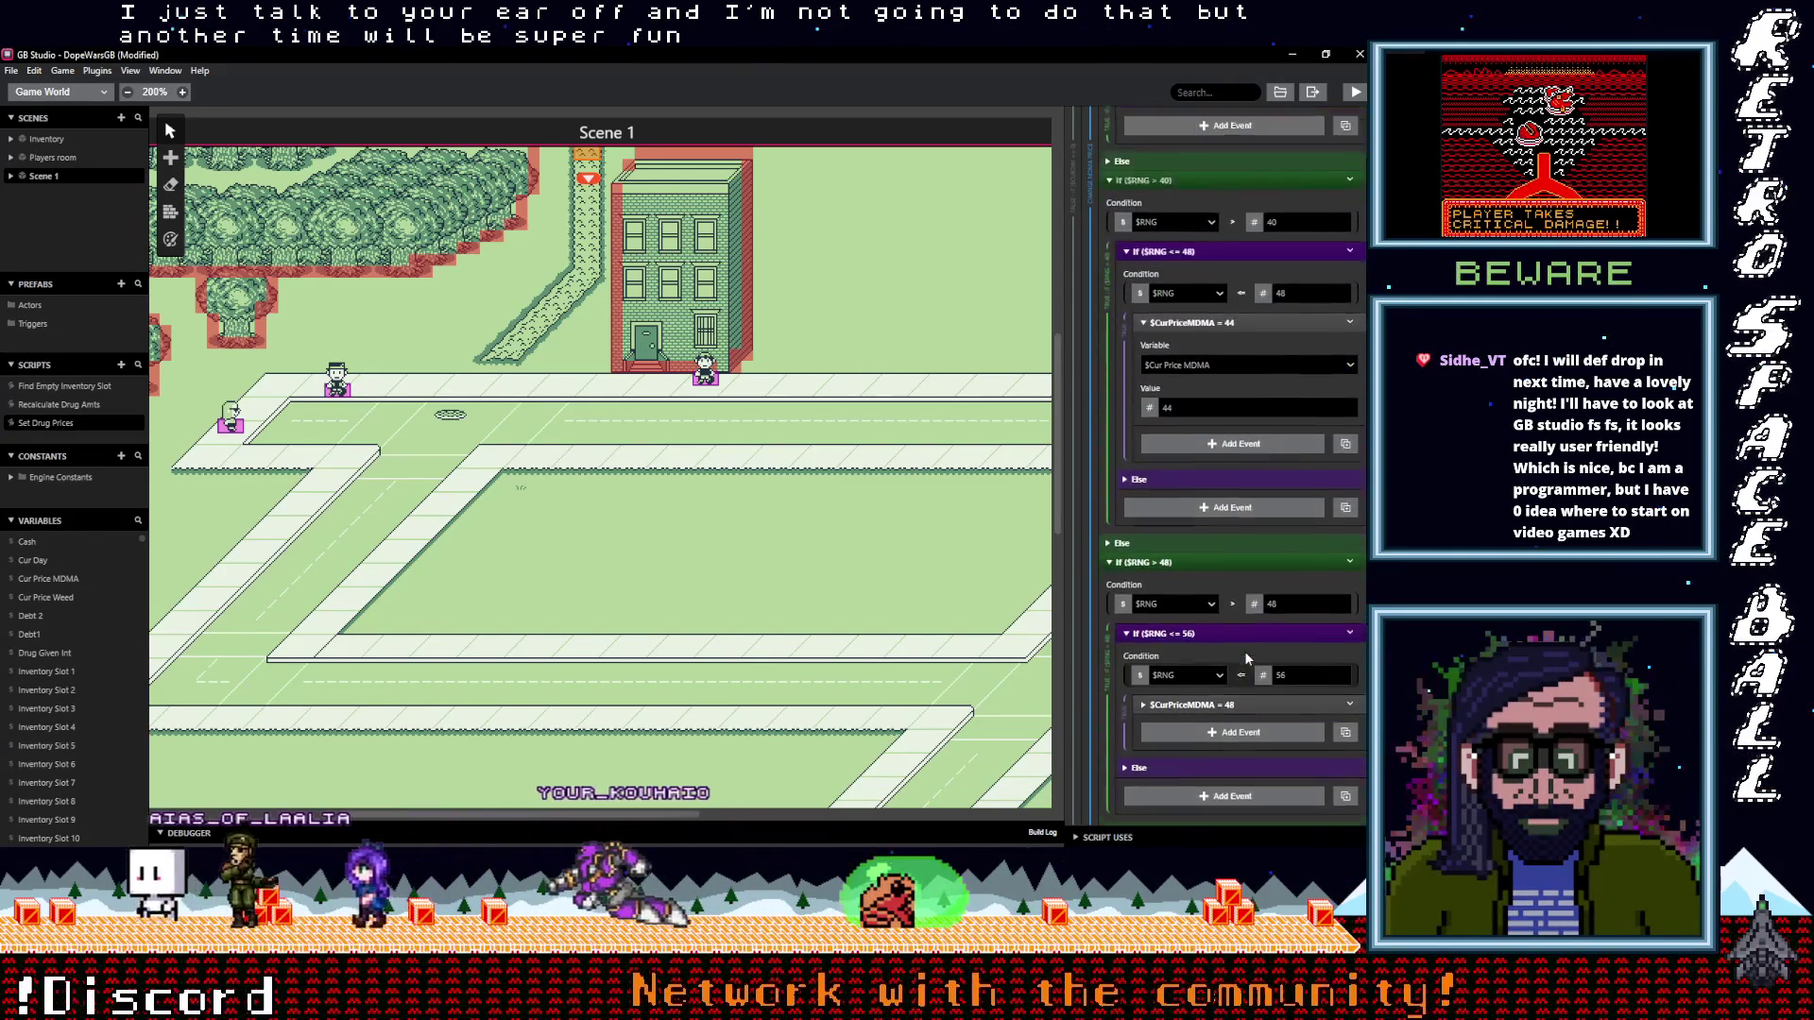
{"action": "scroll", "coordinate": [1247, 658], "scroll_direction": "up", "scroll_amount": 5}
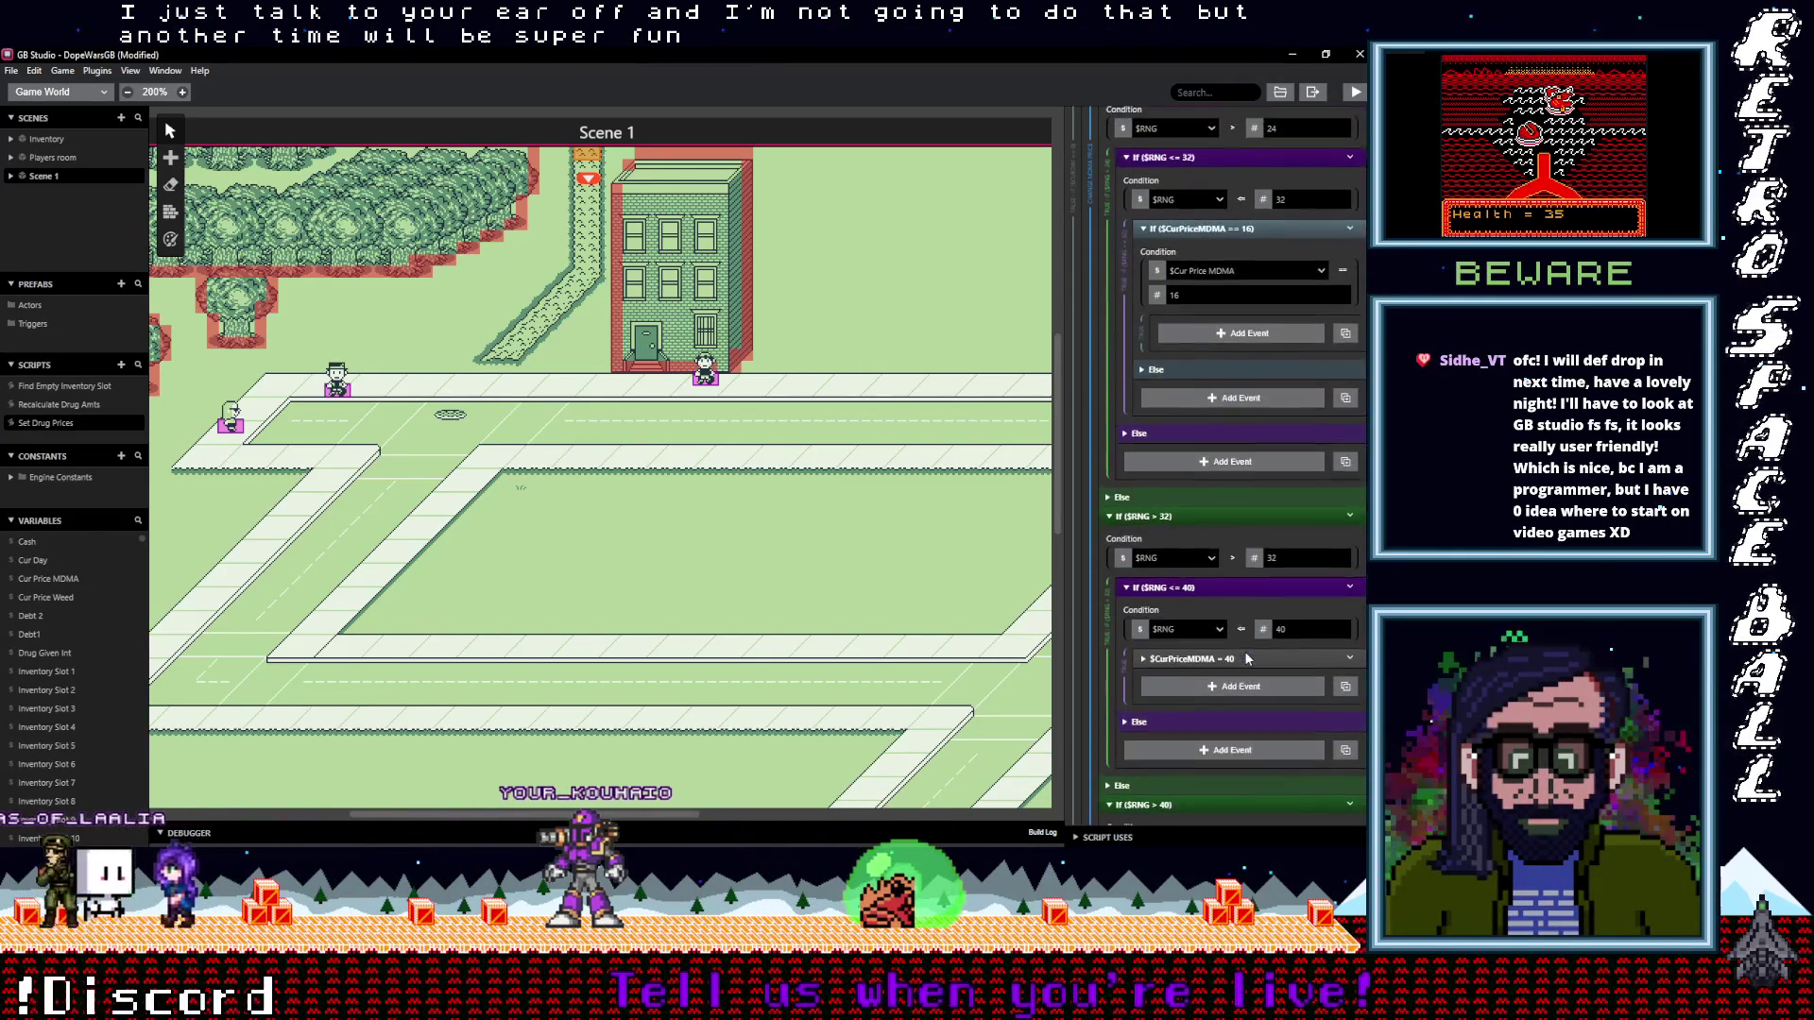
{"action": "scroll", "coordinate": [1245, 652], "scroll_direction": "up", "scroll_amount": 1}
{"action": "left_click", "coordinate": [1257, 359]}
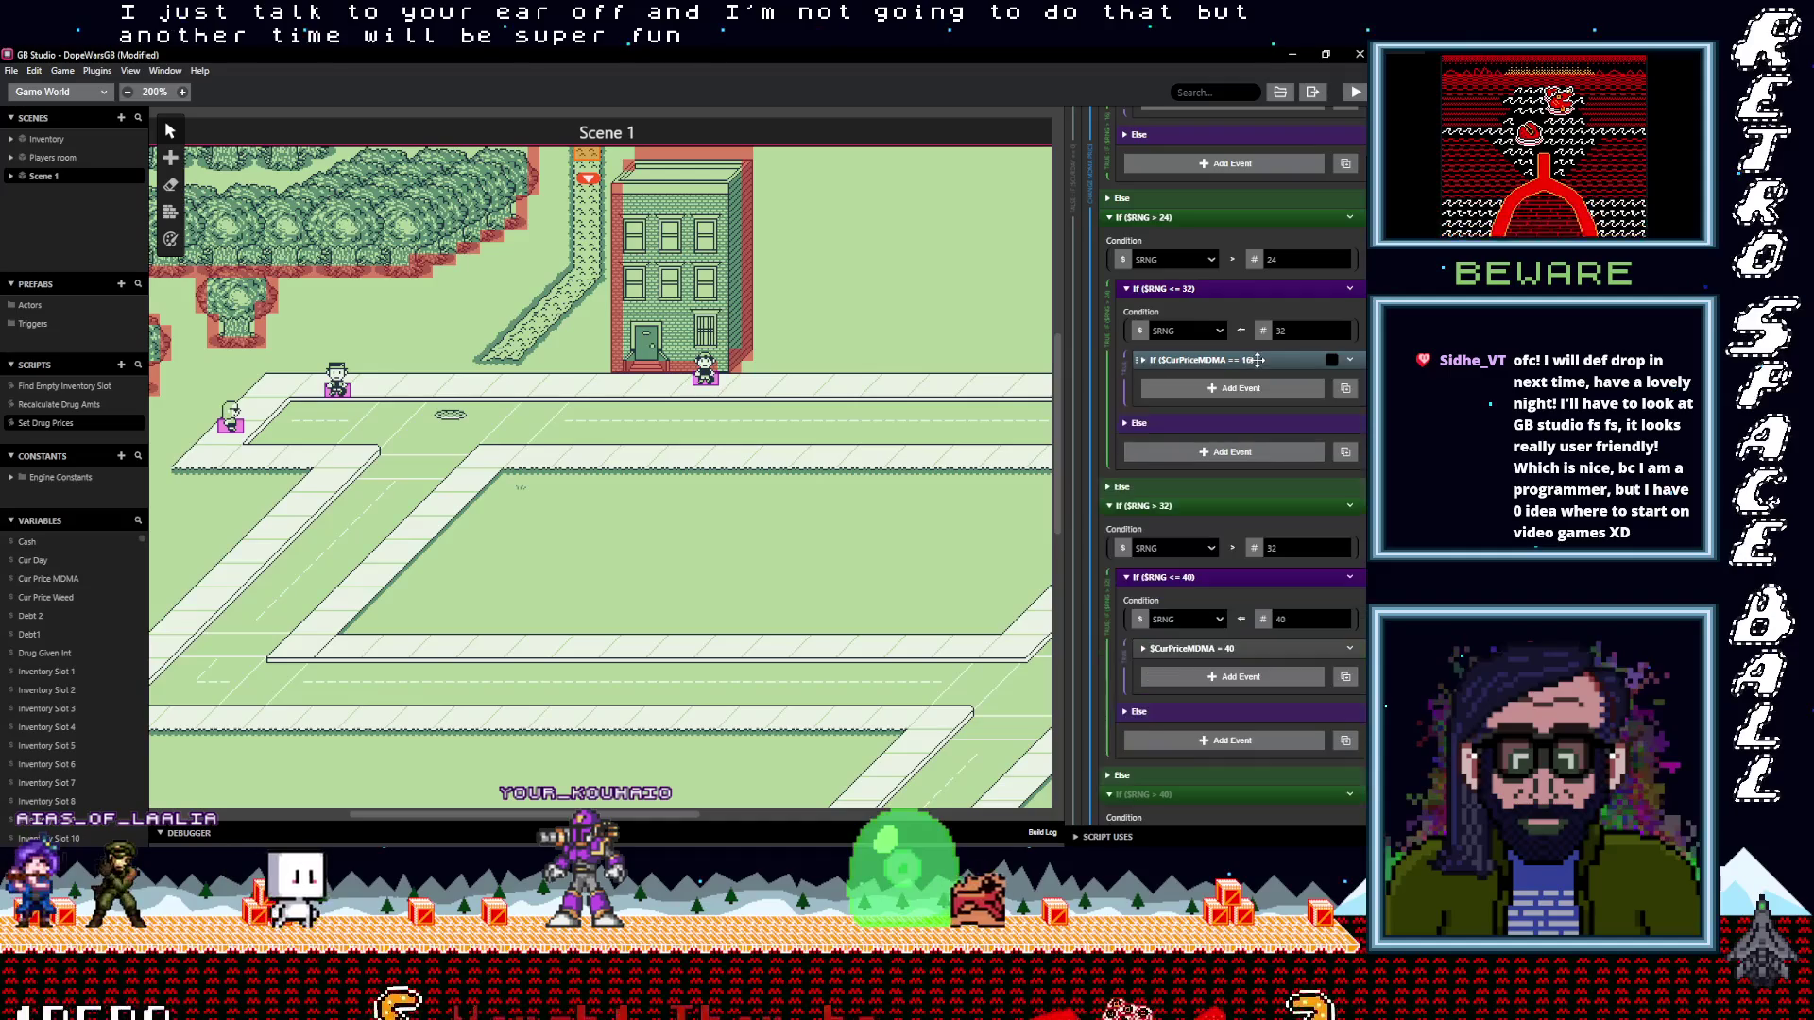
{"action": "left_click", "coordinate": [1323, 378]}
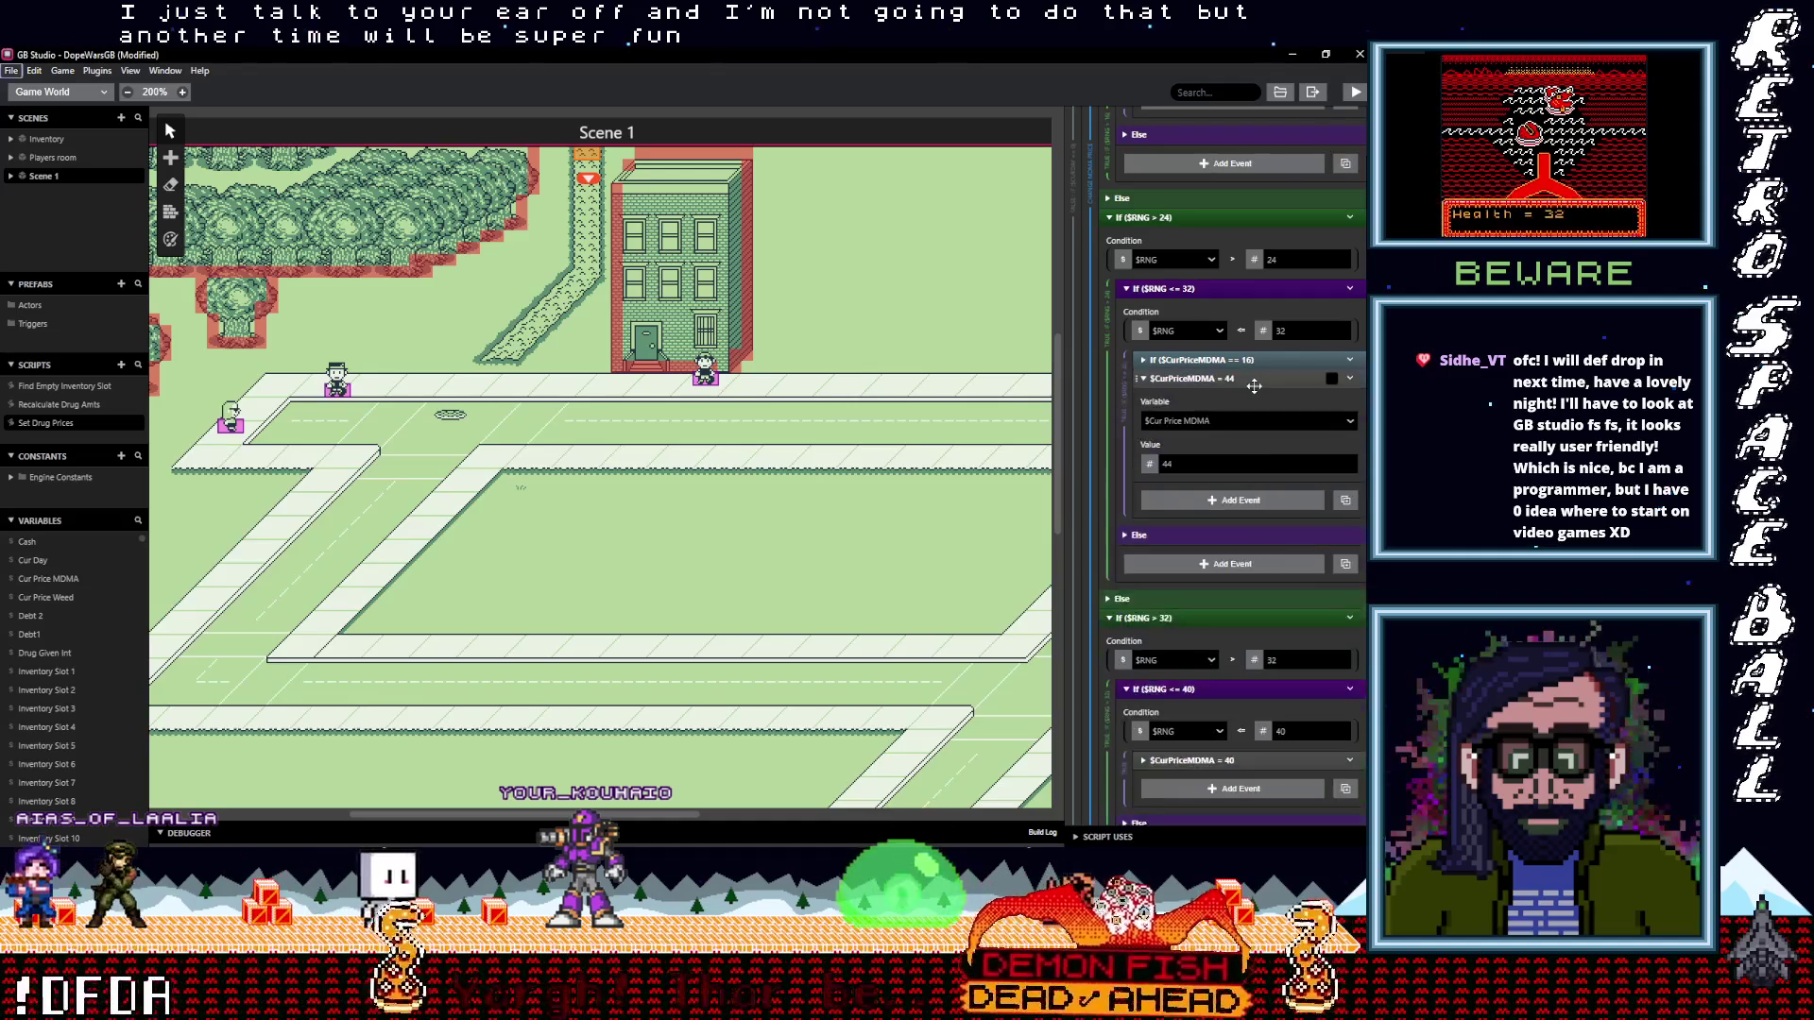
{"action": "left_click", "coordinate": [1352, 360]}
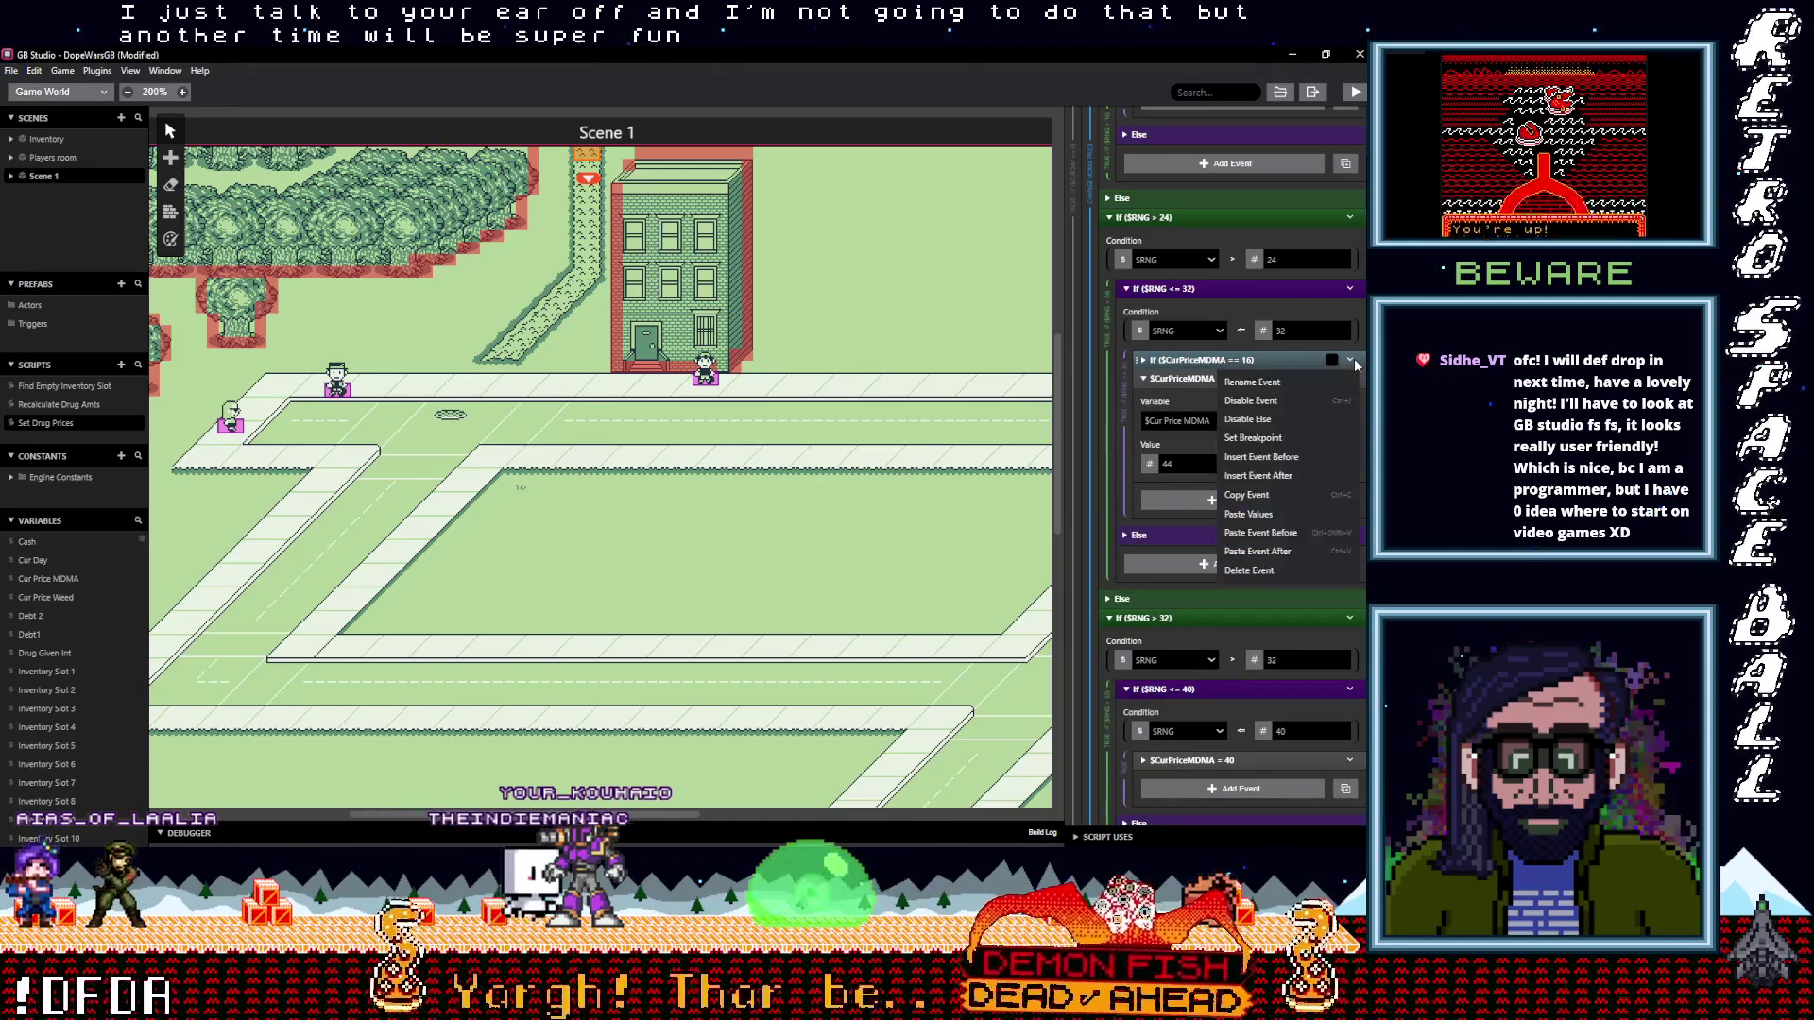
{"action": "left_click", "coordinate": [1259, 571]}
{"action": "double_click", "coordinate": [1167, 444]}
{"action": "key", "text": "BackSpace"}
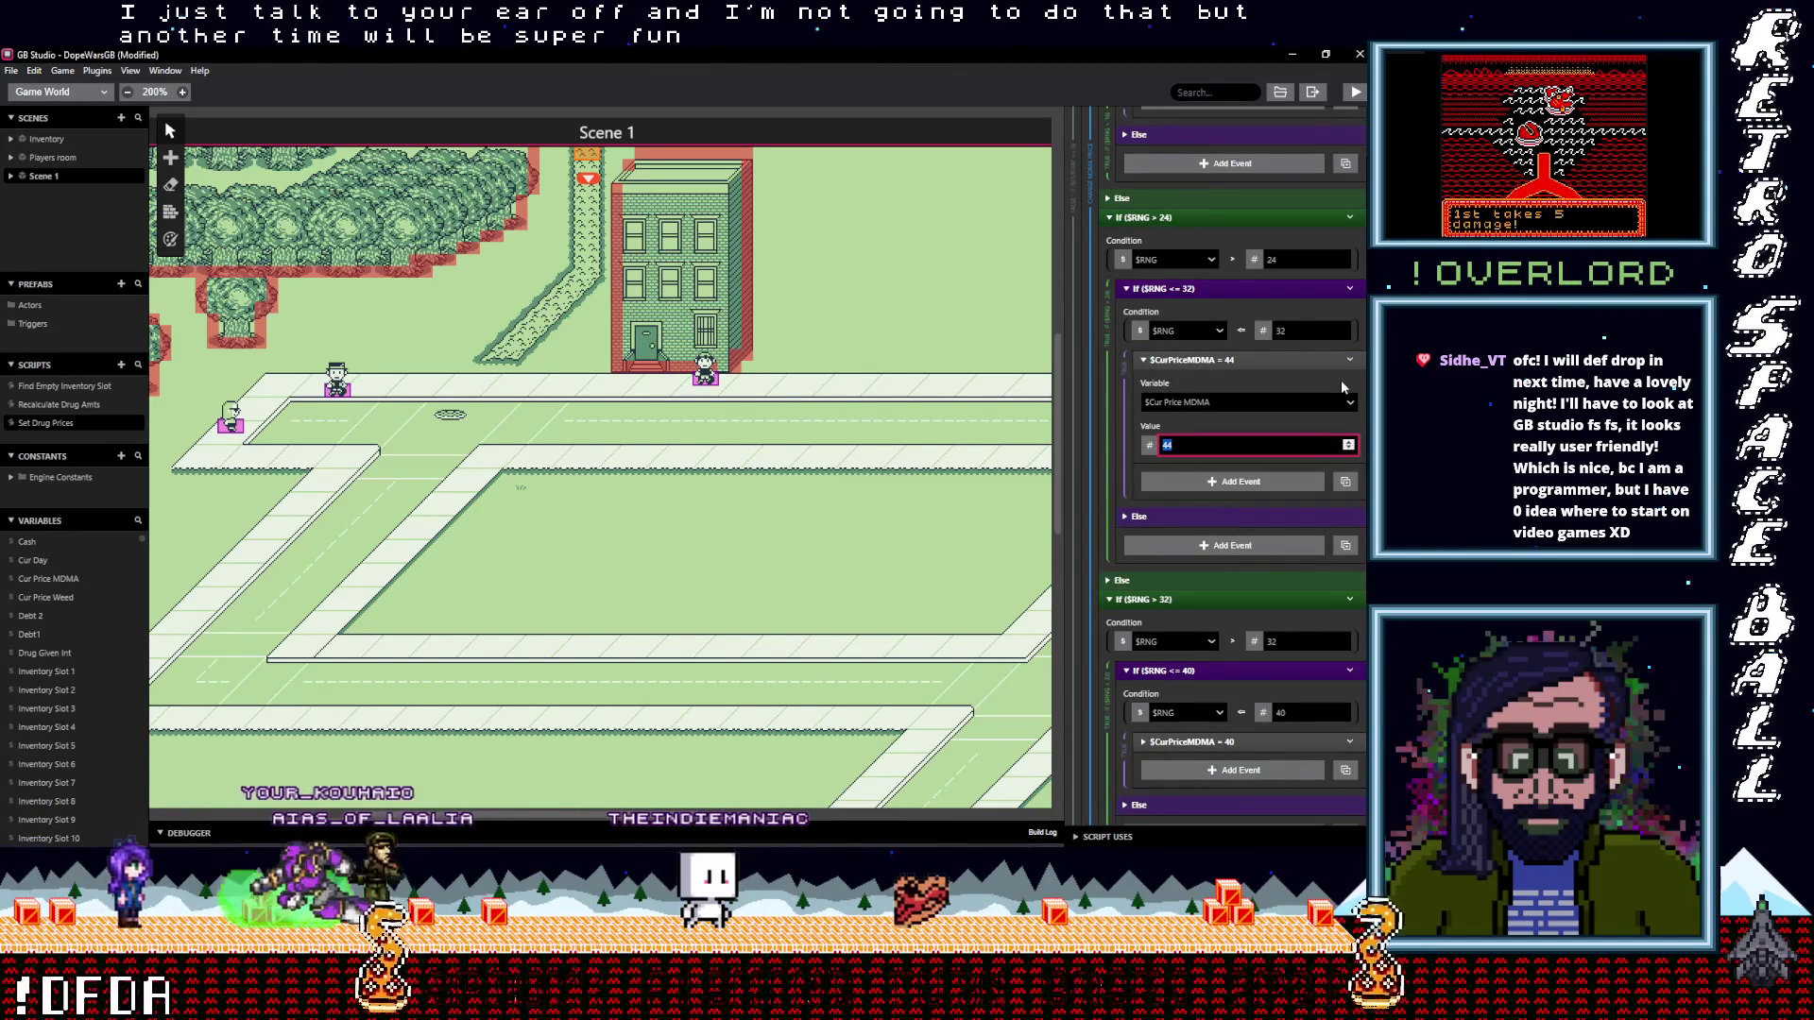
{"action": "type", "text": "36"}
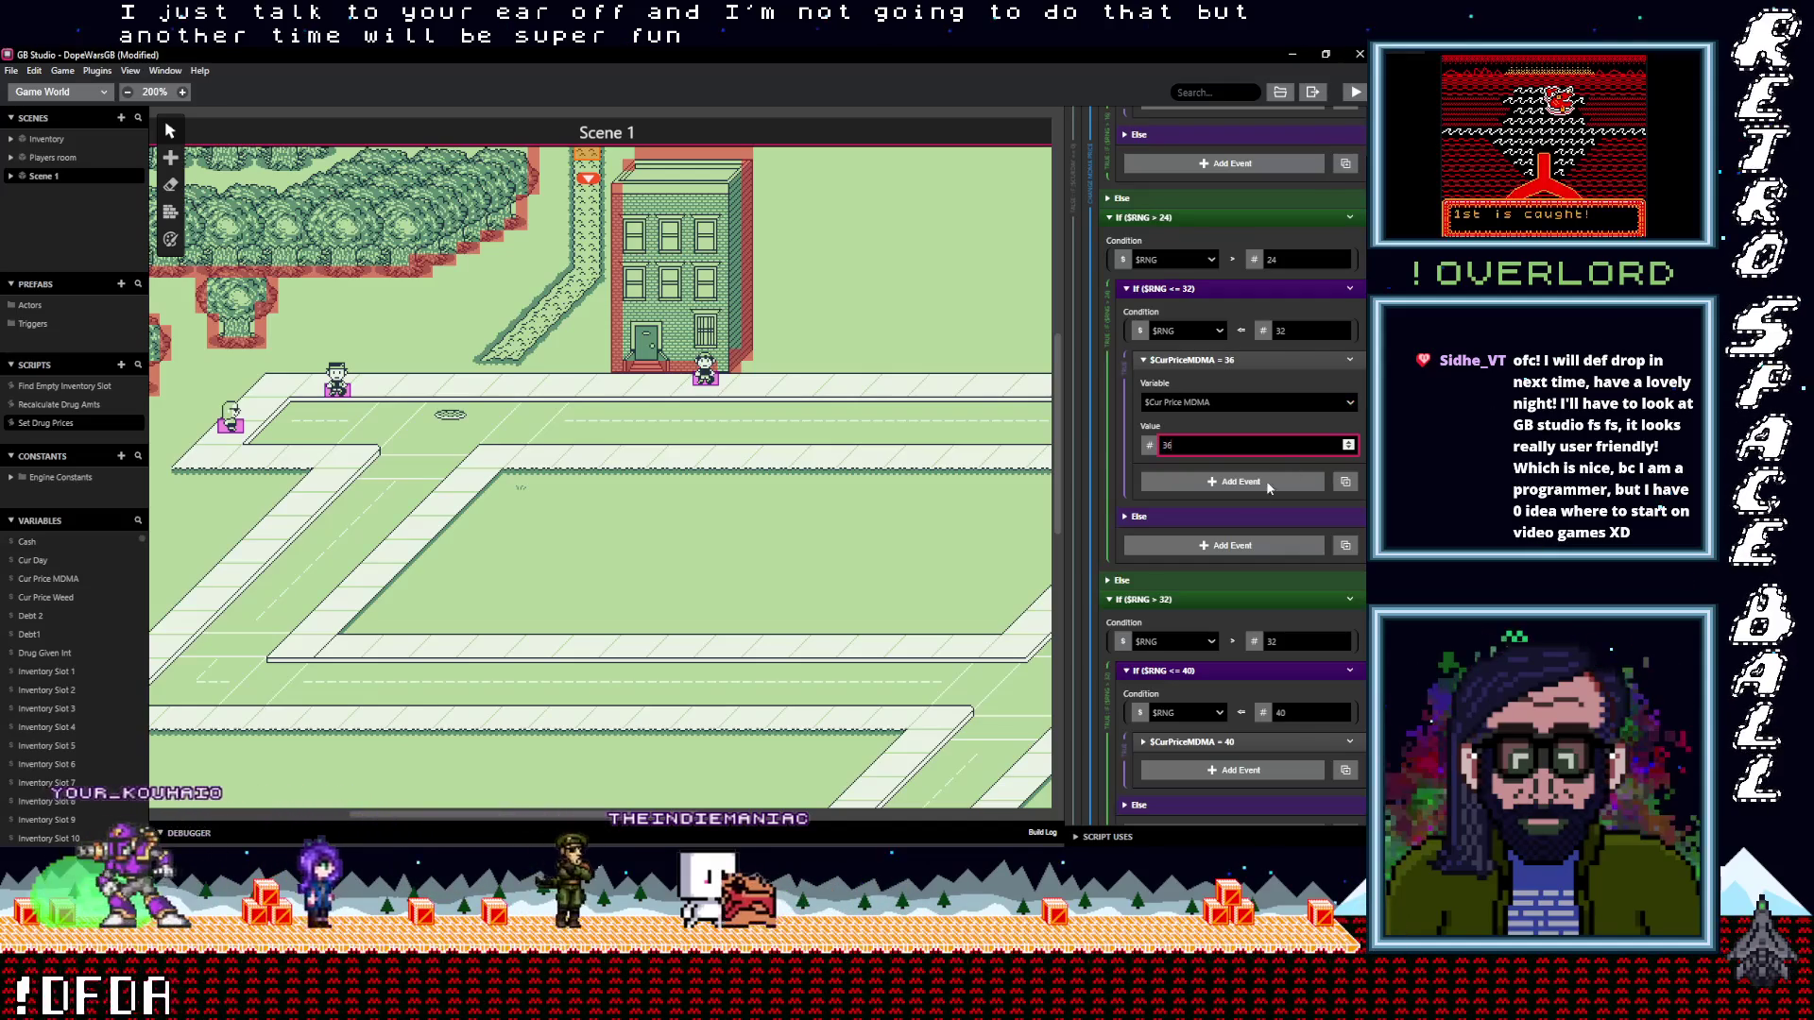
Replace the price 12 check with a Set $CurPriceMDMA event of 32
{"action": "scroll", "coordinate": [1251, 491], "scroll_direction": "up", "scroll_amount": 5}
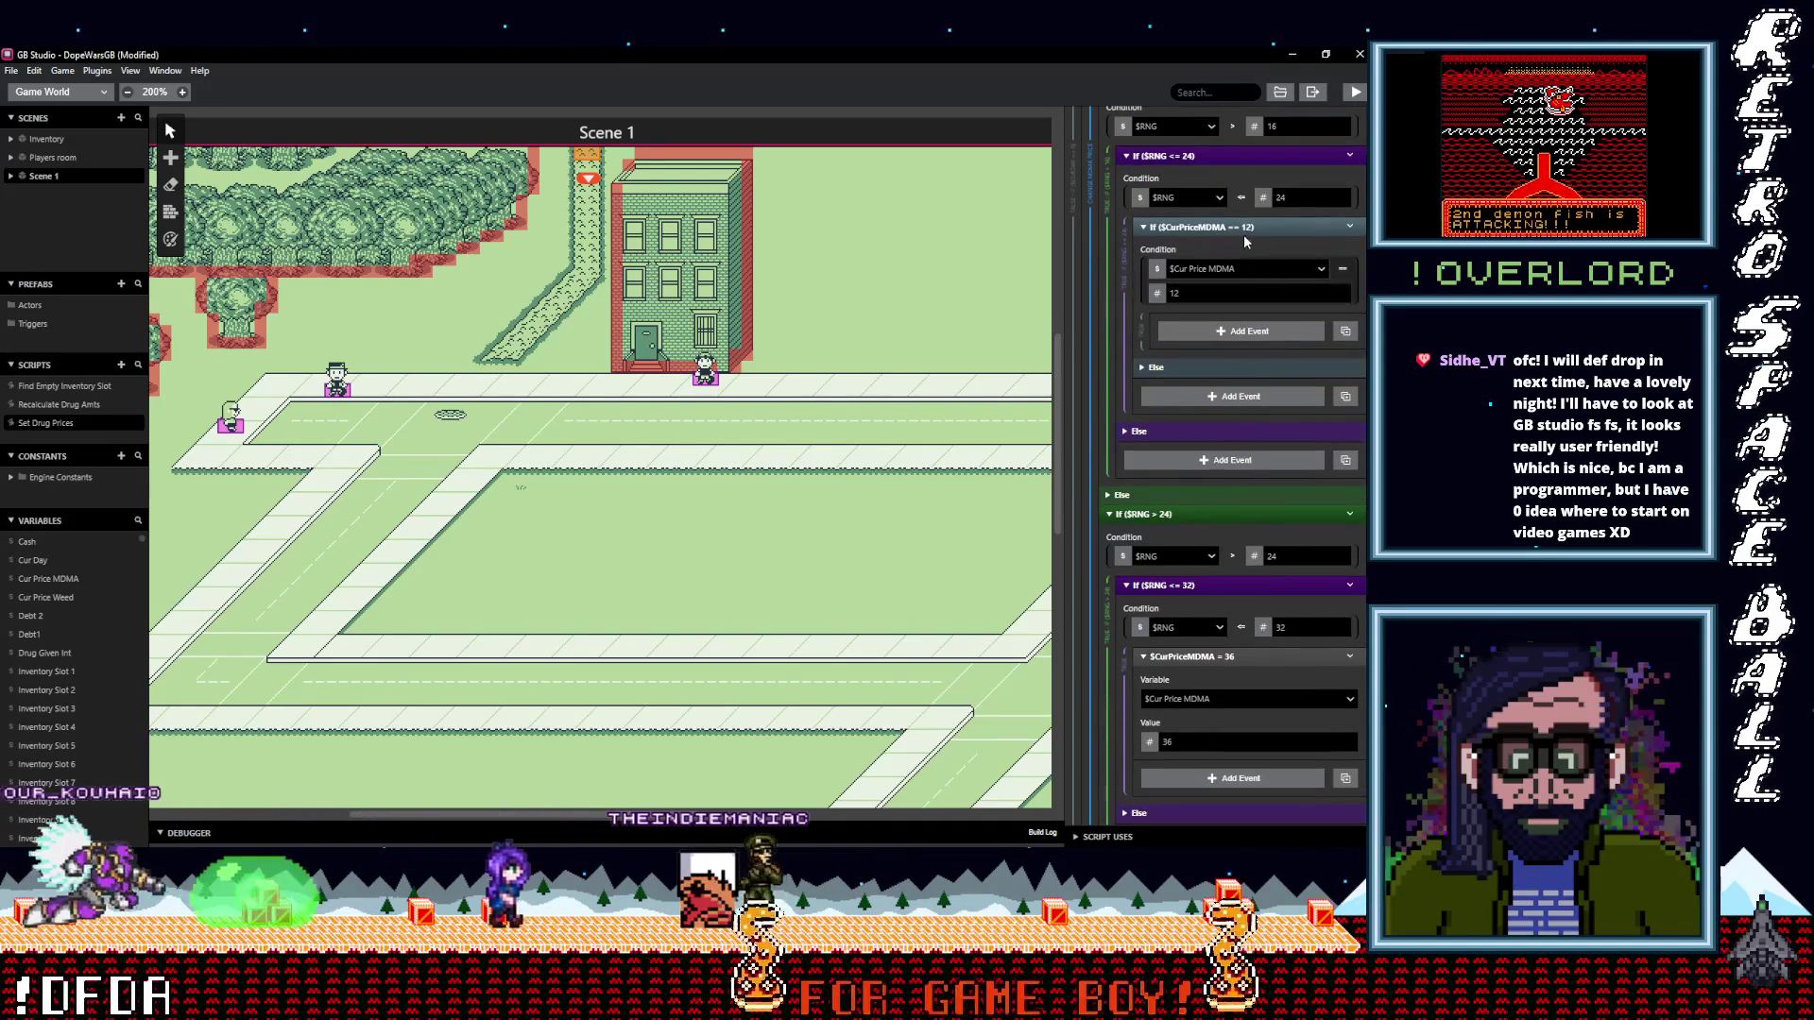
{"action": "mouse_move", "coordinate": [1263, 222]}
{"action": "left_mouse_down"}
{"action": "mouse_move", "coordinate": [1259, 270]}
{"action": "mouse_move", "coordinate": [1245, 259]}
{"action": "left_mouse_up"}
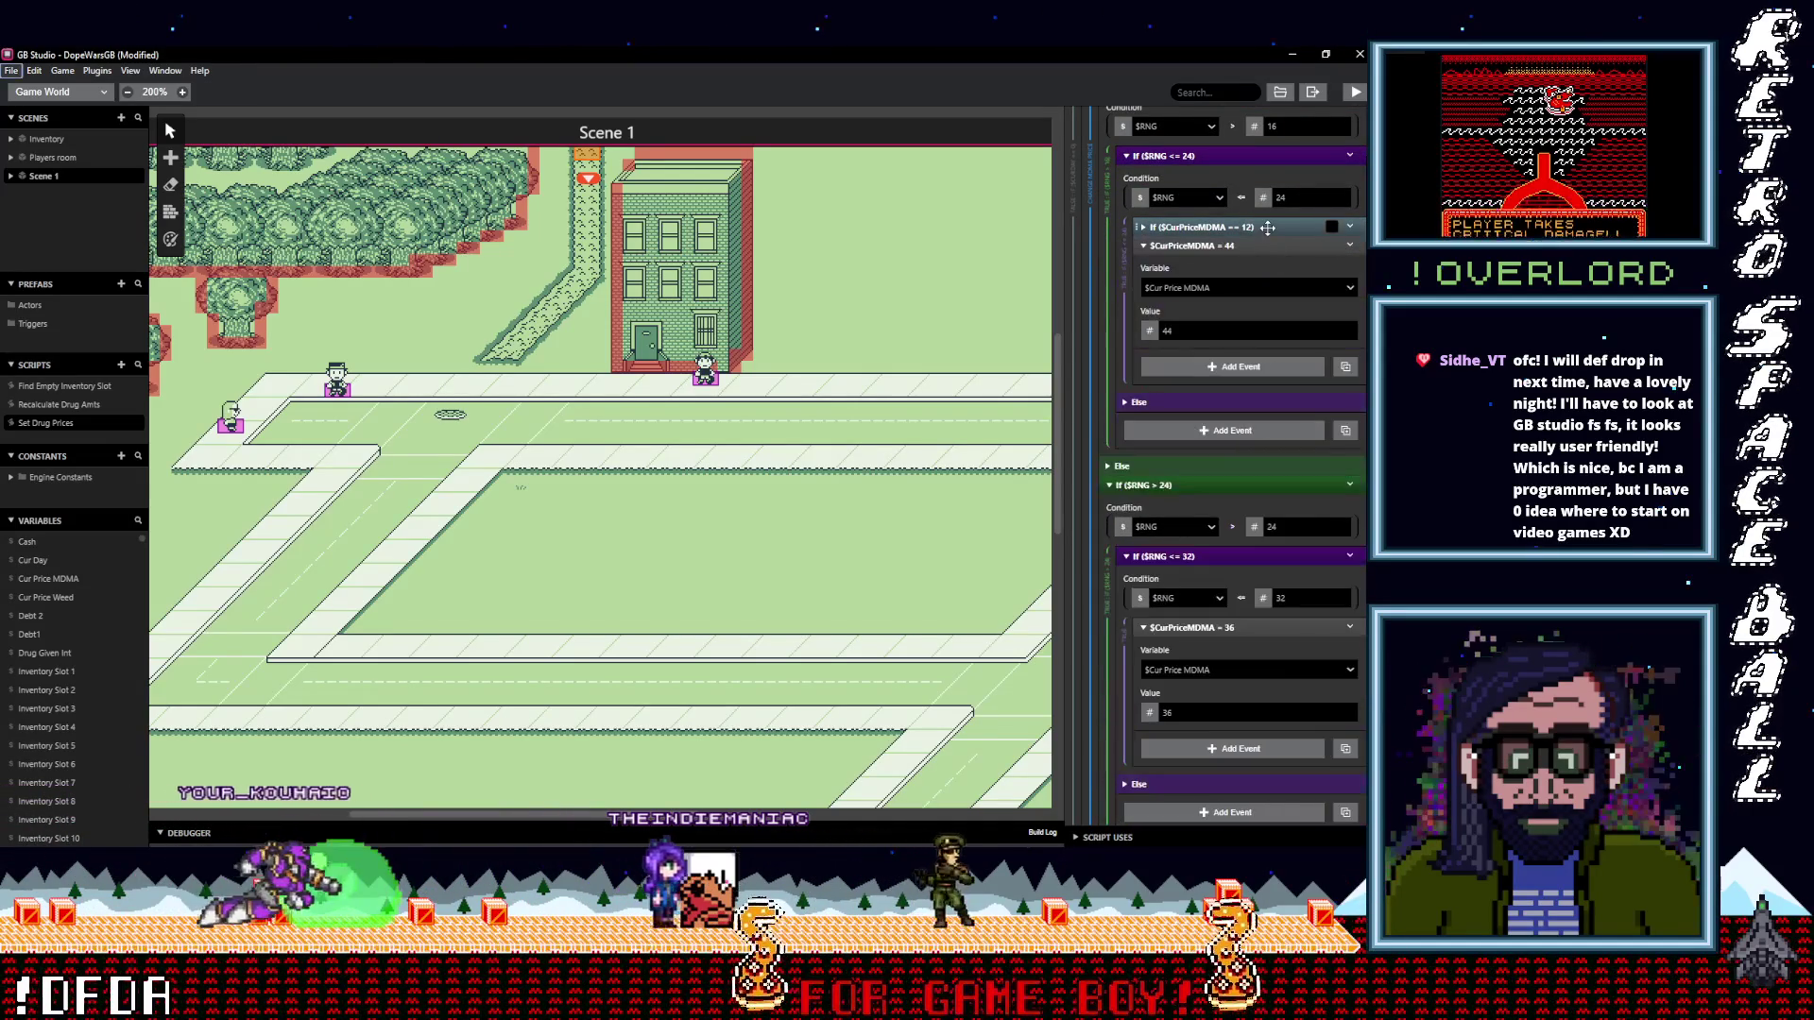
{"action": "double_click", "coordinate": [1228, 330]}
{"action": "type", "text": "32"}
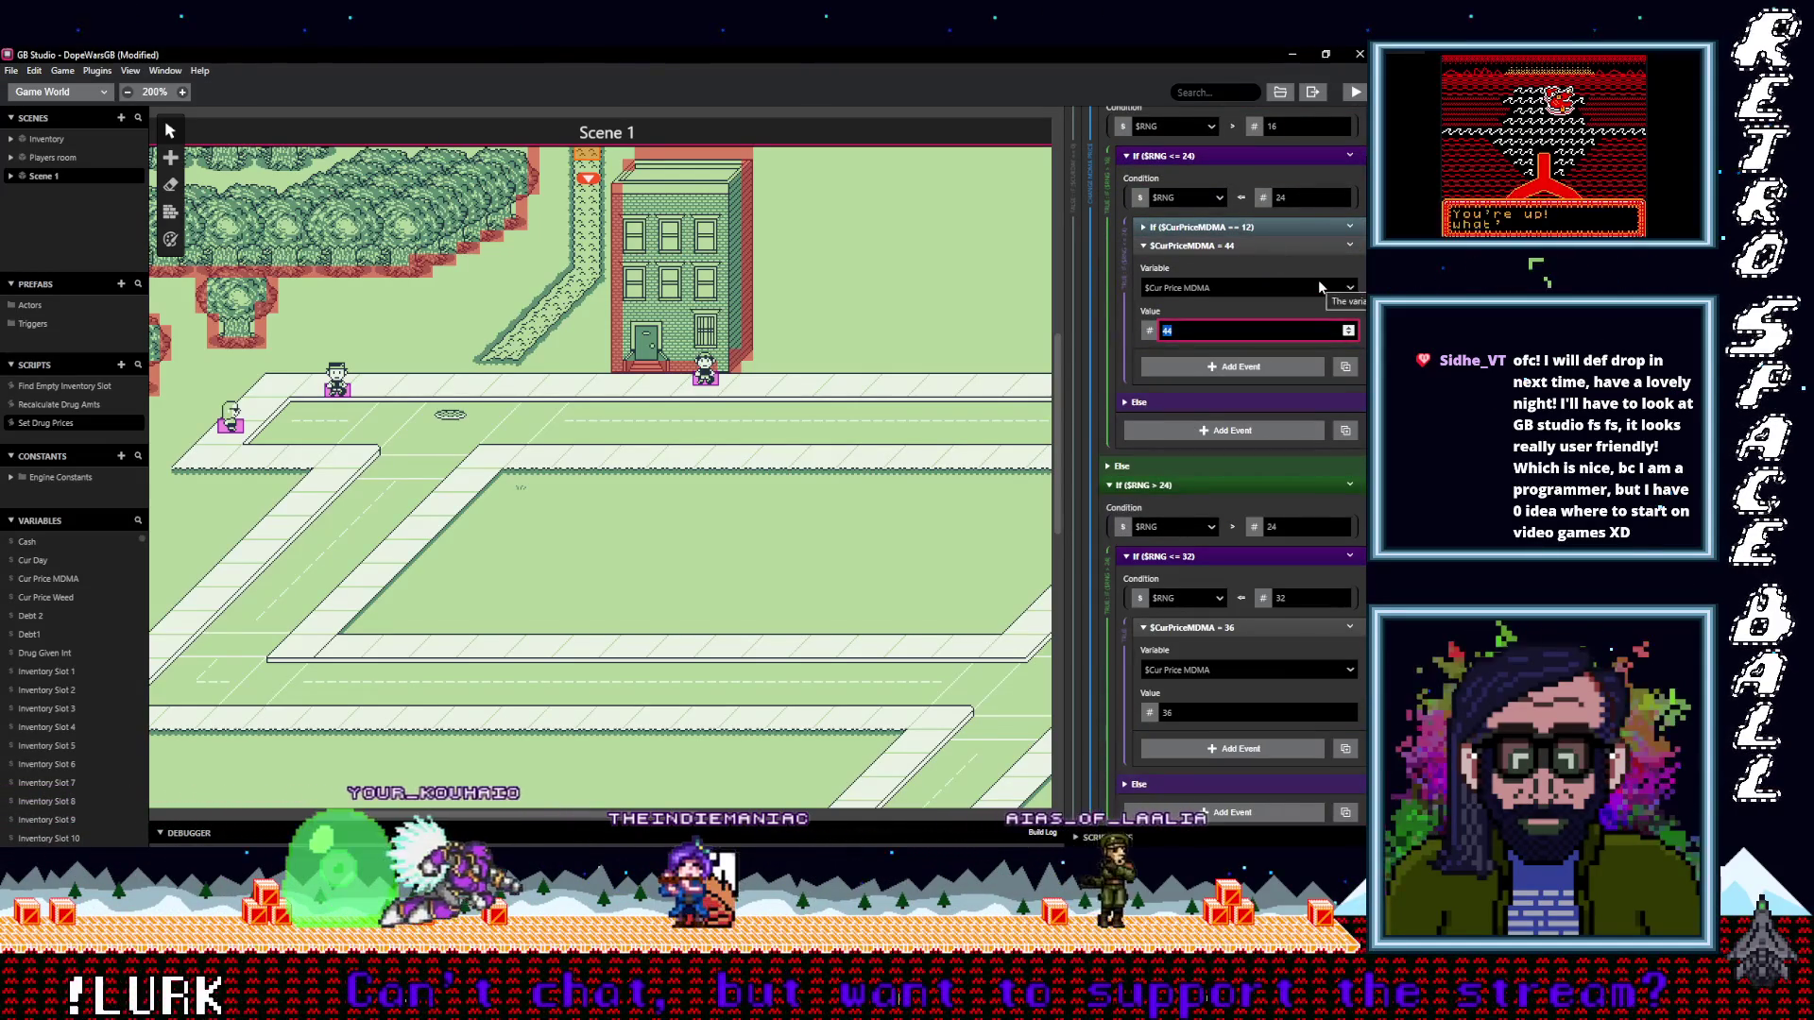
{"action": "left_click", "coordinate": [1349, 246]}
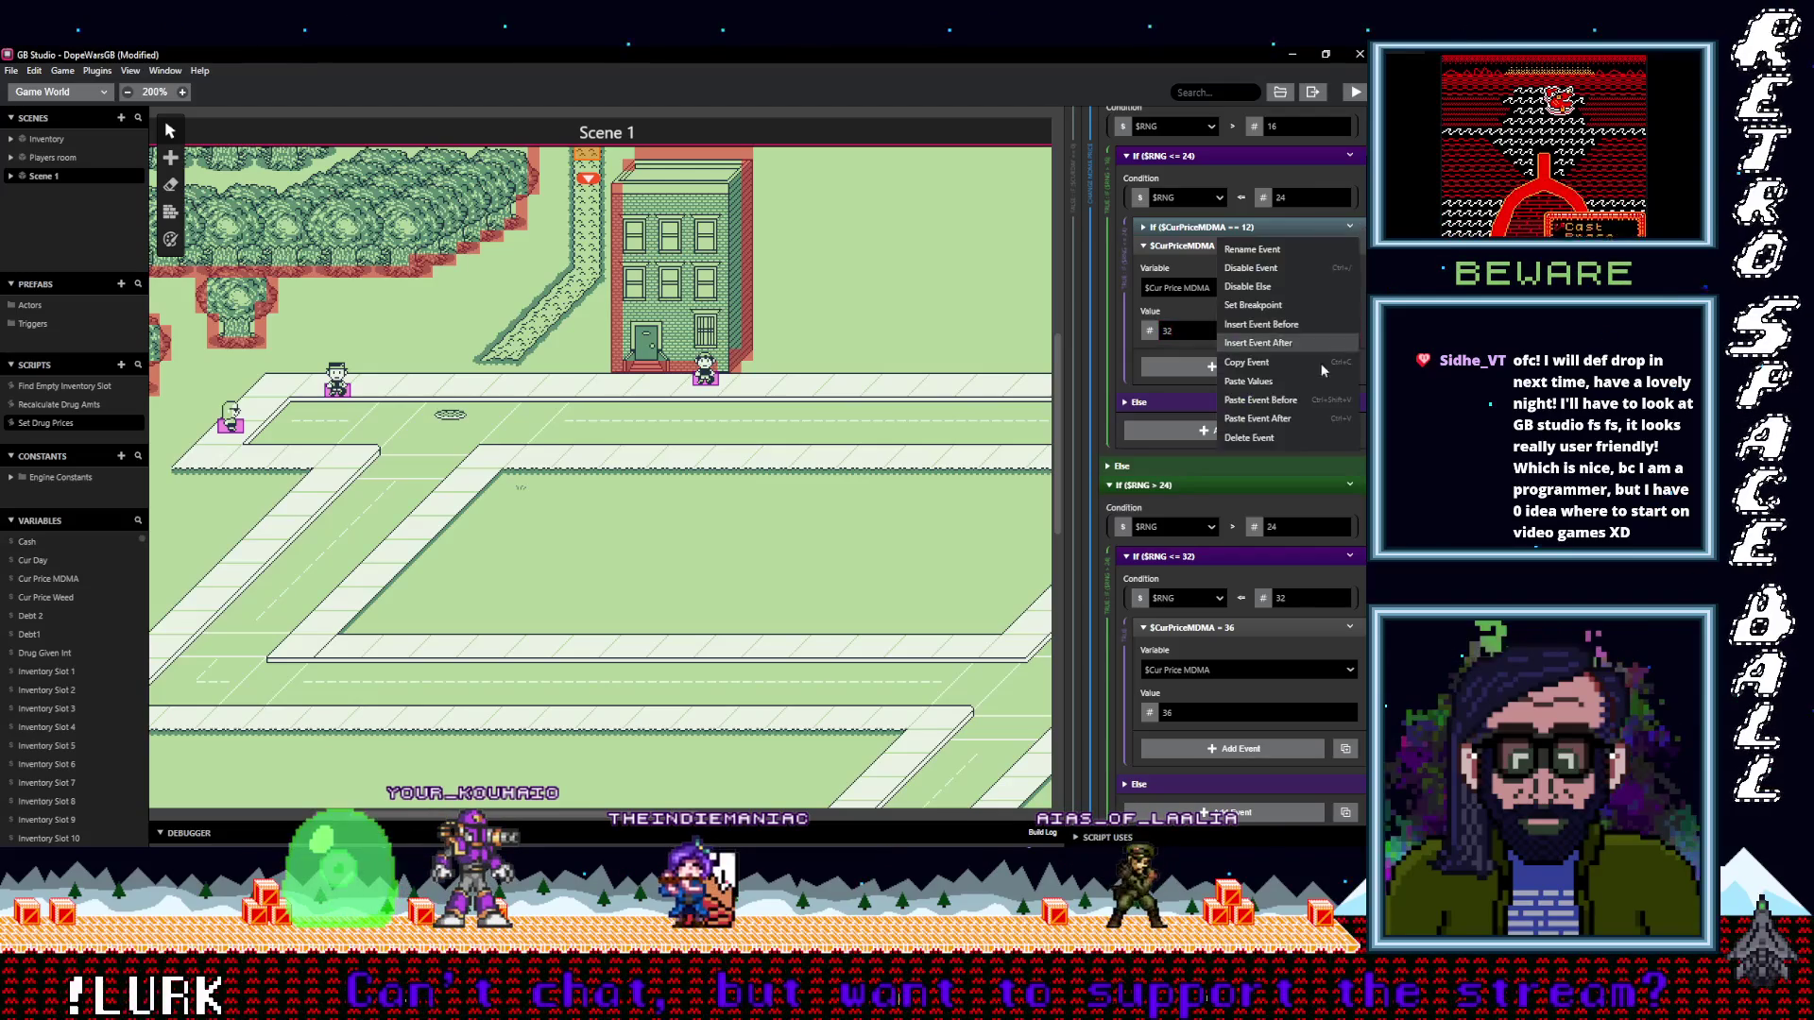
{"action": "left_click", "coordinate": [1283, 438]}
Replace the price 8 check with a Set $CurPriceMDMA event of 28
{"action": "scroll", "coordinate": [1233, 450], "scroll_direction": "up", "scroll_amount": 5}
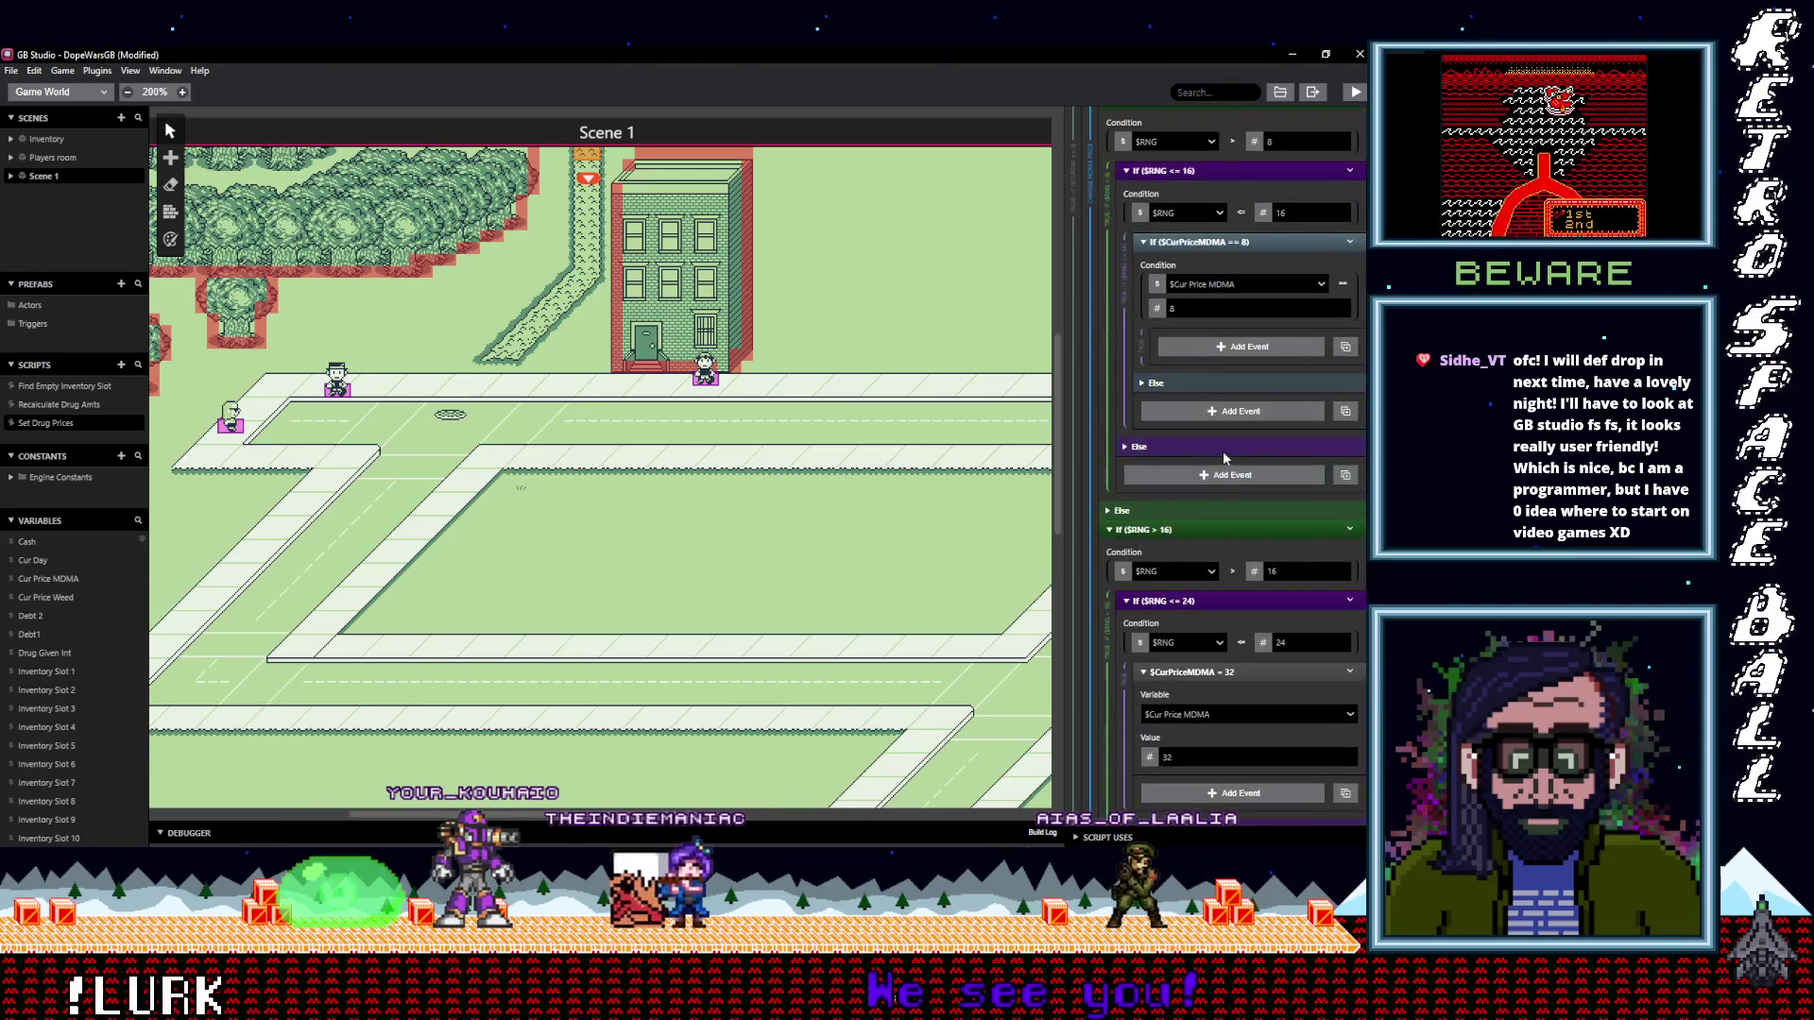
{"action": "left_click", "coordinate": [1225, 452]}
{"action": "left_click", "coordinate": [1338, 321]}
{"action": "double_click", "coordinate": [1199, 419]}
{"action": "type", "text": "28"}
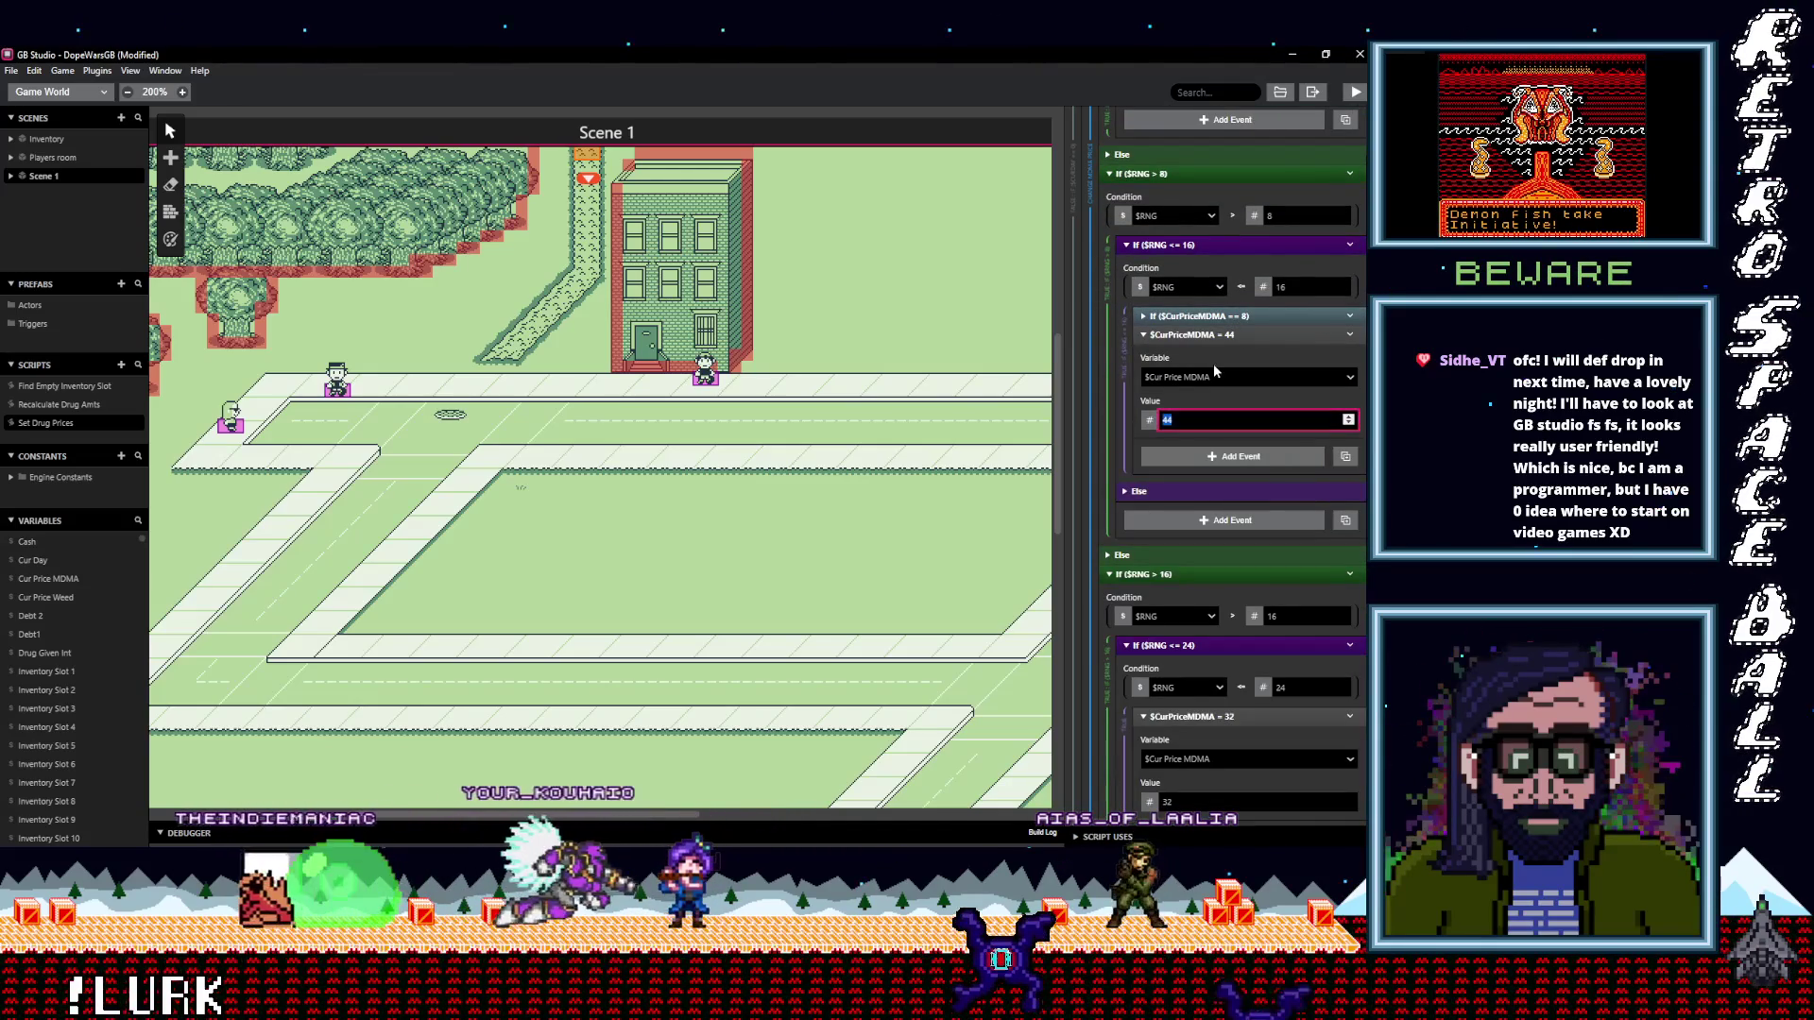
{"action": "left_click", "coordinate": [1349, 335]}
{"action": "left_click", "coordinate": [1263, 533]}
Paste a Set $CurPriceMDMA event below the price 4 check
{"action": "scroll", "coordinate": [1239, 524], "scroll_direction": "up", "scroll_amount": 4}
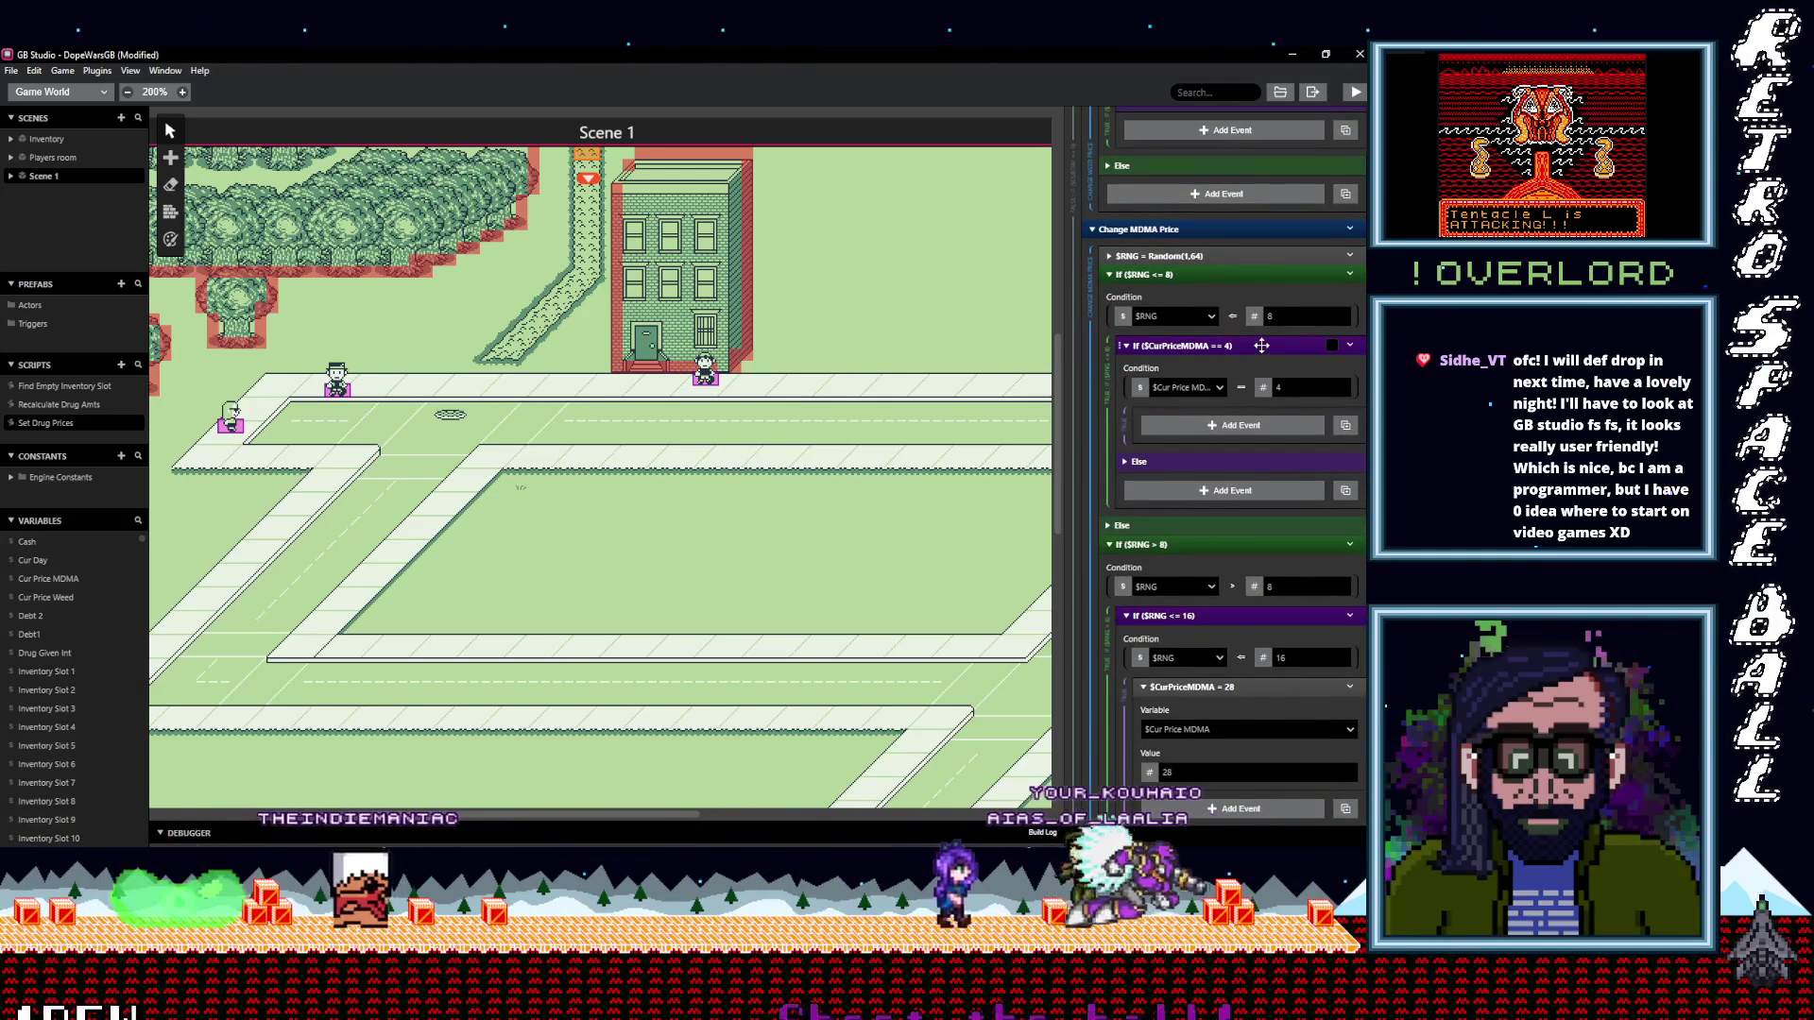
{"action": "left_click", "coordinate": [1228, 346]}
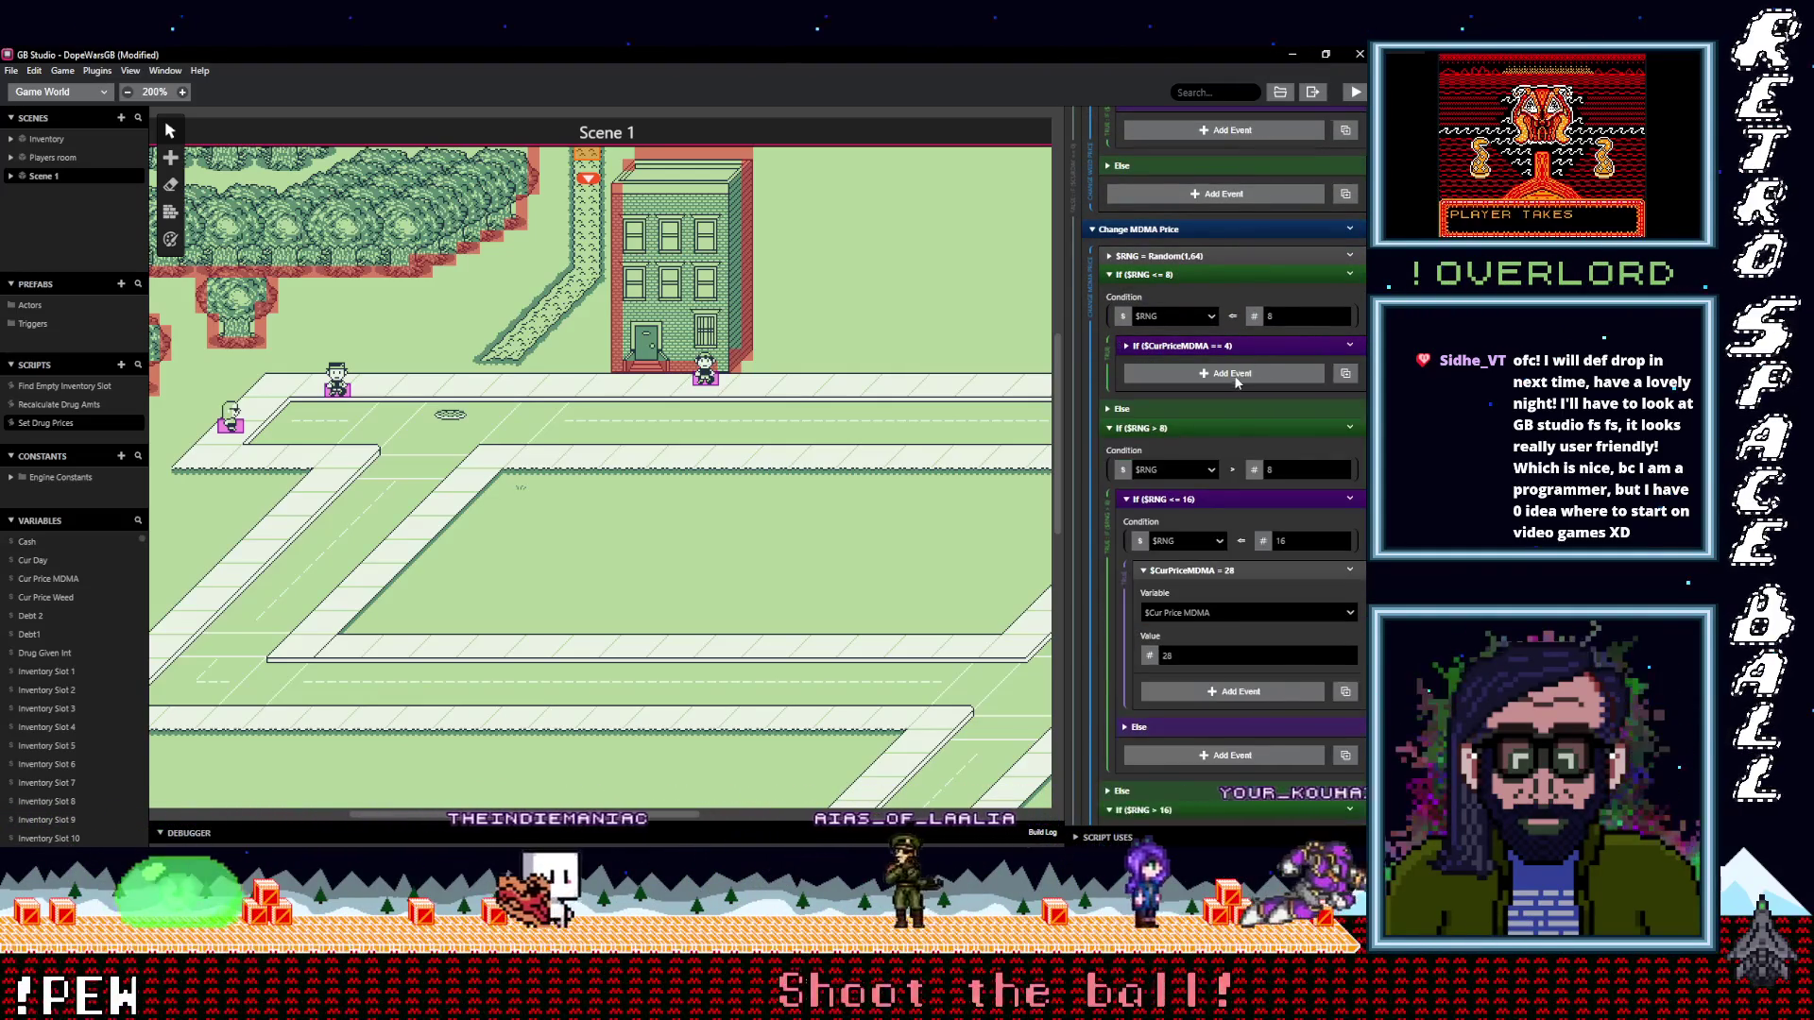
{"action": "left_click", "coordinate": [1236, 374]}
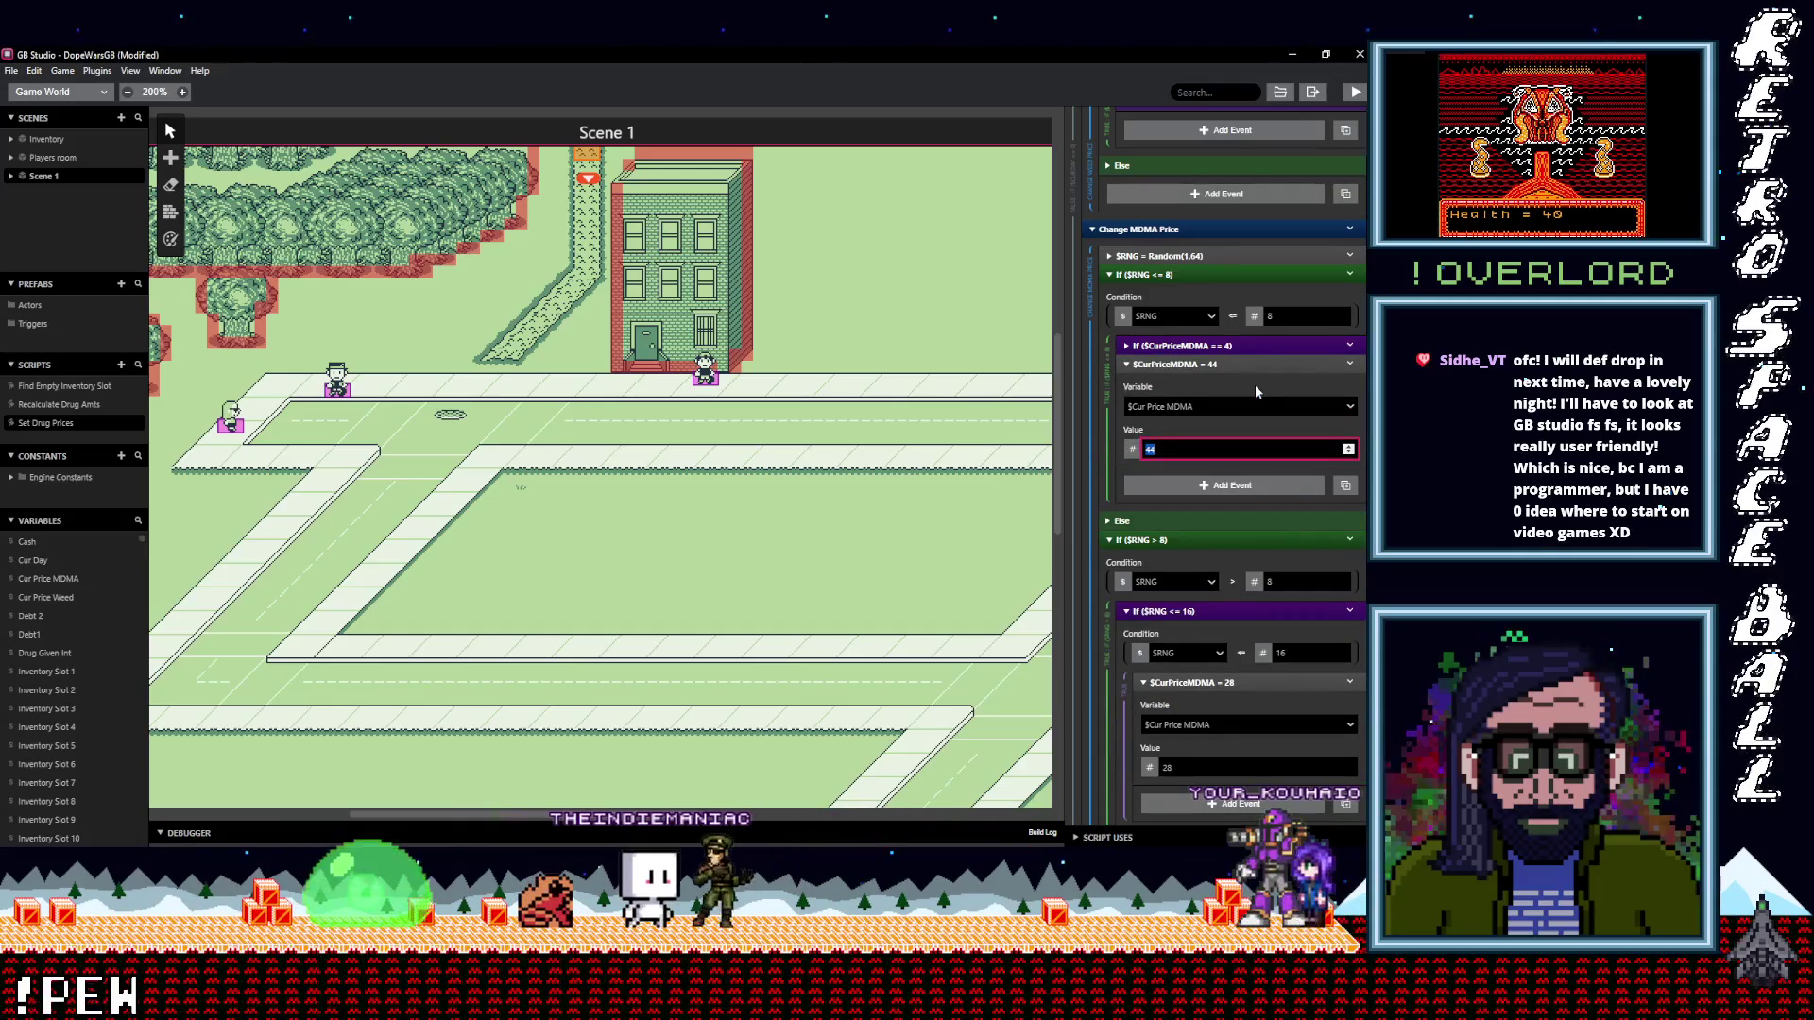
Enter 24 as the last MDMA price, paste the copied event before it, and save the project
{"action": "type", "text": "24"}
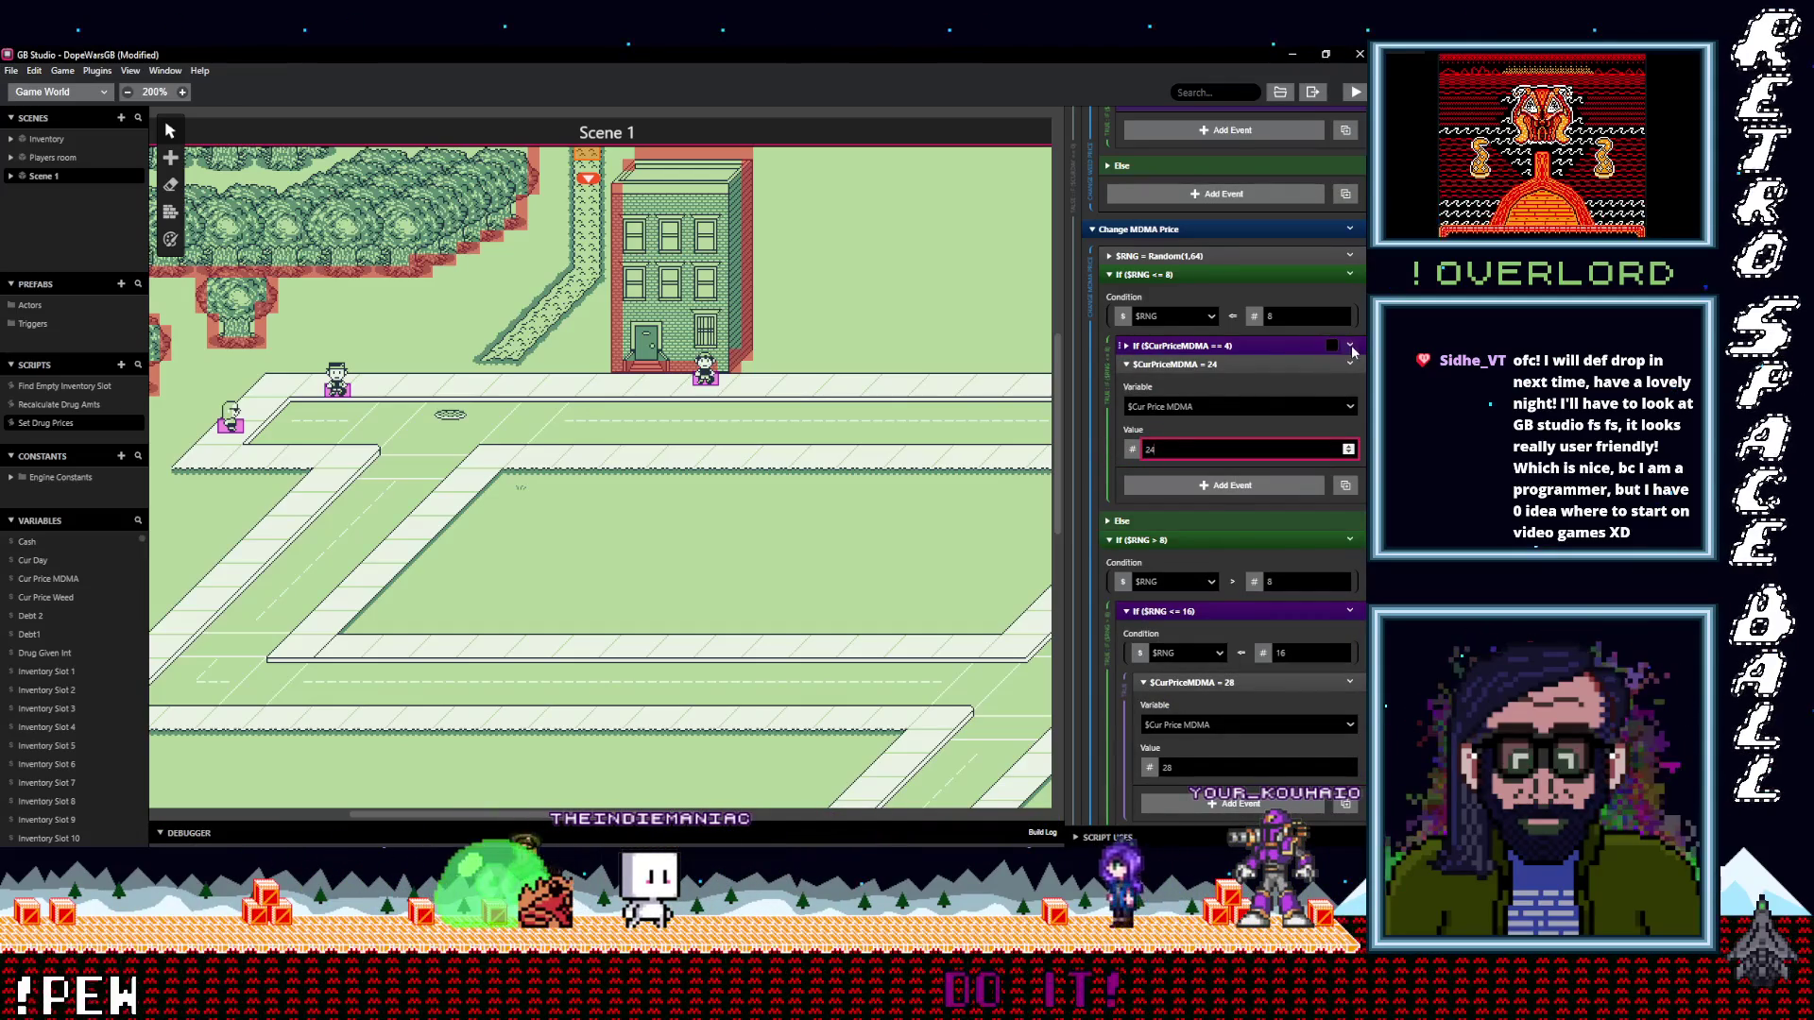
{"action": "right_click", "coordinate": [1221, 363]}
{"action": "left_click", "coordinate": [1264, 525]}
{"action": "scroll", "coordinate": [1244, 506], "scroll_direction": "up", "scroll_amount": 5}
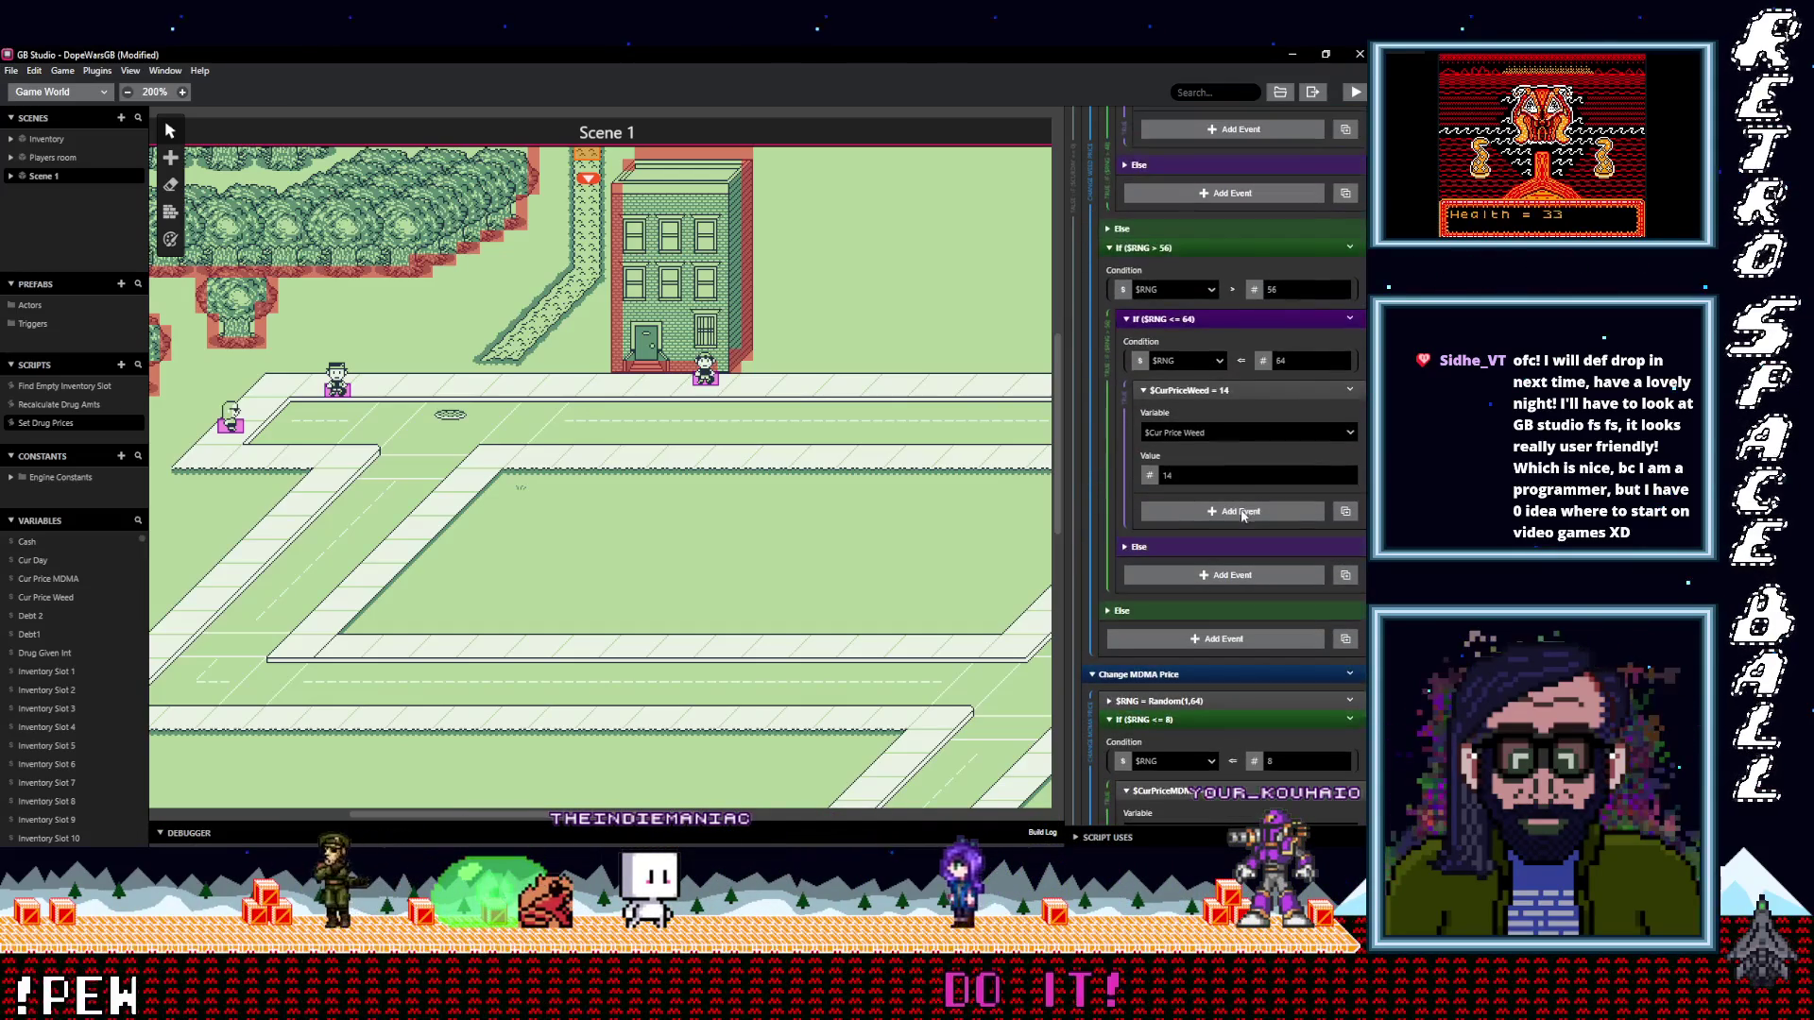
{"action": "key", "text": "ctrl+s"}
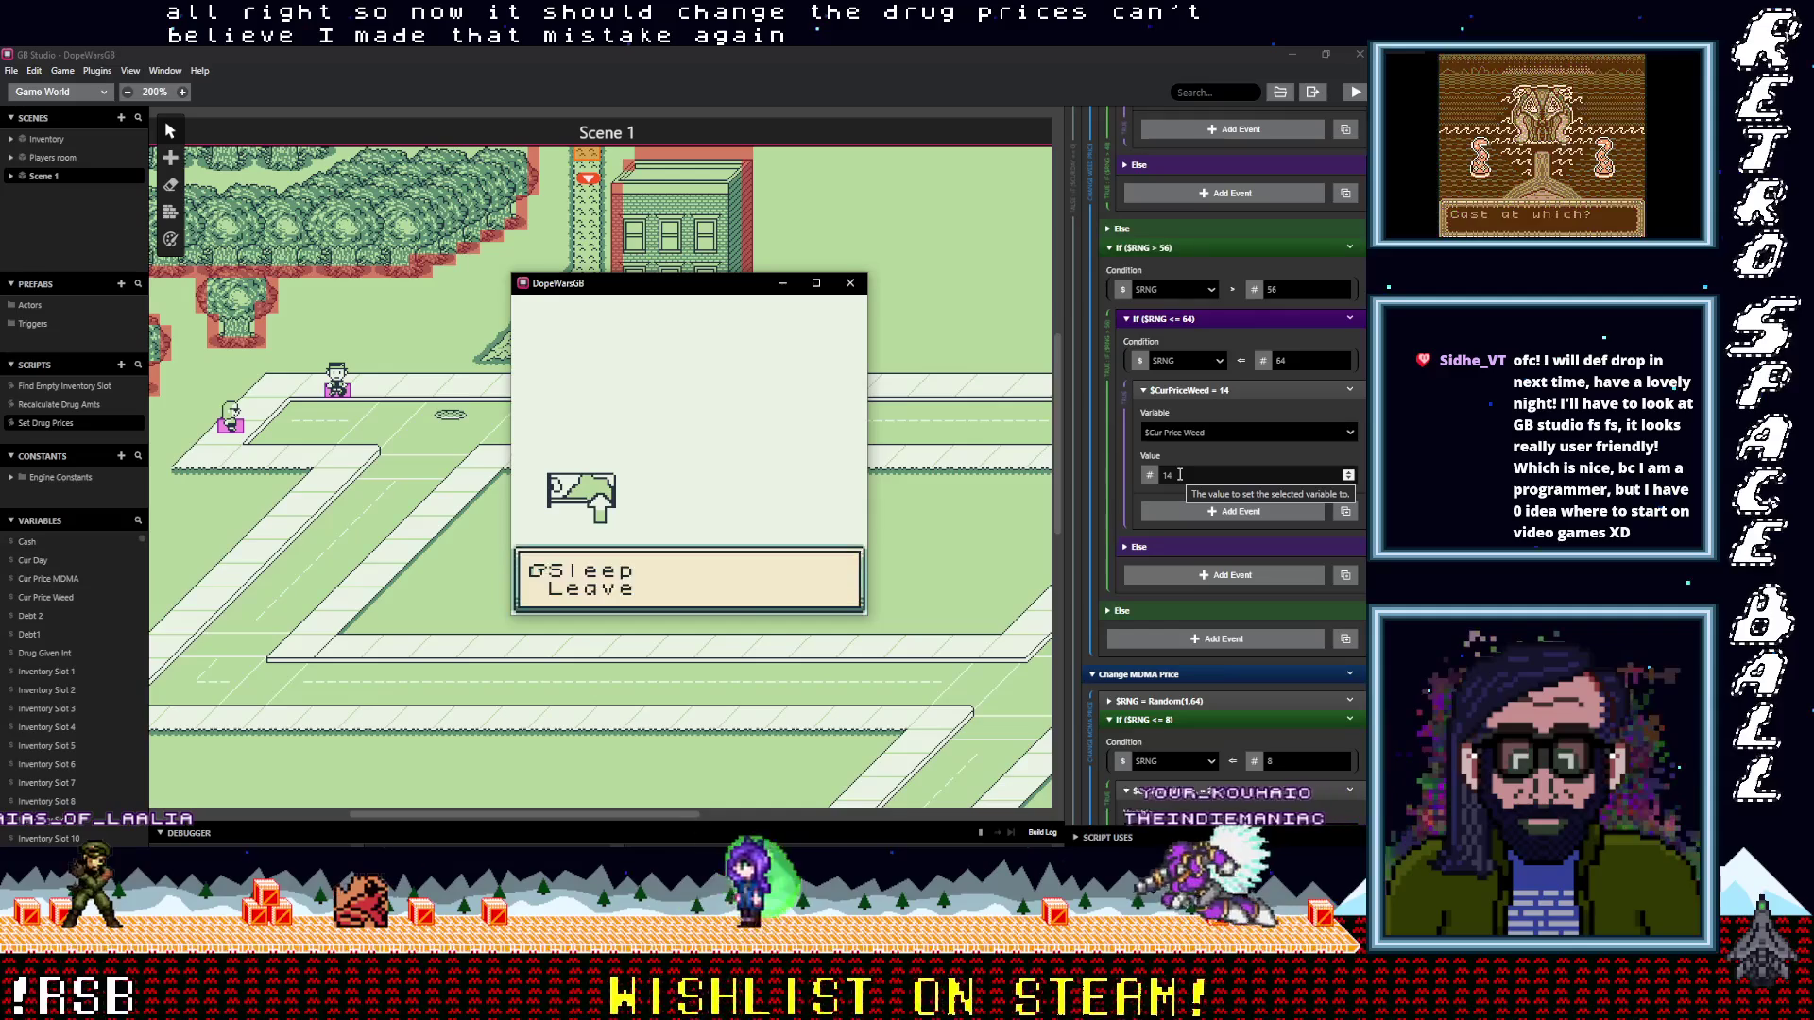
In the playtest, sleep, walk to the road dealer, and decline the $40 MDMA offer
{"action": "key", "text": "z"}
{"action": "key", "text": "z"}
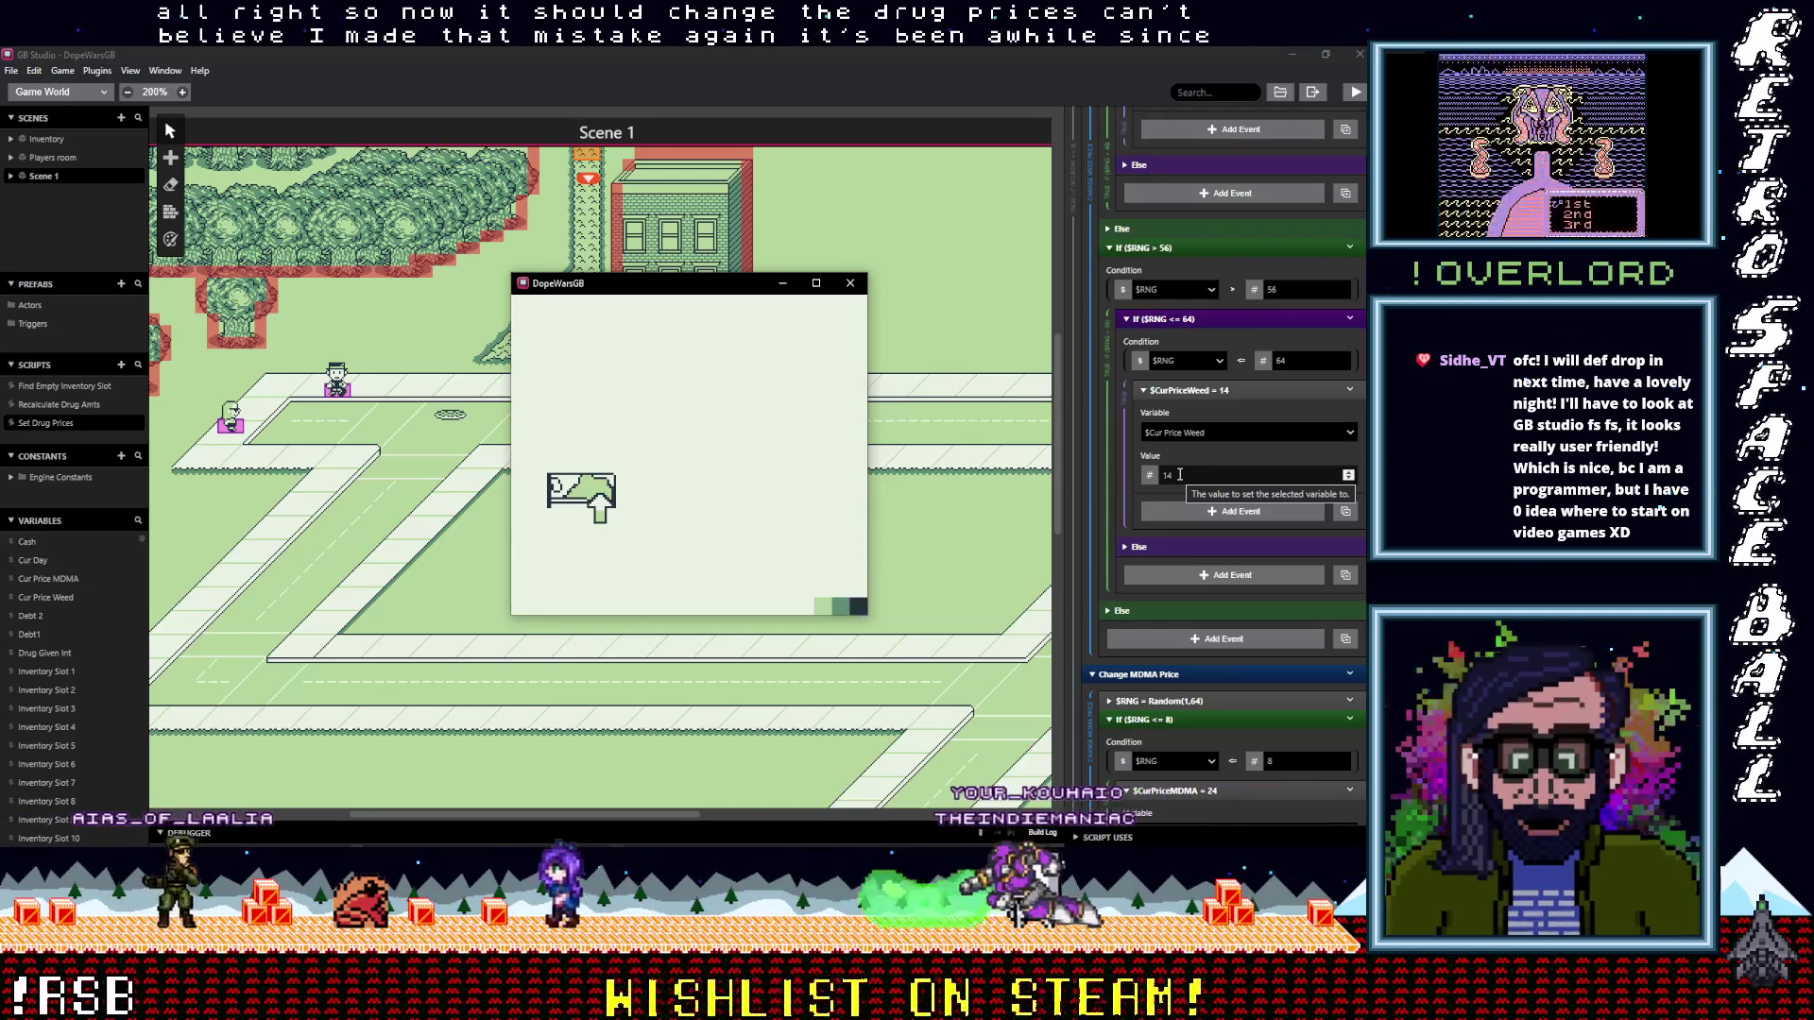
{"action": "key", "text": "Right"}
{"action": "key", "text": "Down"}
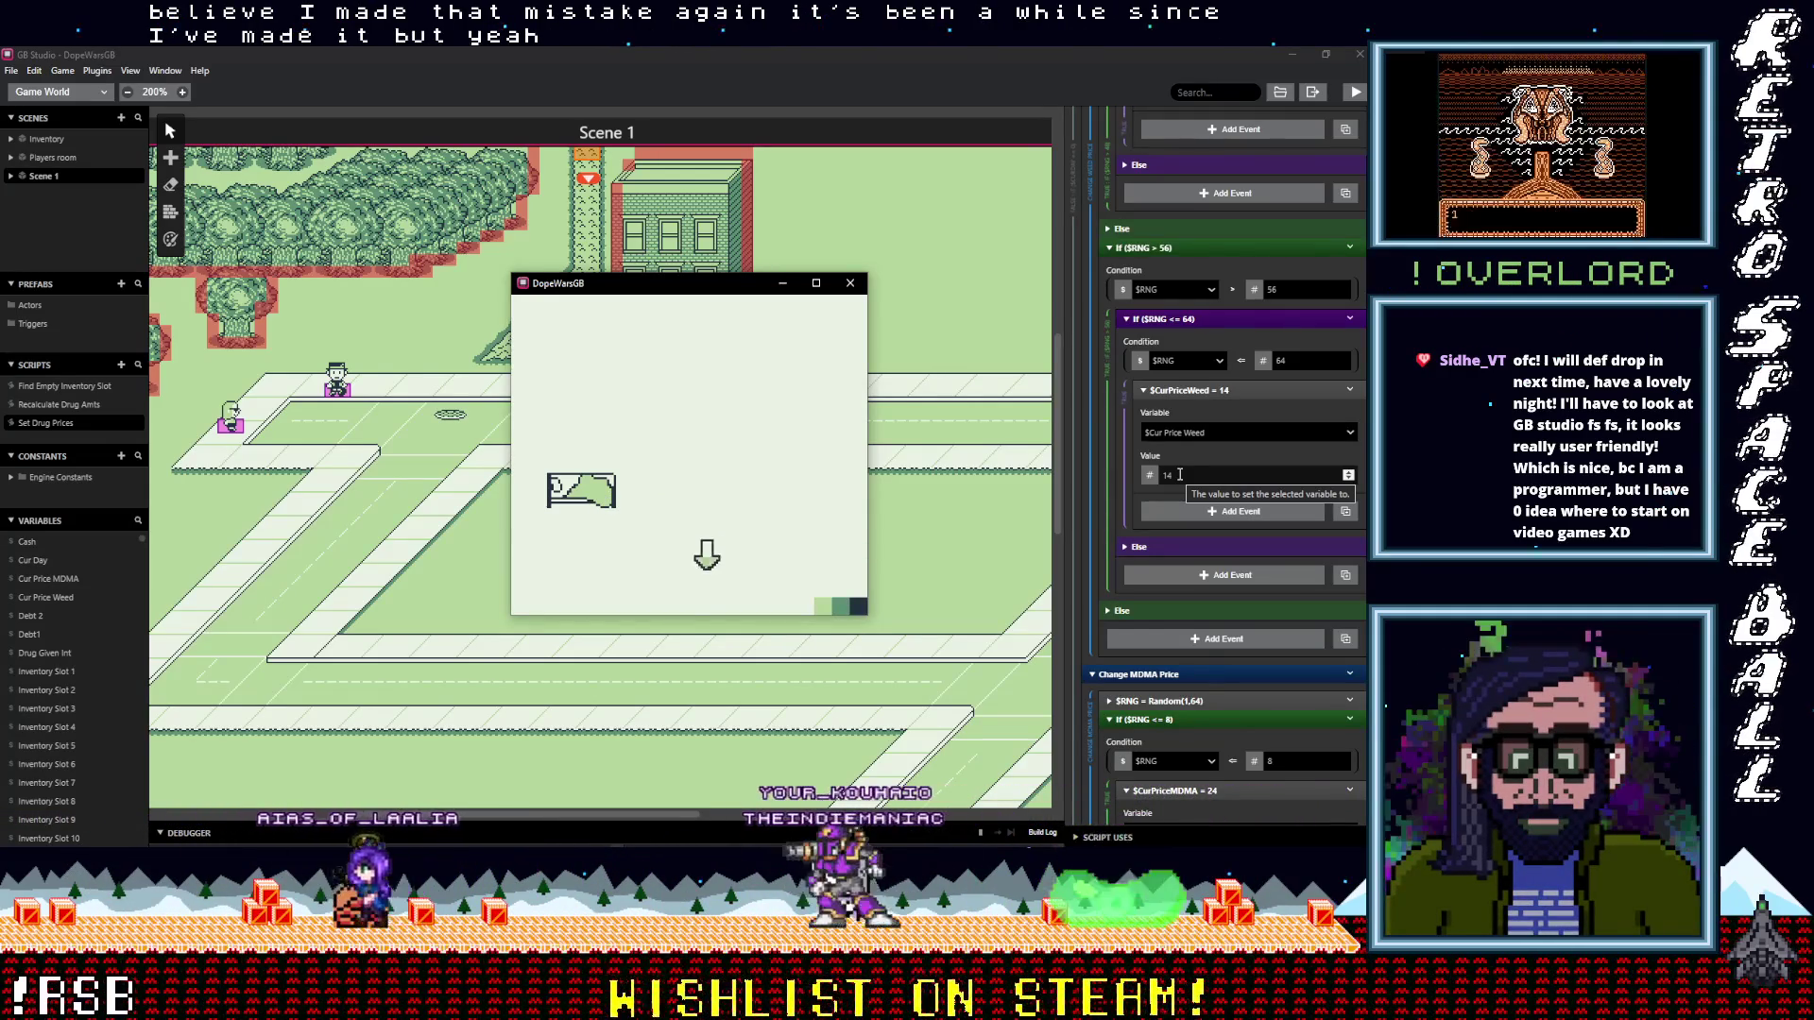
{"action": "key", "text": "Down"}
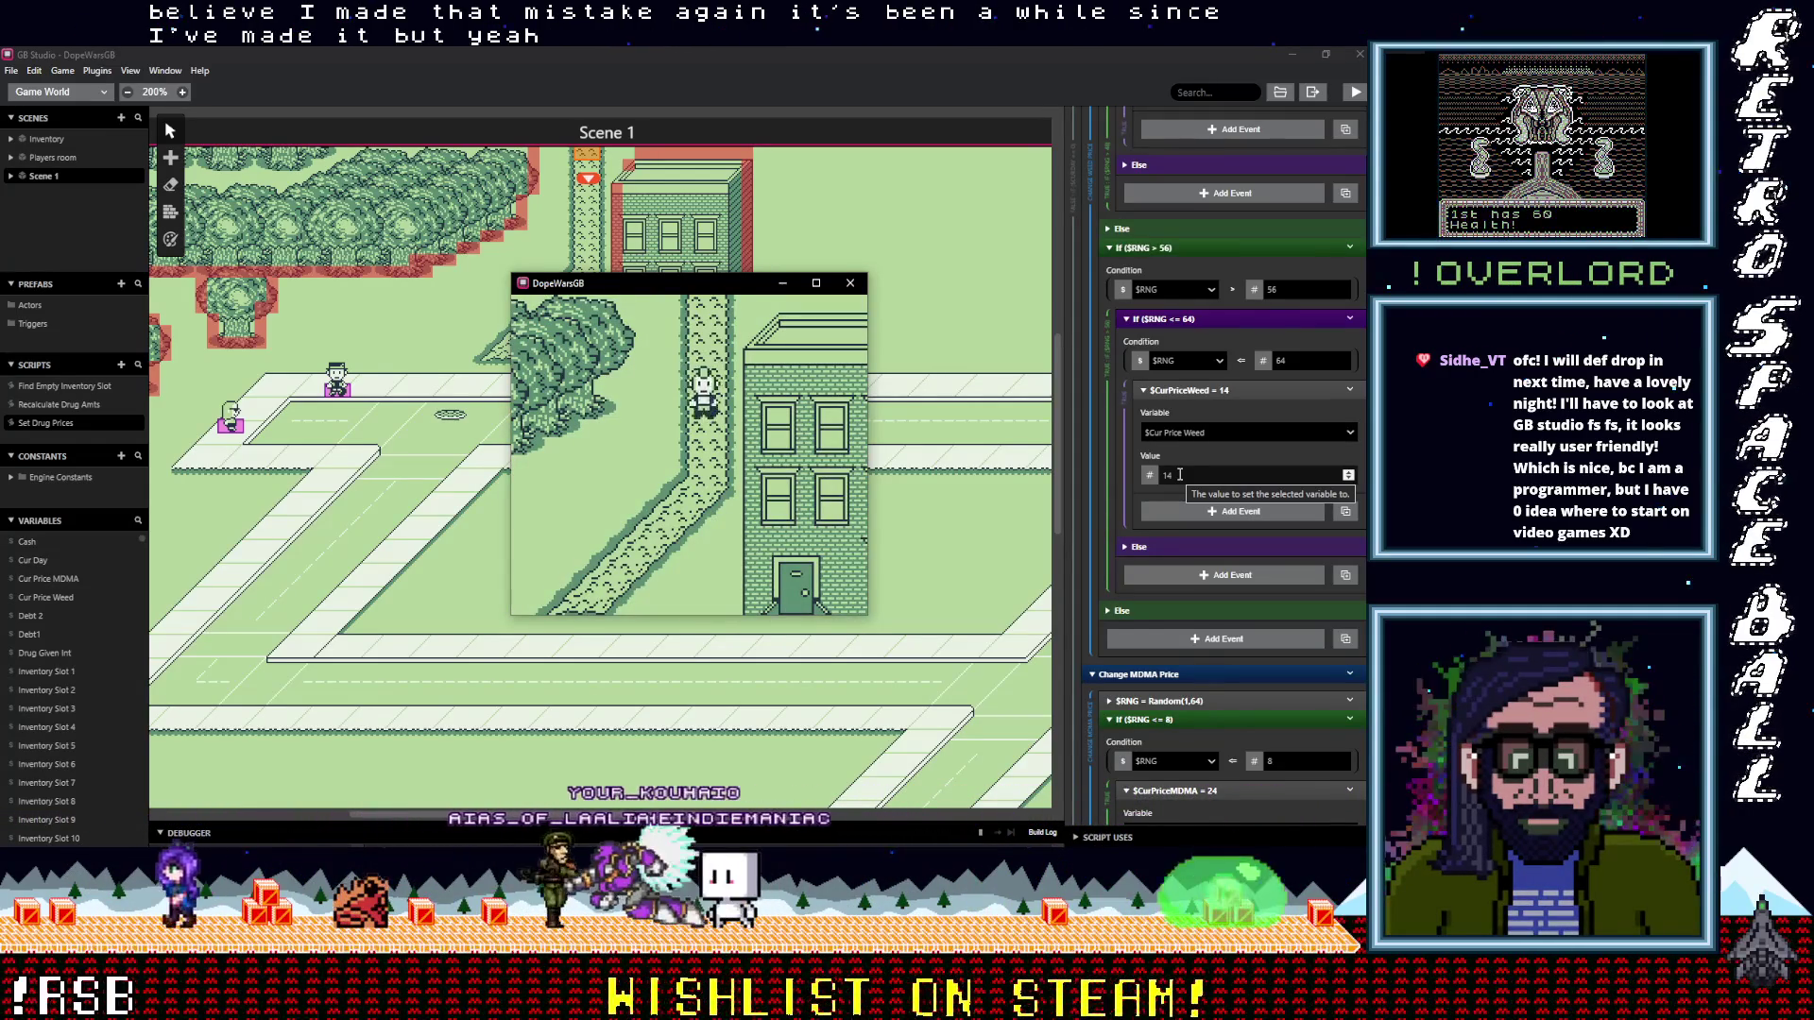
{"action": "key", "text": "Down"}
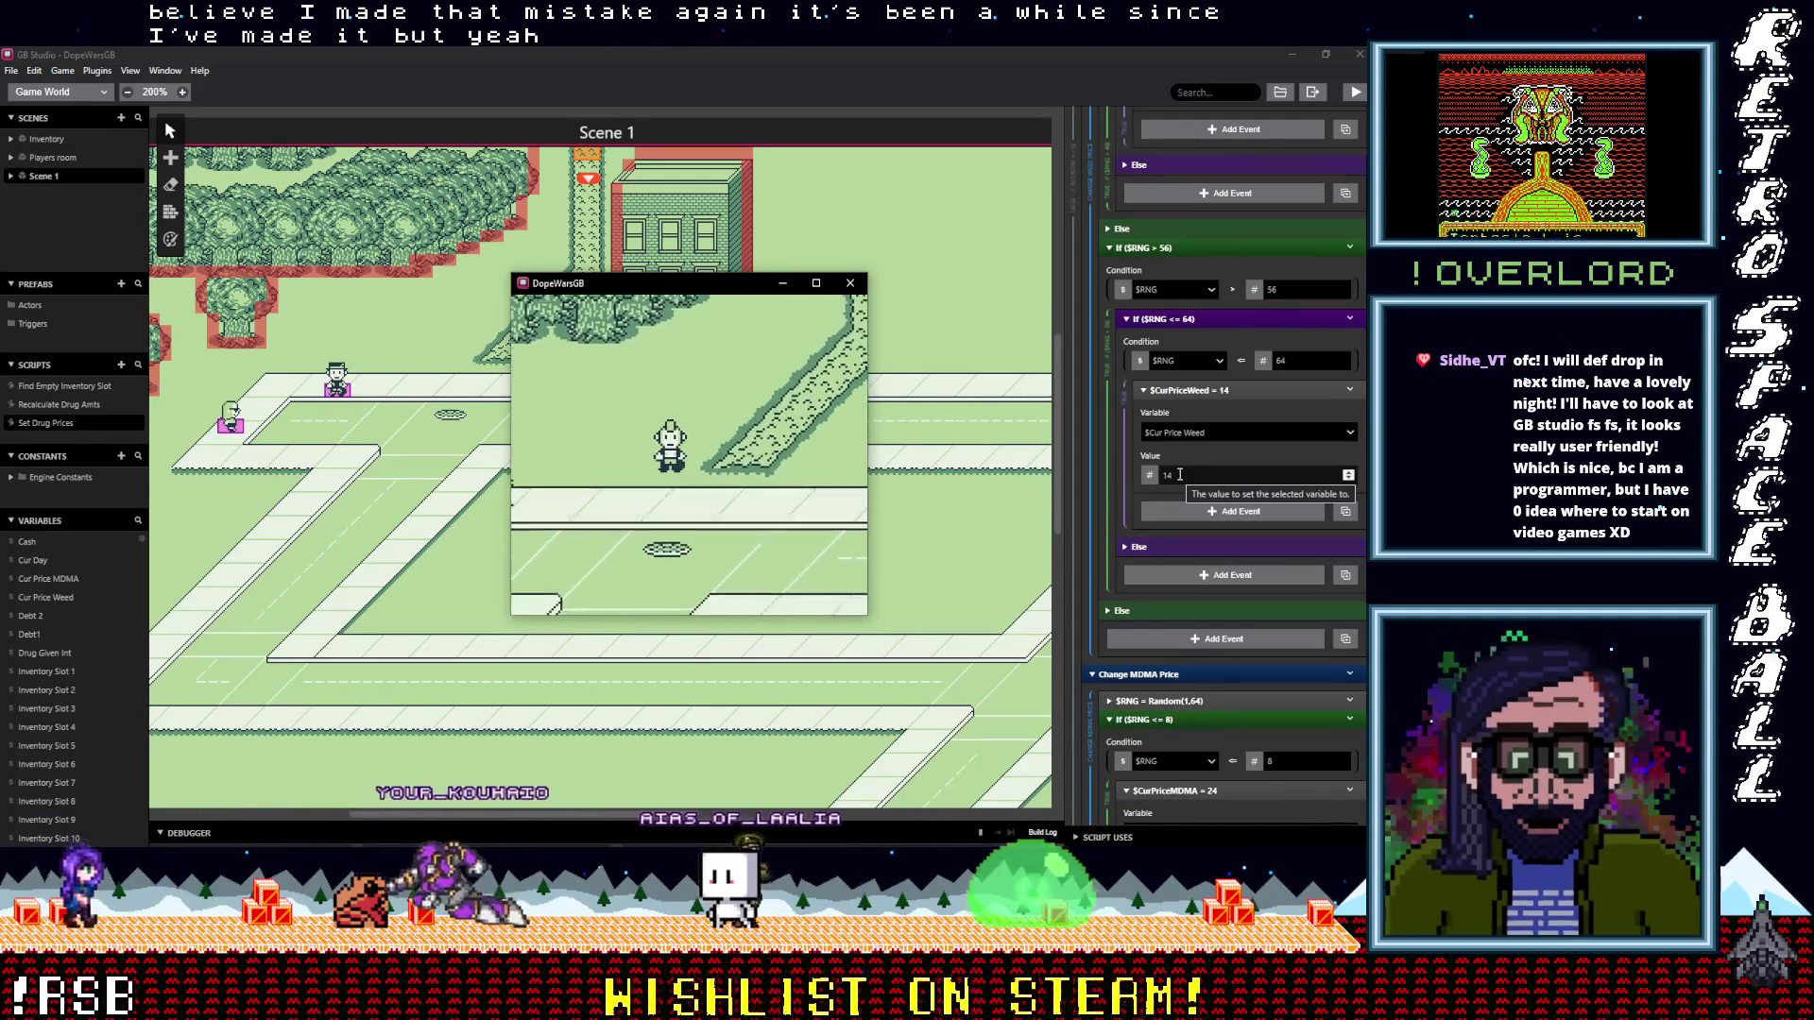
{"action": "key", "text": "Down"}
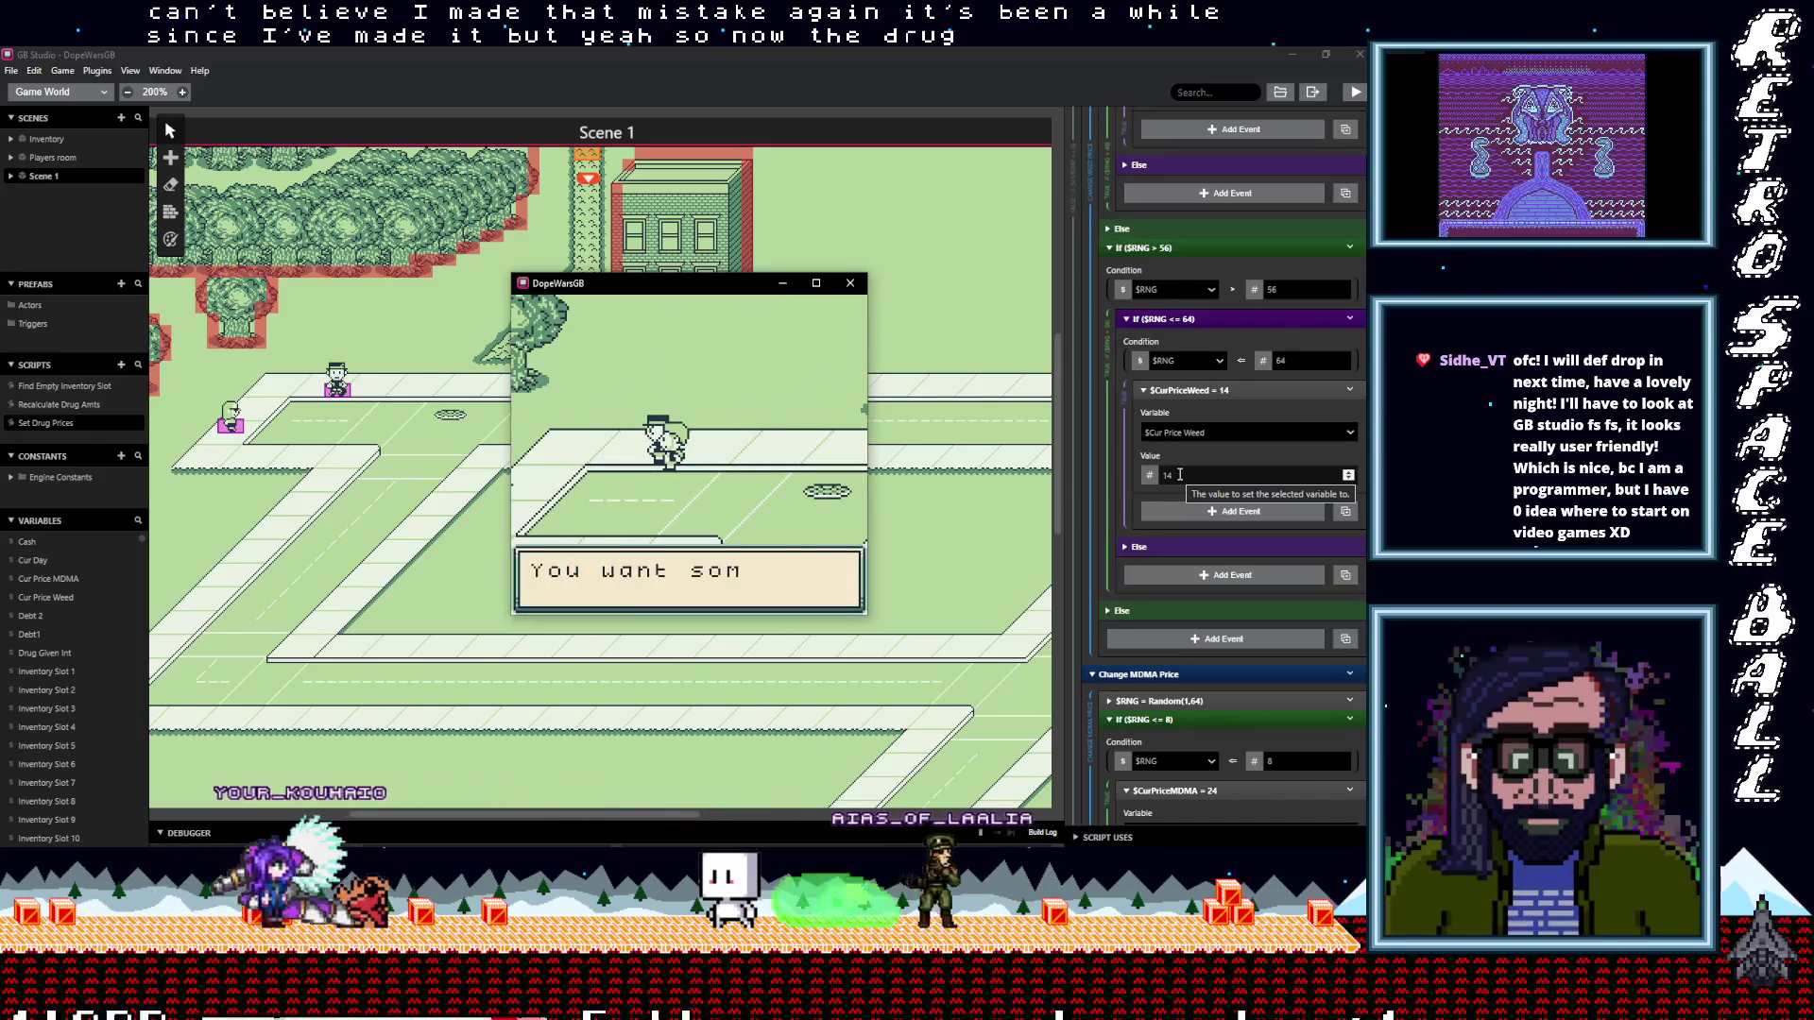
{"action": "key", "text": "z"}
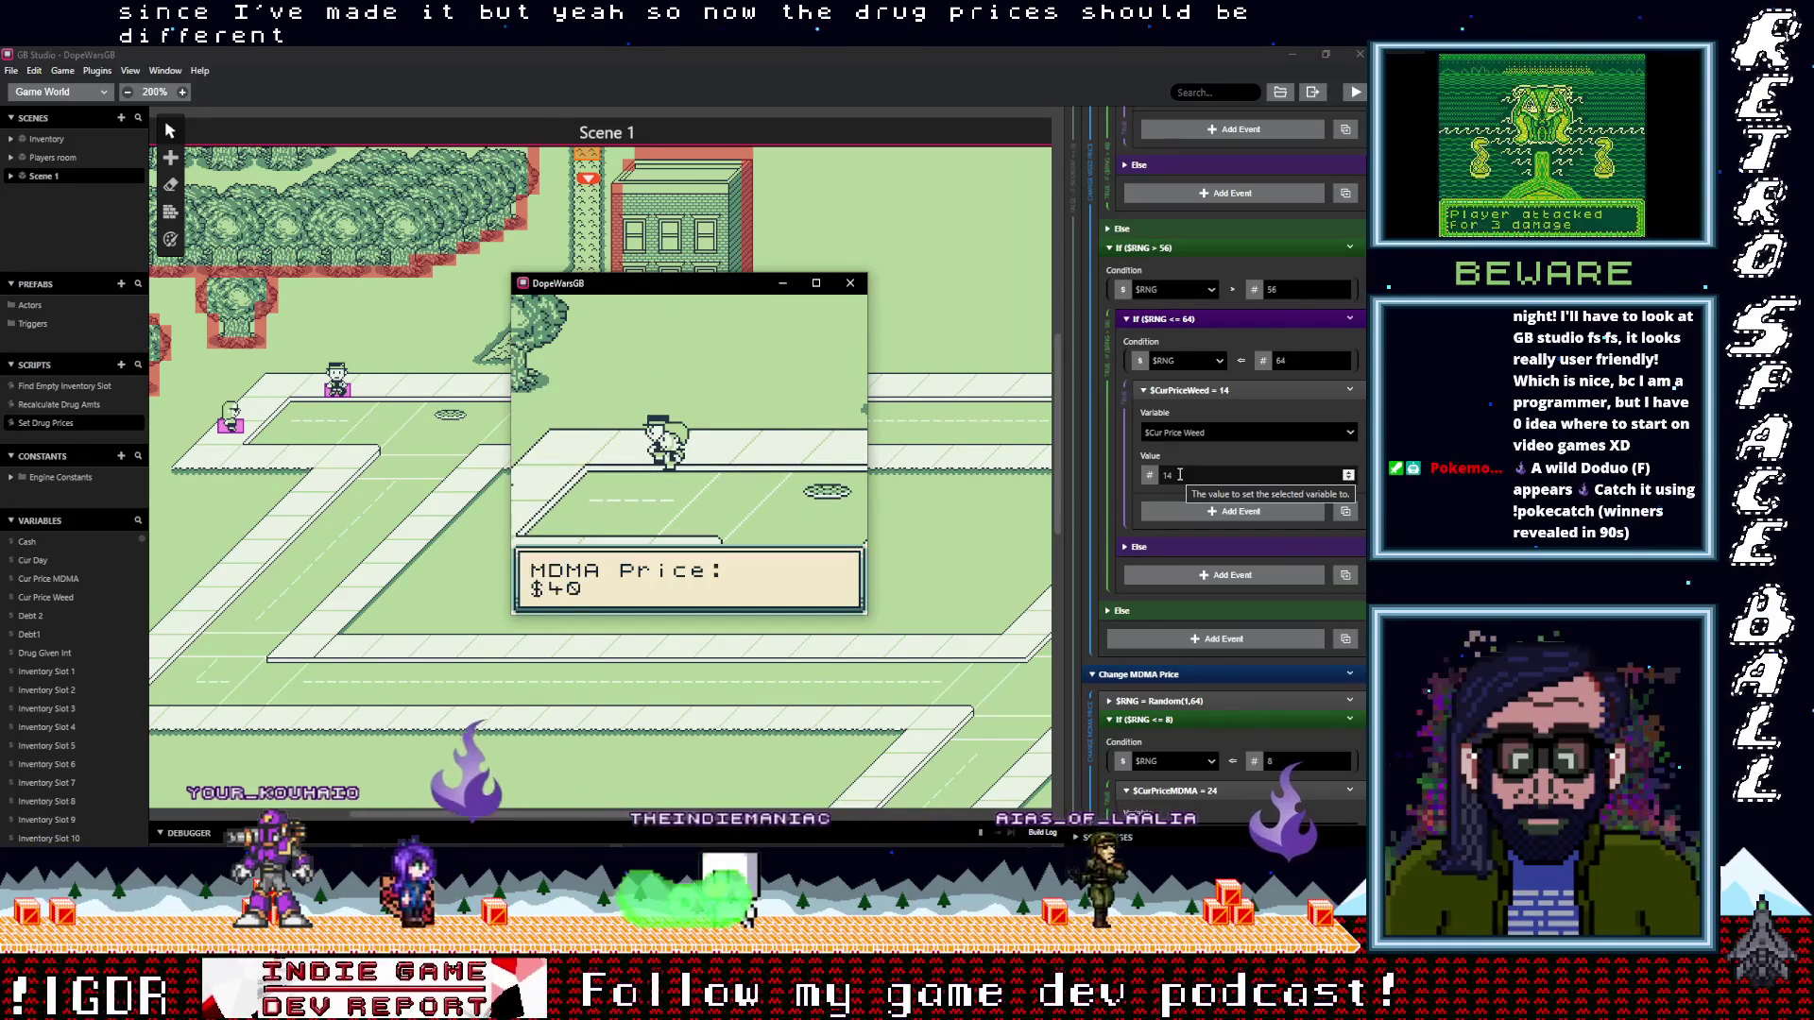
{"action": "key", "text": "z"}
{"action": "key", "text": "Down"}
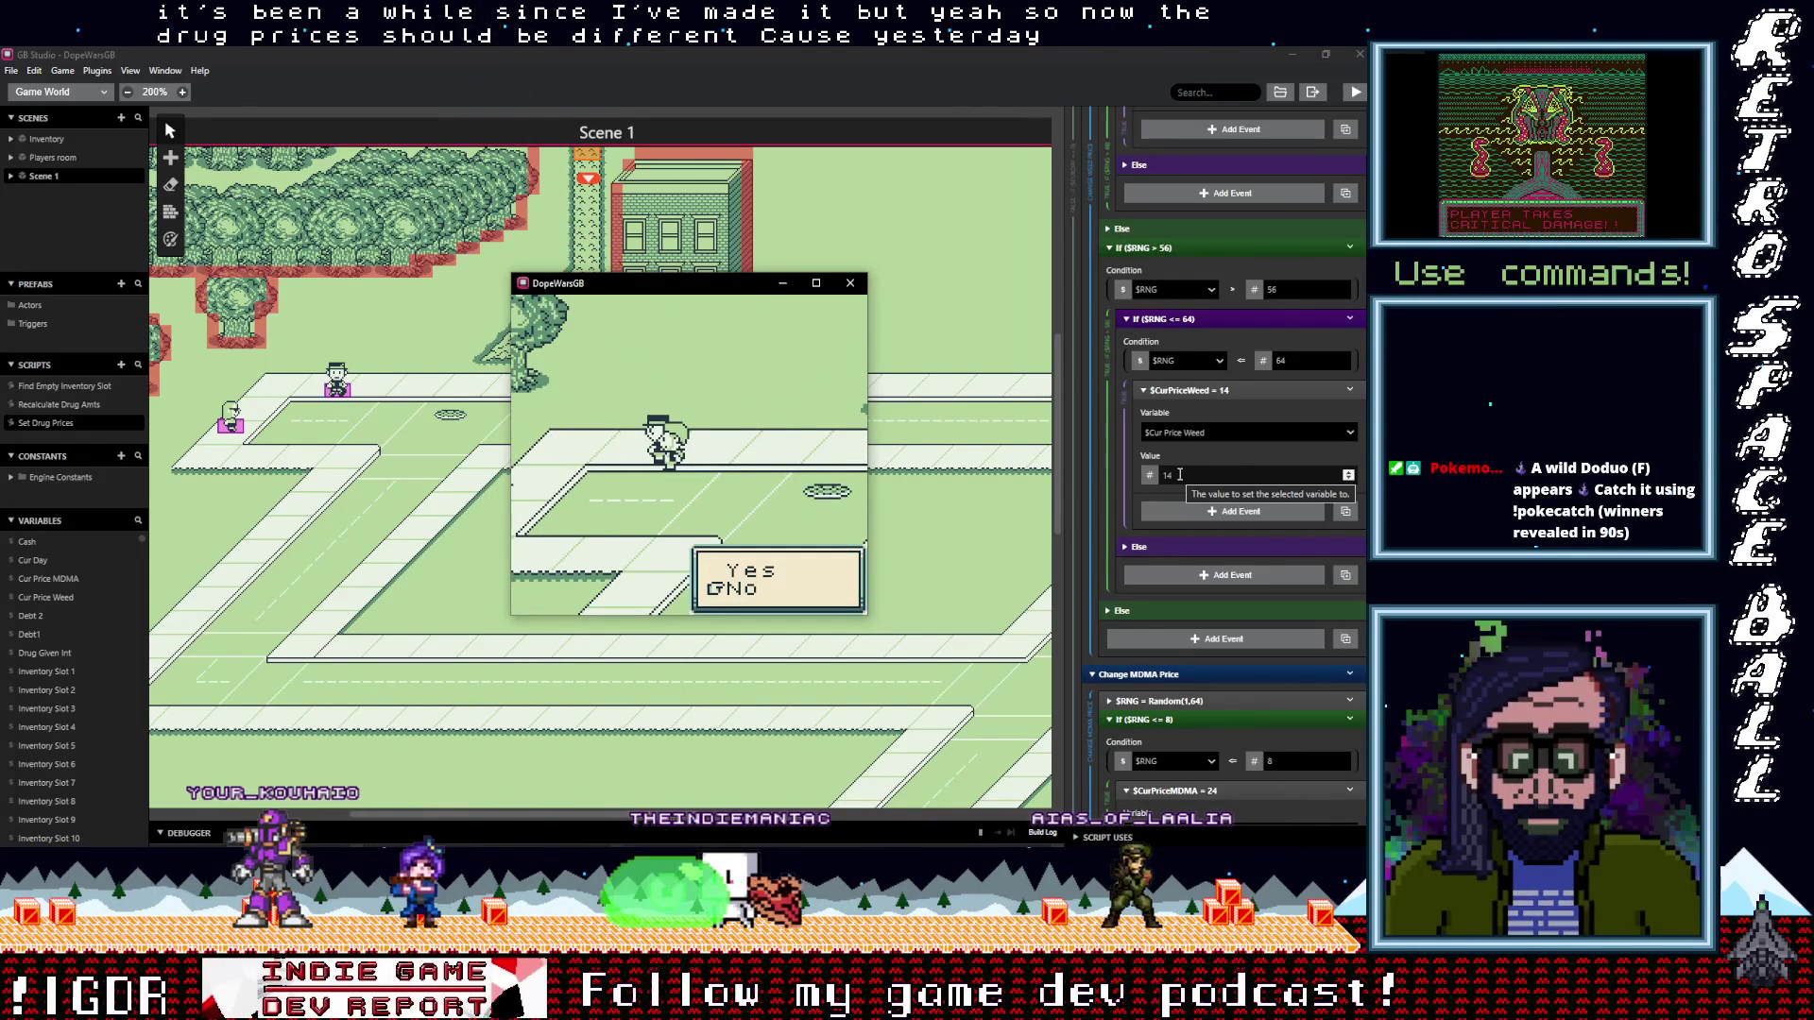
{"action": "key", "text": "z"}
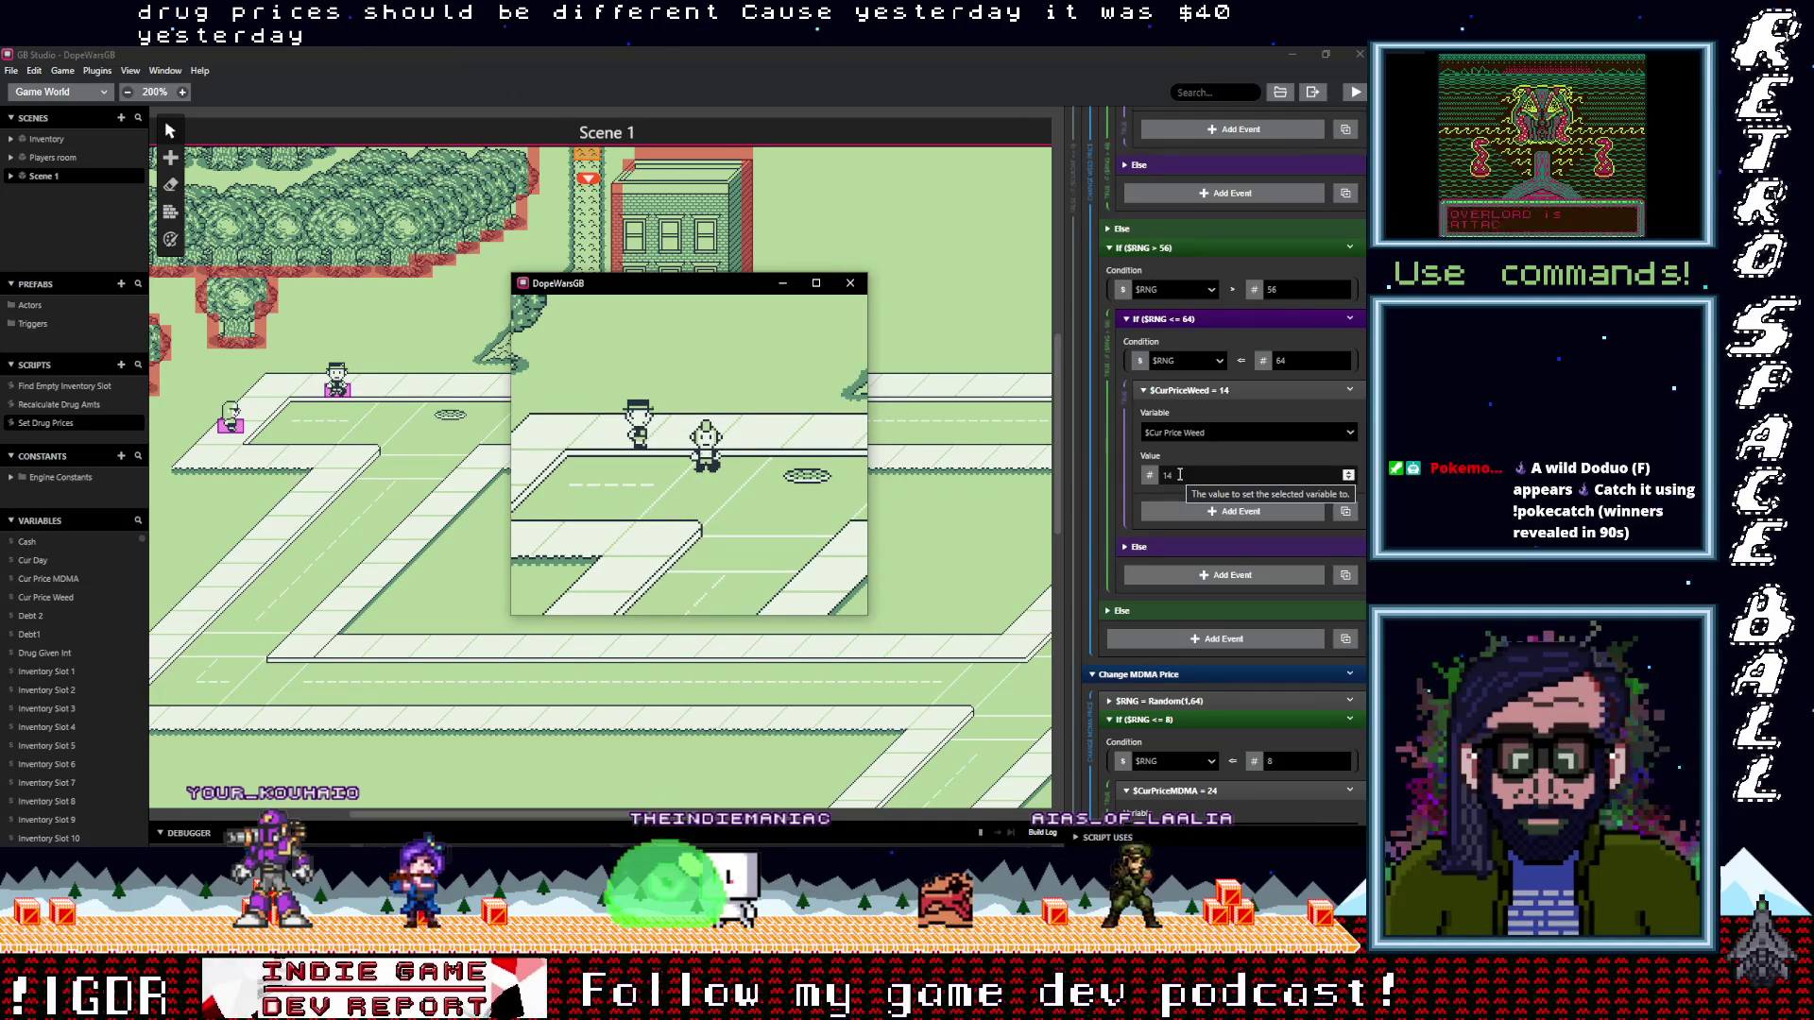
{"action": "left_click", "coordinate": [1042, 835]}
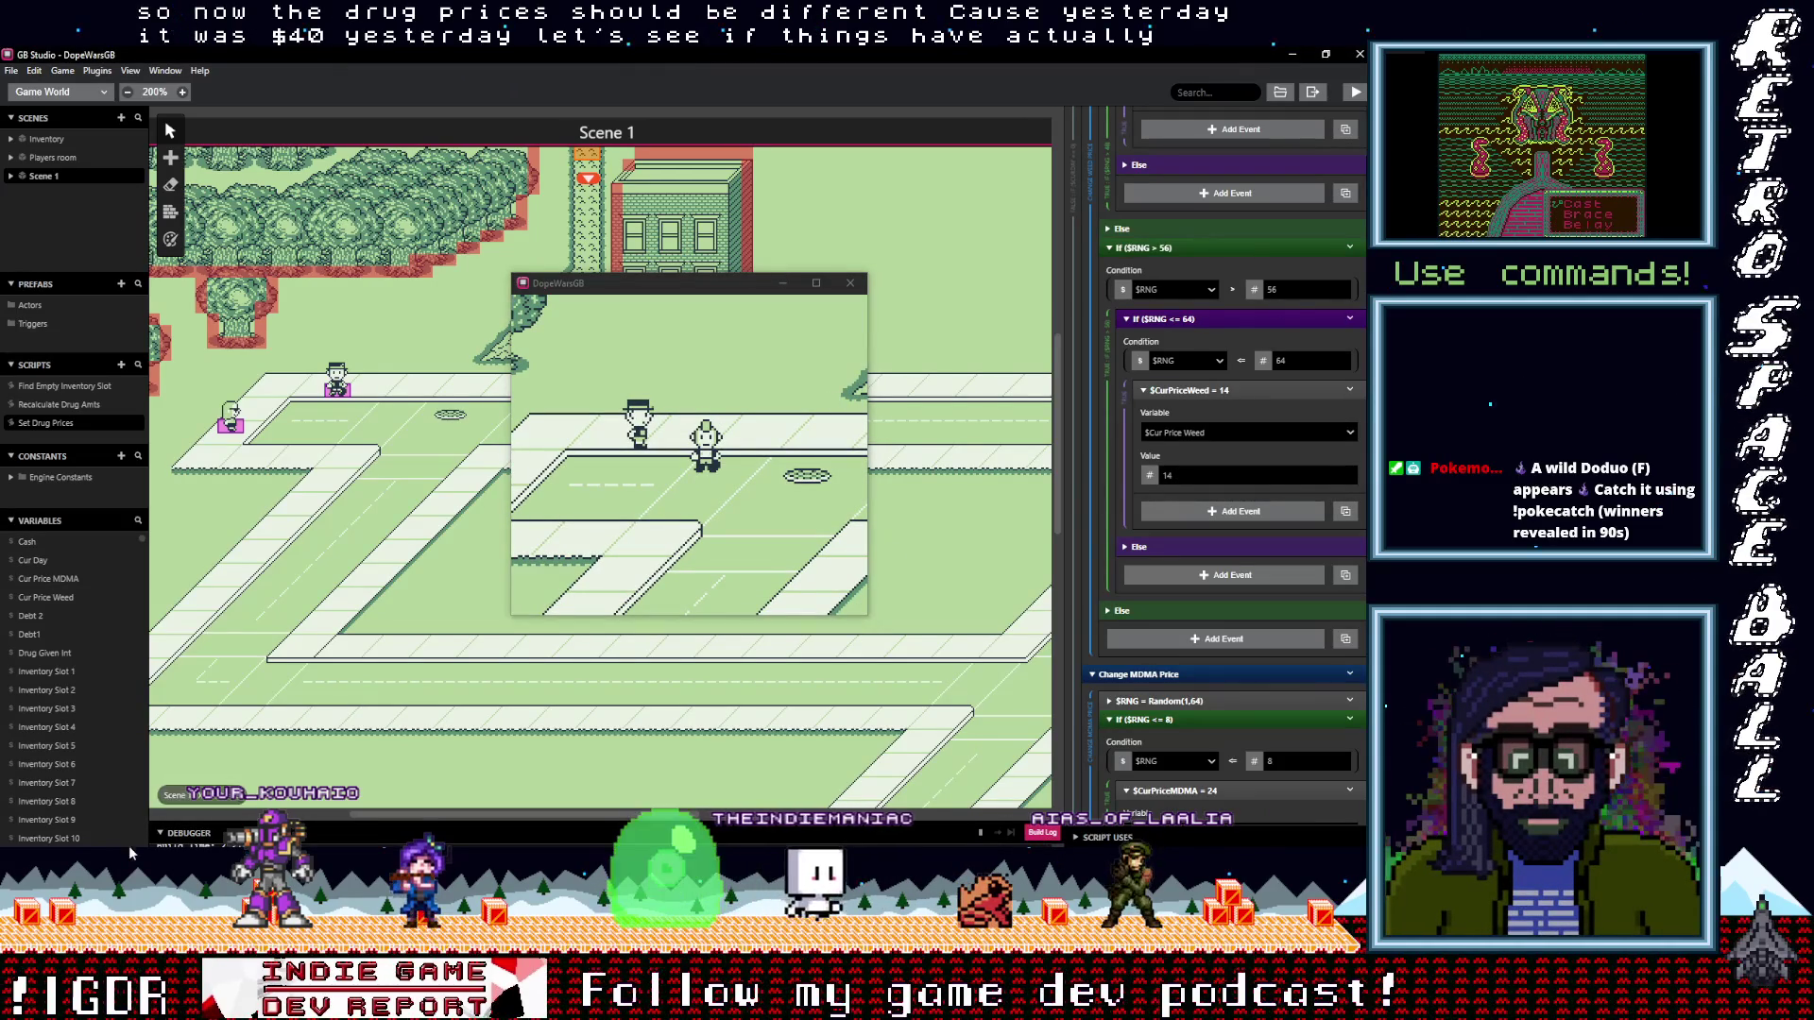
Enlarge the debugger, switch it to live variables, move the game window aside, and filter by 'cur'
{"action": "left_click_drag", "start_coordinate": [224, 836], "coordinate": [309, 416]}
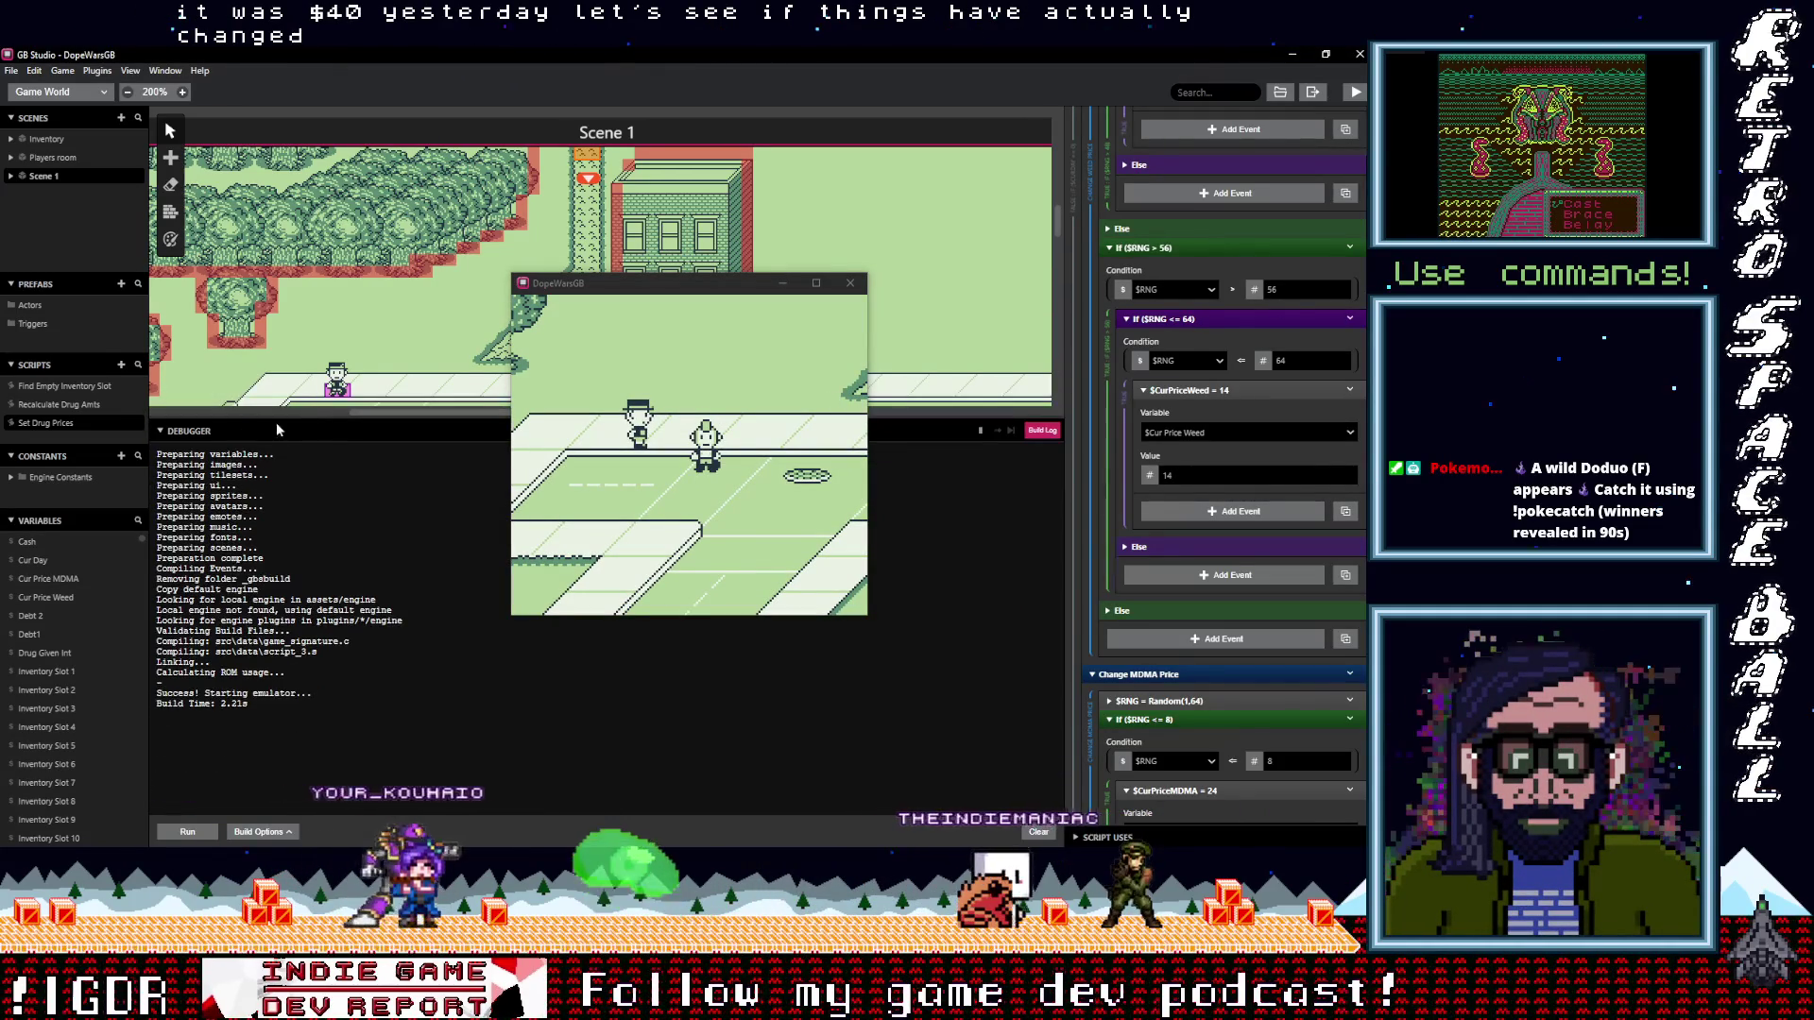
{"action": "left_click", "coordinate": [1042, 430]}
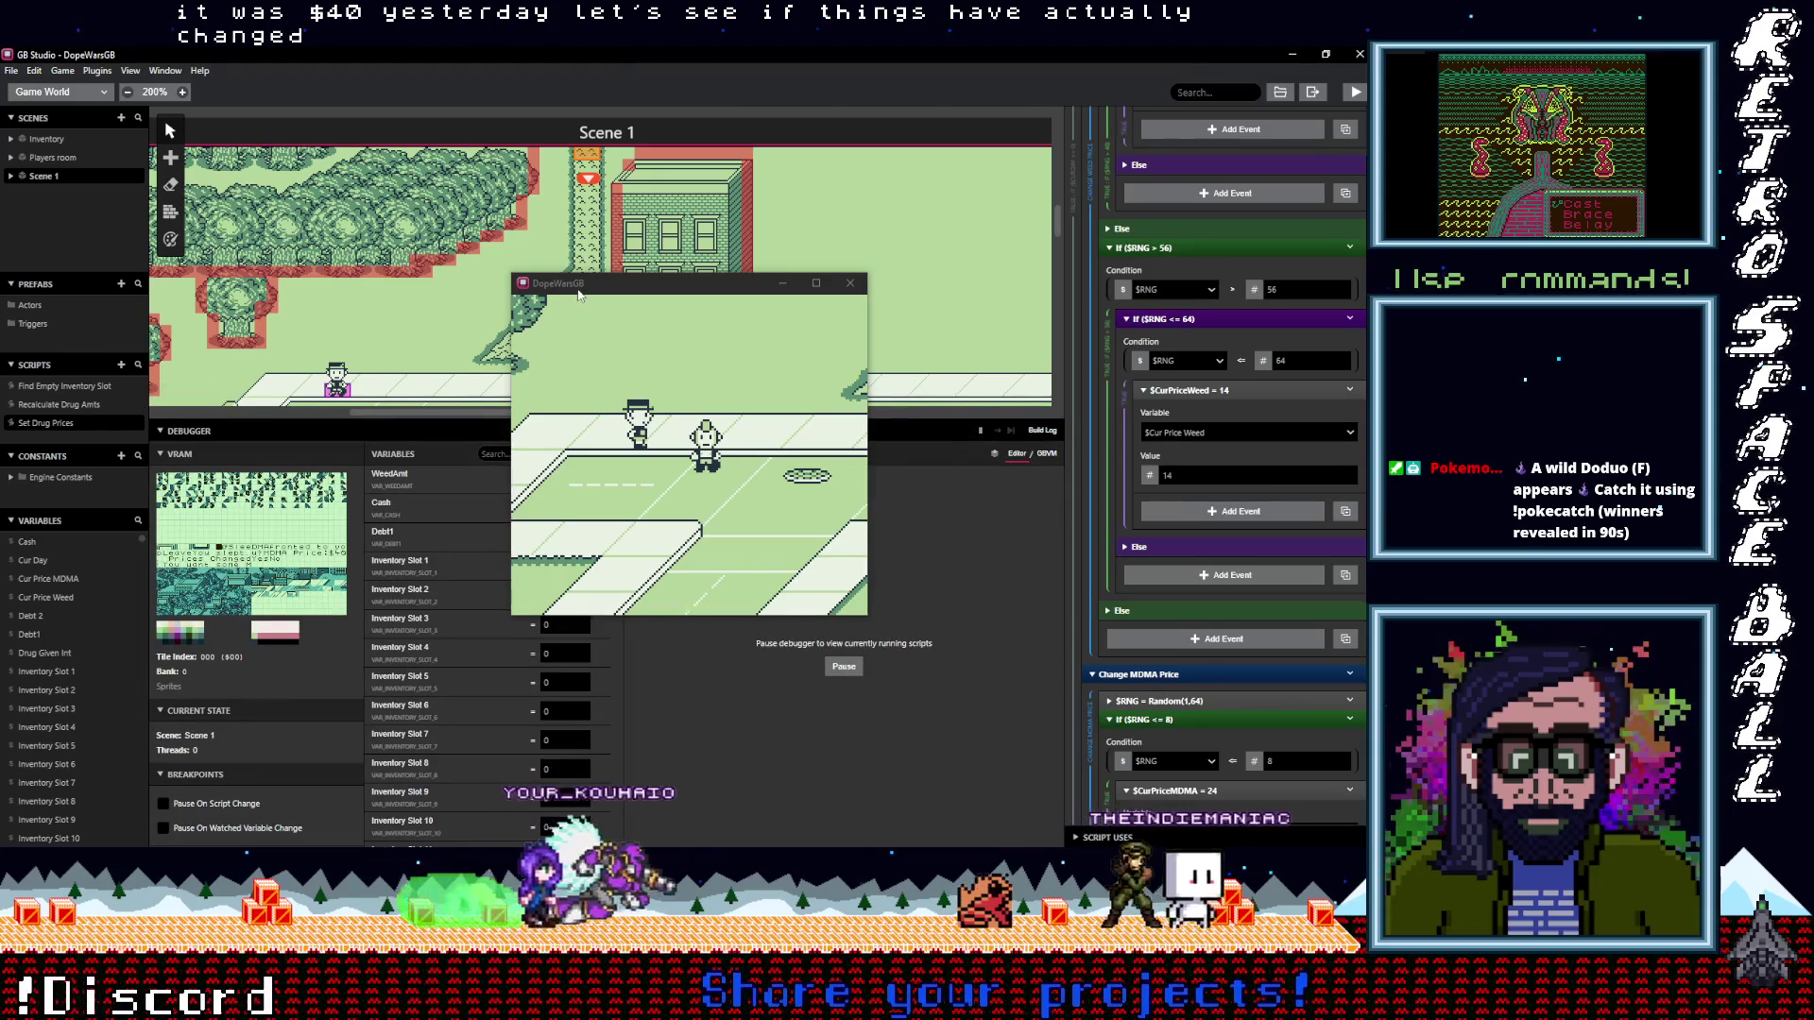
{"action": "left_click_drag", "start_coordinate": [579, 295], "coordinate": [775, 295]}
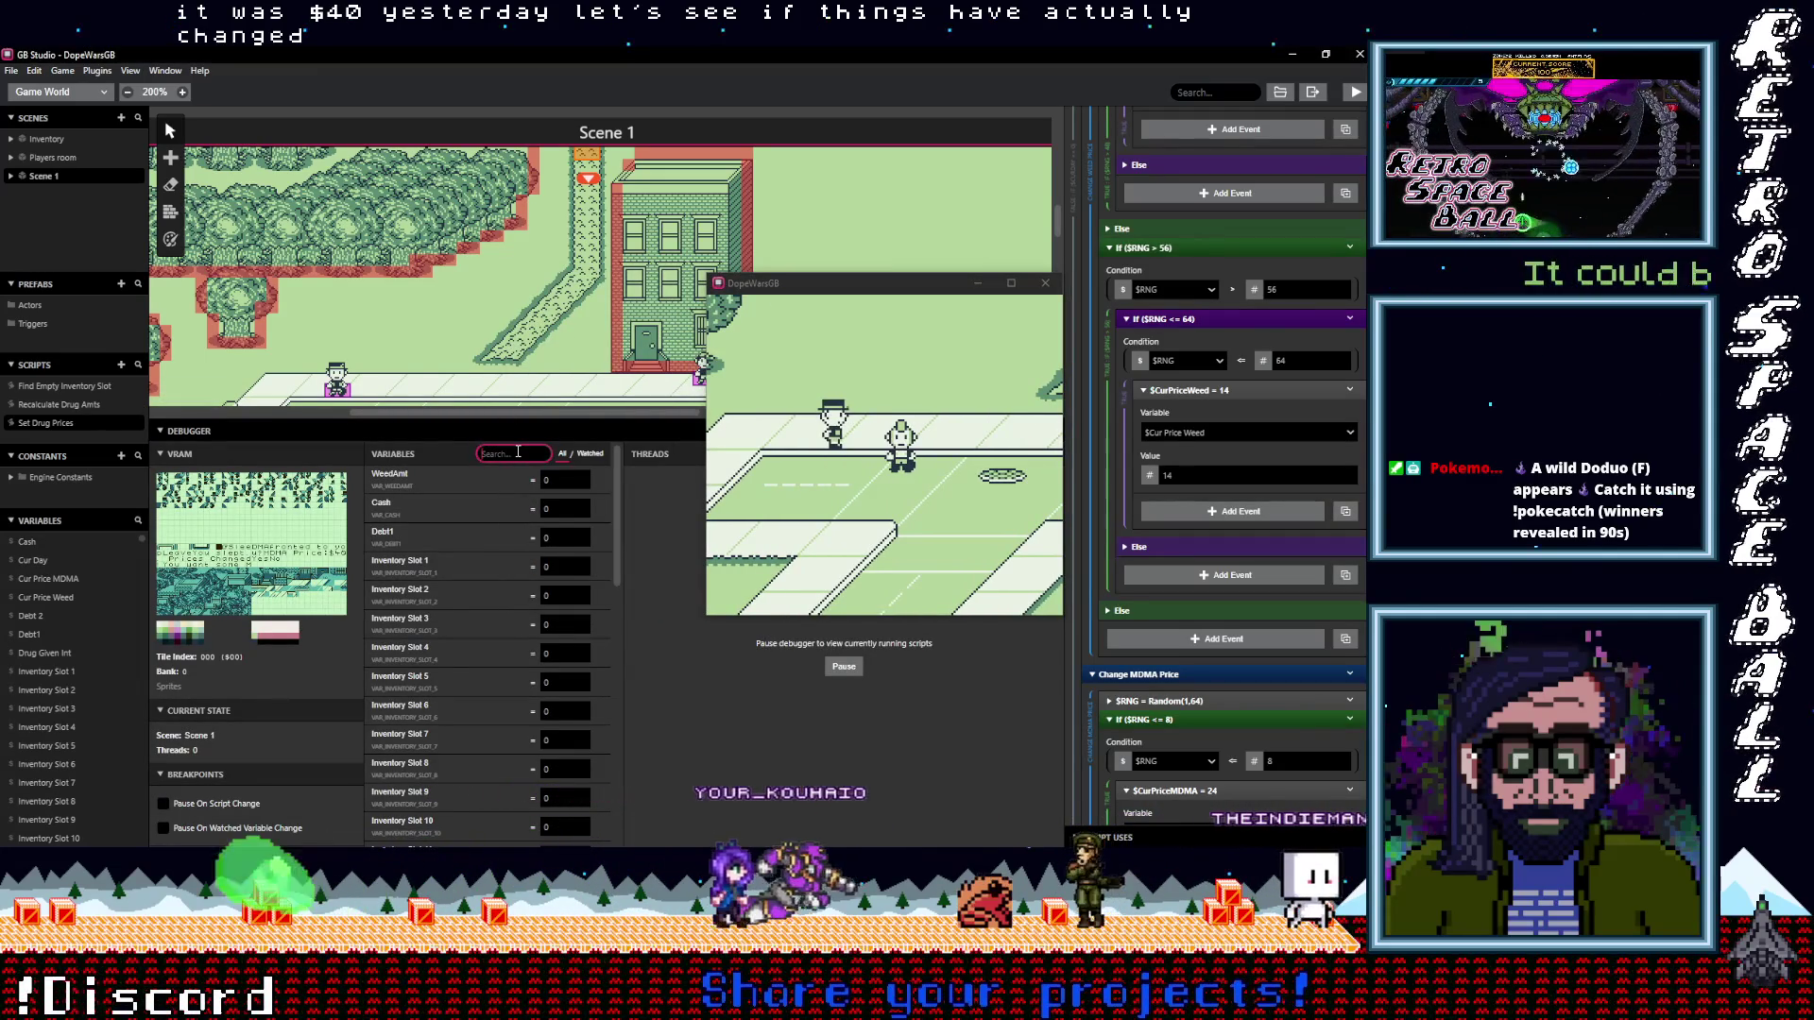
{"action": "type", "text": "cur"}
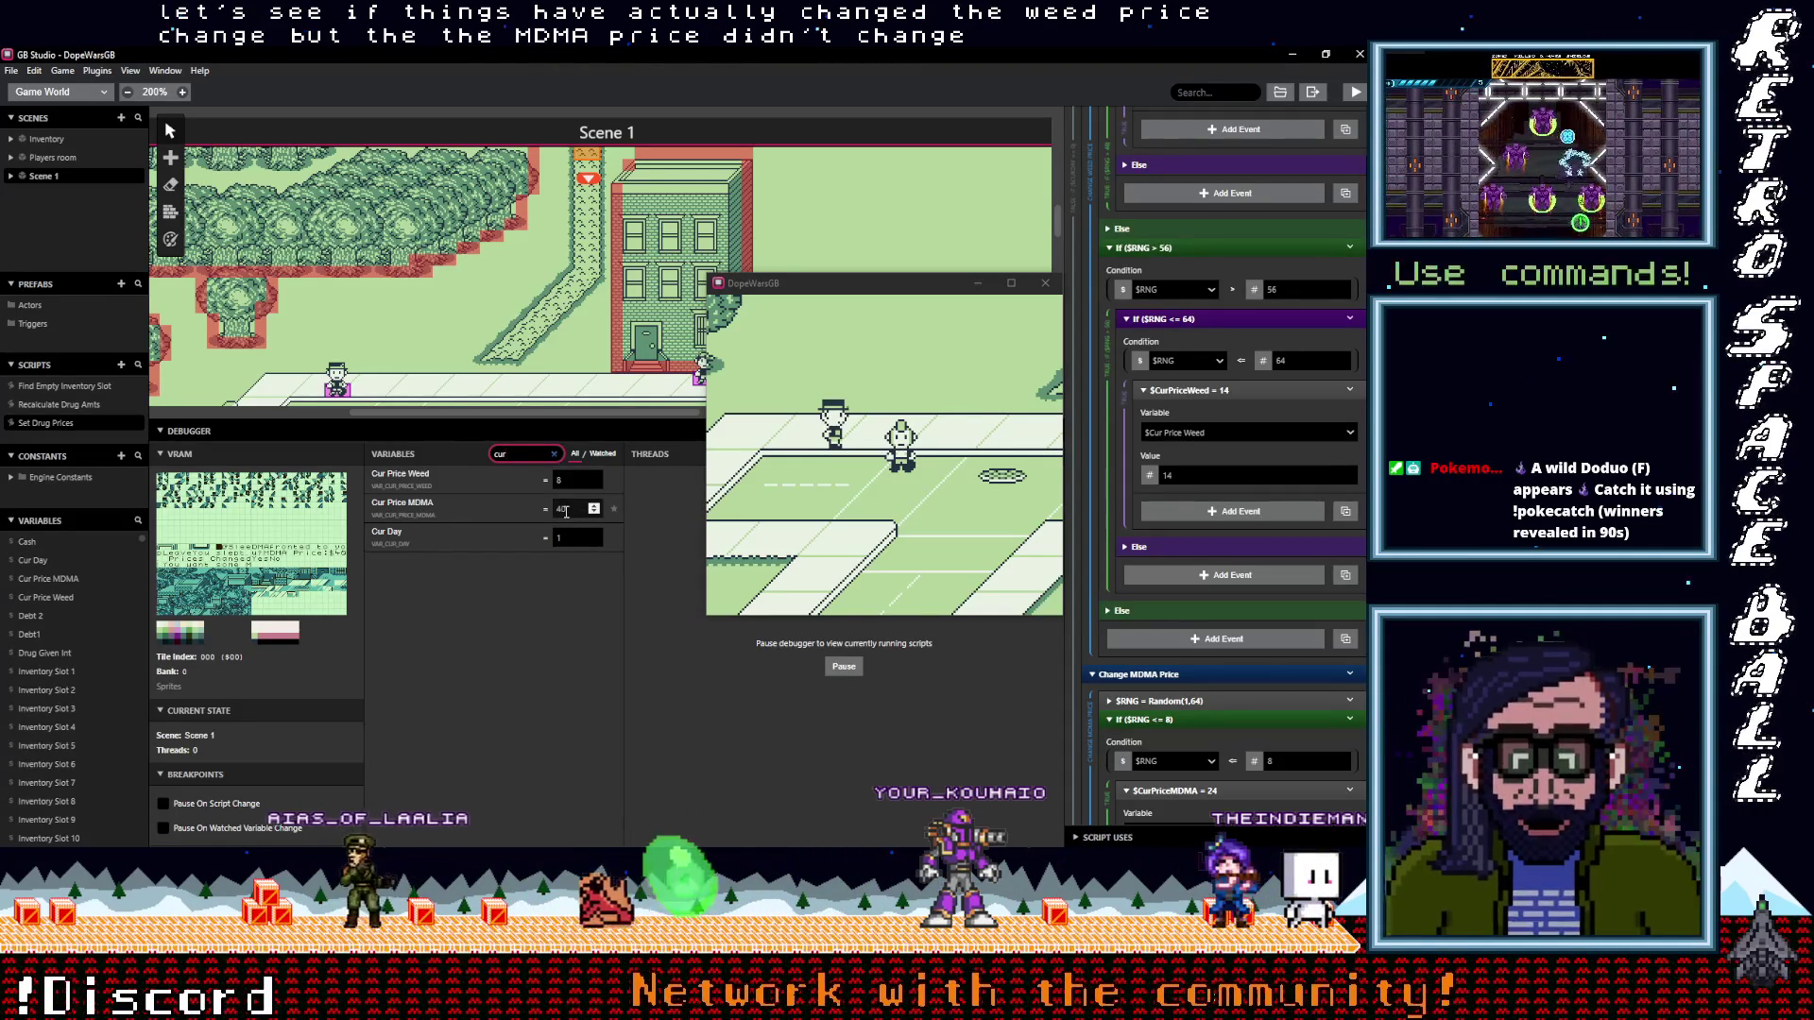
Walk in and out of the player's room repeatedly, watching Cur Price Weed and MDMA reroll
{"action": "left_click", "coordinate": [971, 497]}
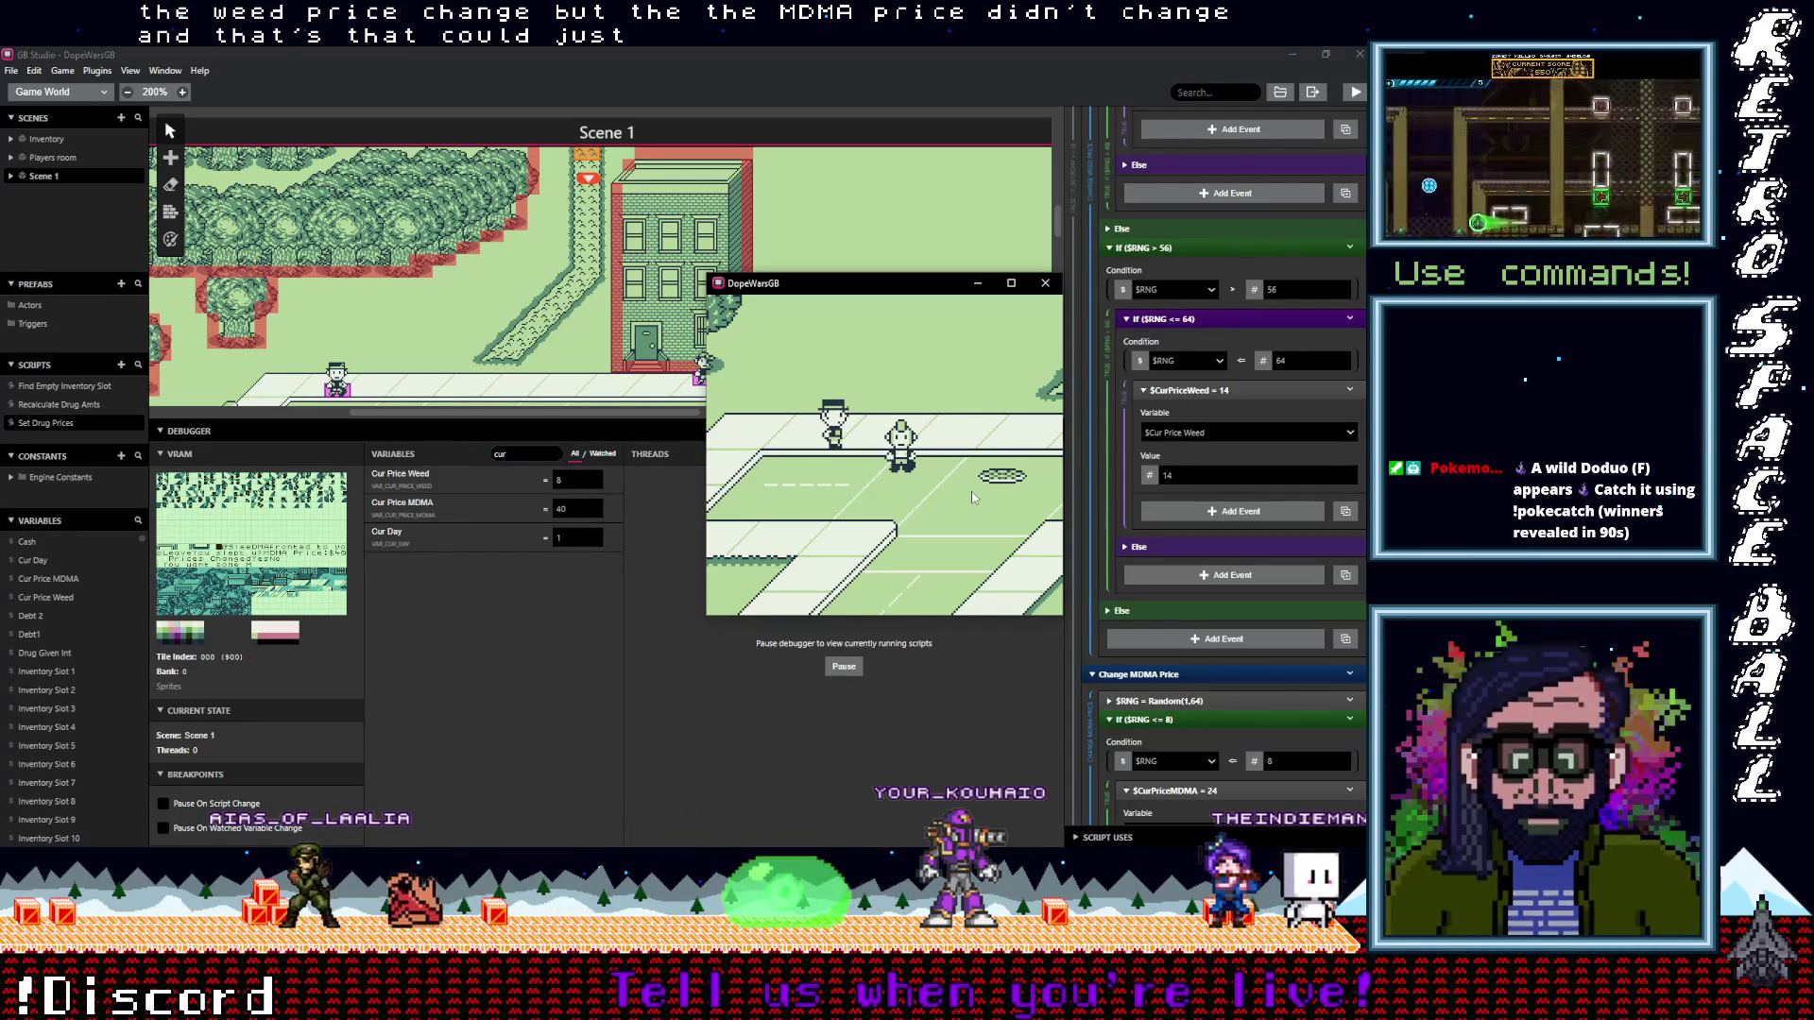
{"action": "key", "text": "Up"}
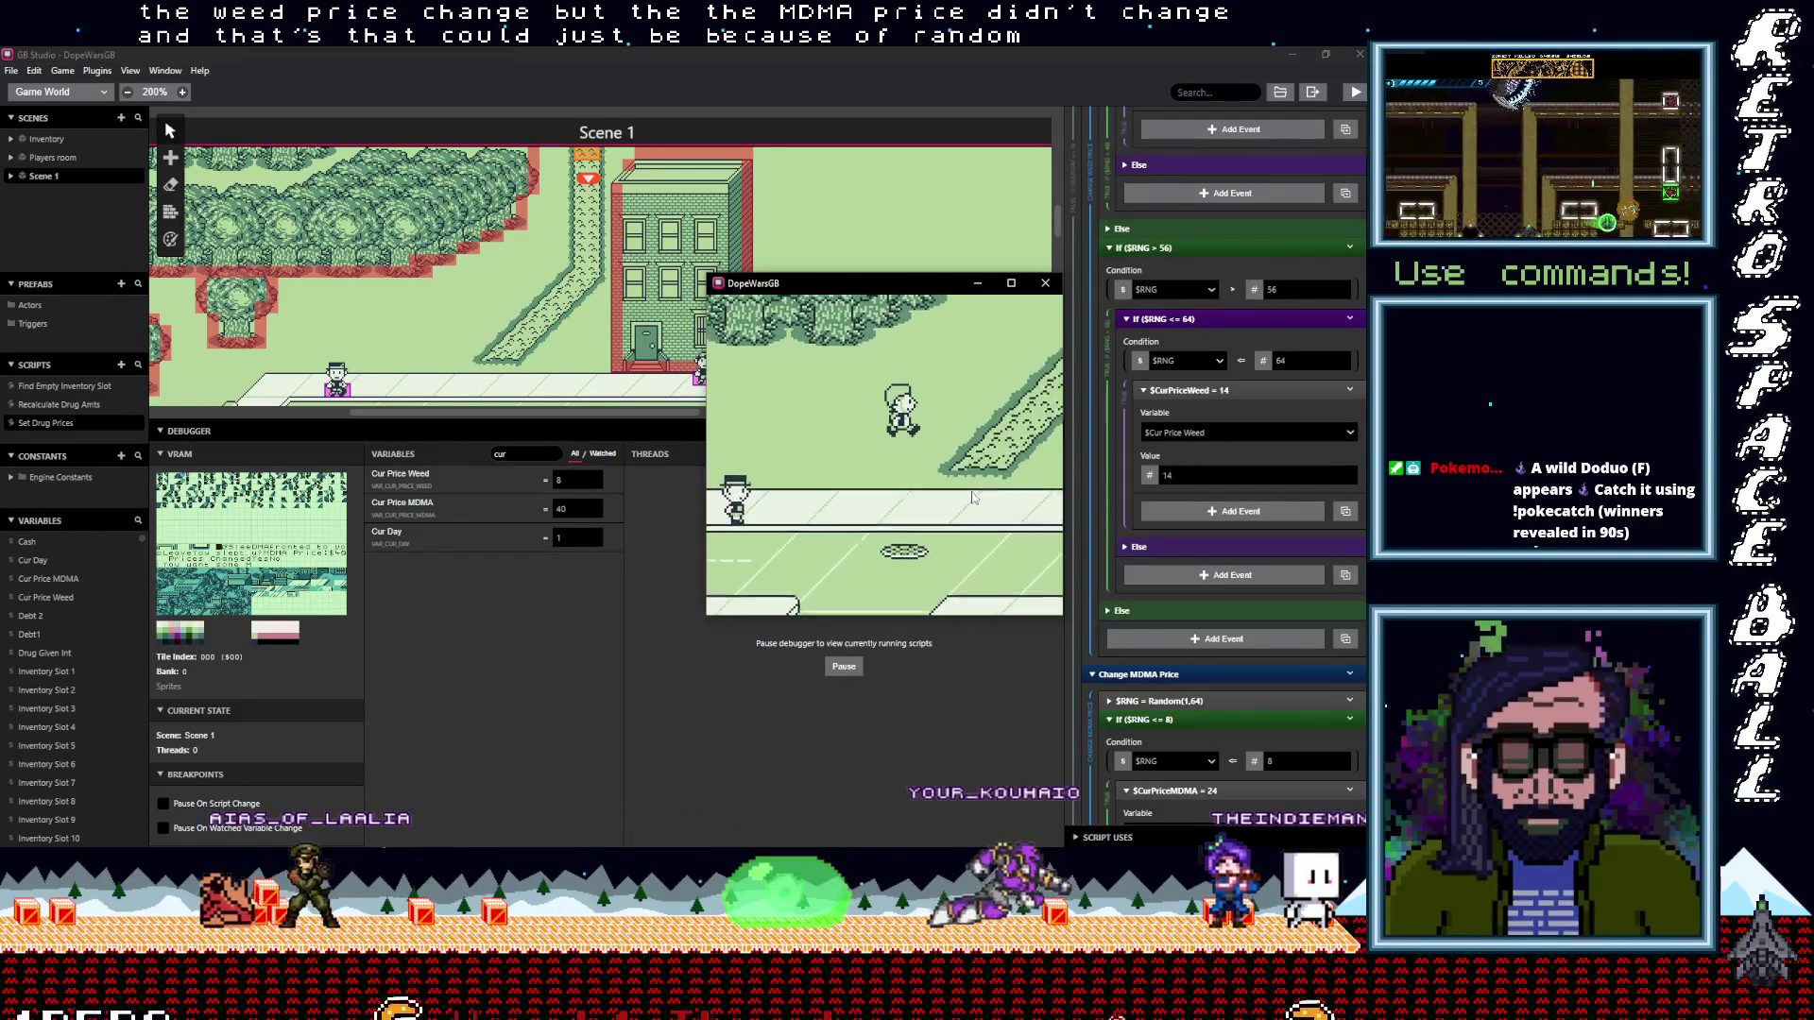
{"action": "key", "text": "Up"}
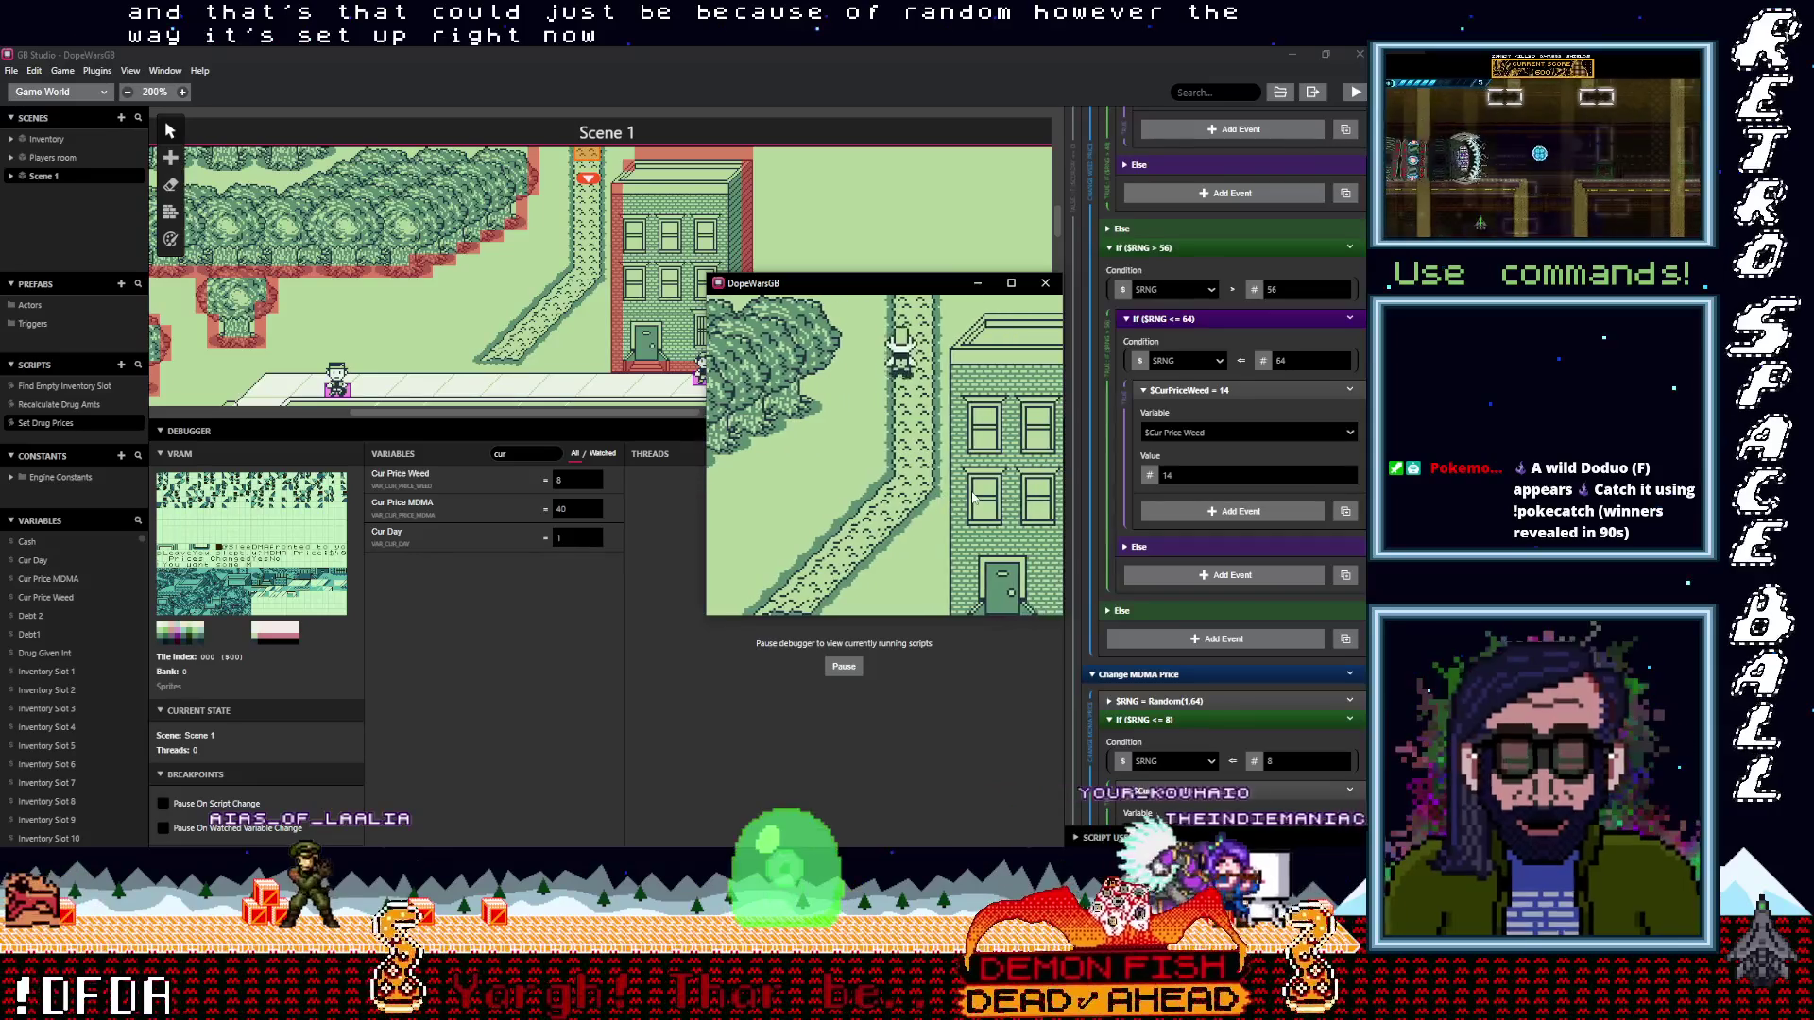
{"action": "key", "text": "Down"}
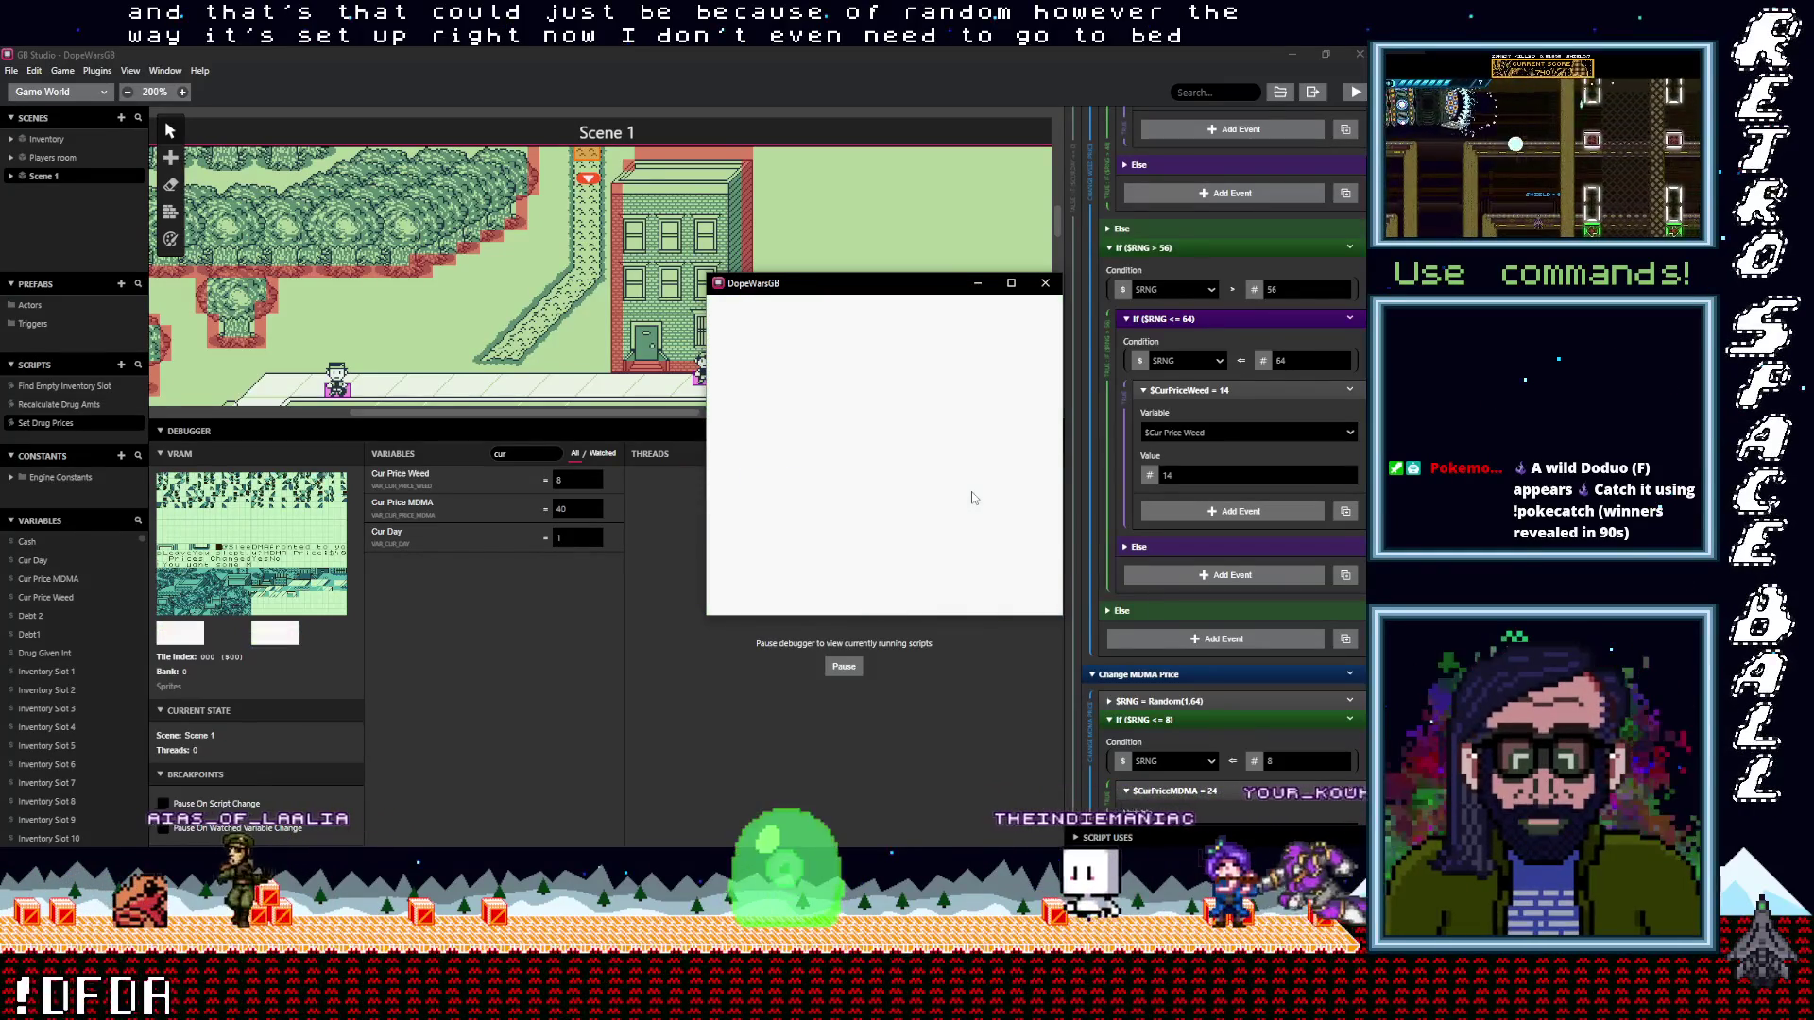
{"action": "key", "text": "Up"}
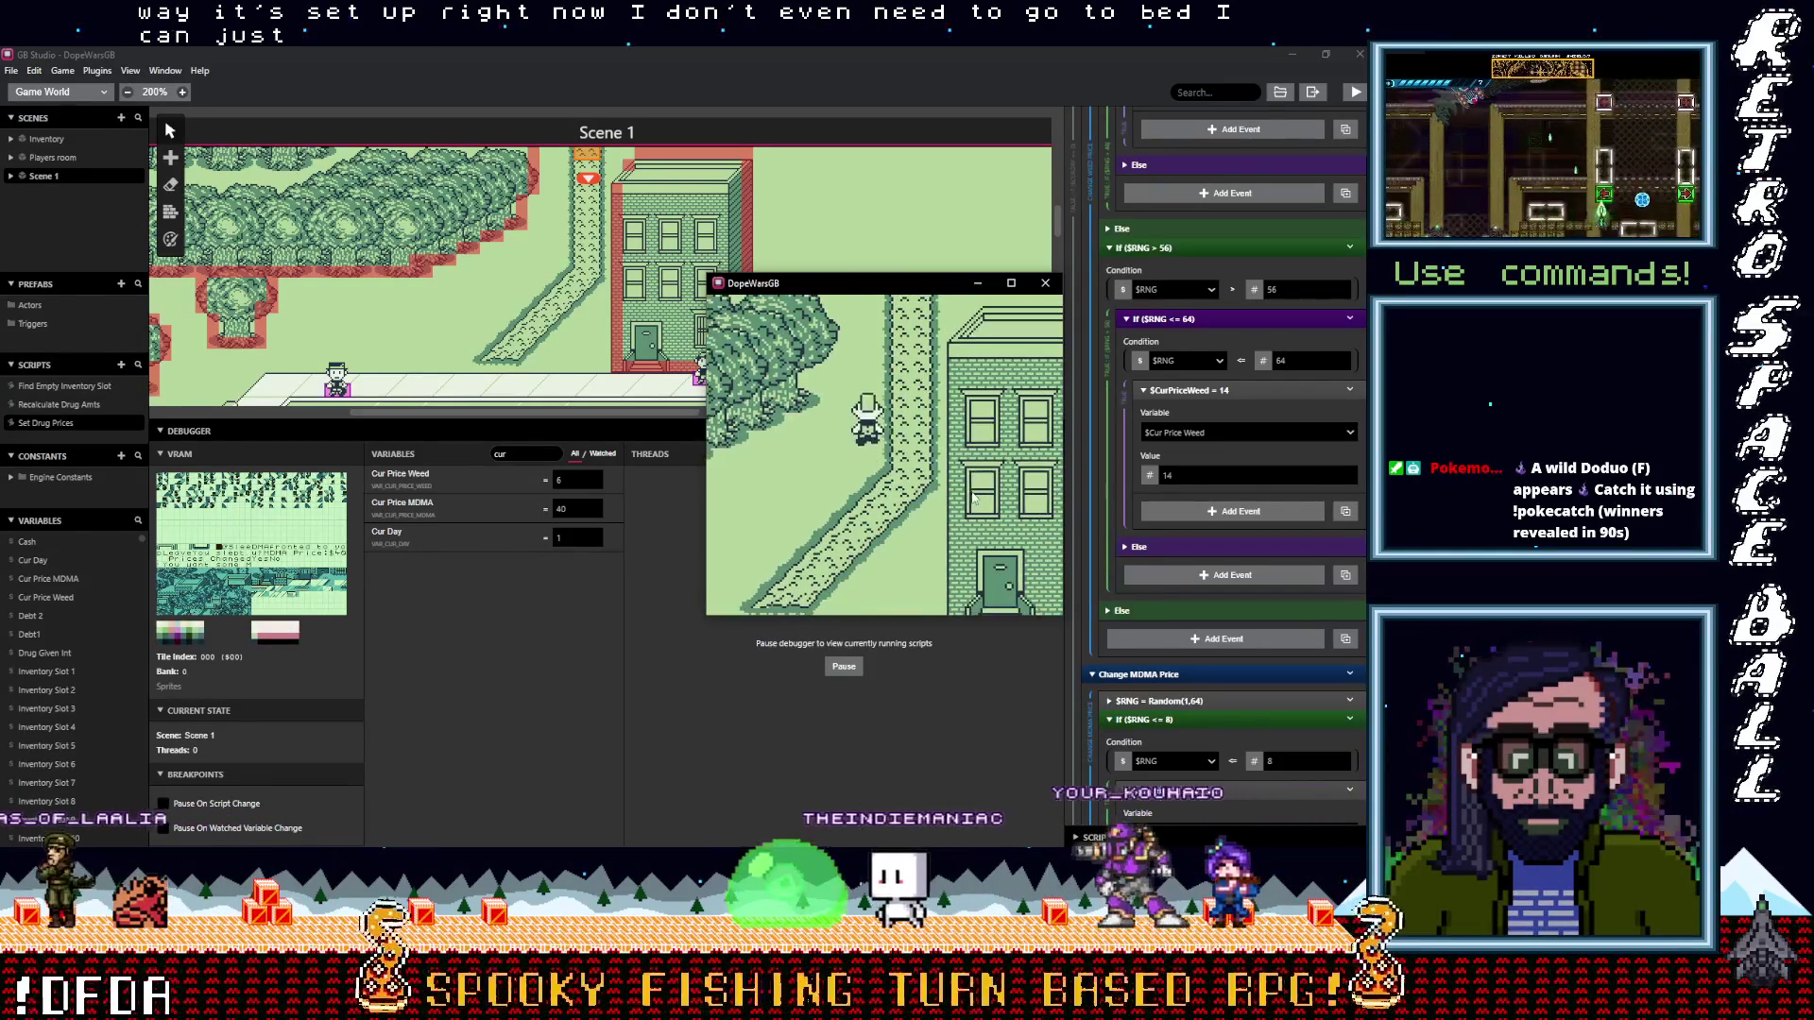
{"action": "key", "text": "Down"}
{"action": "key", "text": "Up"}
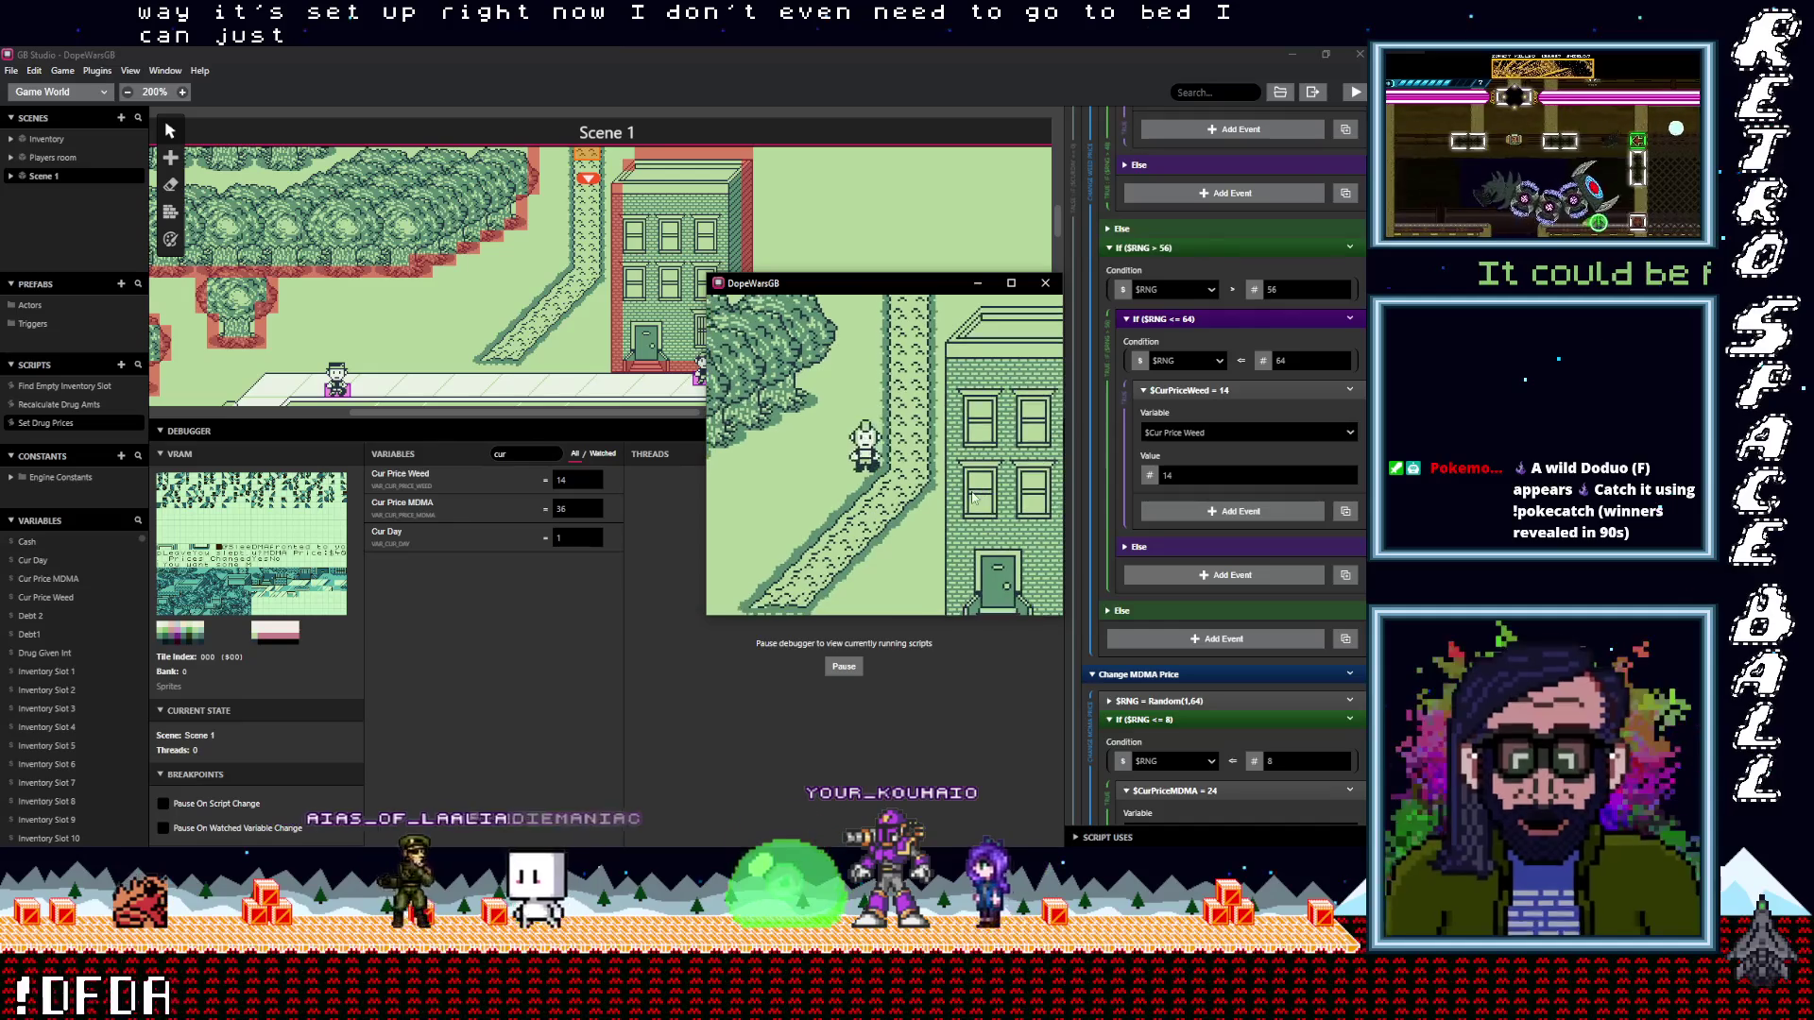
{"action": "key", "text": "Up"}
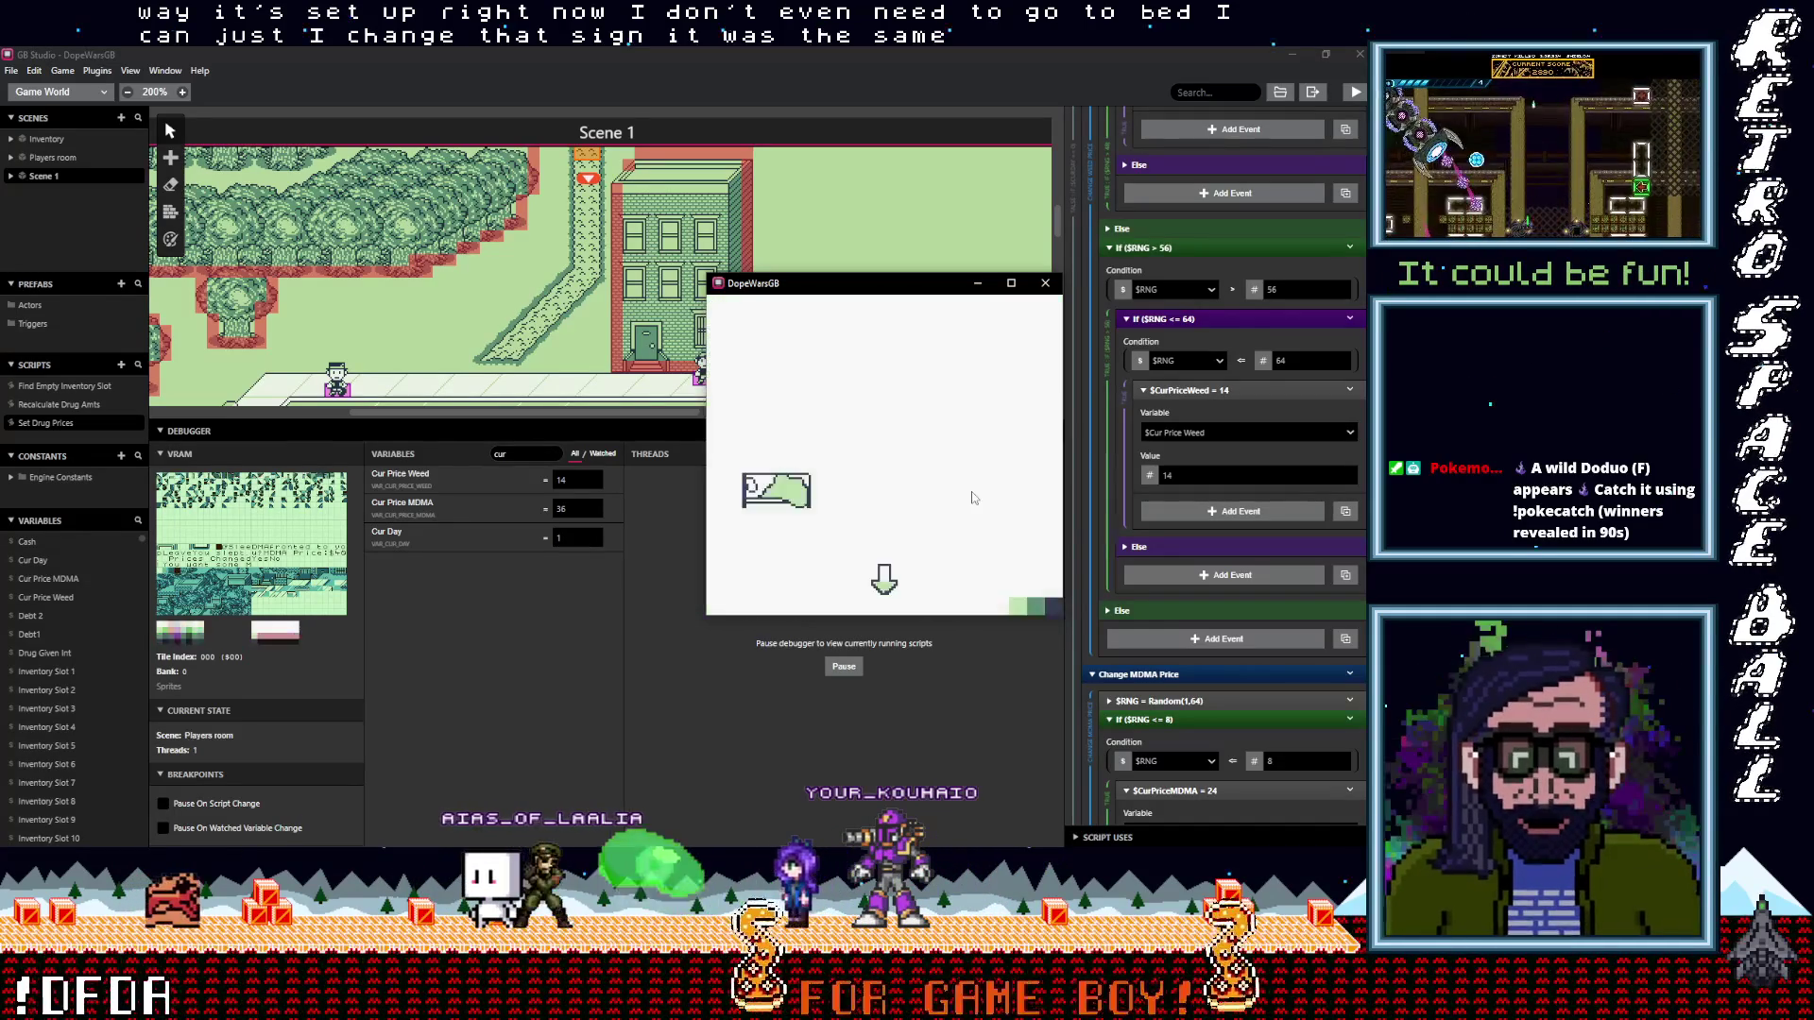
{"action": "key", "text": "Down"}
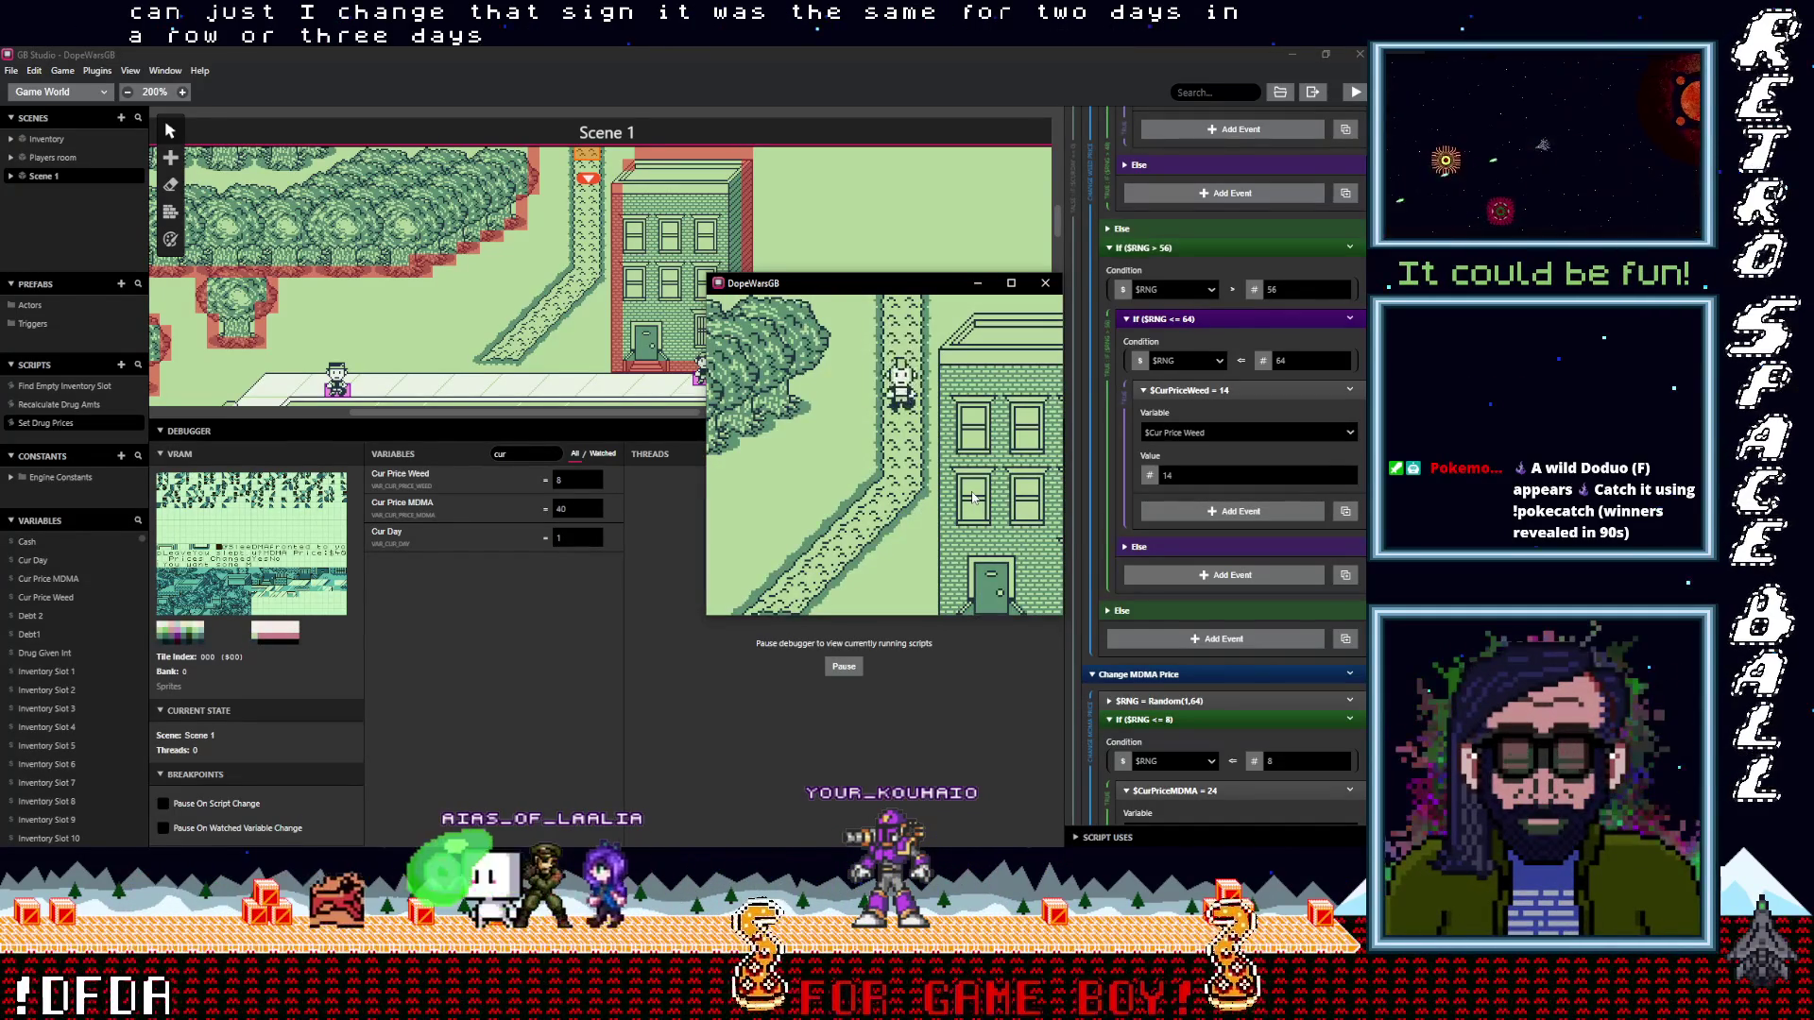
{"action": "key", "text": "Up"}
{"action": "key", "text": "Down"}
{"action": "key", "text": "Up"}
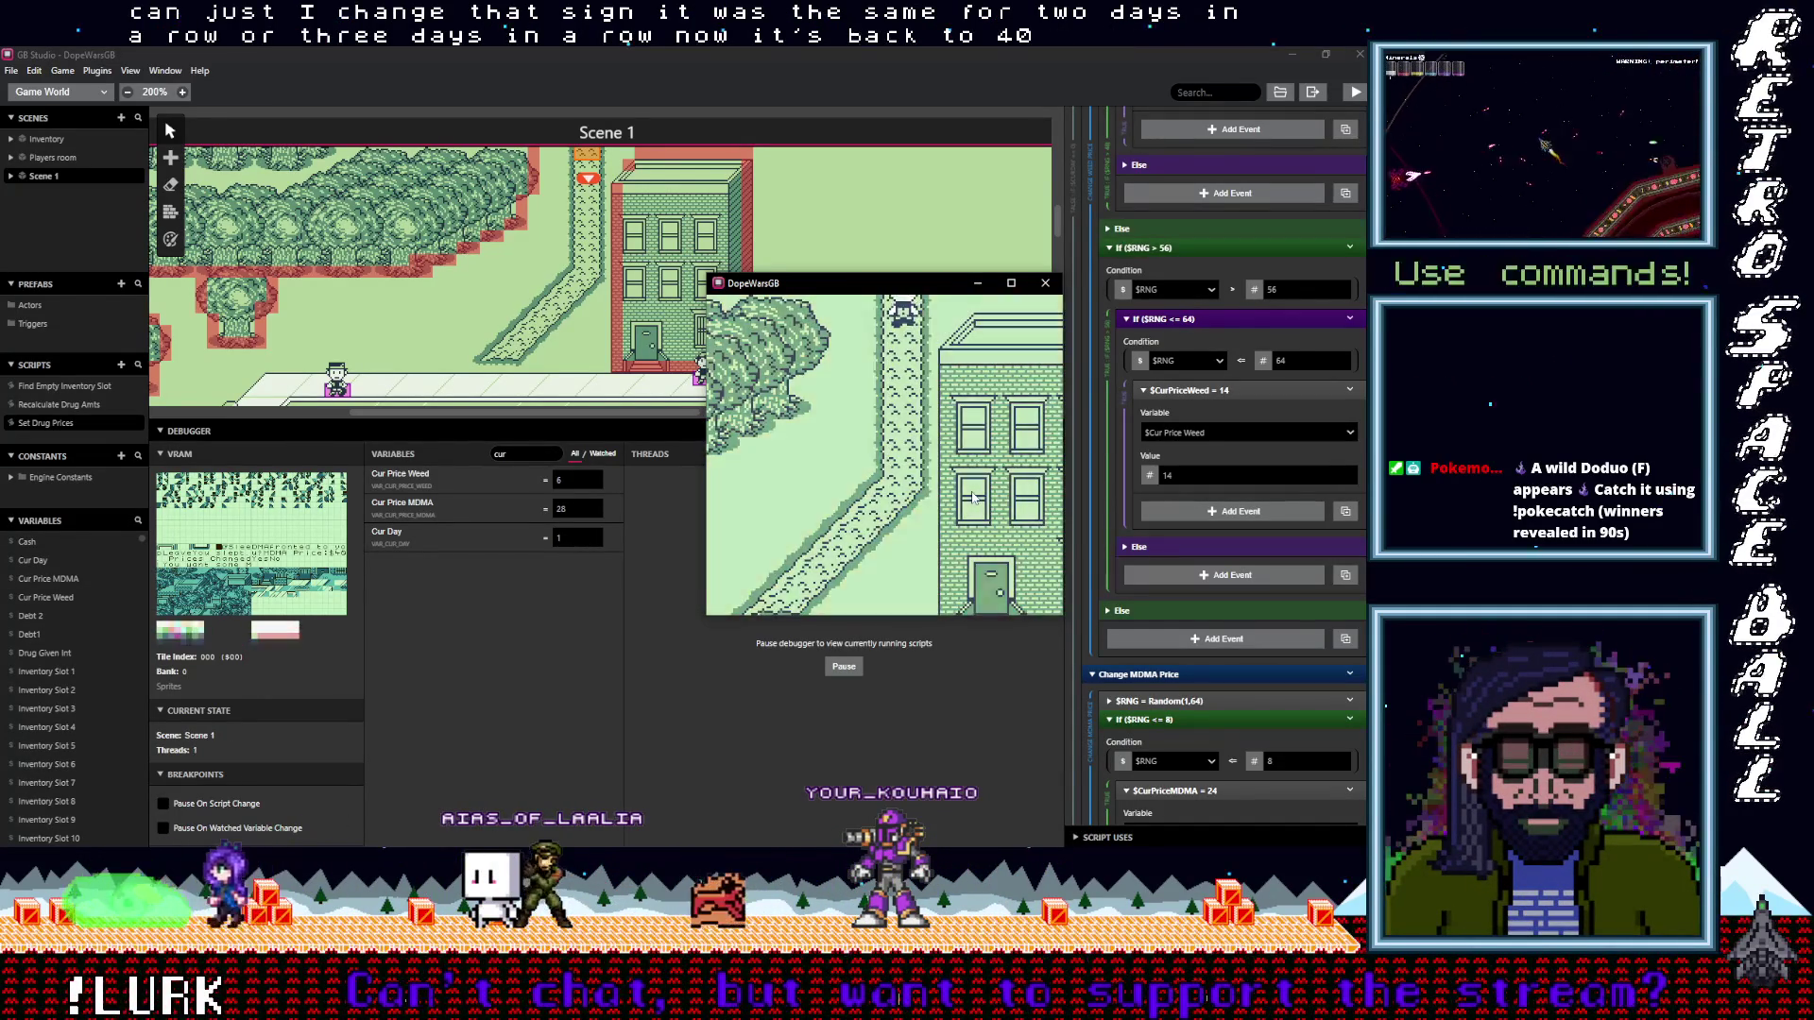
{"action": "key", "text": "Down"}
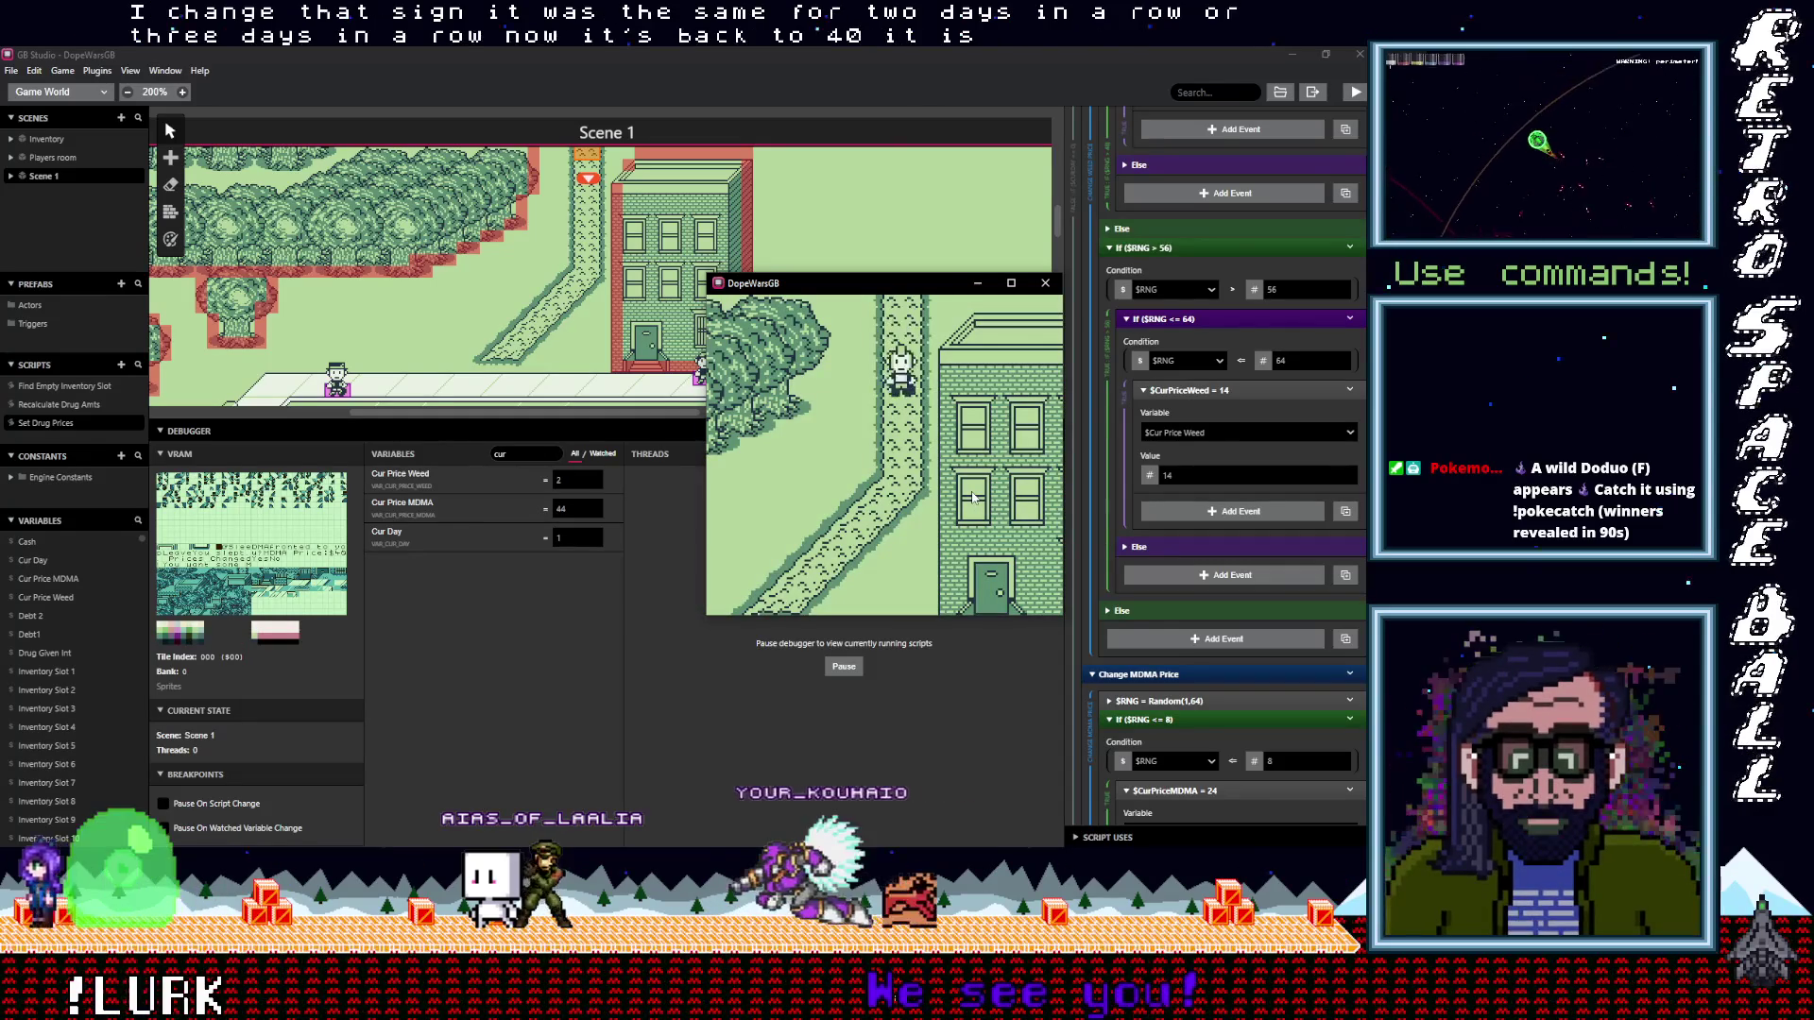
{"action": "key", "text": "Up"}
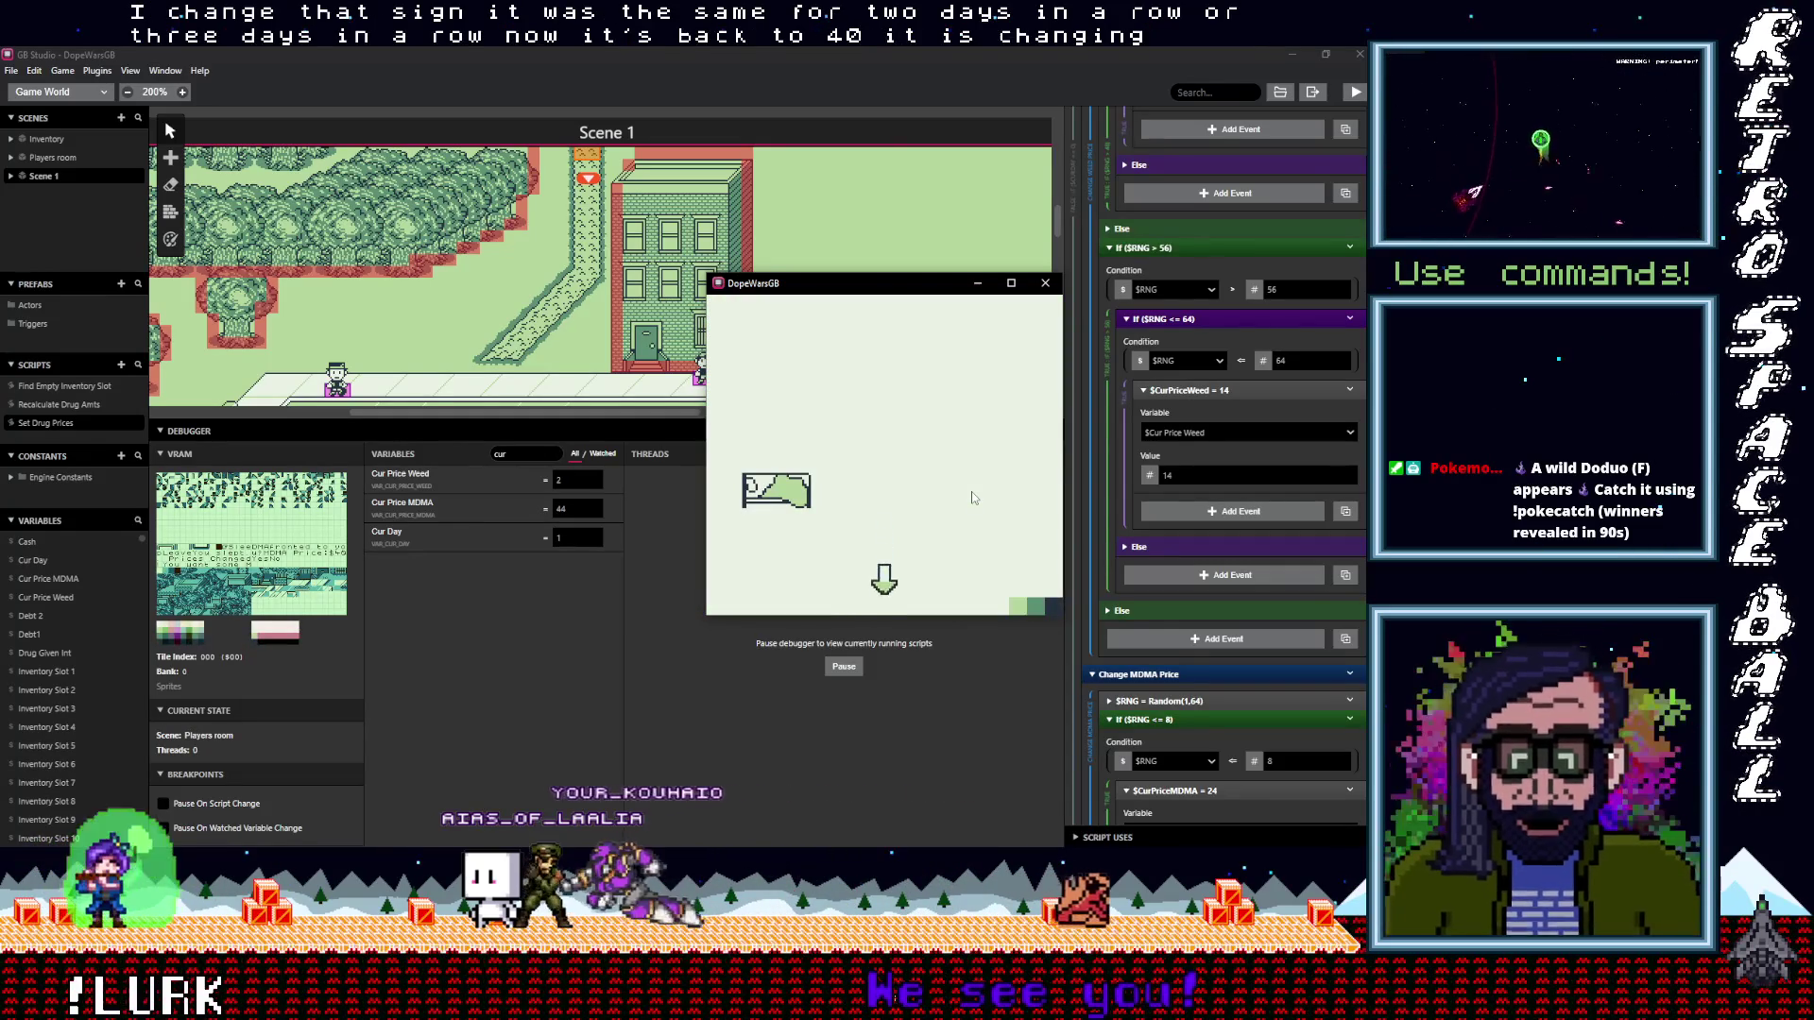
{"action": "key", "text": "Down"}
{"action": "key", "text": "Up"}
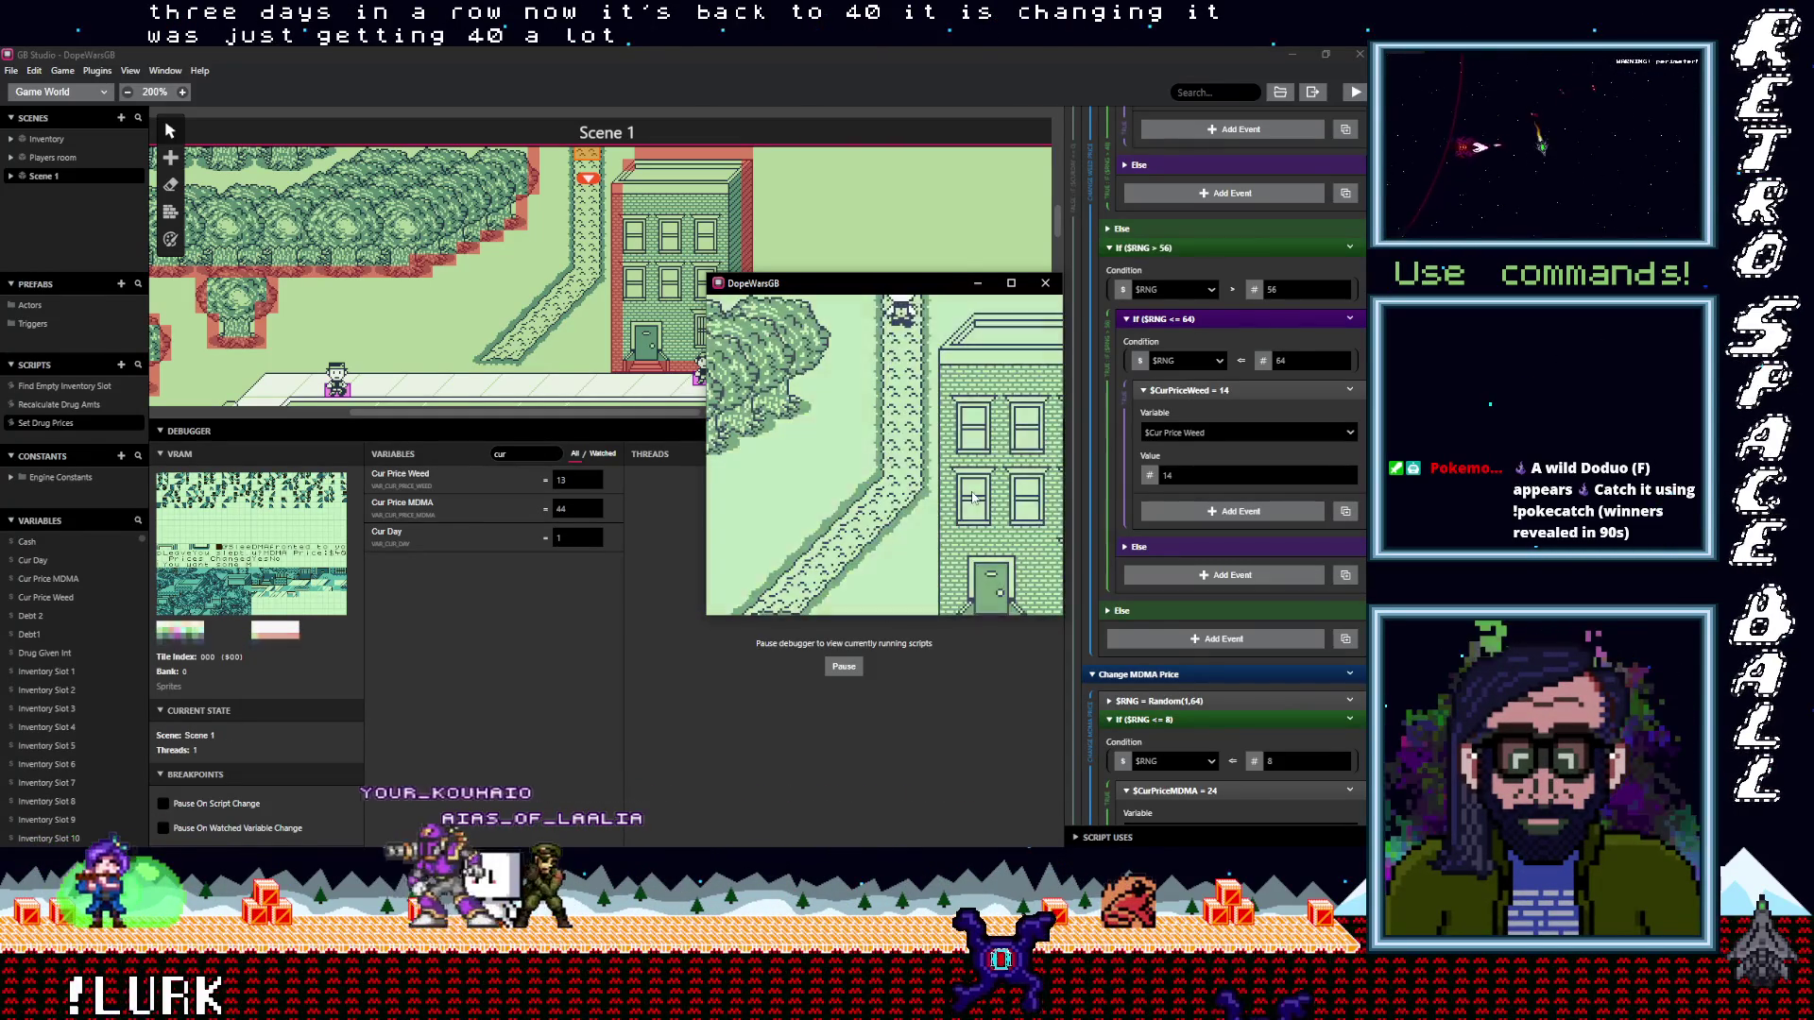
{"action": "key", "text": "Down"}
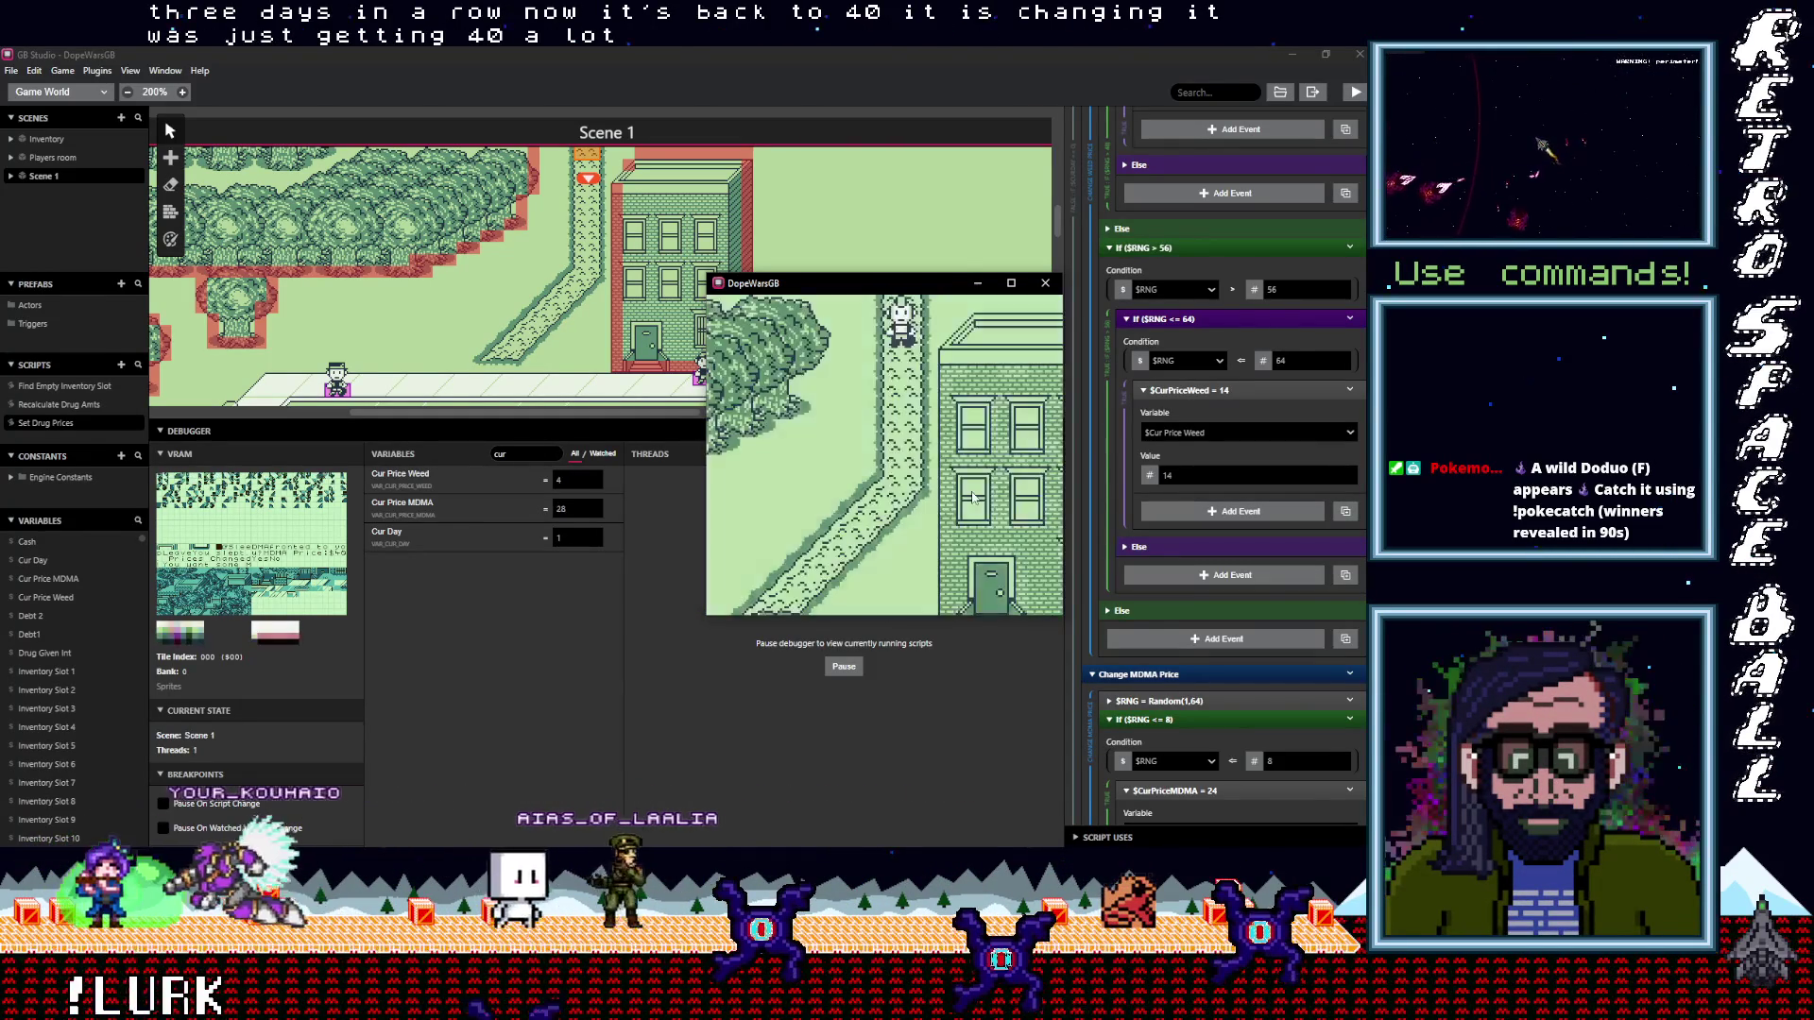
{"action": "key", "text": "Up"}
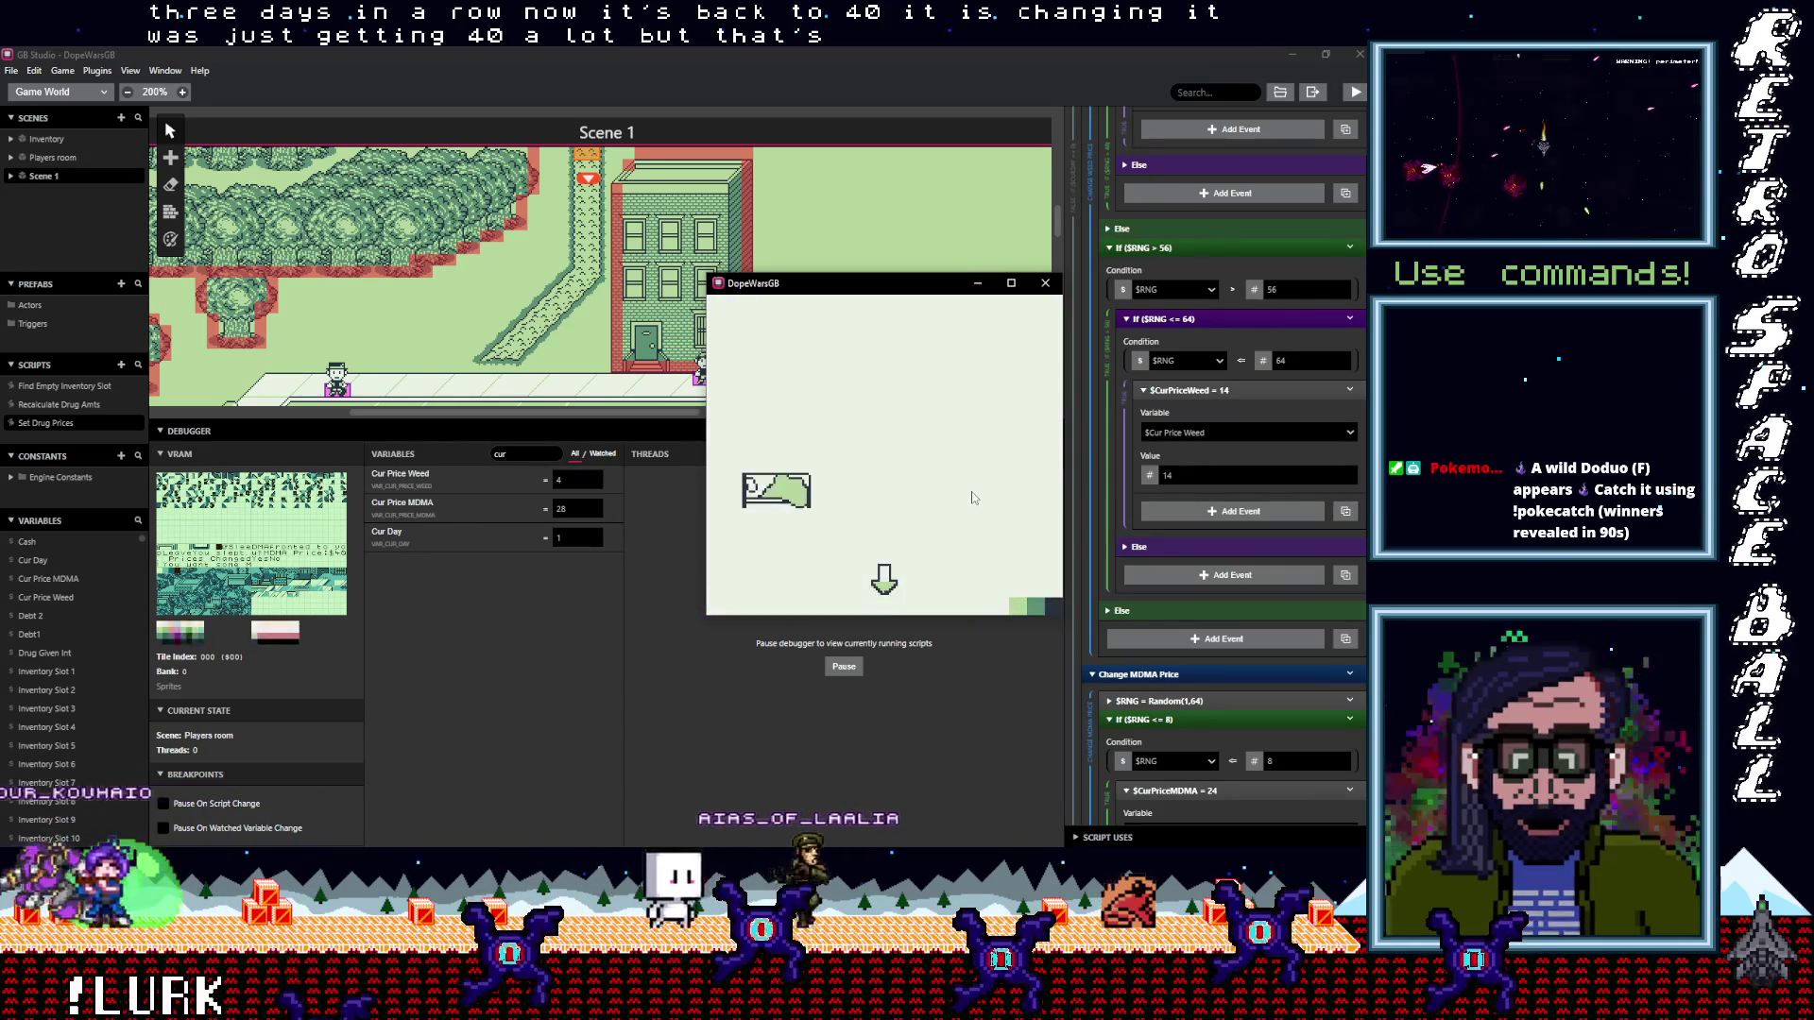
{"action": "key", "text": "Down"}
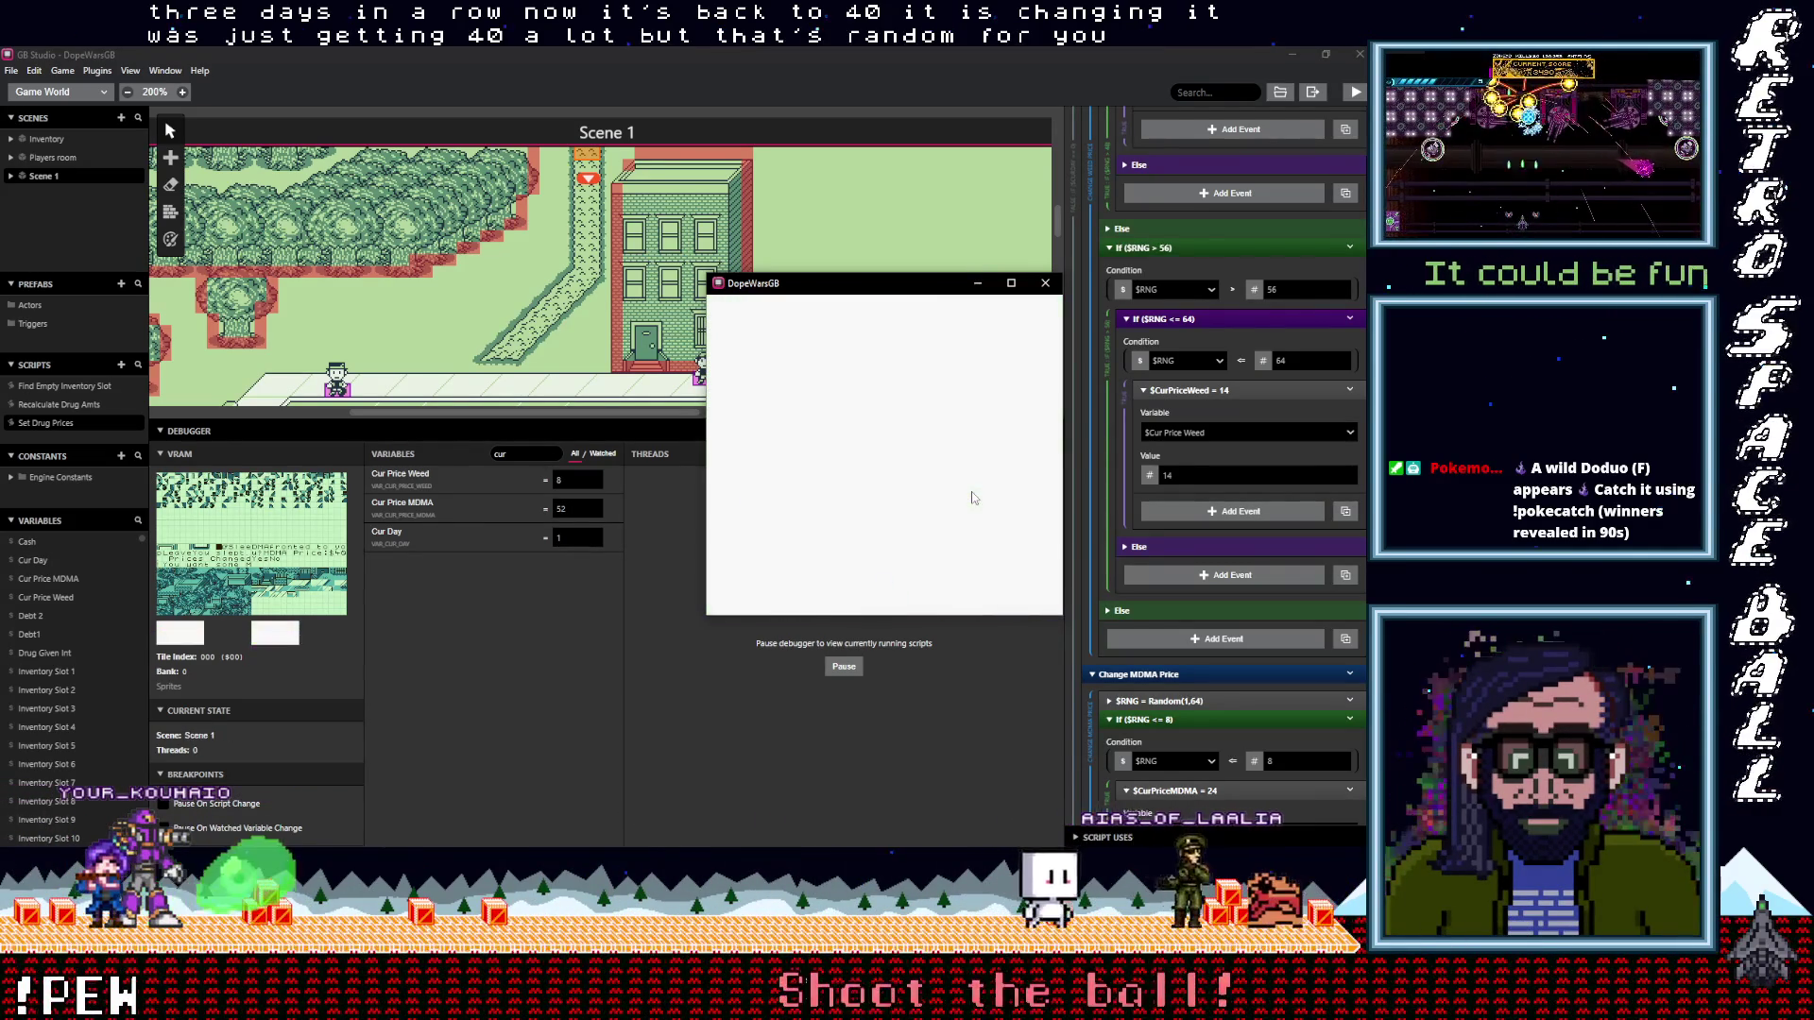
Walk down to the sidewalk, shift the game window left, and open then close the inventory
{"action": "key", "text": "Down"}
{"action": "key", "text": "Left"}
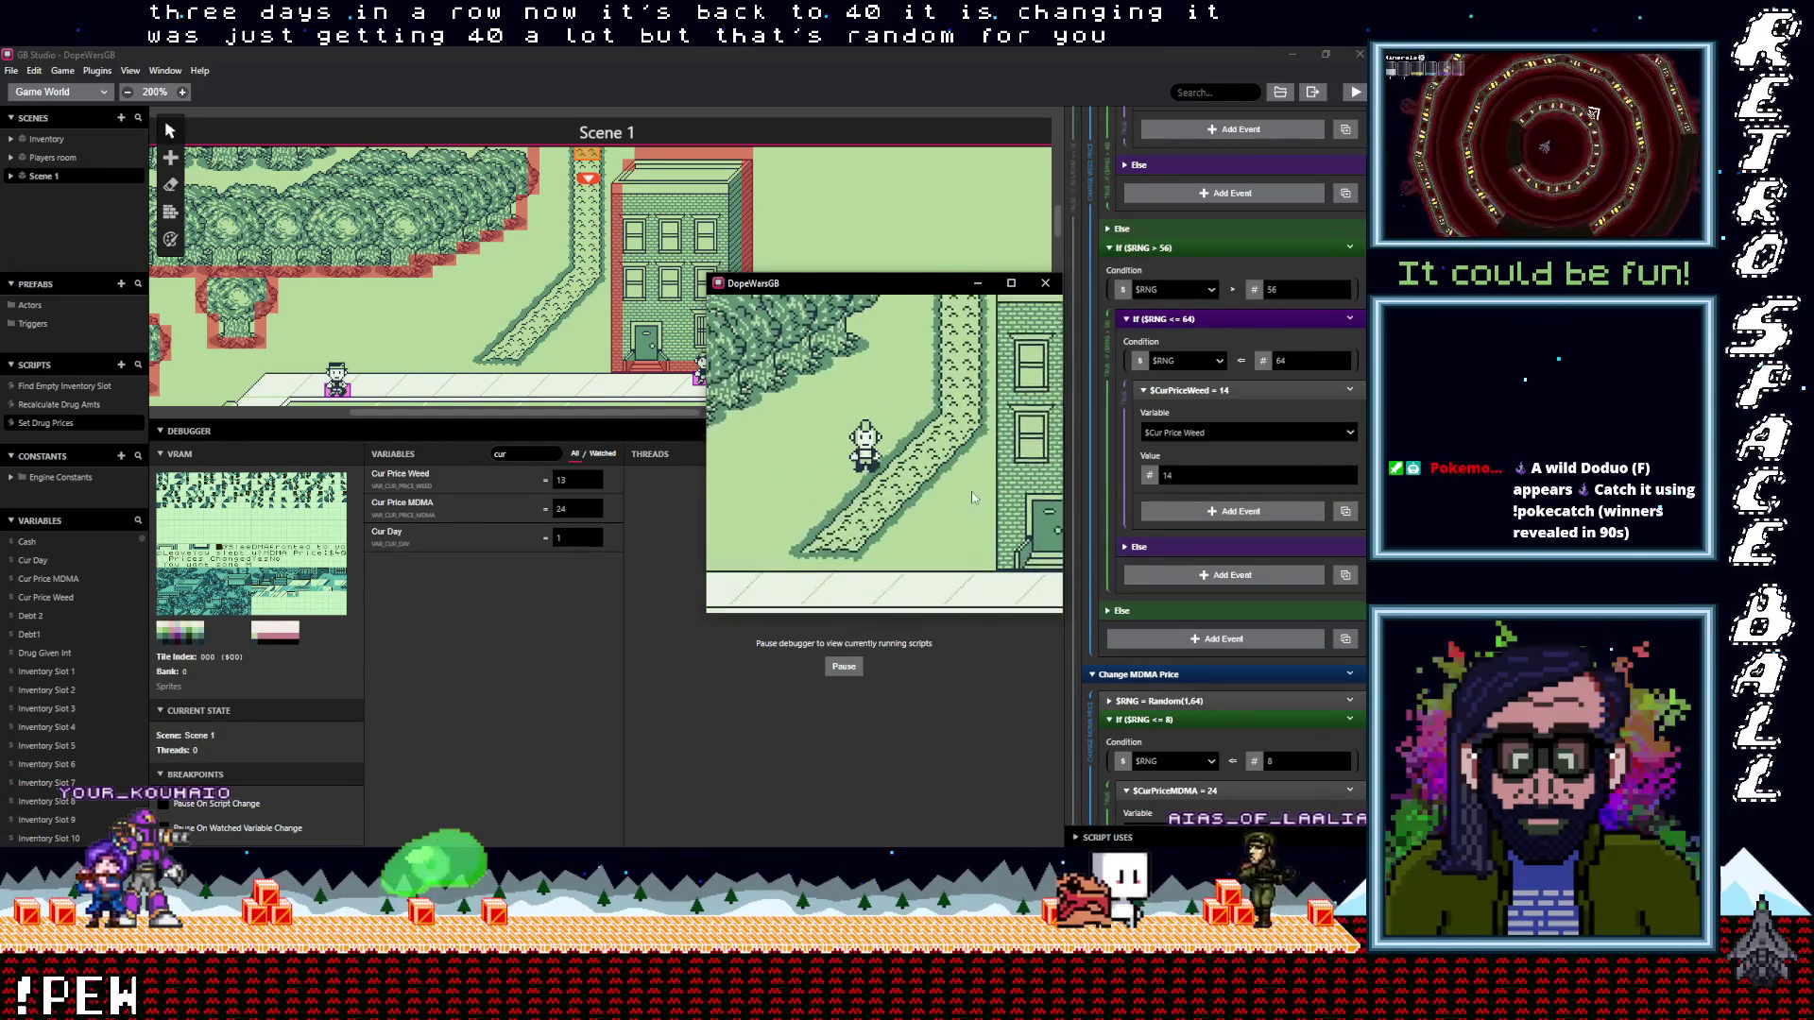
{"action": "key", "text": "Down"}
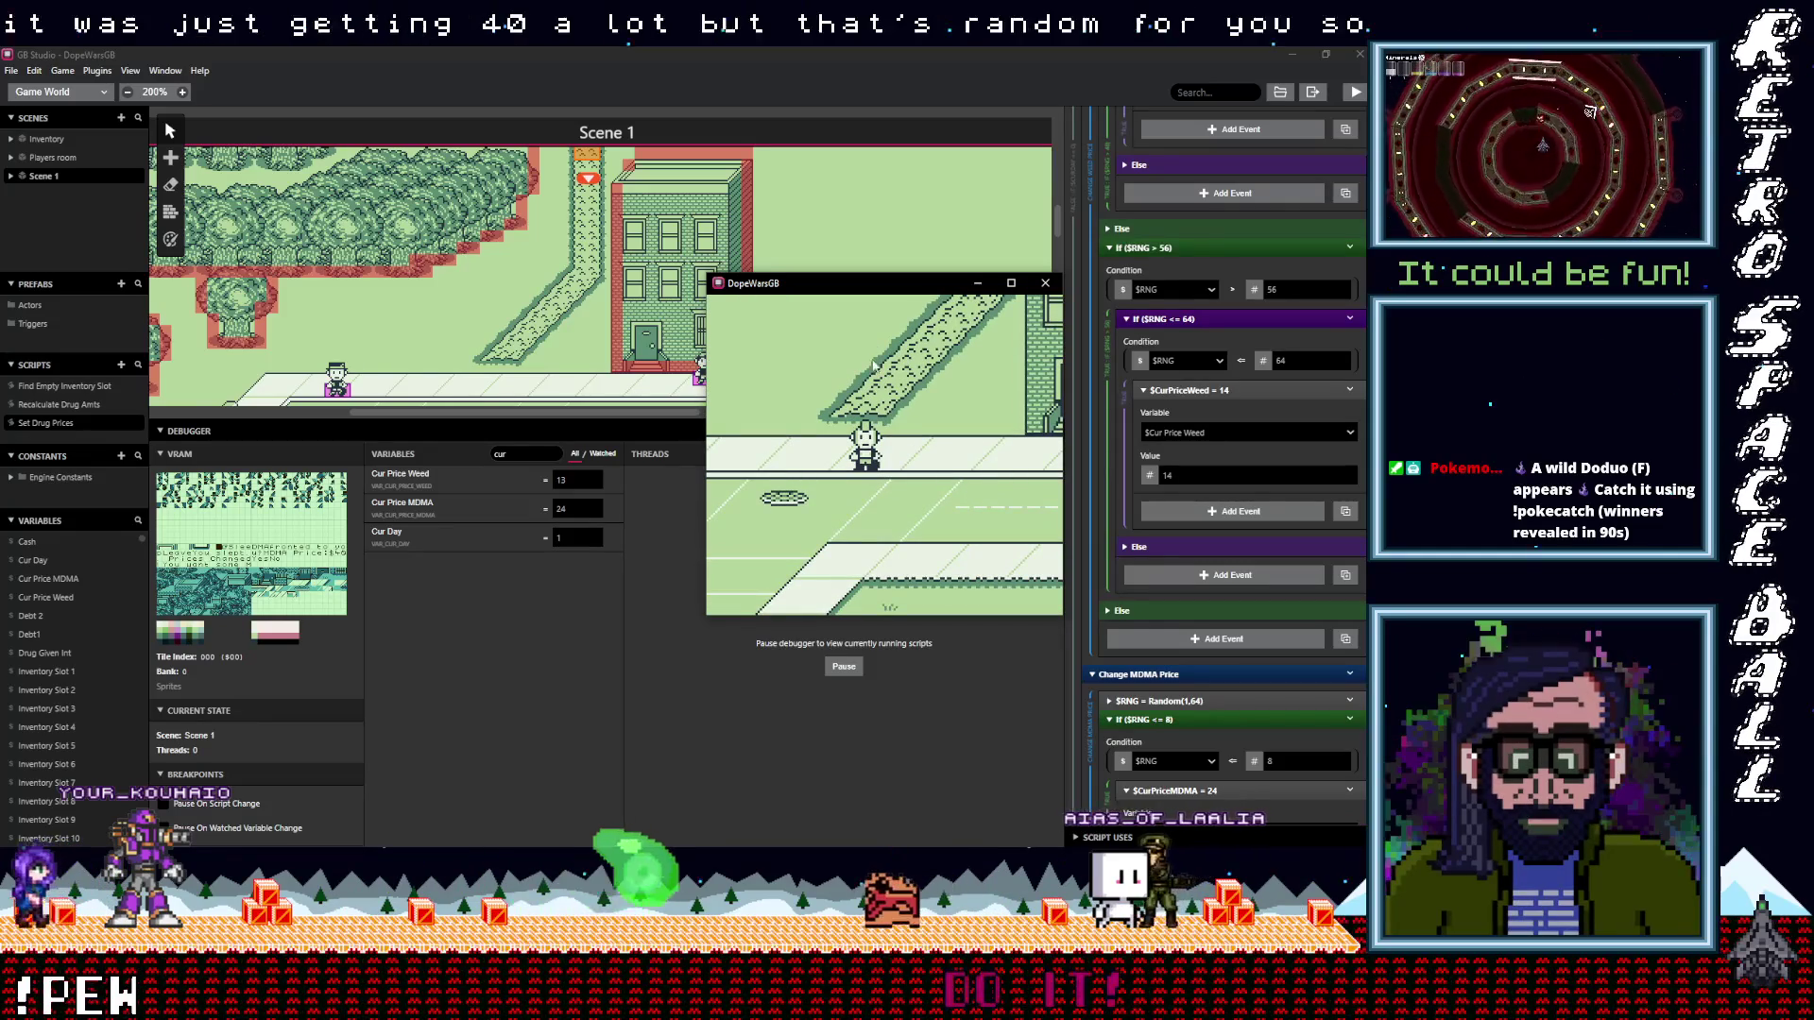
{"action": "mouse_move", "coordinate": [902, 288]}
{"action": "left_mouse_down"}
{"action": "mouse_move", "coordinate": [566, 291]}
{"action": "mouse_move", "coordinate": [632, 293]}
{"action": "left_mouse_up"}
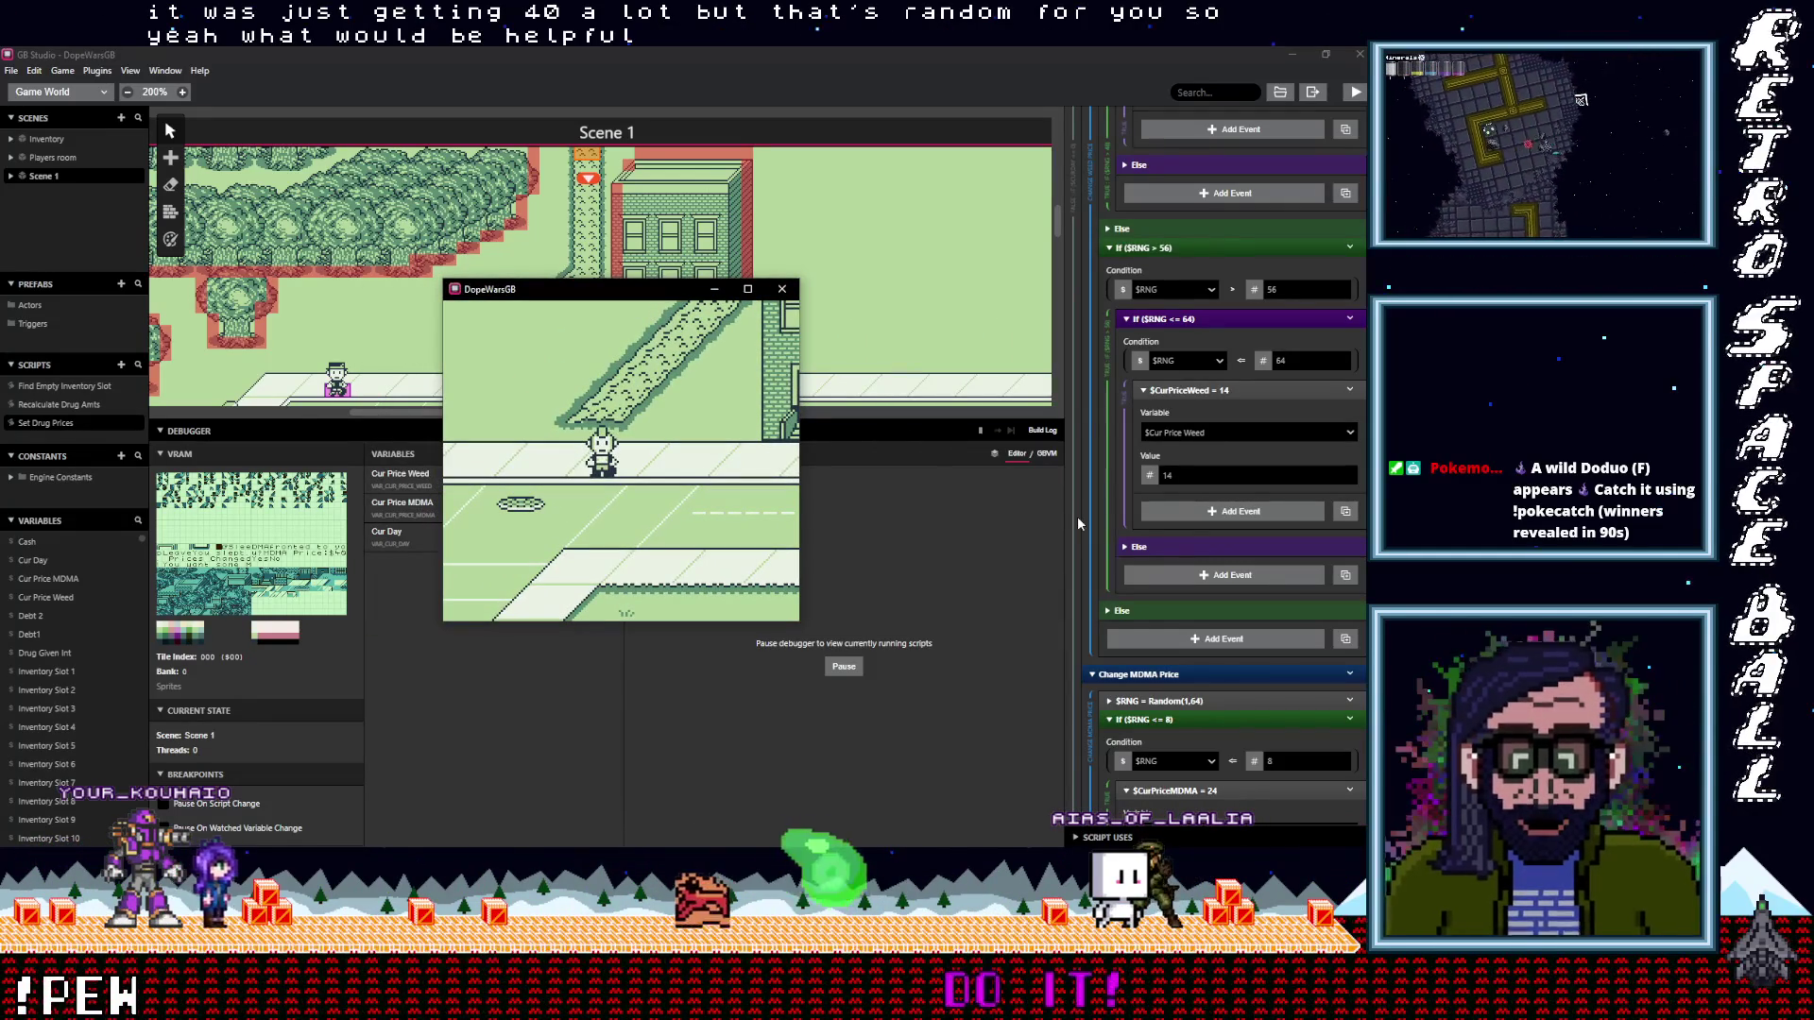
{"action": "key", "text": "Return"}
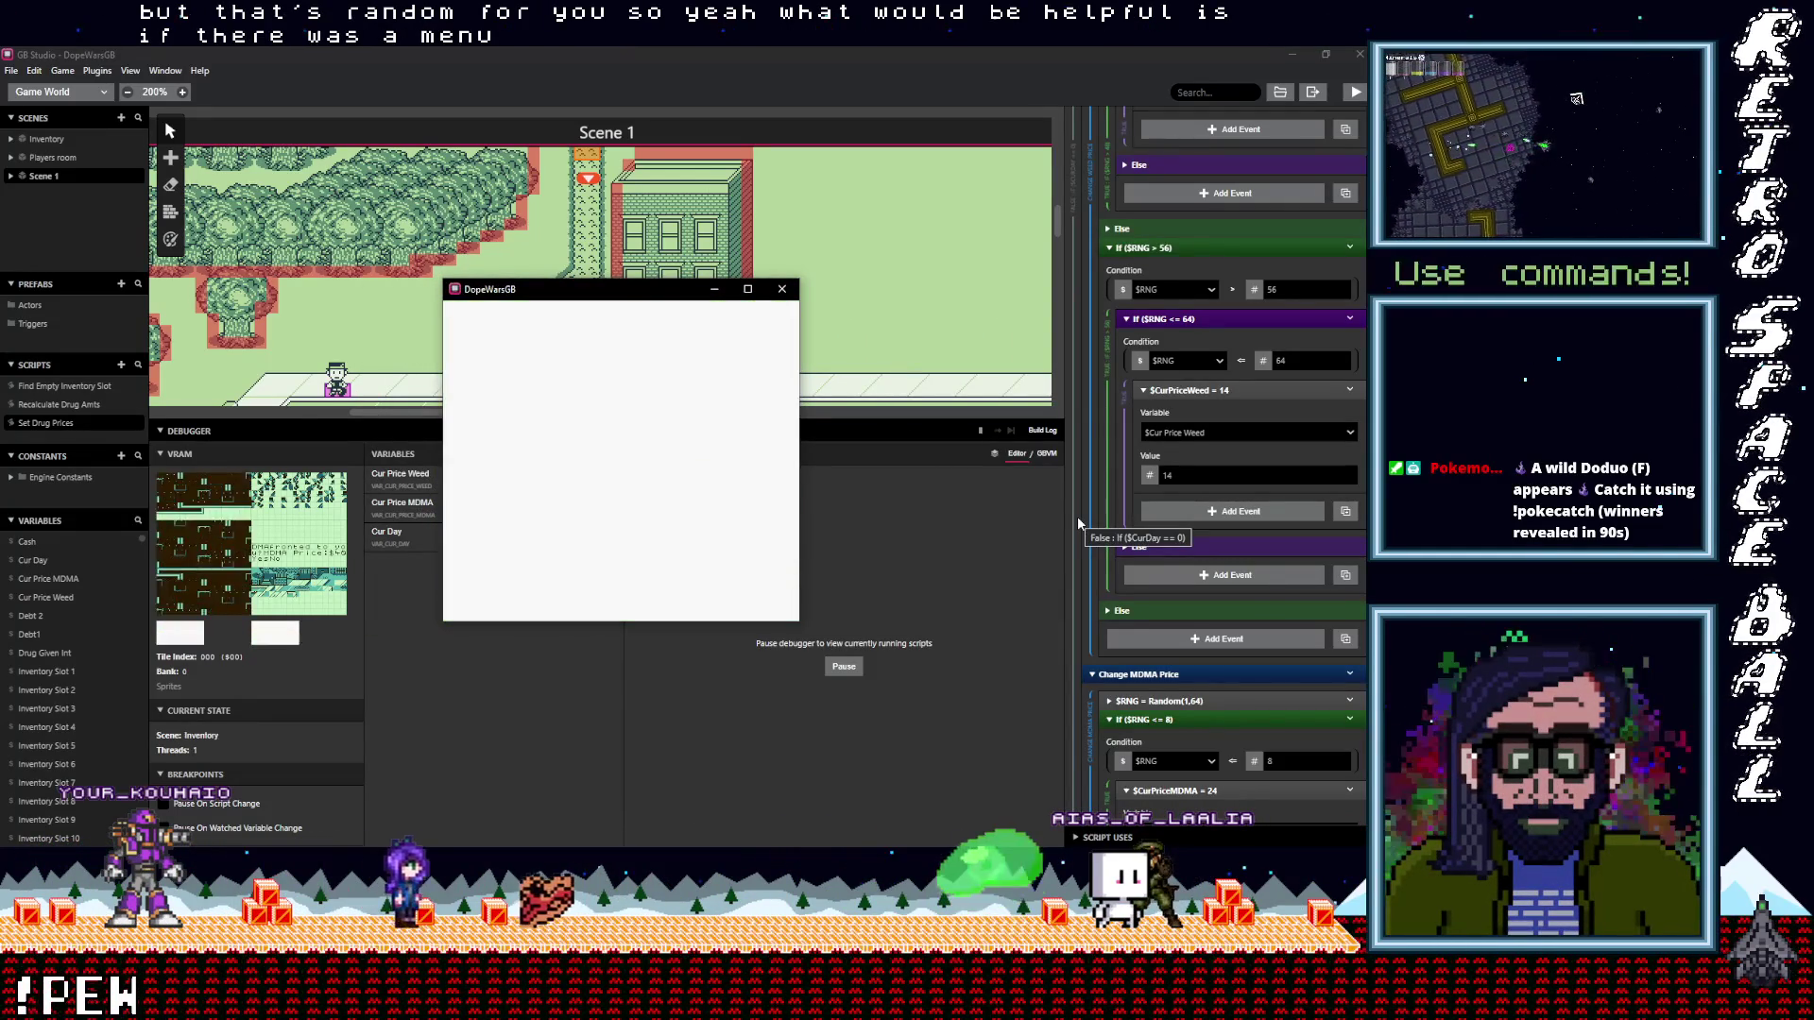
{"action": "key", "text": "Return"}
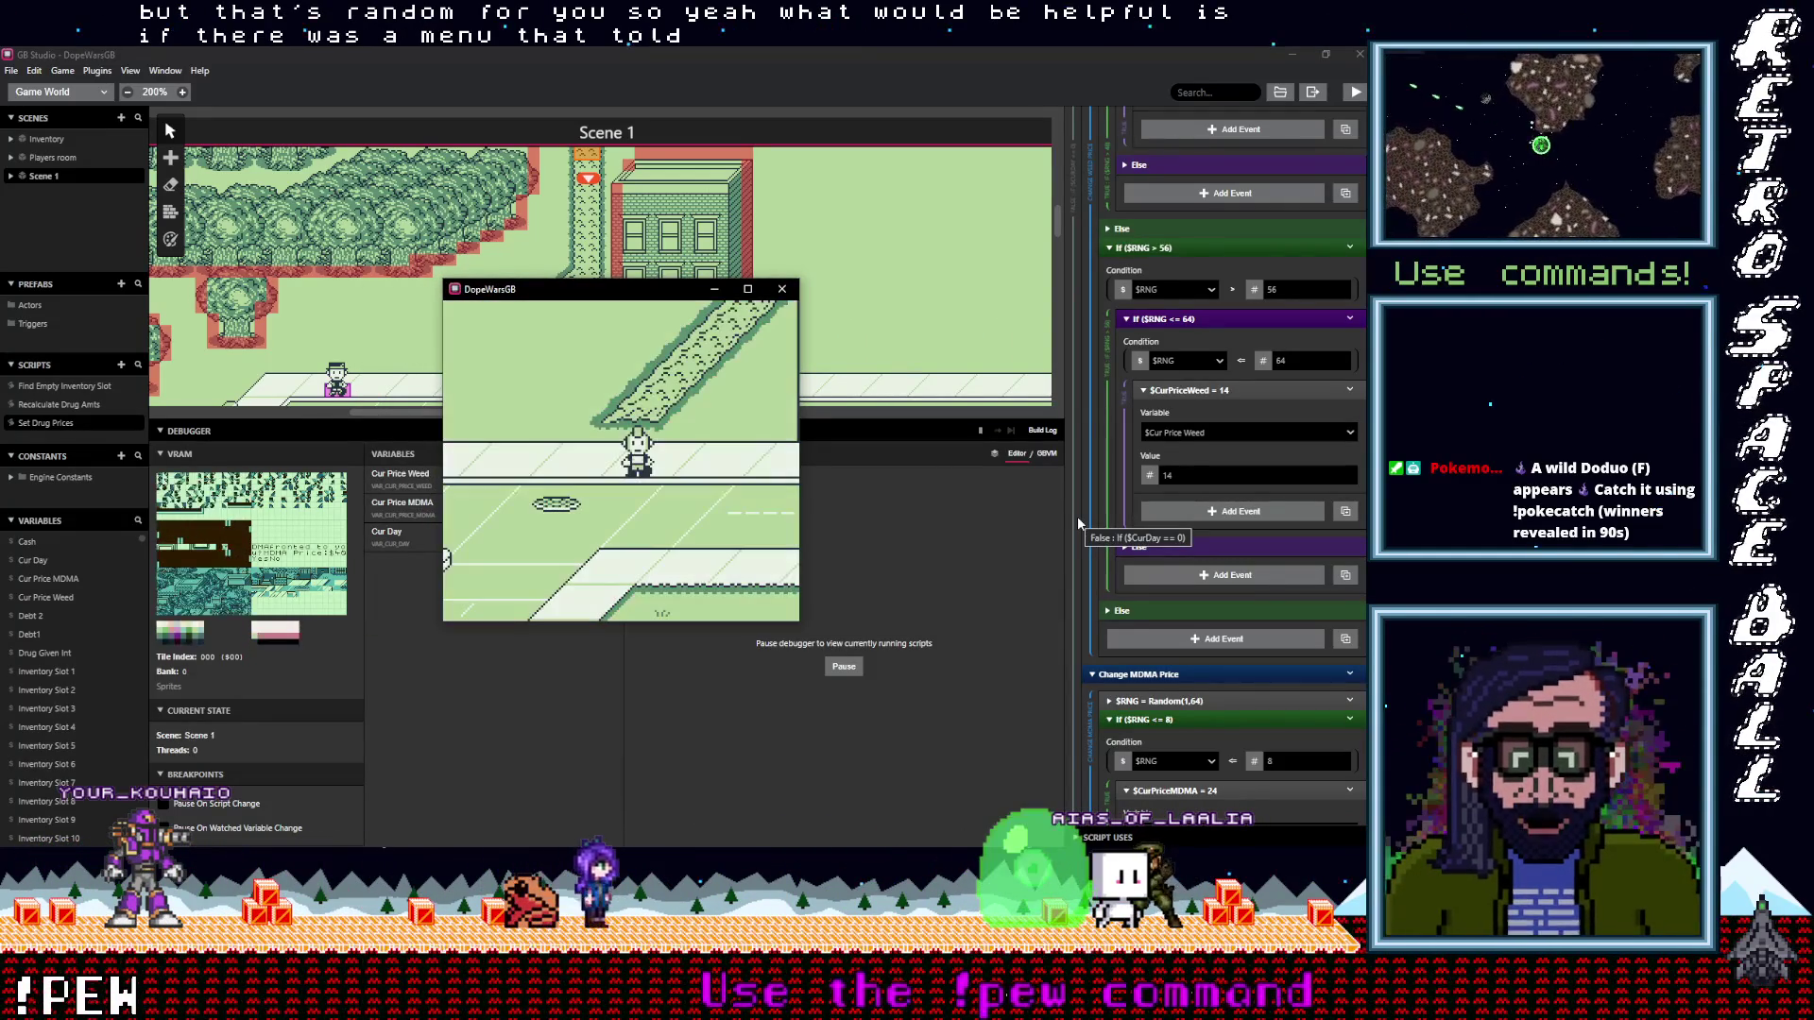
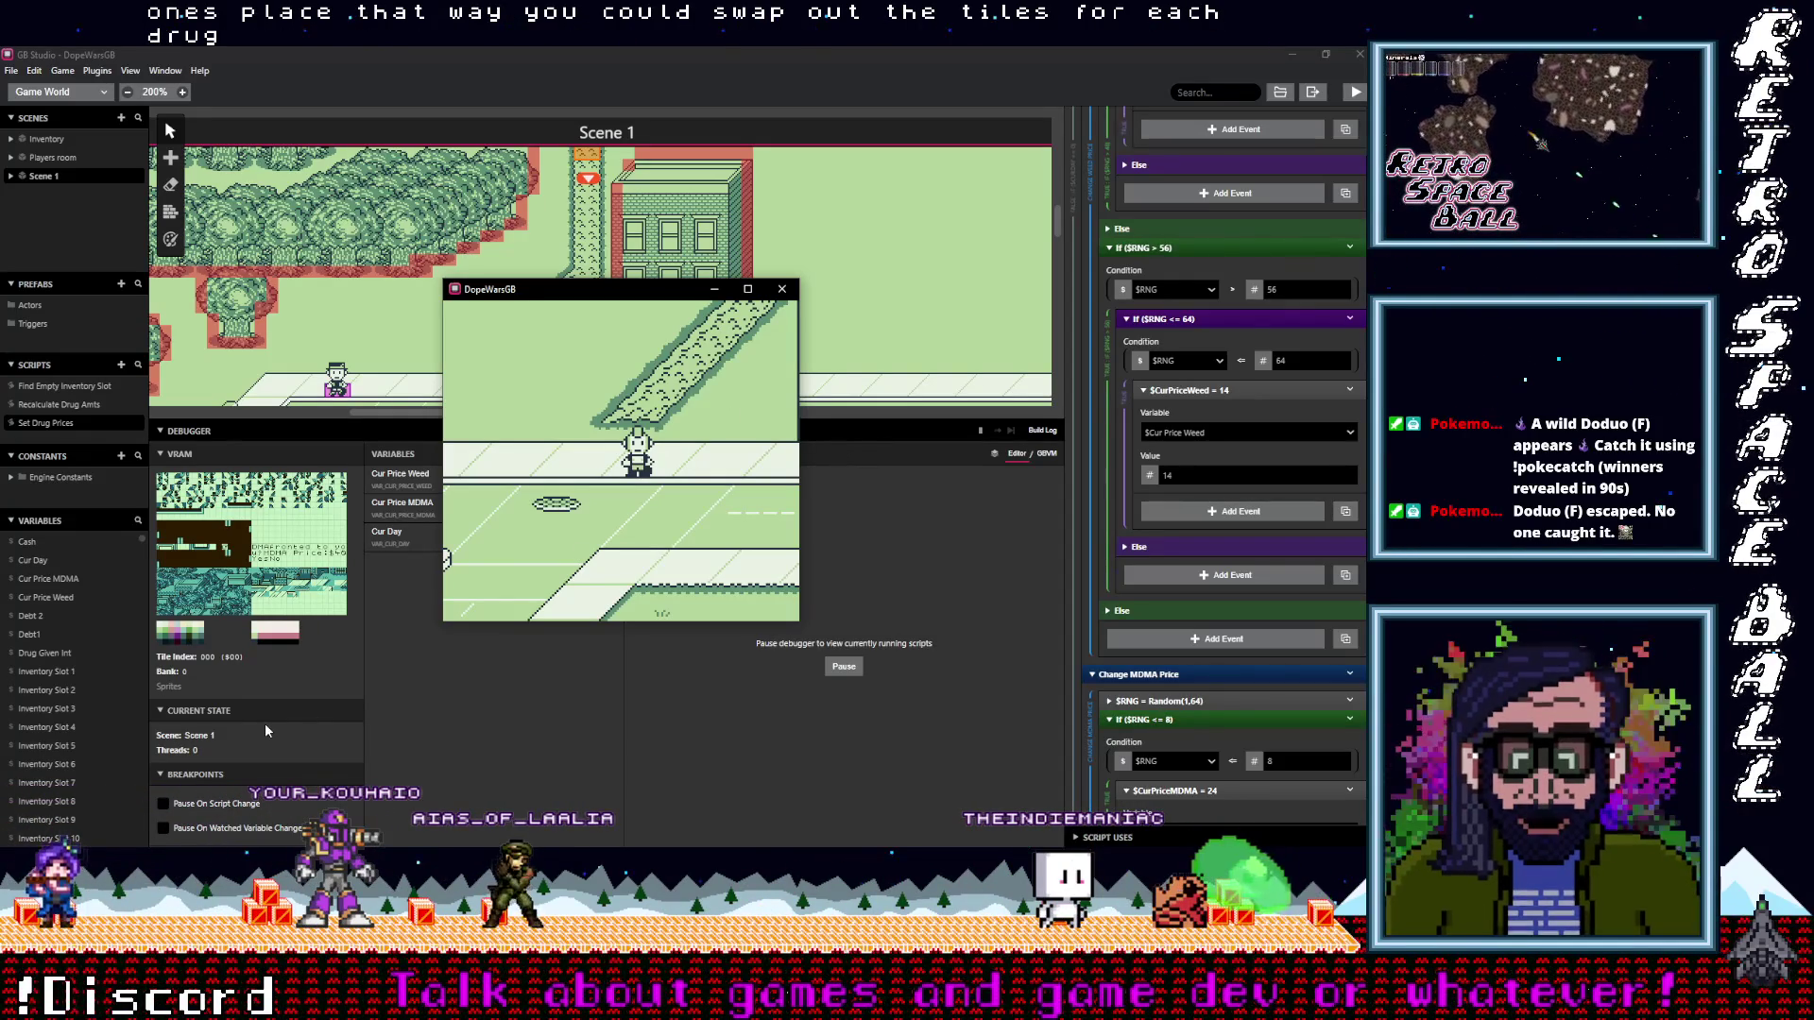
Widen the sidebar and check where Variable 511 is used
{"action": "mouse_move", "coordinate": [146, 678]}
{"action": "left_mouse_down"}
{"action": "mouse_move", "coordinate": [220, 605]}
{"action": "mouse_move", "coordinate": [213, 847]}
{"action": "left_mouse_up"}
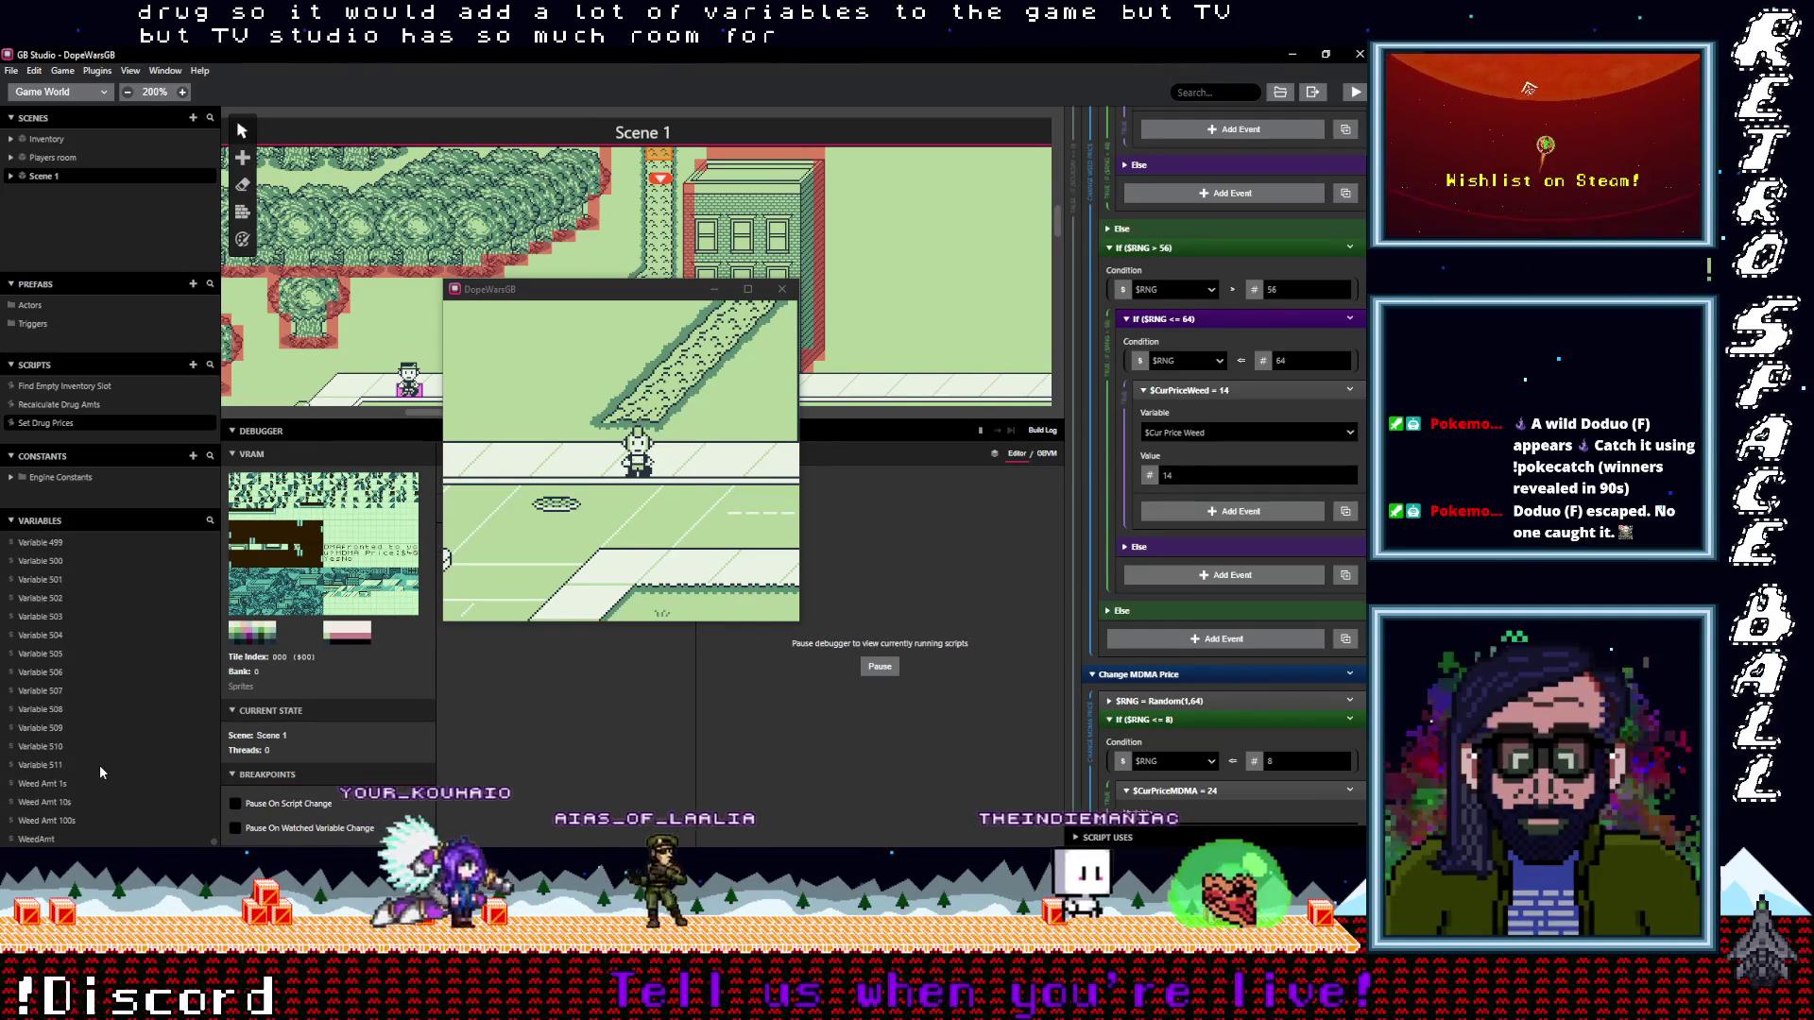
{"action": "left_click", "coordinate": [37, 764]}
{"action": "mouse_move", "coordinate": [212, 842]}
{"action": "left_mouse_down"}
{"action": "mouse_move", "coordinate": [214, 541]}
{"action": "mouse_move", "coordinate": [207, 650]}
{"action": "mouse_move", "coordinate": [247, 448]}
{"action": "left_mouse_up"}
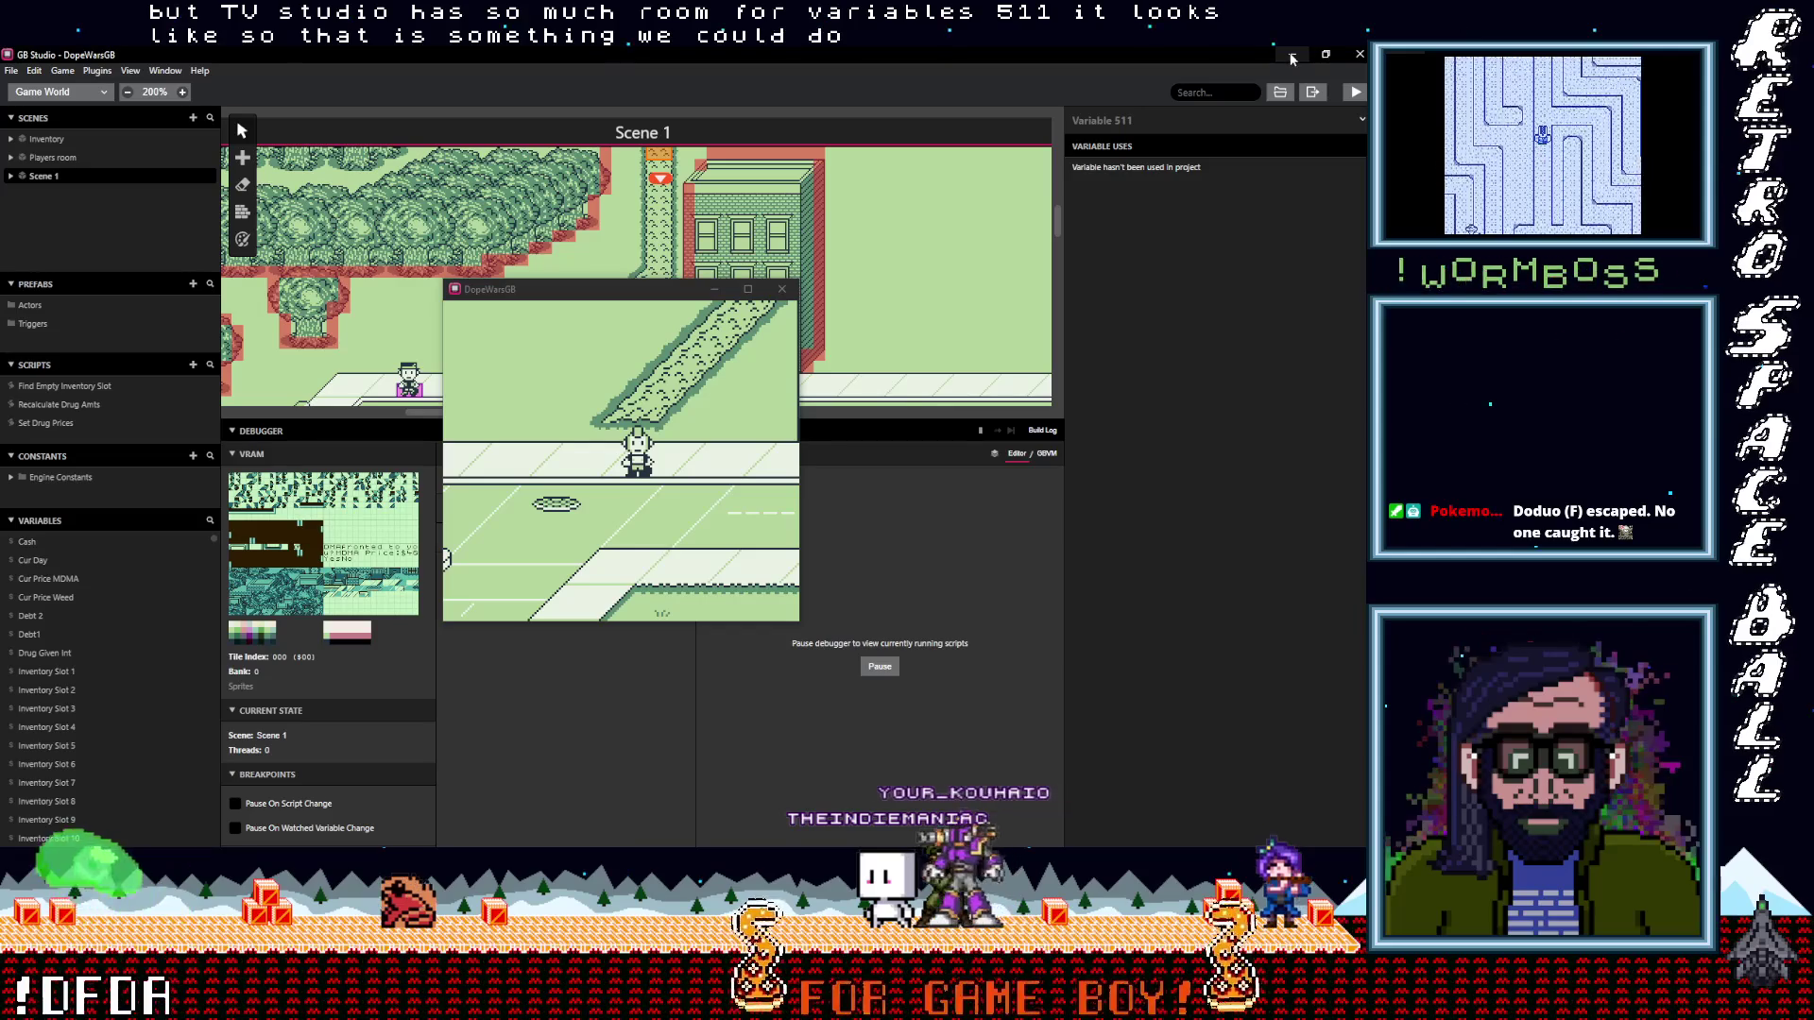
Close the running DopeWarsGB game test window
{"action": "double_click", "coordinate": [646, 290]}
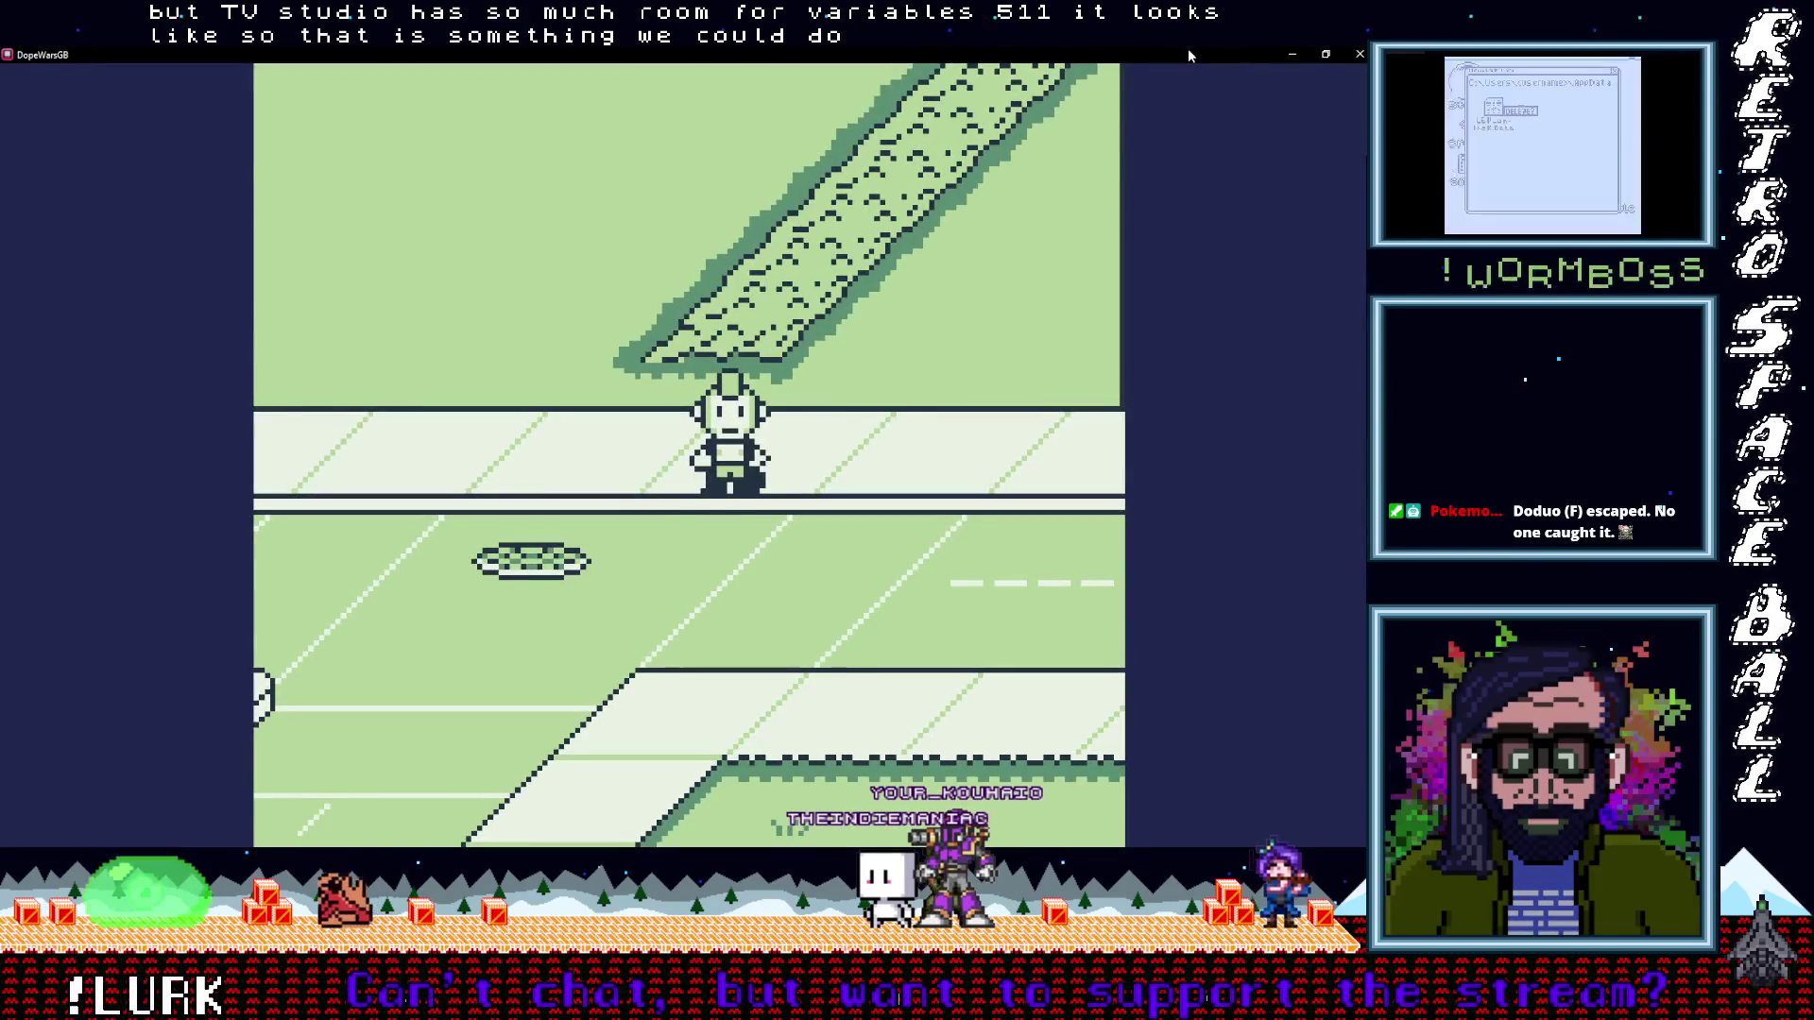
{"action": "double_click", "coordinate": [1187, 48]}
{"action": "left_click", "coordinate": [783, 289]}
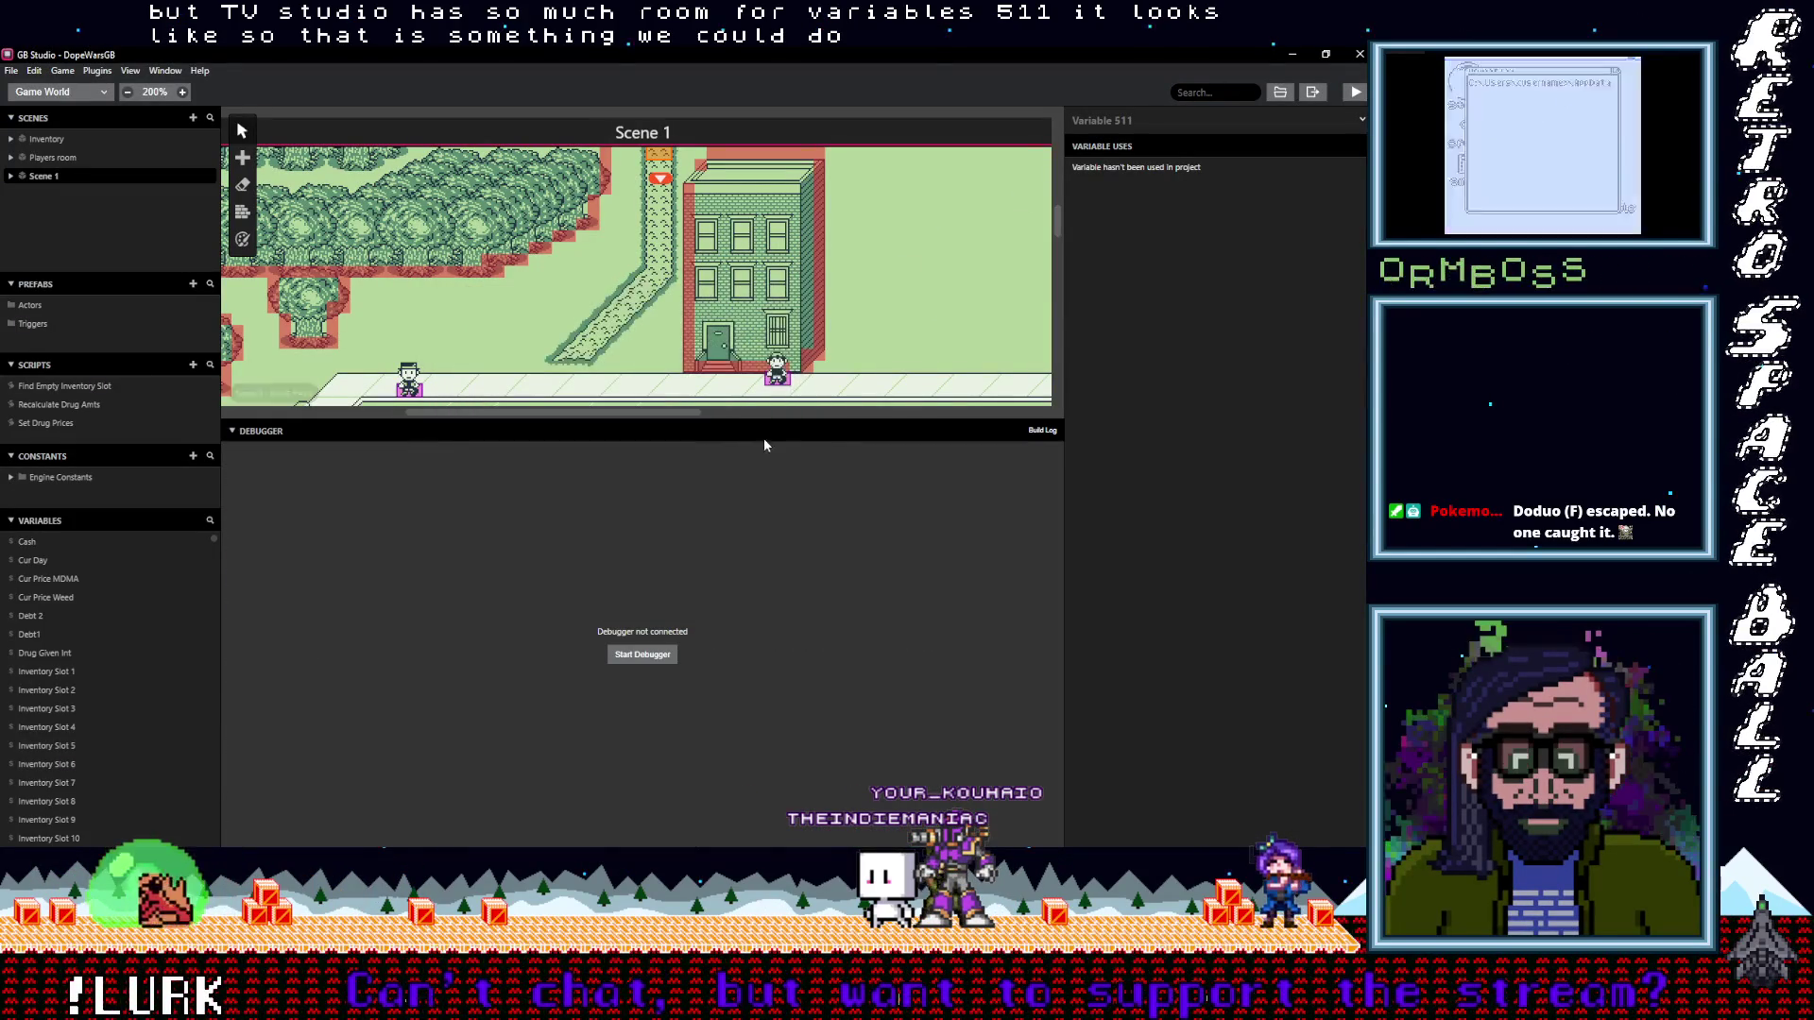
Shrink the debugger, select Scene 1, collapse its On Init events and bring up the Add Event list
{"action": "left_click_drag", "start_coordinate": [739, 419], "coordinate": [728, 705]}
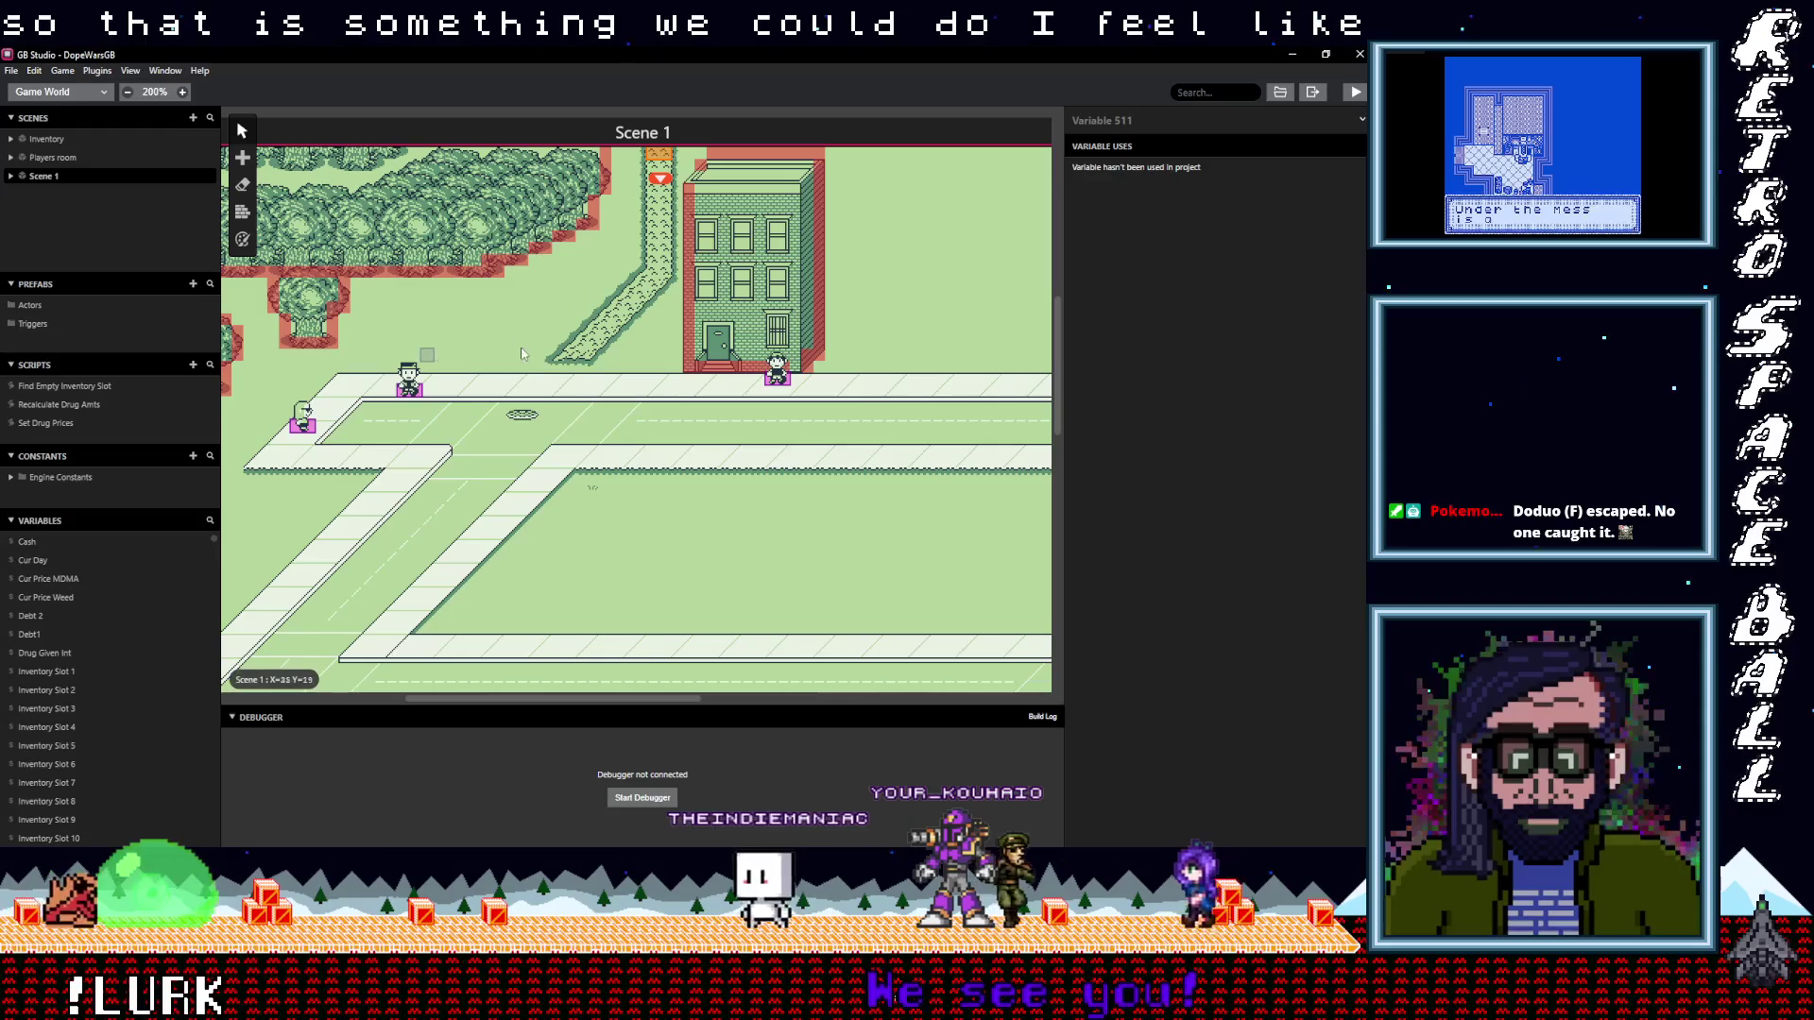
{"action": "scroll", "coordinate": [418, 331], "scroll_direction": "up", "scroll_amount": 3}
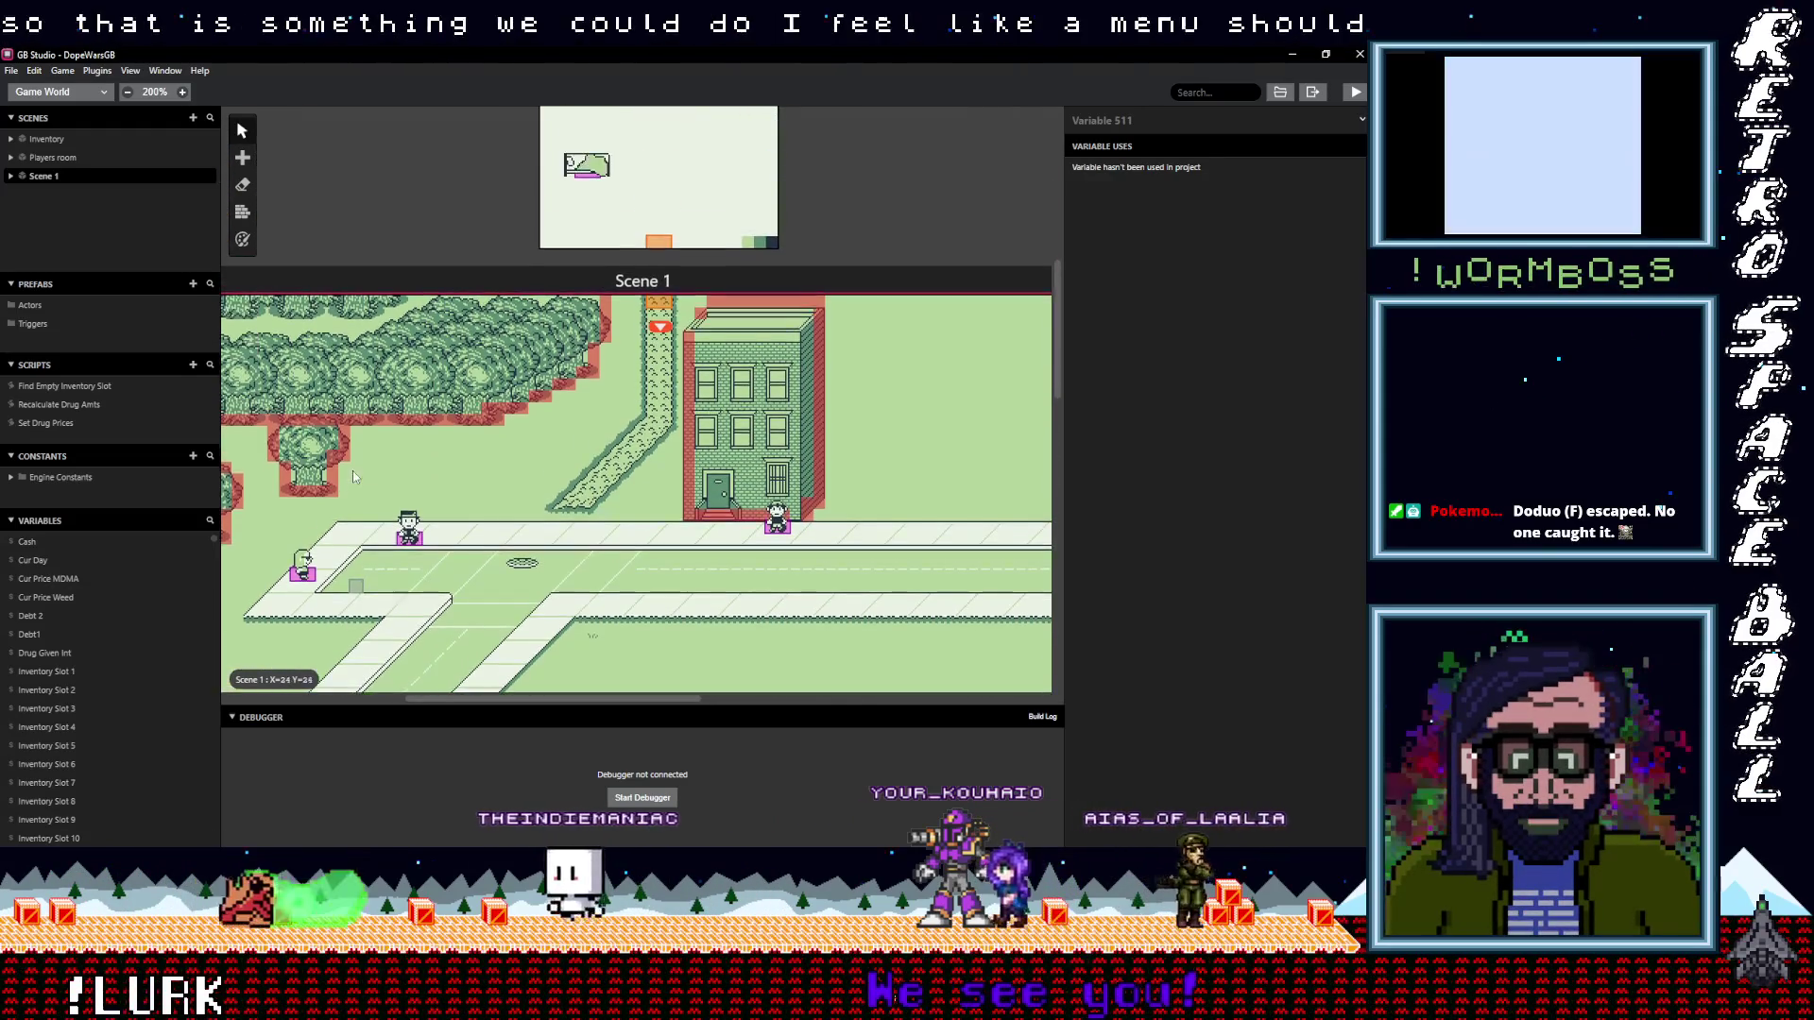
{"action": "left_click", "coordinate": [418, 205]}
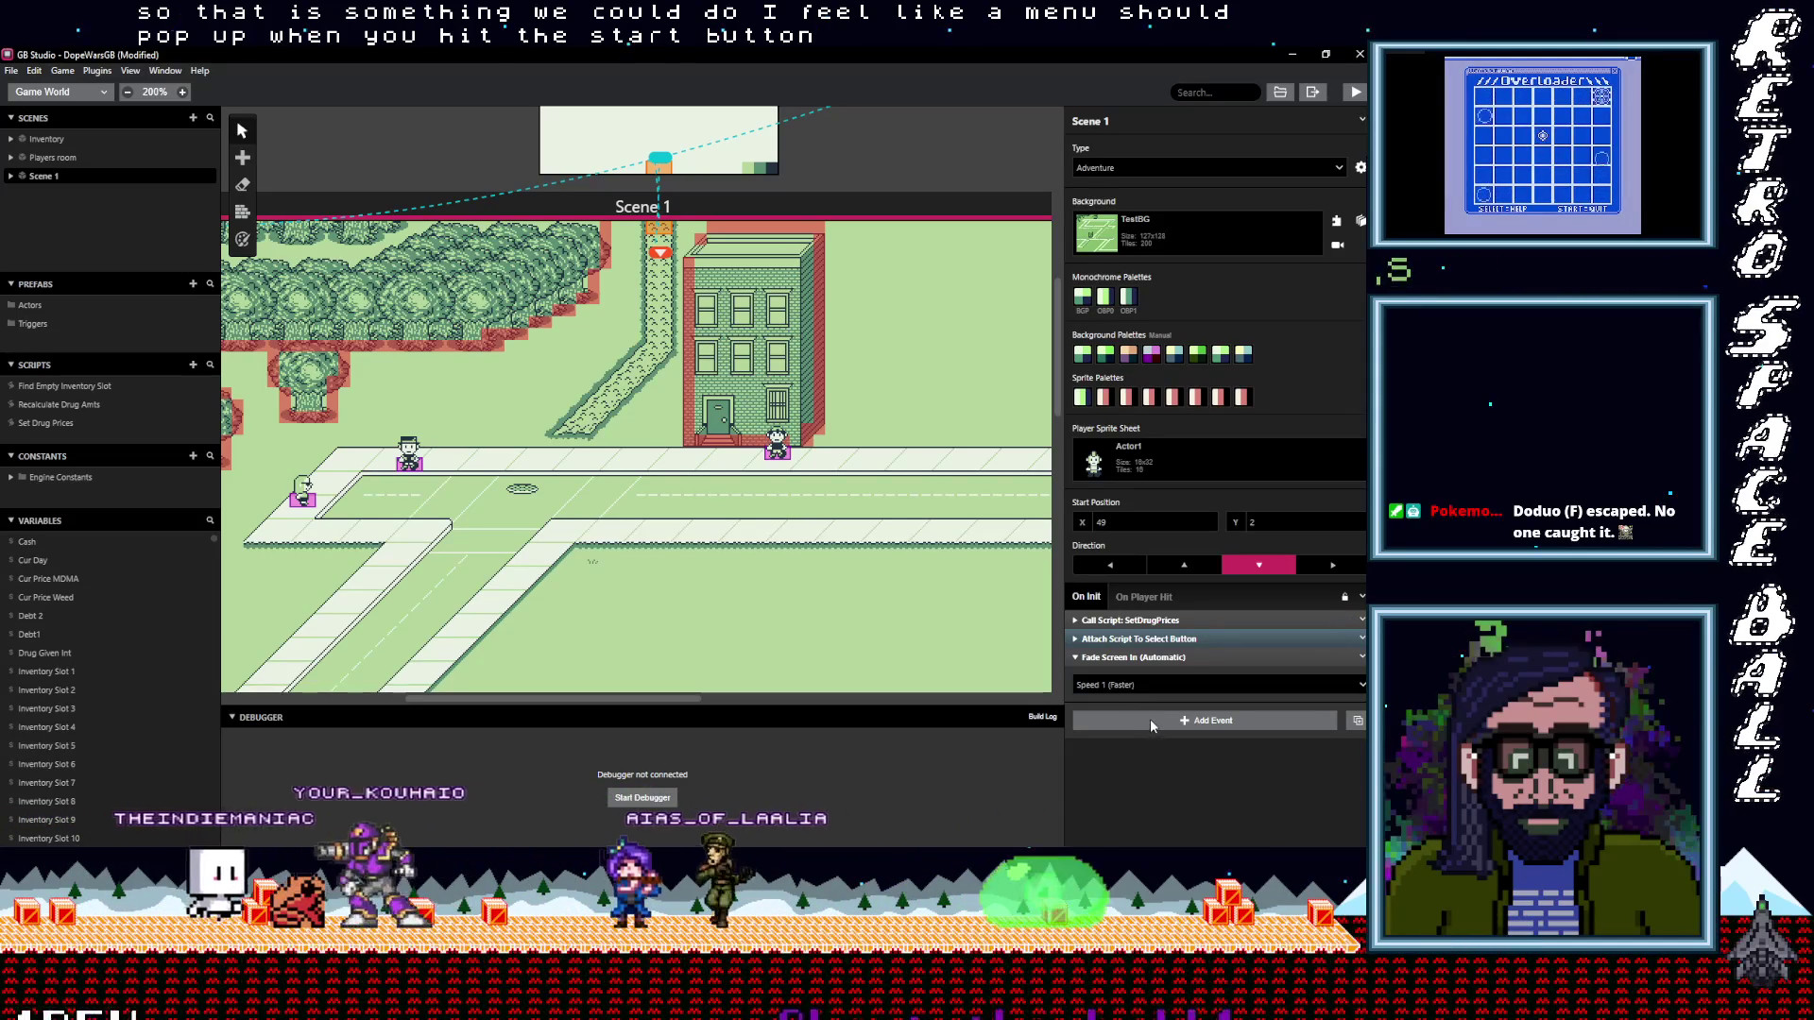
{"action": "left_click", "coordinate": [1188, 639]}
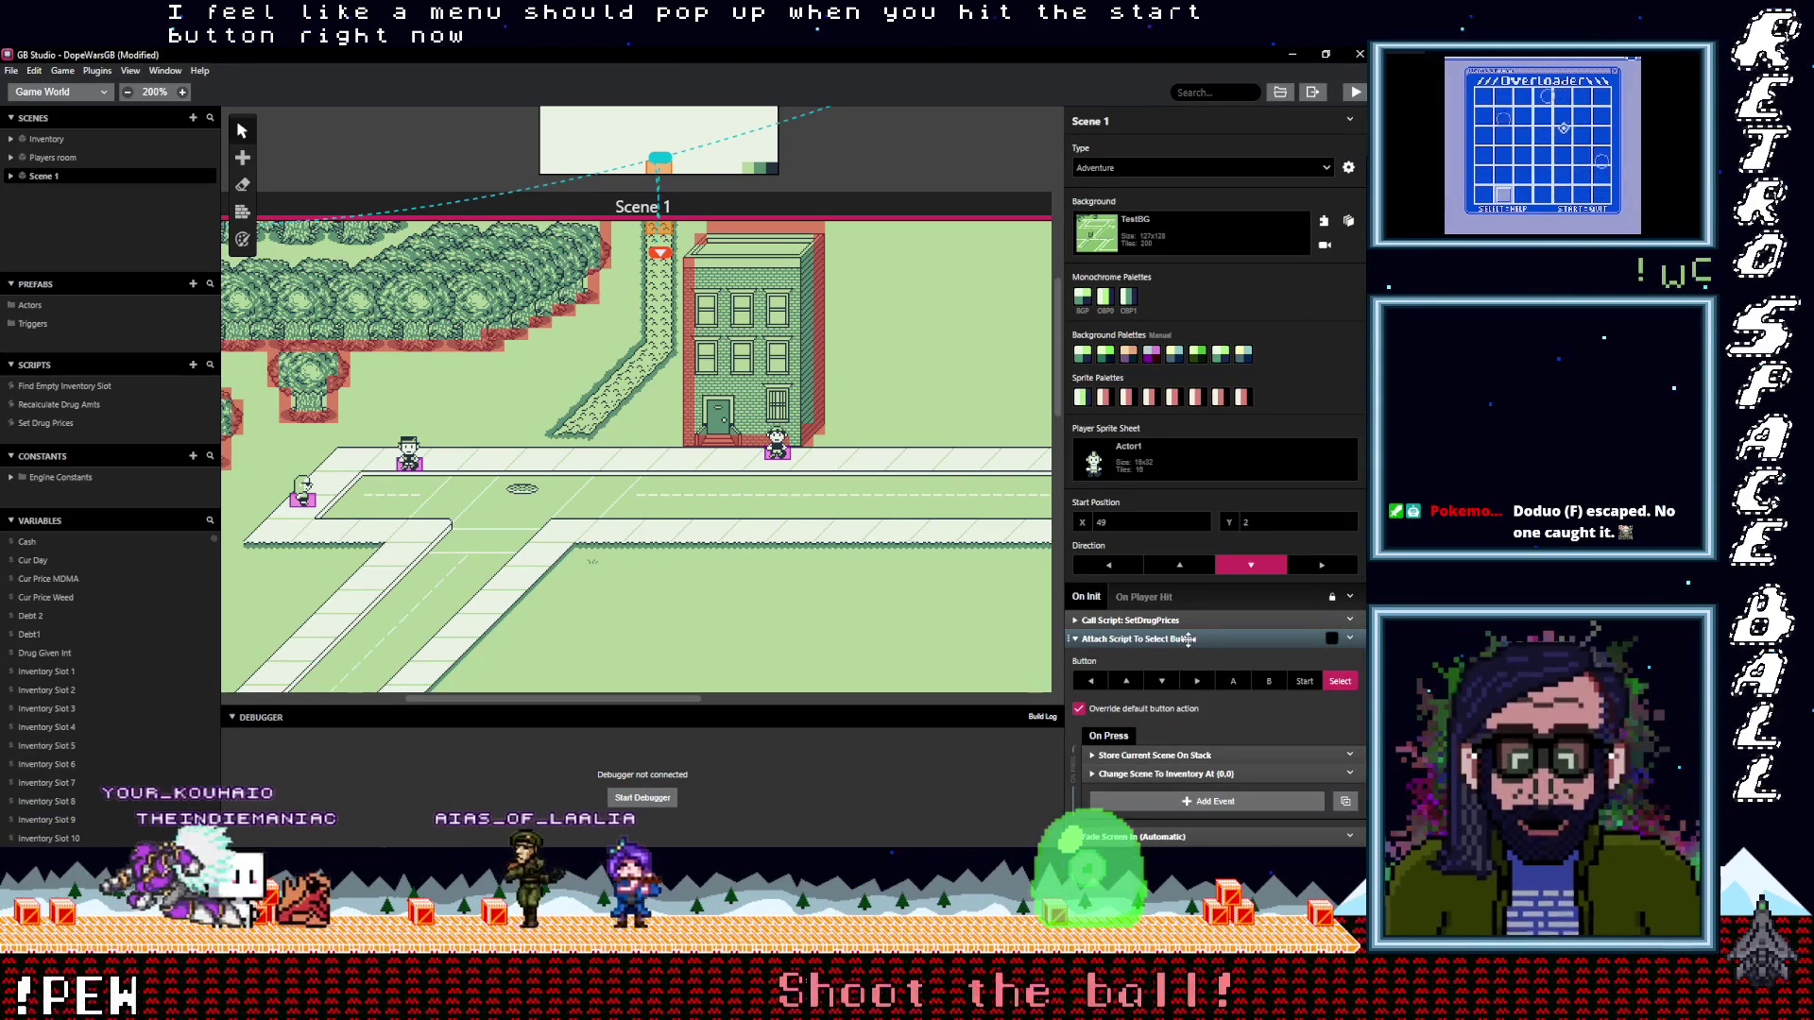
{"action": "left_click", "coordinate": [1188, 639]}
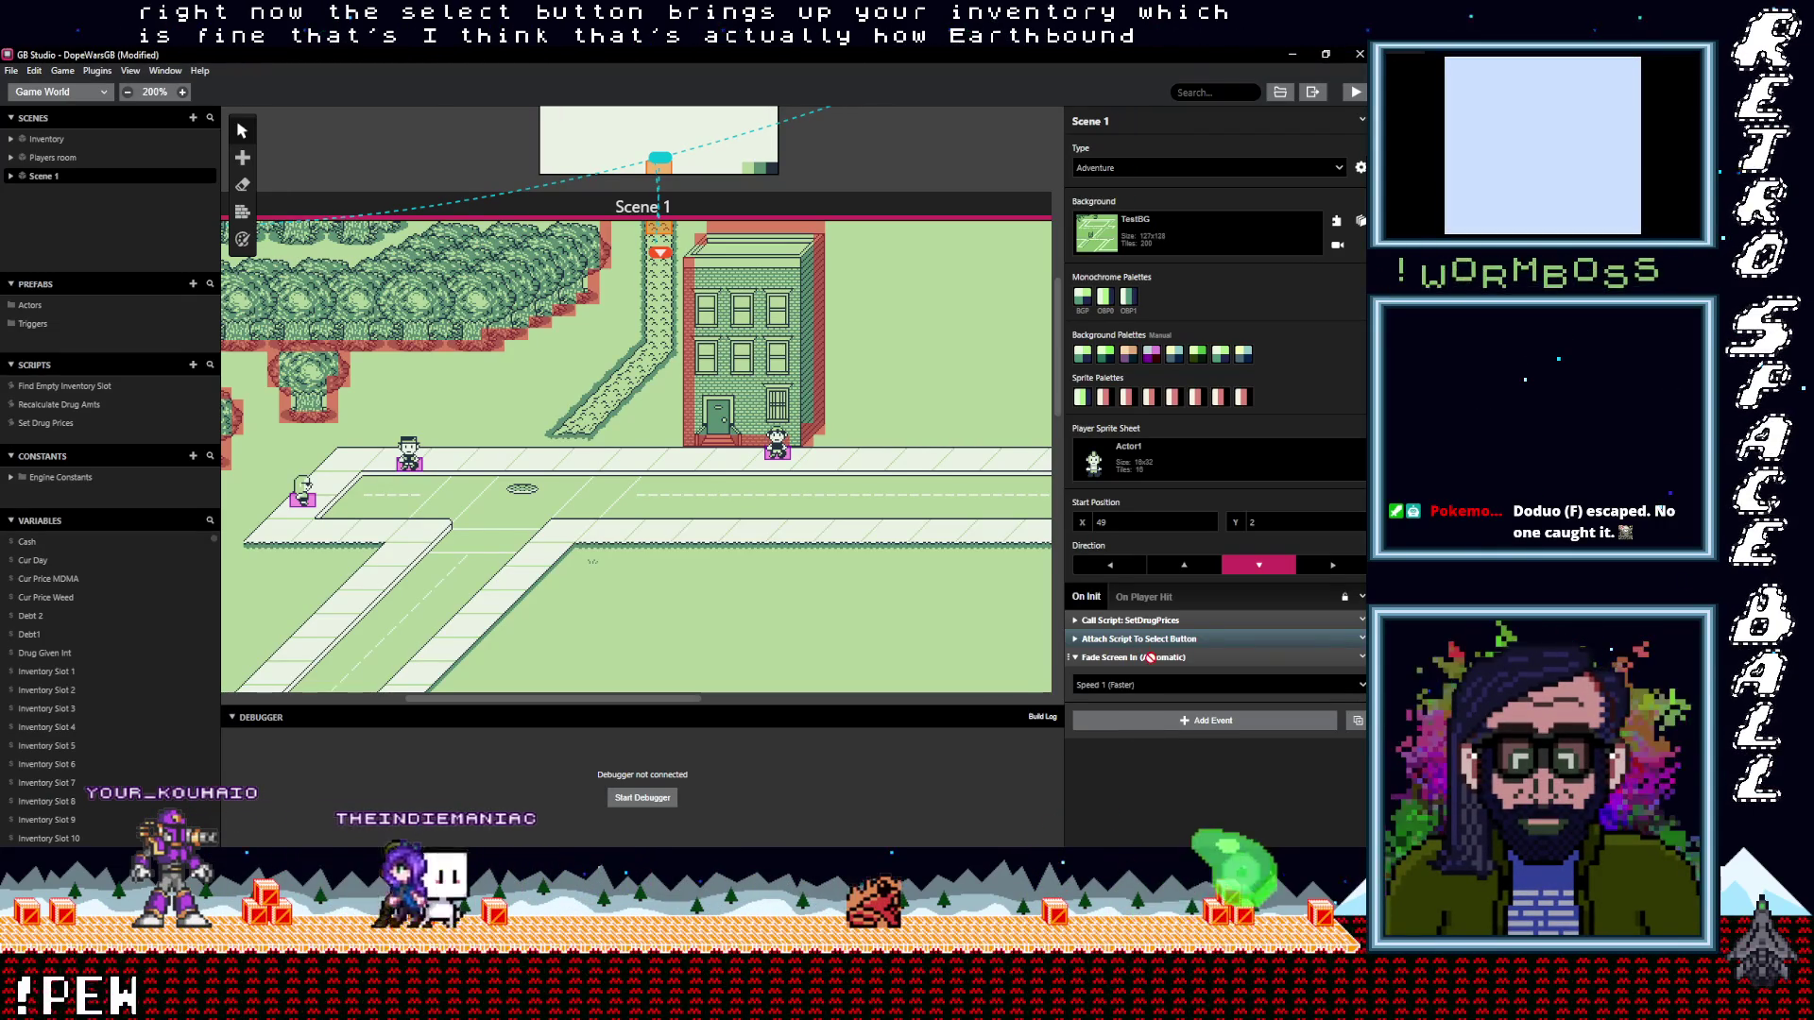
{"action": "left_click", "coordinate": [1150, 656]}
{"action": "left_click", "coordinate": [1145, 683]}
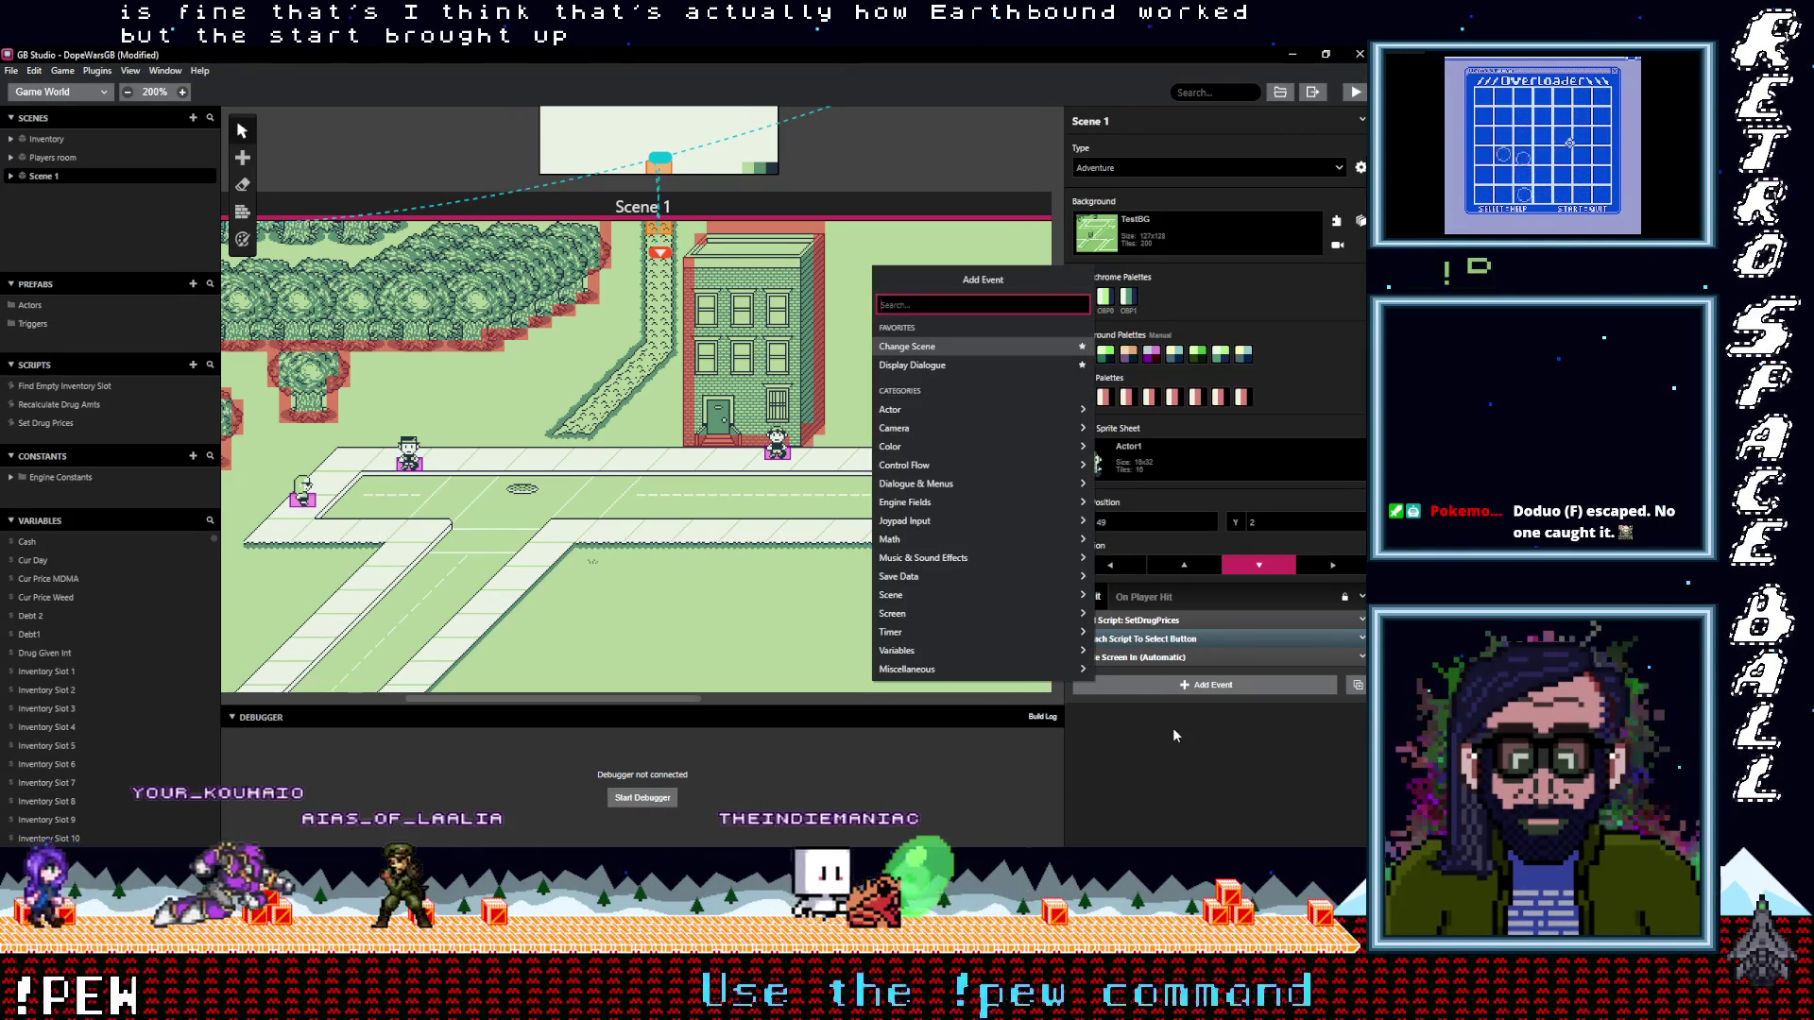
Add an Attach Script To Button event to On Init, bound to the Start button
{"action": "left_click", "coordinate": [1174, 693]}
{"action": "left_click", "coordinate": [1173, 694]}
{"action": "type", "text": "at"}
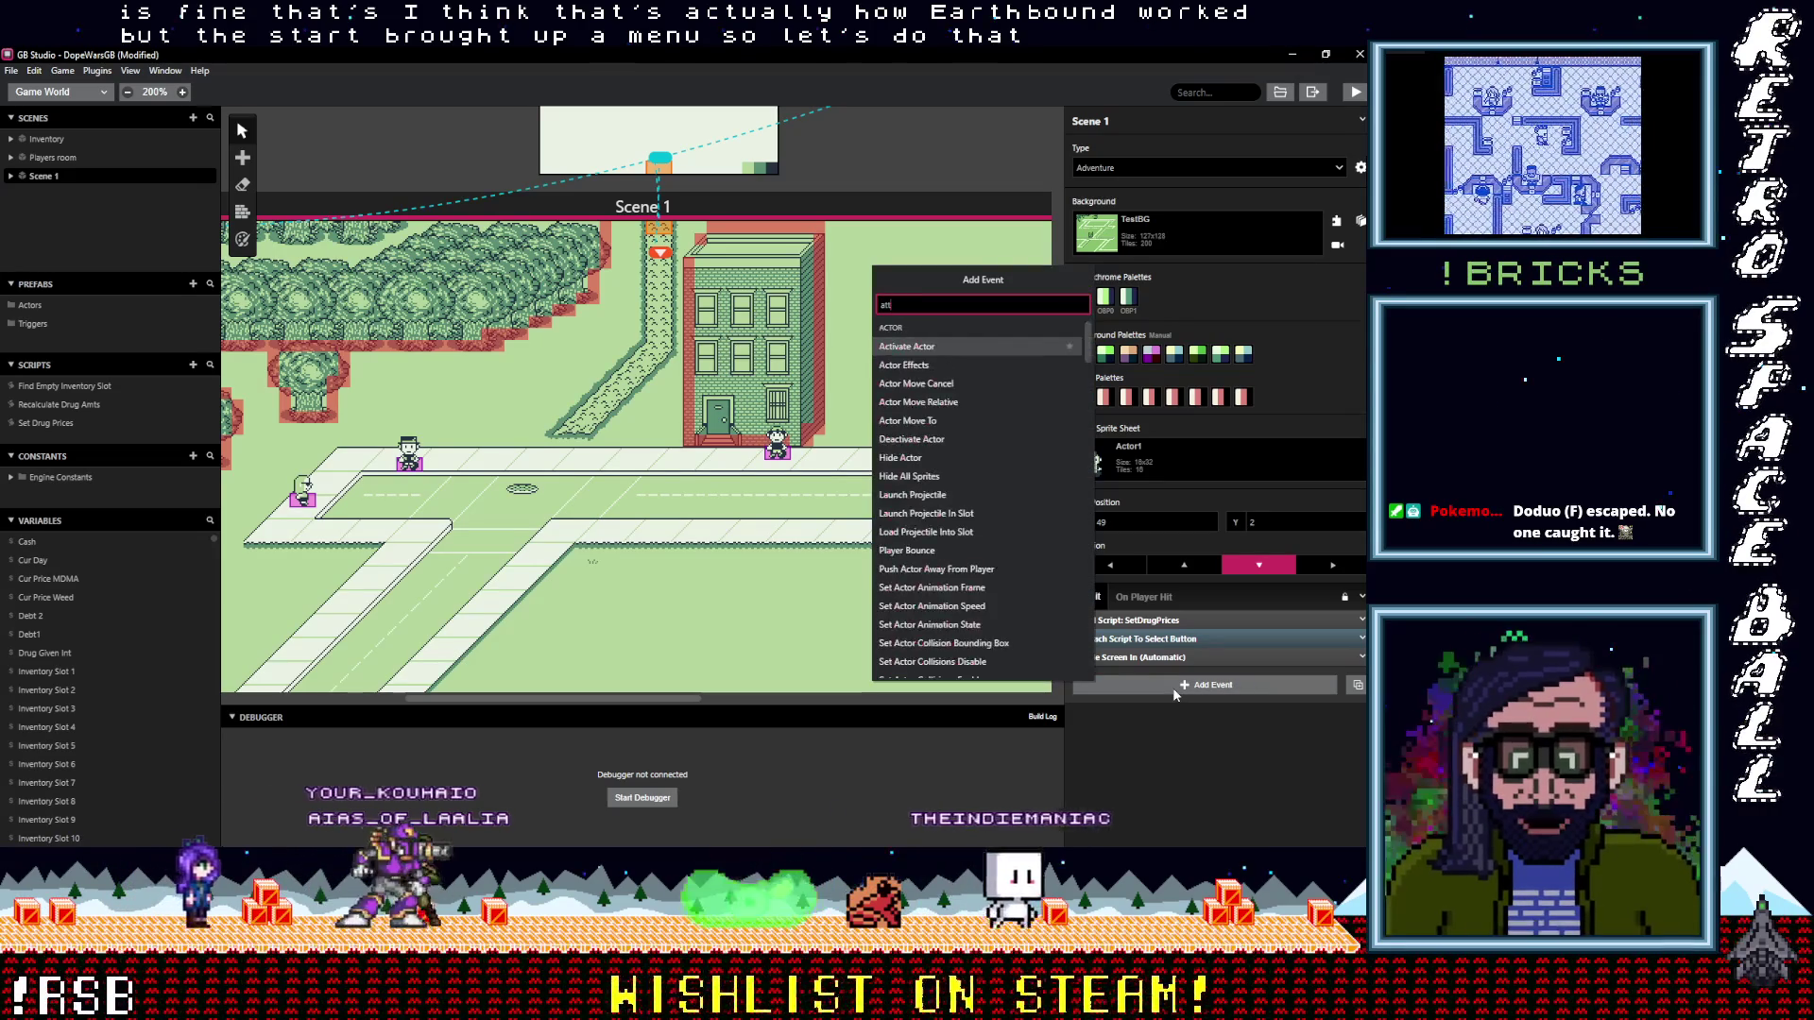
{"action": "type", "text": "t"}
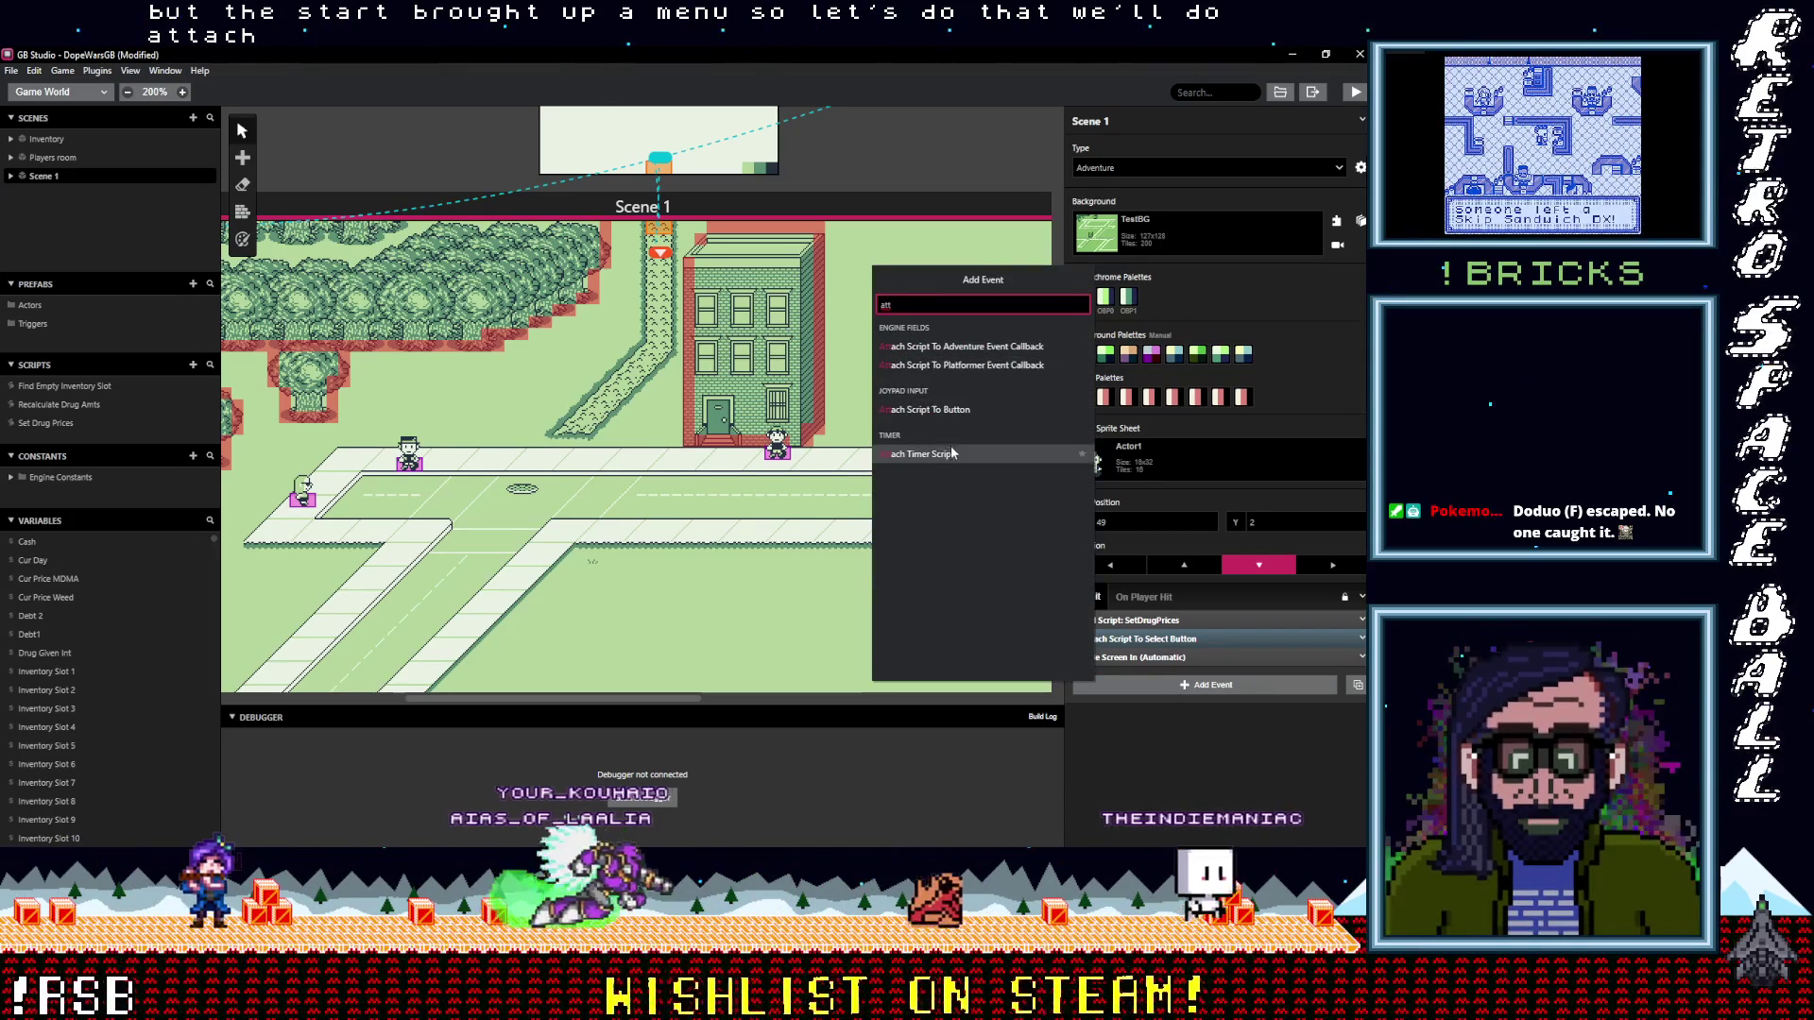
{"action": "left_click", "coordinate": [950, 411]}
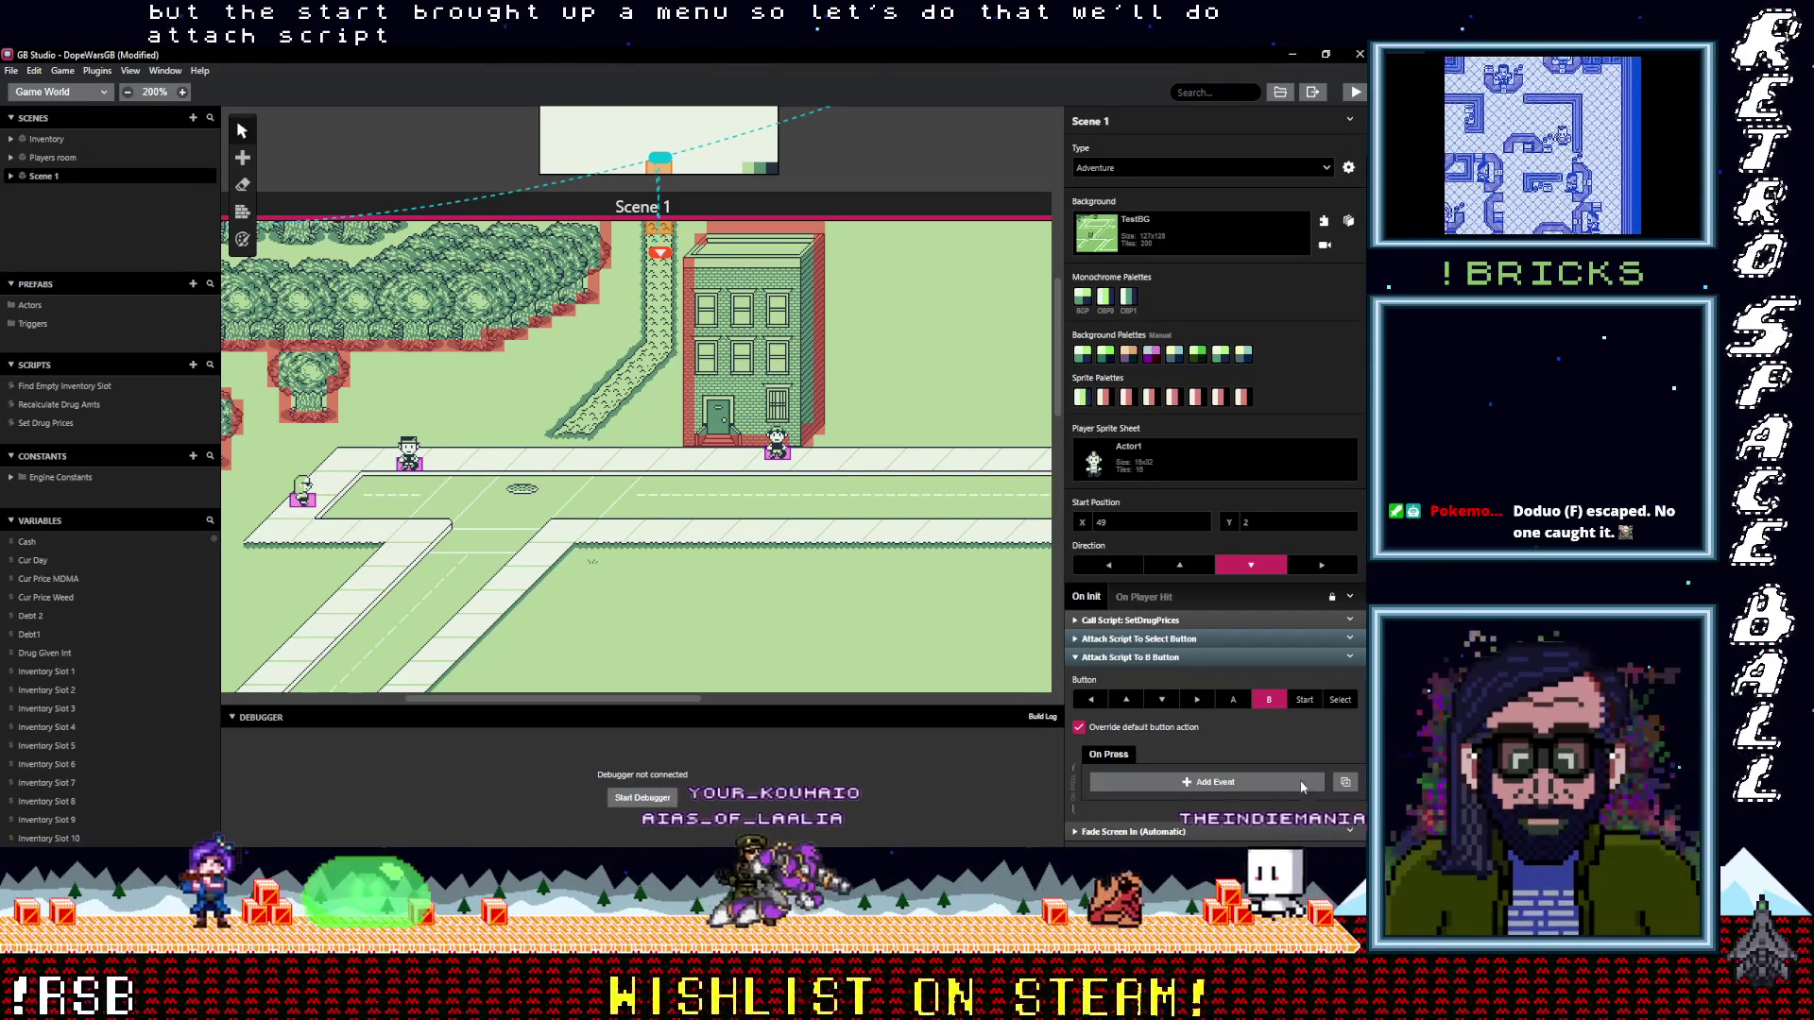
{"action": "left_click", "coordinate": [1304, 700]}
Add a Display Menu event to the Start button's On Press script
{"action": "scroll", "coordinate": [1151, 564], "scroll_direction": "down", "scroll_amount": 1}
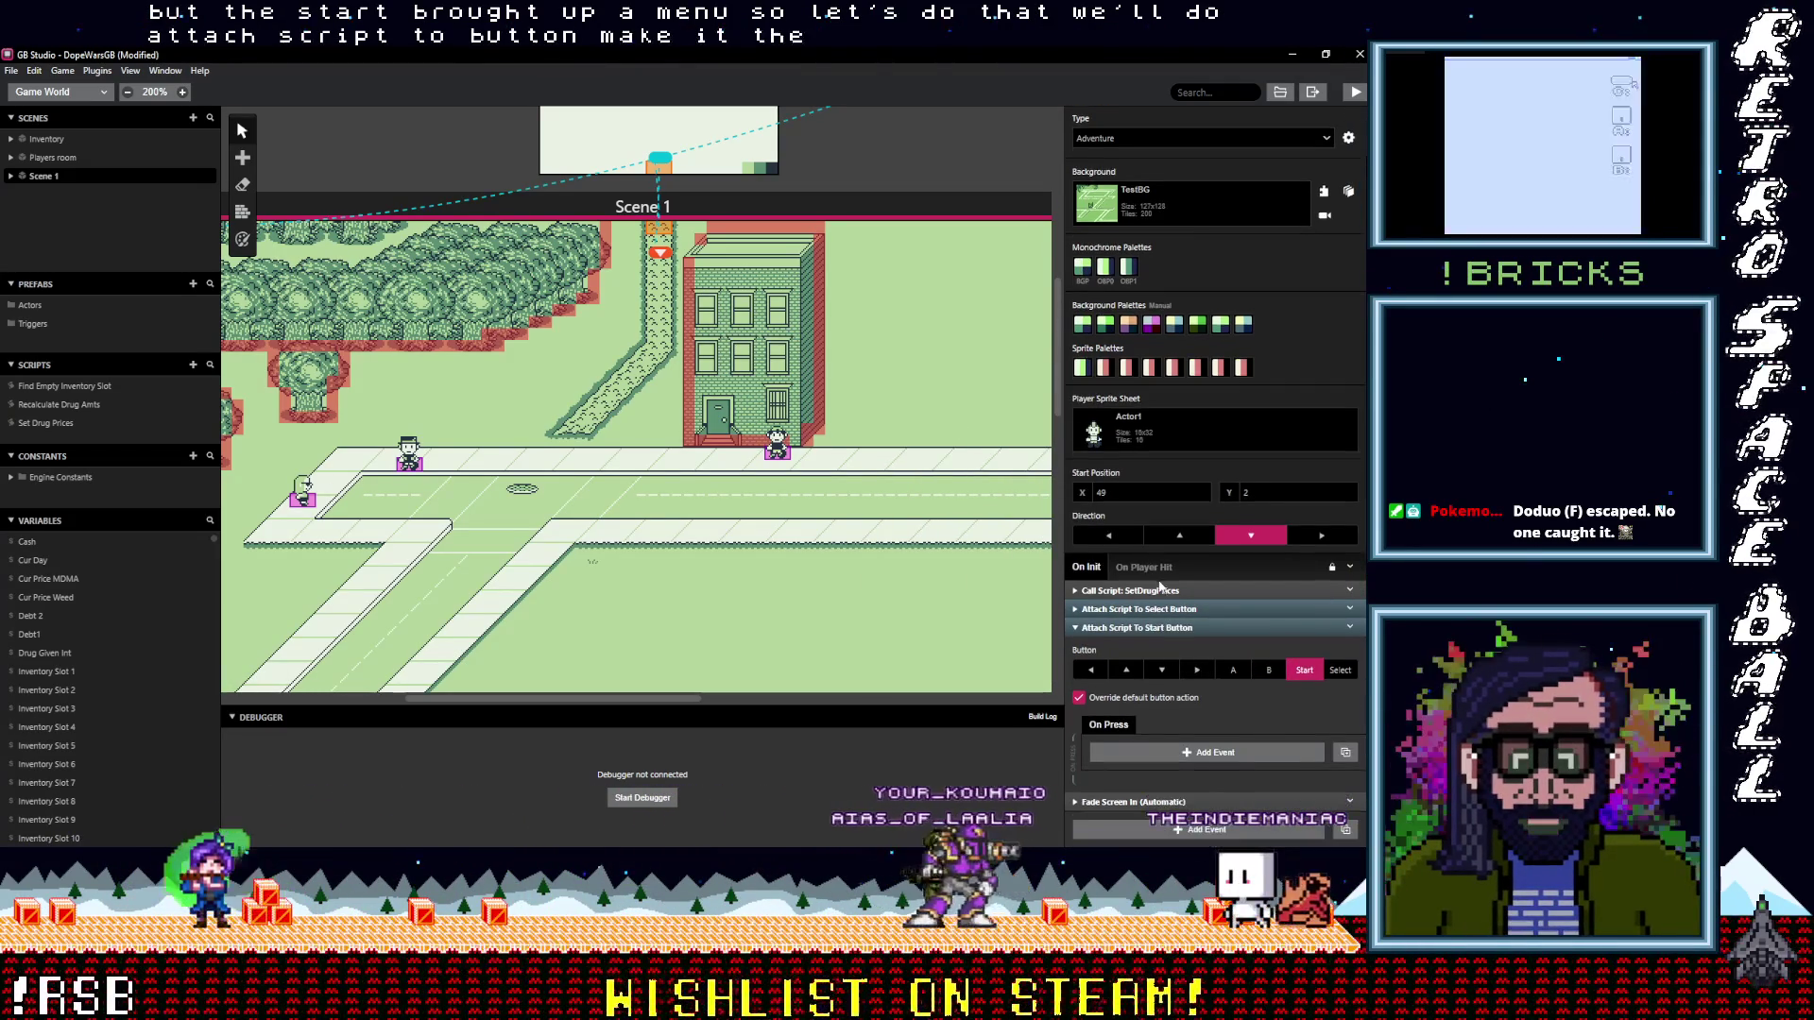
{"action": "left_click", "coordinate": [1189, 754]}
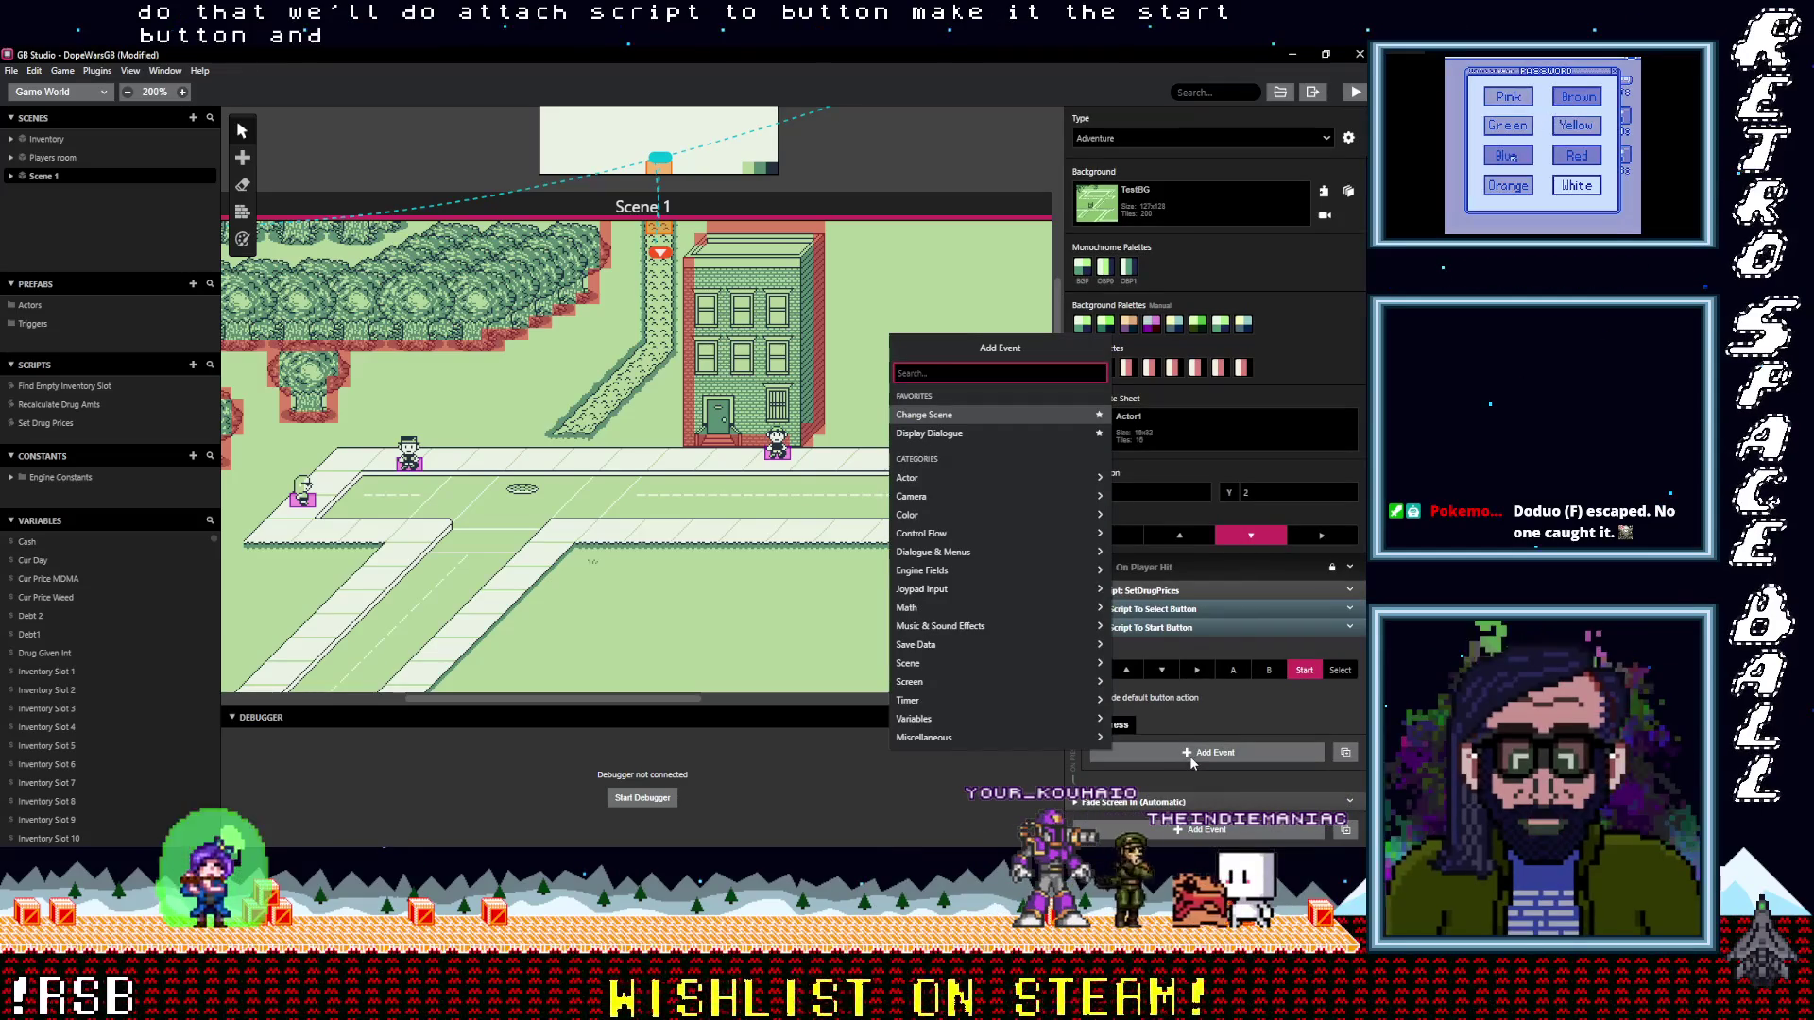
{"action": "type", "text": "menu"}
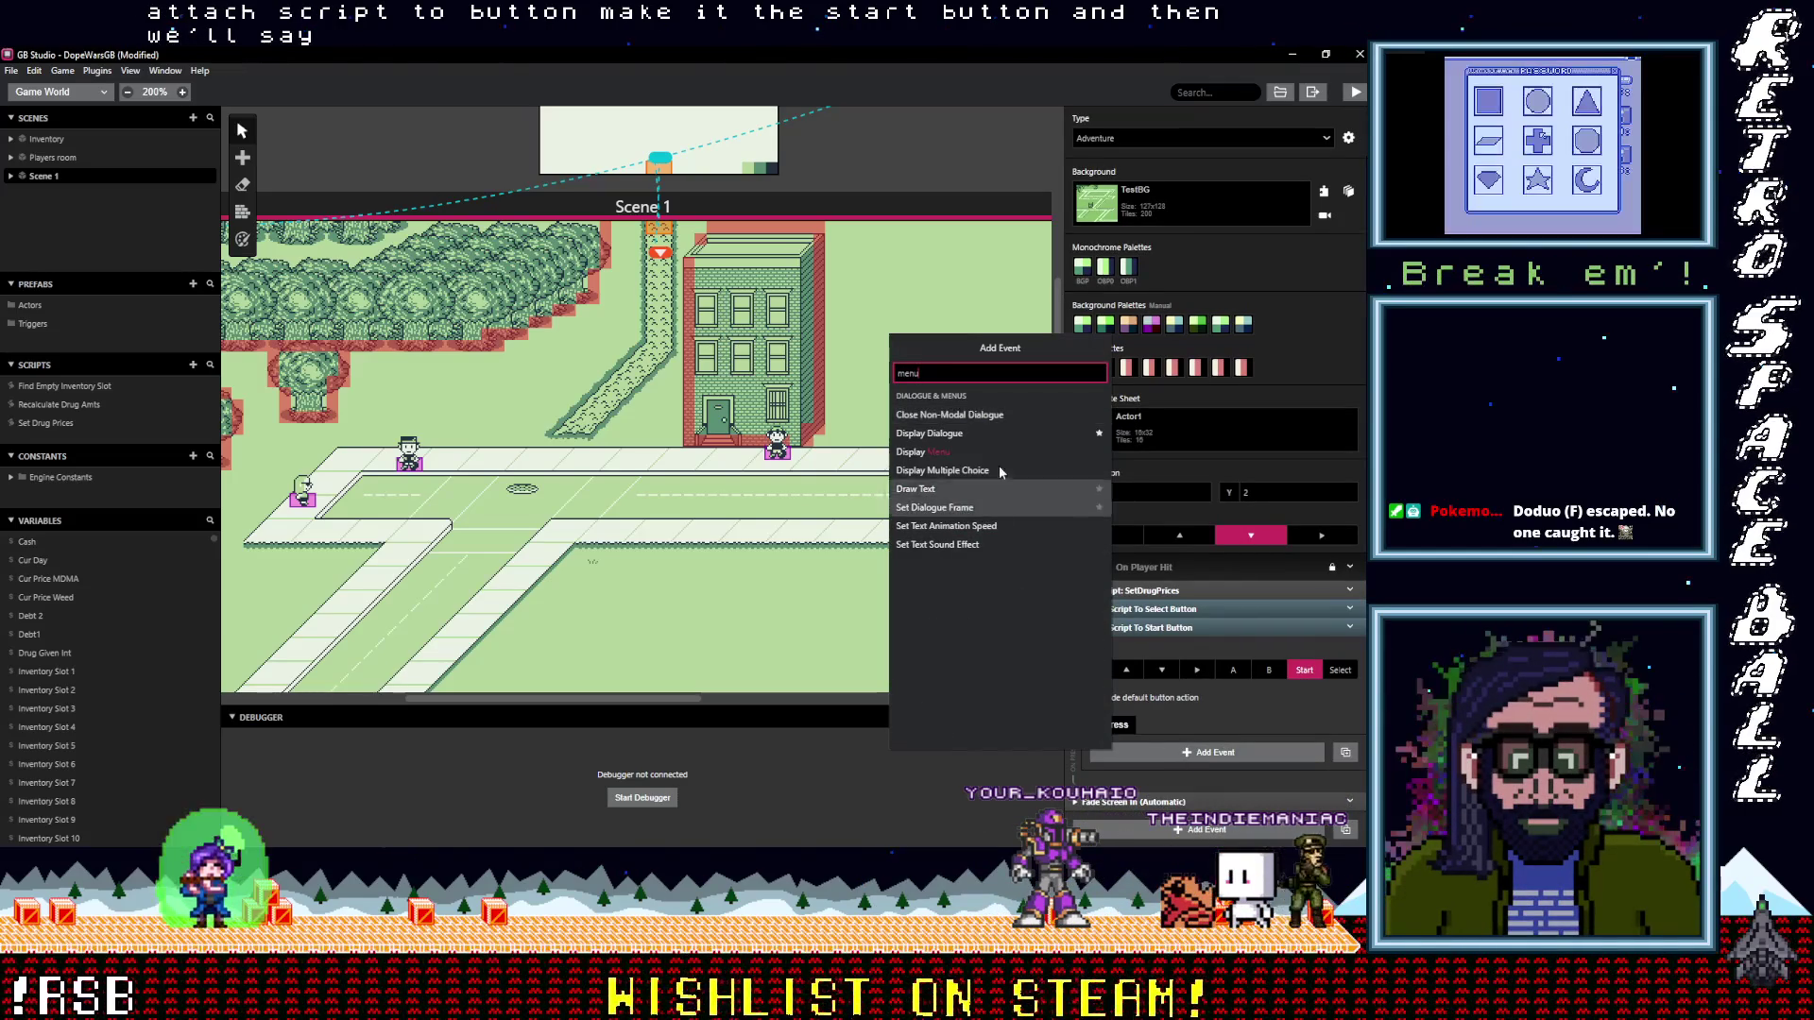
{"action": "left_click", "coordinate": [982, 452]}
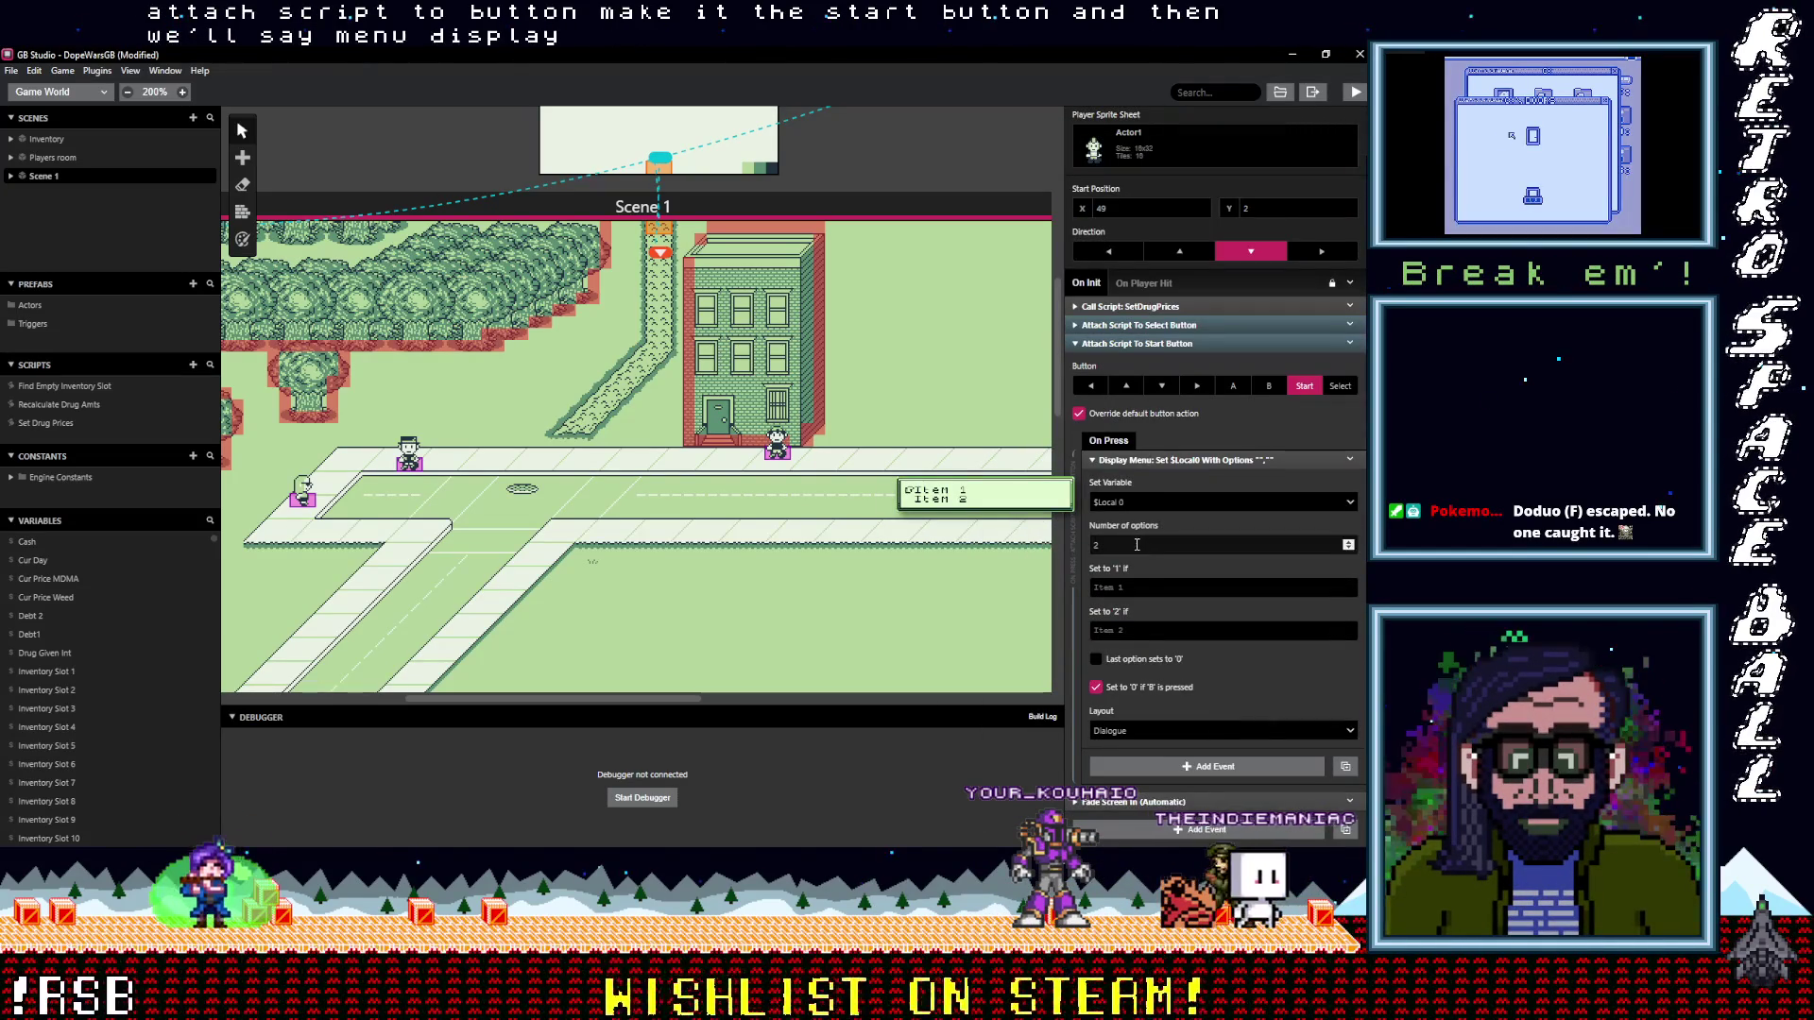
{"action": "left_click", "coordinate": [1137, 732]}
Set the Display Menu layout to Menu and label the first option Inventory
{"action": "left_click", "coordinate": [1133, 779]}
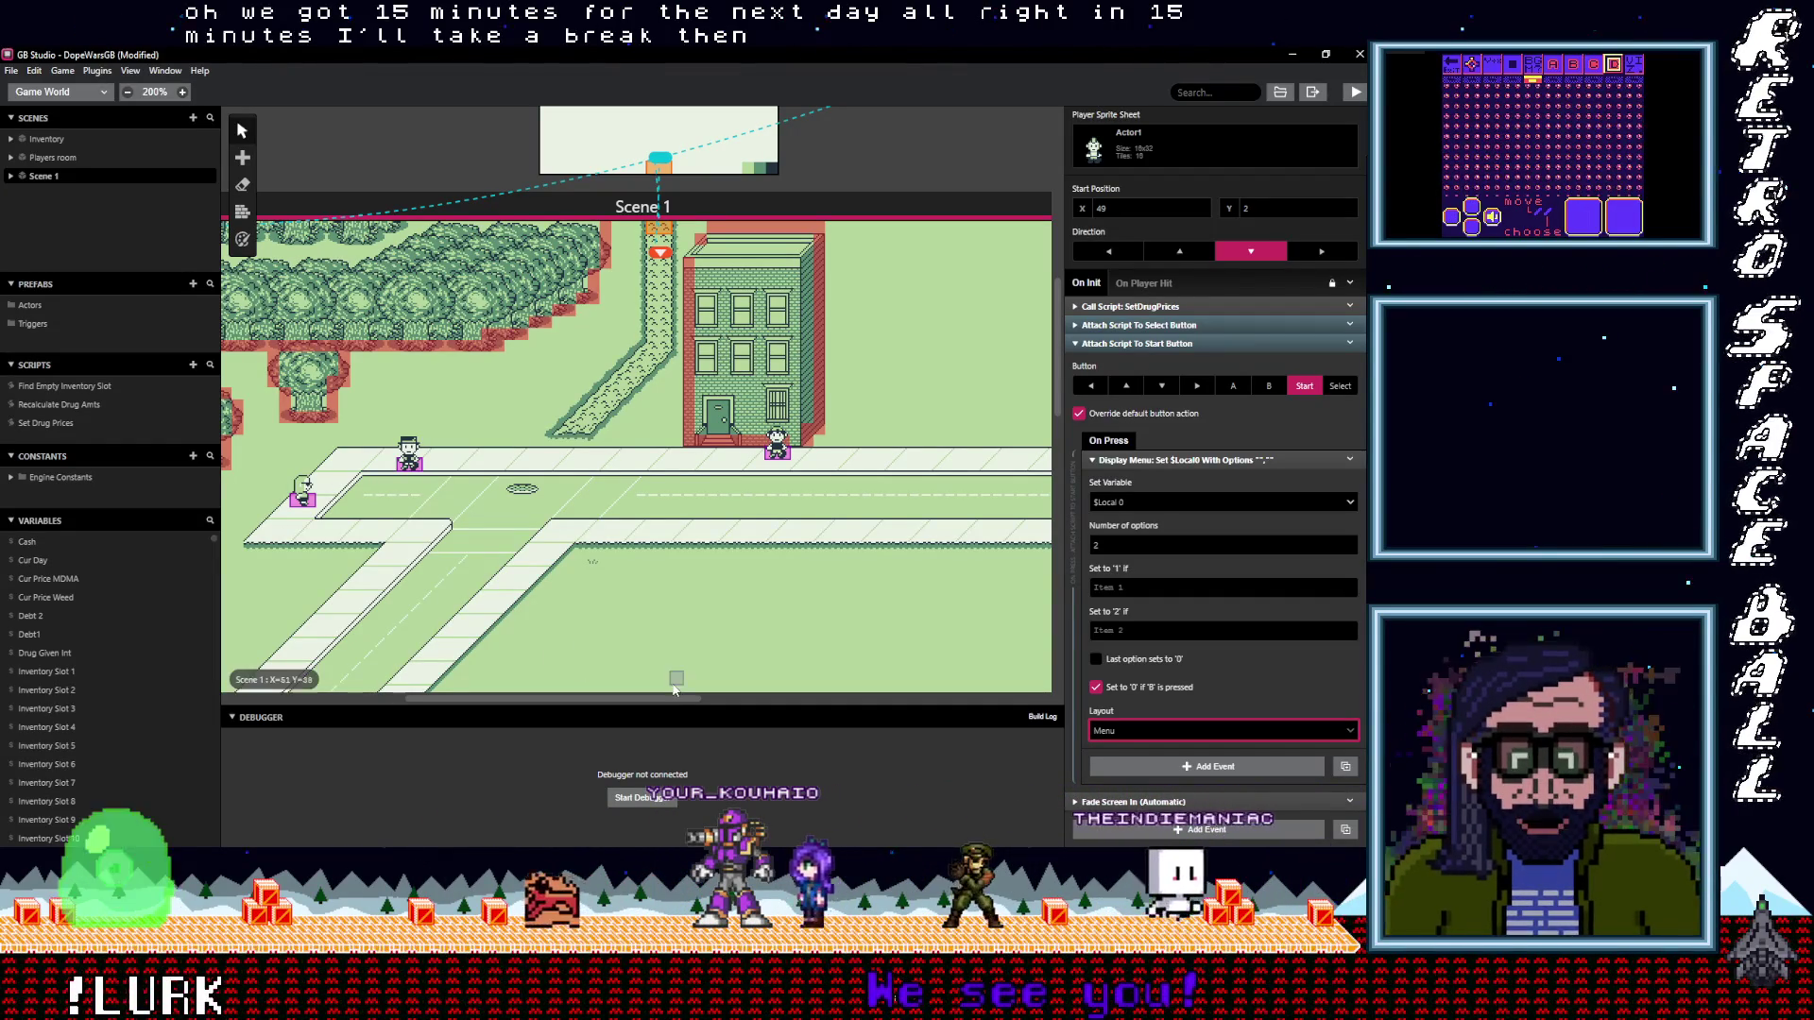
{"action": "left_click", "coordinate": [1153, 588]}
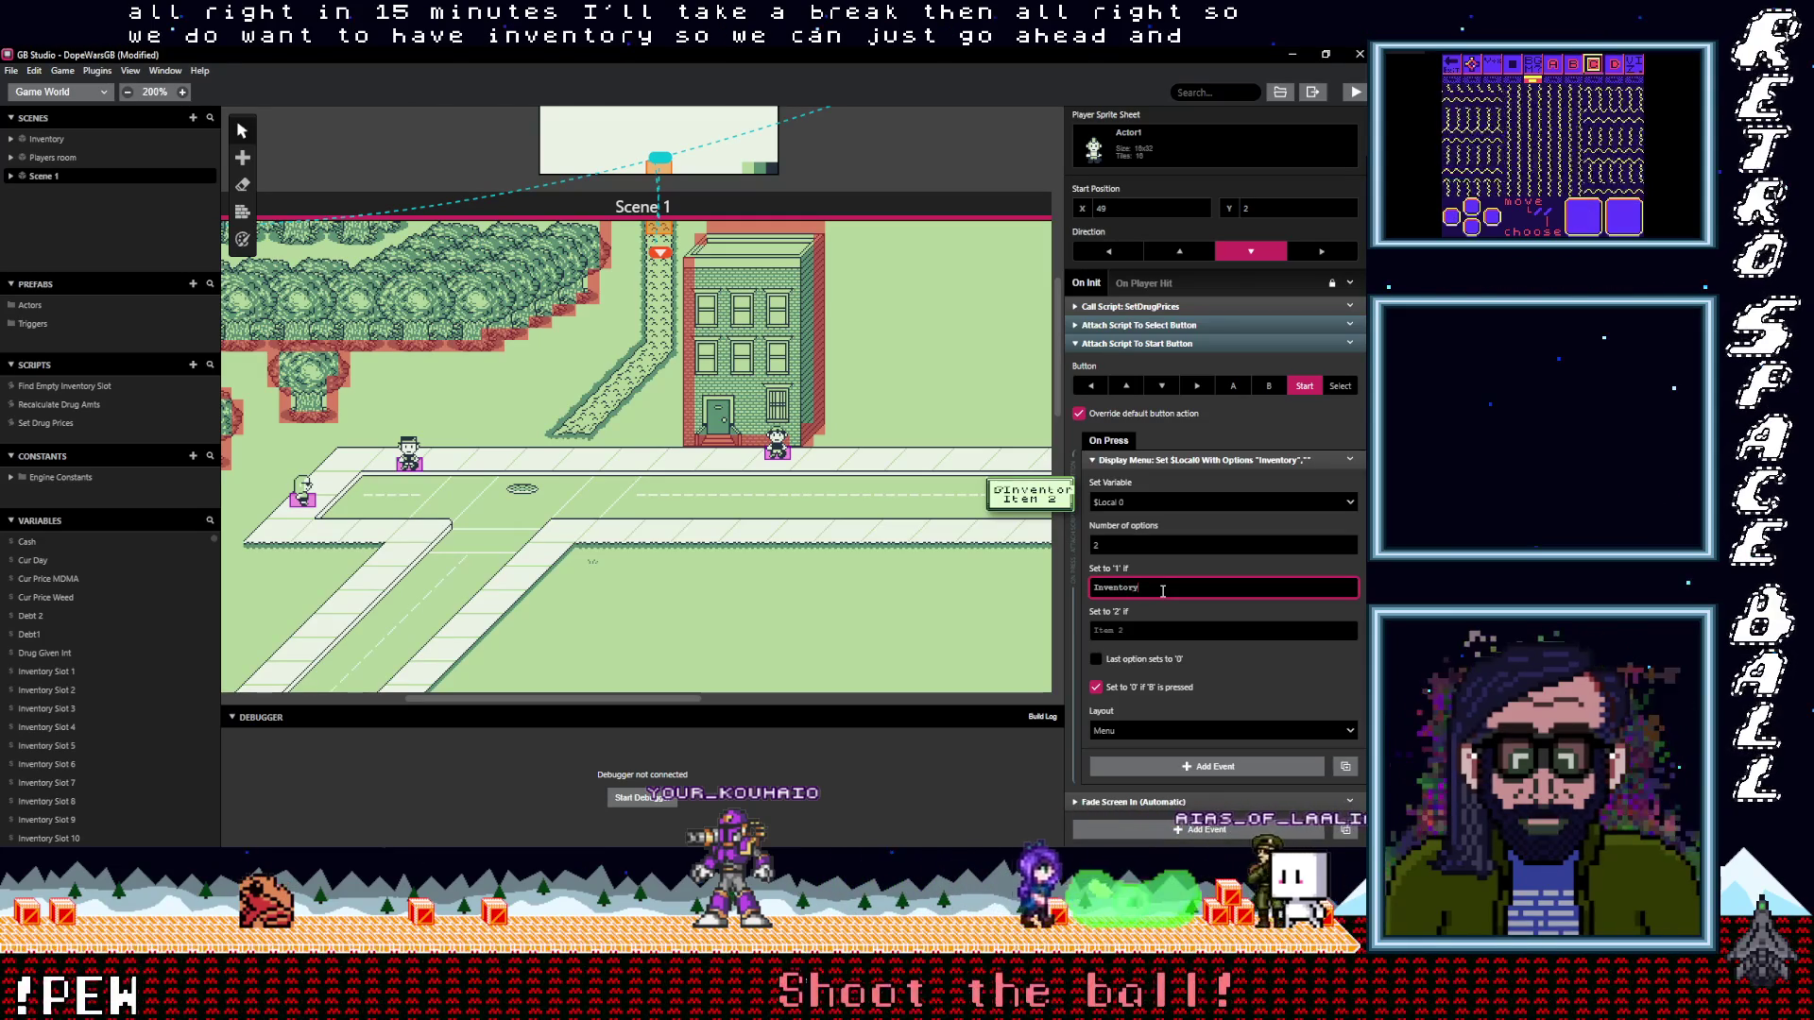
Label the first two menu options Items and Prices
{"action": "type", "text": "tems"}
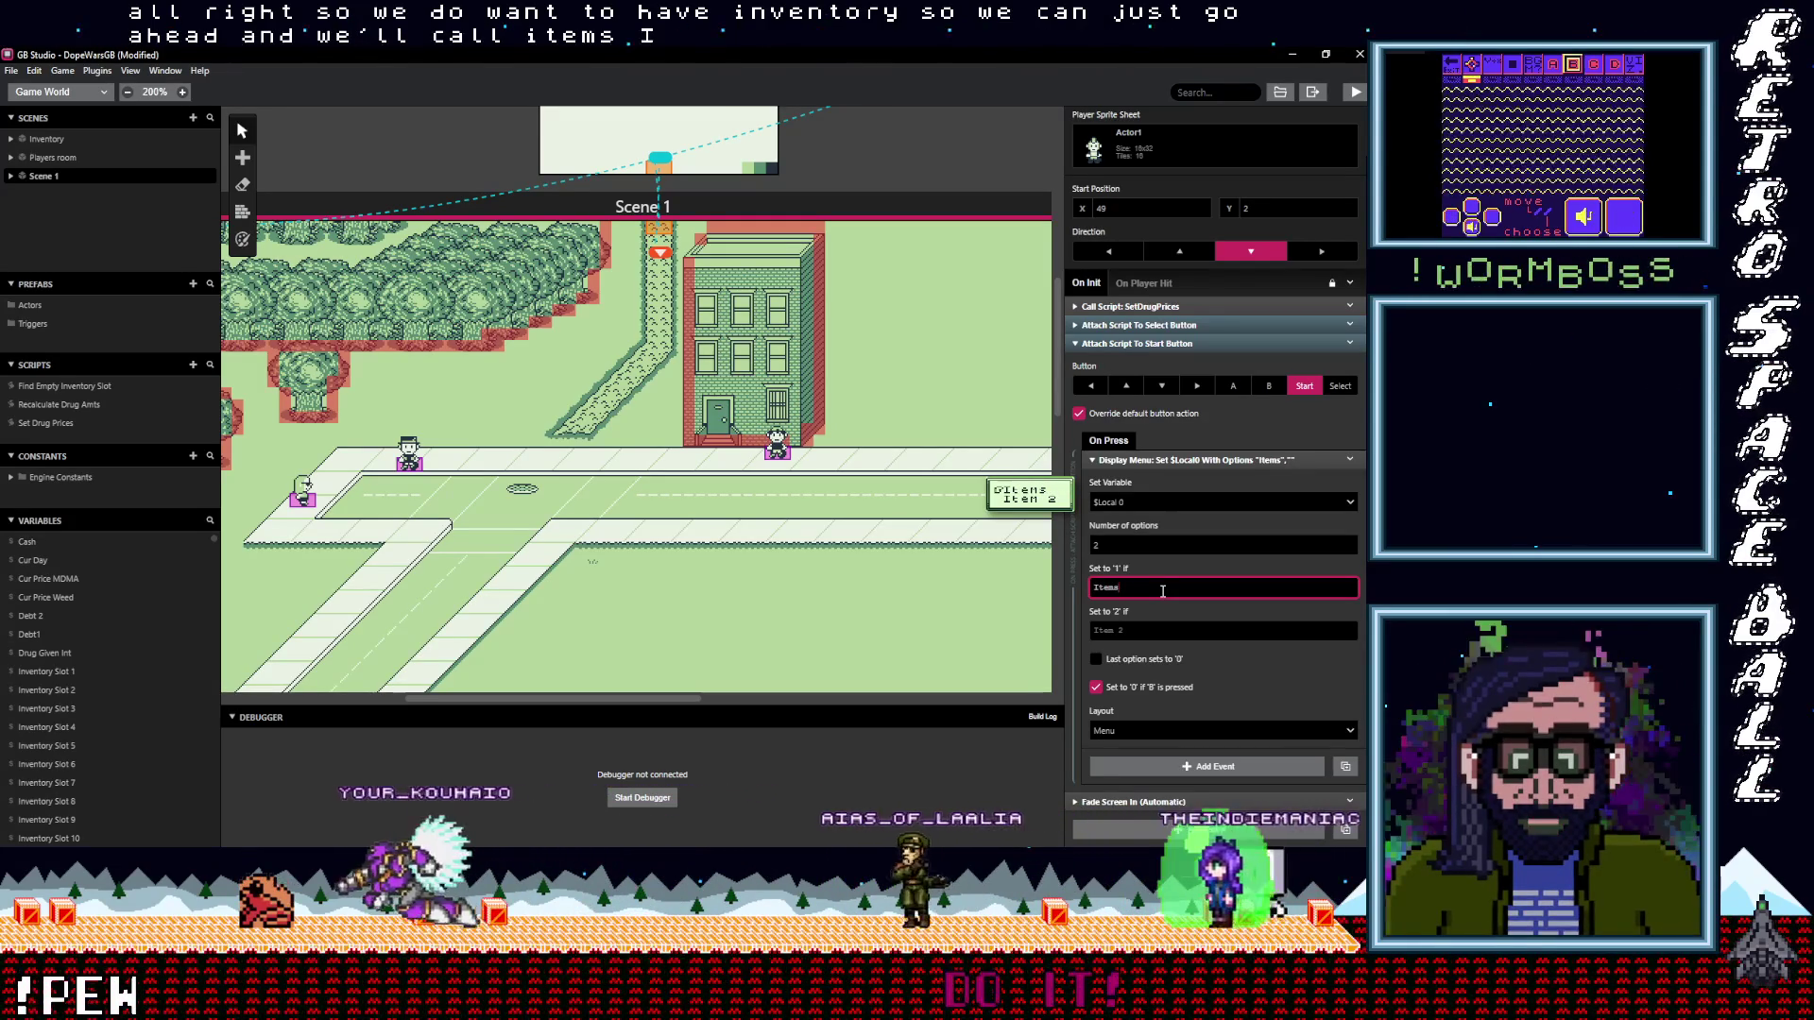
{"action": "left_click", "coordinate": [1151, 630]}
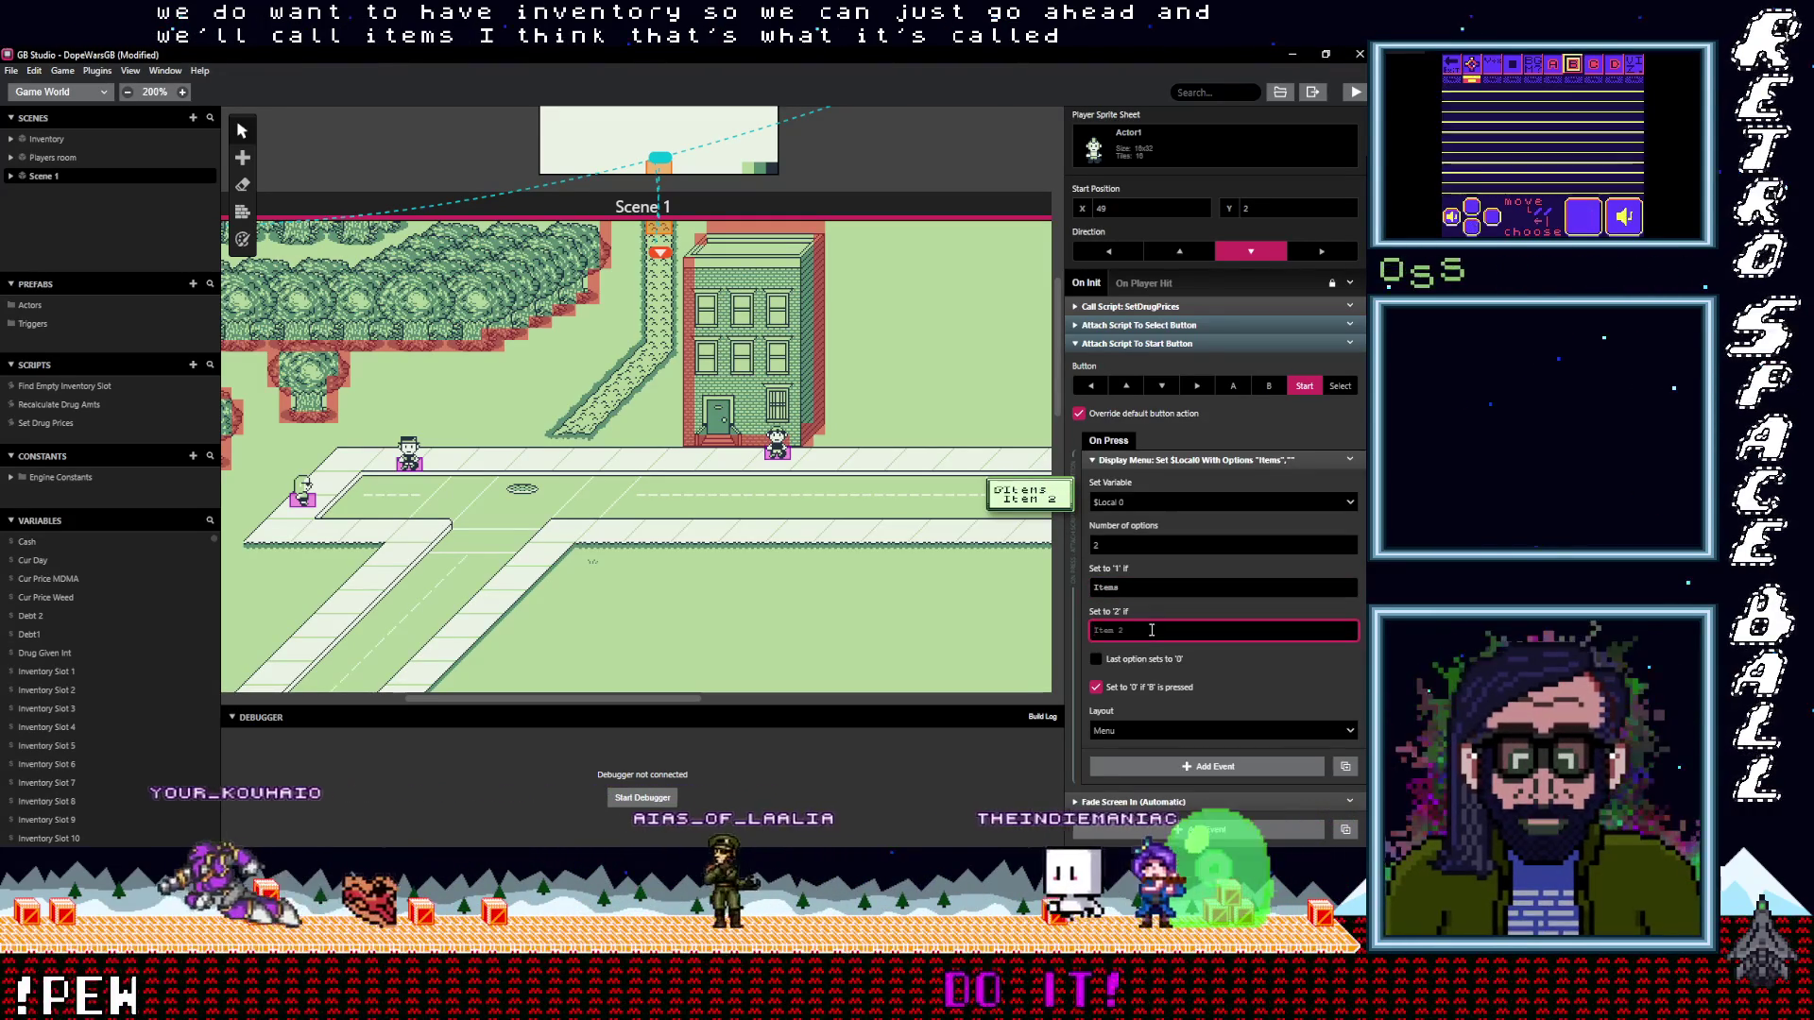
{"action": "type", "text": "PRice"}
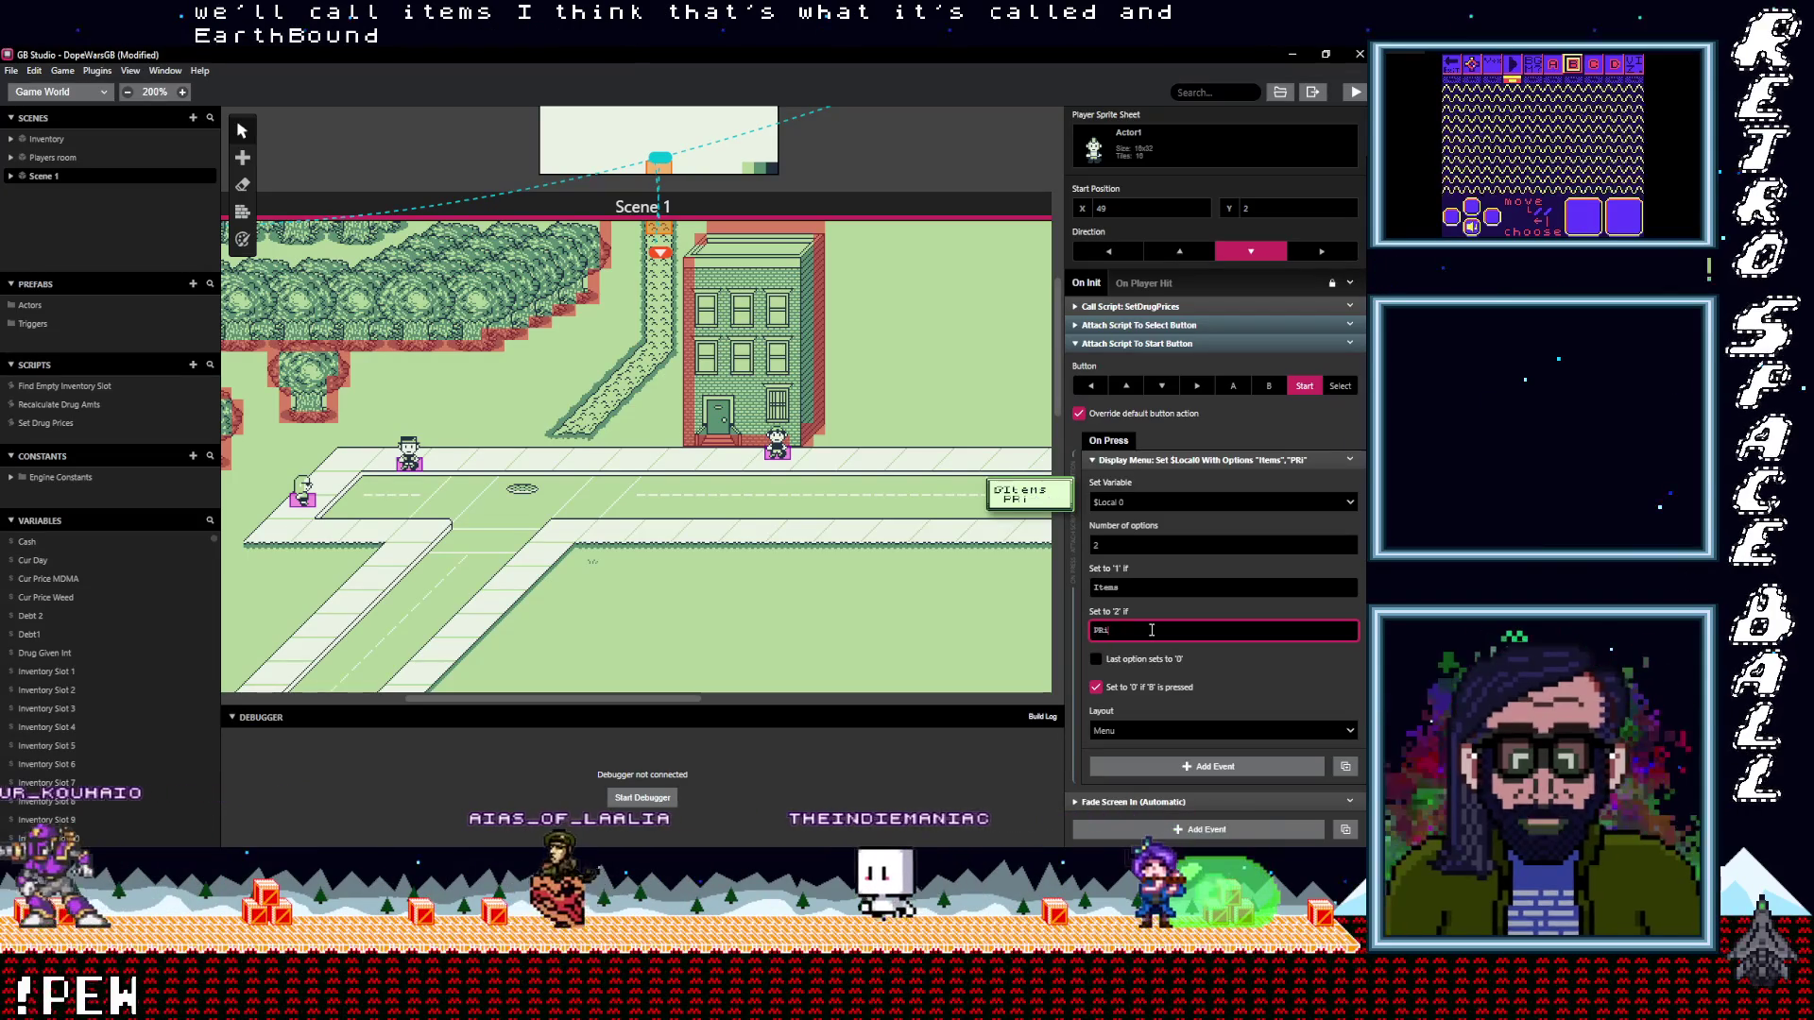
{"action": "key", "text": "BackSpace"}
{"action": "key", "text": "BackSpace"}
{"action": "key", "text": "BackSpace"}
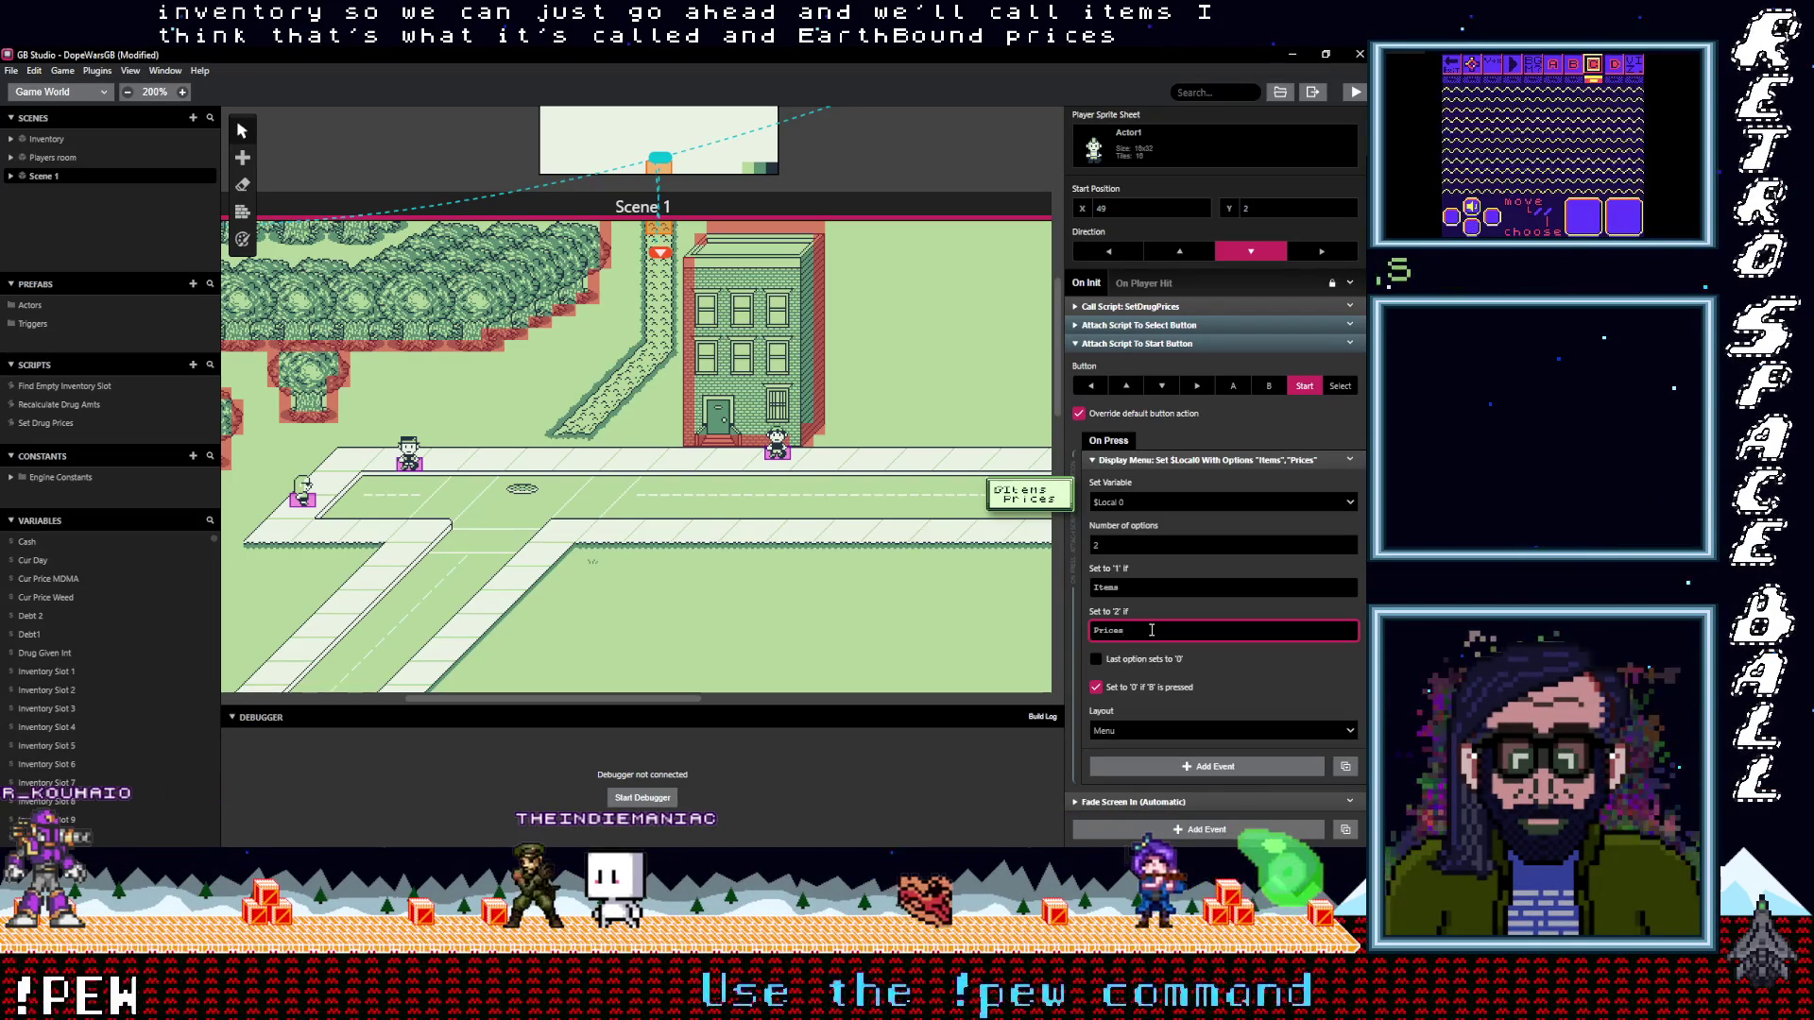
Set the menu to 3 options and label the third one Map
{"action": "left_click", "coordinate": [1160, 526]}
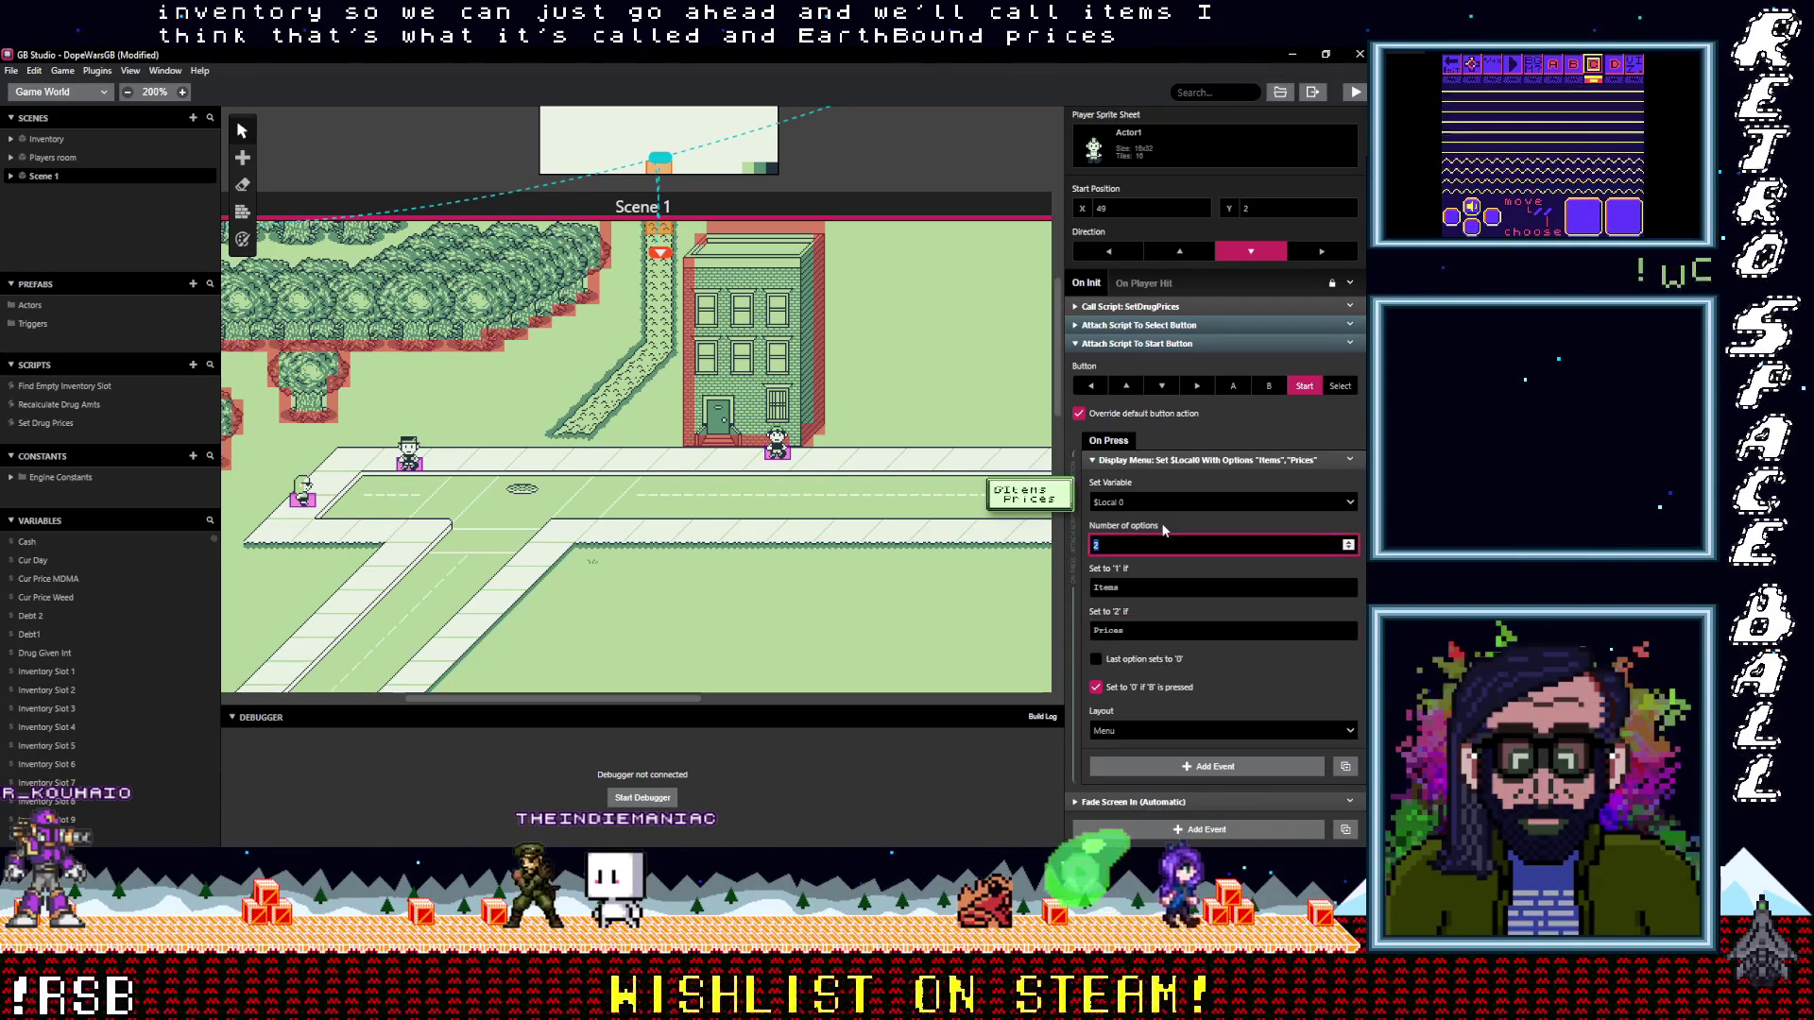
{"action": "type", "text": "3"}
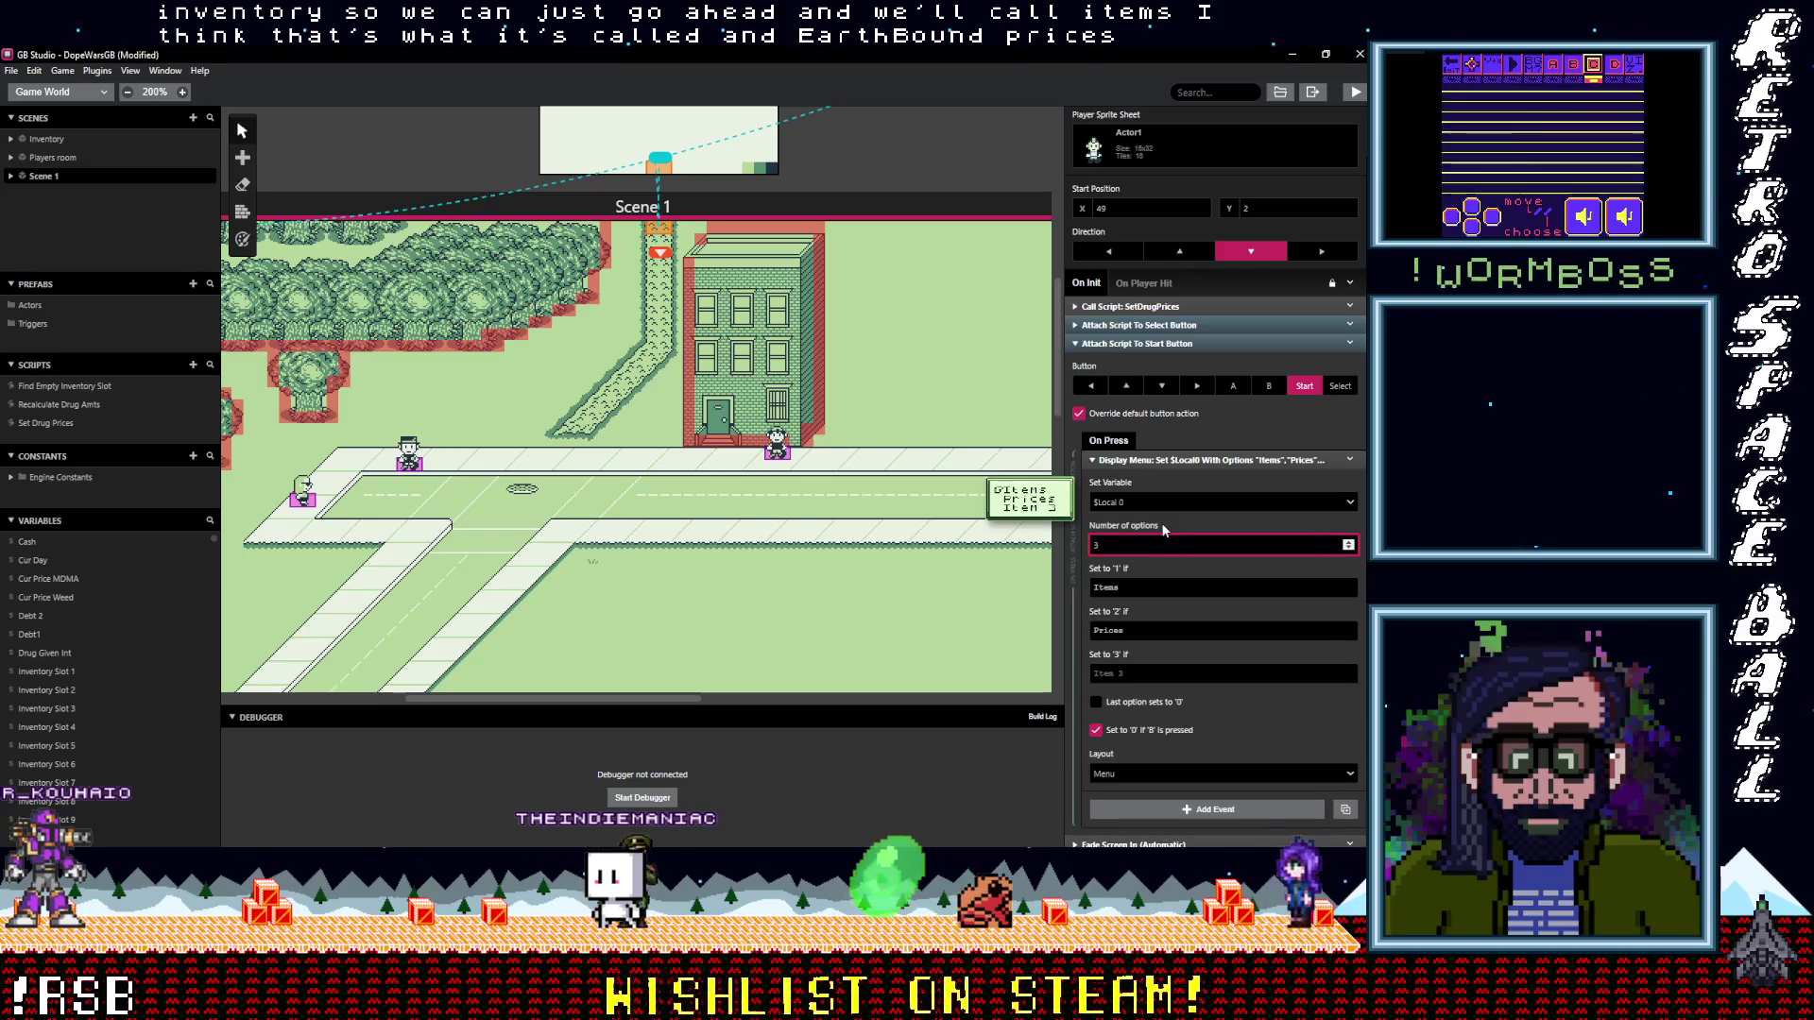
{"action": "key", "text": "Tab"}
{"action": "key", "text": "Tab"}
{"action": "left_click", "coordinate": [1147, 674]}
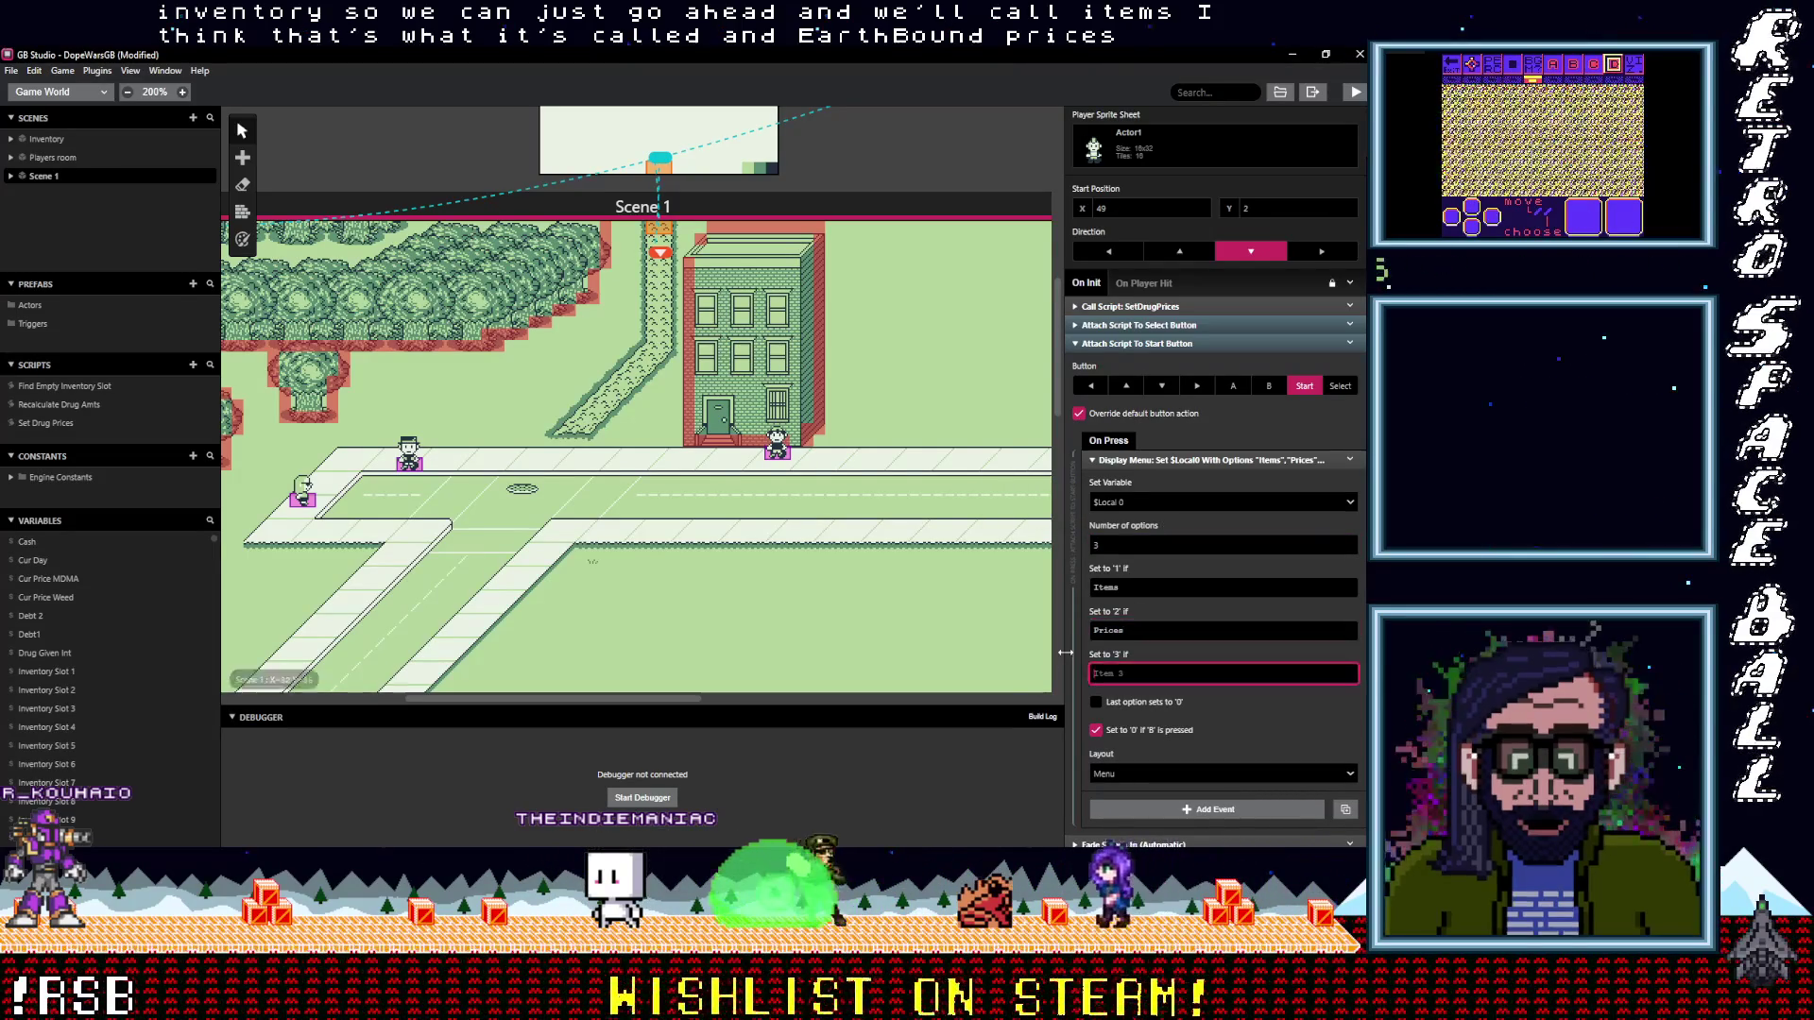
{"action": "type", "text": "Map"}
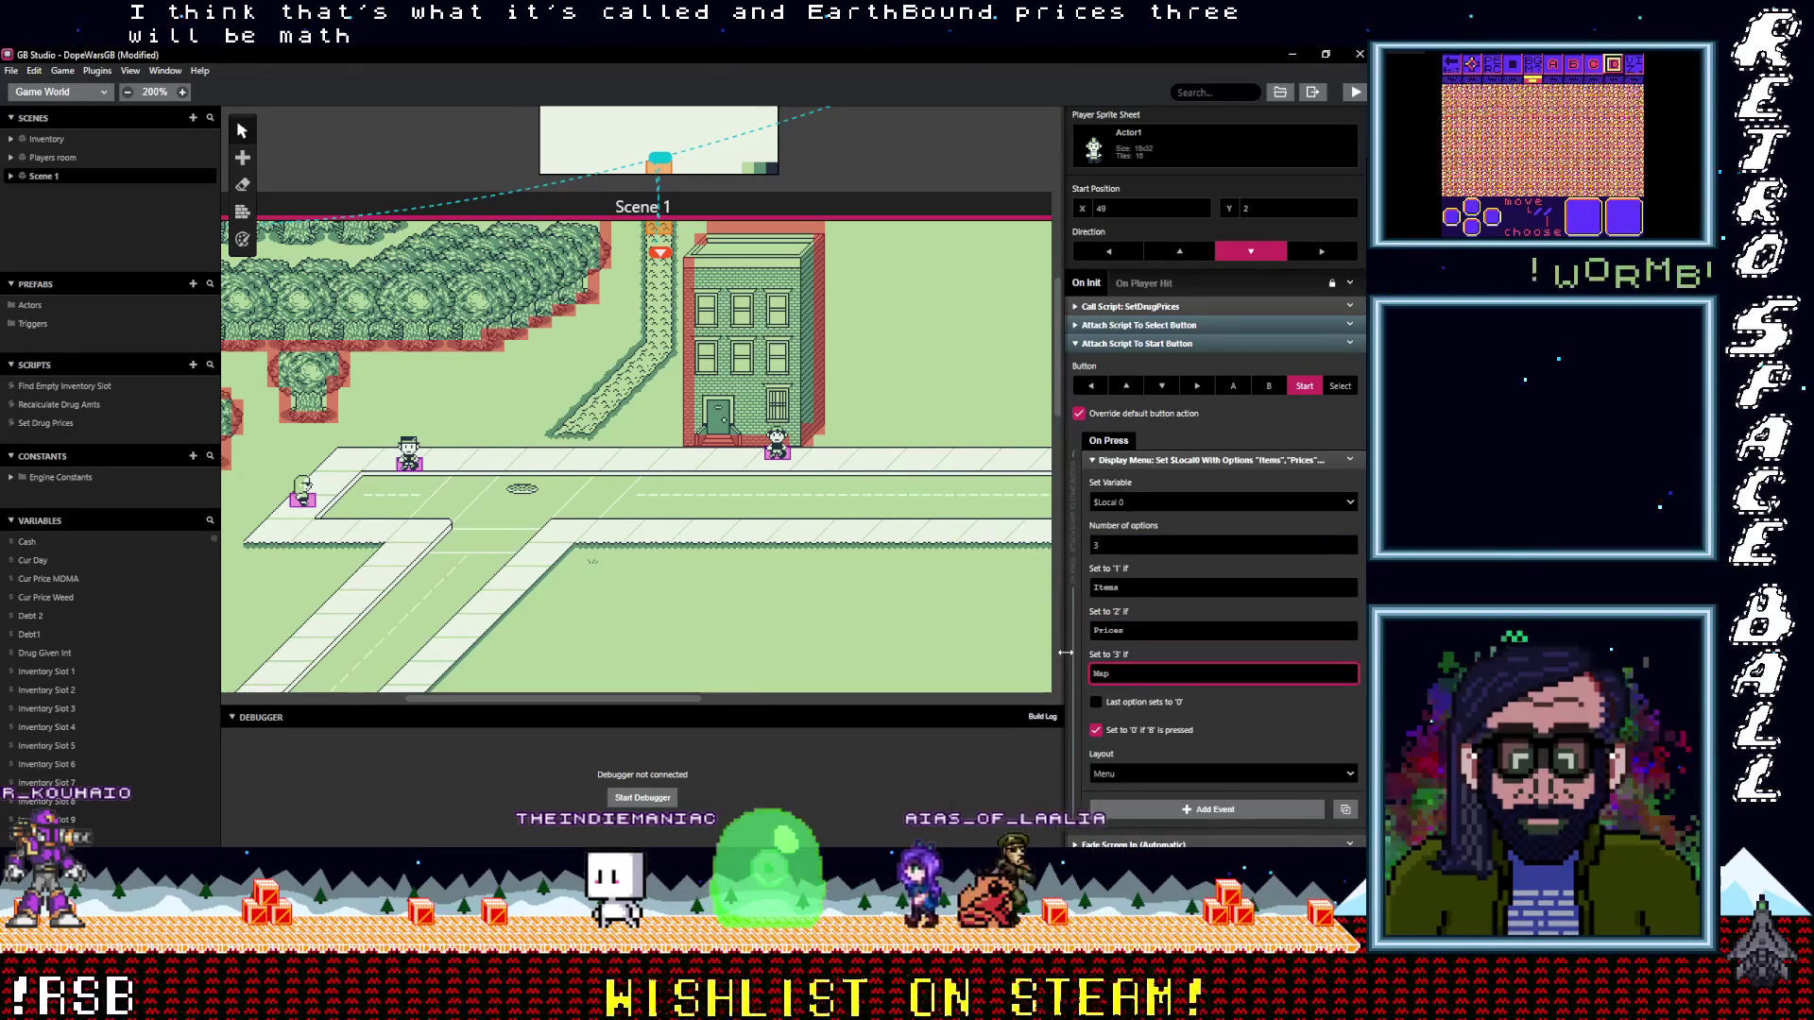
{"action": "left_click", "coordinate": [1160, 672]}
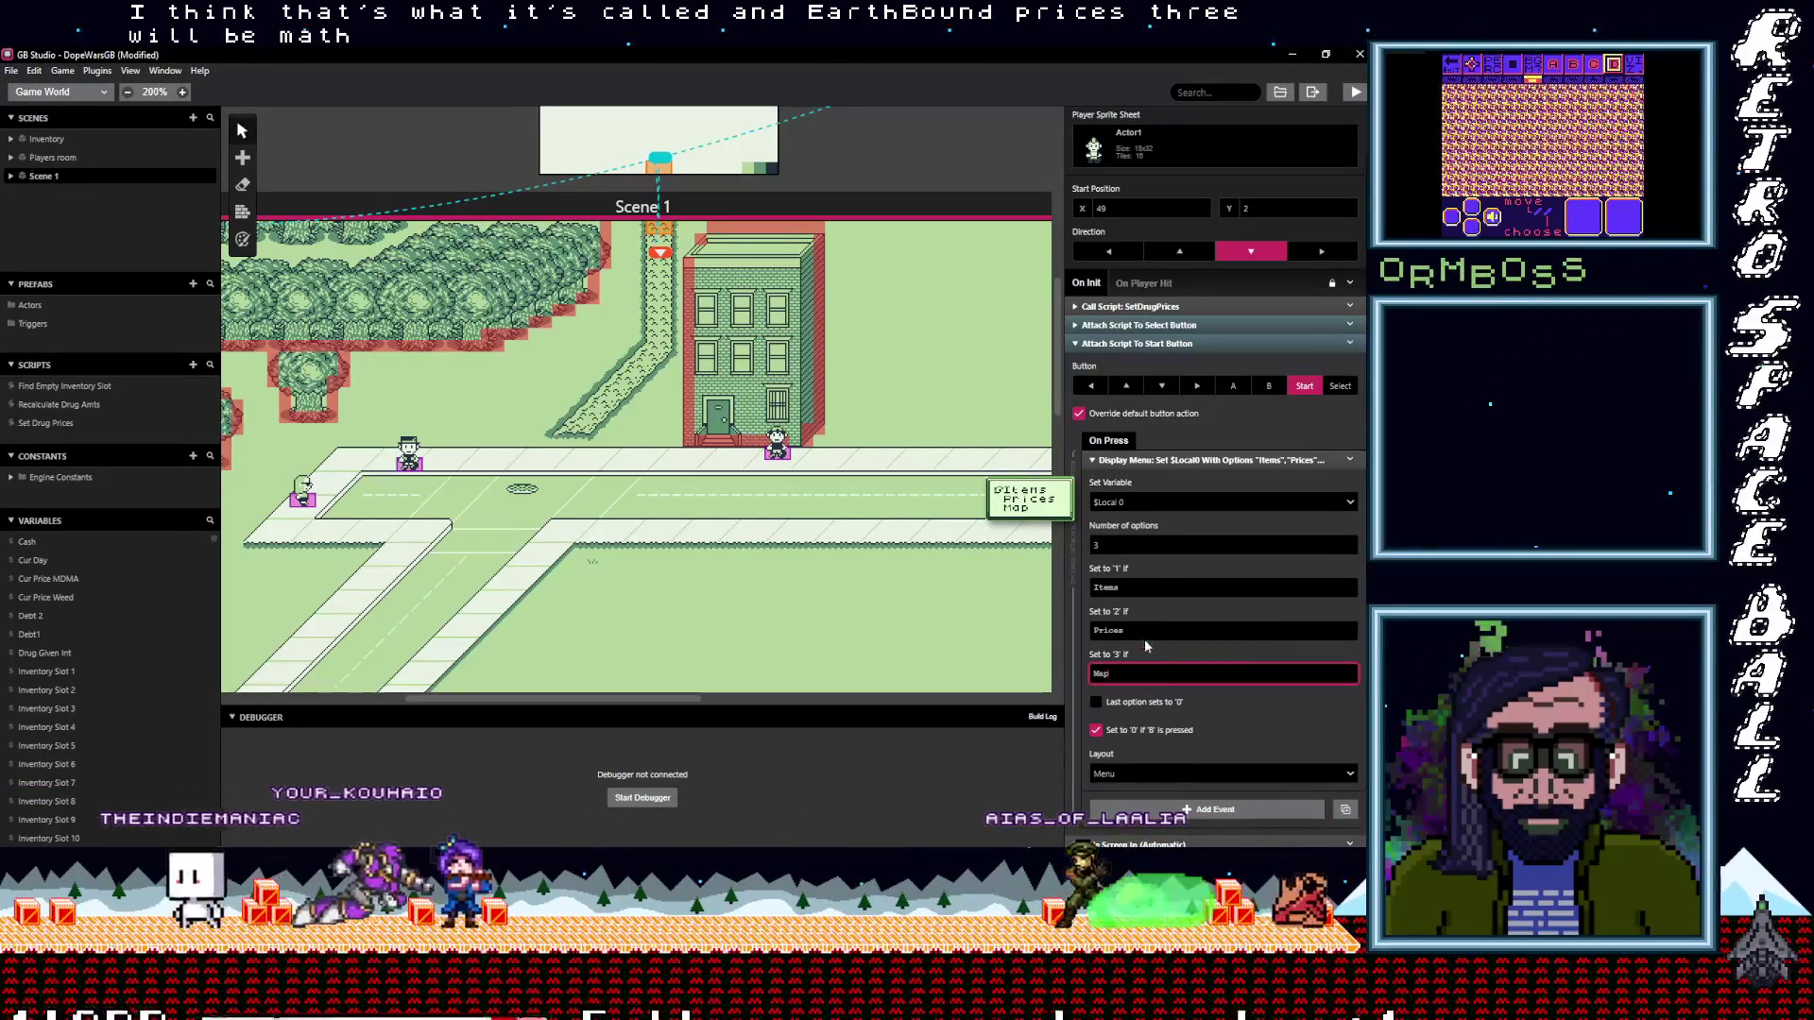
Raise the option count to 4 and label the fourth option Debts
{"action": "double_click", "coordinate": [1097, 545]}
{"action": "type", "text": "4"}
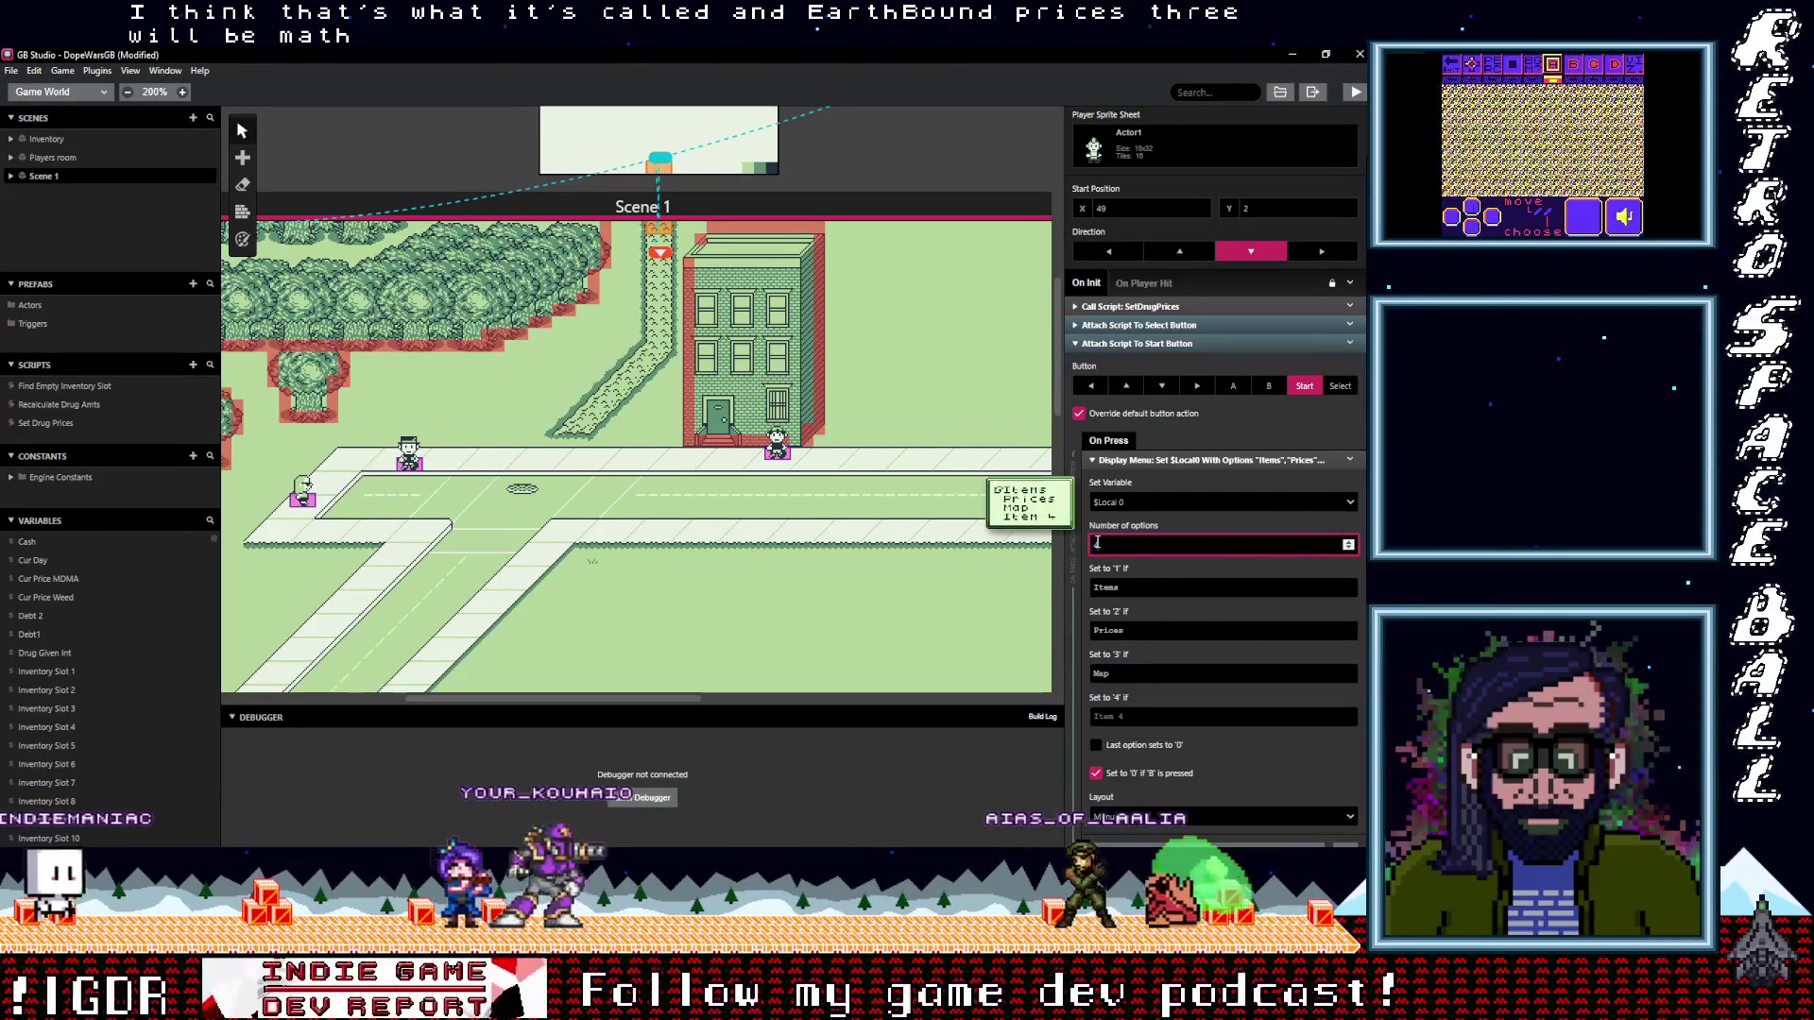
{"action": "left_click", "coordinate": [1143, 716]}
{"action": "type", "text": "Deb"}
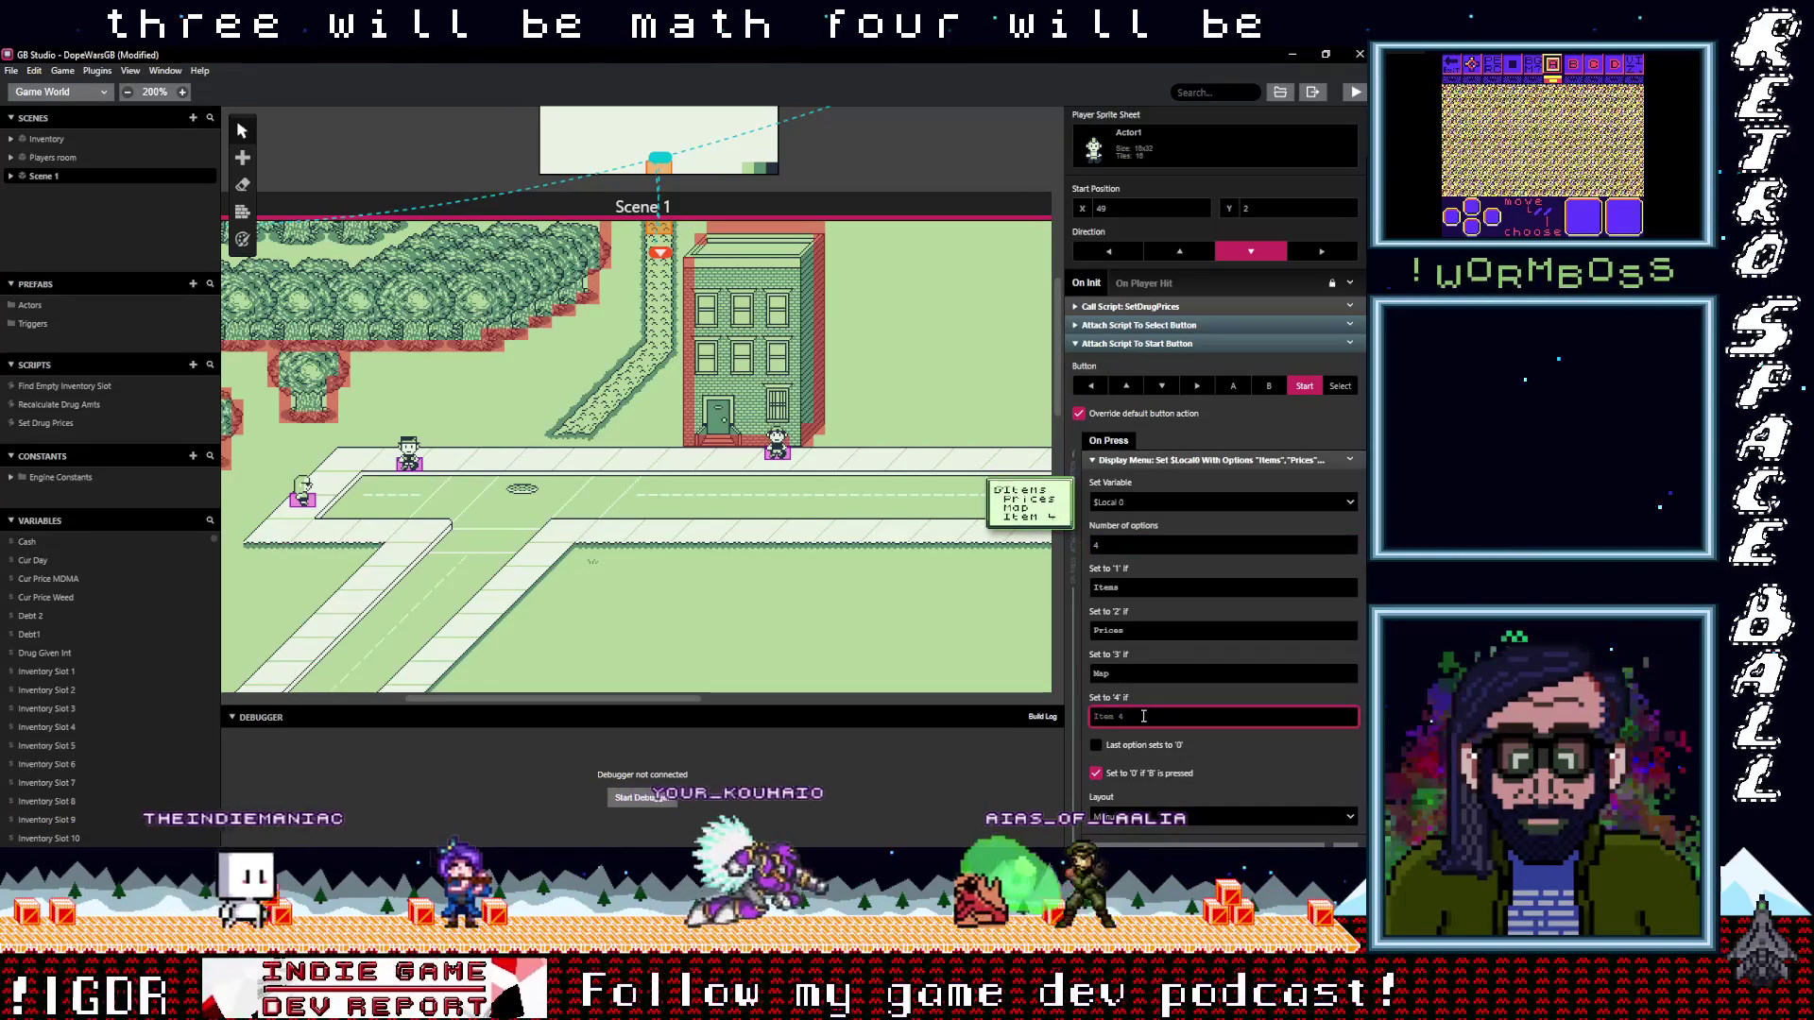
{"action": "type", "text": "ts"}
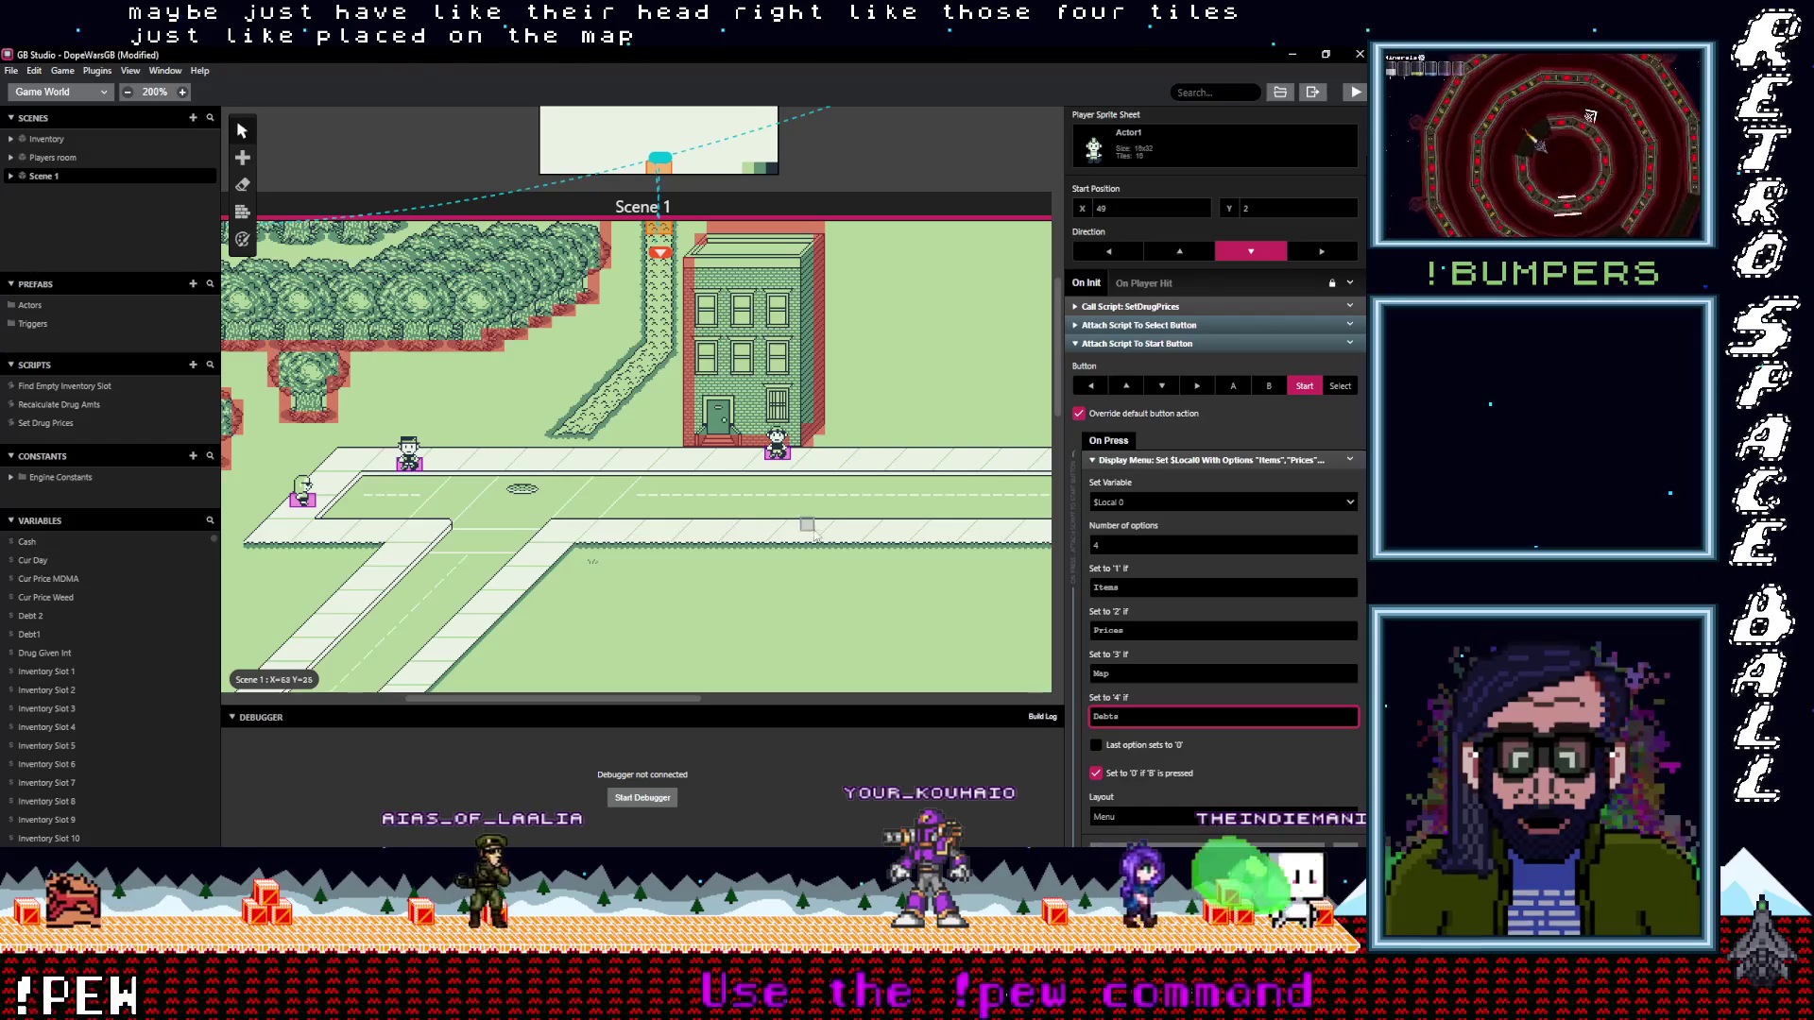
Drag the Inventory scene next to the Players room in the Game World
{"action": "scroll", "coordinate": [804, 532], "scroll_direction": "right", "scroll_amount": 5}
{"action": "scroll", "coordinate": [756, 529], "scroll_direction": "left", "scroll_amount": 4}
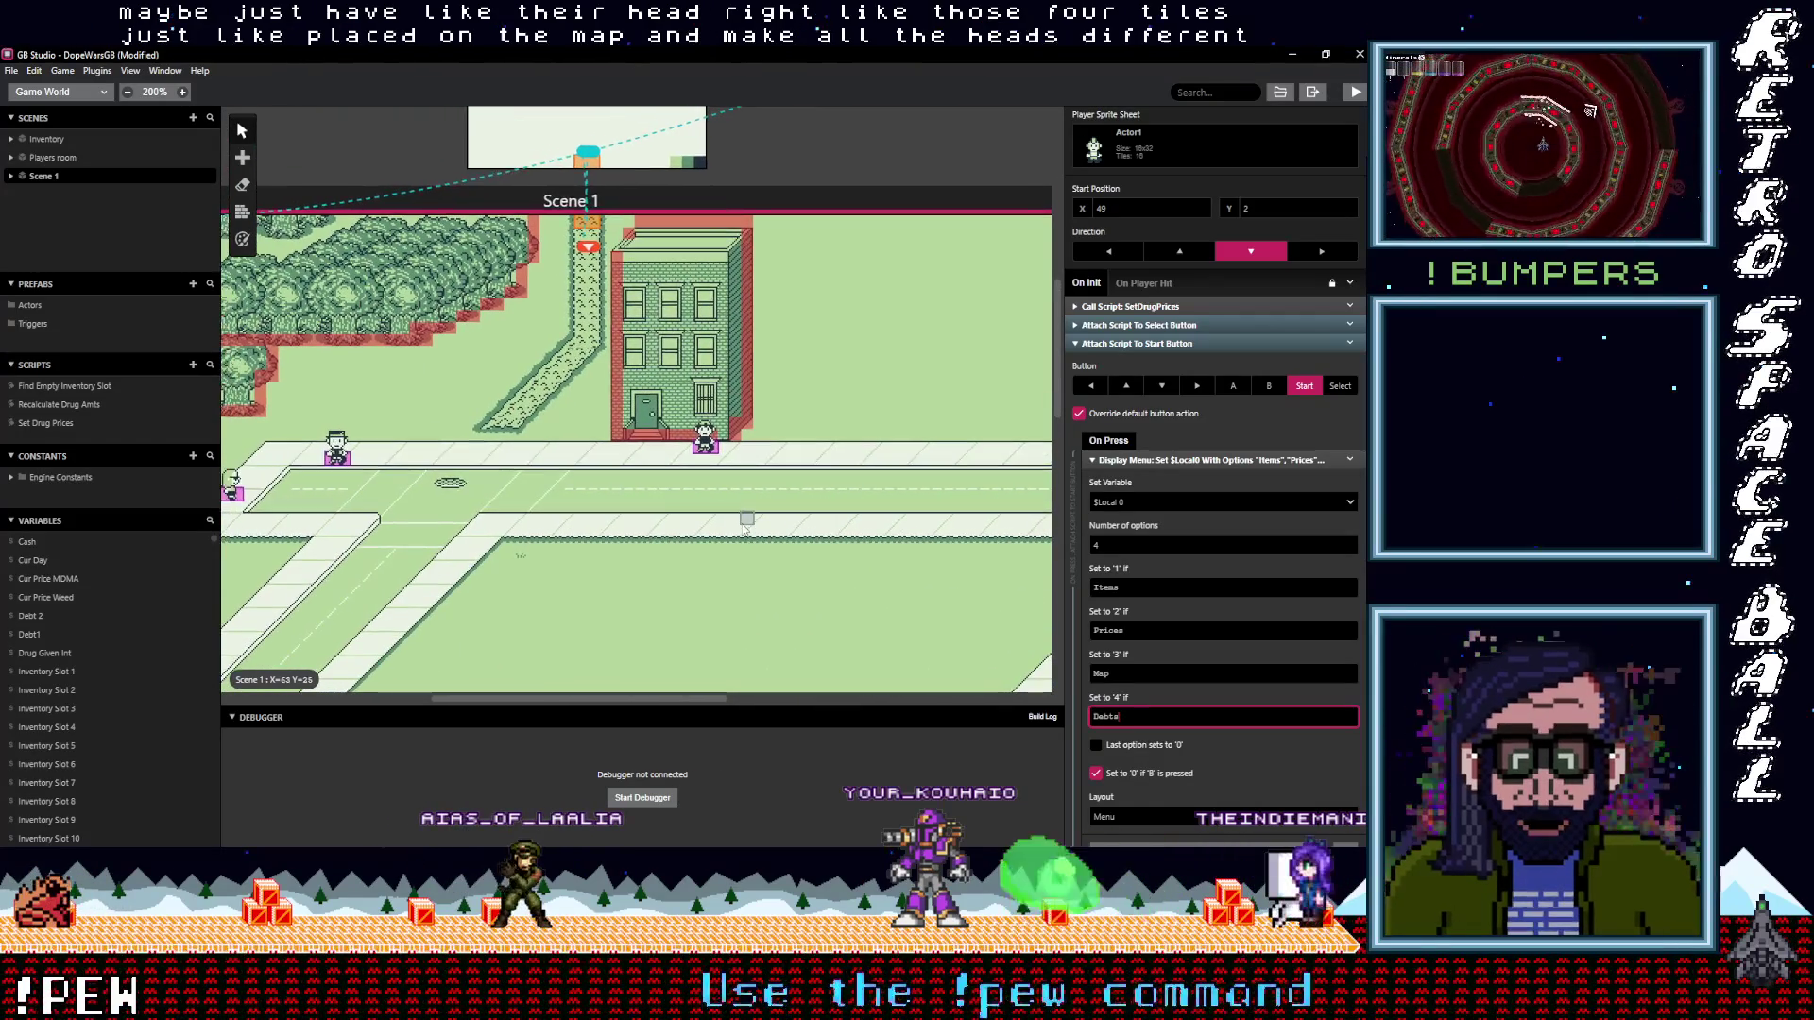
{"action": "scroll", "coordinate": [646, 513], "scroll_direction": "up", "scroll_amount": 3}
{"action": "scroll", "coordinate": [699, 487], "scroll_direction": "down", "scroll_amount": 5}
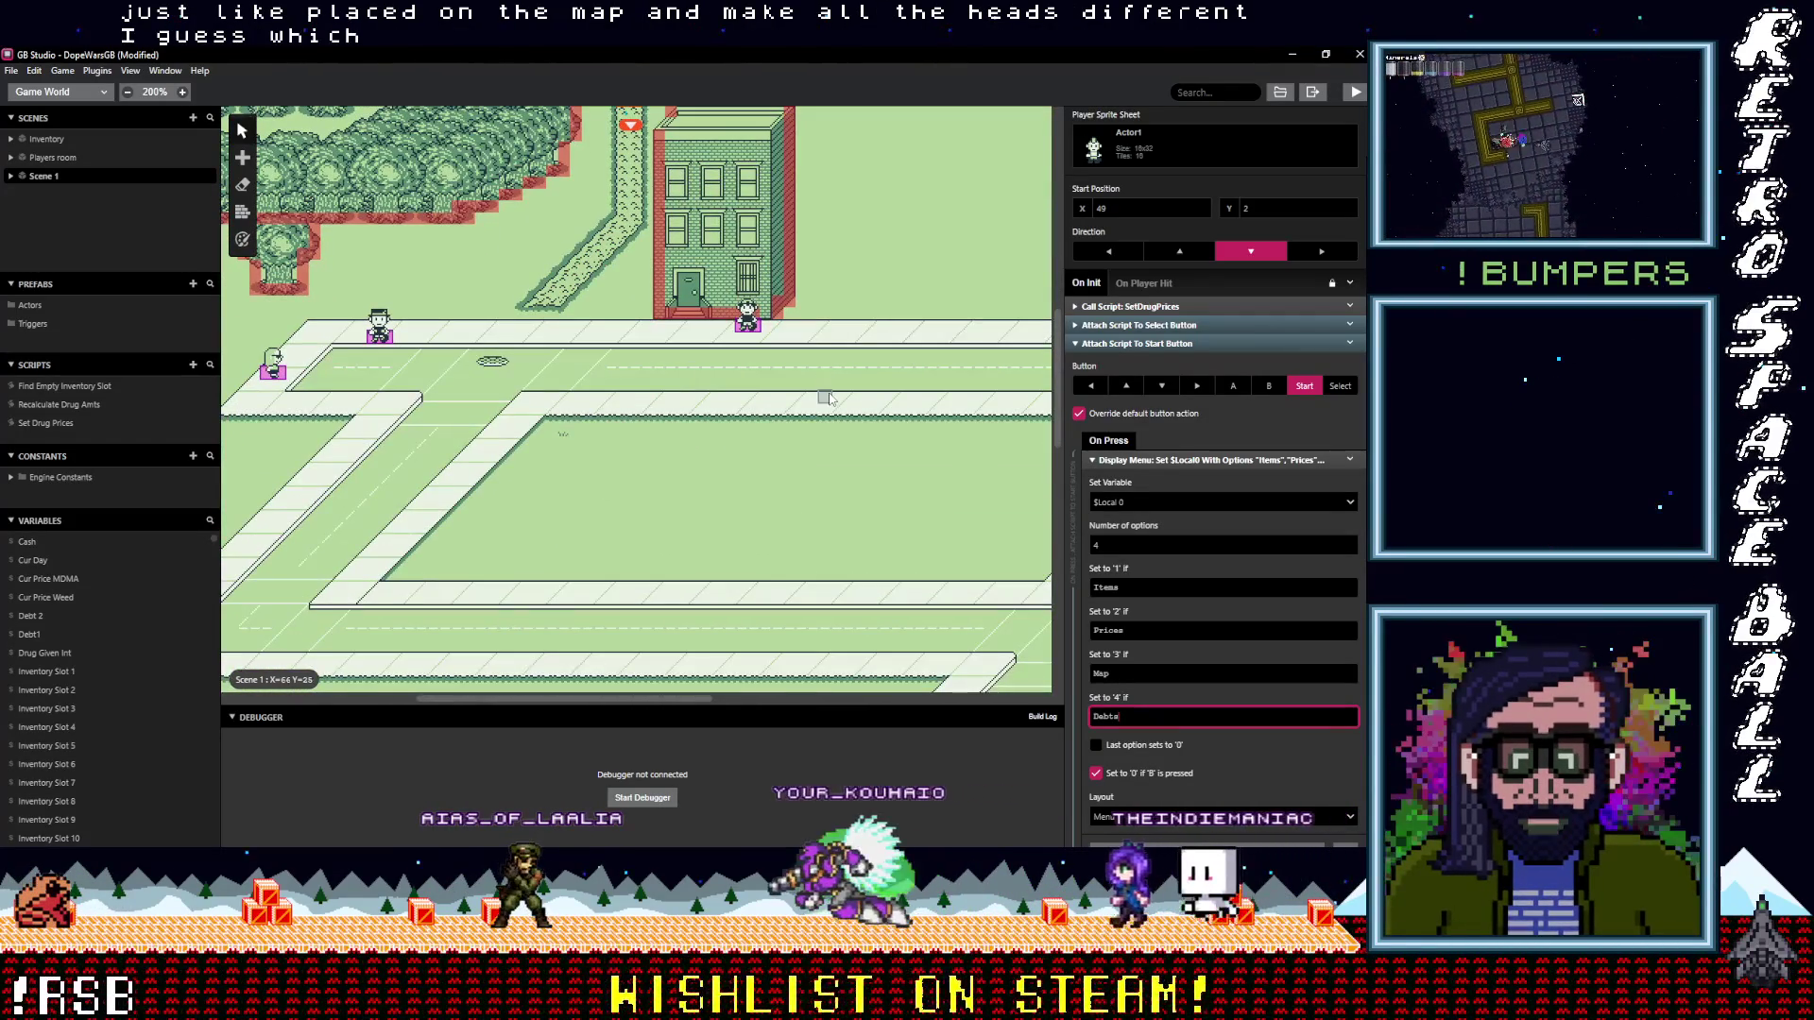
{"action": "scroll", "coordinate": [741, 463], "scroll_direction": "up", "scroll_amount": 1}
{"action": "scroll", "coordinate": [740, 463], "scroll_direction": "down", "scroll_amount": 3}
{"action": "scroll", "coordinate": [790, 596], "scroll_direction": "left", "scroll_amount": 5}
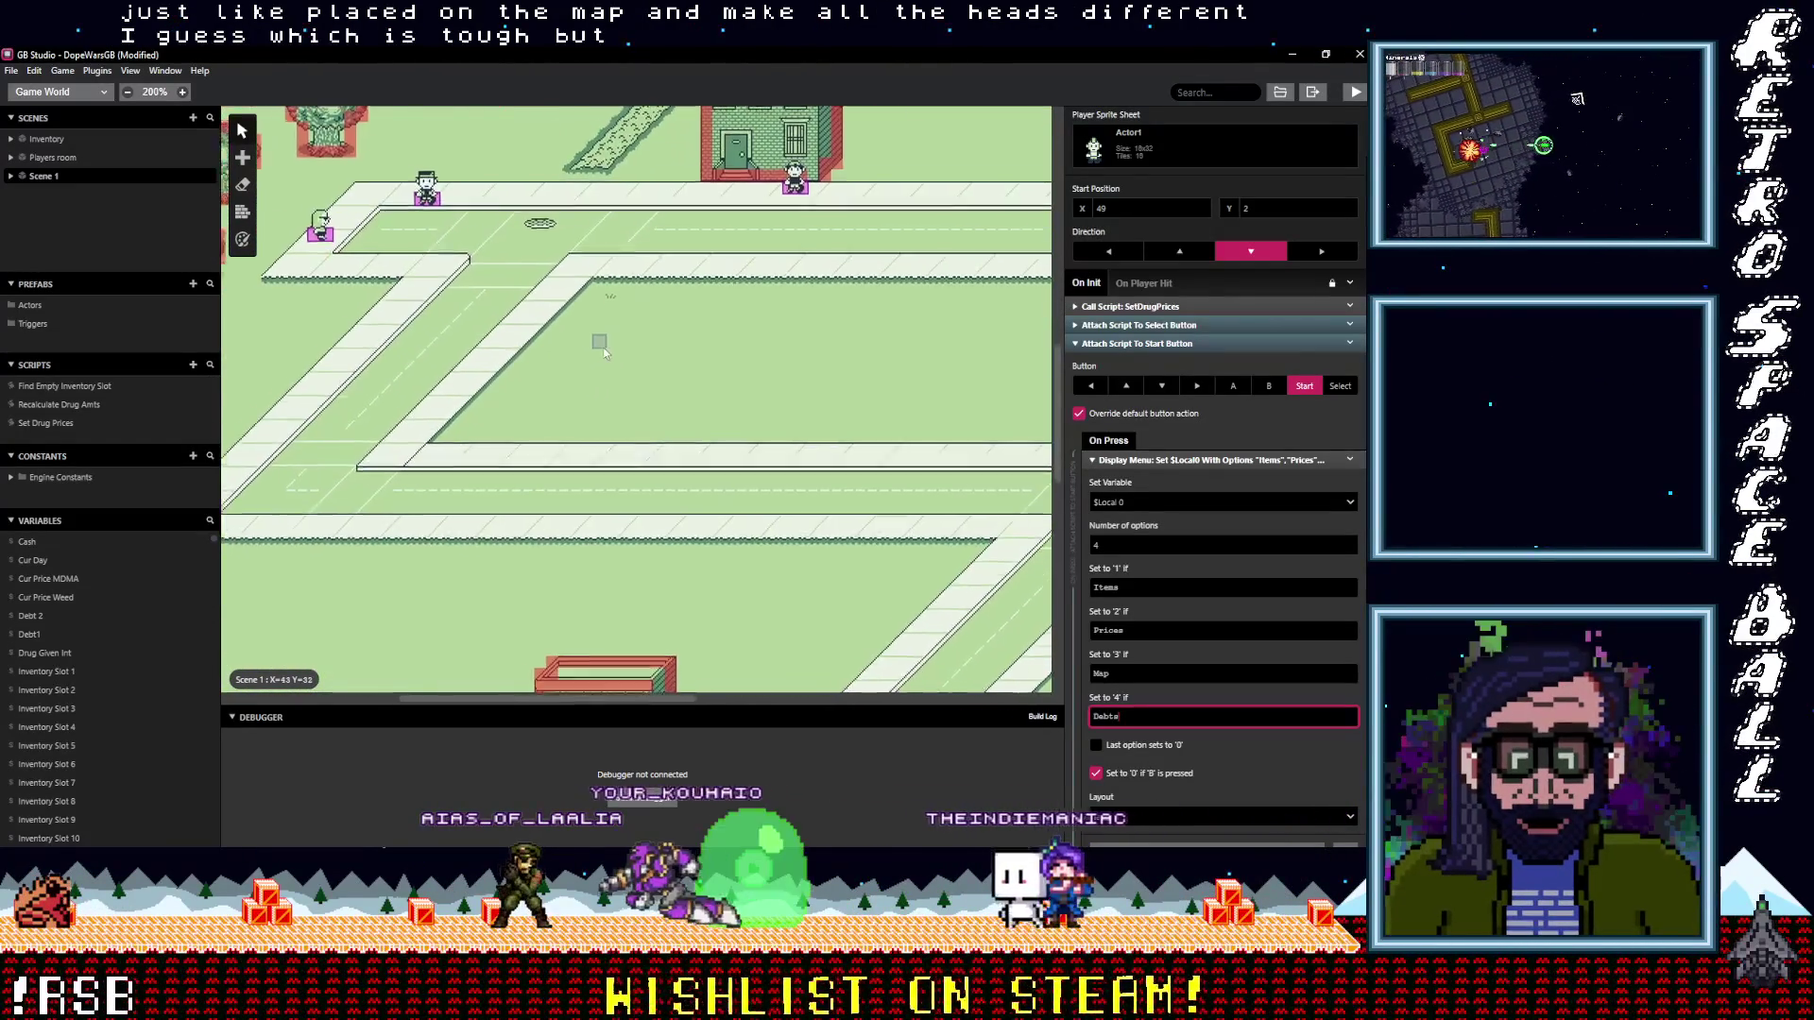
{"action": "scroll", "coordinate": [790, 595], "scroll_direction": "down", "scroll_amount": 5}
{"action": "scroll", "coordinate": [662, 595], "scroll_direction": "up", "scroll_amount": 5}
{"action": "scroll", "coordinate": [580, 605], "scroll_direction": "down", "scroll_amount": 5}
{"action": "scroll", "coordinate": [531, 593], "scroll_direction": "up", "scroll_amount": 2}
{"action": "scroll", "coordinate": [531, 593], "scroll_direction": "left", "scroll_amount": 3}
{"action": "scroll", "coordinate": [604, 590], "scroll_direction": "down", "scroll_amount": 1}
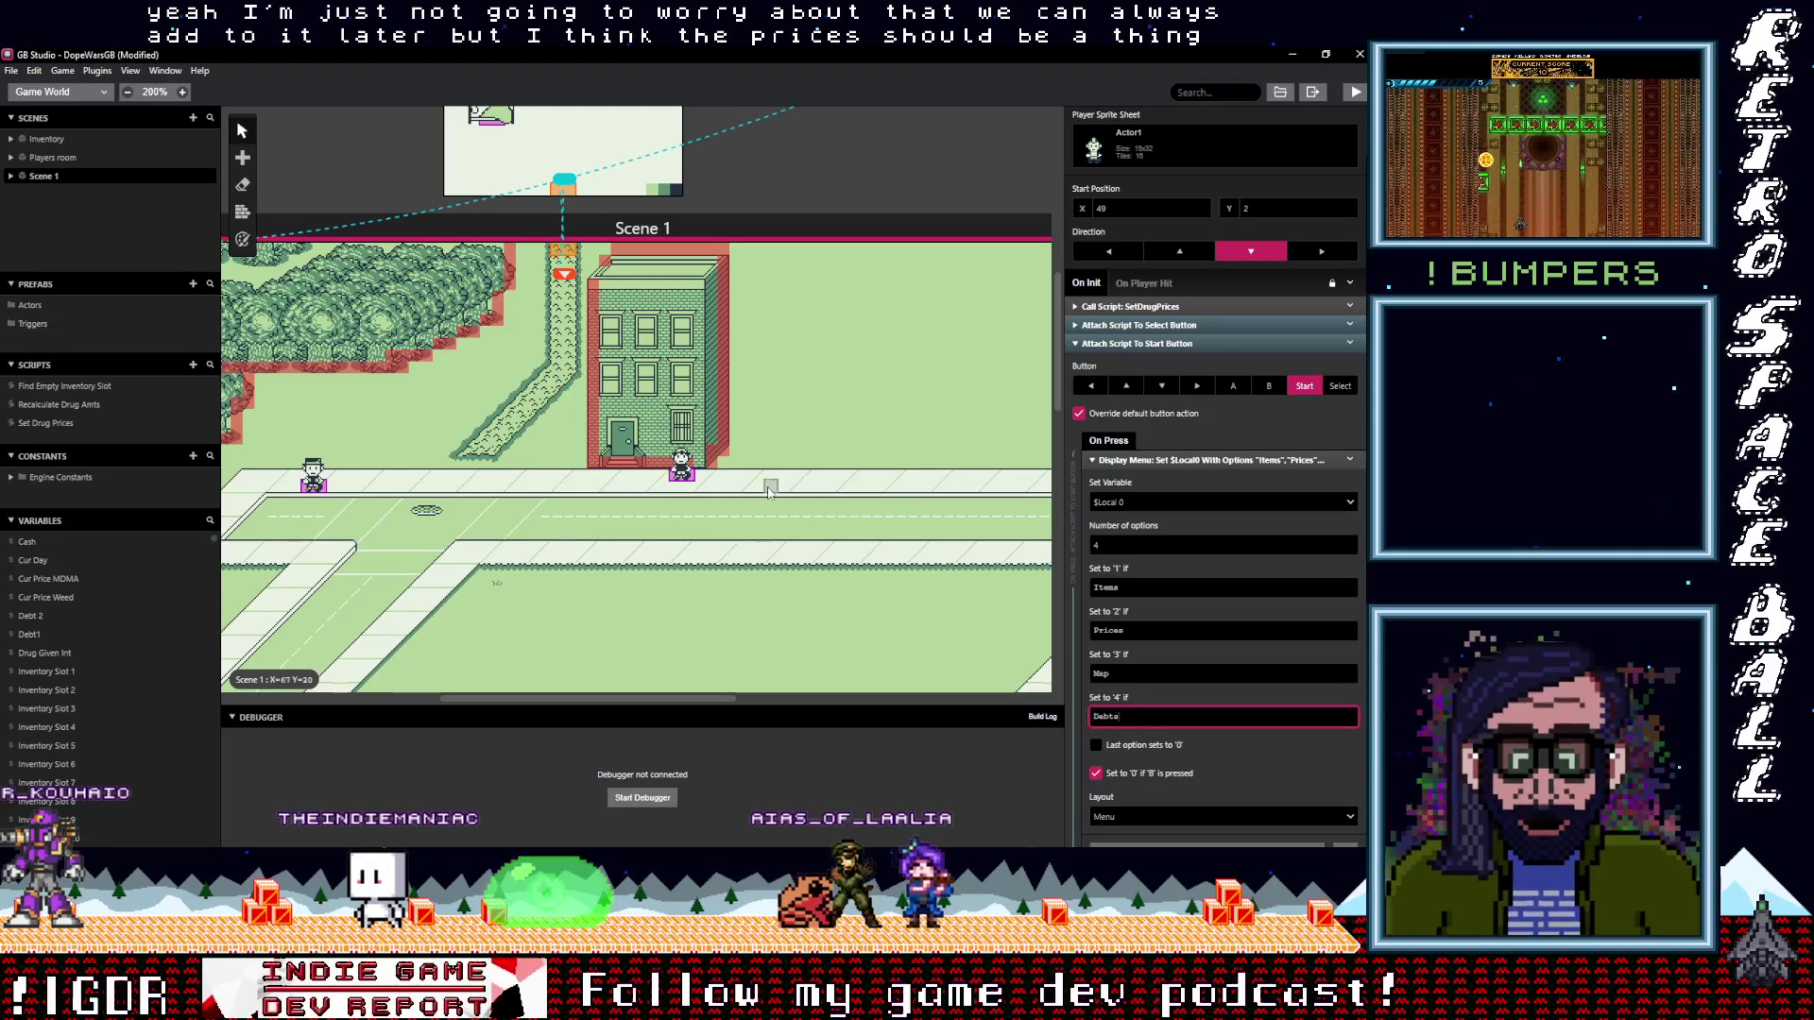
{"action": "scroll", "coordinate": [794, 430], "scroll_direction": "down", "scroll_amount": 3}
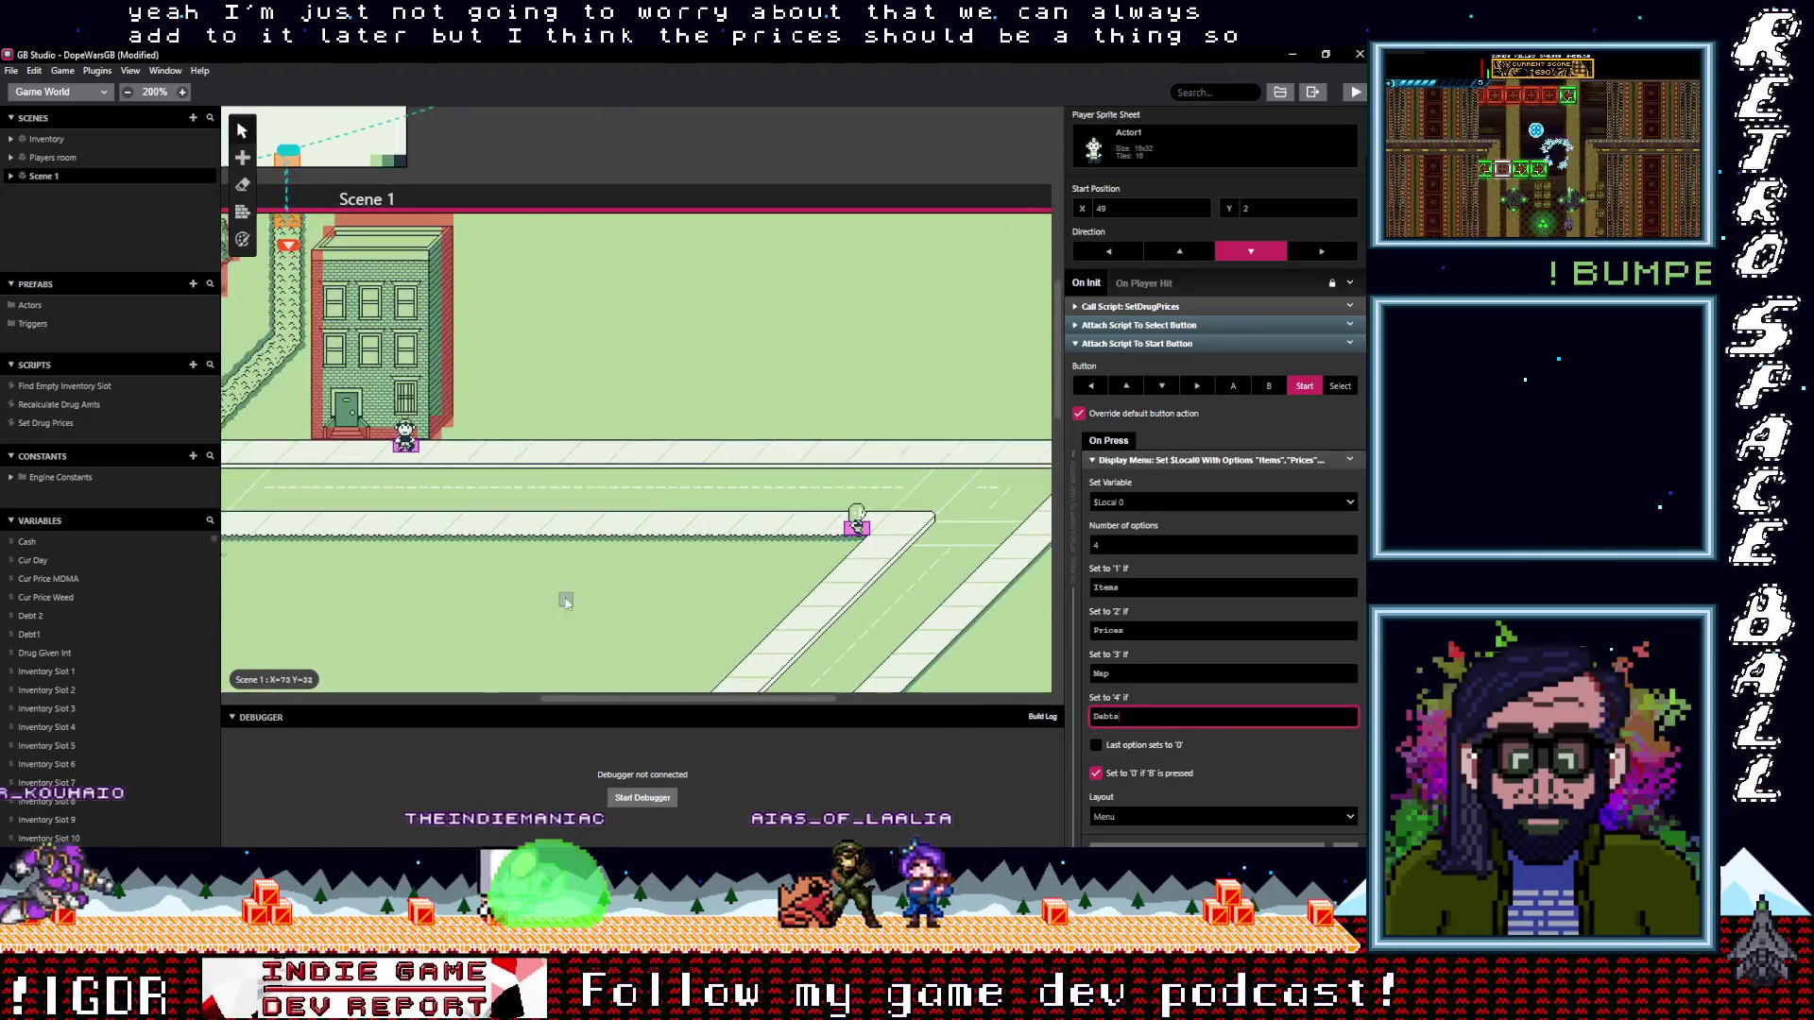
{"action": "scroll", "coordinate": [652, 529], "scroll_direction": "down", "scroll_amount": 2}
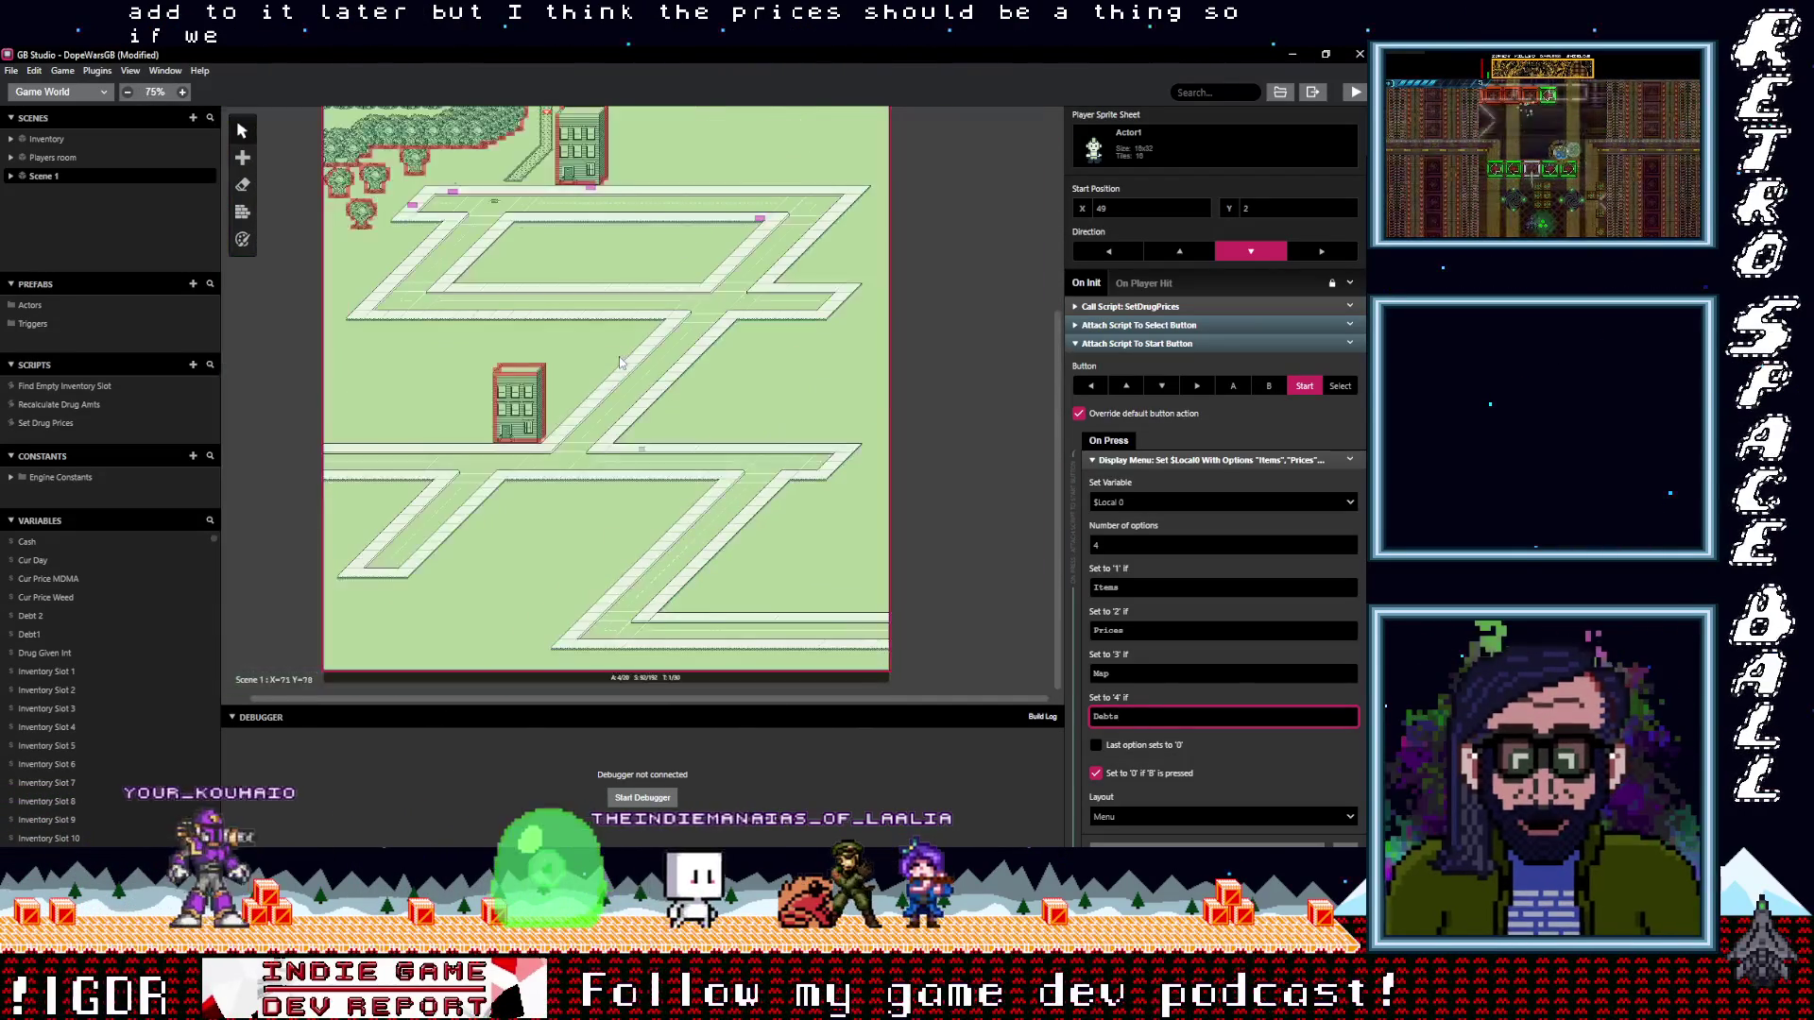
{"action": "mouse_move", "coordinate": [1023, 189]}
{"action": "left_mouse_down"}
{"action": "mouse_move", "coordinate": [702, 295]}
{"action": "mouse_move", "coordinate": [842, 163]}
{"action": "mouse_move", "coordinate": [384, 138]}
{"action": "left_mouse_up"}
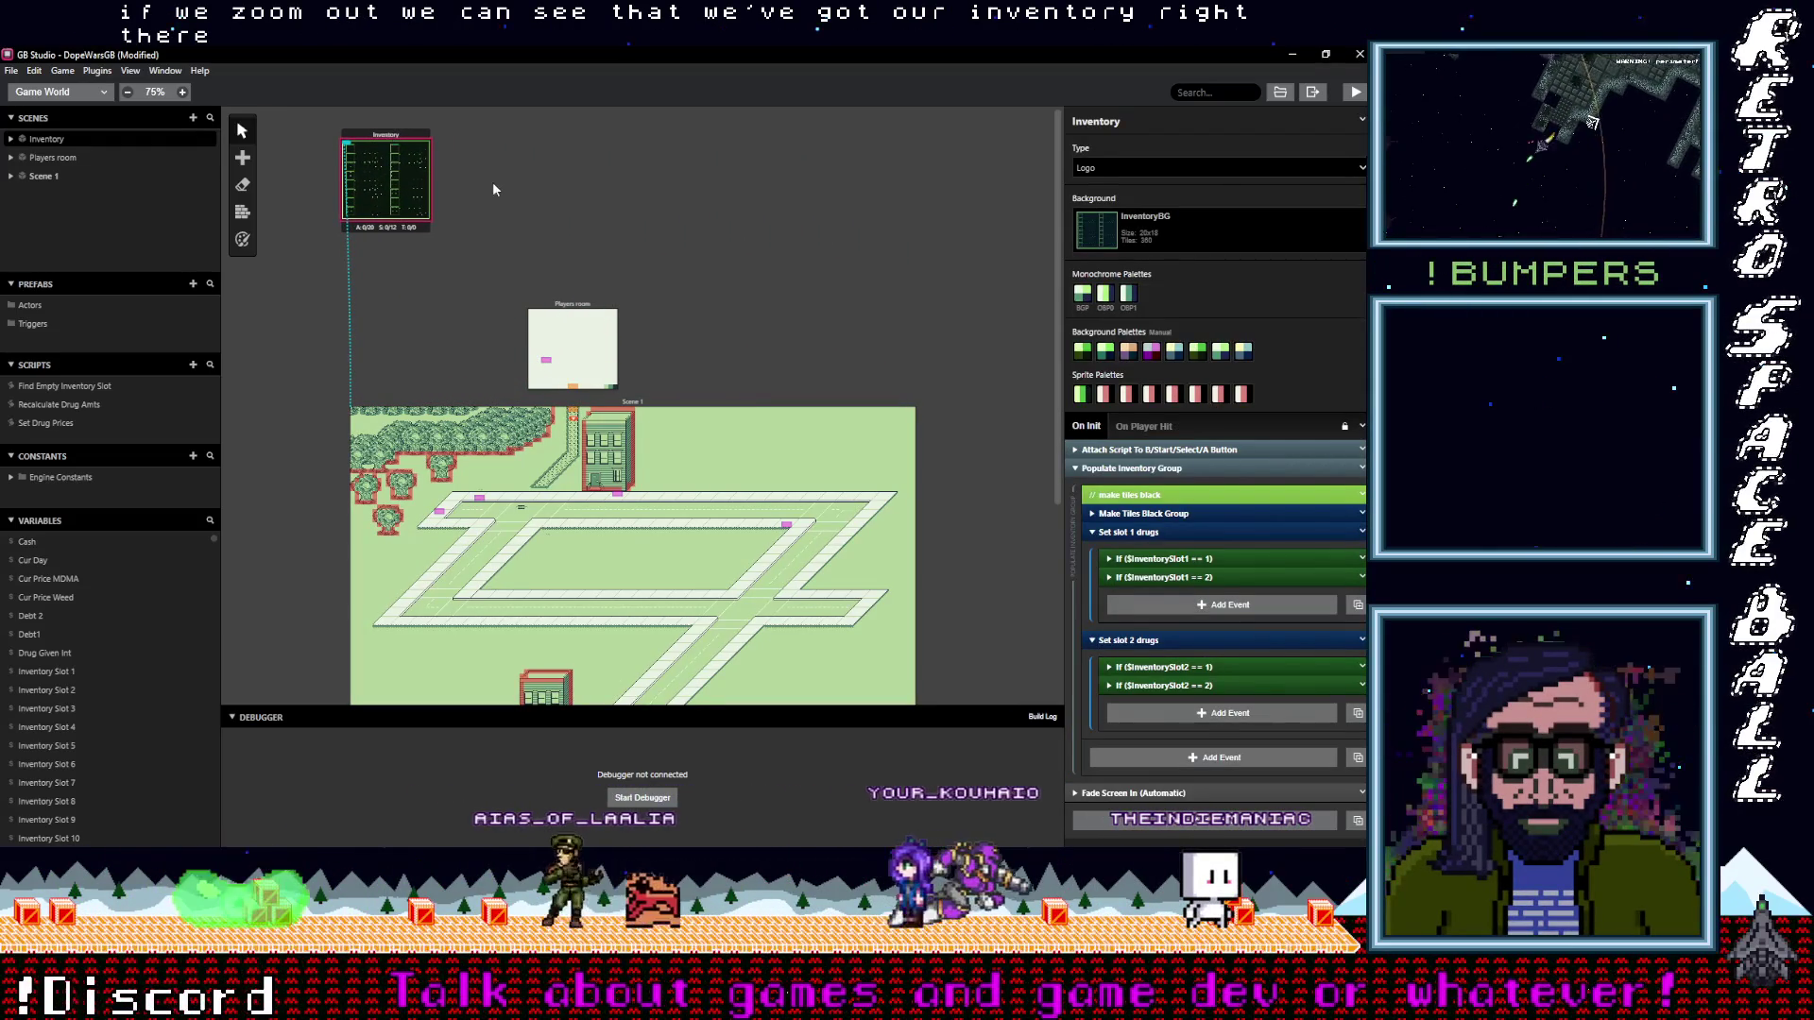
{"action": "scroll", "coordinate": [478, 232], "scroll_direction": "up", "scroll_amount": 3}
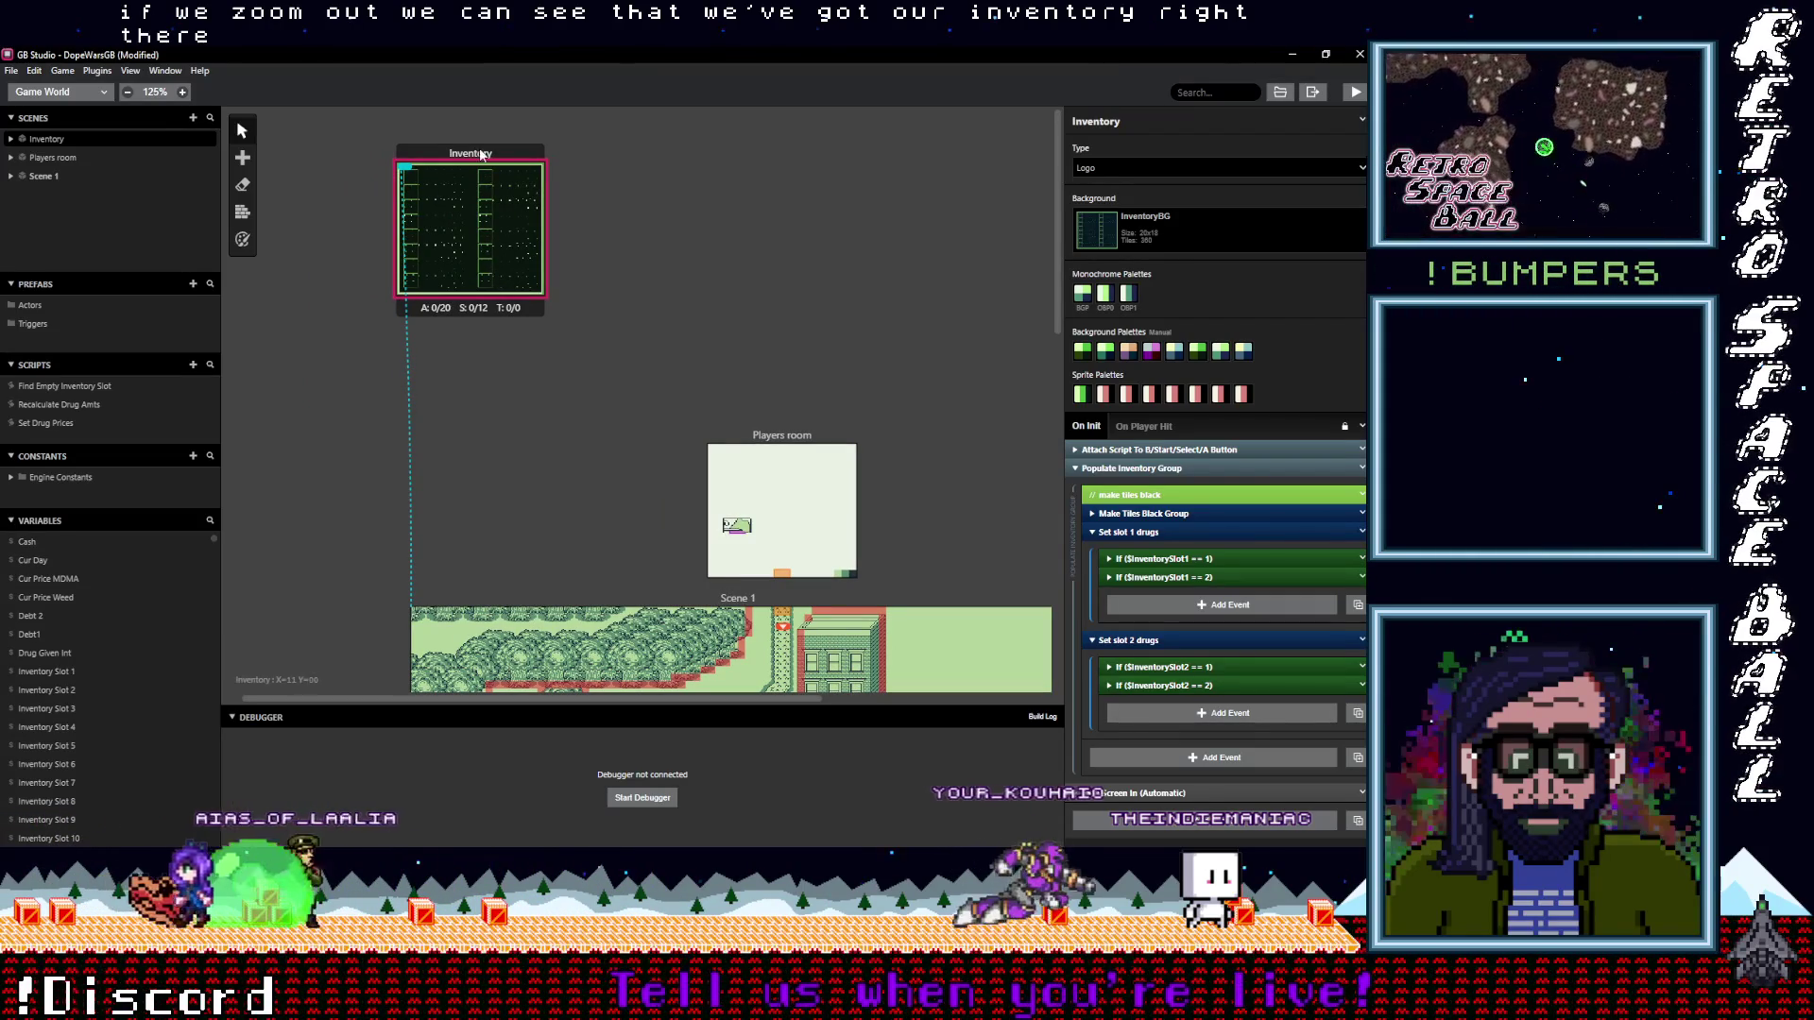
Confirm the Inventory scene's background is InventoryBG, then open the project folder
{"action": "left_click", "coordinate": [1234, 228]}
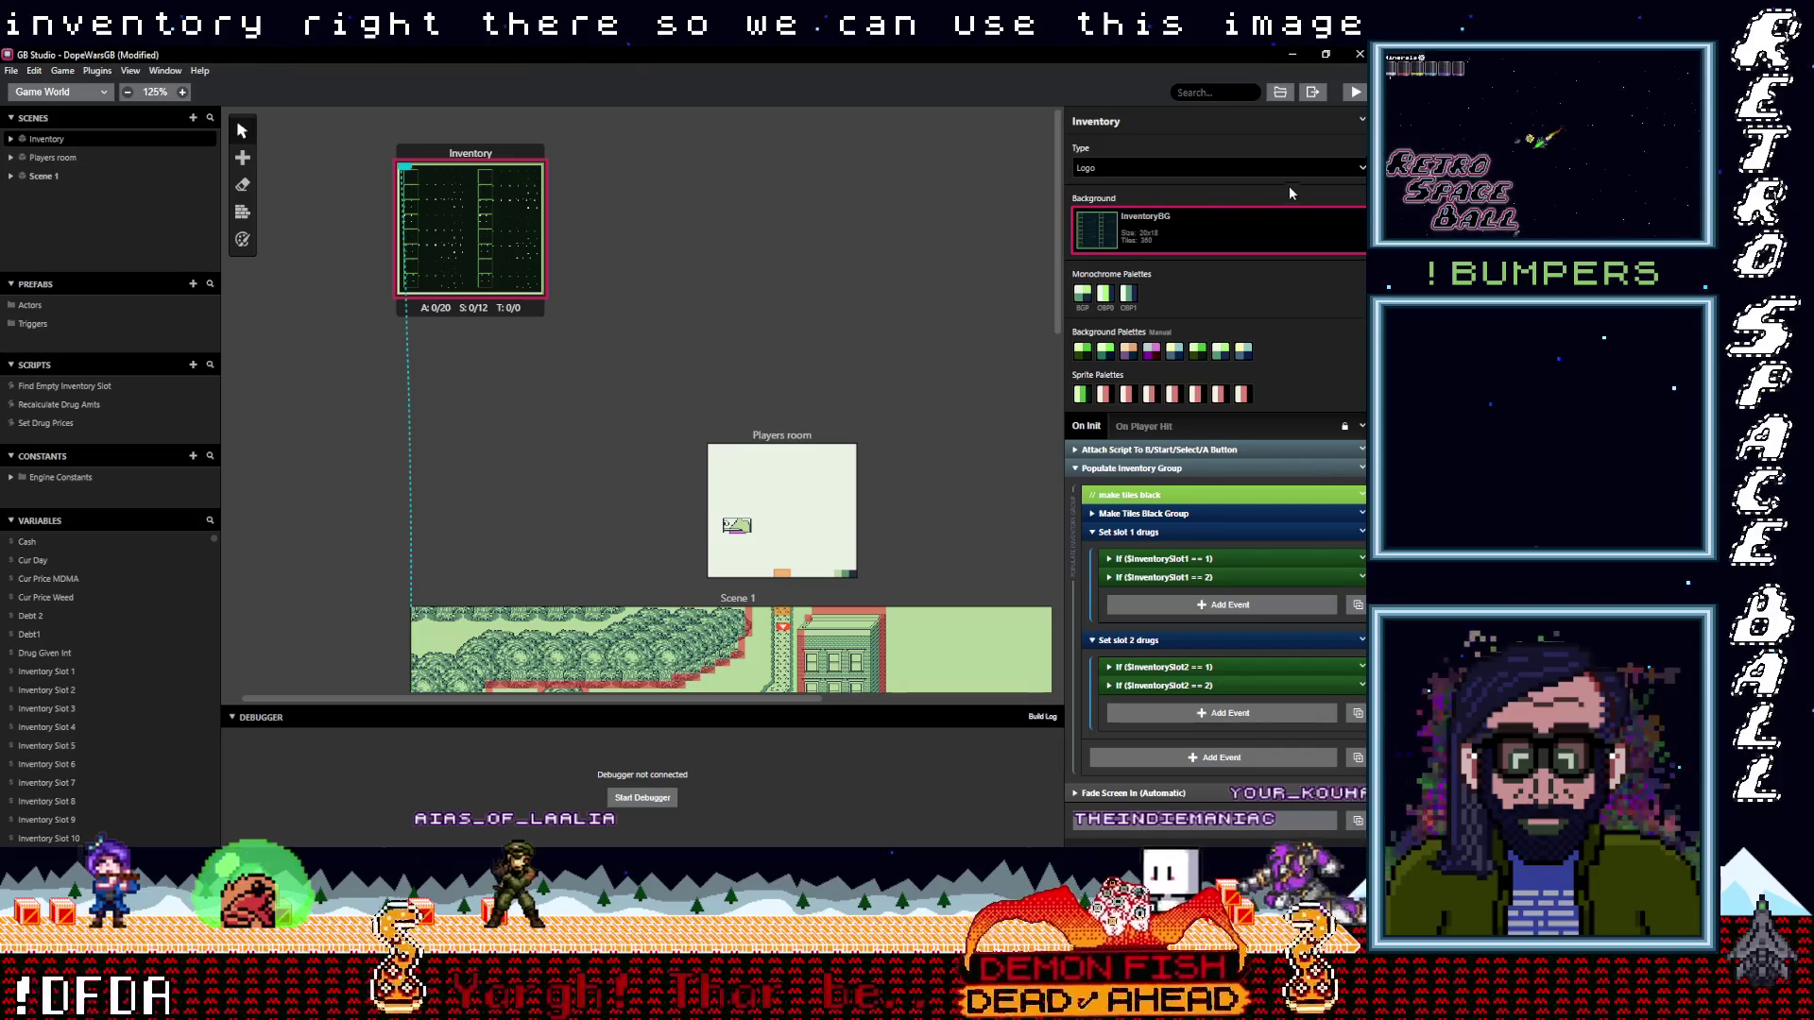
{"action": "left_click", "coordinate": [1213, 221]}
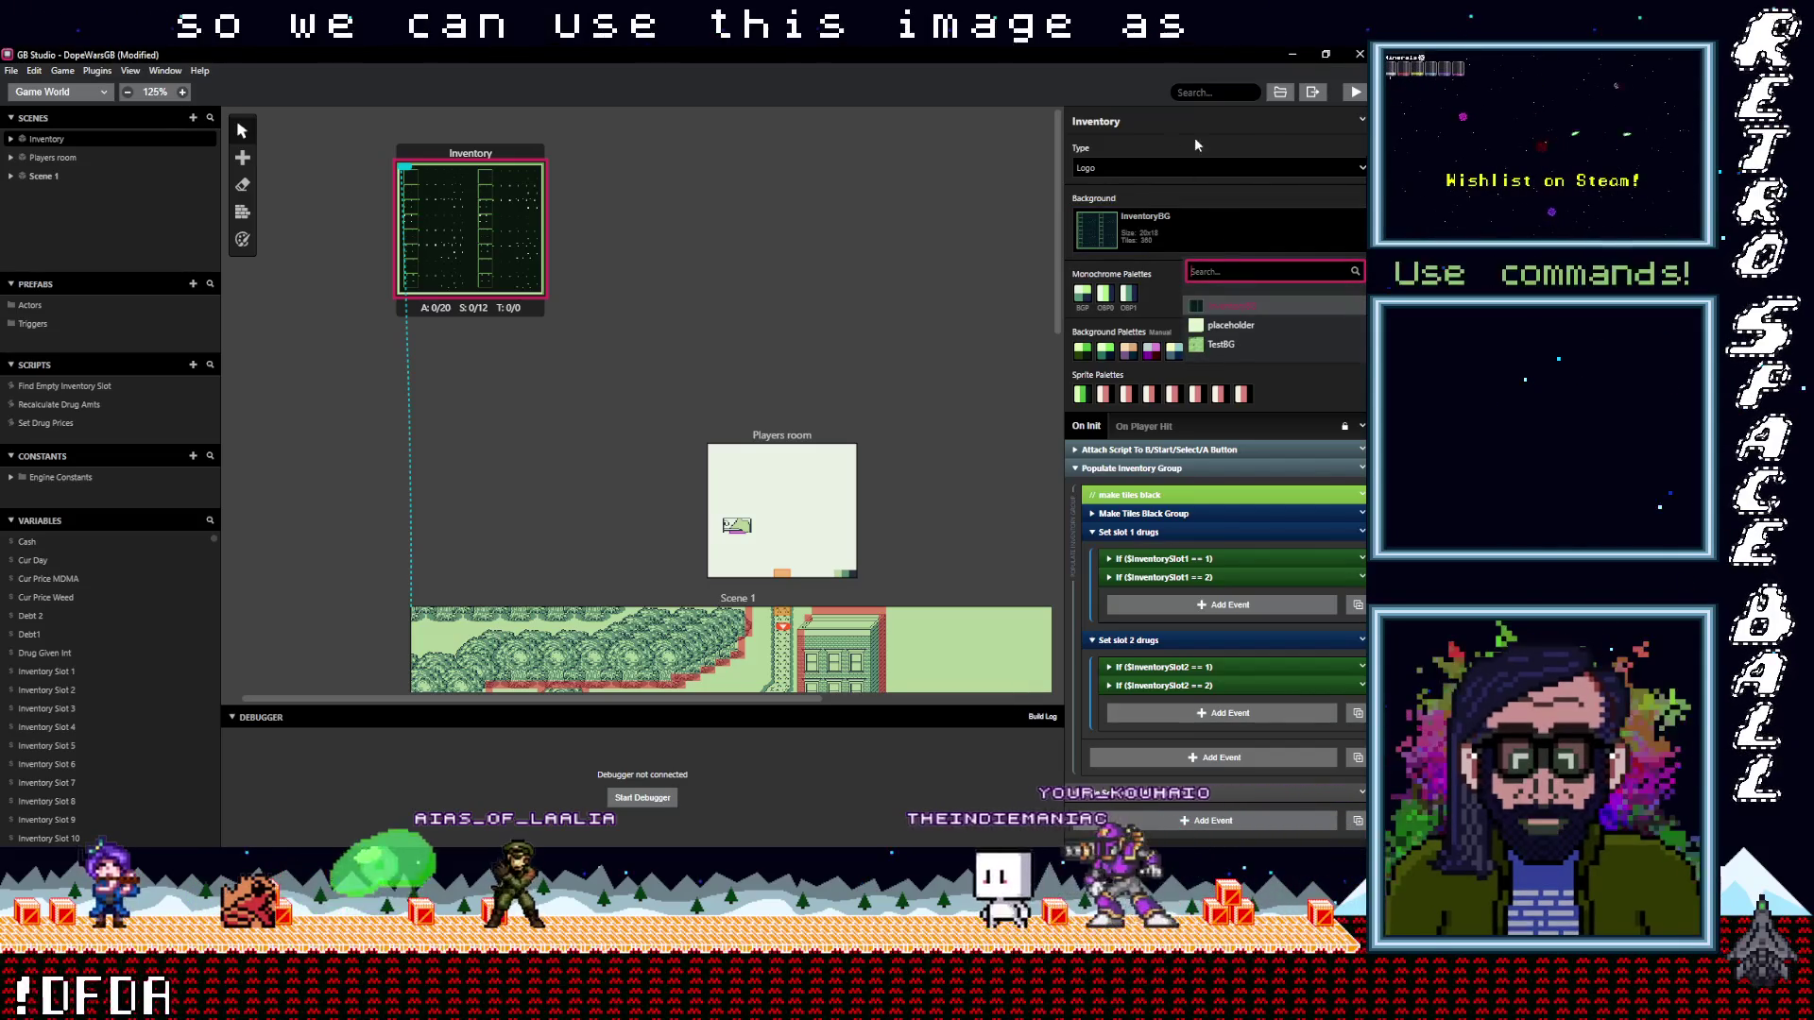
{"action": "left_click", "coordinate": [1280, 92]}
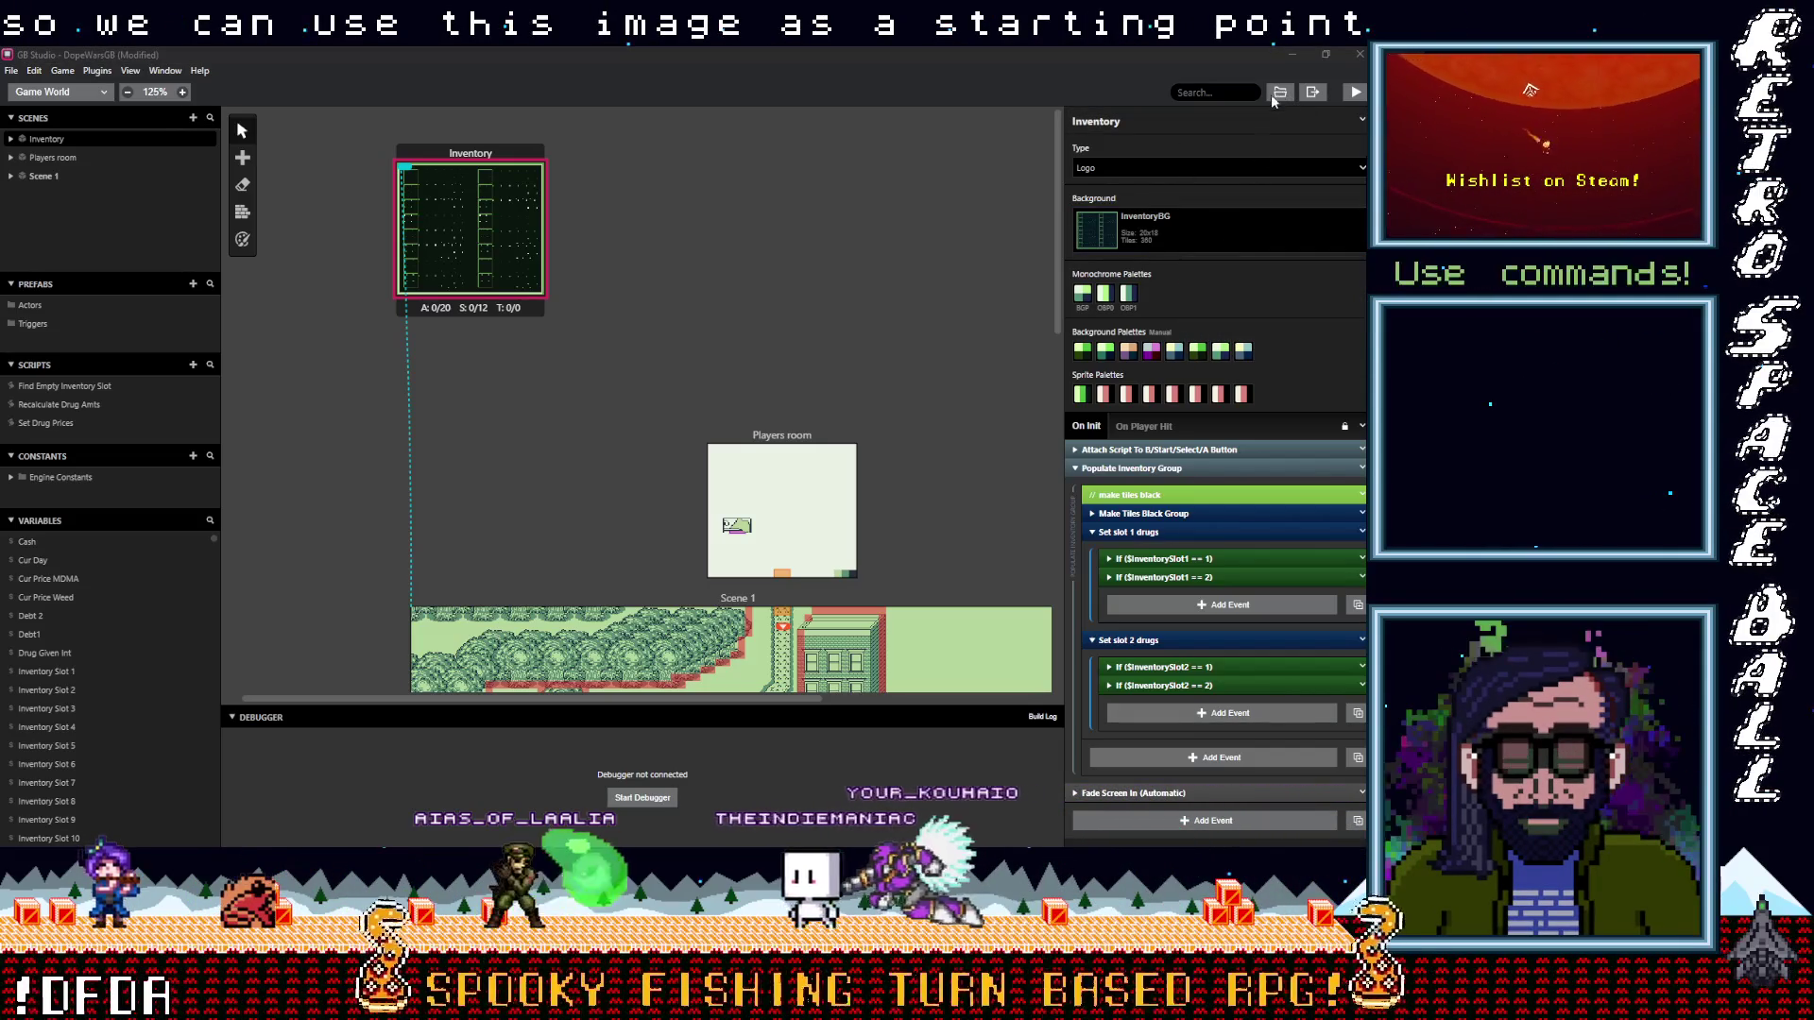
Drag InventoryBG.png from assets\backgrounds into Aseprite and start Save As
{"action": "left_click_drag", "start_coordinate": [1054, 106], "coordinate": [469, 215]}
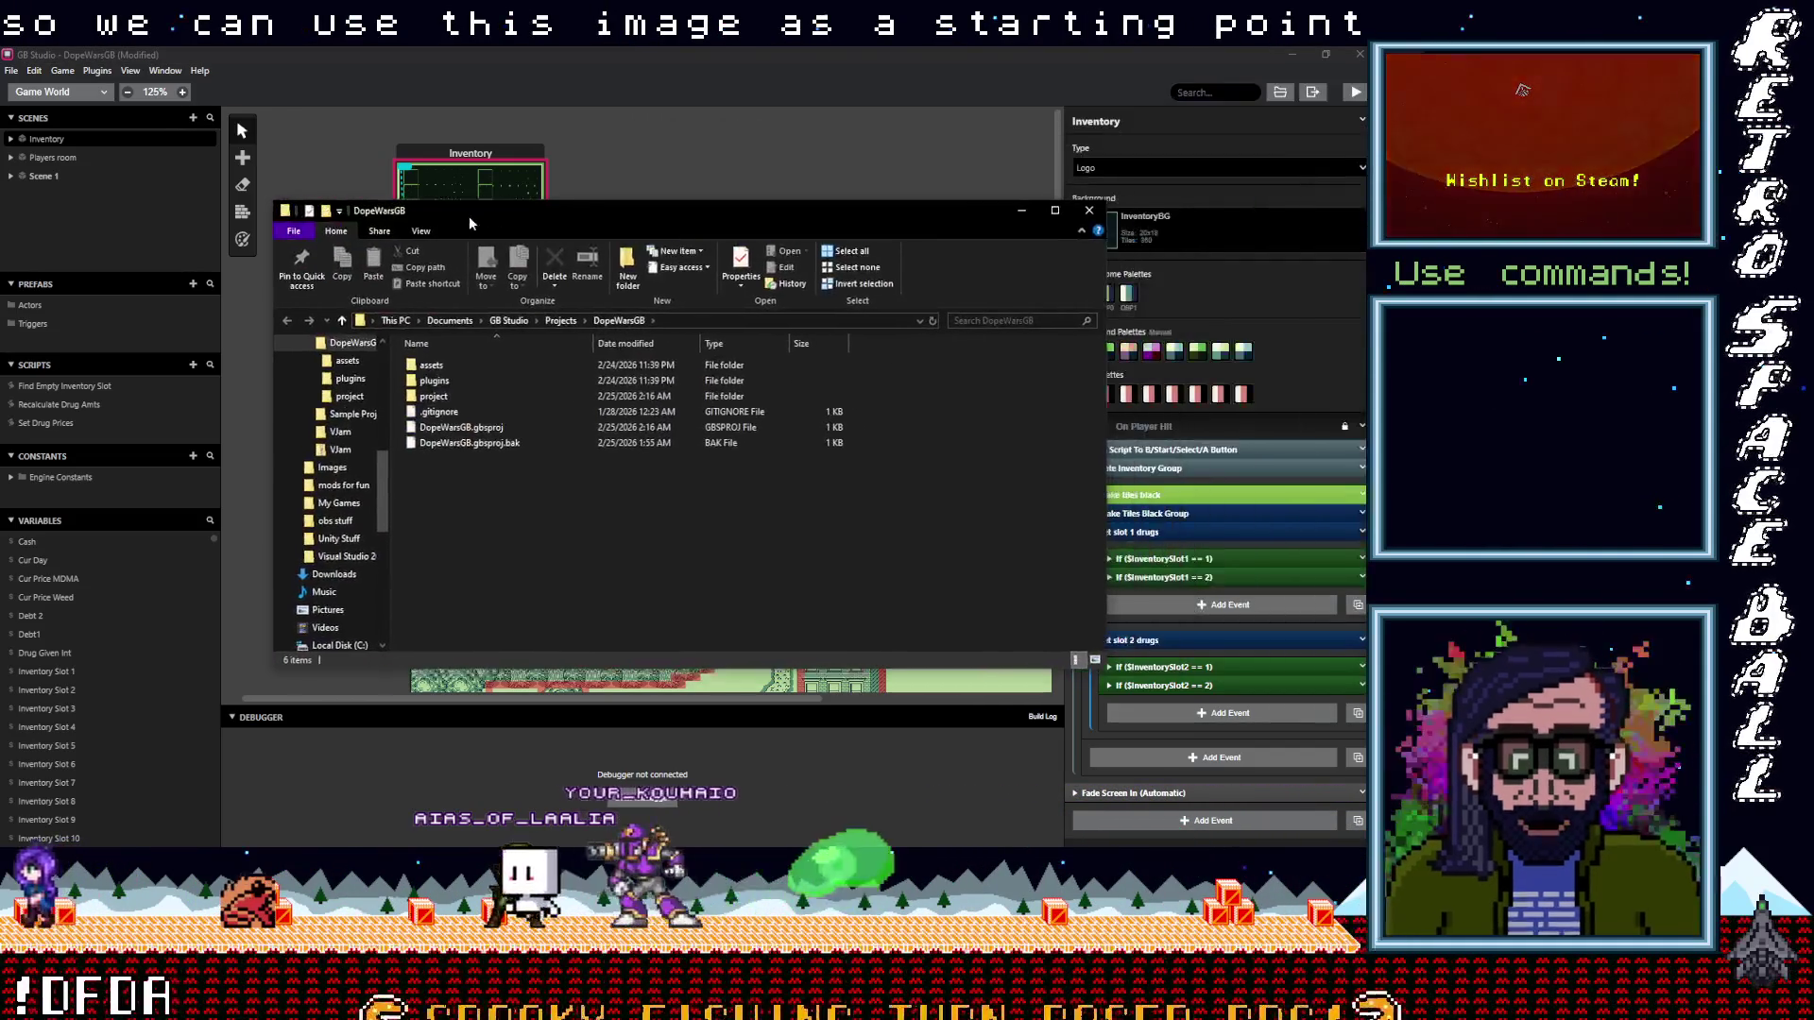
{"action": "double_click", "coordinate": [453, 362]}
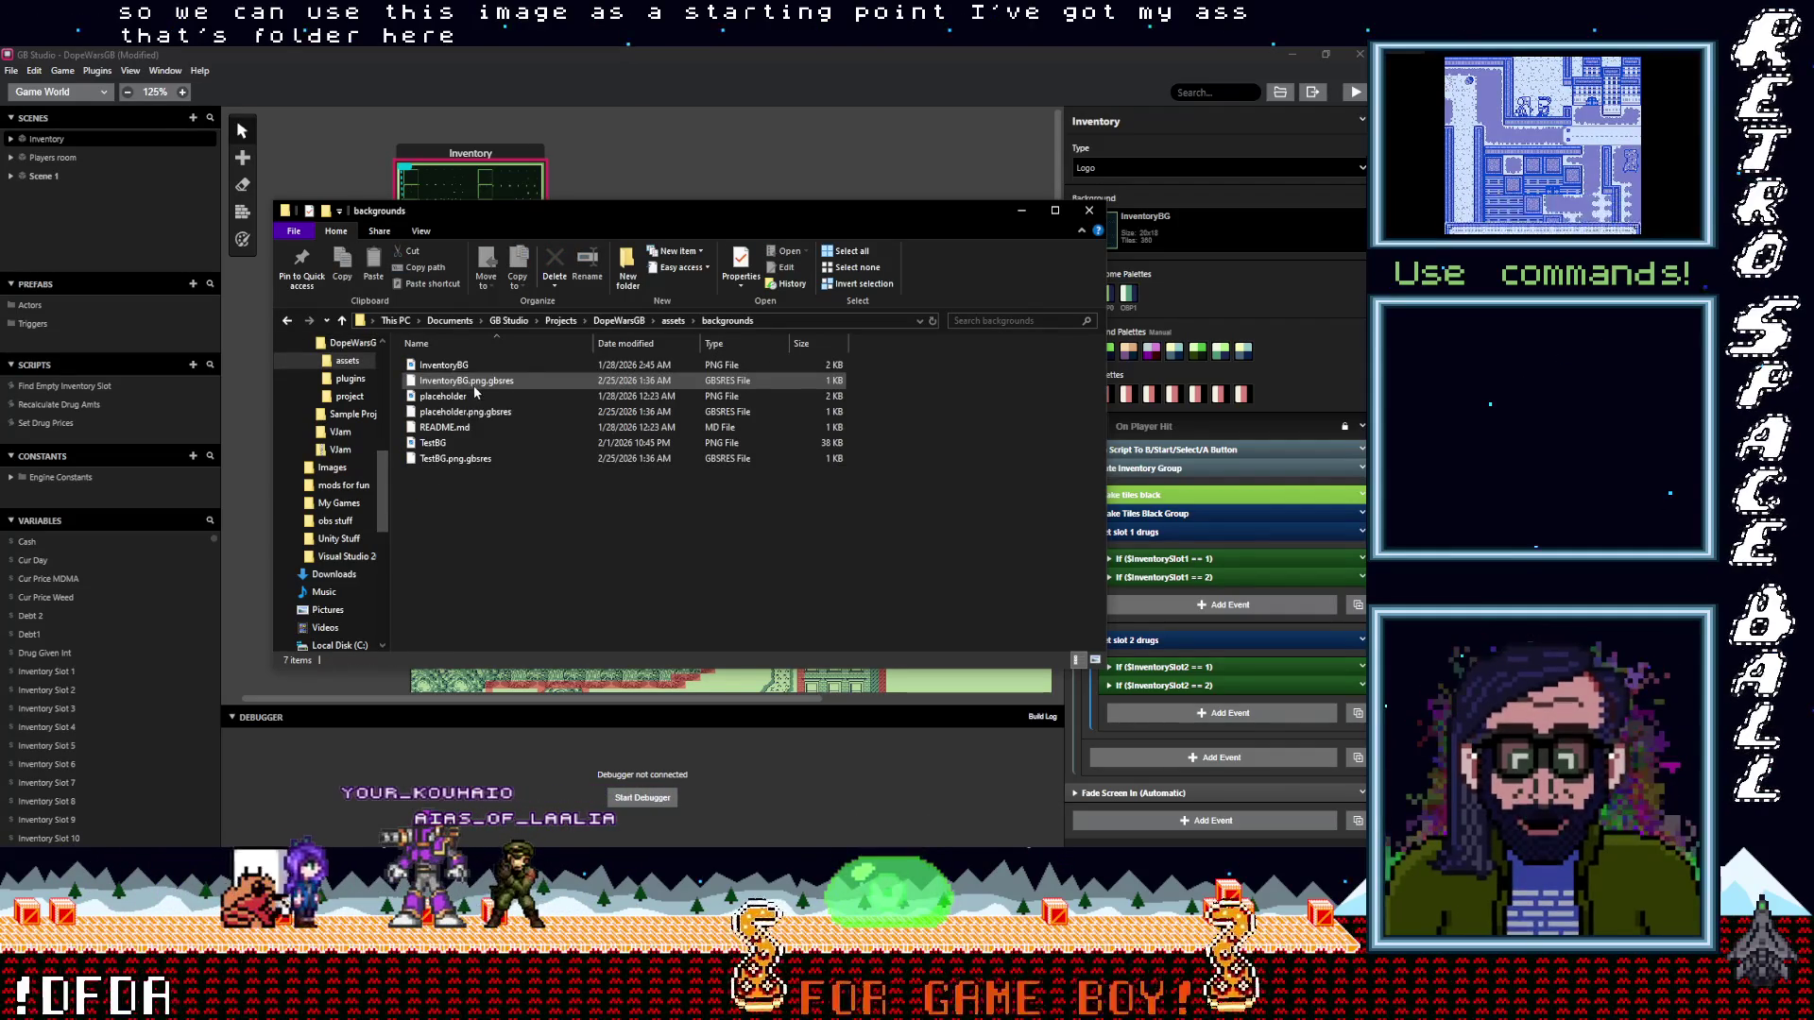
{"action": "double_click", "coordinate": [444, 365]}
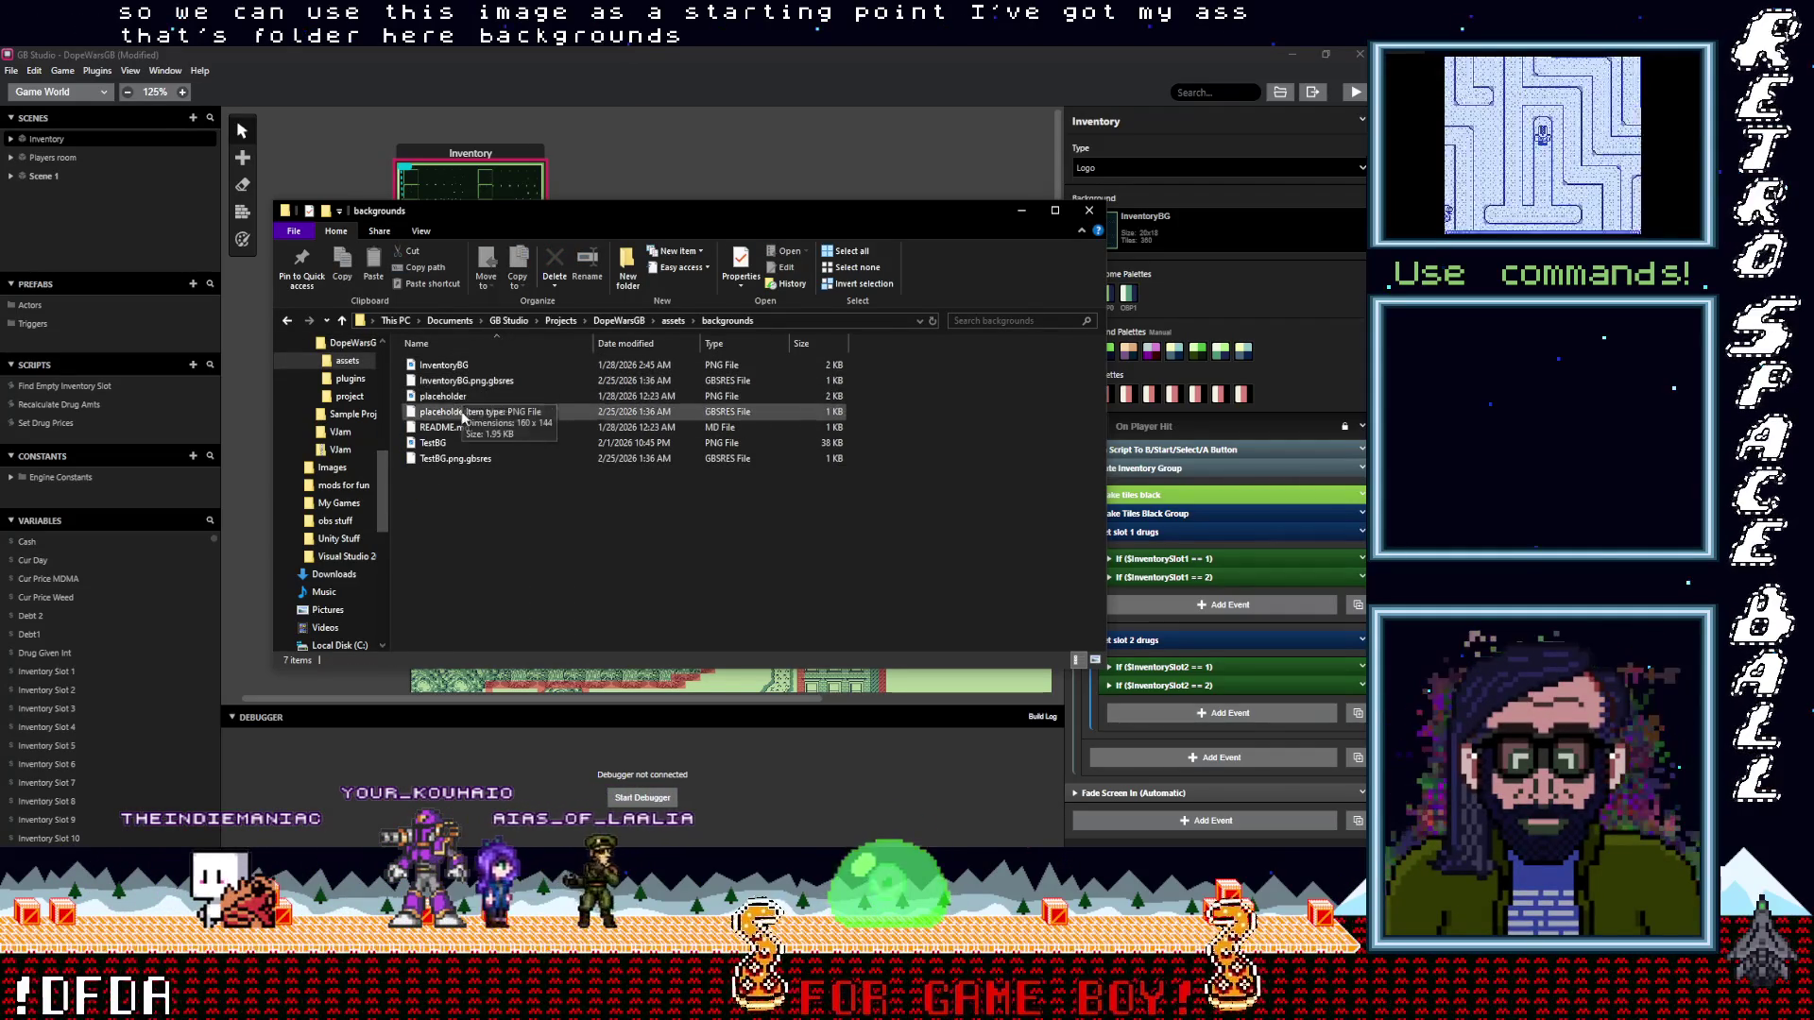
{"action": "left_click", "coordinate": [450, 367]}
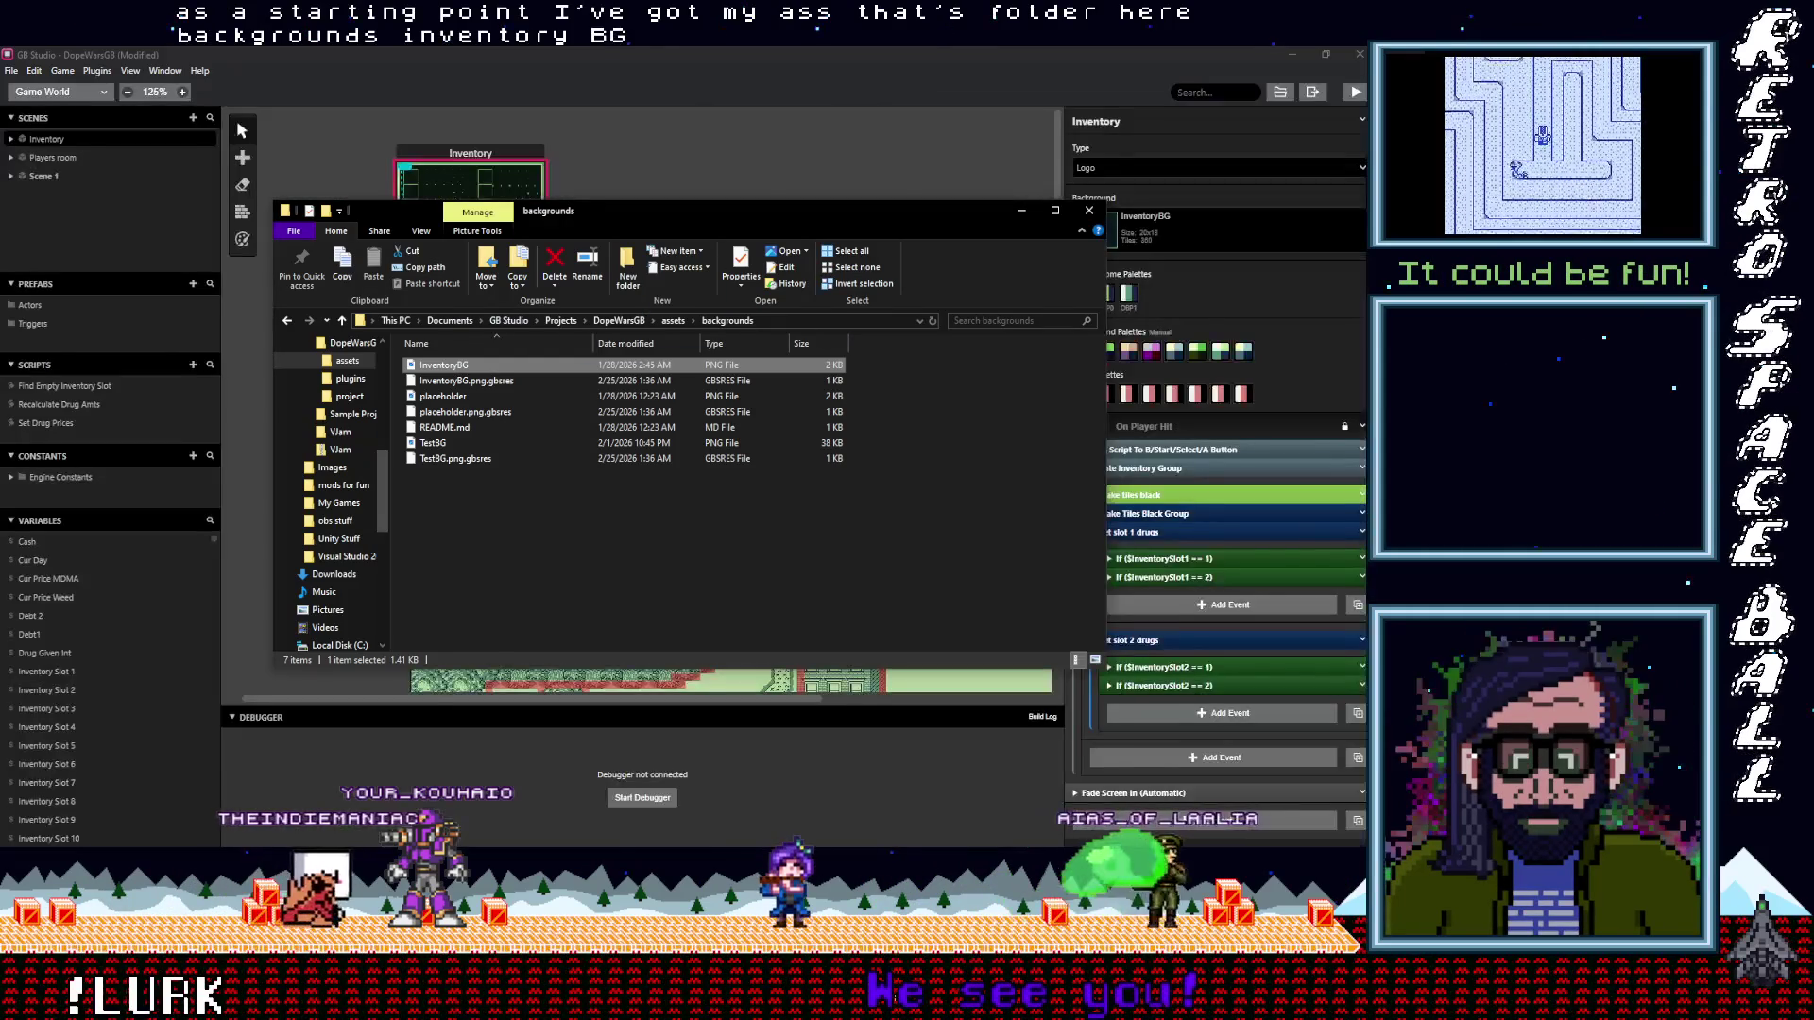
{"action": "mouse_move", "coordinate": [449, 366]}
{"action": "left_mouse_down"}
{"action": "mouse_move", "coordinate": [680, 151]}
{"action": "mouse_move", "coordinate": [714, 163]}
{"action": "mouse_move", "coordinate": [672, 94]}
{"action": "left_mouse_up"}
{"action": "left_click", "coordinate": [15, 71]}
{"action": "left_click", "coordinate": [38, 162]}
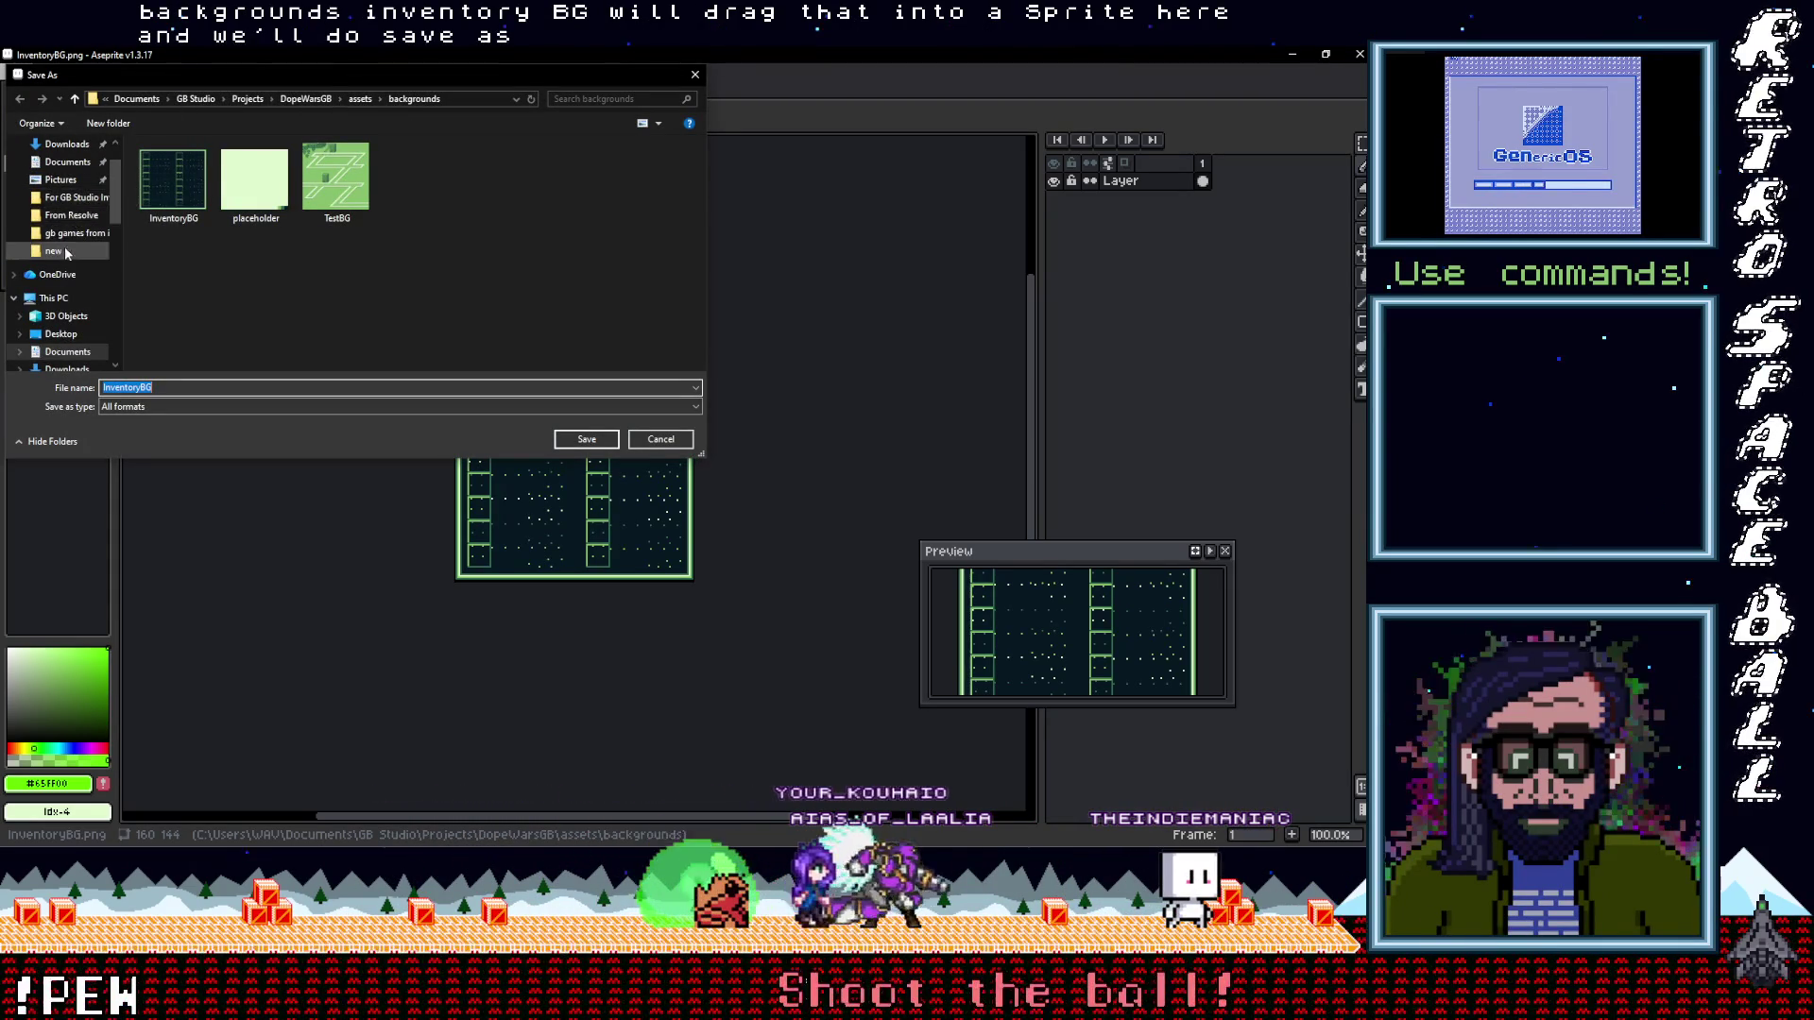
Browse the Save As dialog to Documents\Images\Aseprite\GB Studio
{"action": "scroll", "coordinate": [66, 247], "scroll_direction": "up", "scroll_amount": 1}
{"action": "left_click", "coordinate": [66, 209]}
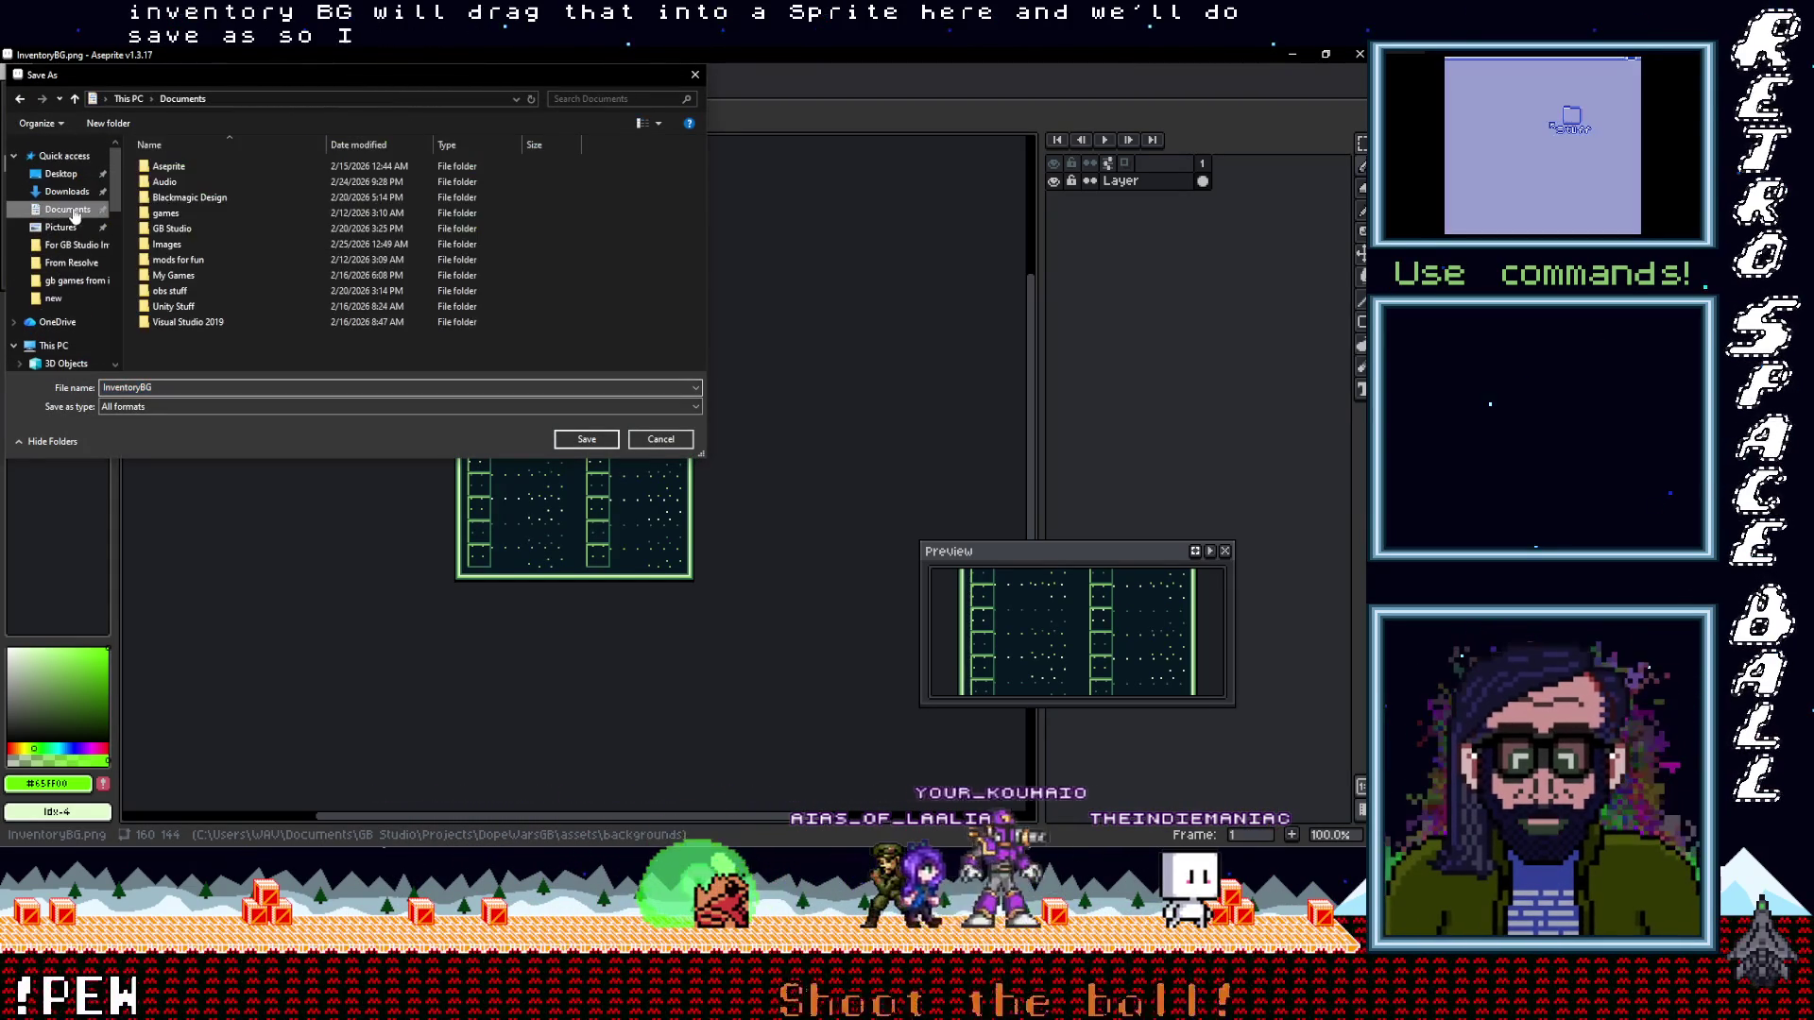
{"action": "double_click", "coordinate": [167, 168]}
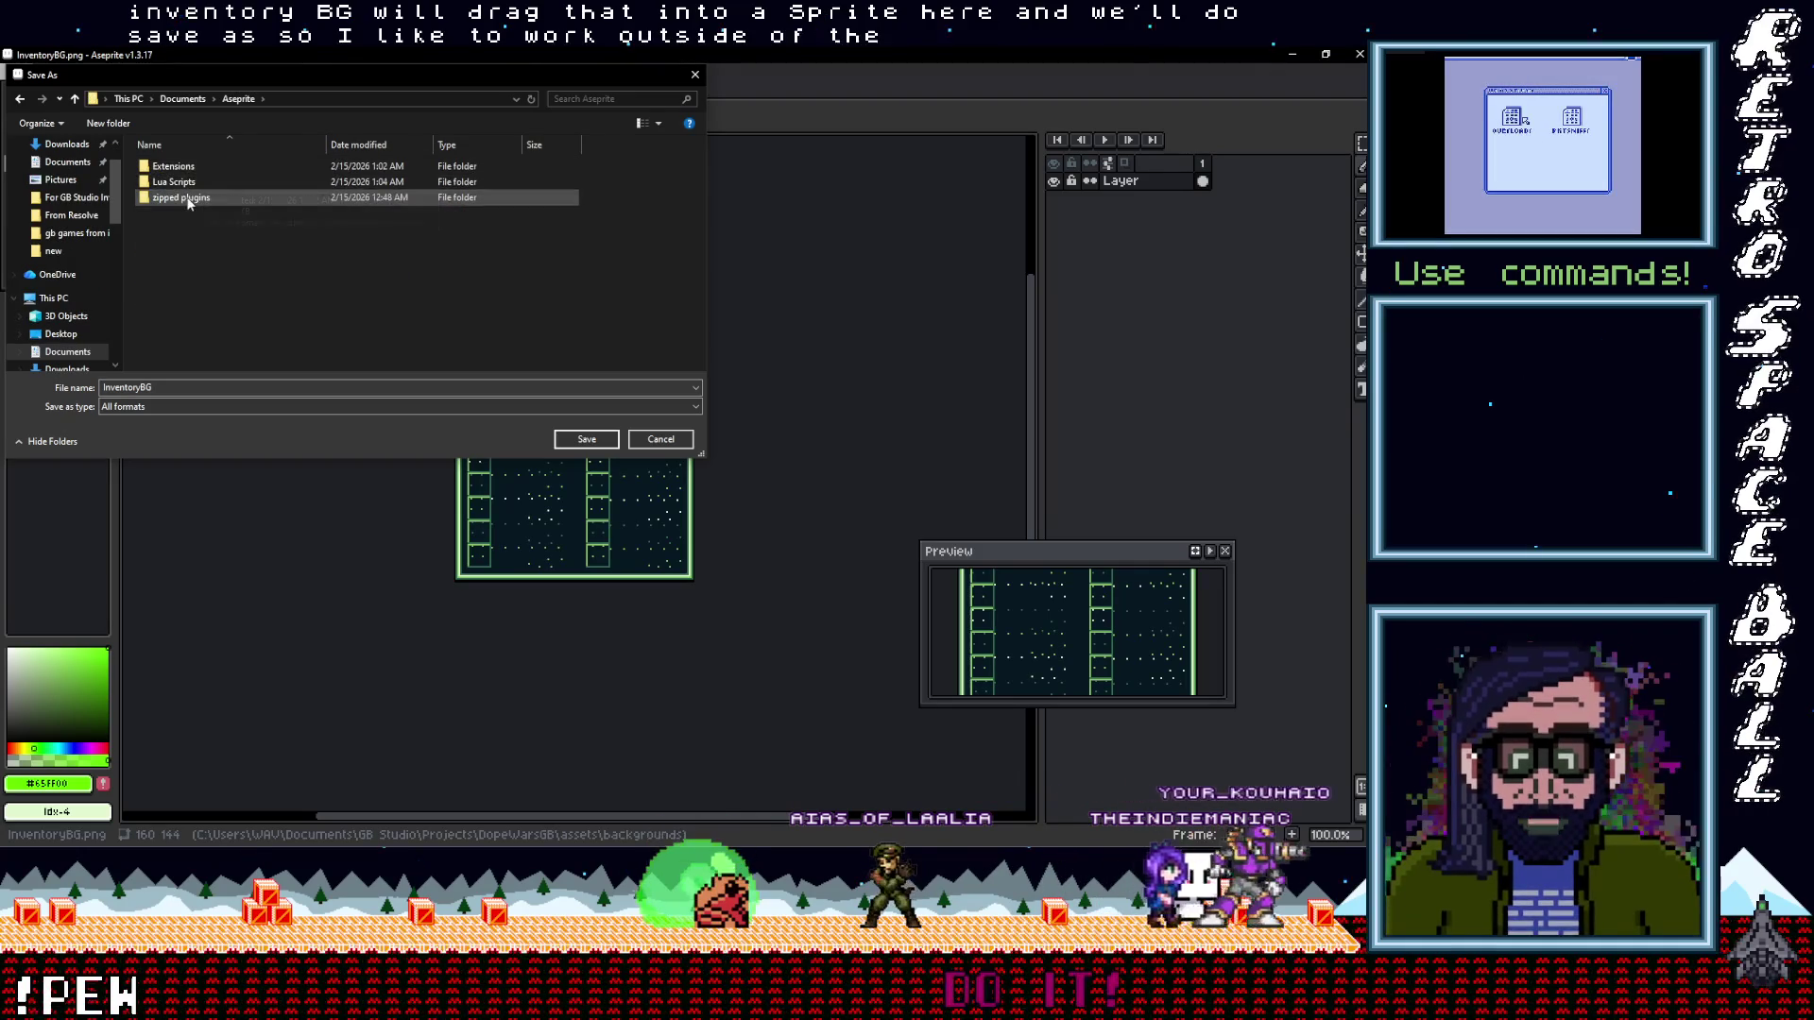
{"action": "left_click", "coordinate": [71, 353]}
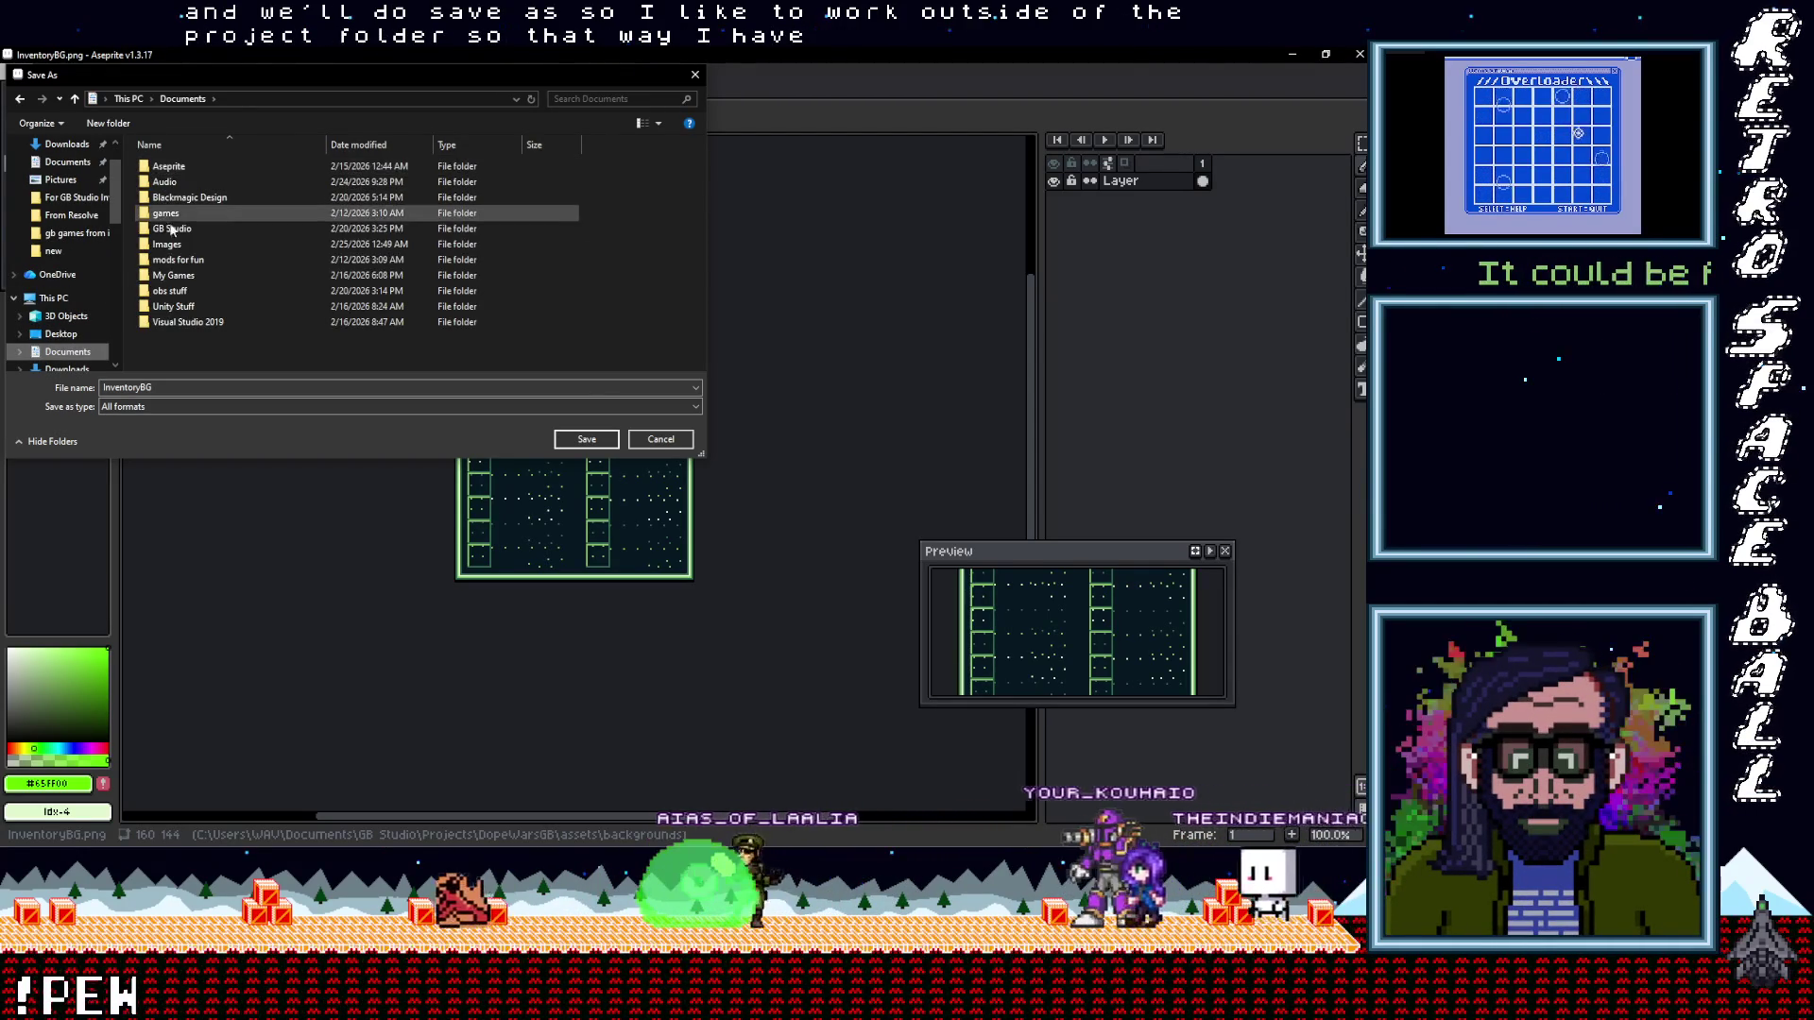
{"action": "double_click", "coordinate": [166, 244]}
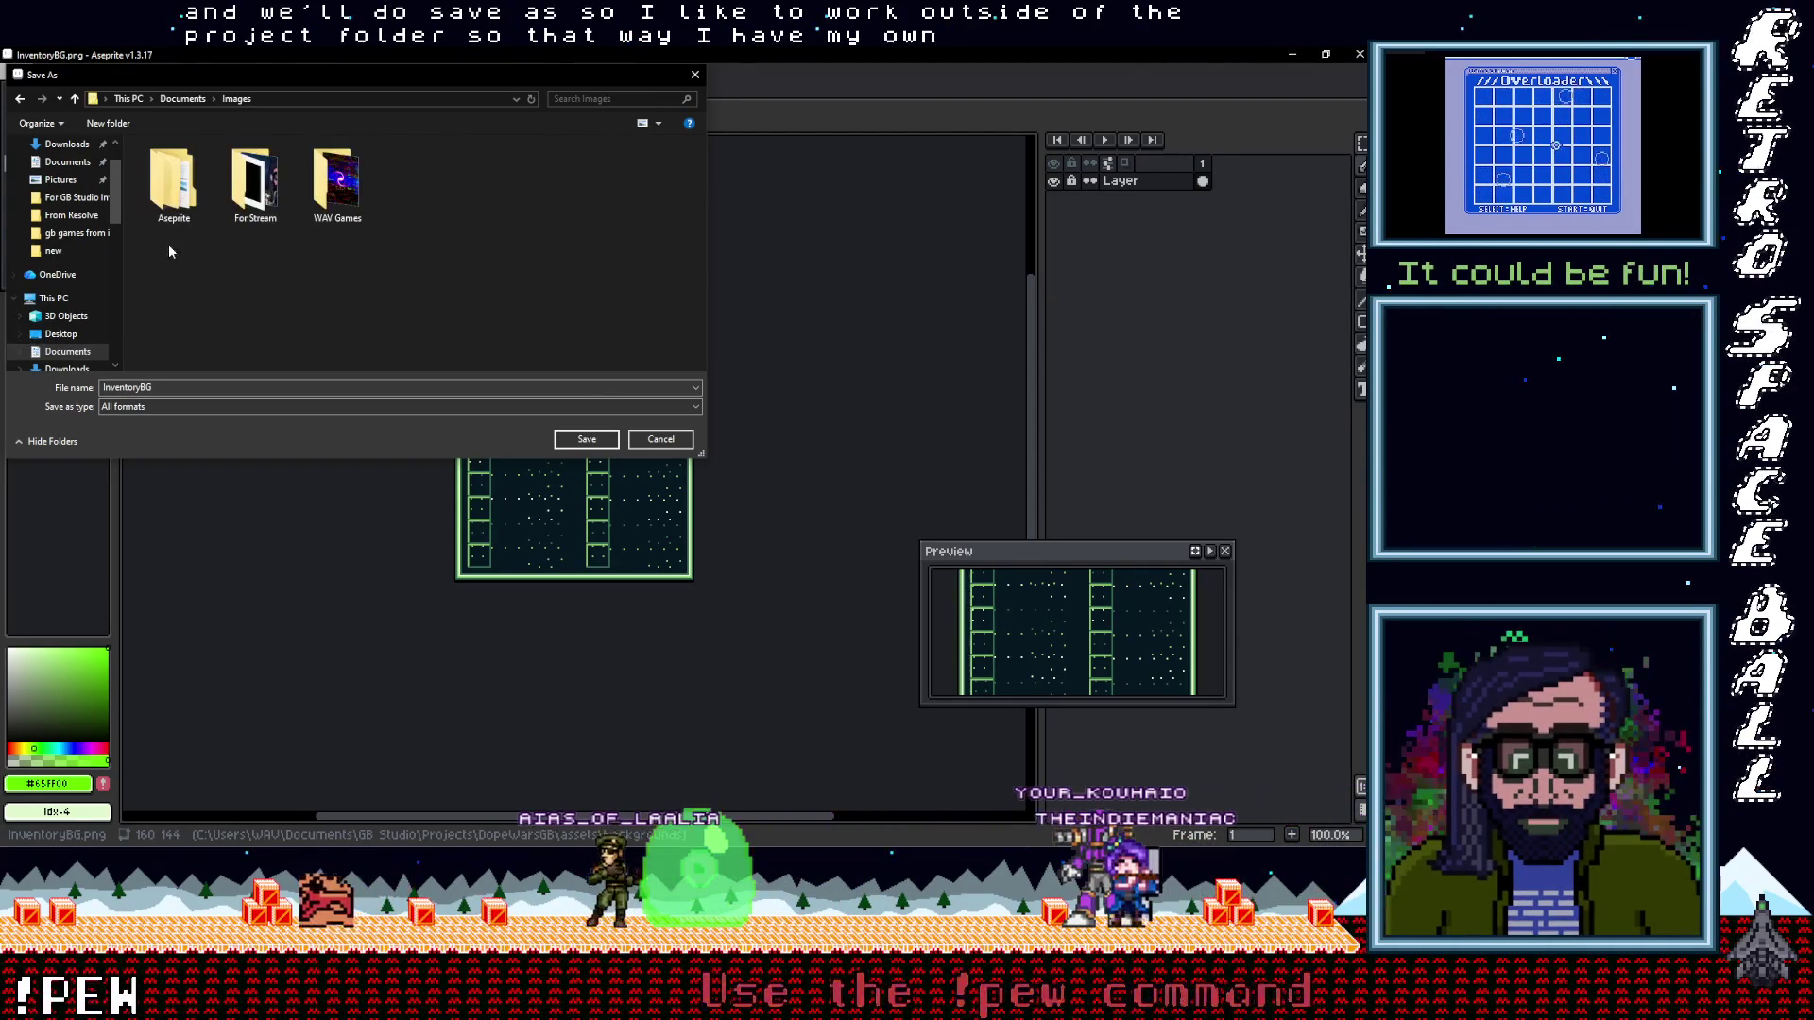
{"action": "double_click", "coordinate": [176, 185]}
{"action": "double_click", "coordinate": [178, 168]}
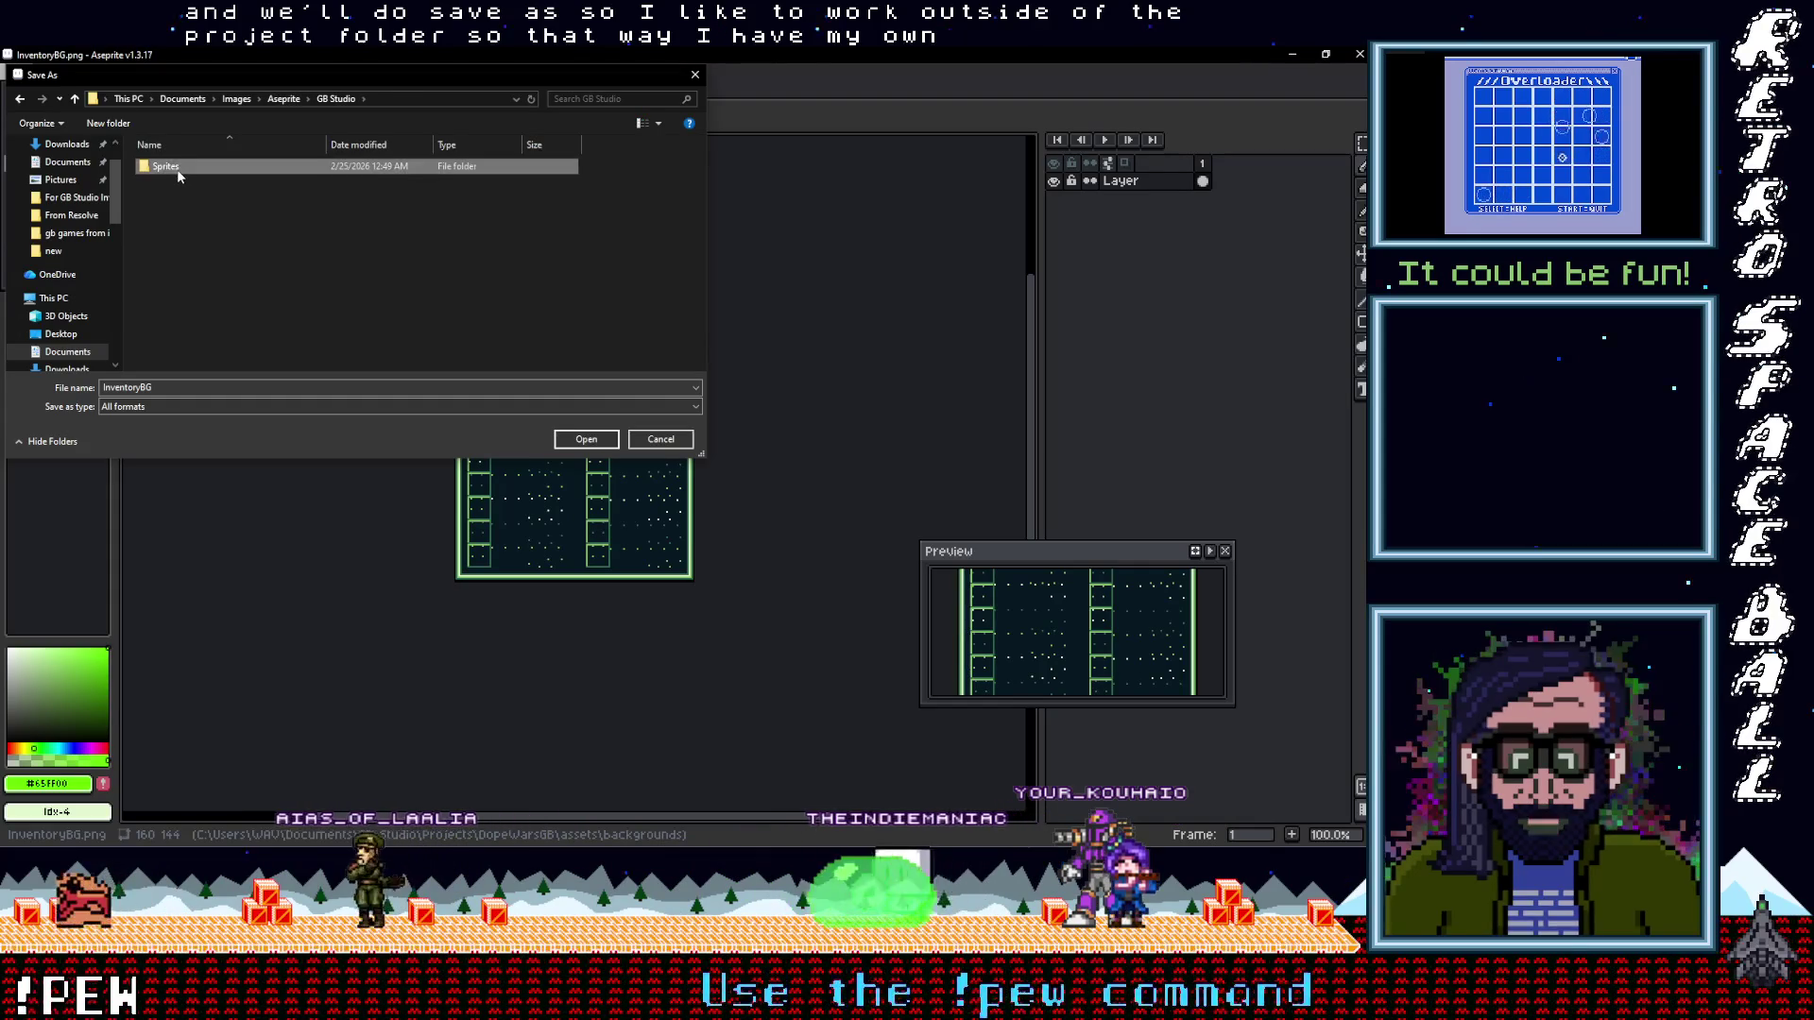
{"action": "double_click", "coordinate": [178, 168]}
{"action": "double_click", "coordinate": [175, 169]}
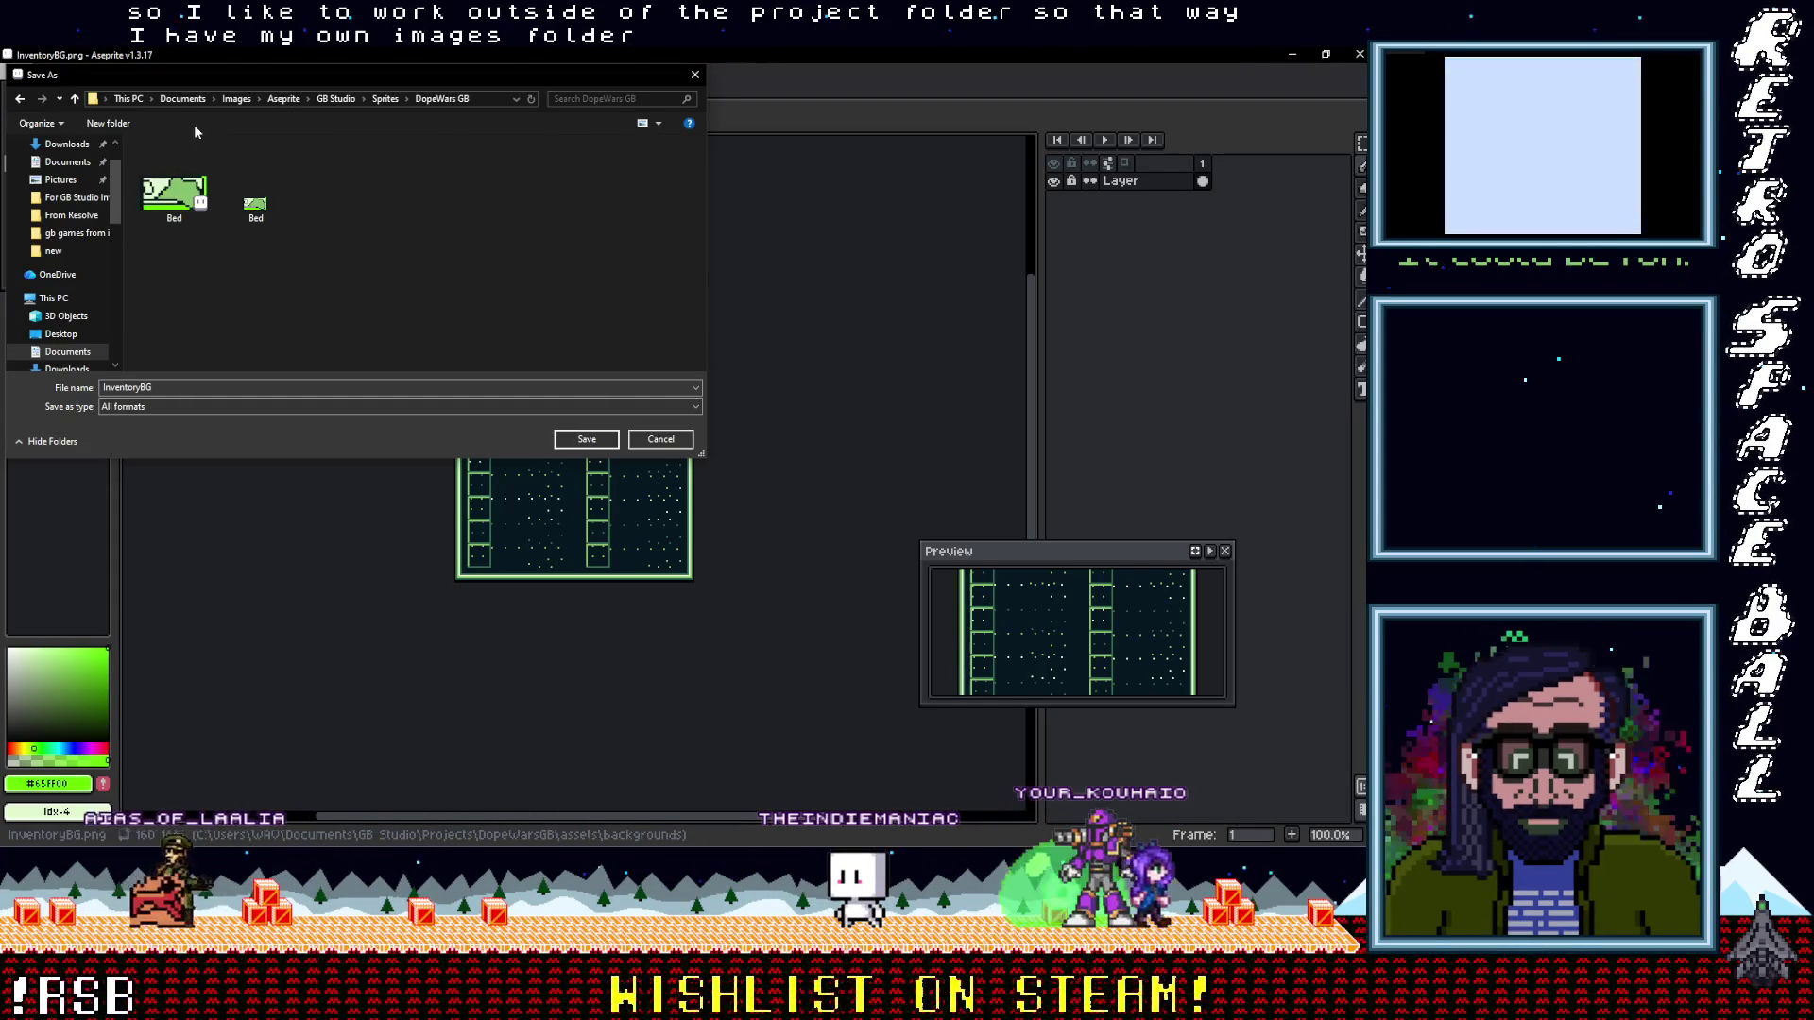
{"action": "left_click", "coordinate": [74, 99]}
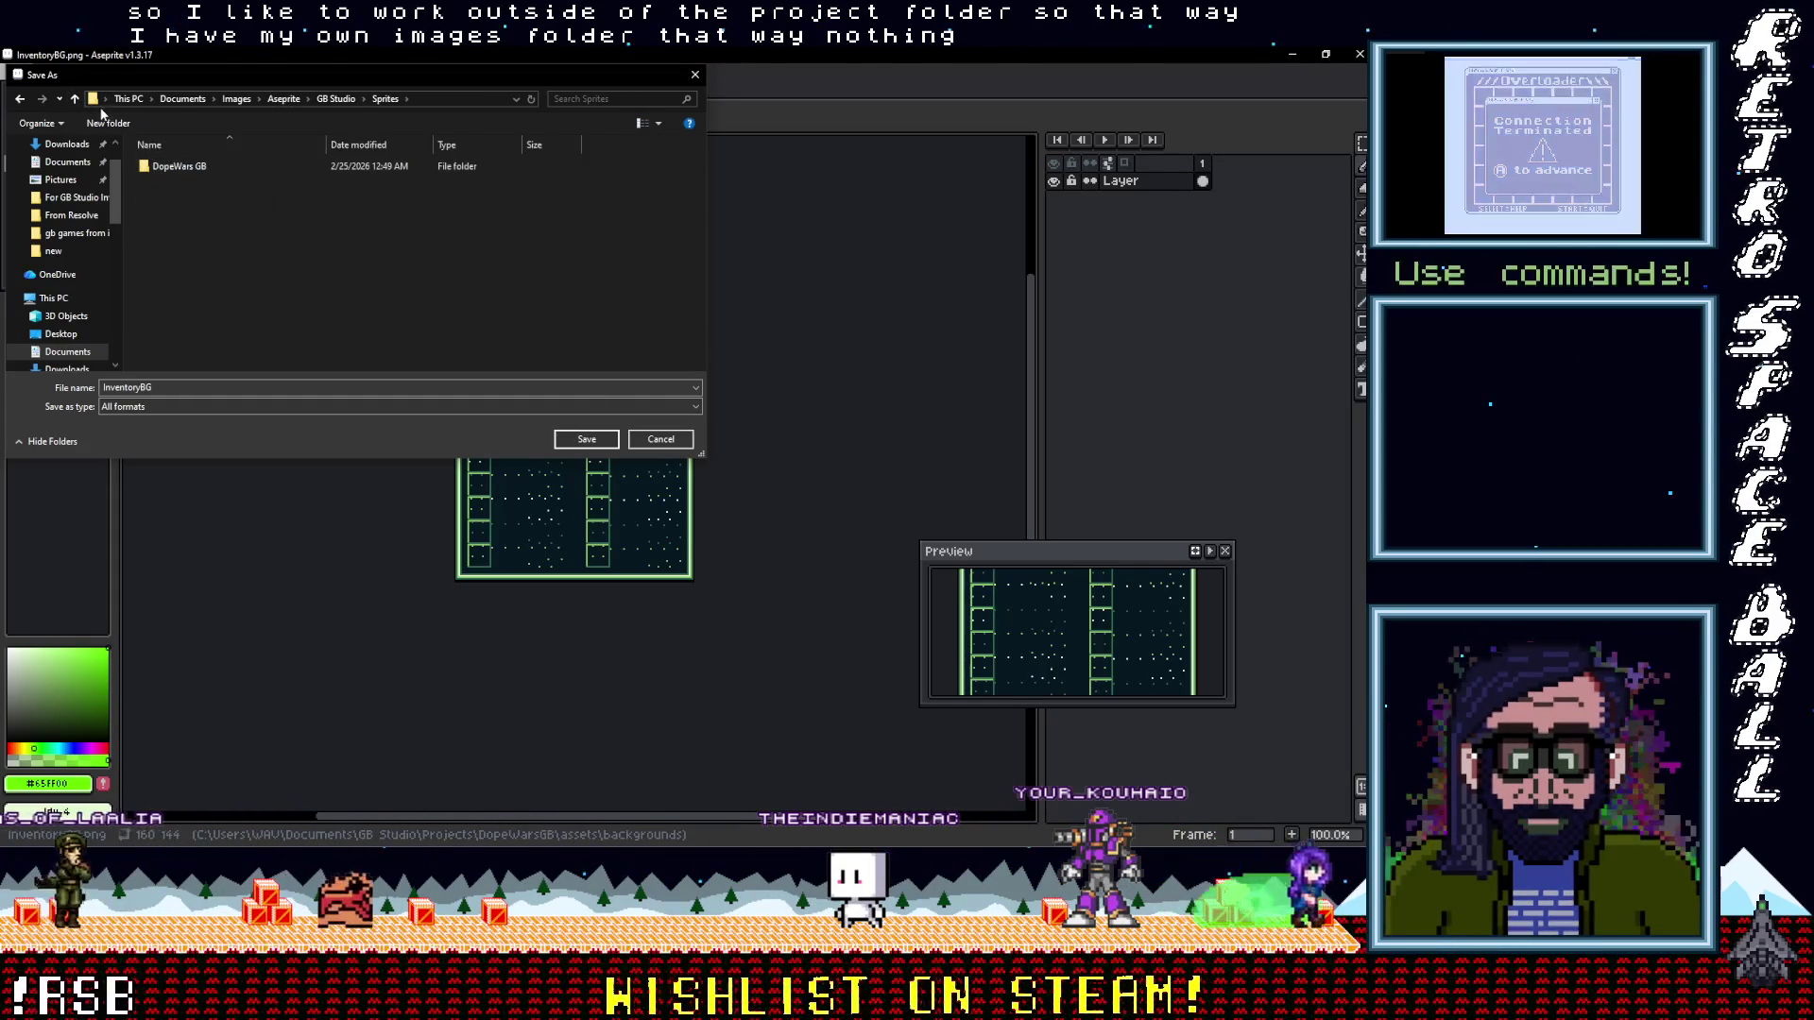
Create a Backgrounds folder there and save InventoryBG into it
{"action": "right_click", "coordinate": [195, 204]}
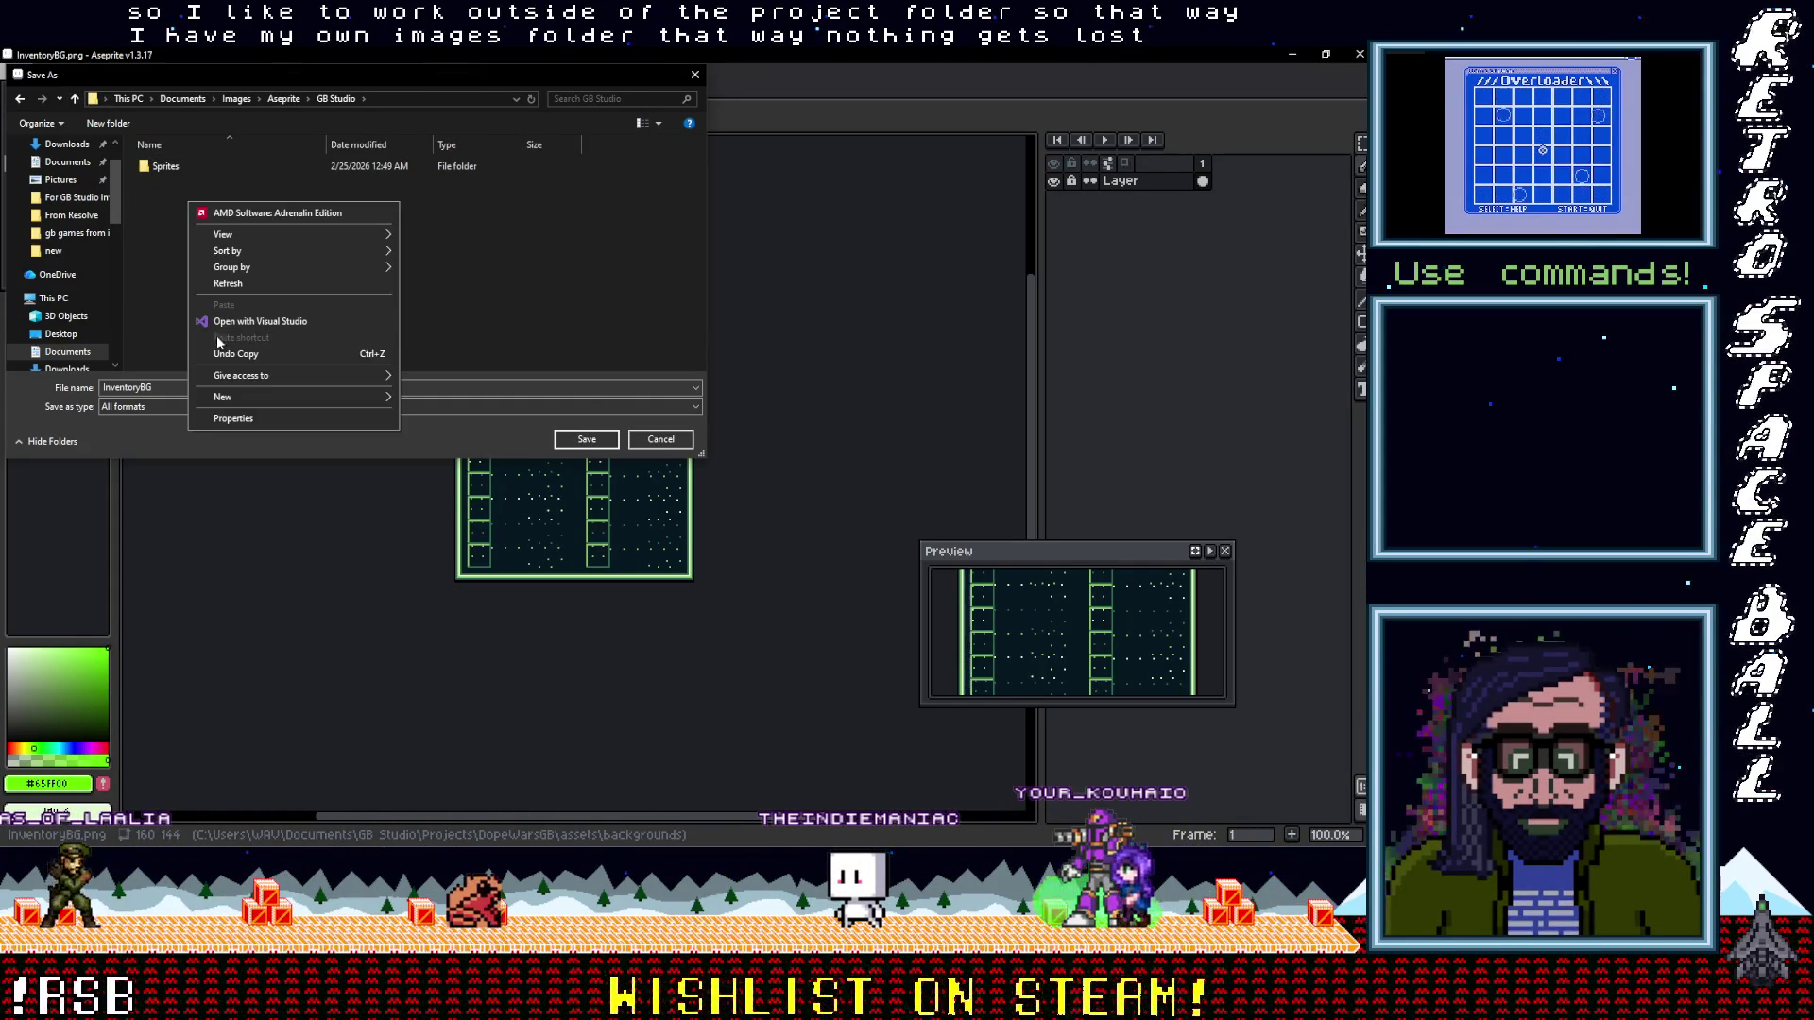
{"action": "mouse_move", "coordinate": [247, 395]}
{"action": "left_click", "coordinate": [474, 401]}
{"action": "type", "text": "Backgroun"}
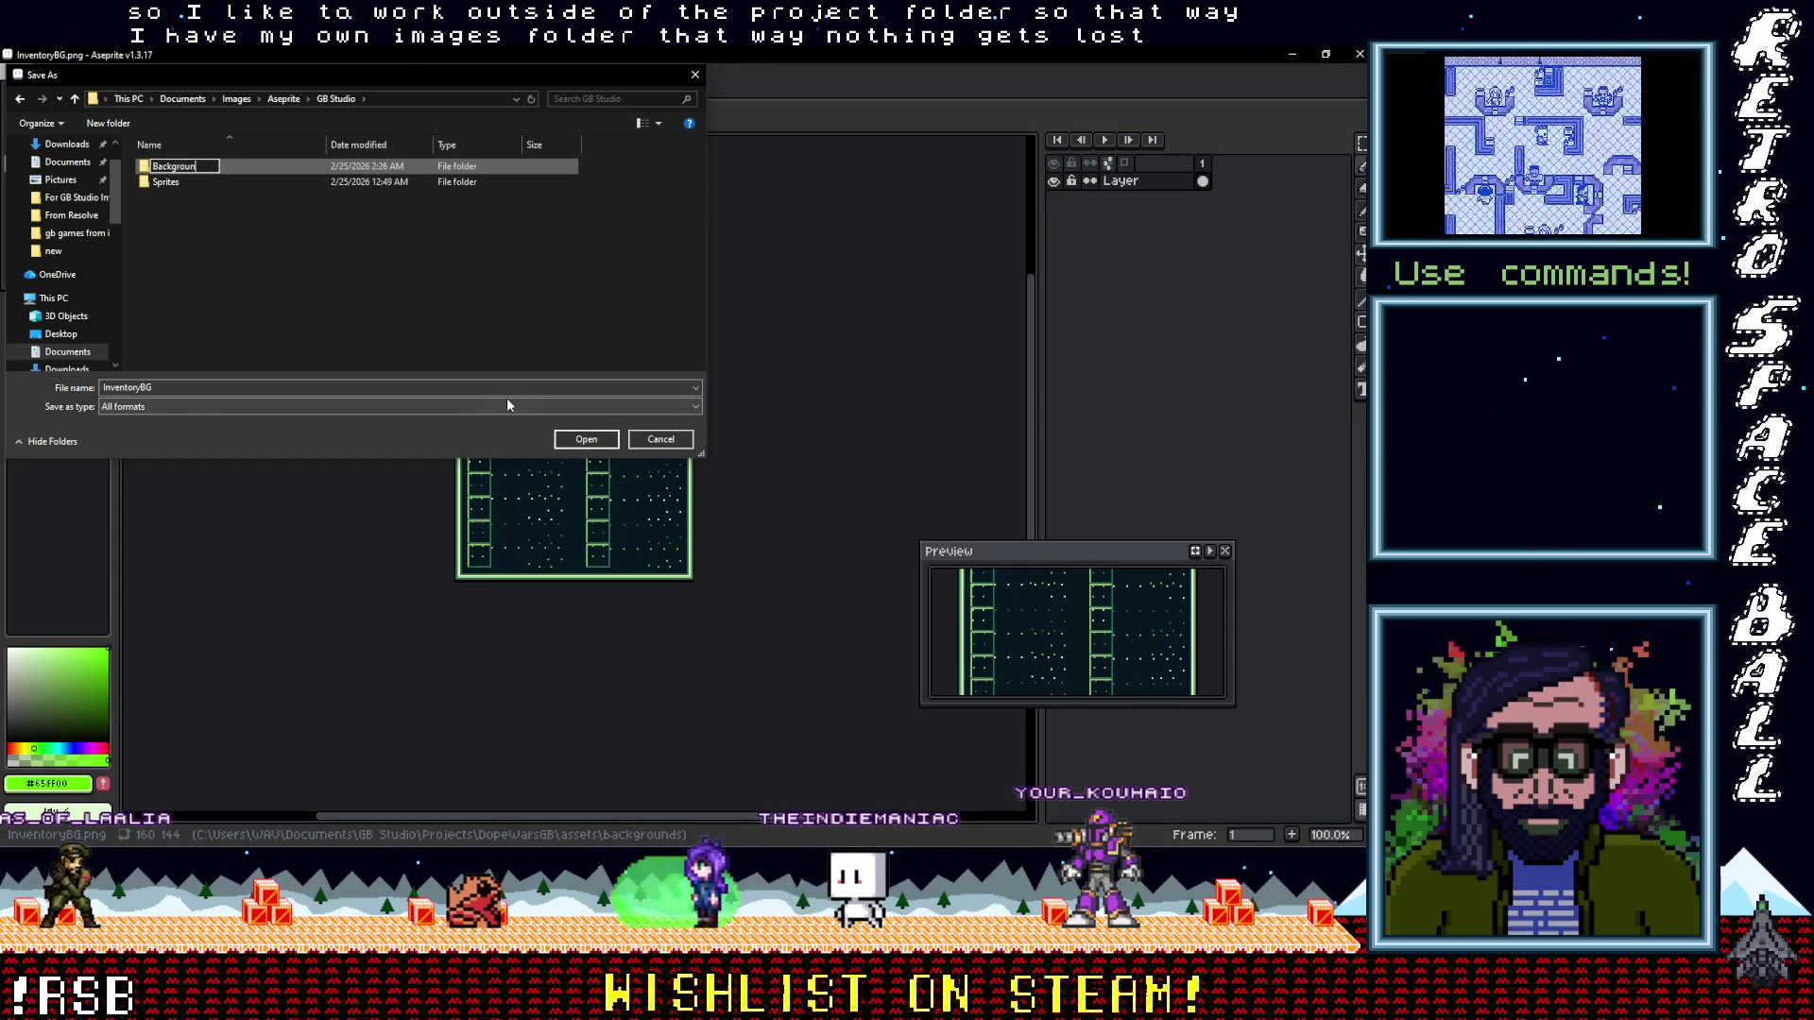
{"action": "type", "text": "ds"}
{"action": "left_click", "coordinate": [270, 276]}
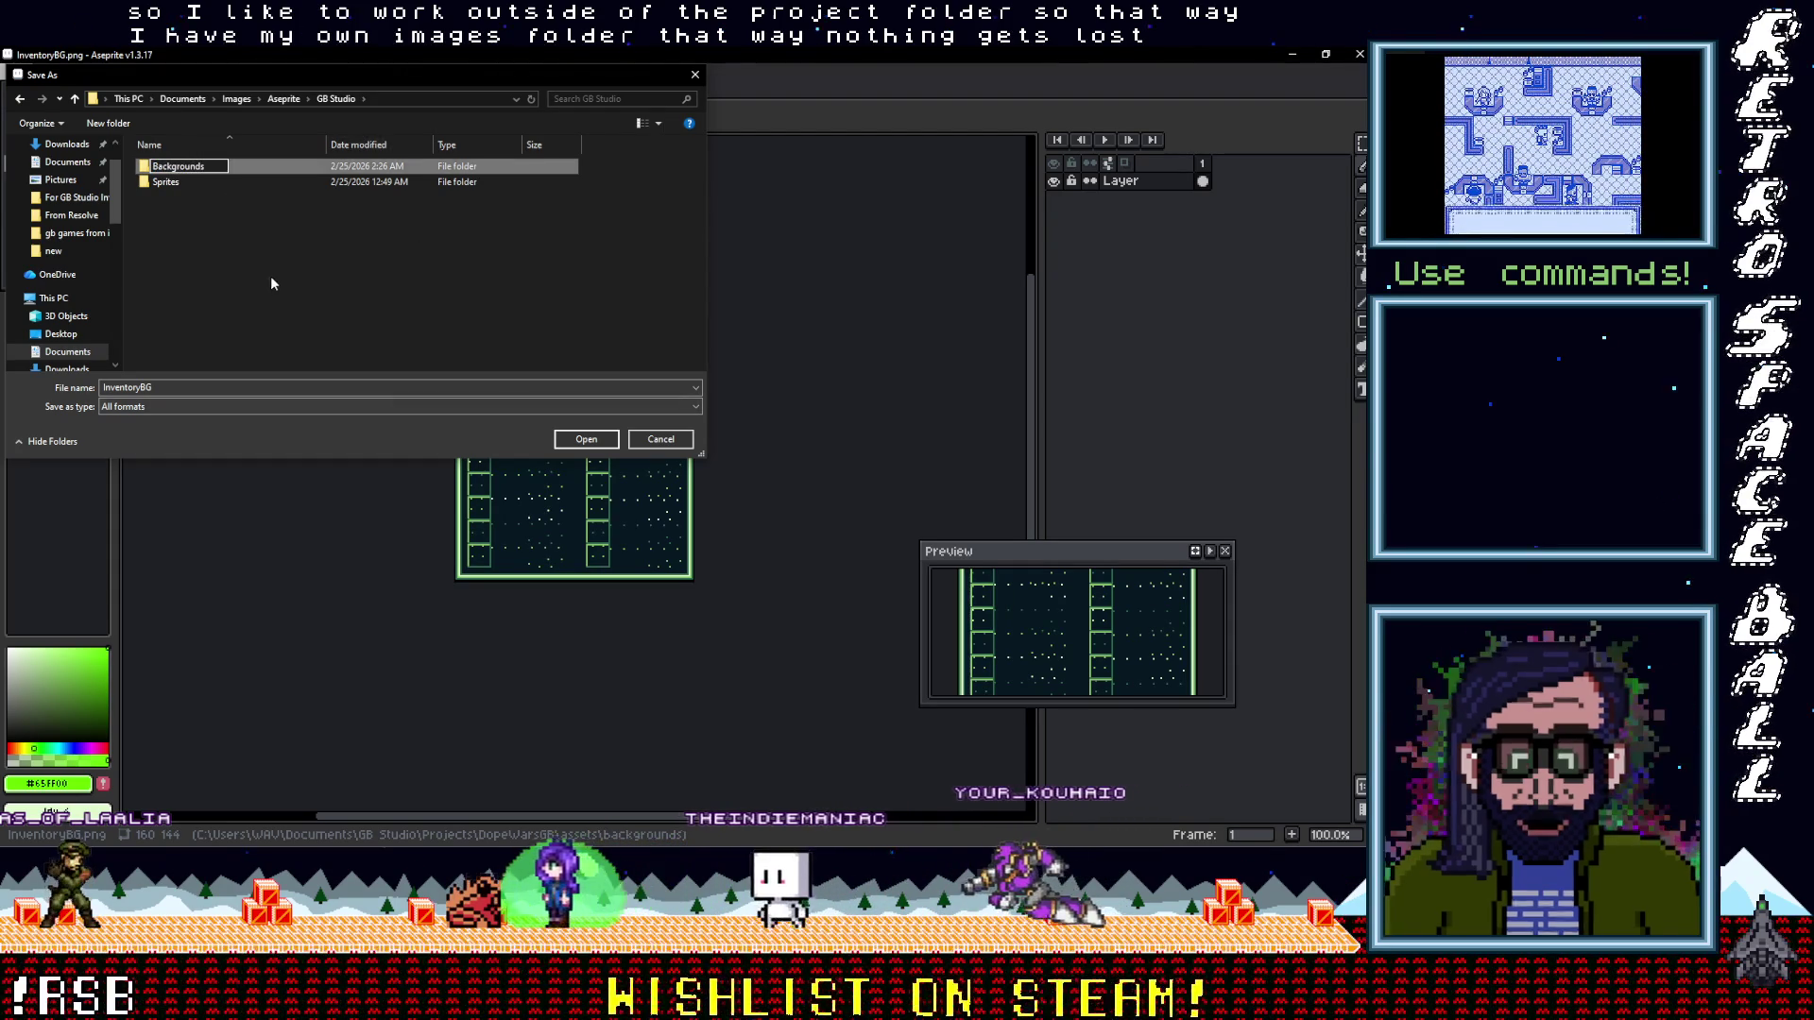
{"action": "double_click", "coordinate": [188, 171]}
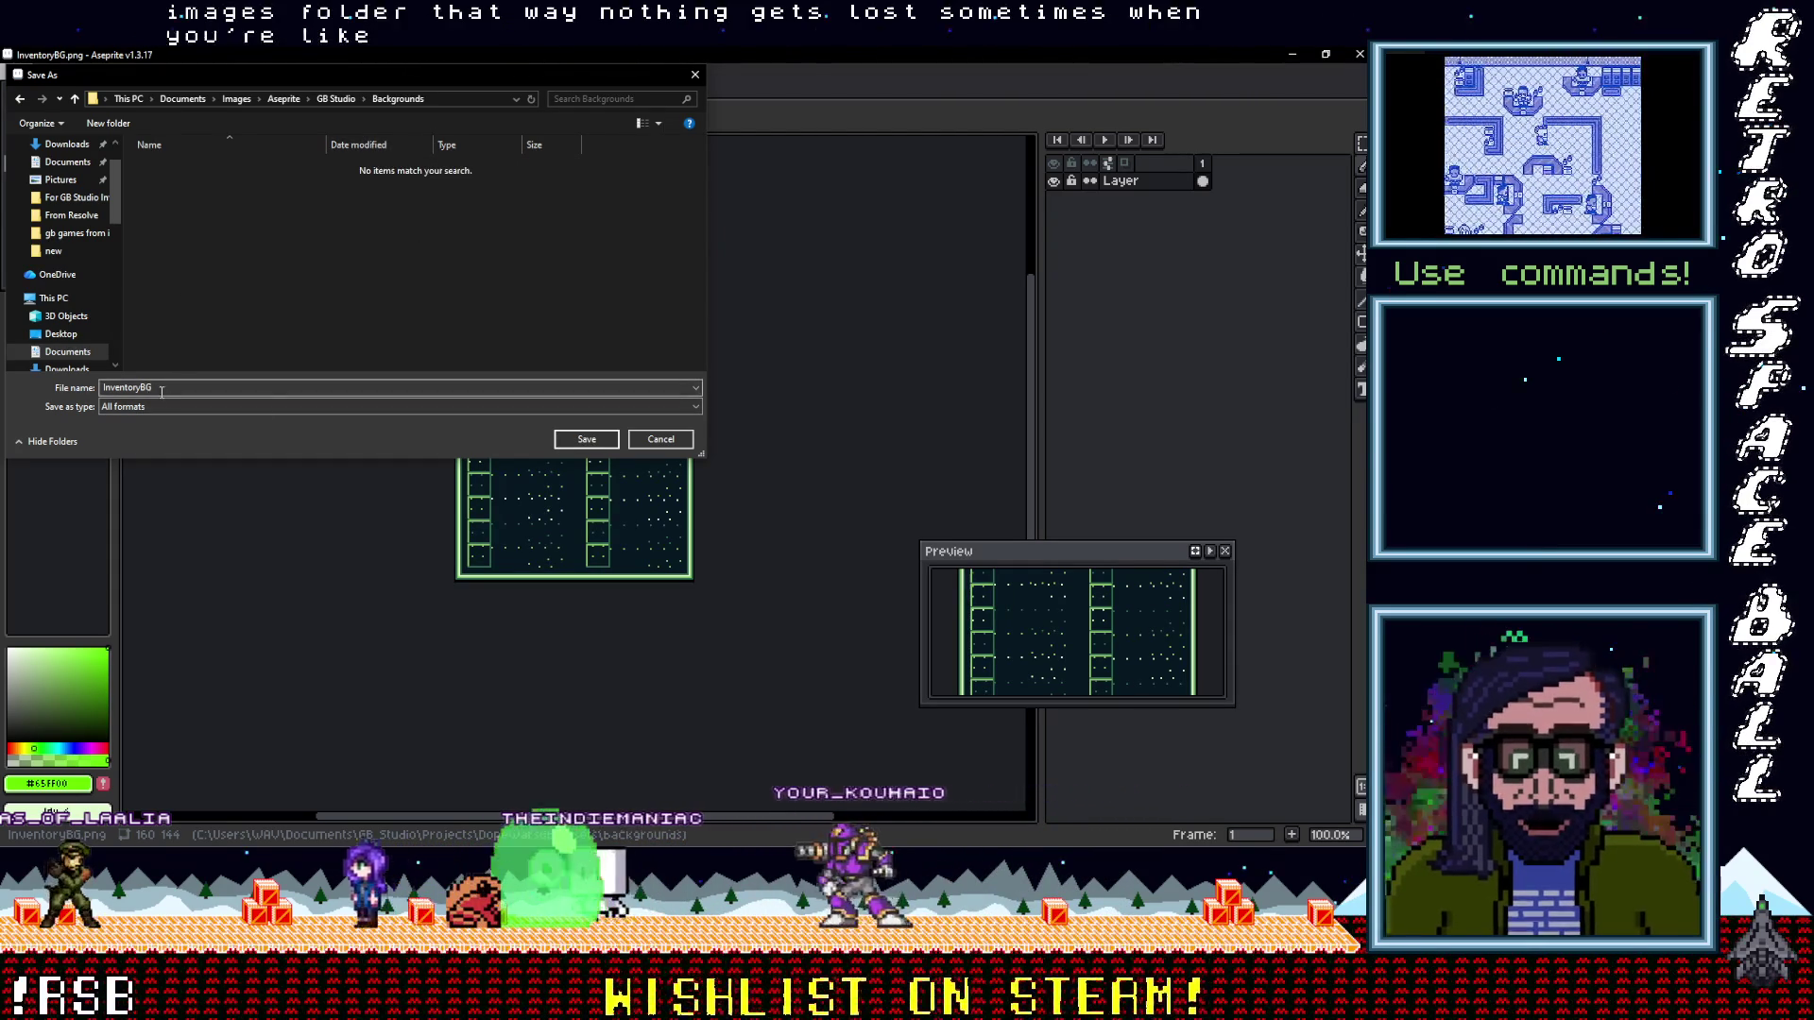
{"action": "left_click", "coordinate": [592, 441]}
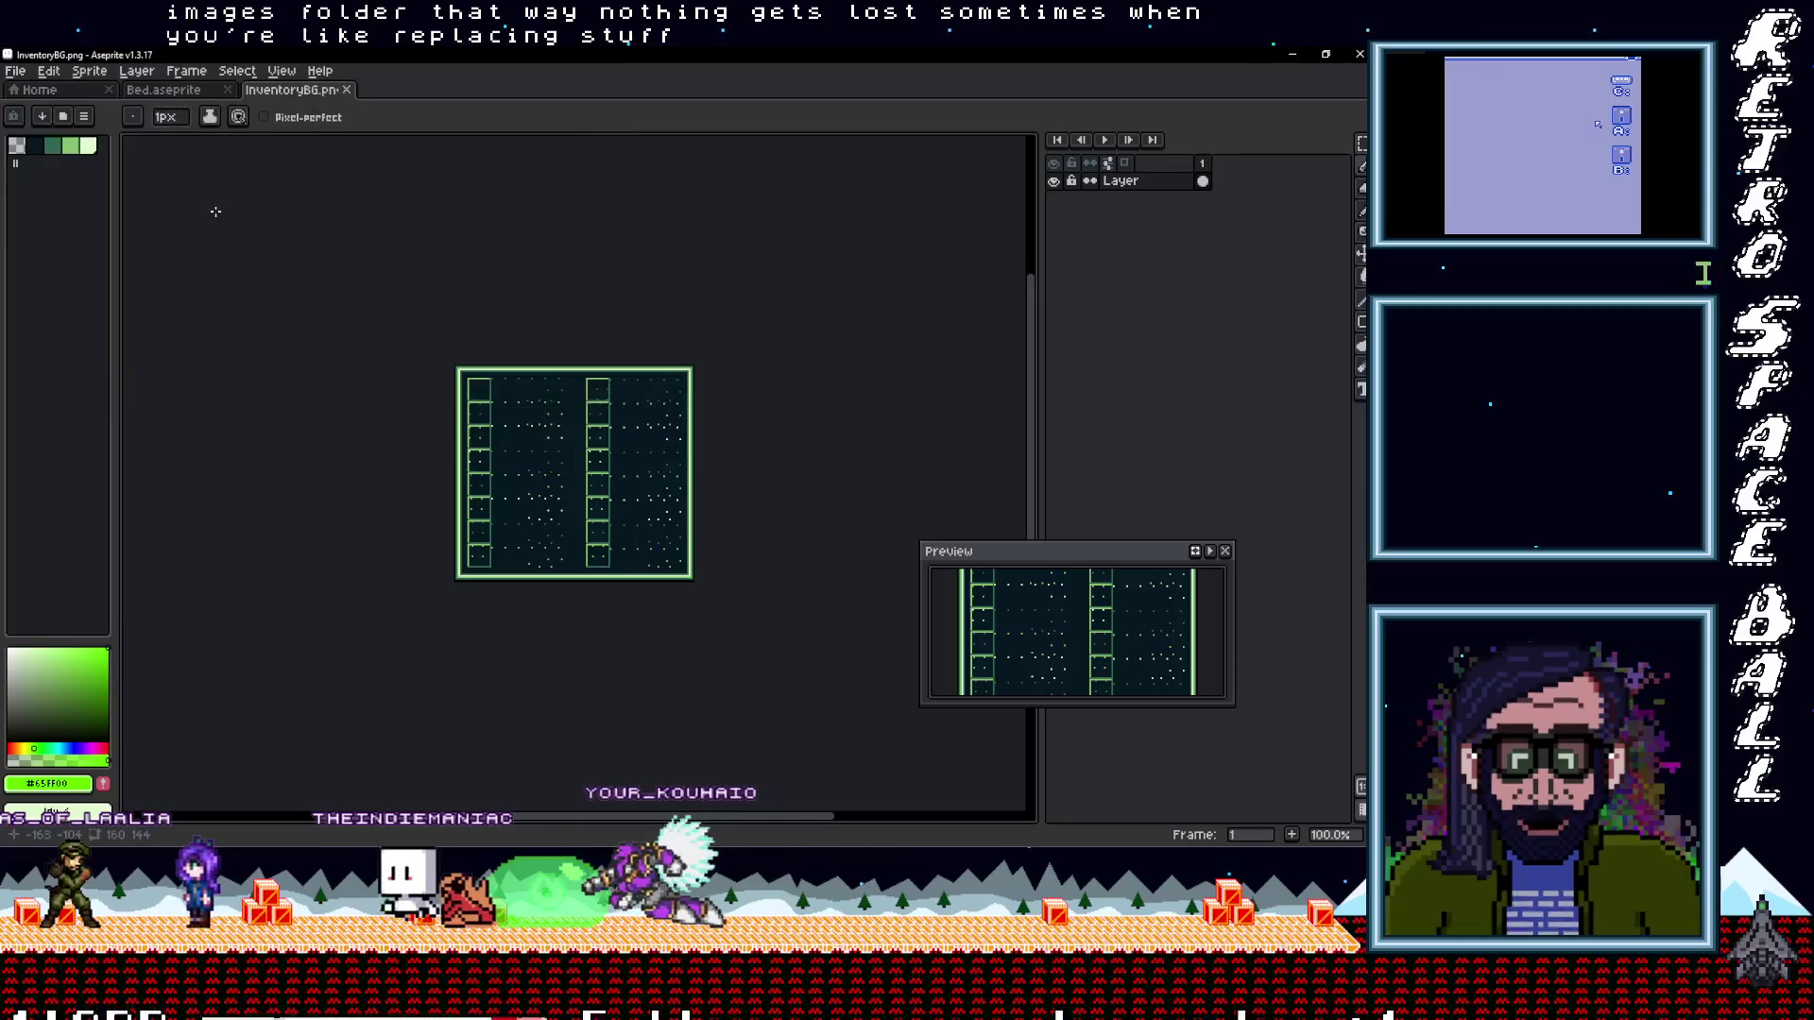
Save a copy of the background as DebtsBG in the Backgrounds folder
{"action": "key", "text": "alt+f"}
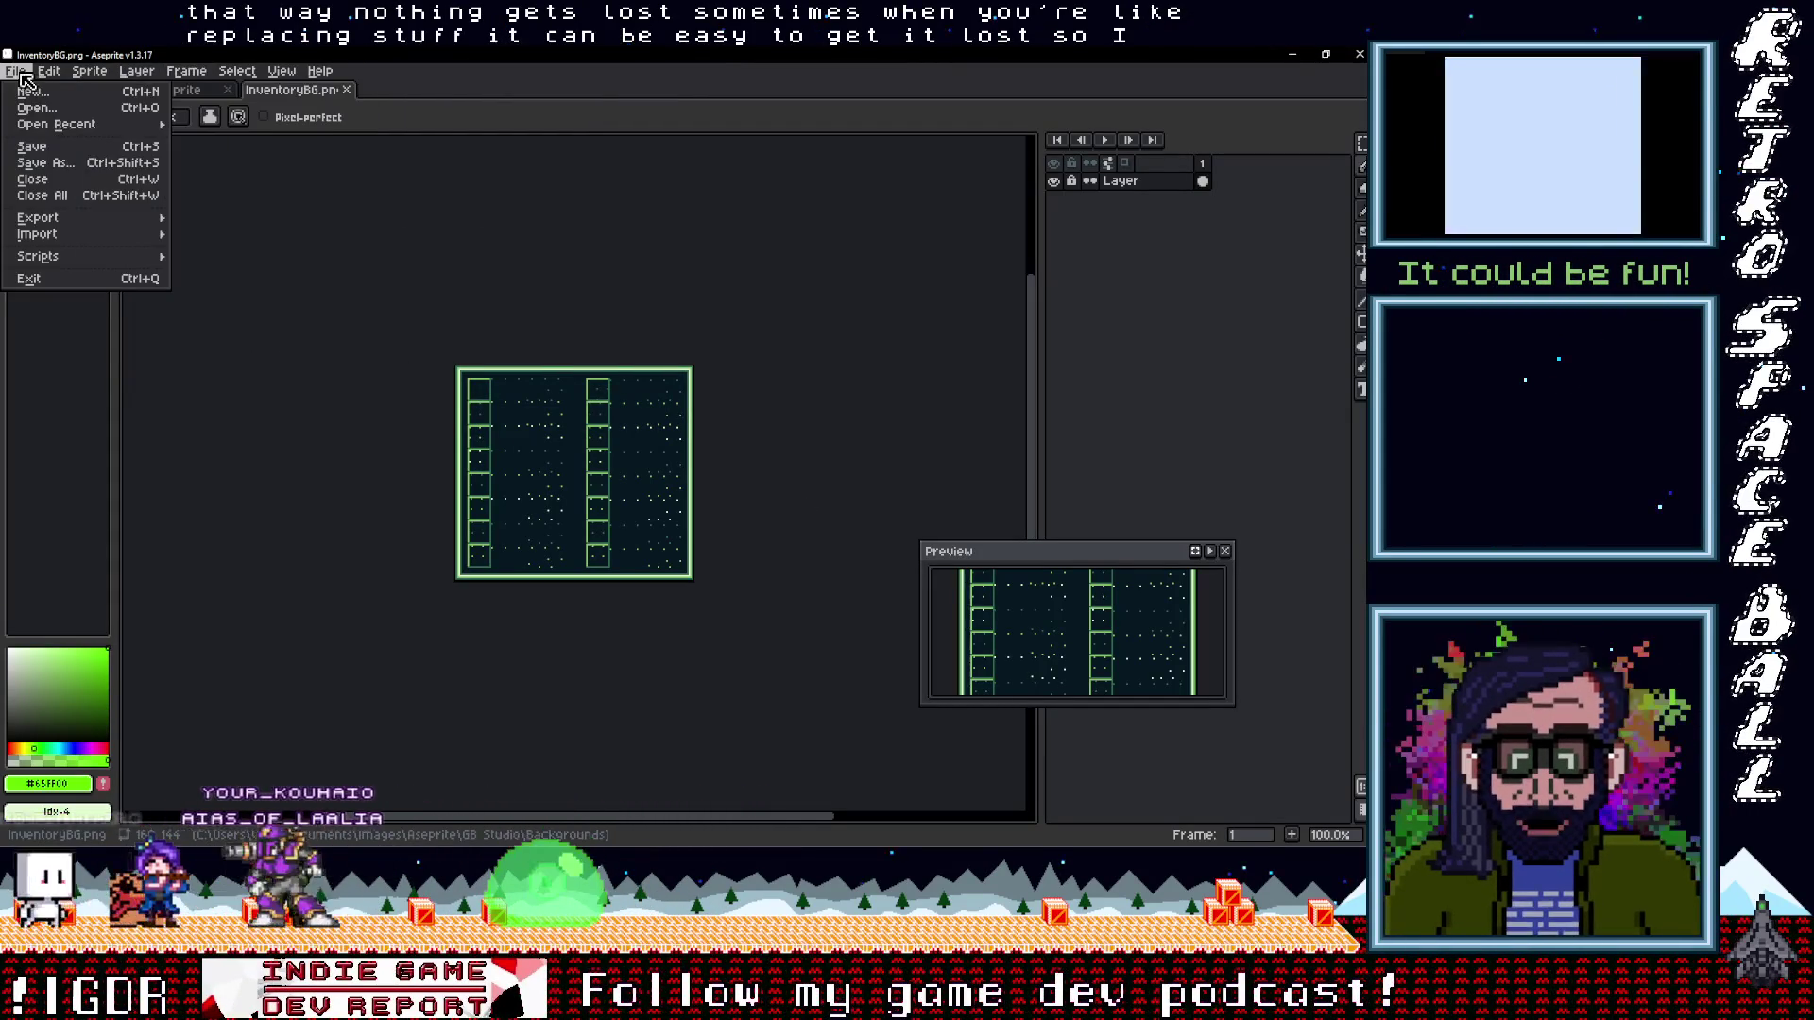
{"action": "left_click", "coordinate": [36, 172]}
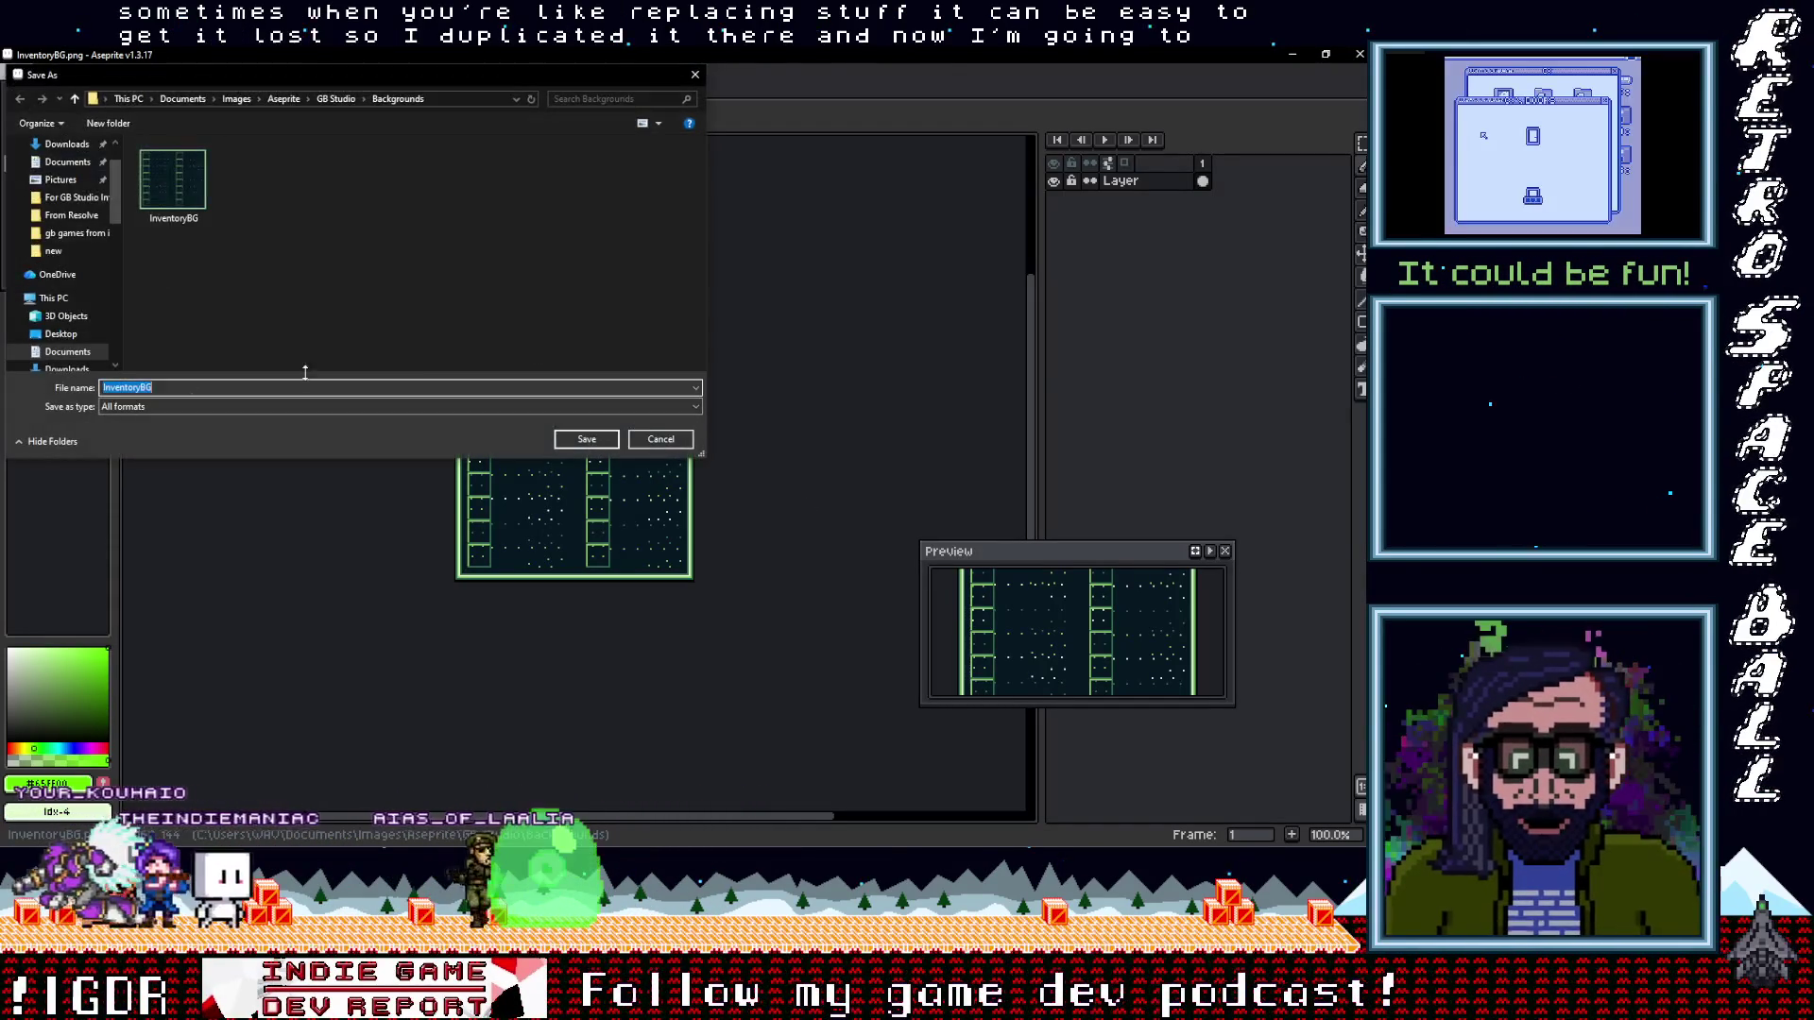
{"action": "left_click_drag", "start_coordinate": [140, 389], "coordinate": [15, 388]}
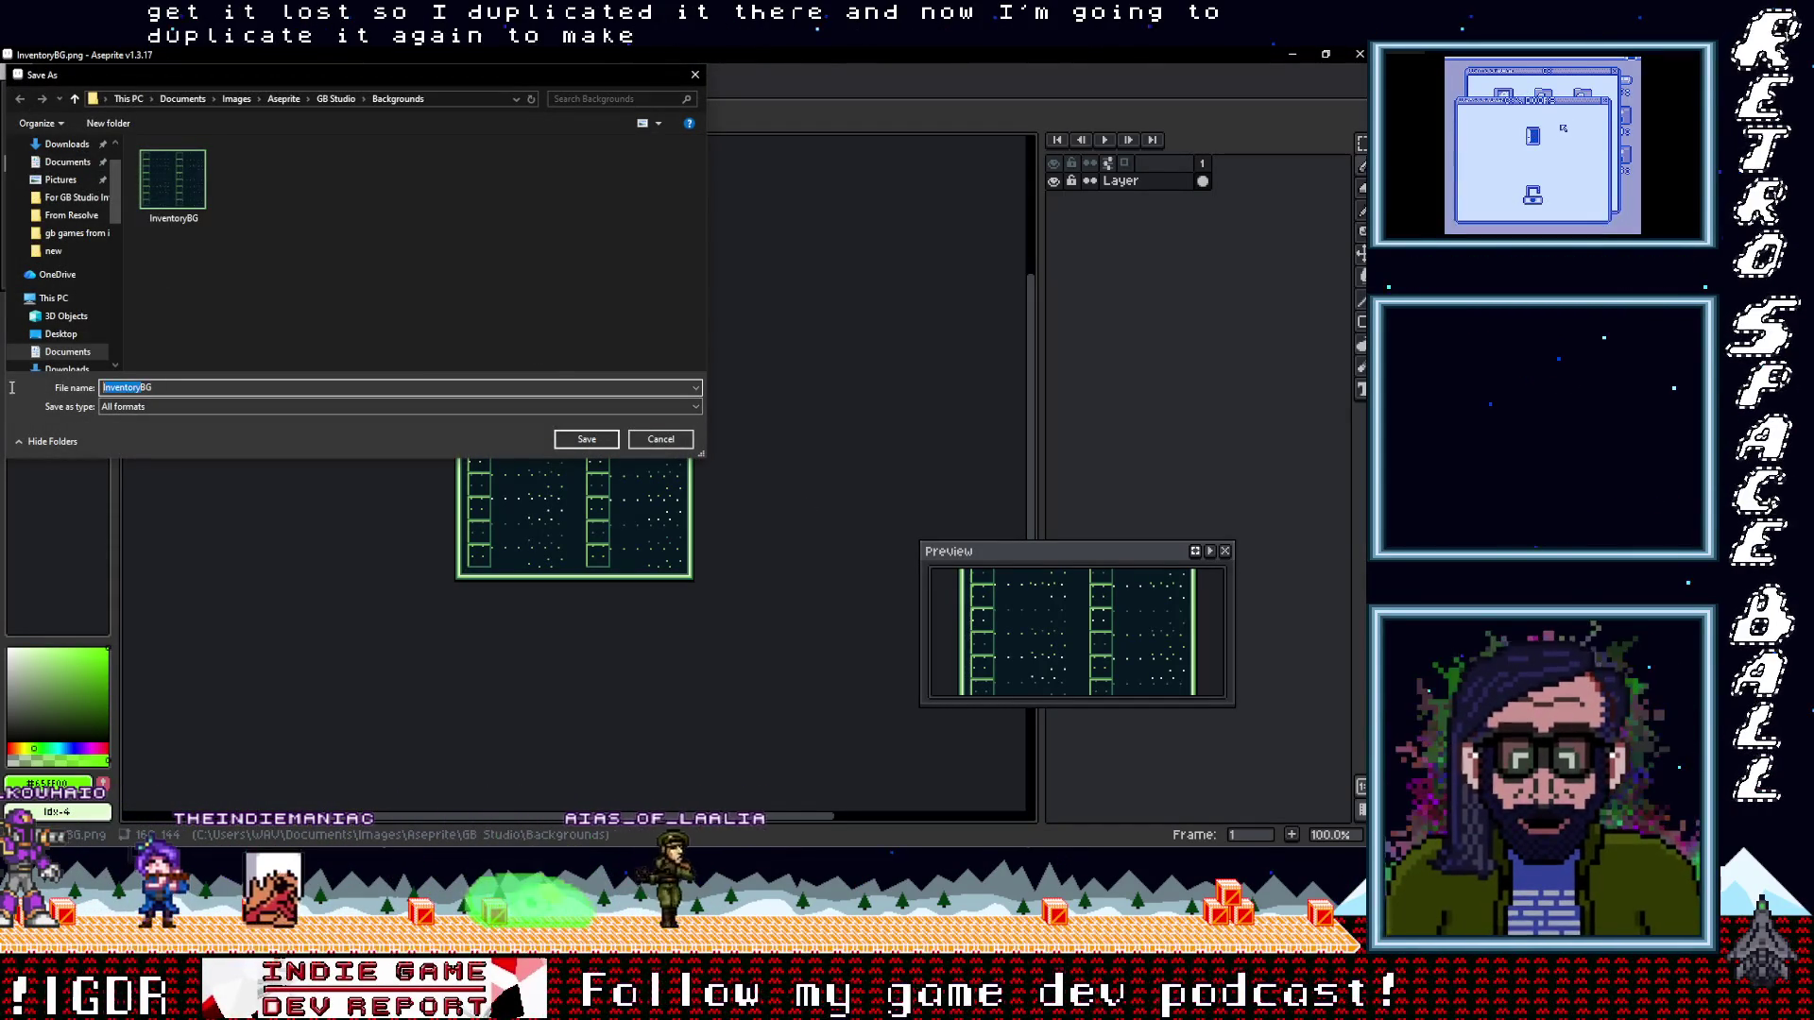
{"action": "type", "text": "Pric"}
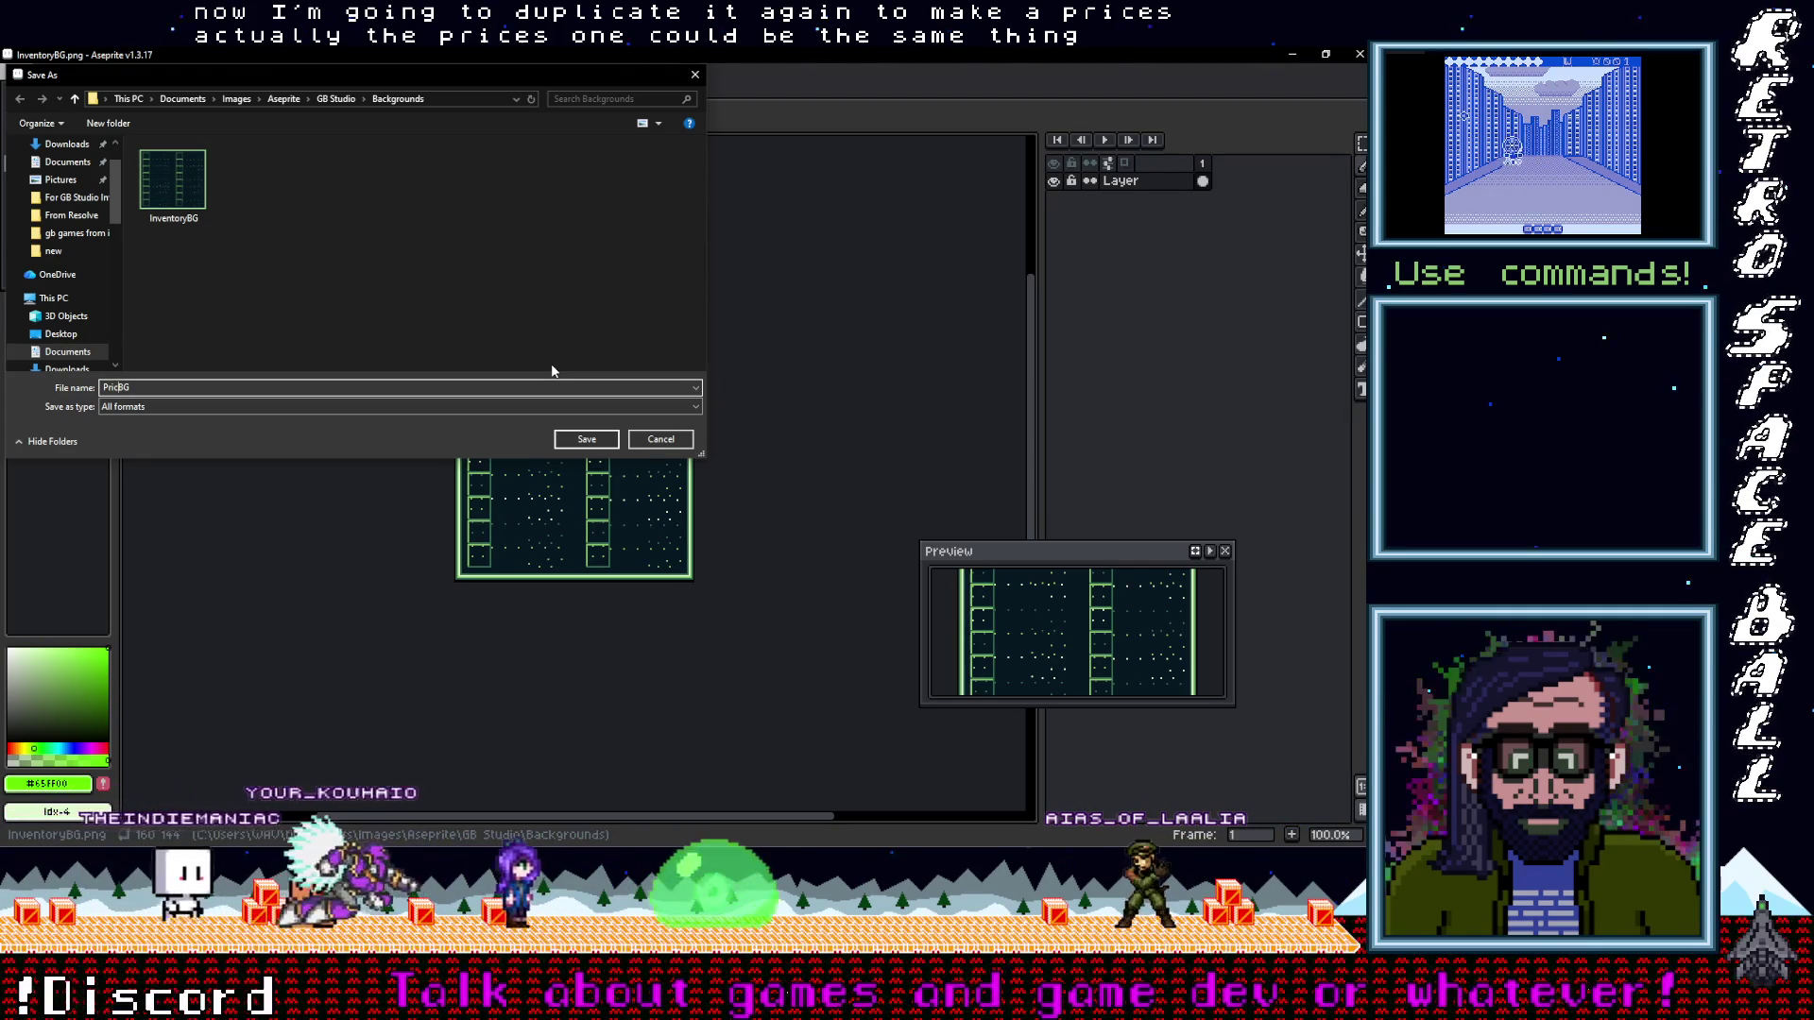
{"action": "key", "text": "BackSpace"}
{"action": "key", "text": "BackSpace"}
{"action": "key", "text": "BackSpace"}
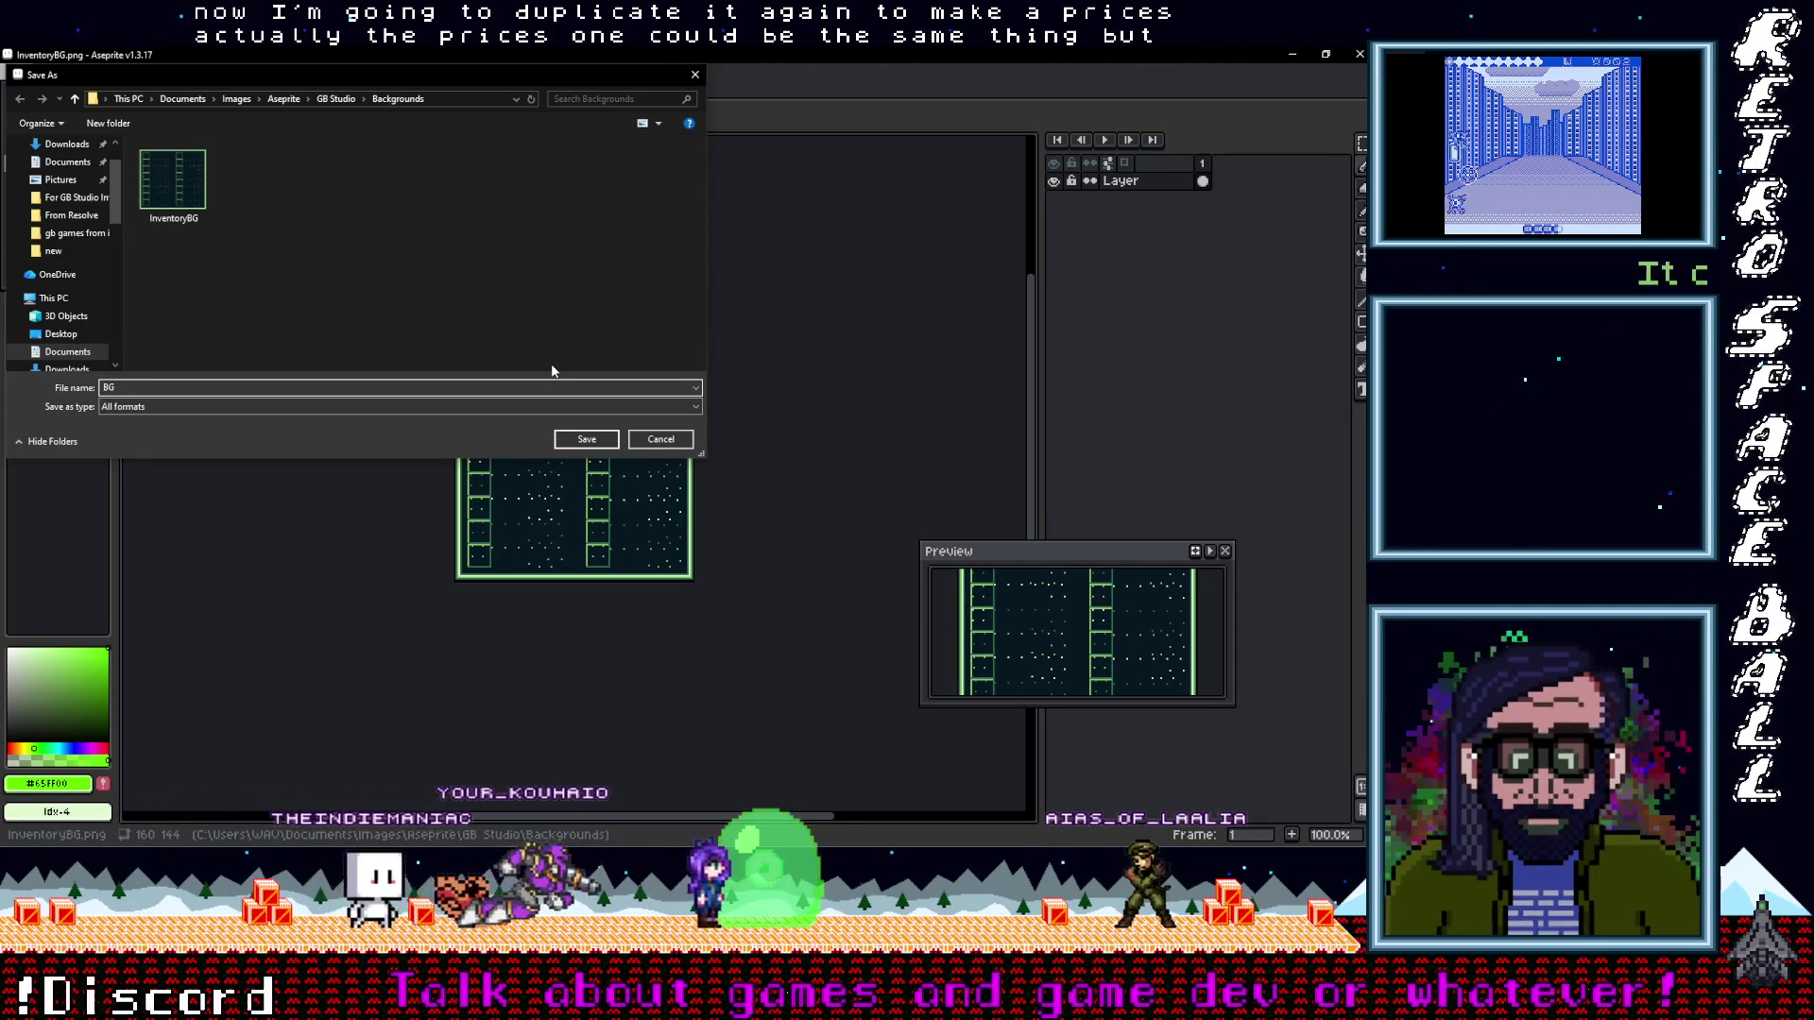
{"action": "type", "text": "Debts"}
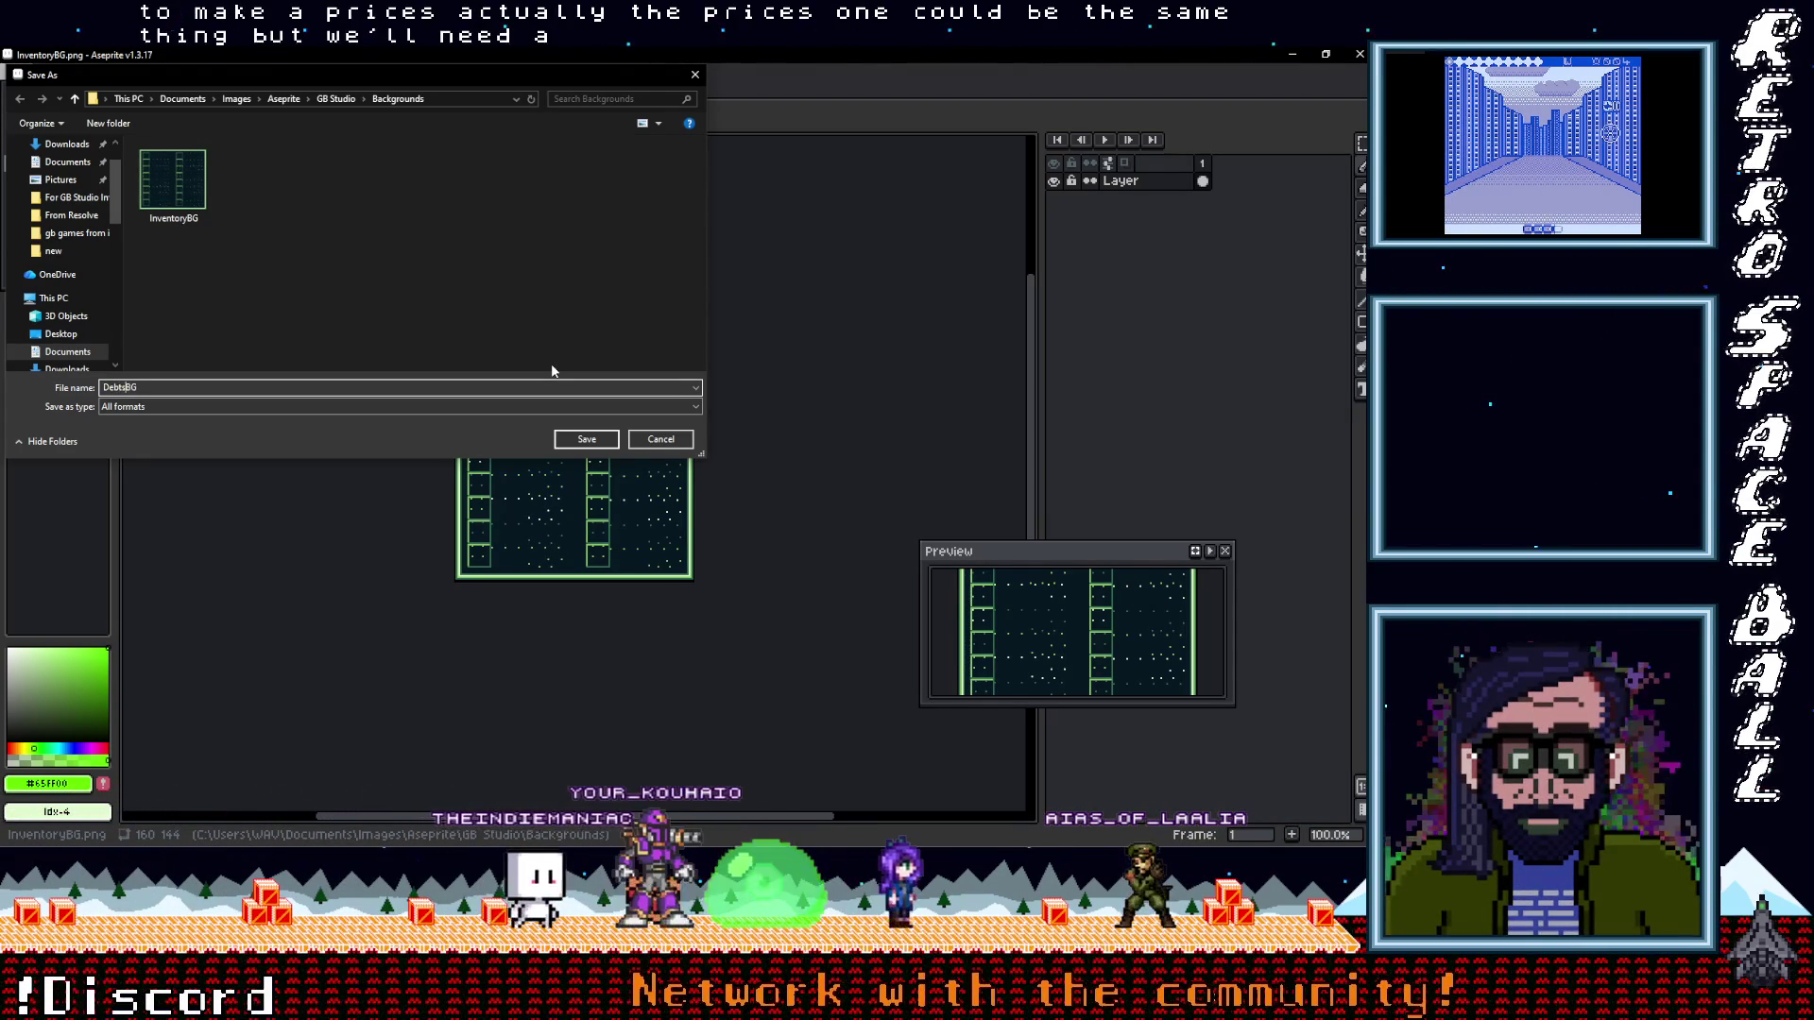
{"action": "left_click", "coordinate": [597, 441]}
{"action": "scroll", "coordinate": [467, 507], "scroll_direction": "up", "scroll_amount": 2}
{"action": "scroll", "coordinate": [467, 507], "scroll_direction": "down", "scroll_amount": 1}
Pick the dark background colour and pencil out the dots inside one box
{"action": "mouse_move", "coordinate": [707, 422]}
{"action": "left_mouse_down"}
{"action": "mouse_move", "coordinate": [455, 357]}
{"action": "mouse_move", "coordinate": [543, 355]}
{"action": "left_mouse_up"}
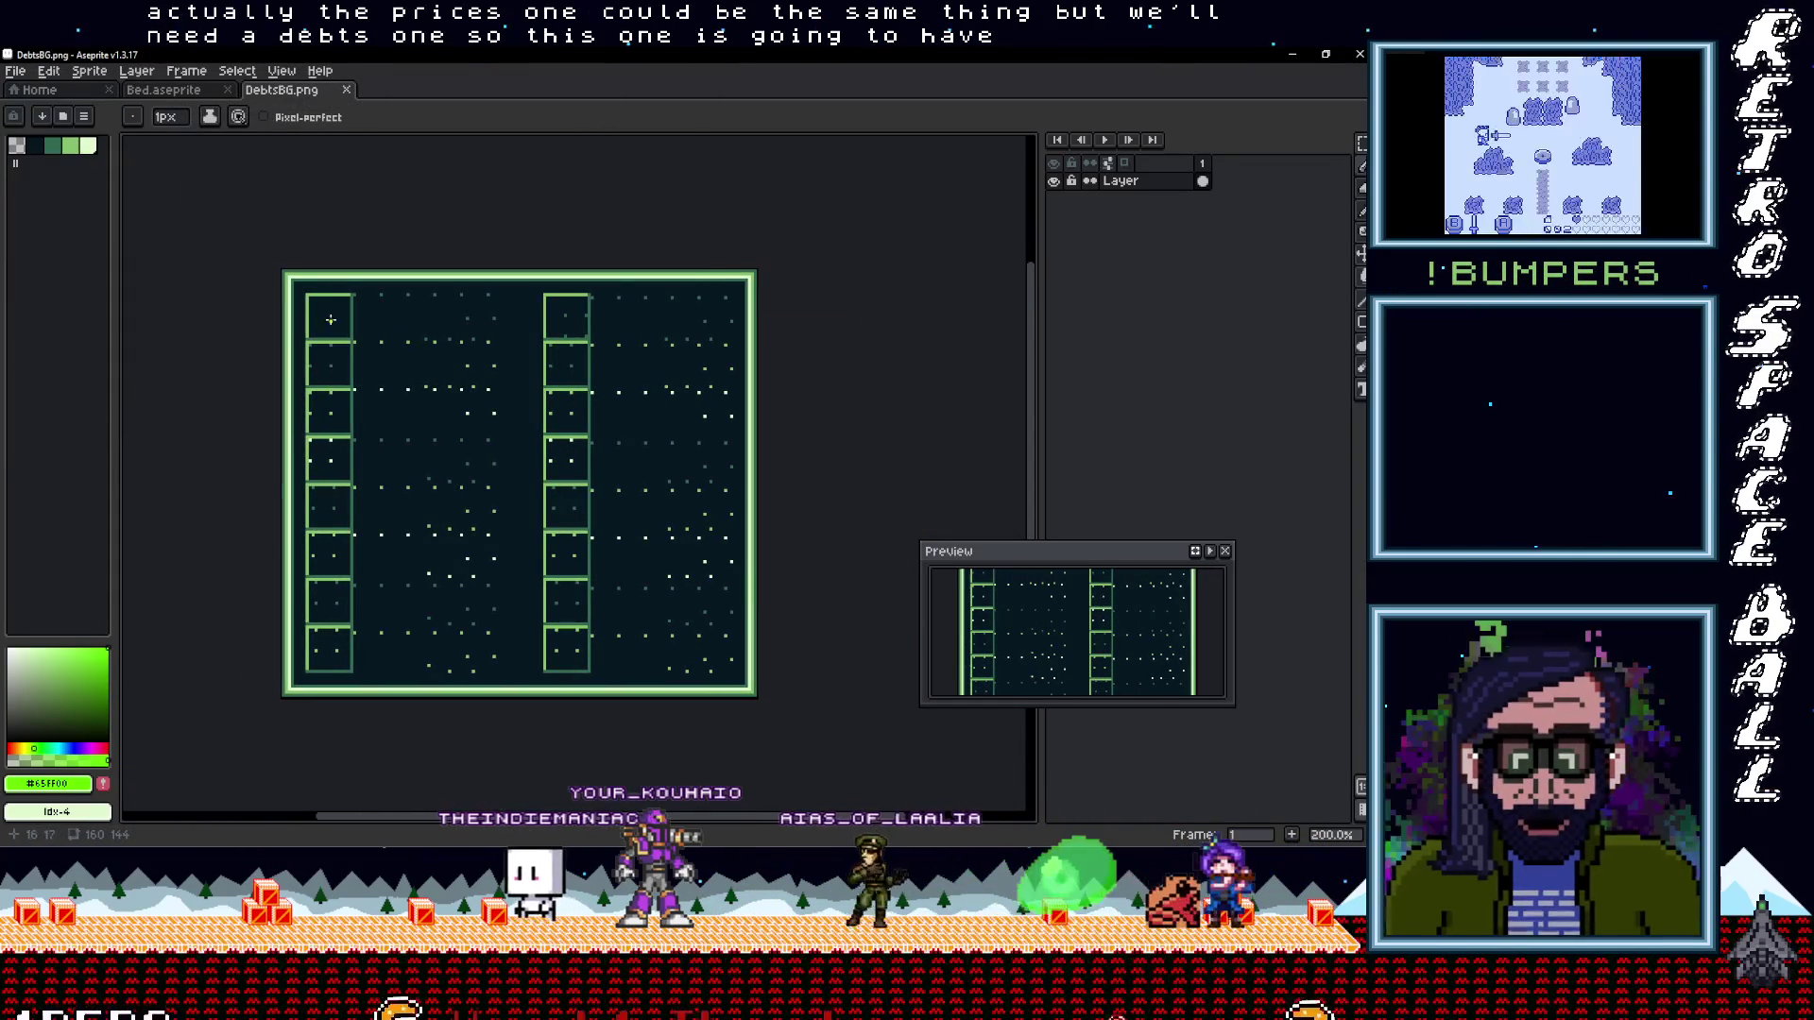
{"action": "scroll", "coordinate": [329, 323], "scroll_direction": "up", "scroll_amount": 2}
{"action": "scroll", "coordinate": [354, 272], "scroll_direction": "up", "scroll_amount": 1}
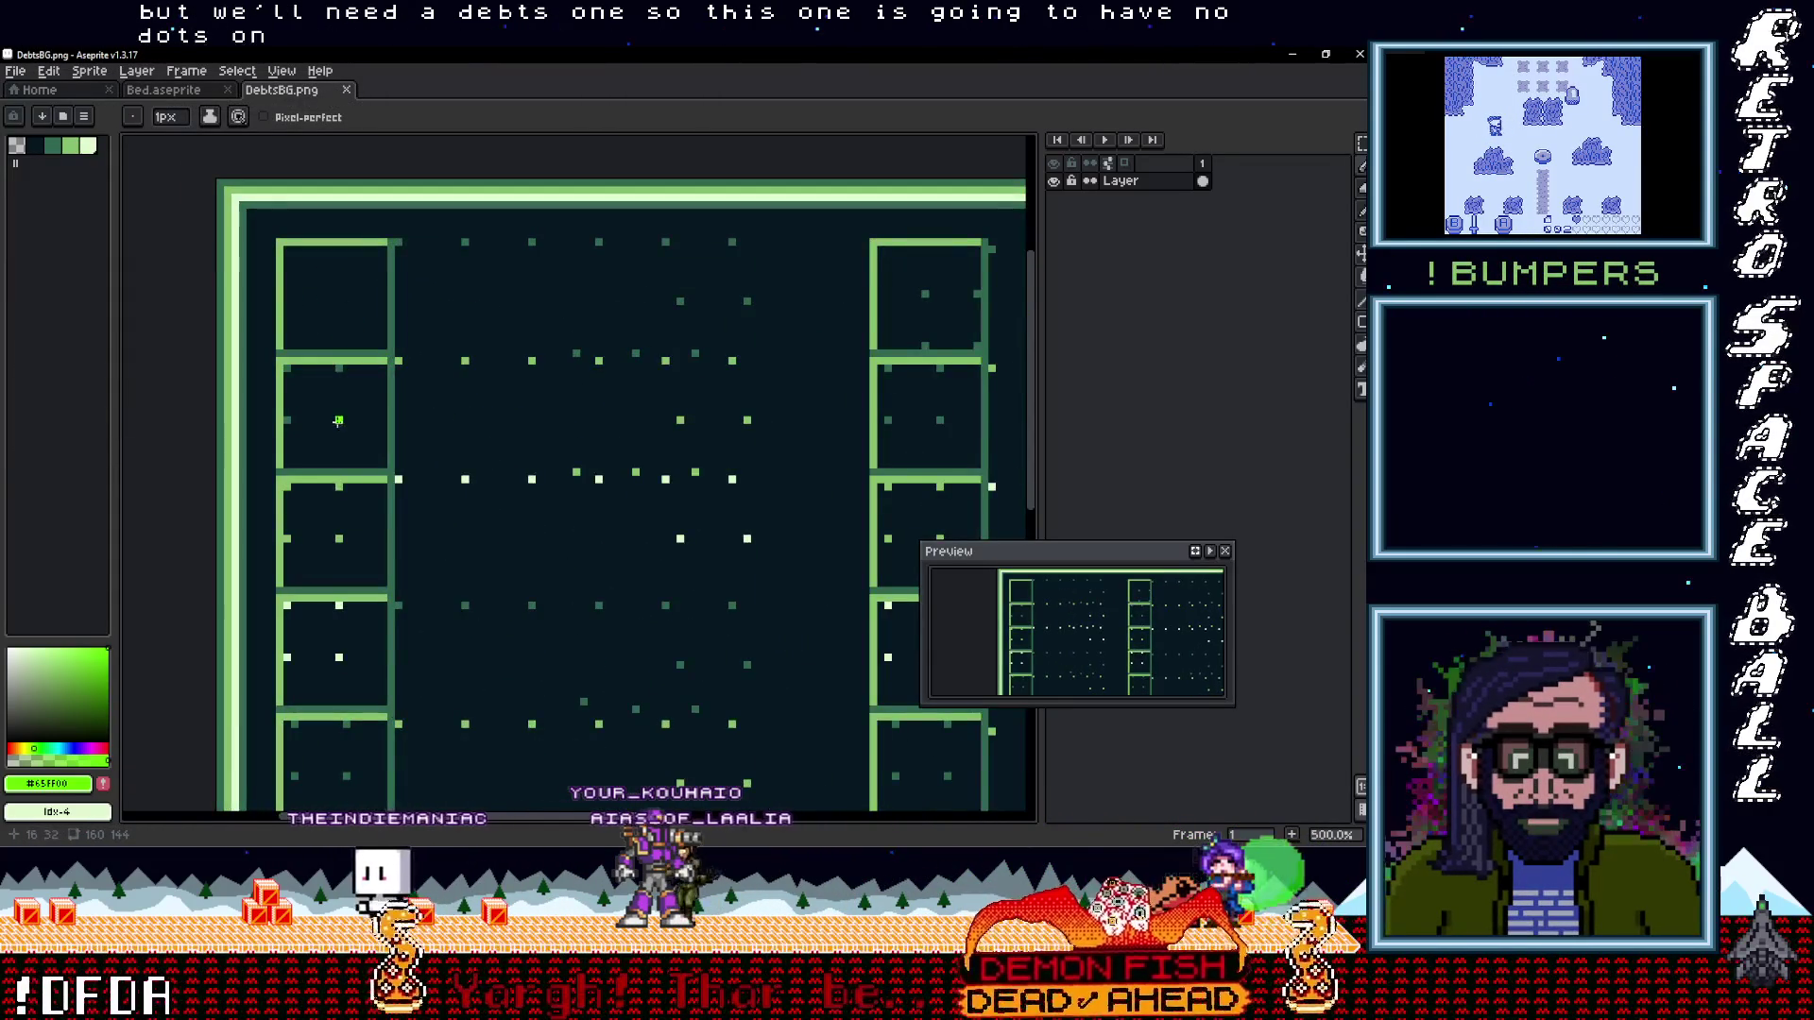
{"action": "scroll", "coordinate": [338, 425], "scroll_direction": "down", "scroll_amount": 1}
{"action": "left_click", "coordinate": [35, 149]}
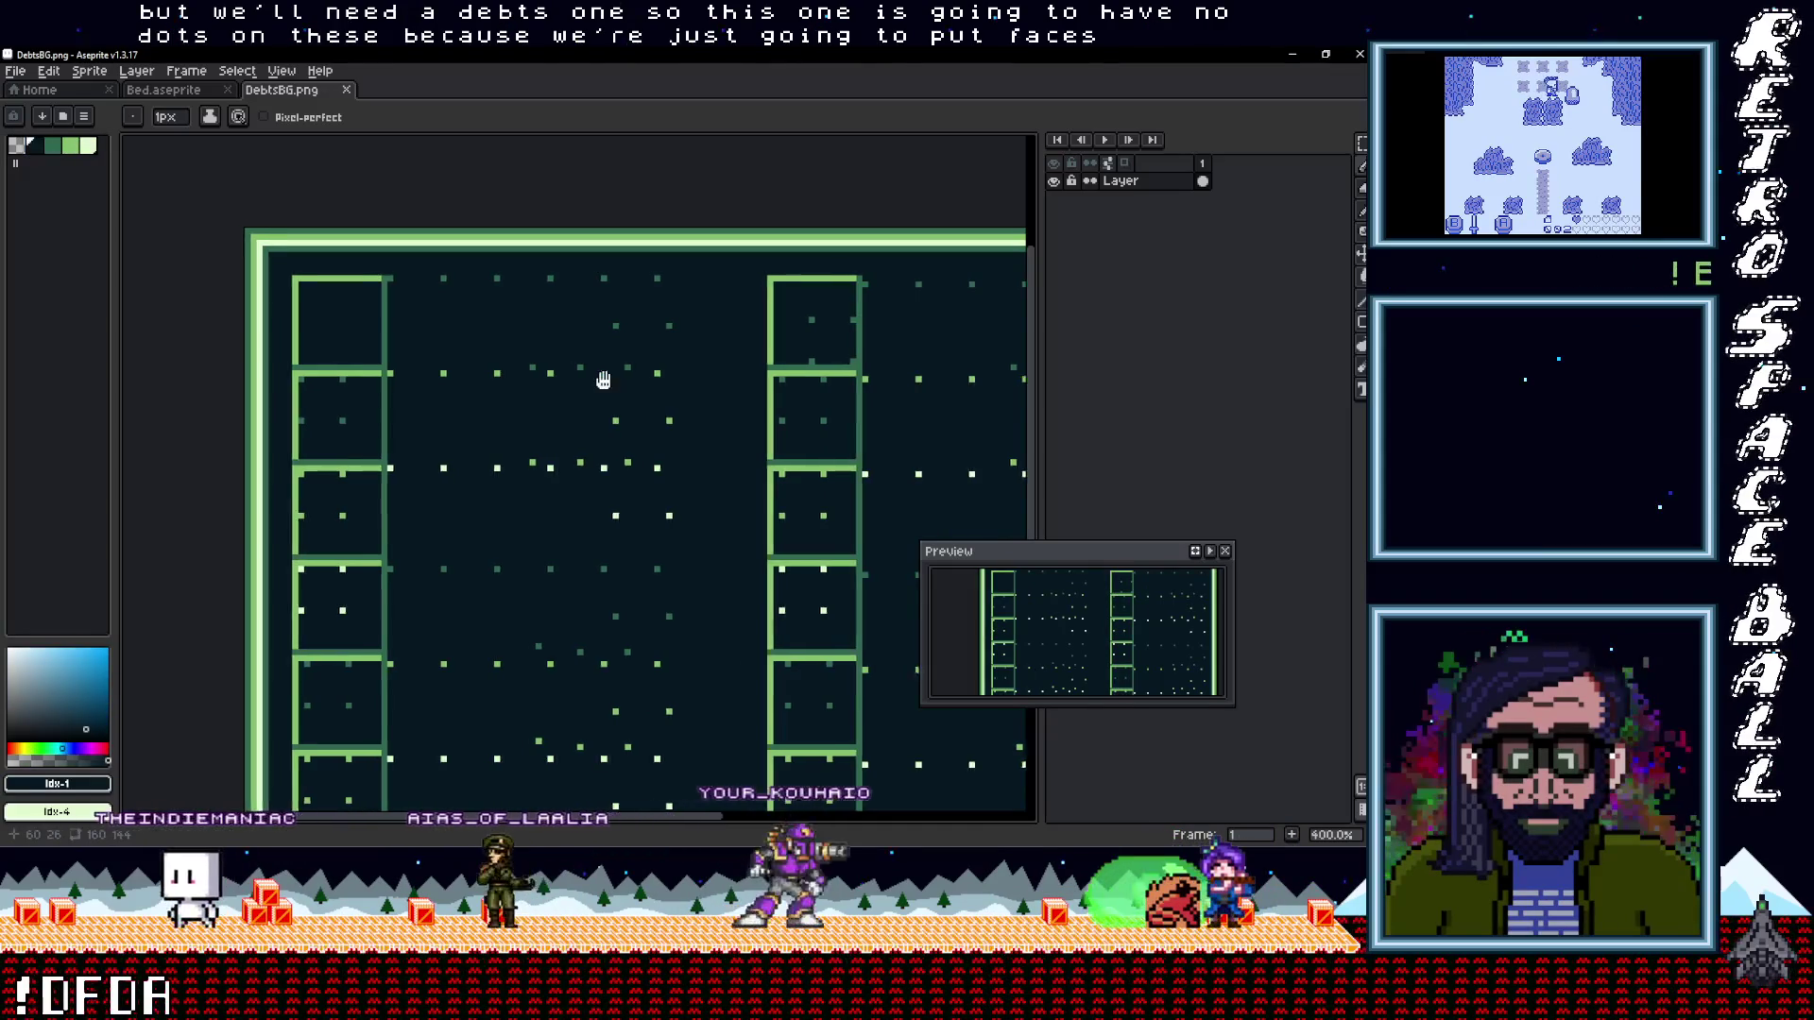
{"action": "scroll", "coordinate": [494, 325], "scroll_direction": "down", "scroll_amount": 1}
{"action": "left_click", "coordinate": [303, 309]}
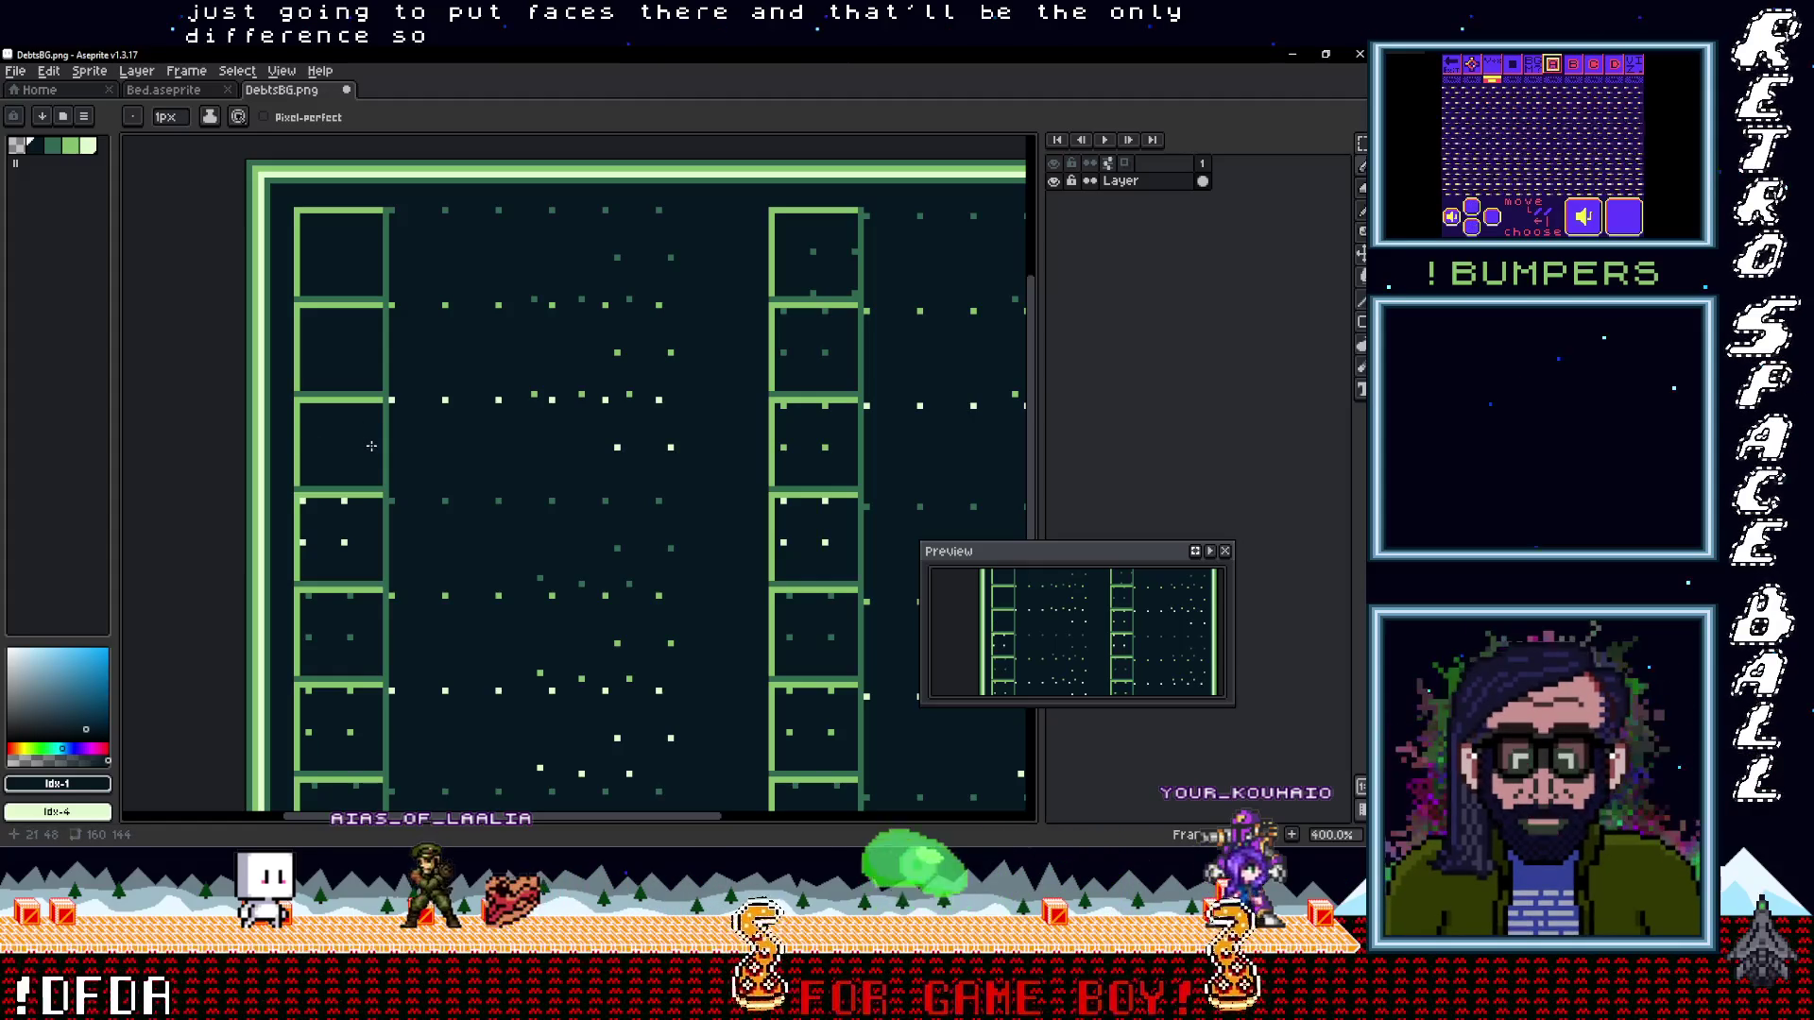
Marquee one empty box, make it a brush, and stamp it over the other boxes in both columns
{"action": "key", "text": "m"}
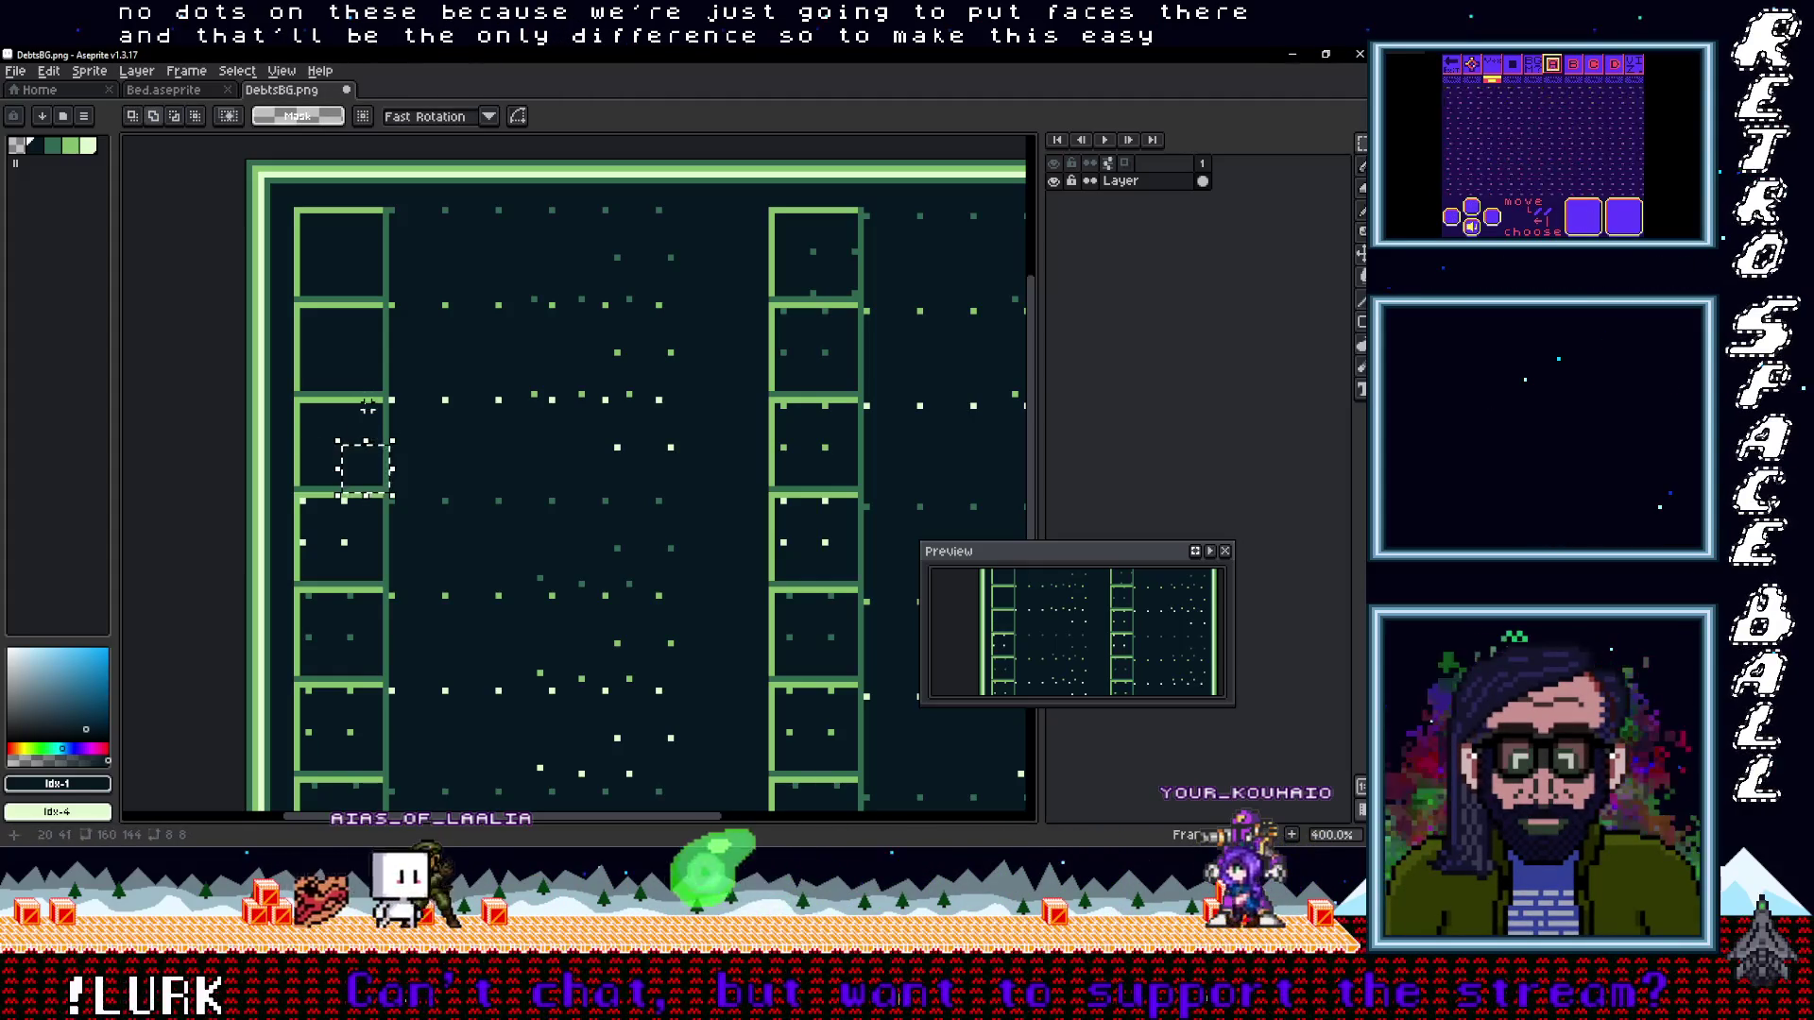
{"action": "left_click_drag", "start_coordinate": [315, 413], "coordinate": [308, 419]}
{"action": "scroll", "coordinate": [367, 382], "scroll_direction": "down", "scroll_amount": 3}
{"action": "key", "text": "b"}
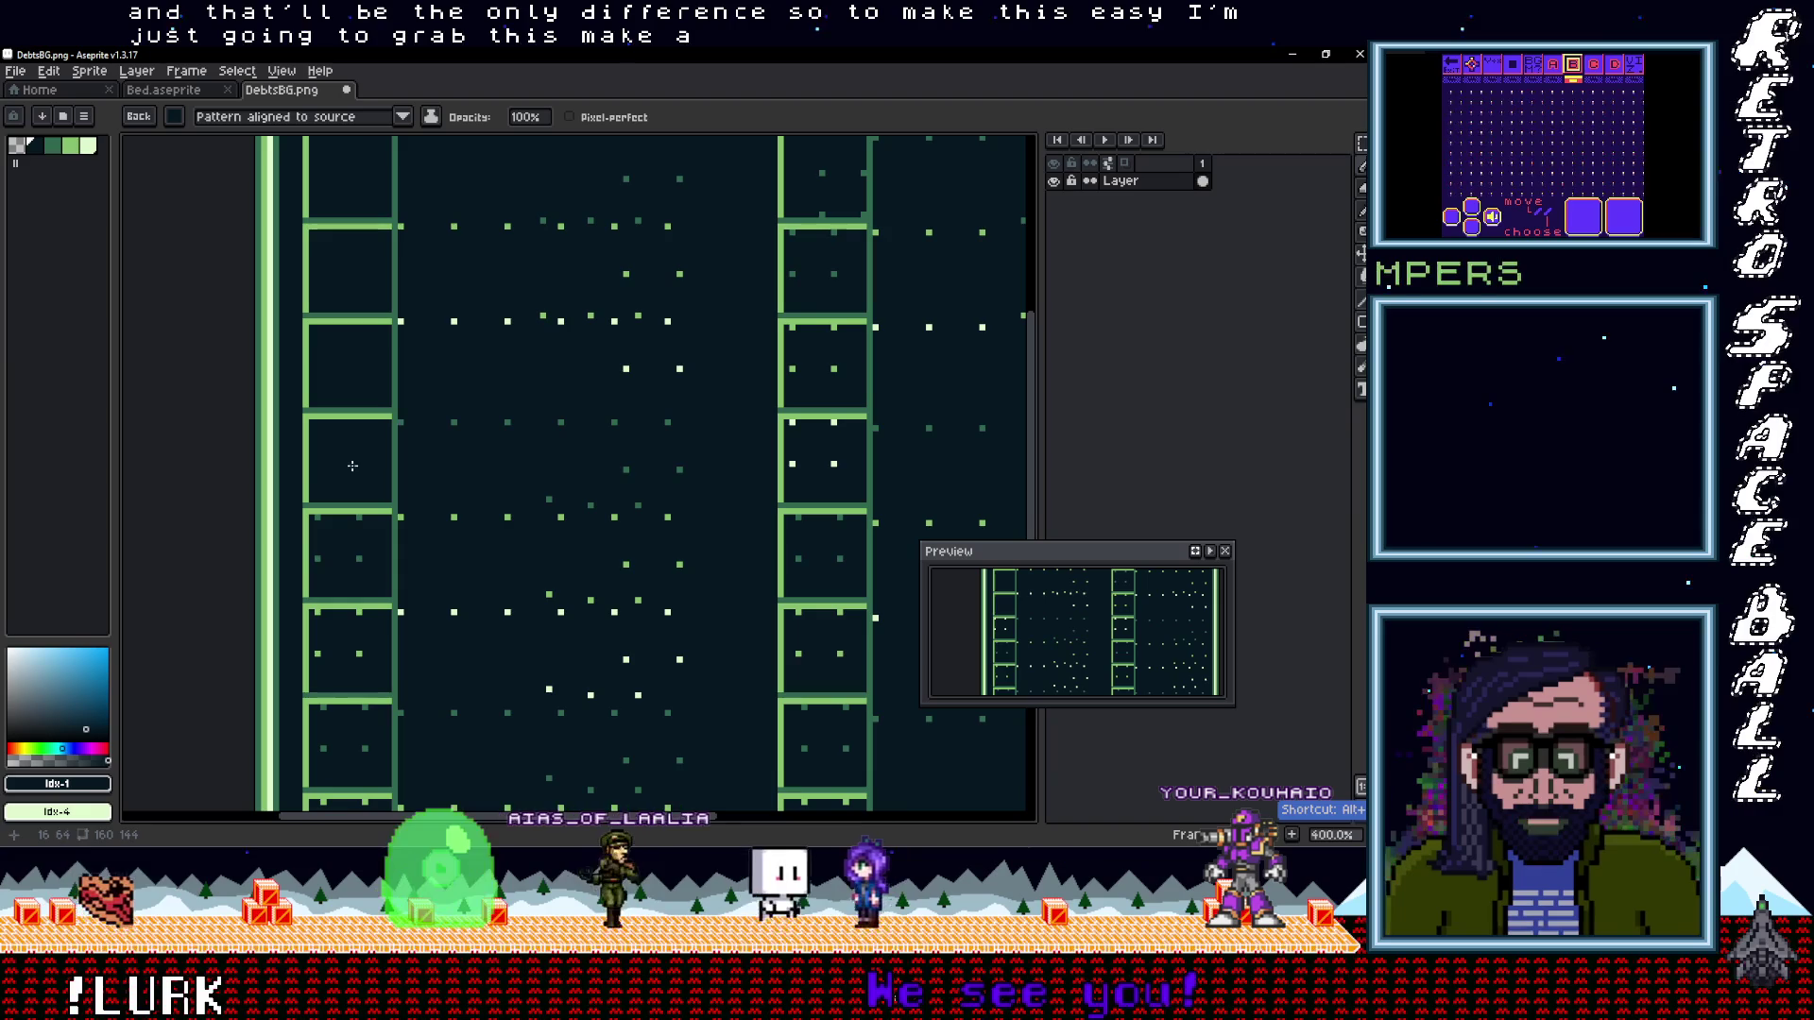
{"action": "scroll", "coordinate": [329, 593], "scroll_direction": "down", "scroll_amount": 5}
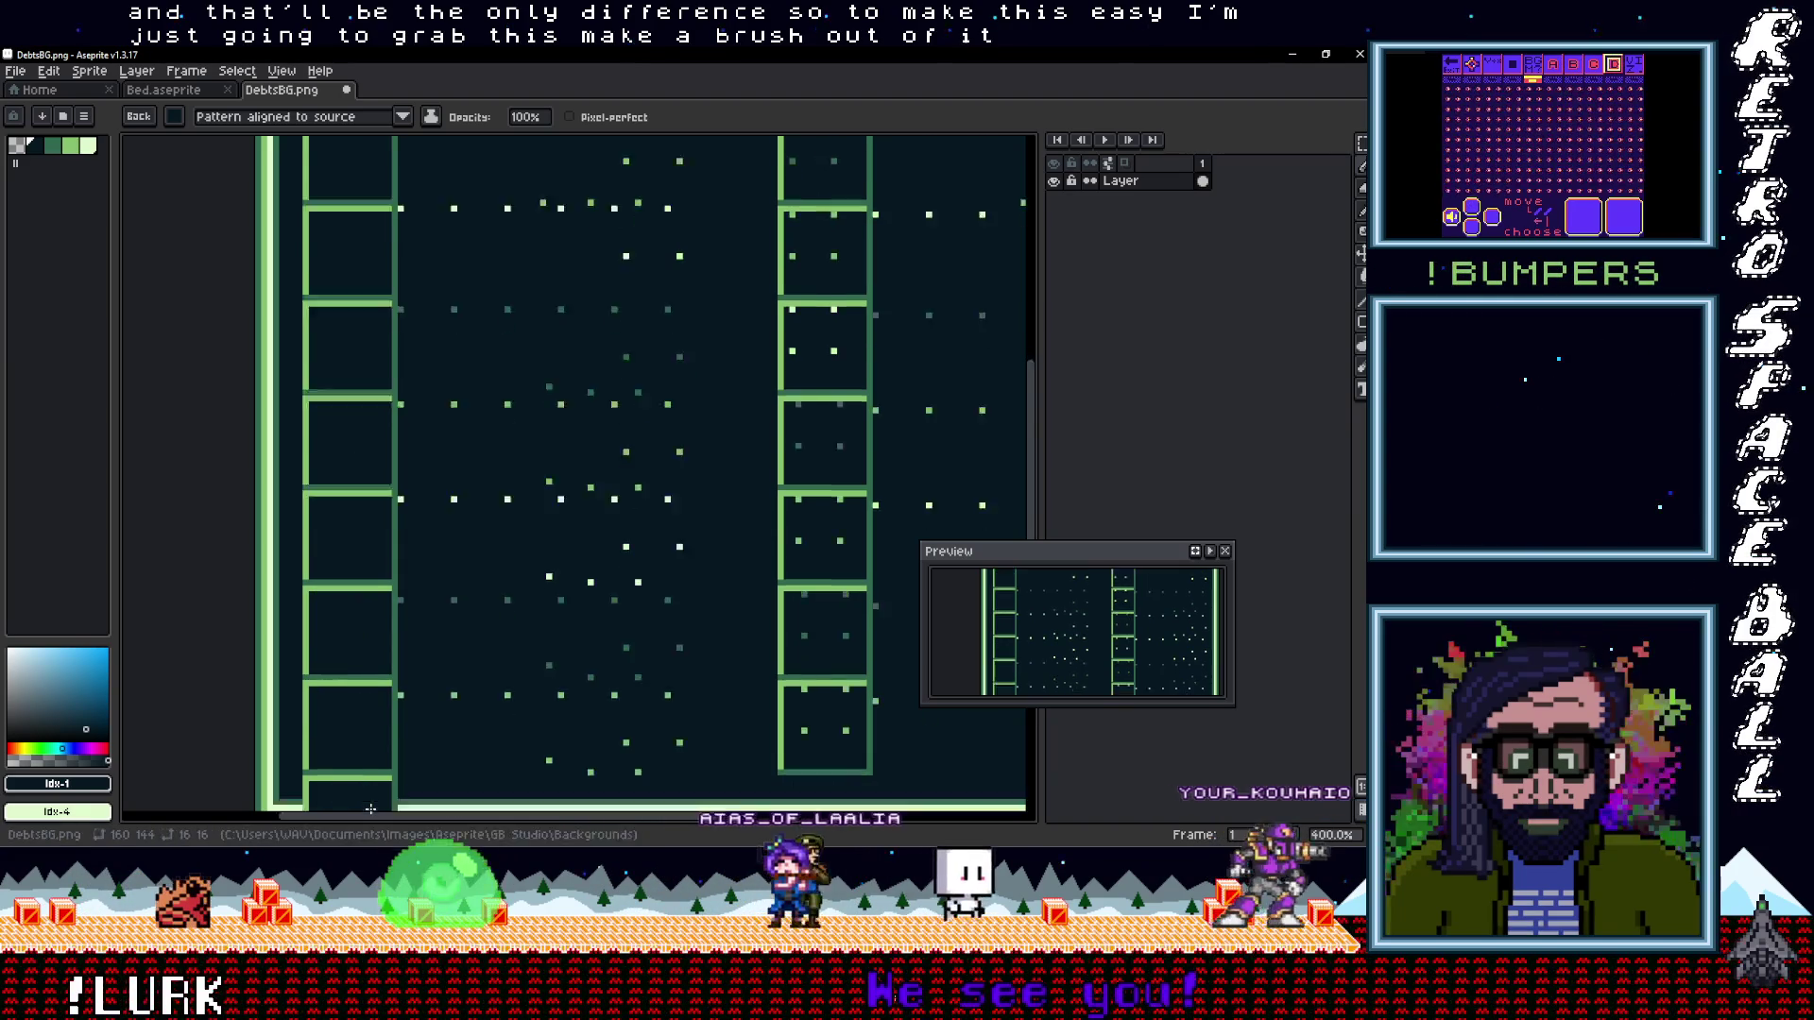
{"action": "scroll", "coordinate": [547, 550], "scroll_direction": "right", "scroll_amount": 10}
{"action": "scroll", "coordinate": [518, 137], "scroll_direction": "up", "scroll_amount": 2}
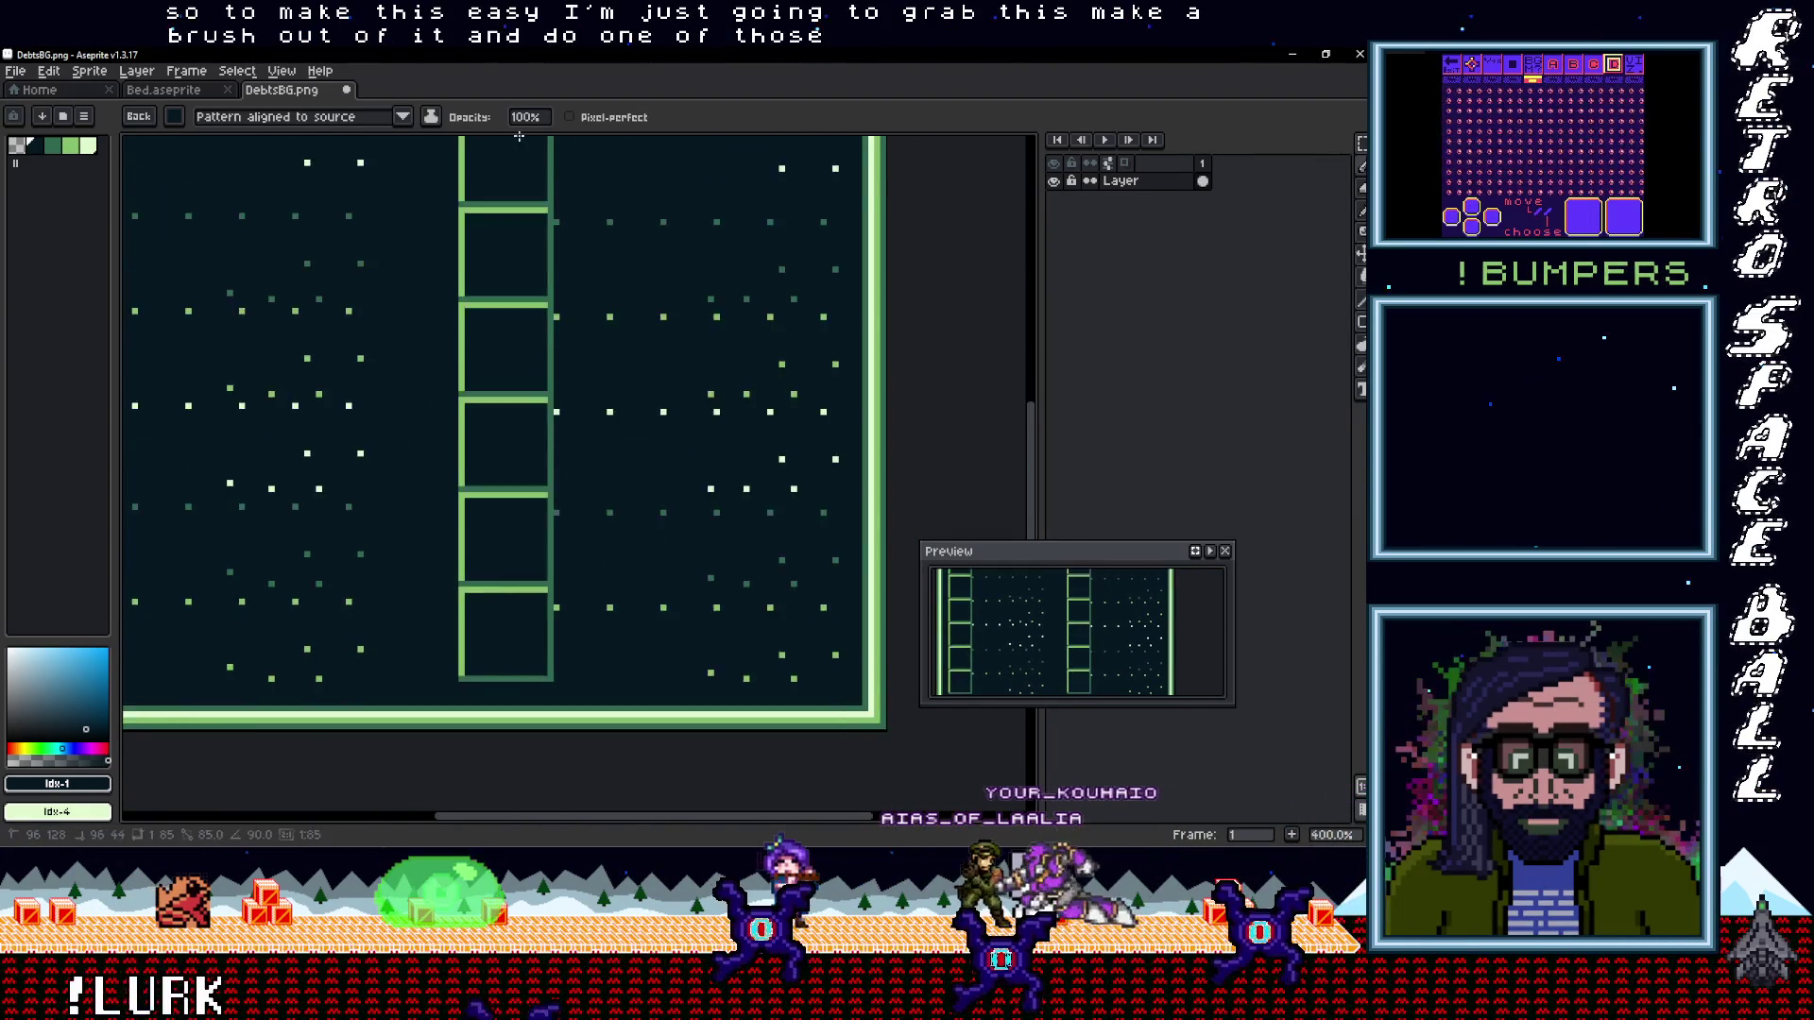
{"action": "left_click_drag", "start_coordinate": [519, 137], "coordinate": [502, 355]}
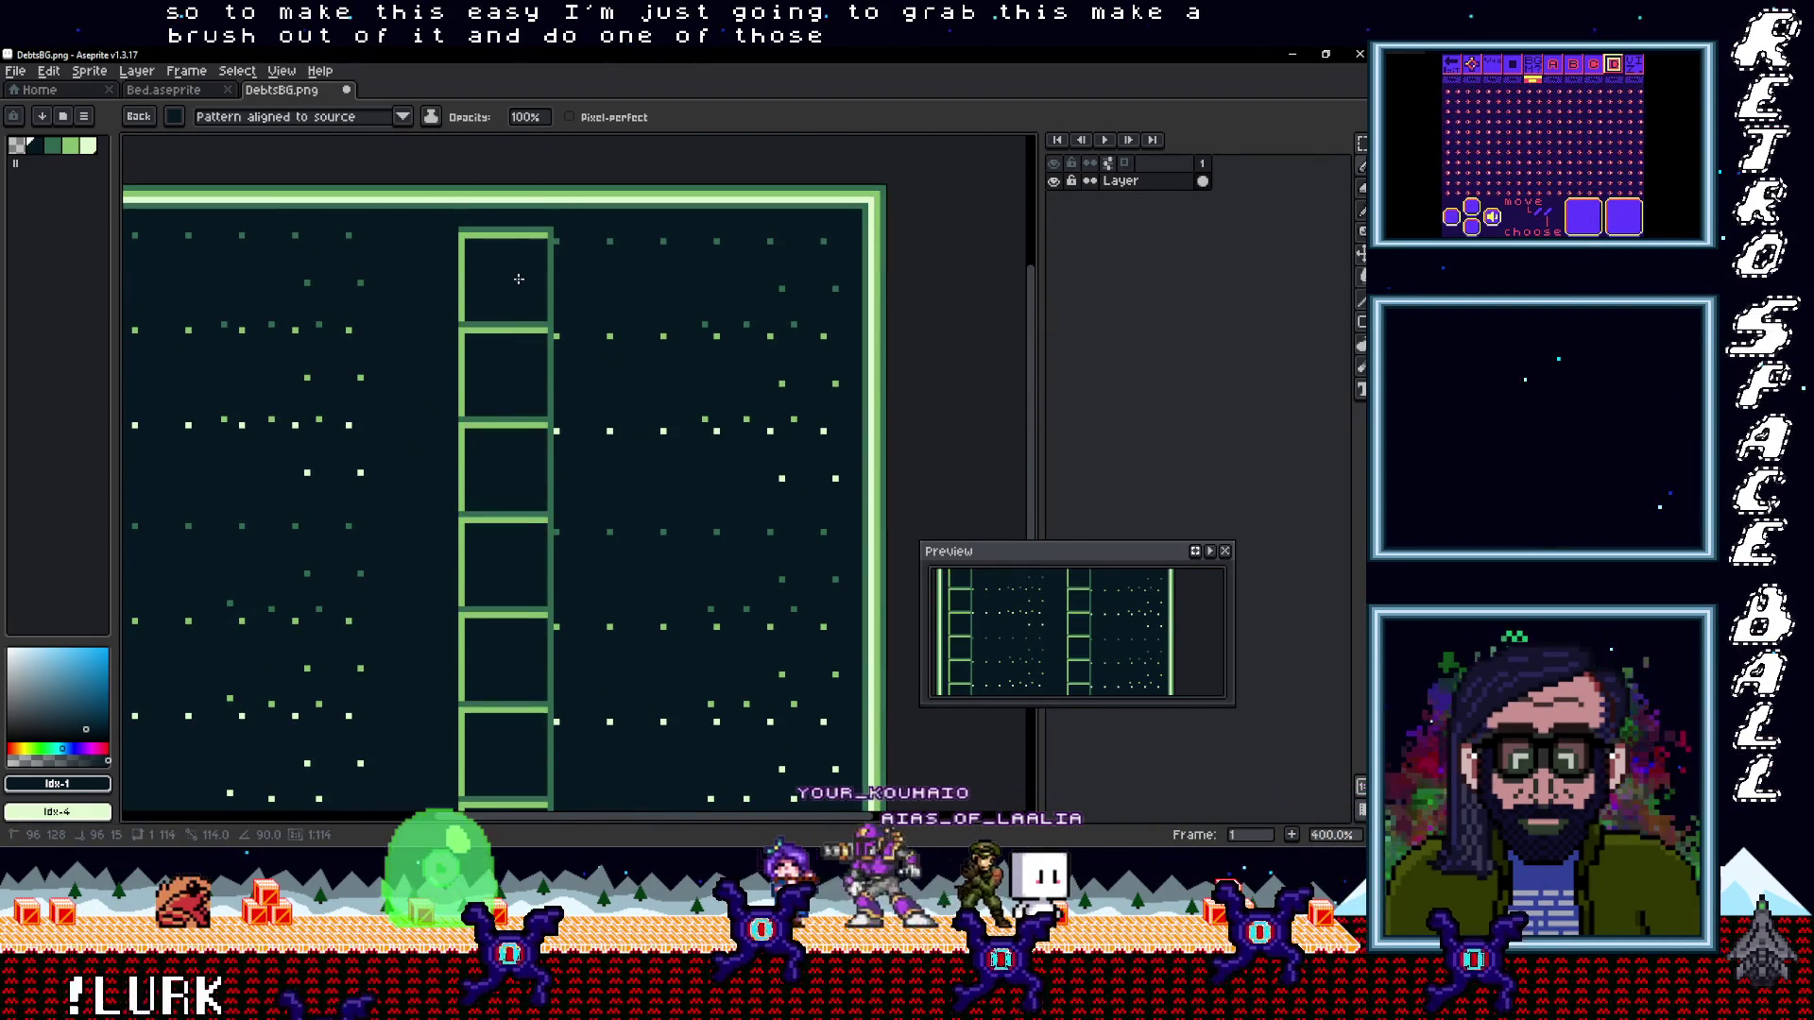
{"action": "scroll", "coordinate": [518, 284], "scroll_direction": "down", "scroll_amount": 3}
{"action": "scroll", "coordinate": [539, 397], "scroll_direction": "up", "scroll_amount": 1}
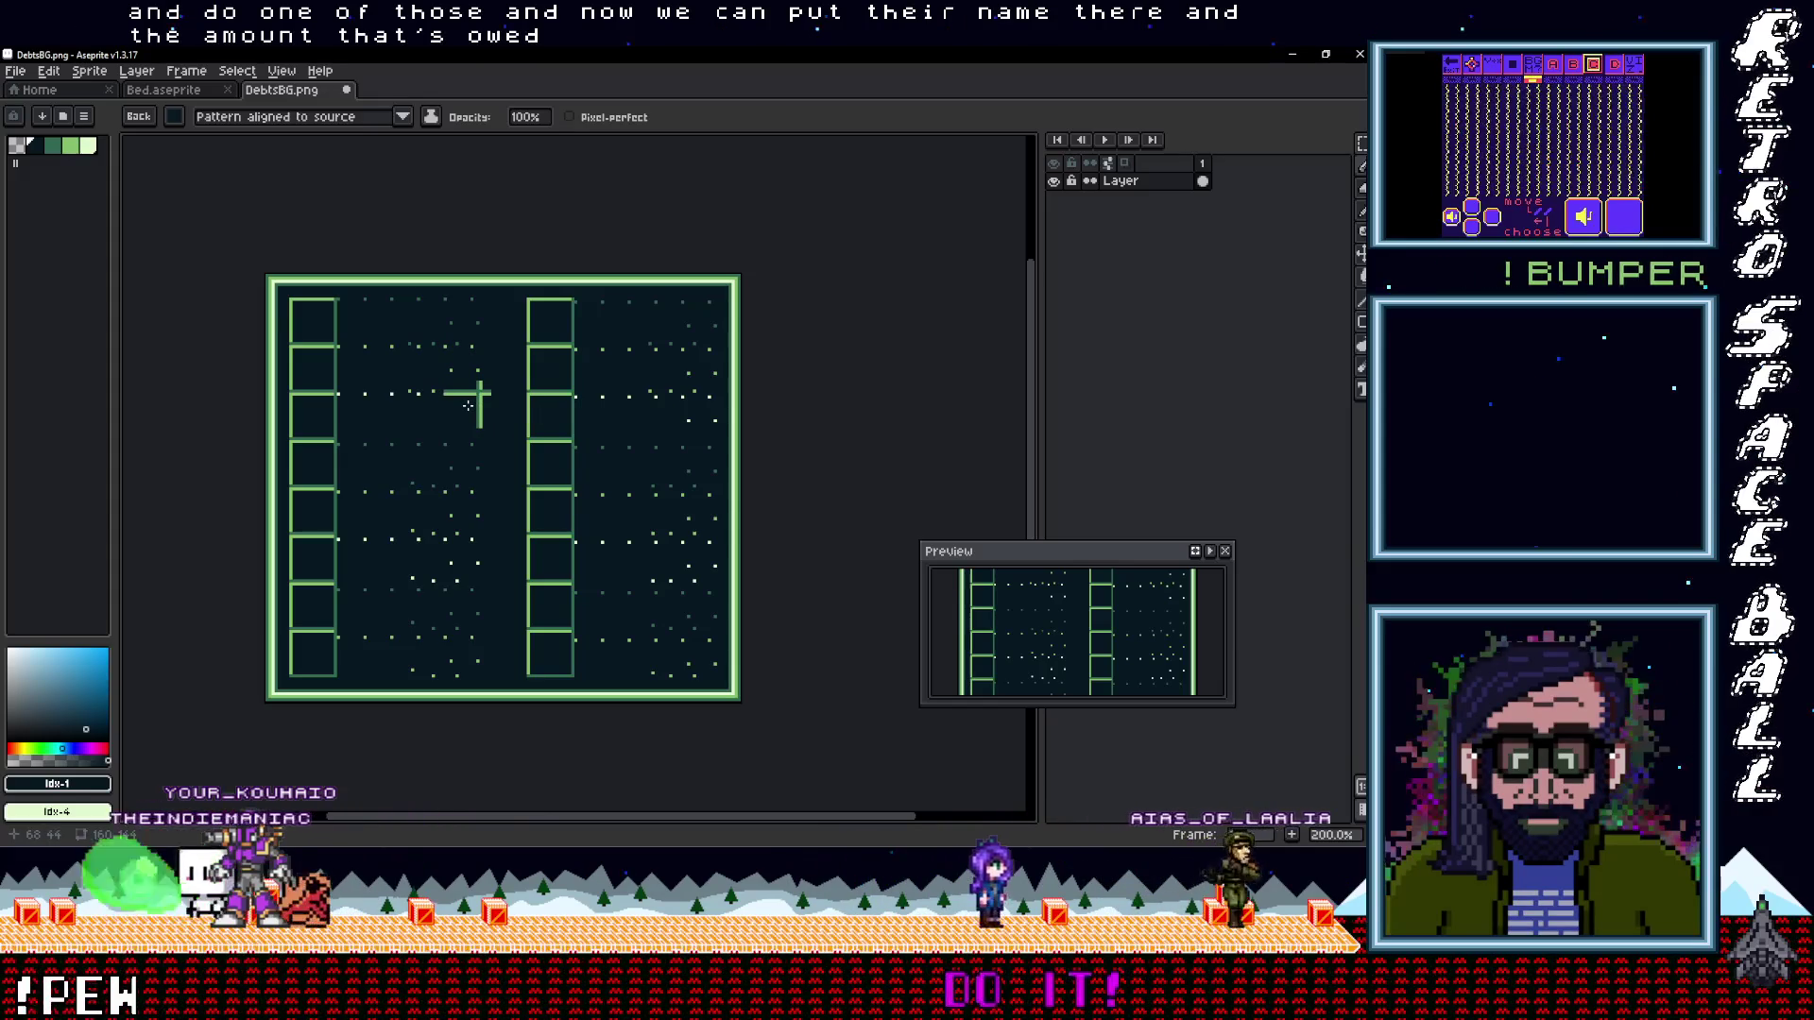
Show the pixel grid over the debts background
{"action": "key", "text": "ctrl+apostrophe"}
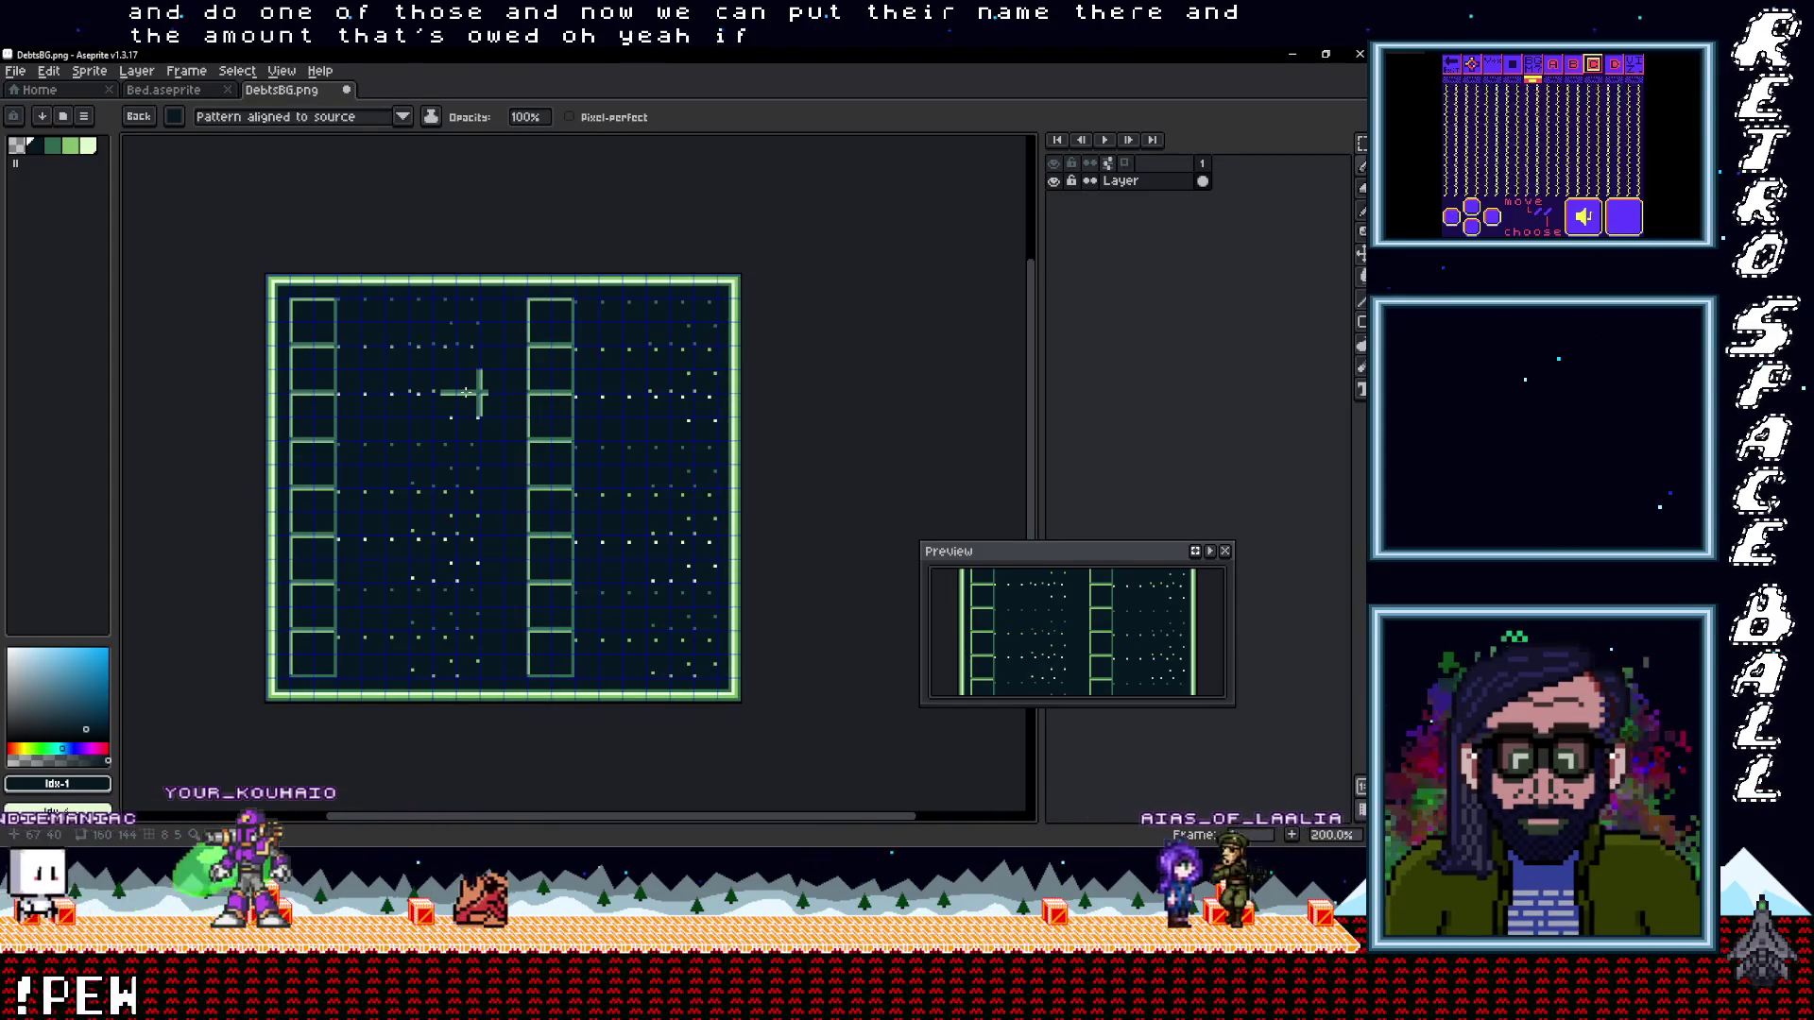
{"action": "scroll", "coordinate": [466, 392], "scroll_direction": "up", "scroll_amount": 2}
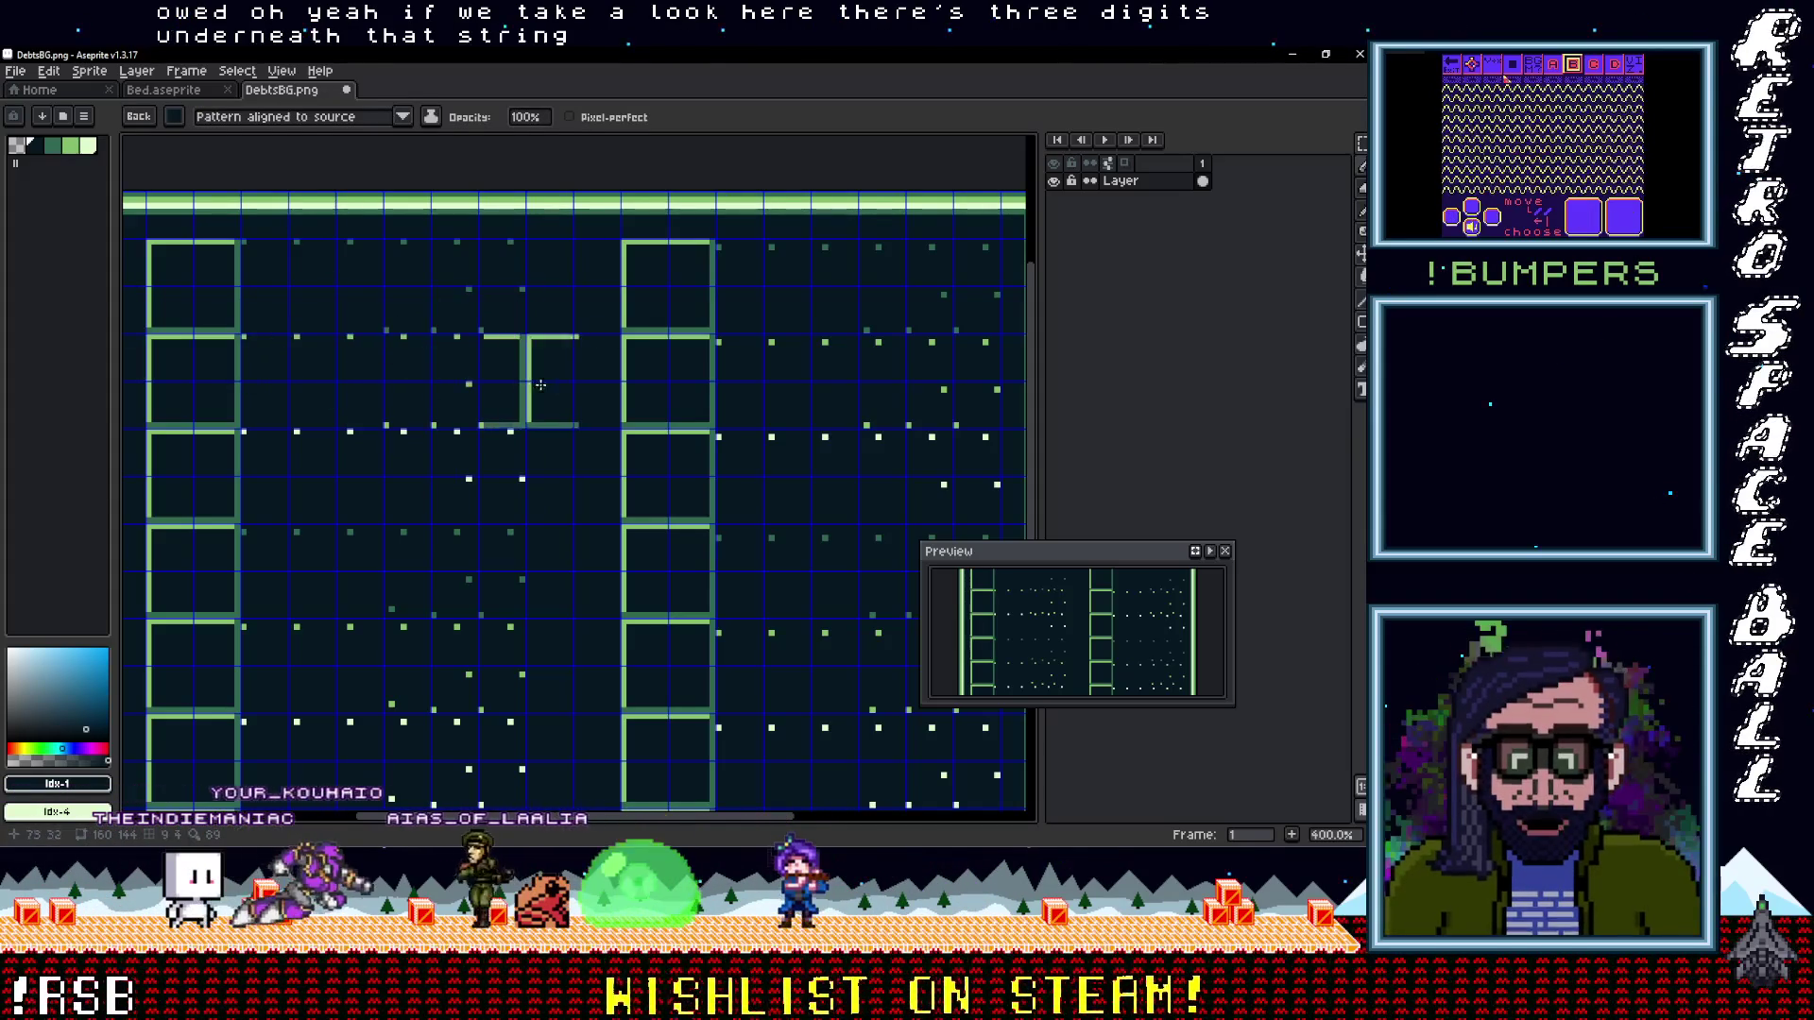
{"action": "scroll", "coordinate": [567, 412], "scroll_direction": "down", "scroll_amount": 4}
{"action": "scroll", "coordinate": [567, 412], "scroll_direction": "up", "scroll_amount": 3}
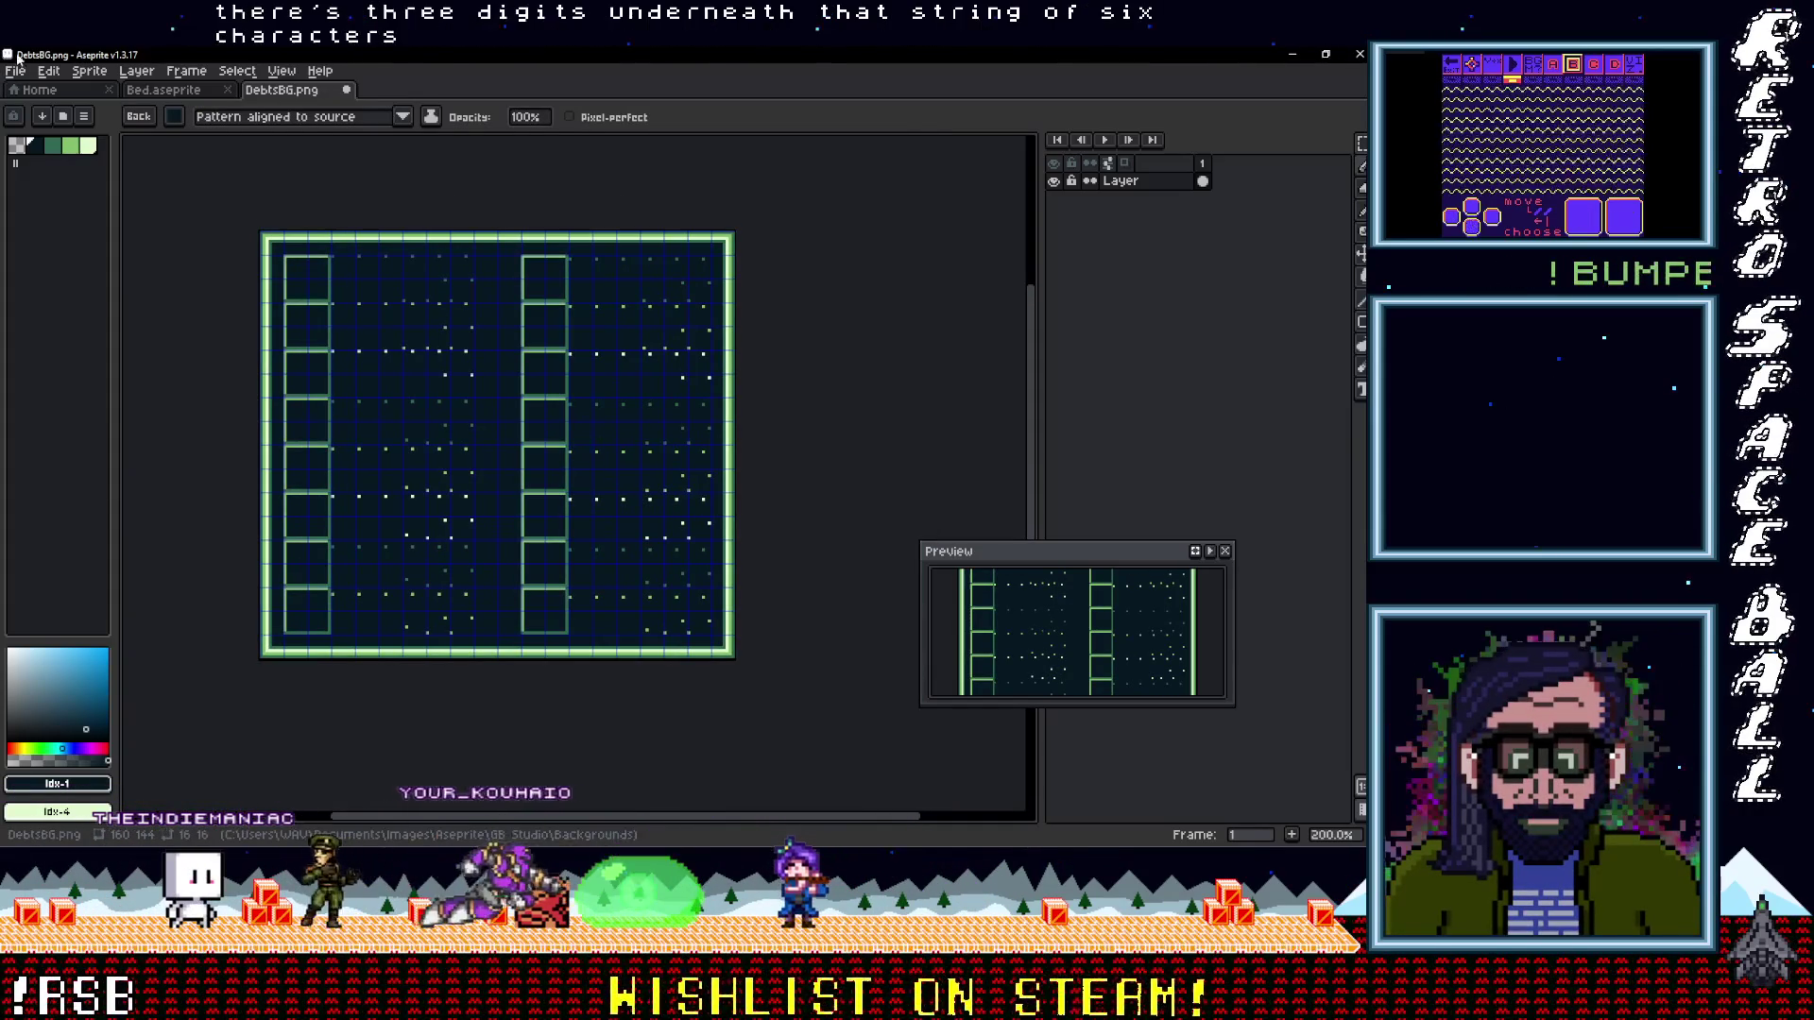
{"action": "left_click", "coordinate": [25, 76]}
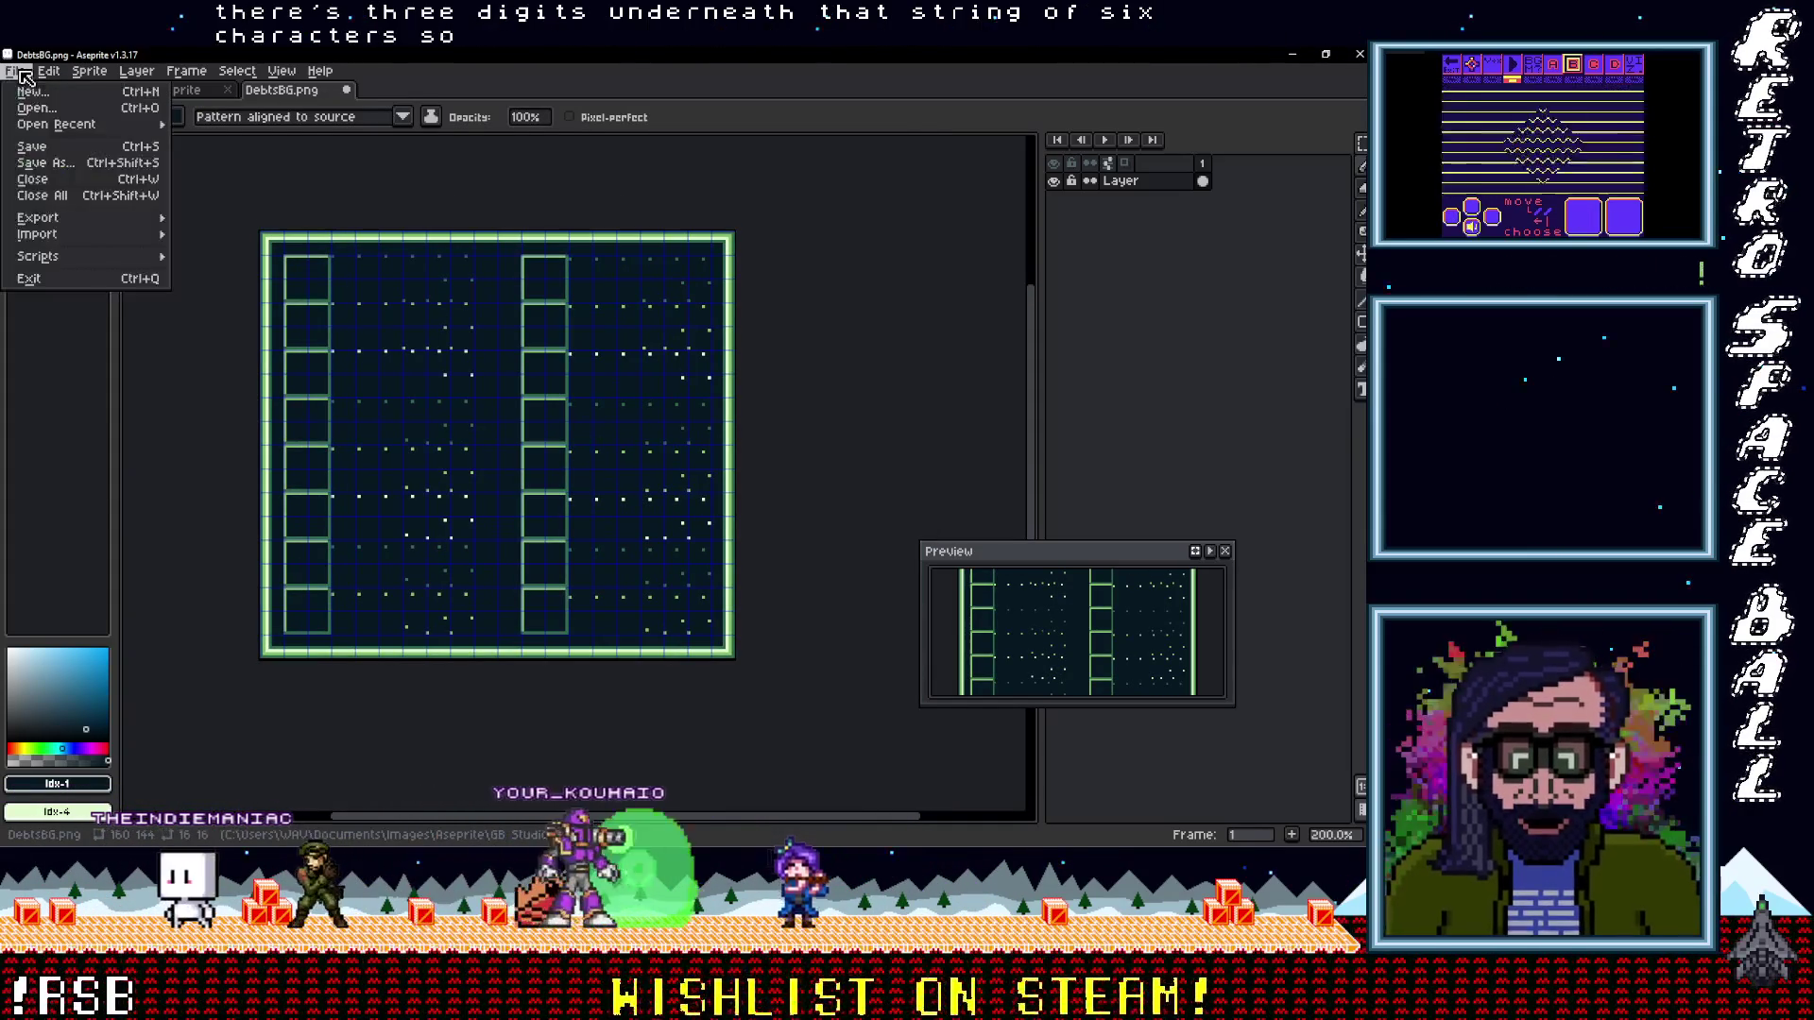
Save DebtsBG.png and open its containing folder
{"action": "left_click", "coordinate": [40, 148]}
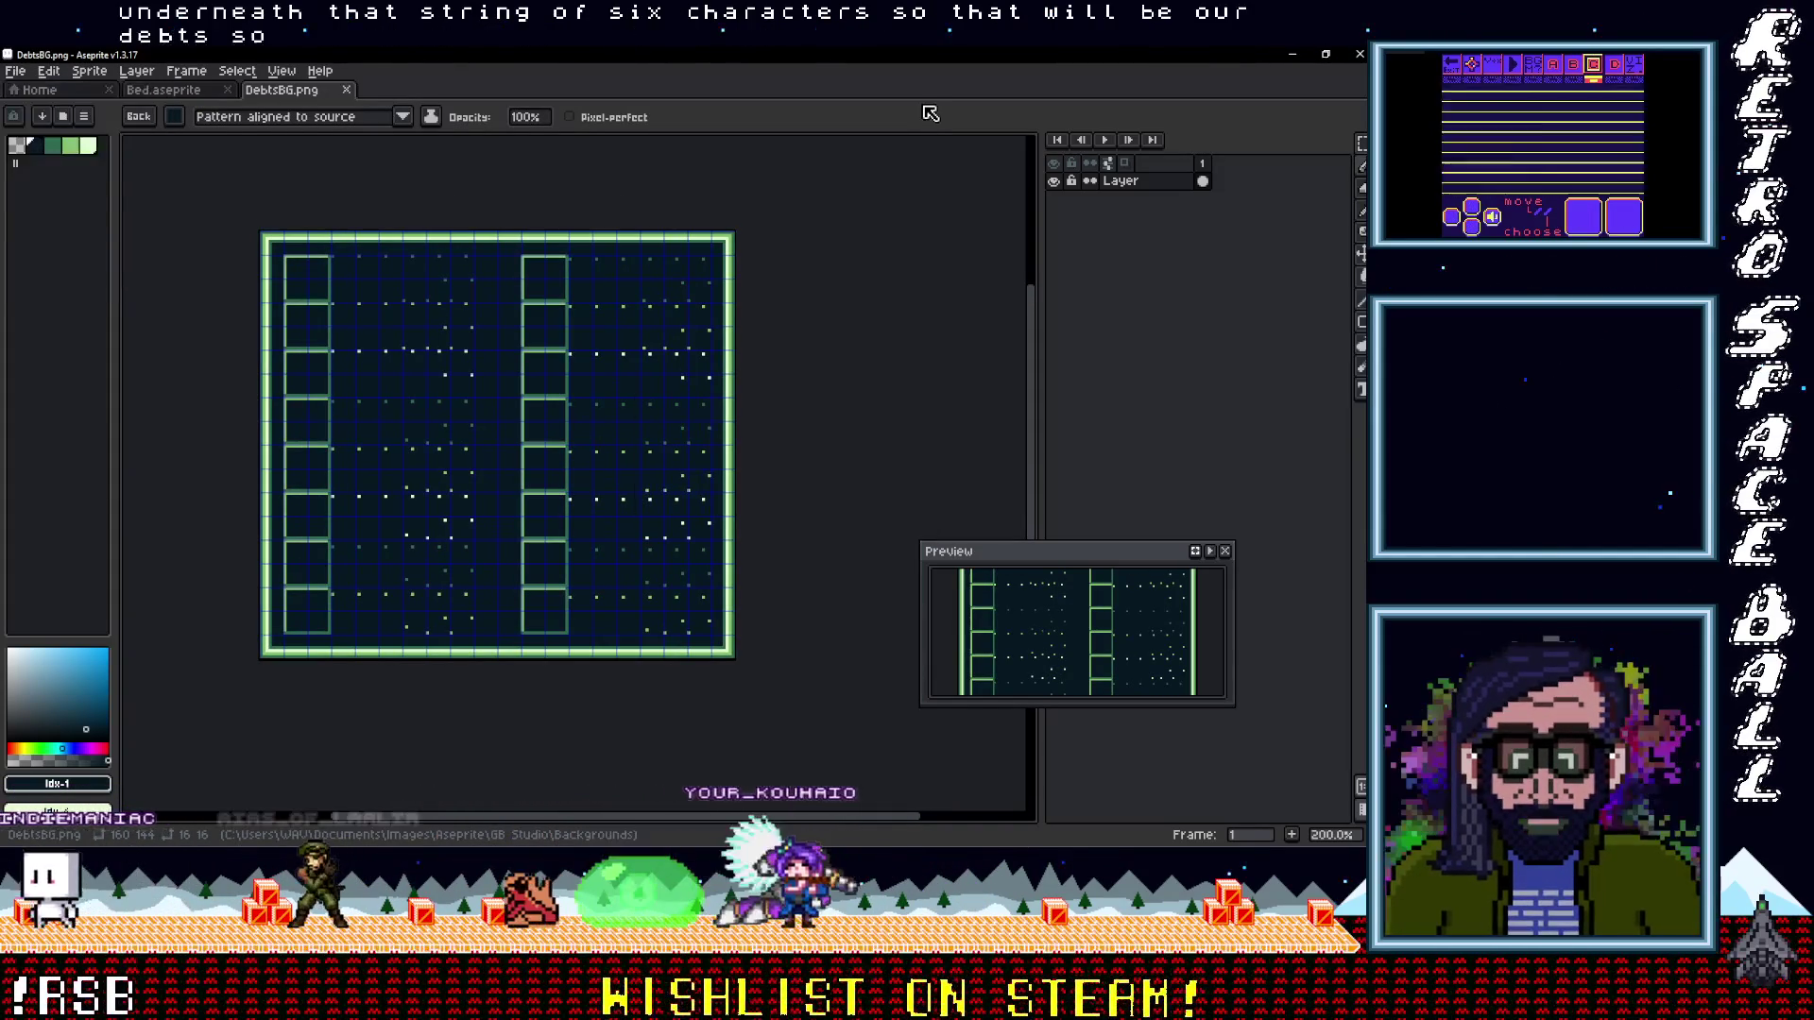
{"action": "right_click", "coordinate": [300, 101]}
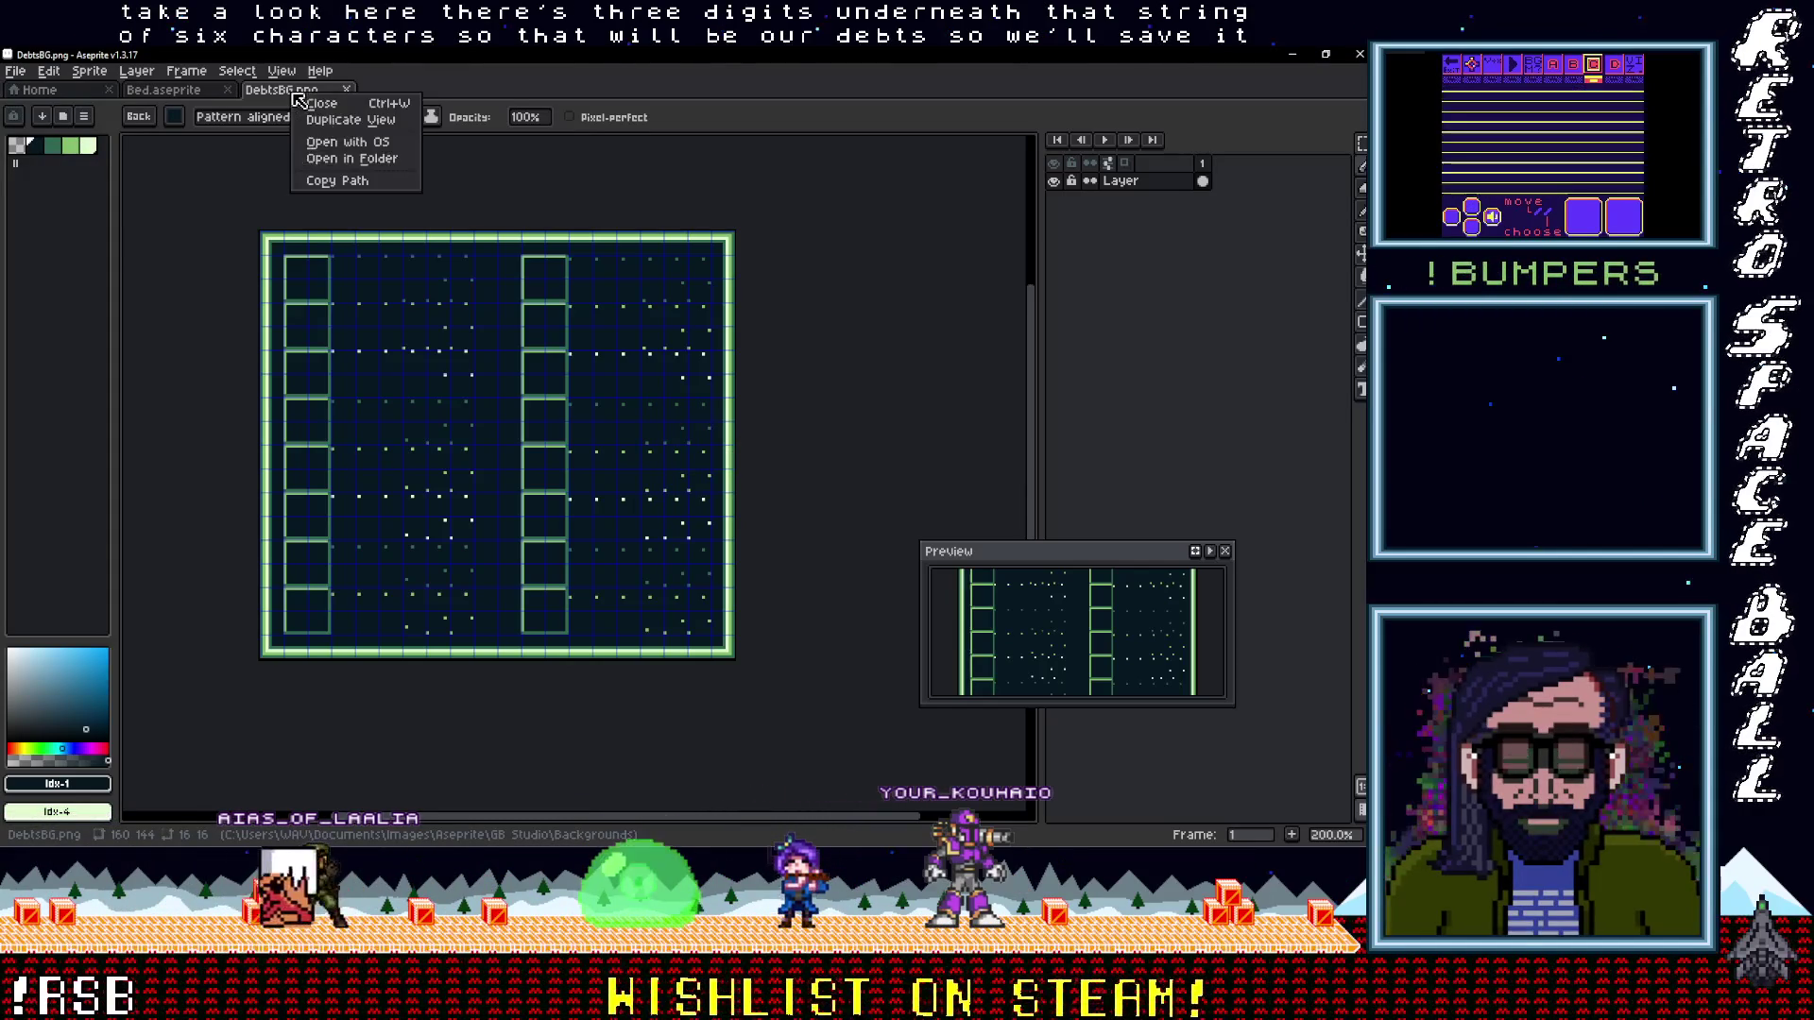
{"action": "left_click", "coordinate": [352, 161]}
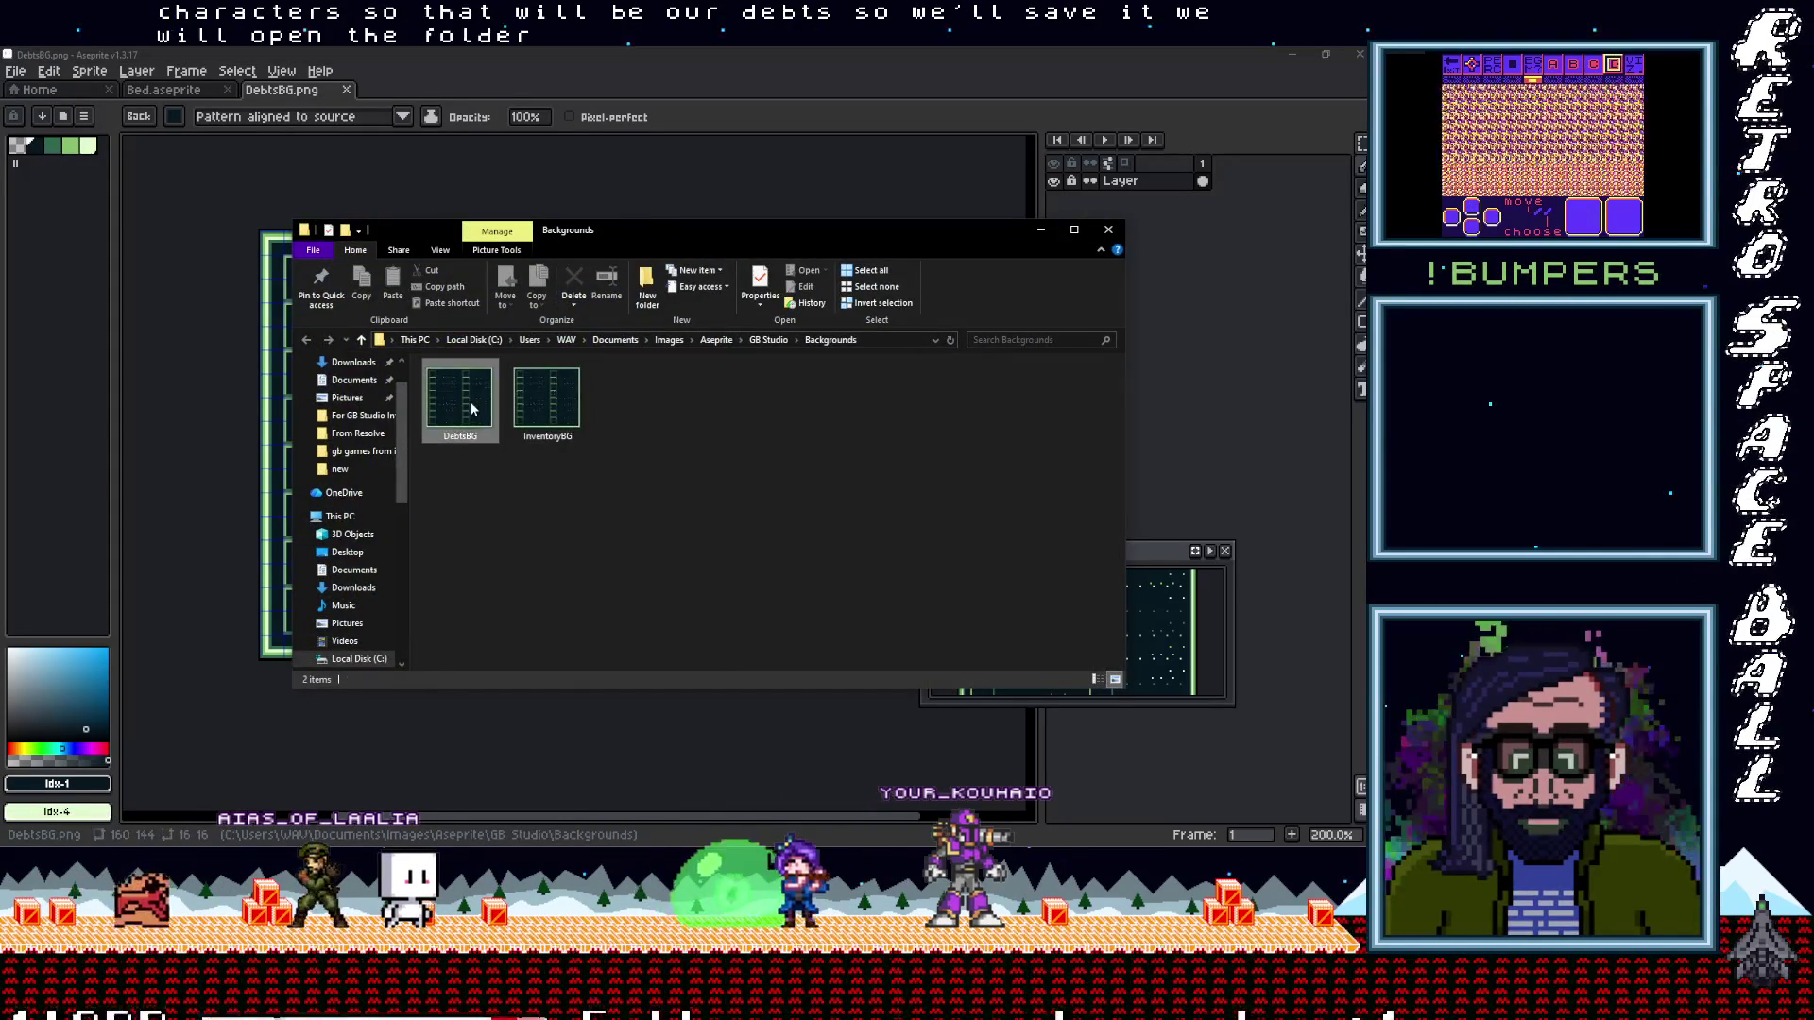
Copy the DebtsBG file from the Backgrounds folder
{"action": "right_click", "coordinate": [471, 408]}
{"action": "left_click", "coordinate": [530, 735]}
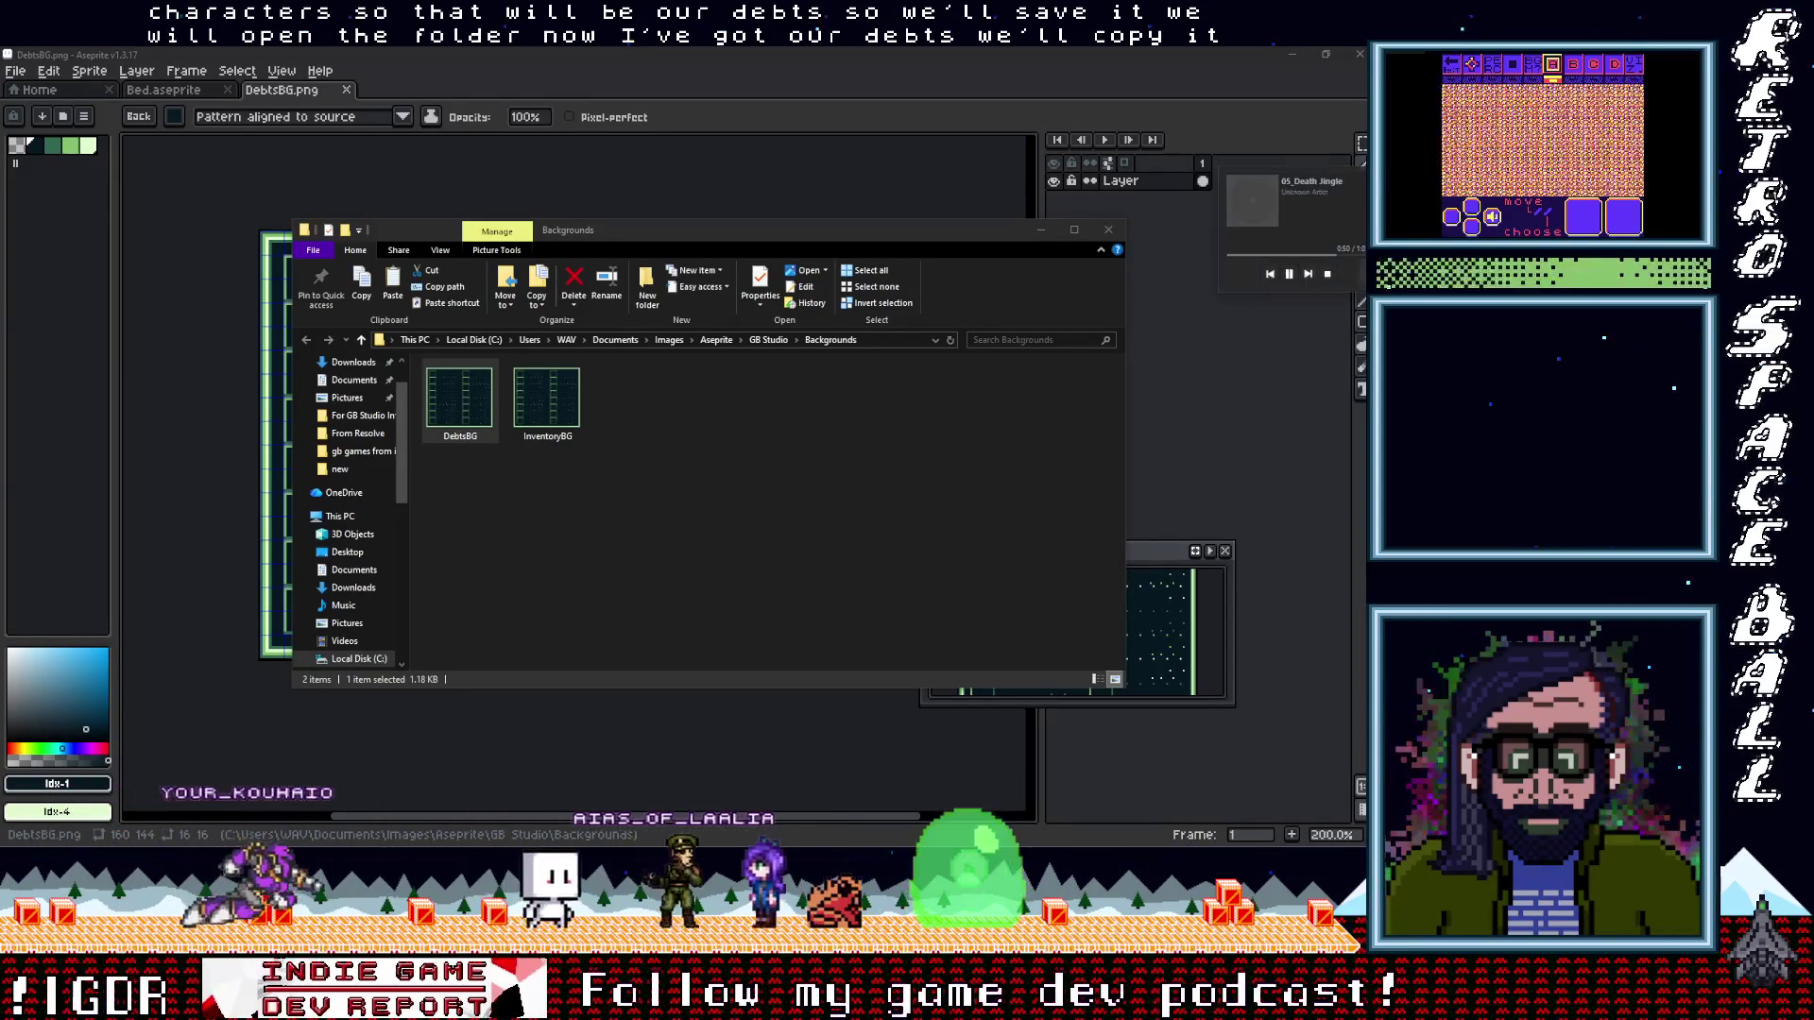
{"action": "mouse_move", "coordinate": [851, 230]}
{"action": "left_mouse_down"}
{"action": "mouse_move", "coordinate": [882, 332]}
{"action": "mouse_move", "coordinate": [858, 230]}
{"action": "left_mouse_up"}
{"action": "key", "text": "alt+Tab"}
Paste DebtsBG into the DopeWarsGB project's assets/backgrounds folder
{"action": "left_click", "coordinate": [1279, 94]}
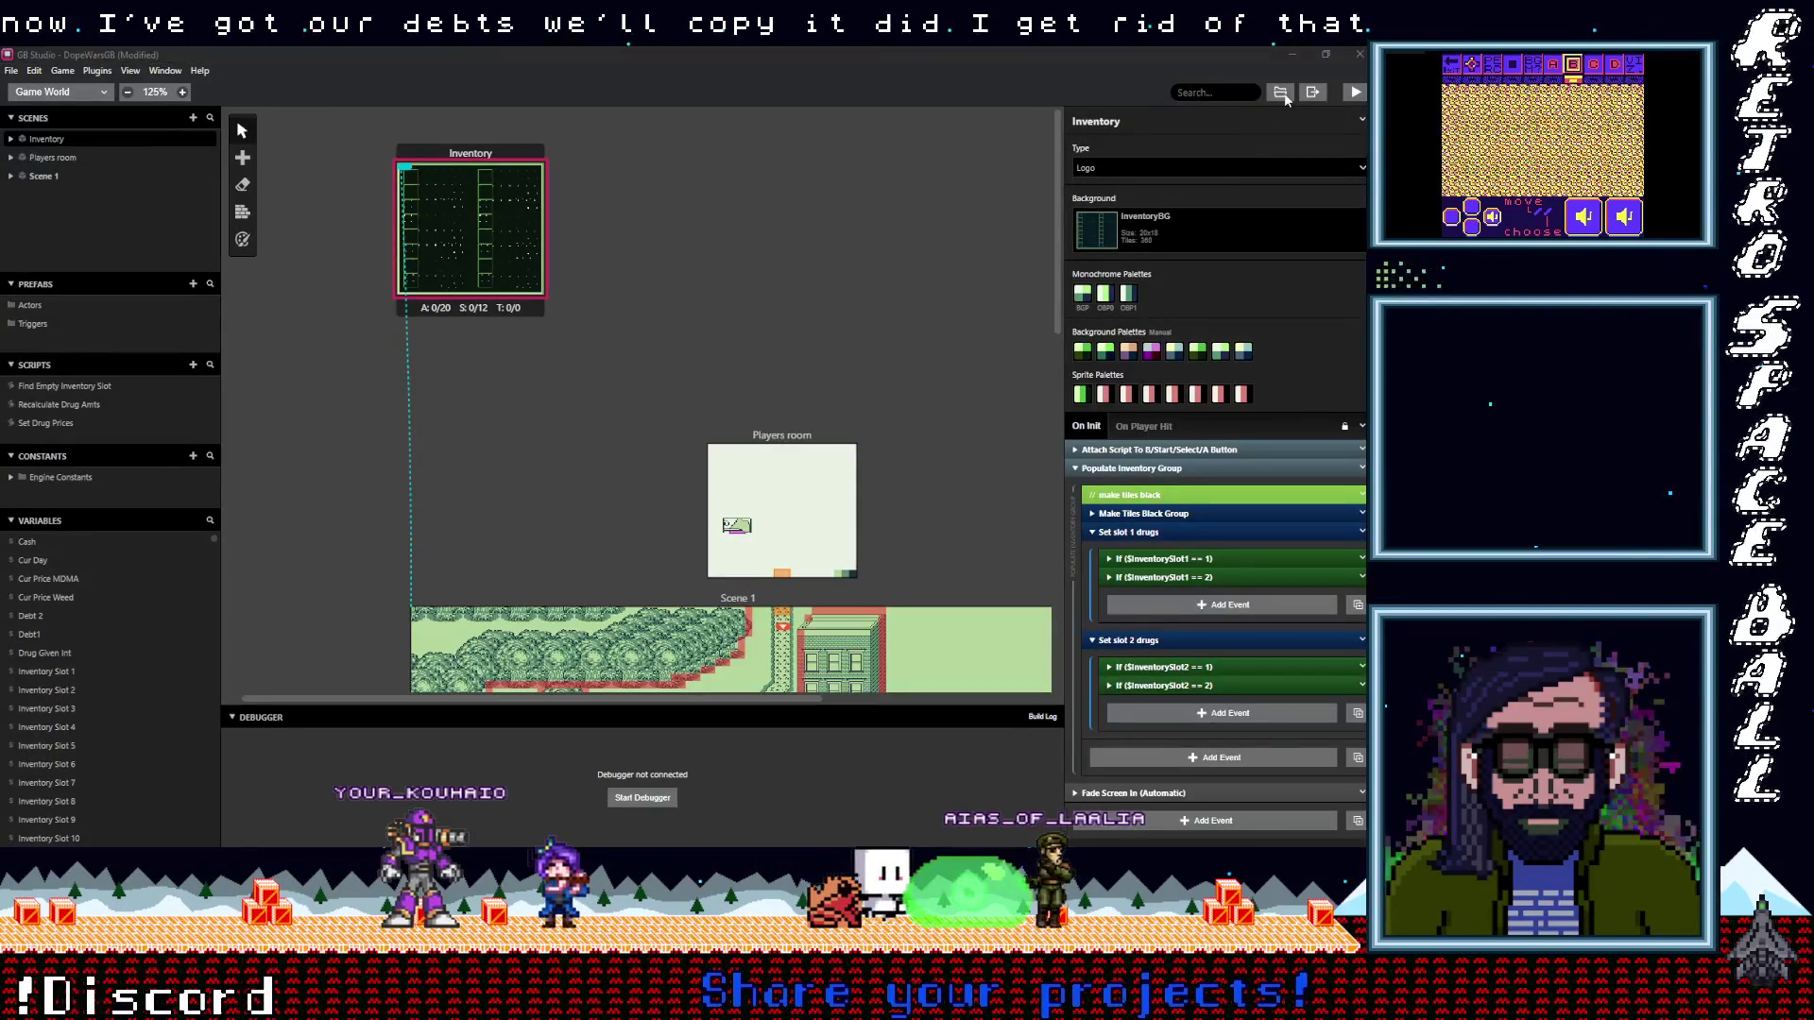
{"action": "double_click", "coordinate": [475, 386]}
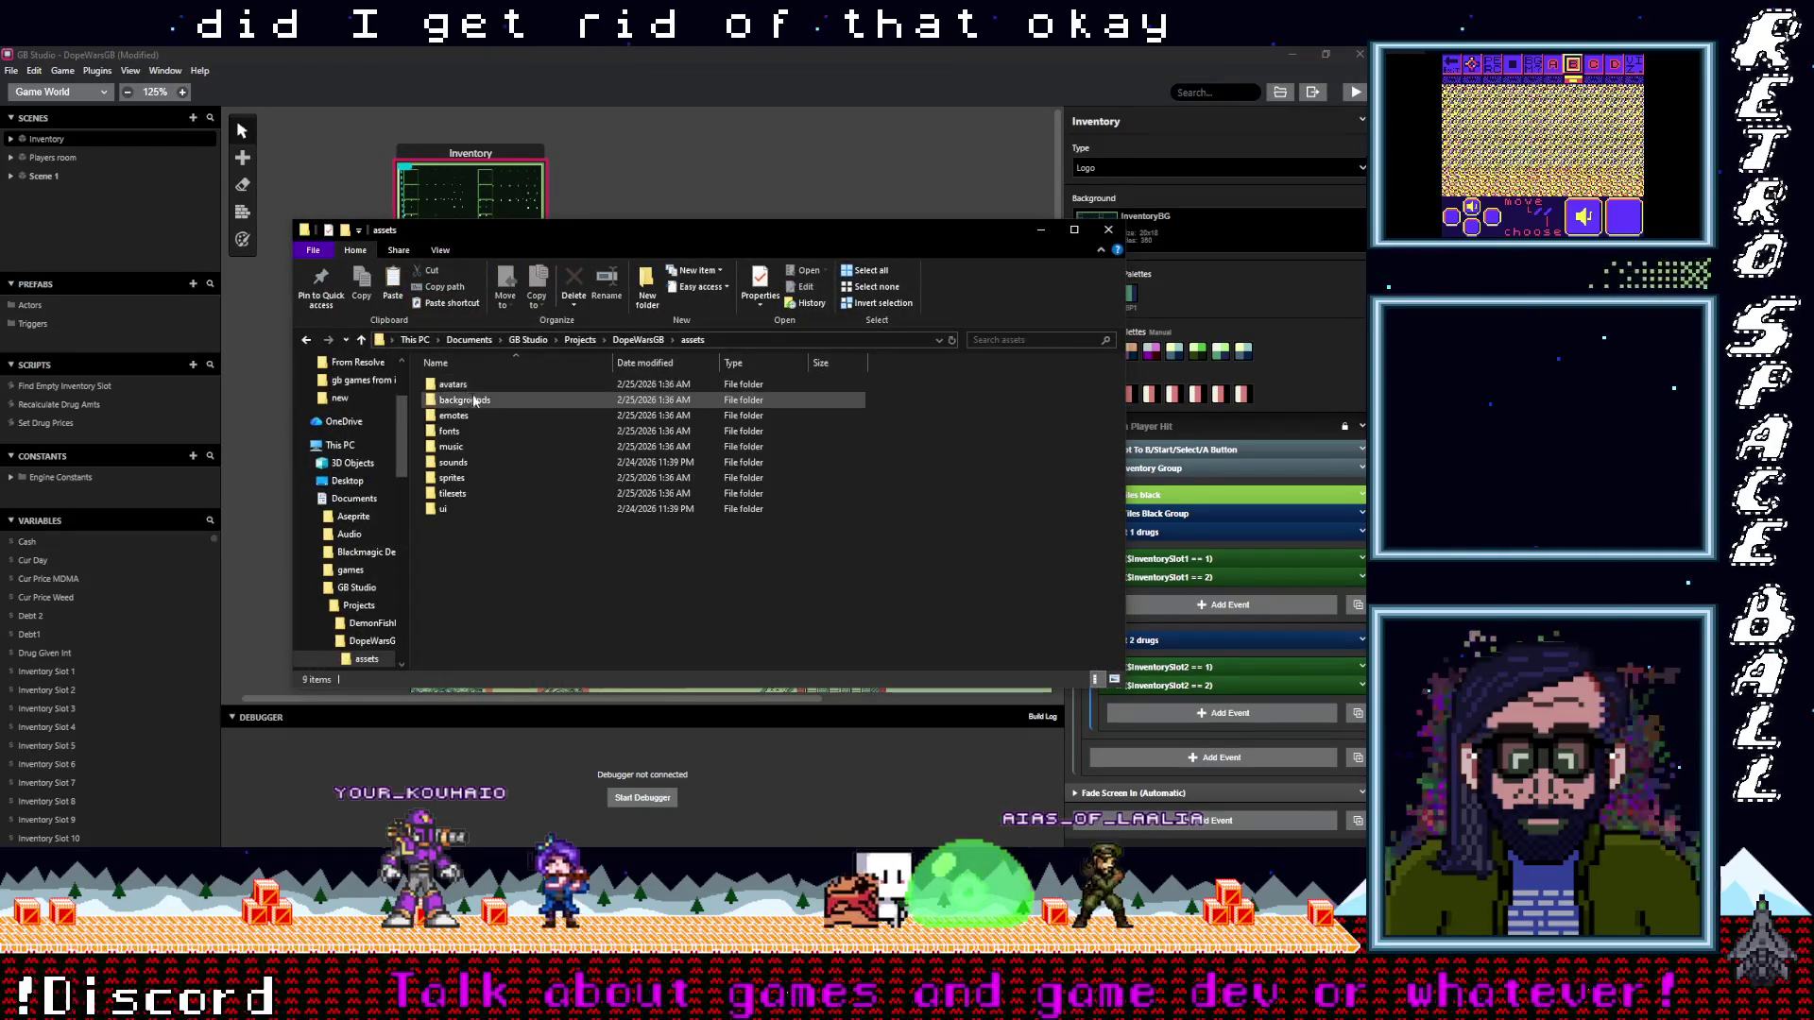
{"action": "double_click", "coordinate": [476, 401]}
{"action": "right_click", "coordinate": [494, 490]}
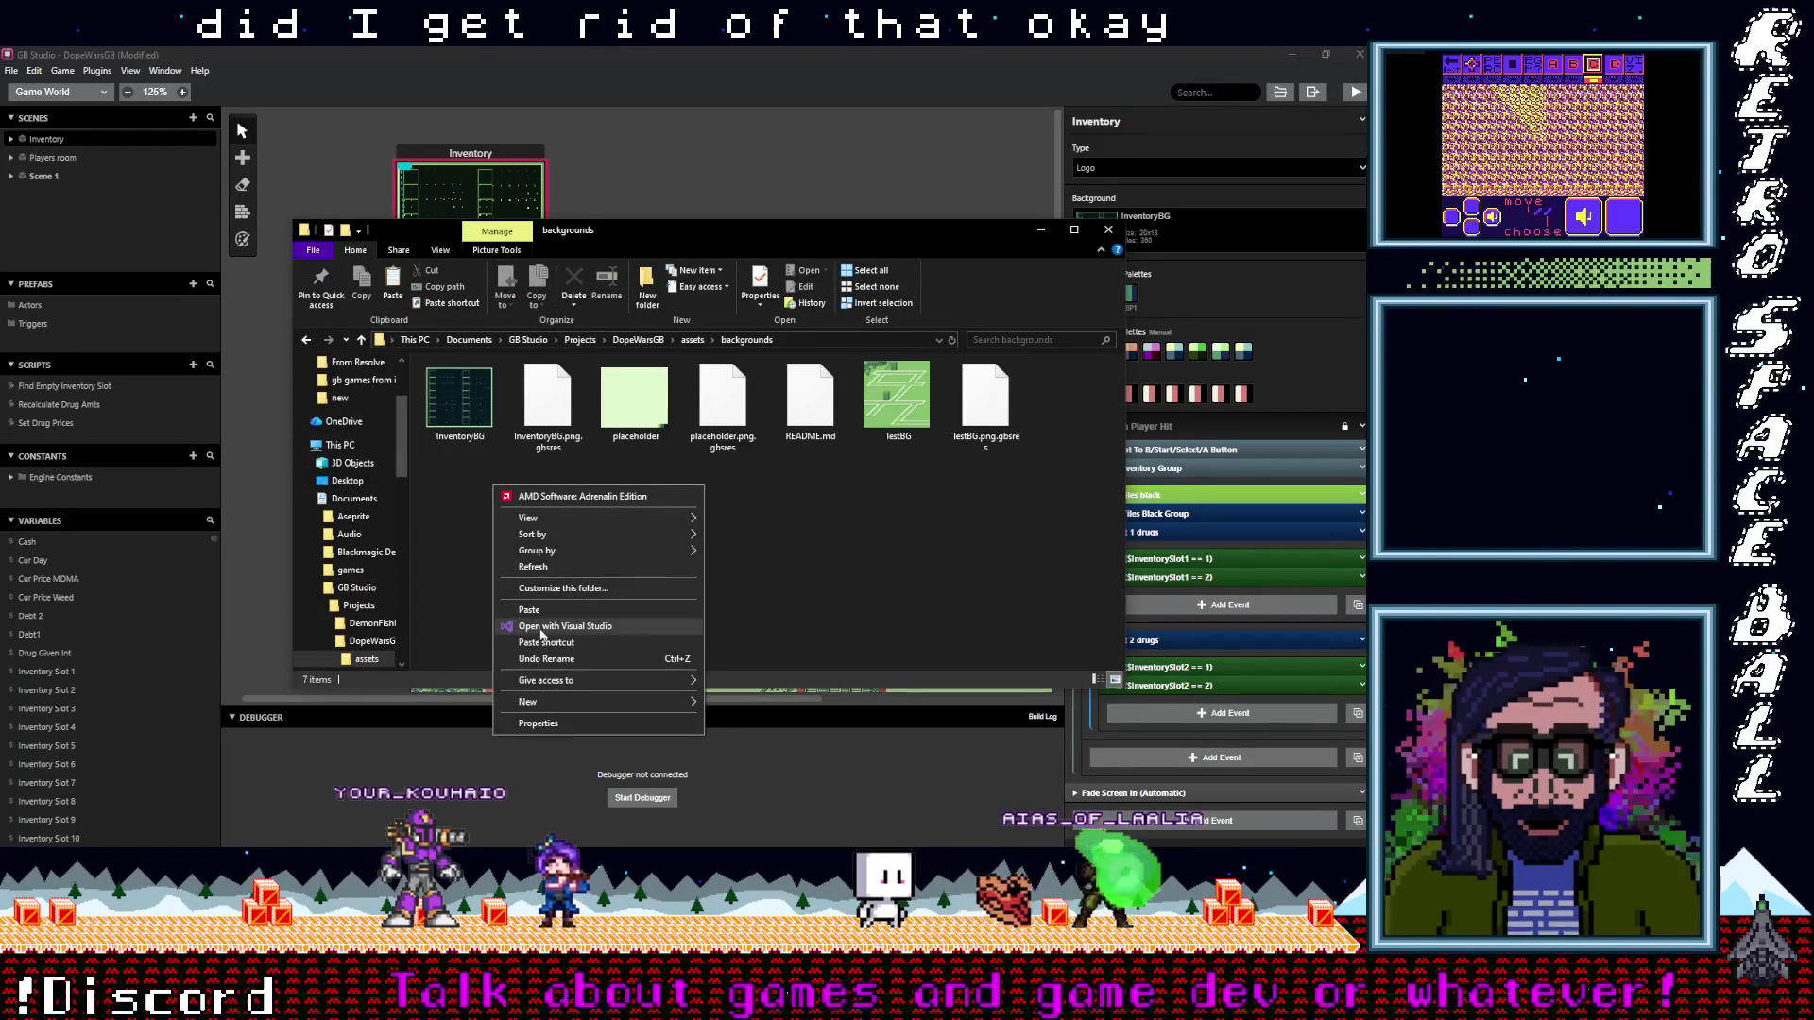
{"action": "left_click", "coordinate": [545, 609]}
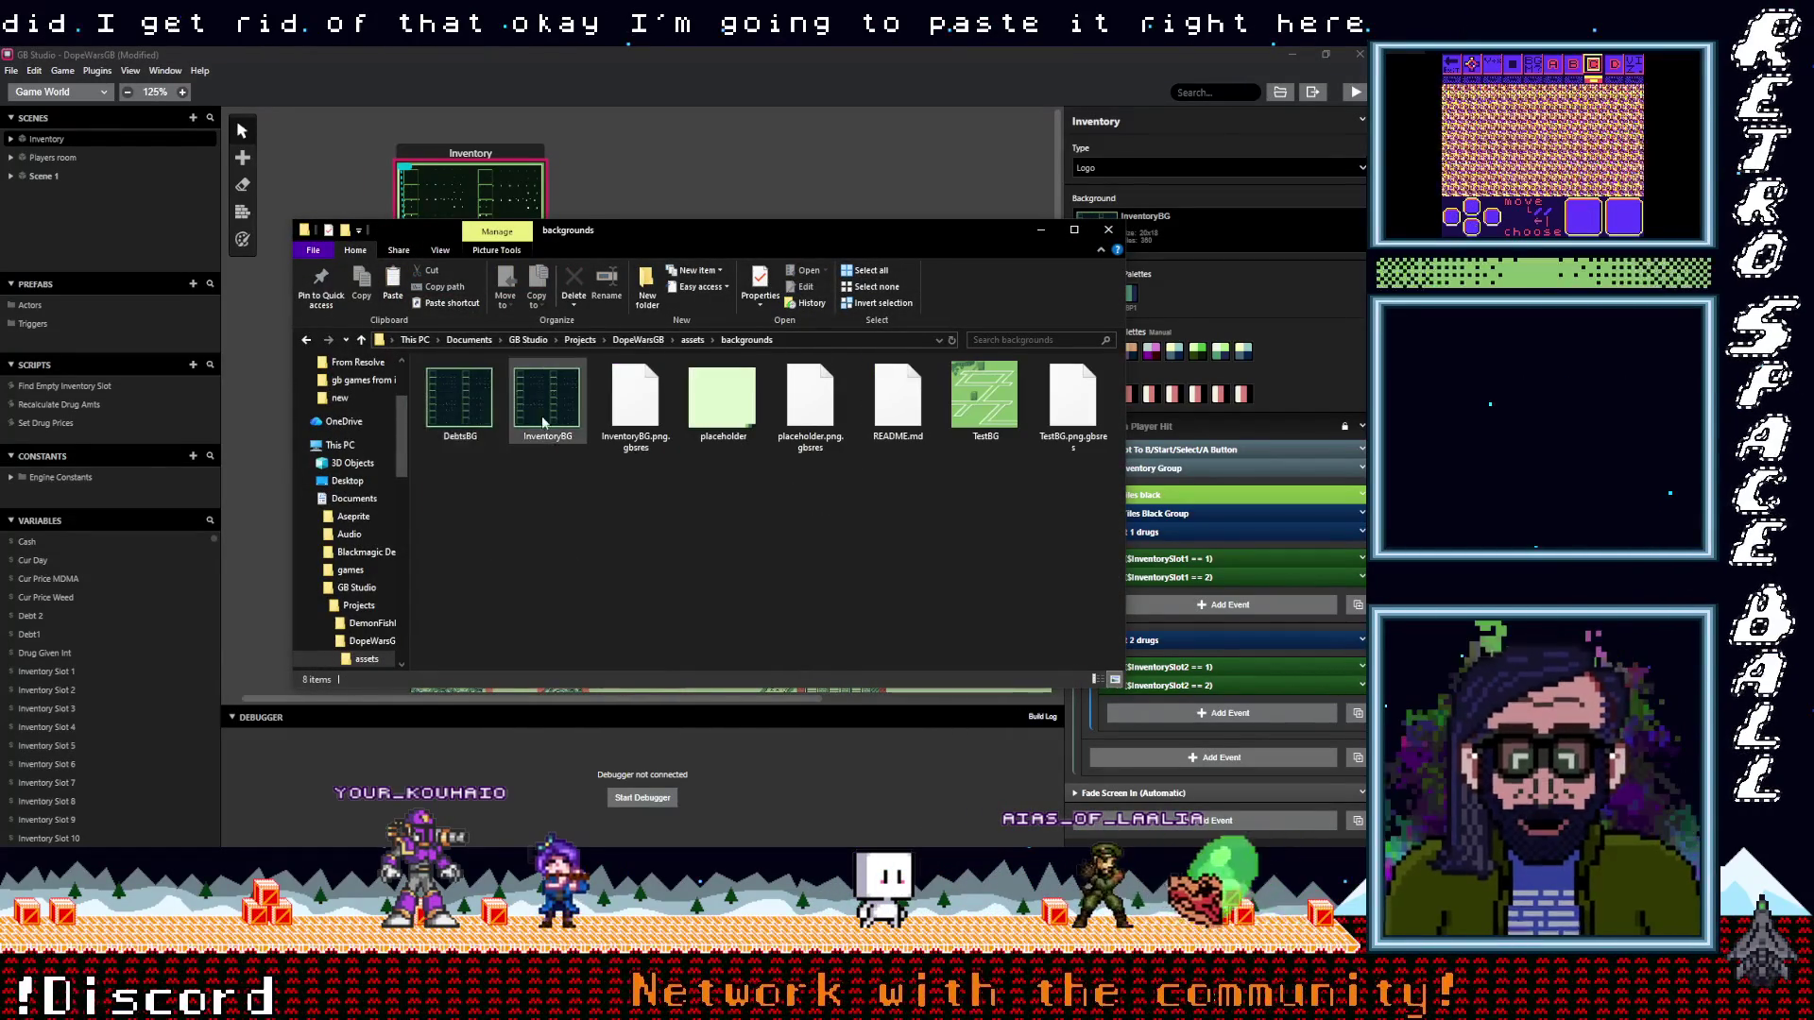
{"action": "left_click", "coordinate": [1044, 231]}
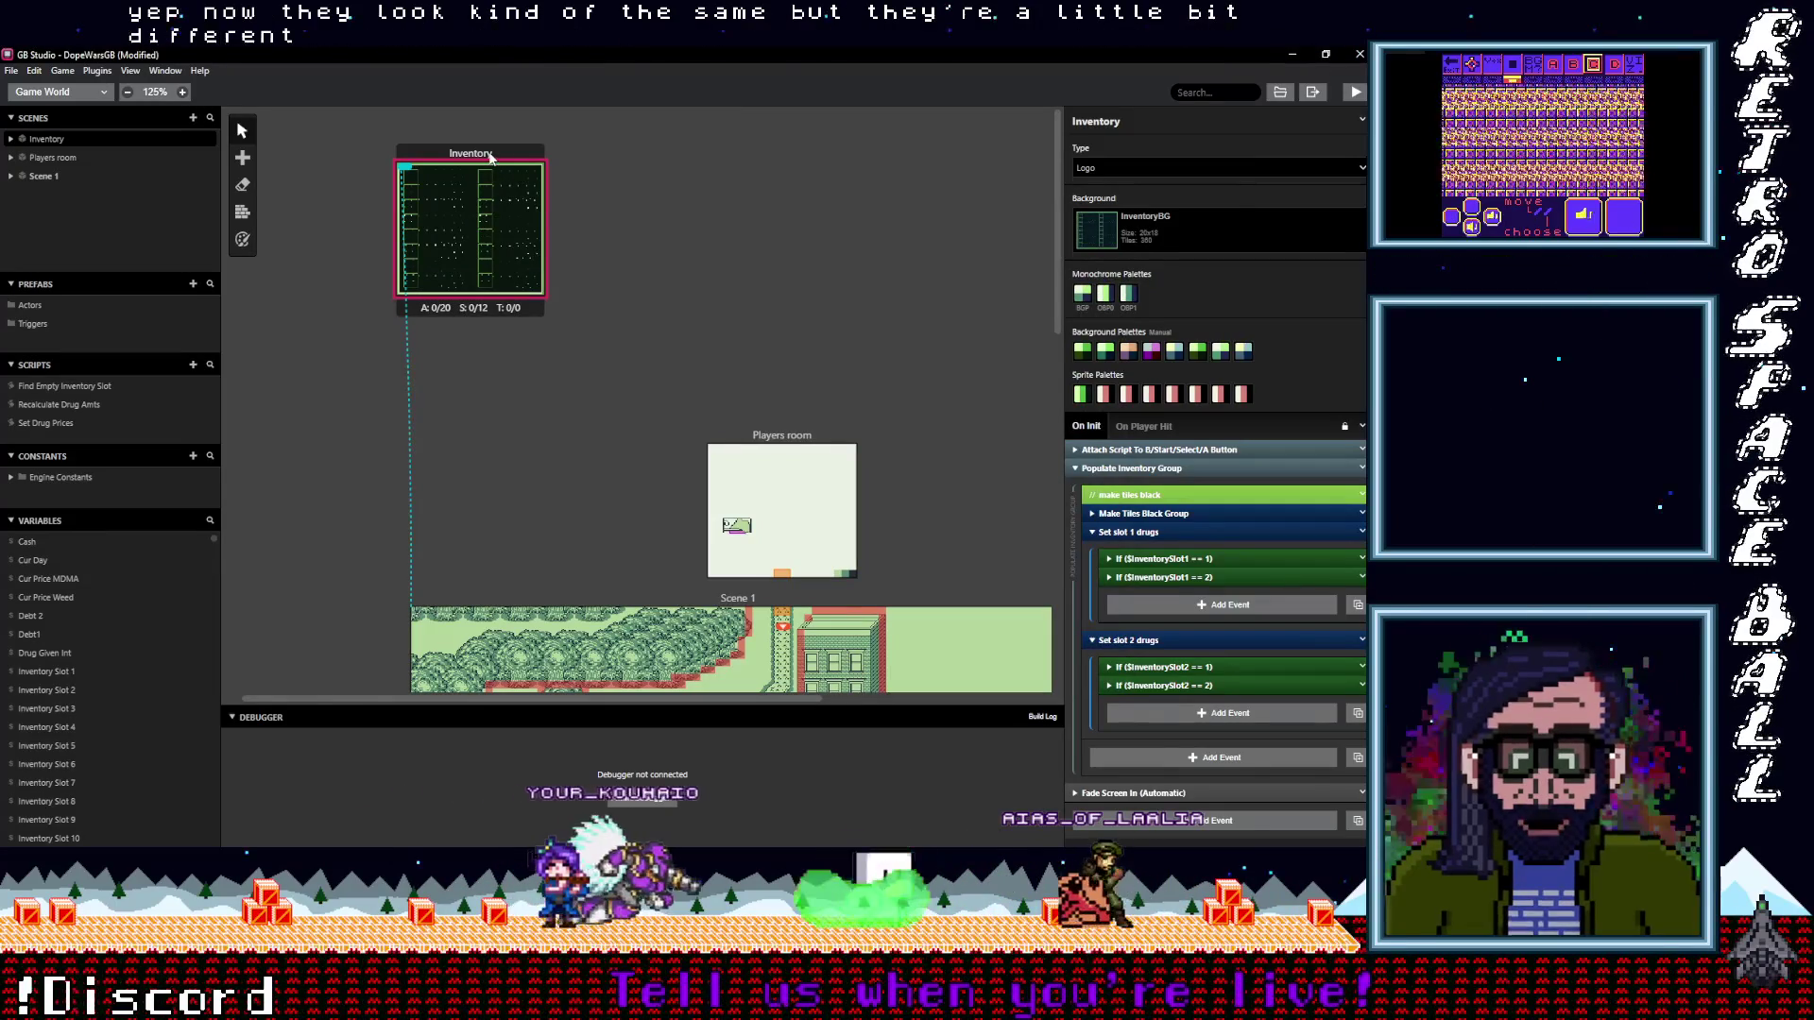
Place a copy of the Inventory scene beside it and name it Prices
{"action": "key", "text": "s"}
{"action": "left_click_drag", "start_coordinate": [652, 196], "coordinate": [658, 206]}
{"action": "triple_click", "coordinate": [1163, 121]}
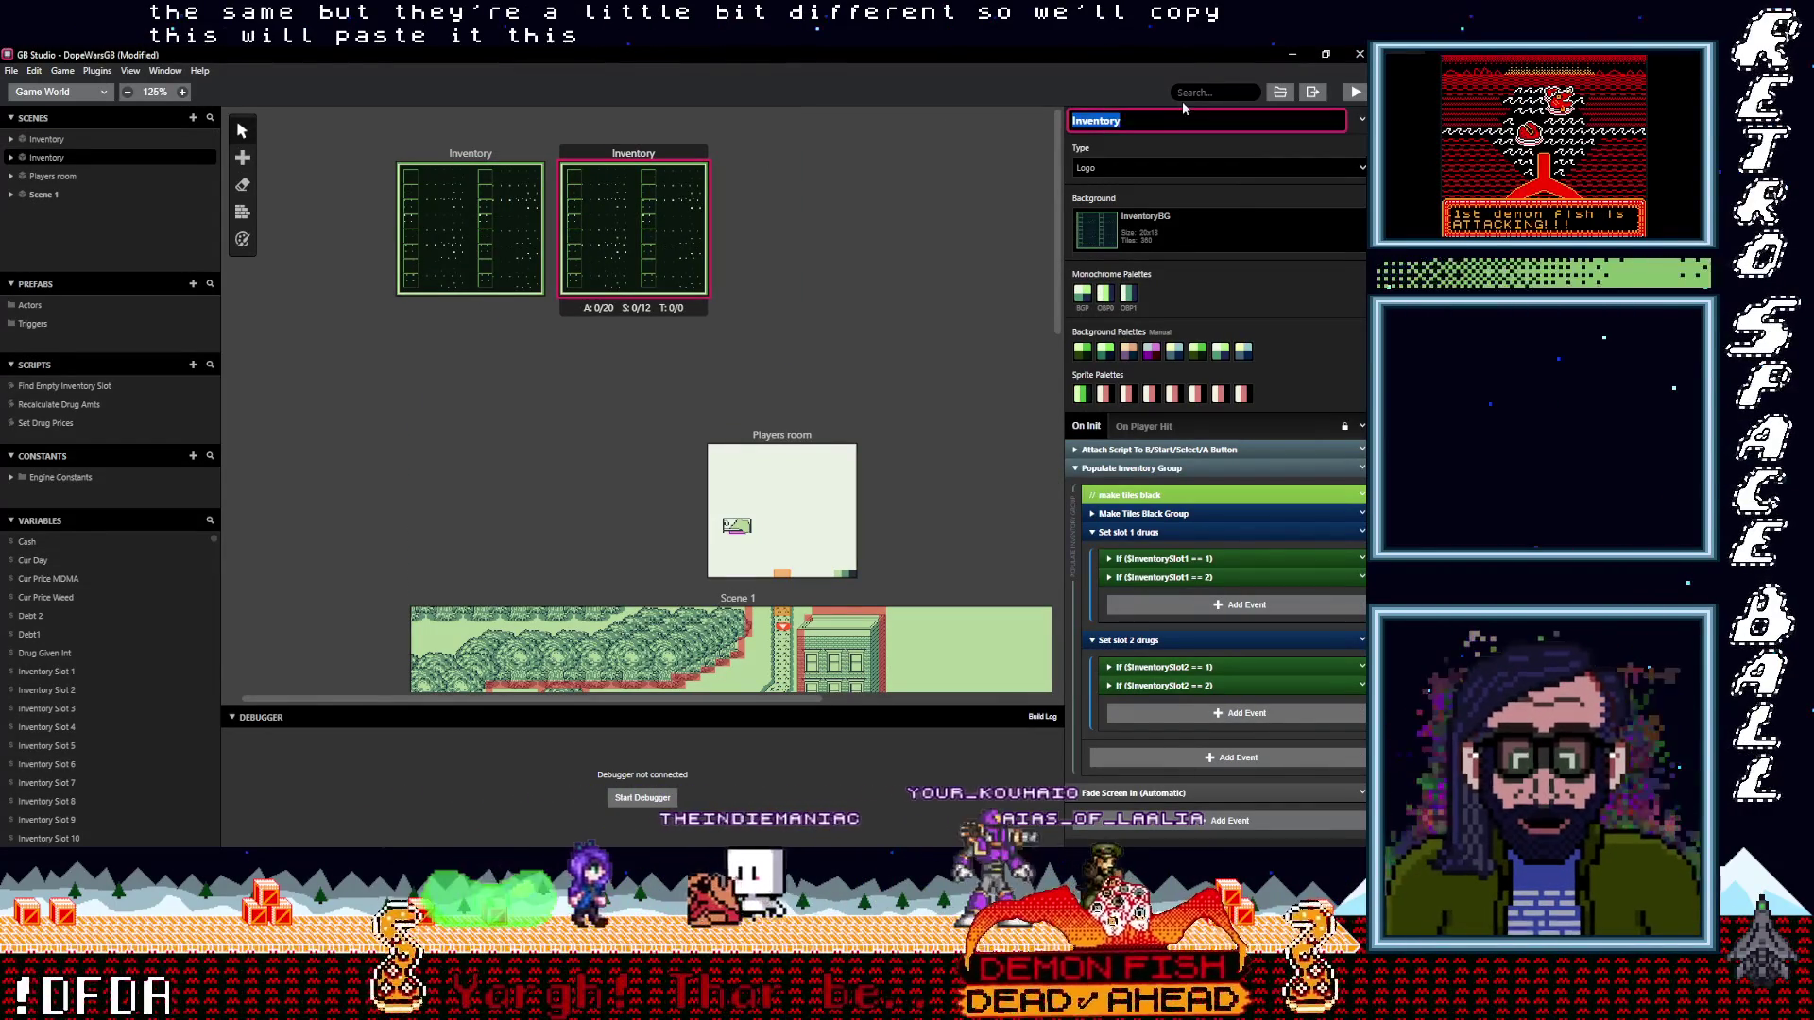
{"action": "type", "text": "Prices"}
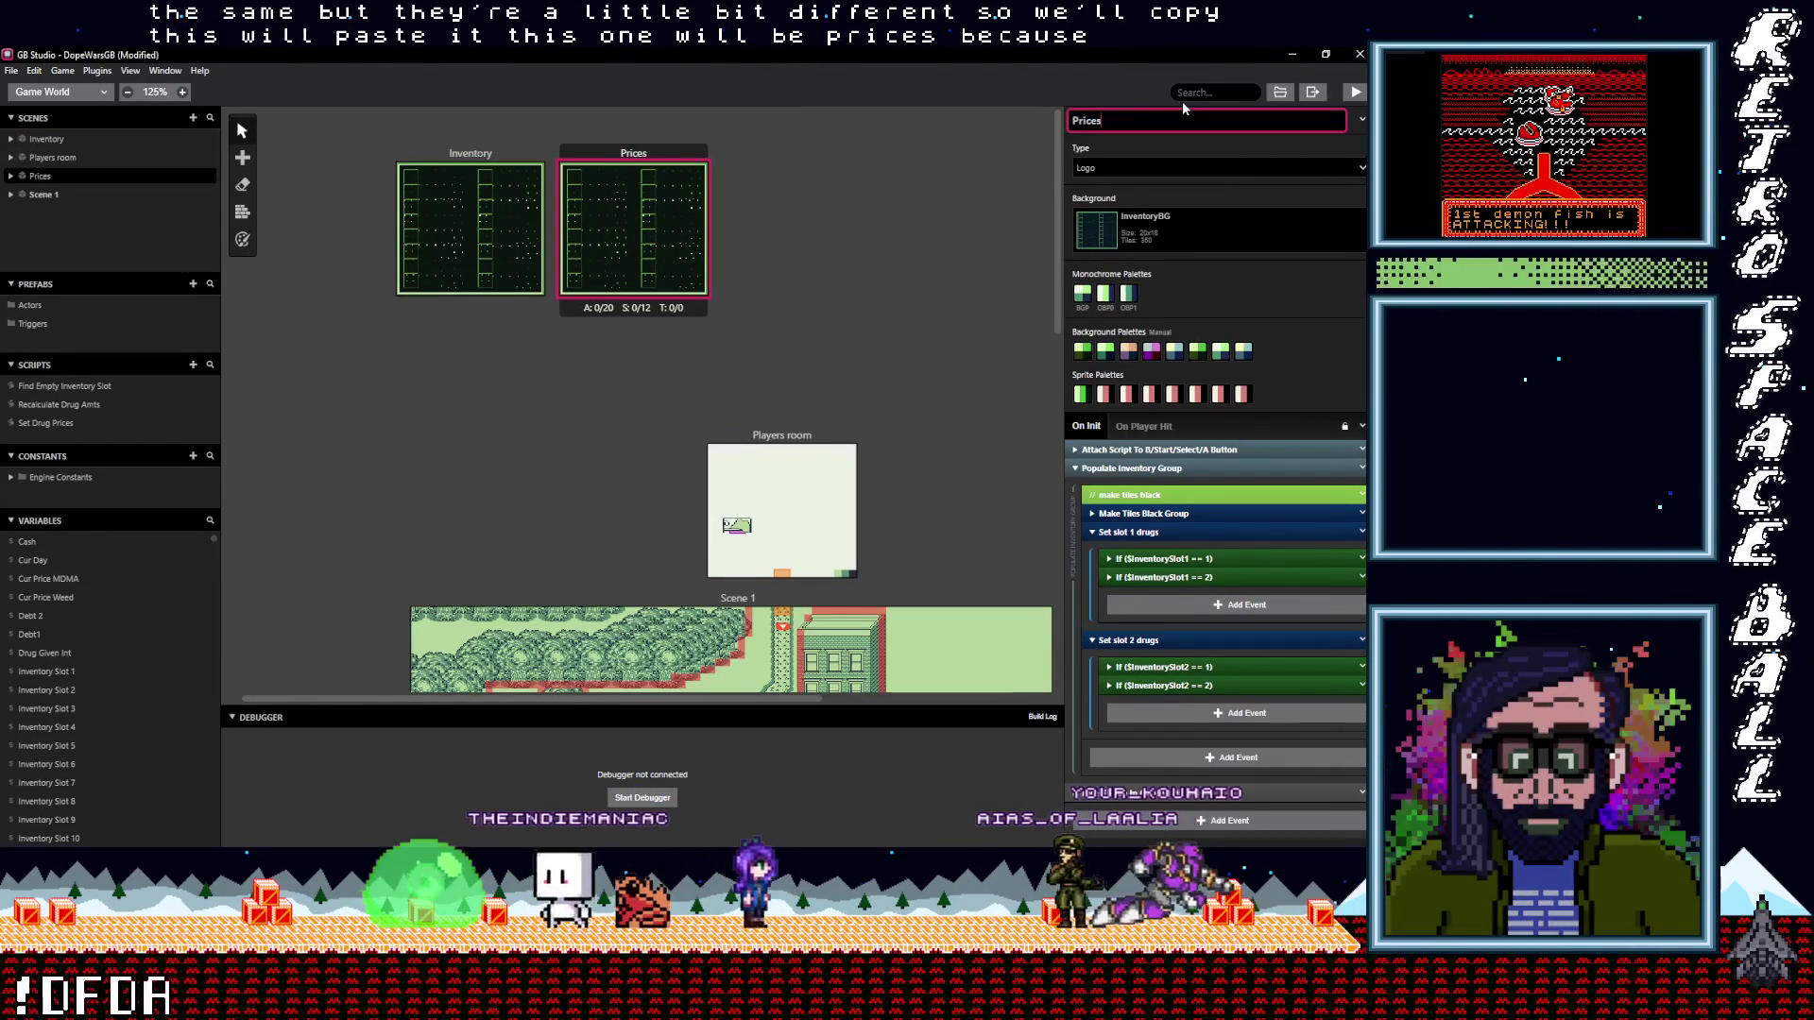
{"action": "left_click", "coordinate": [661, 149]}
Duplicate the Prices scene as Debts and give it the DebtsBG background
{"action": "left_click", "coordinate": [650, 149]}
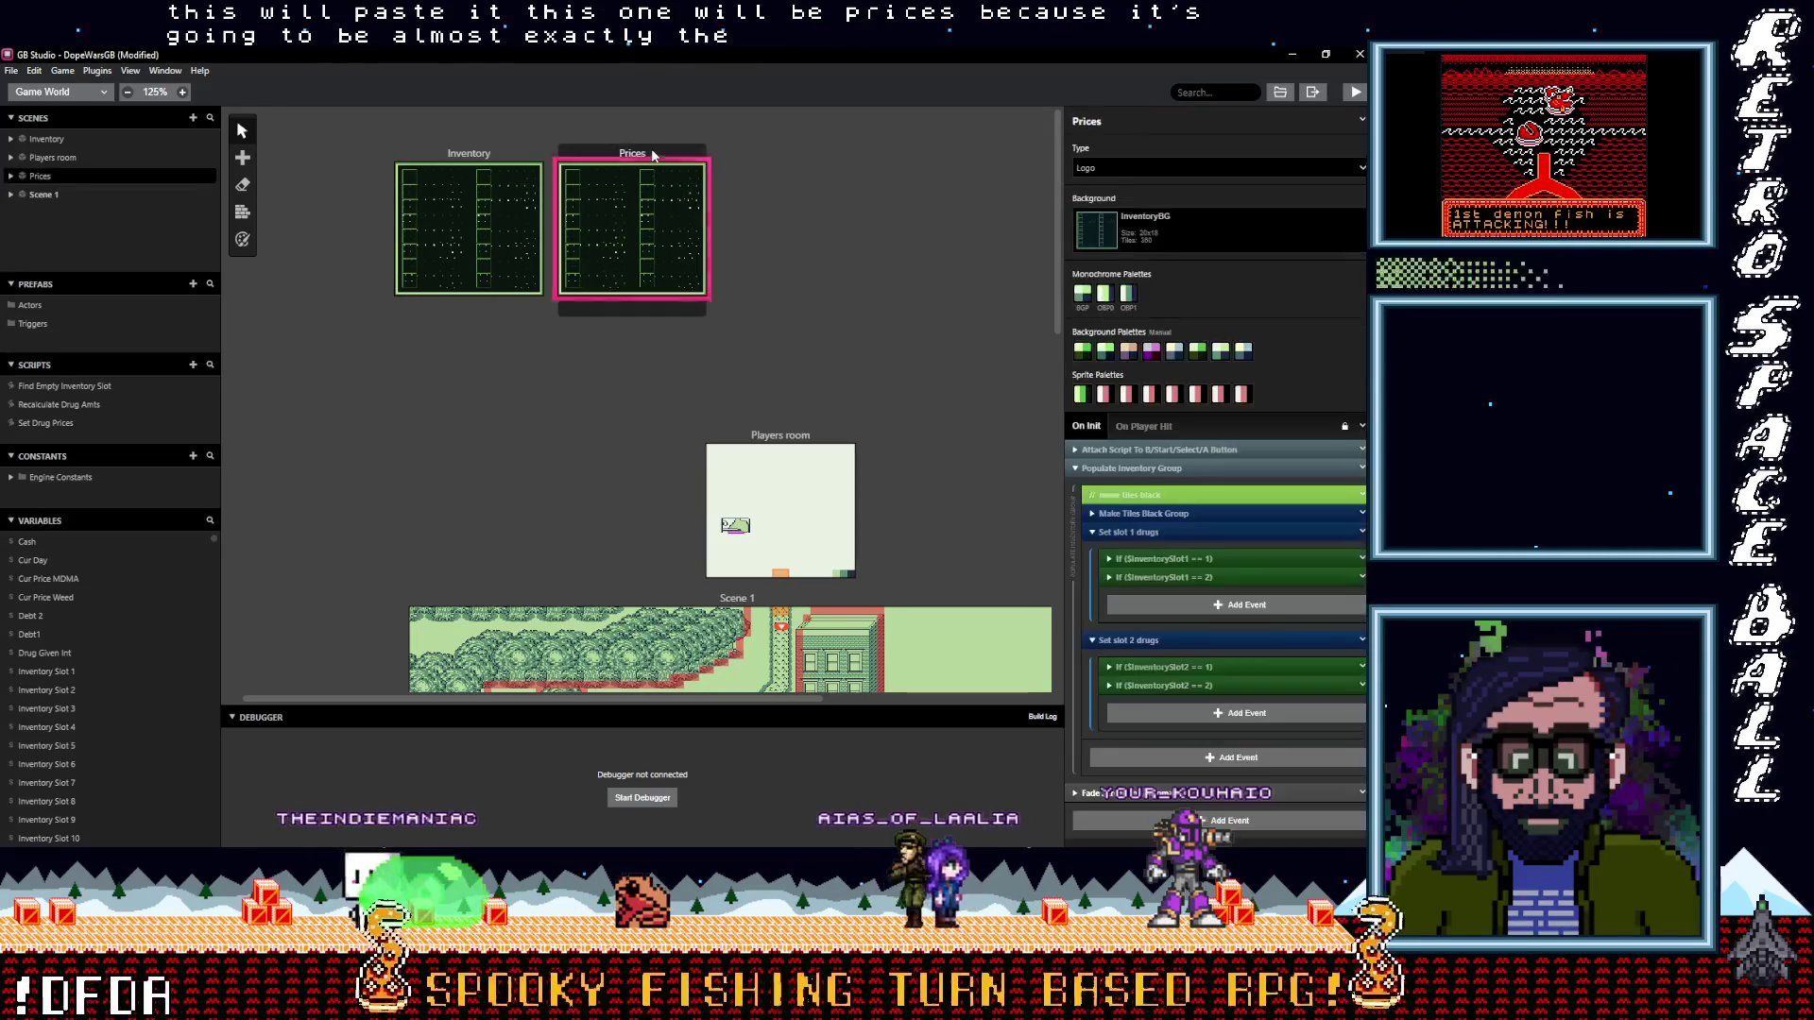
{"action": "key", "text": "ctrl+v"}
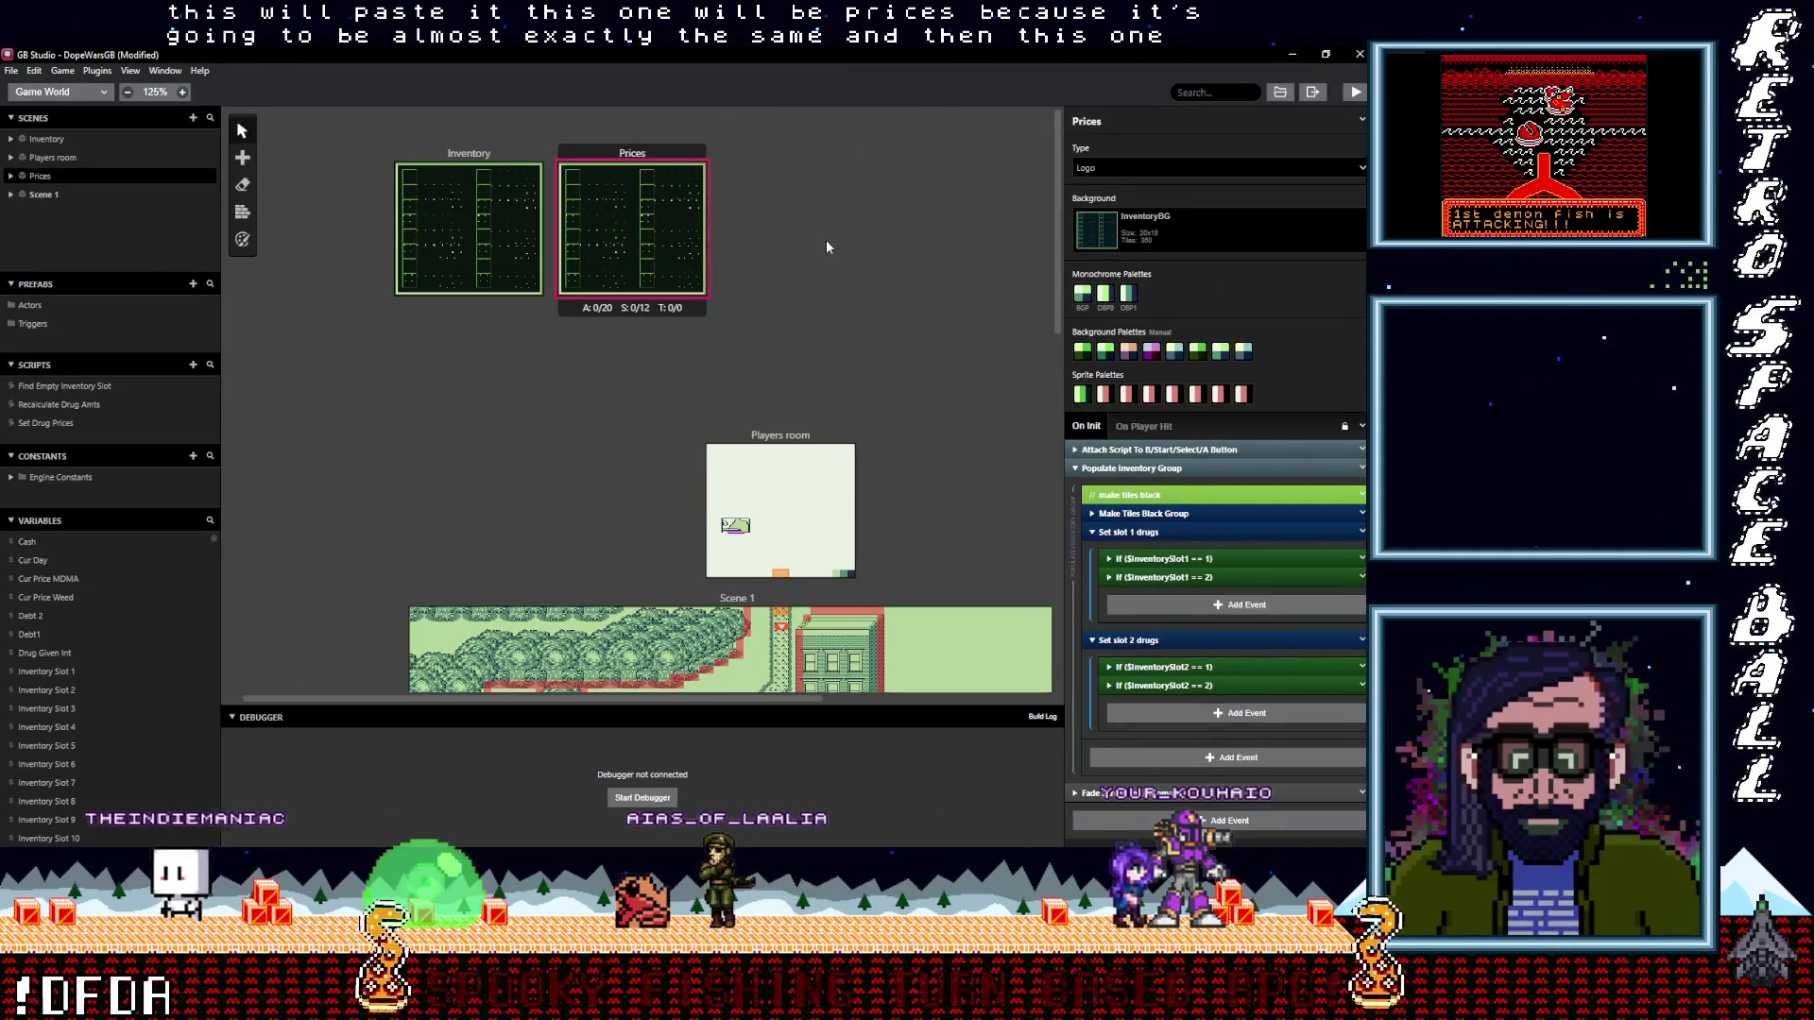
{"action": "left_click", "coordinate": [801, 151]}
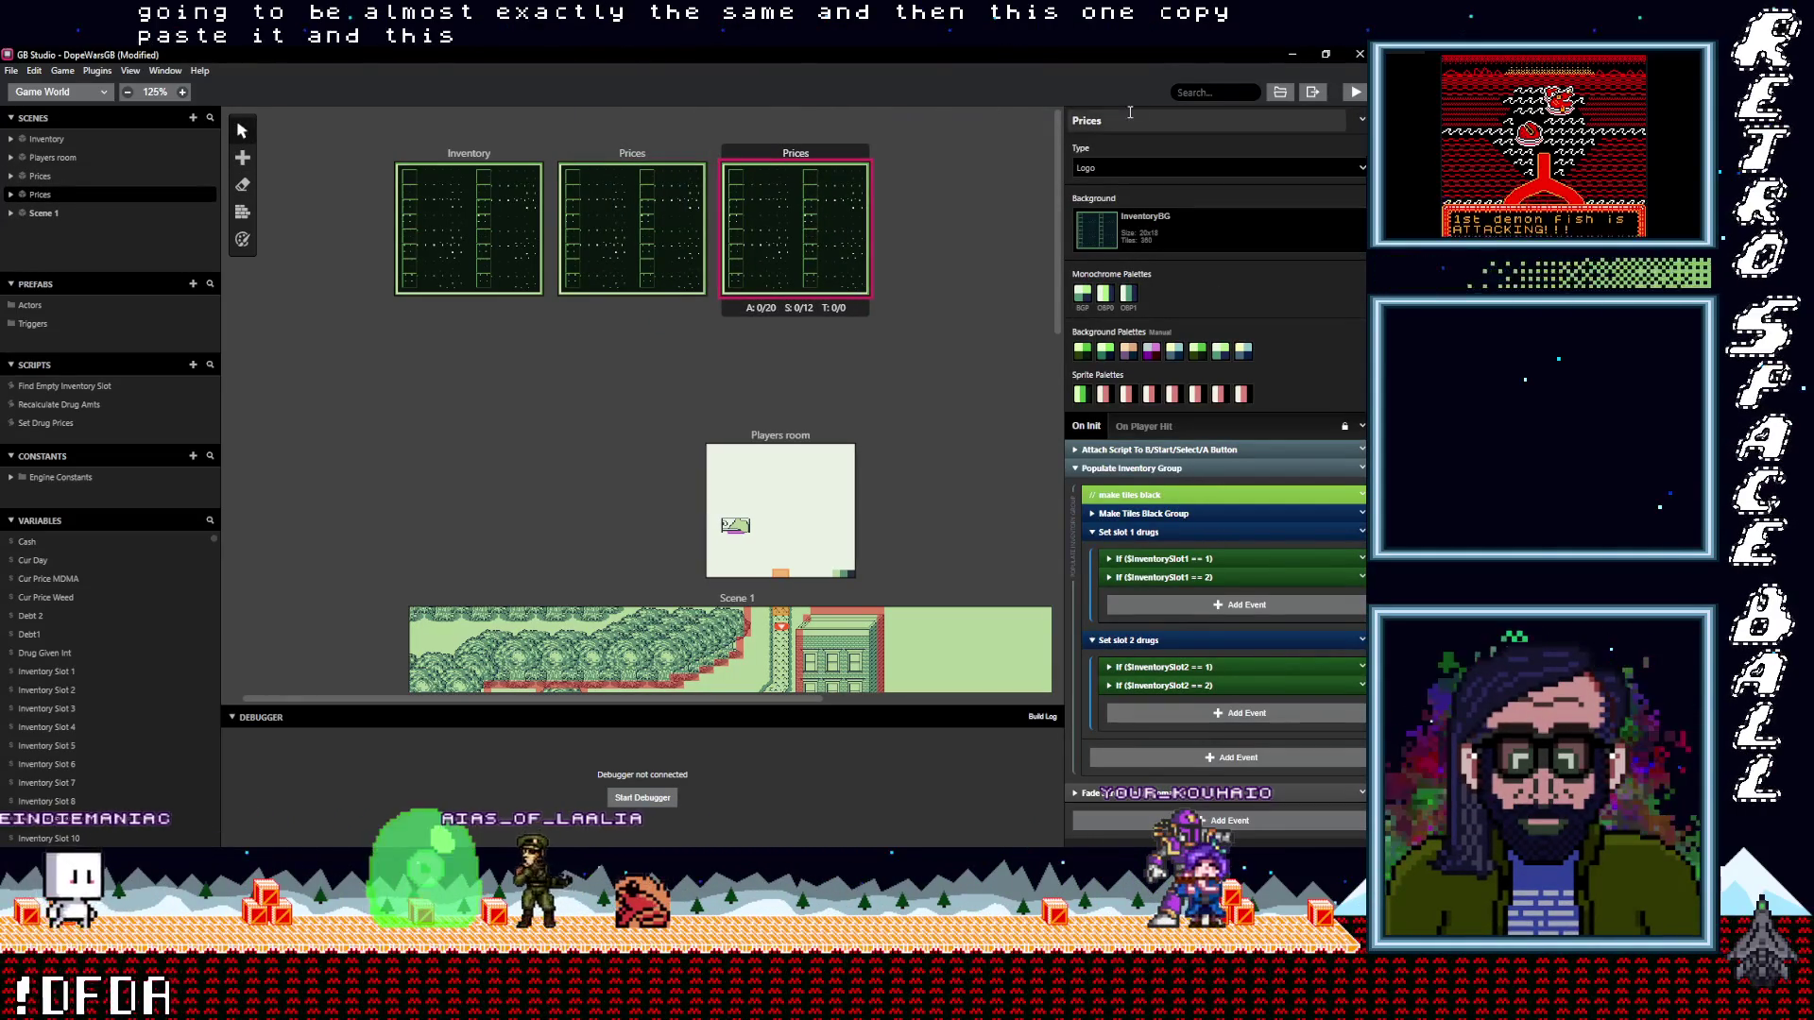
{"action": "left_click_drag", "start_coordinate": [1130, 115], "coordinate": [1000, 122]}
{"action": "type", "text": "Debts"}
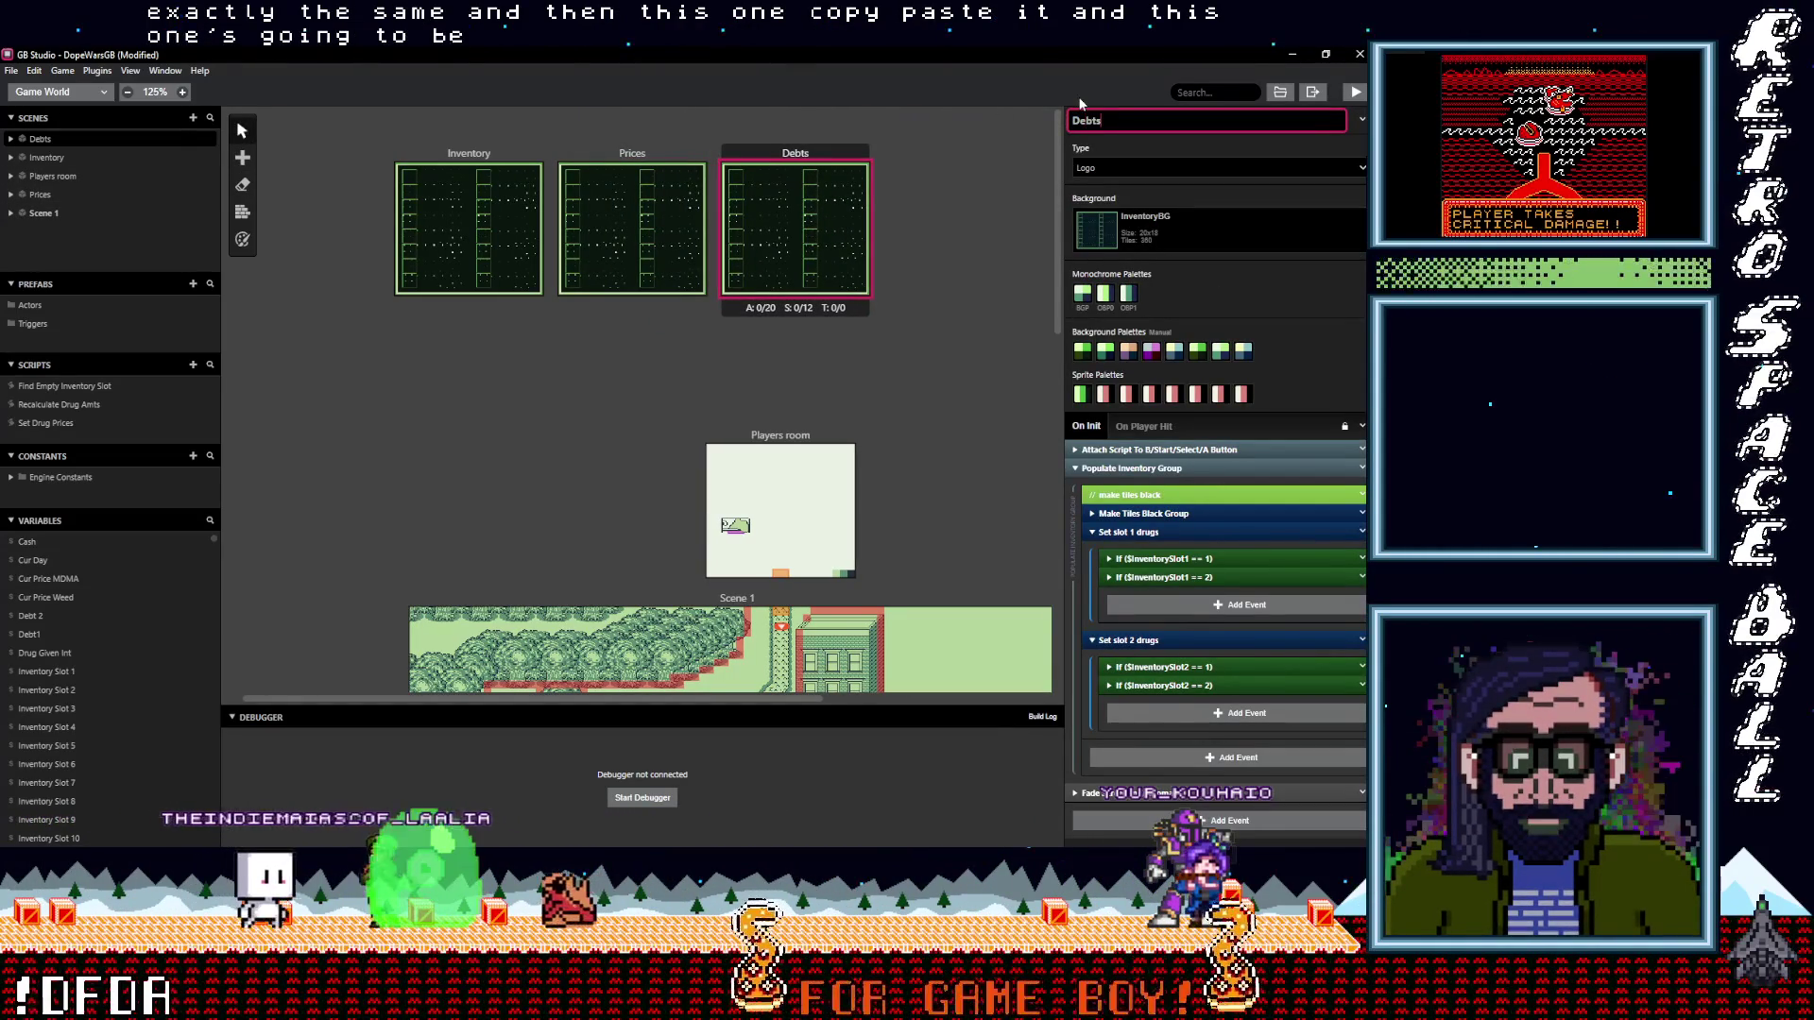
{"action": "left_click", "coordinate": [1176, 243]}
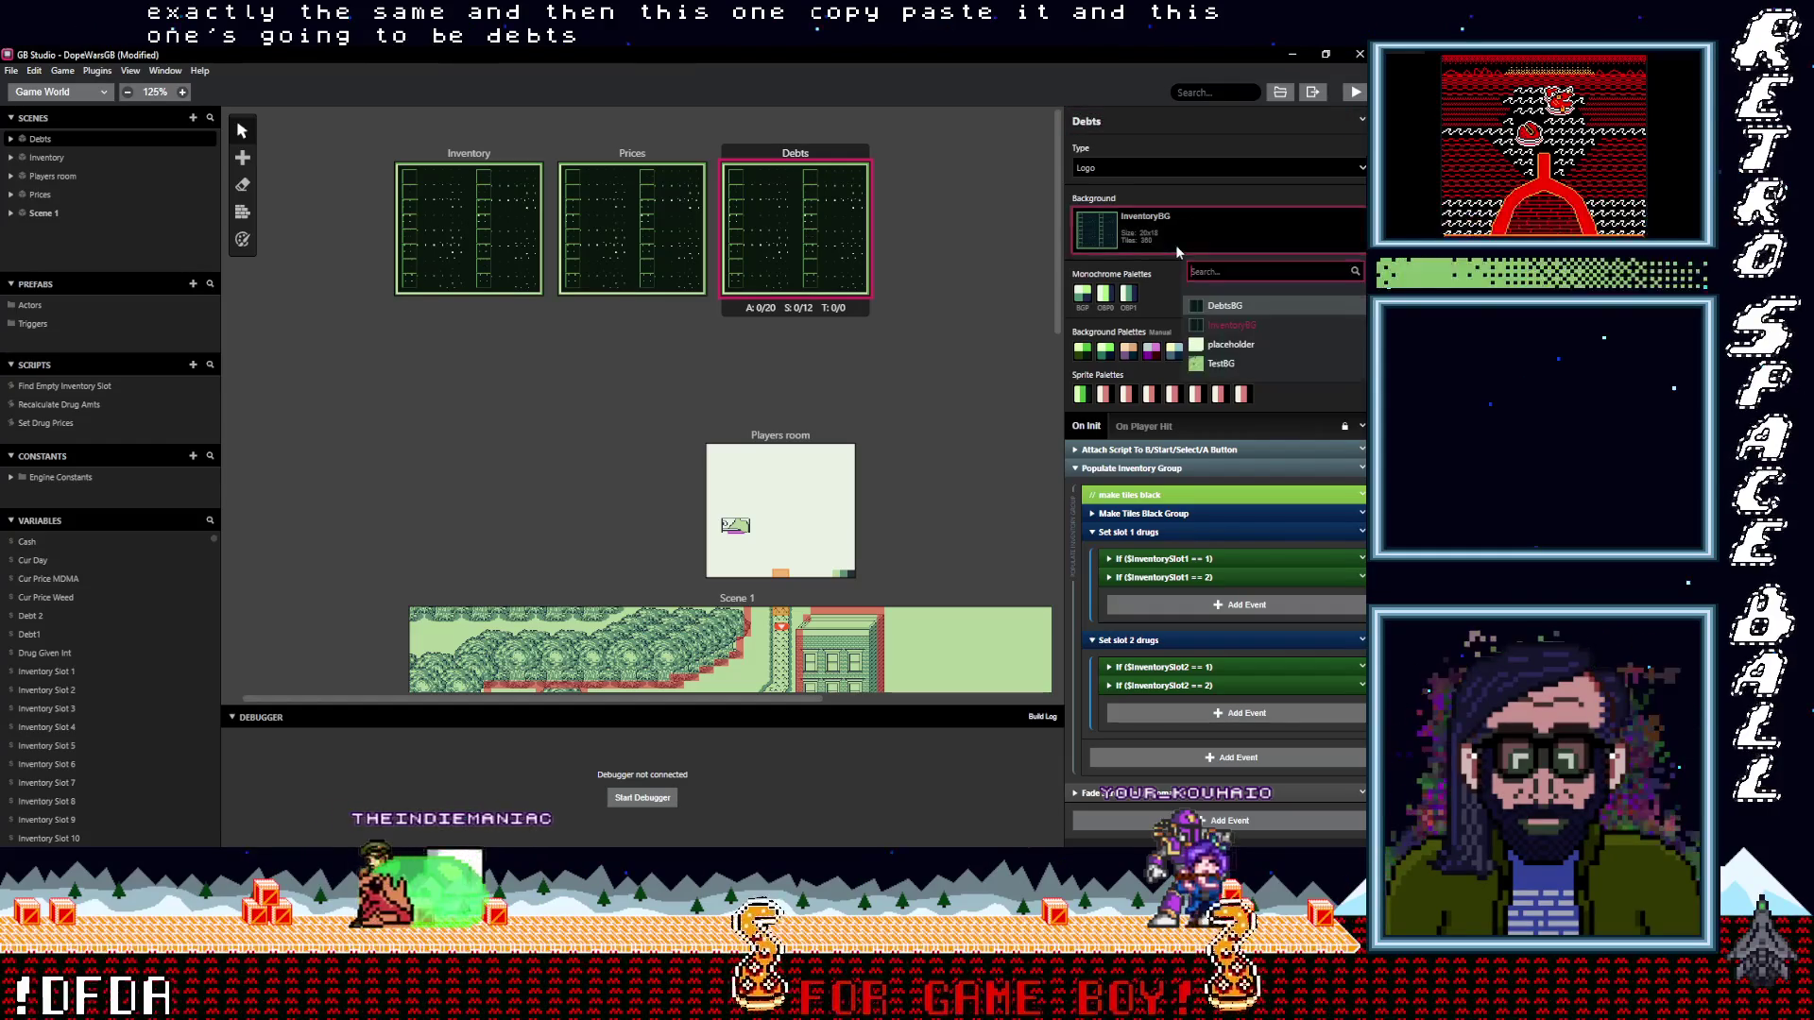
{"action": "left_click", "coordinate": [1222, 306]}
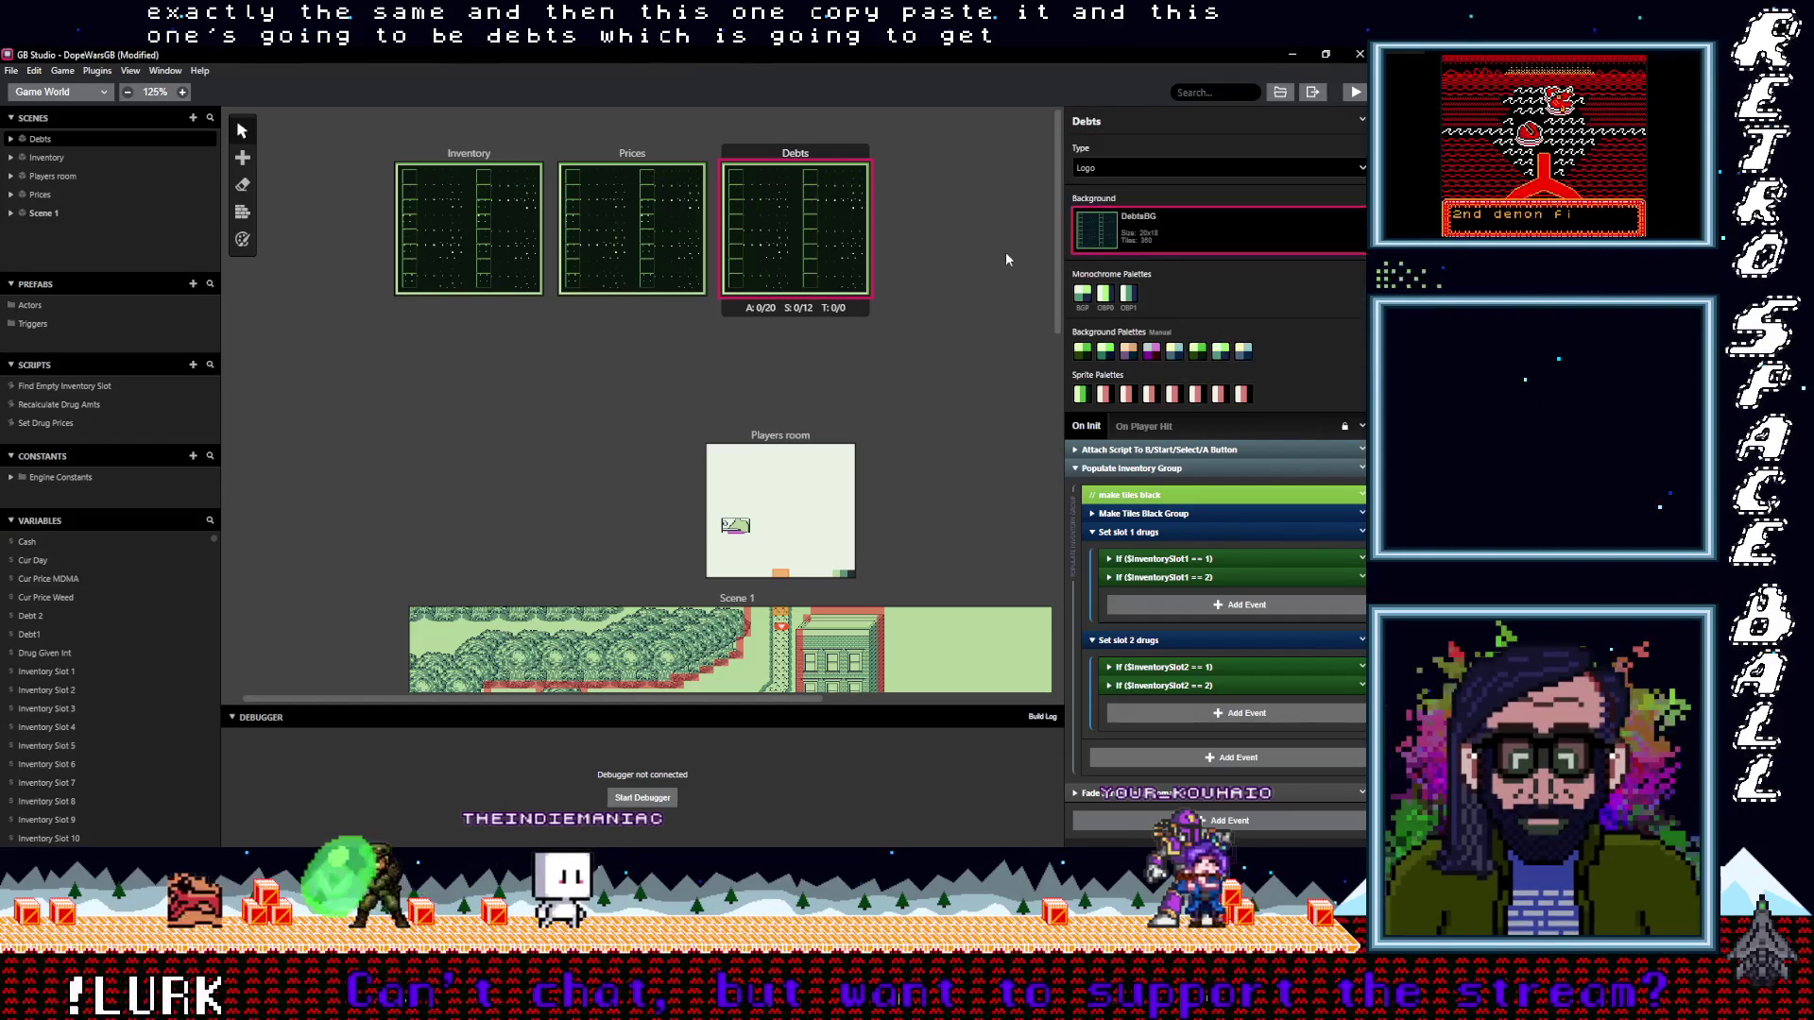
{"action": "left_click", "coordinate": [924, 274]}
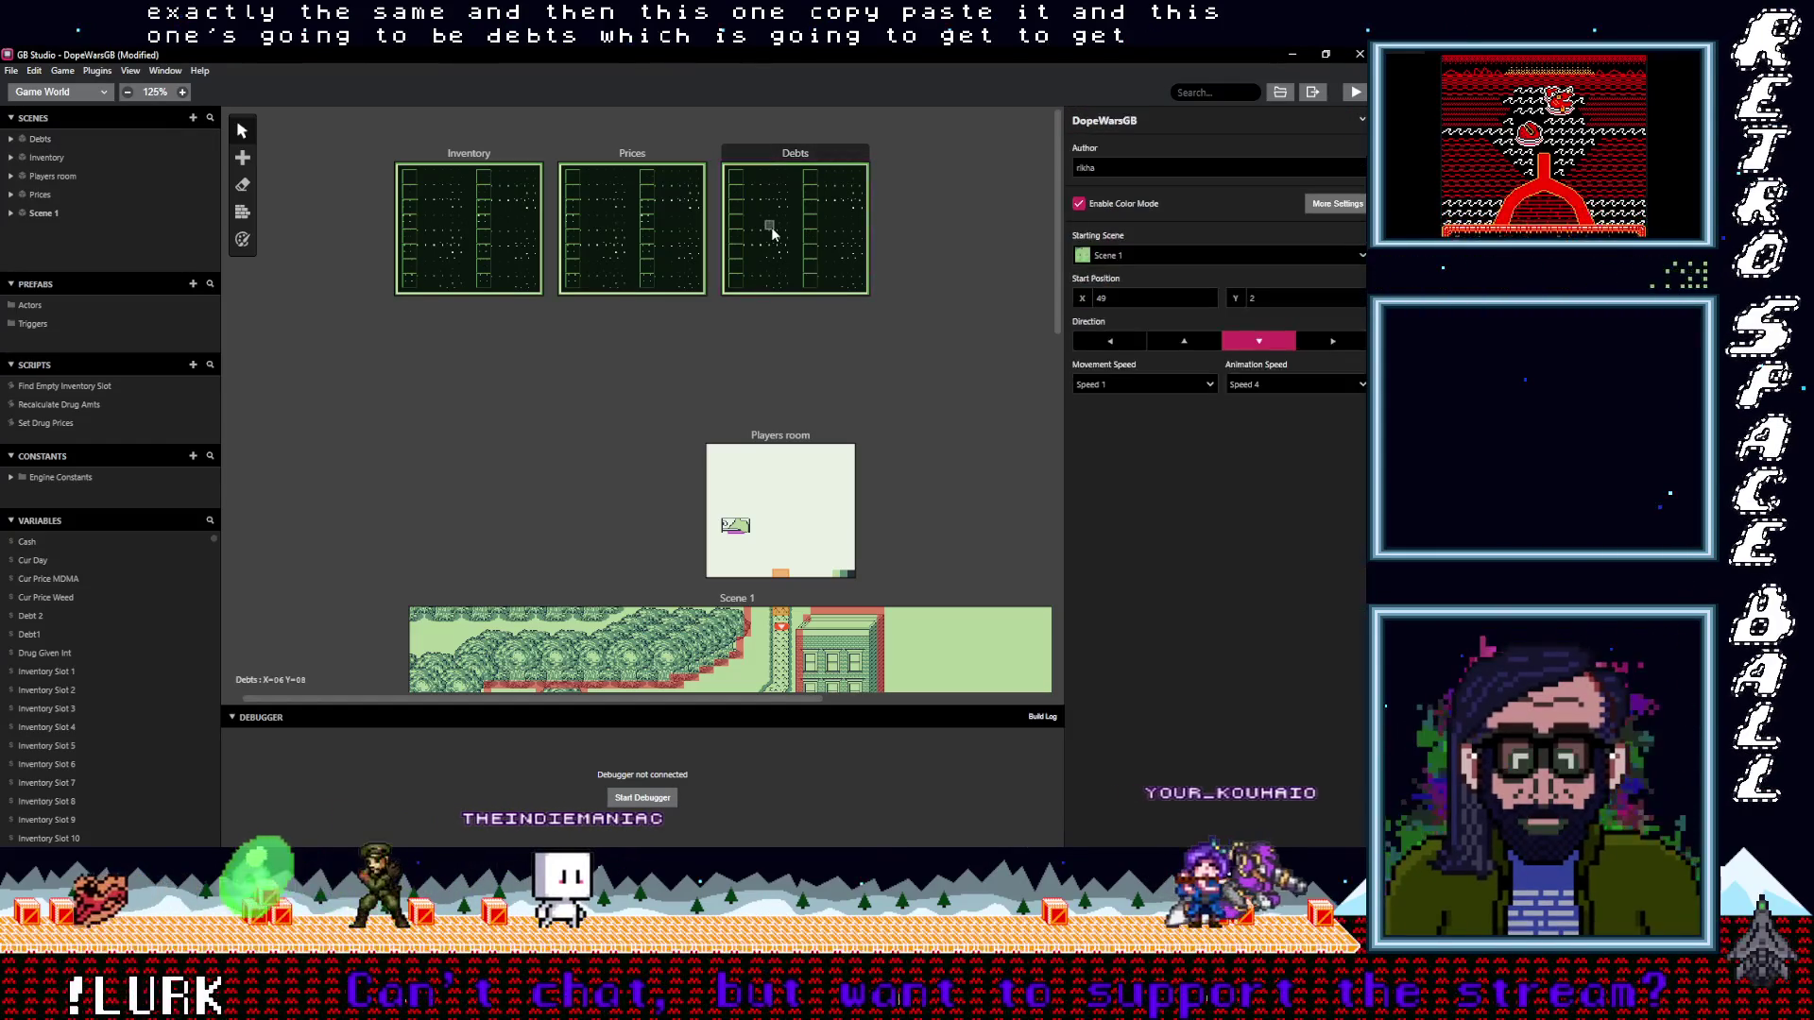
{"action": "left_click", "coordinate": [601, 159]}
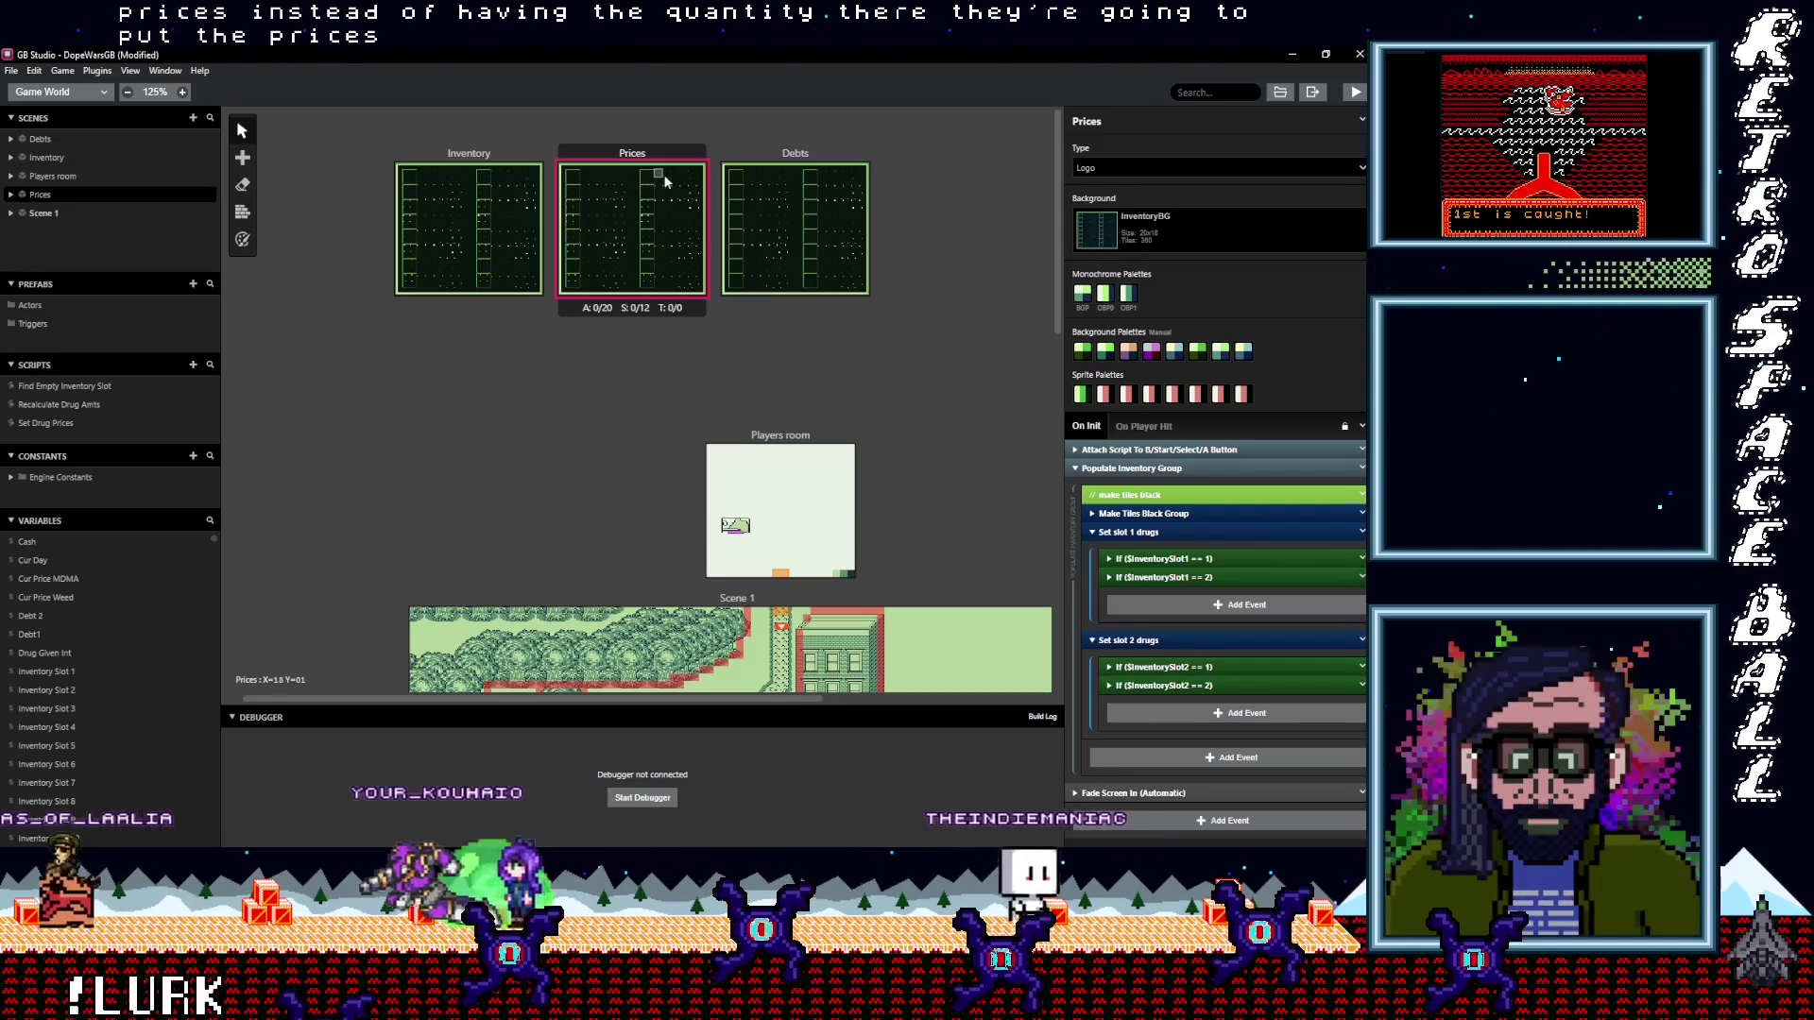
Inspect the Debts scene's Make Tiles Black Group and InventorySlot1 == 0 check, then select Prices
{"action": "left_click", "coordinate": [756, 196]}
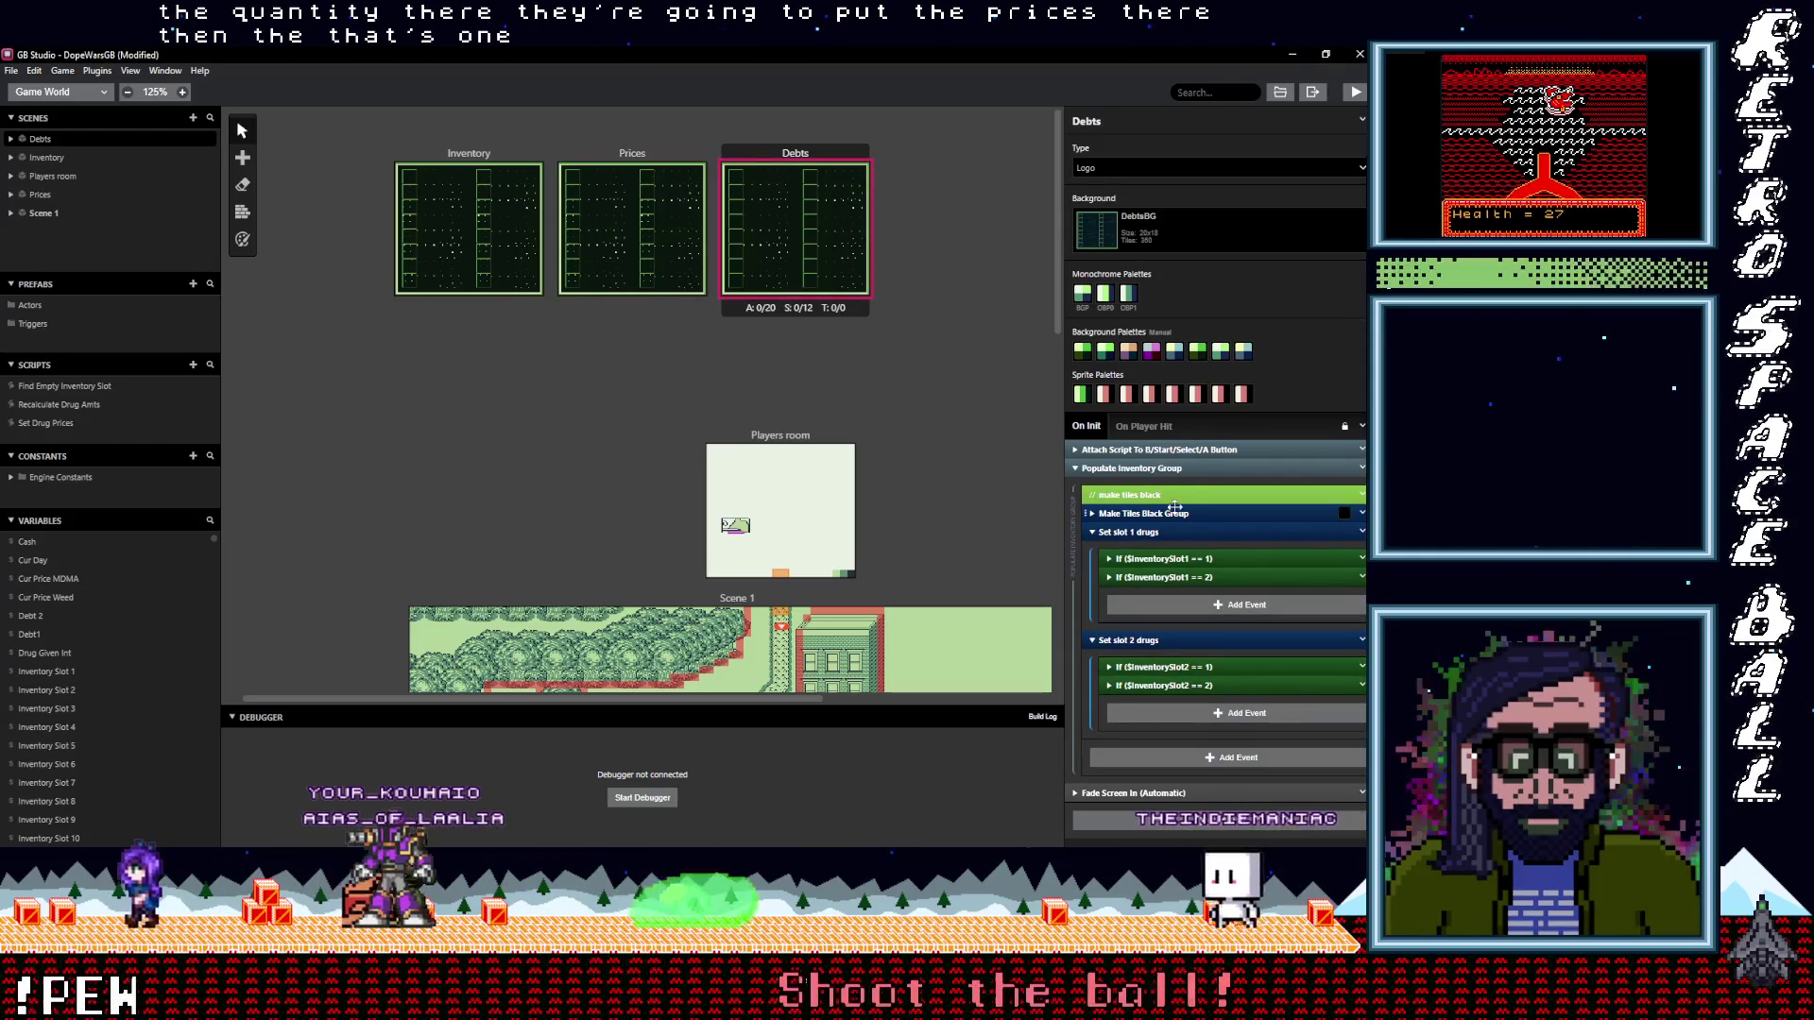
{"action": "left_click", "coordinate": [1142, 516]}
{"action": "scroll", "coordinate": [1213, 529], "scroll_direction": "down", "scroll_amount": 3}
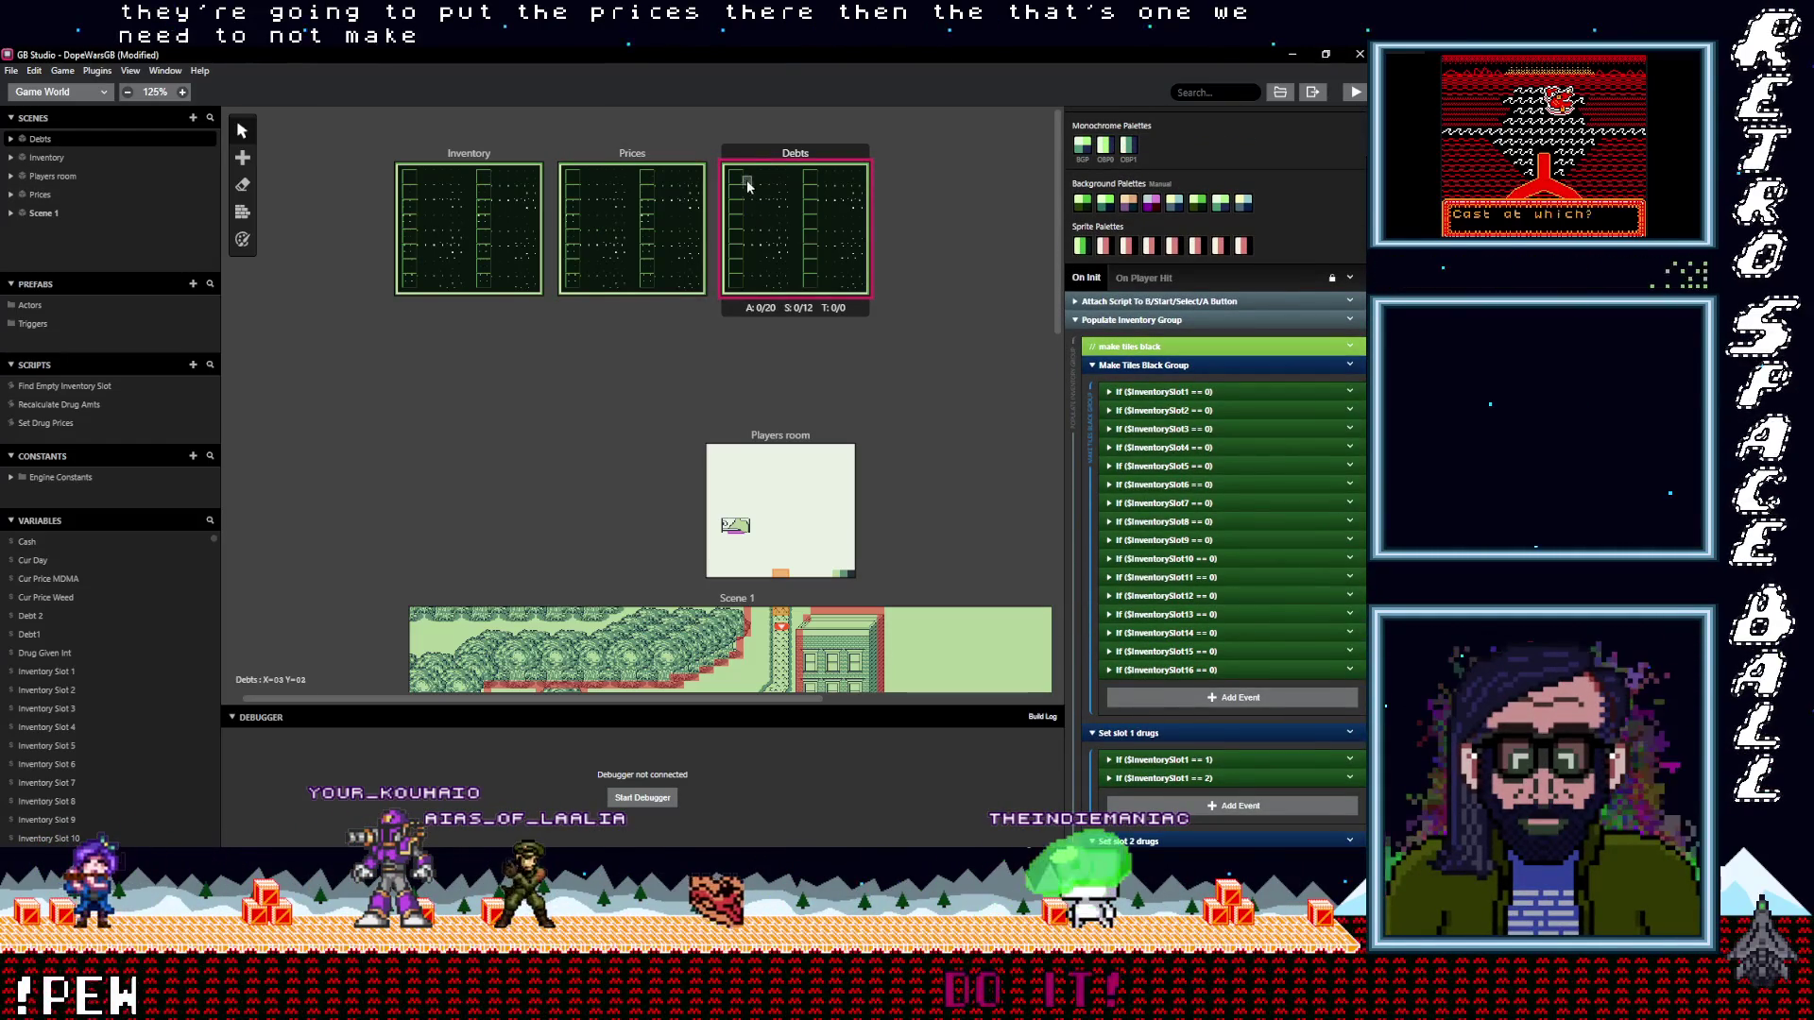
{"action": "left_click", "coordinate": [1213, 393]}
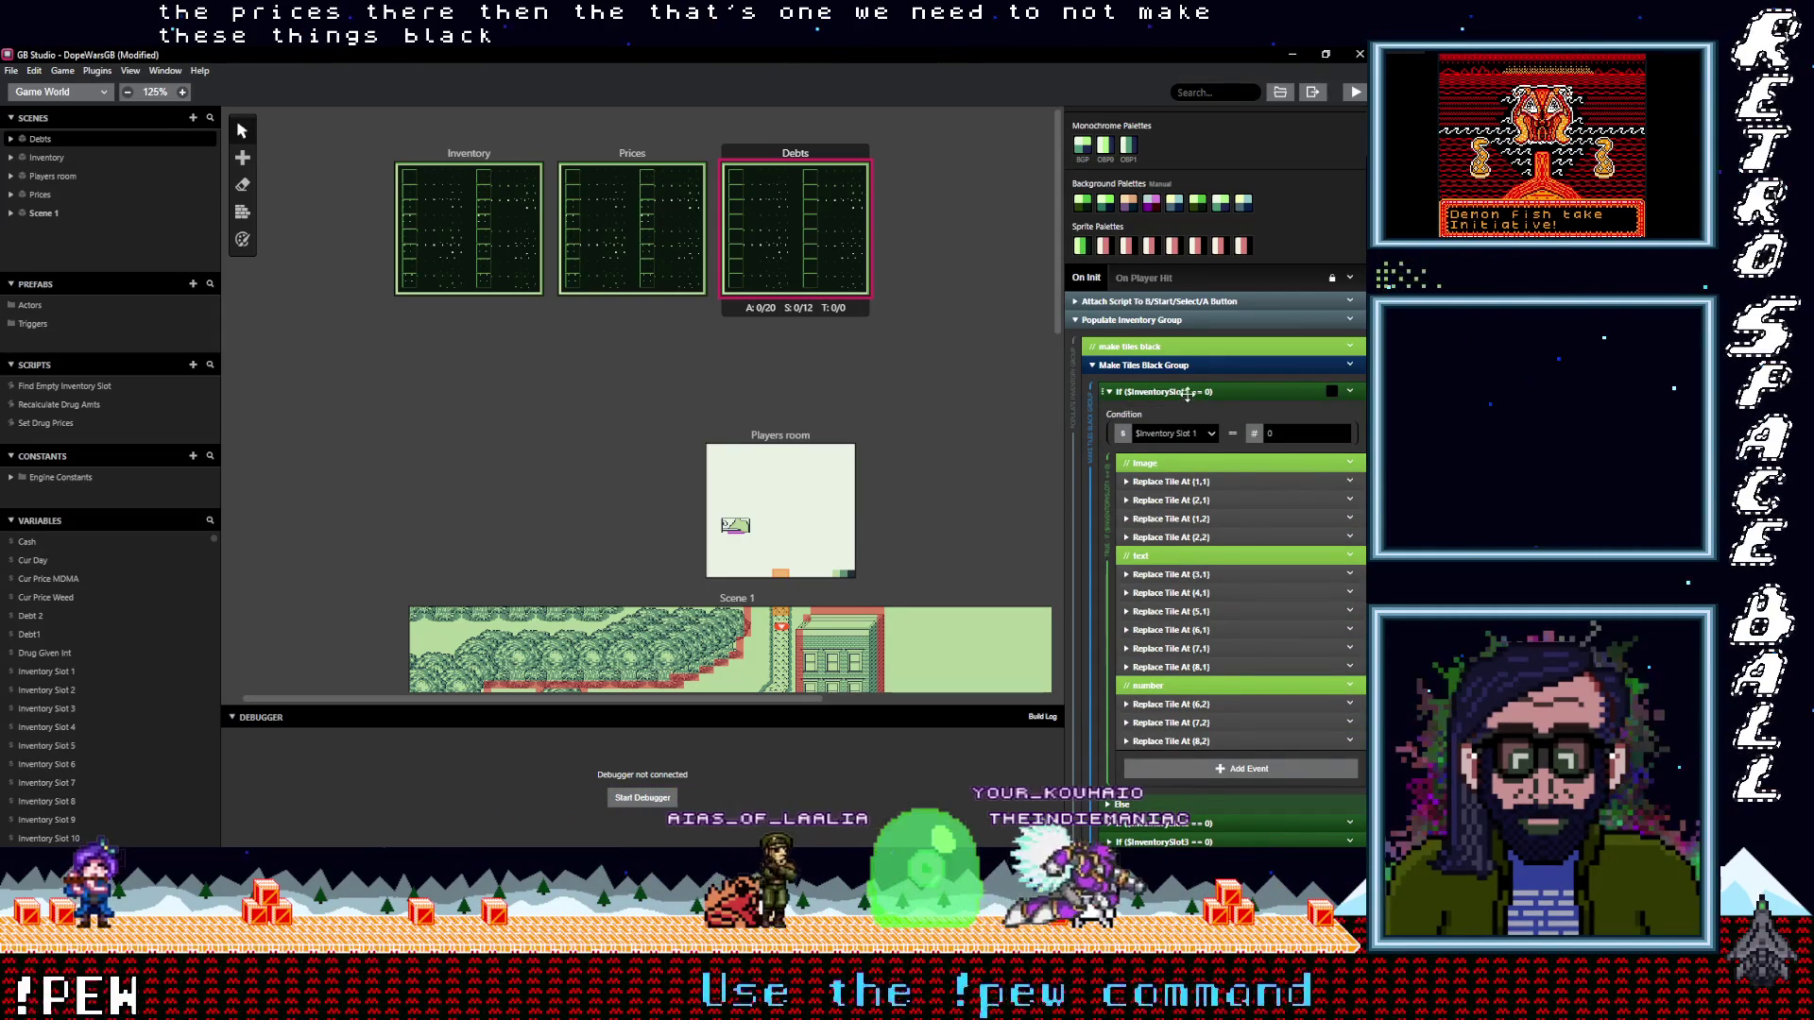
{"action": "left_click", "coordinate": [1205, 393]}
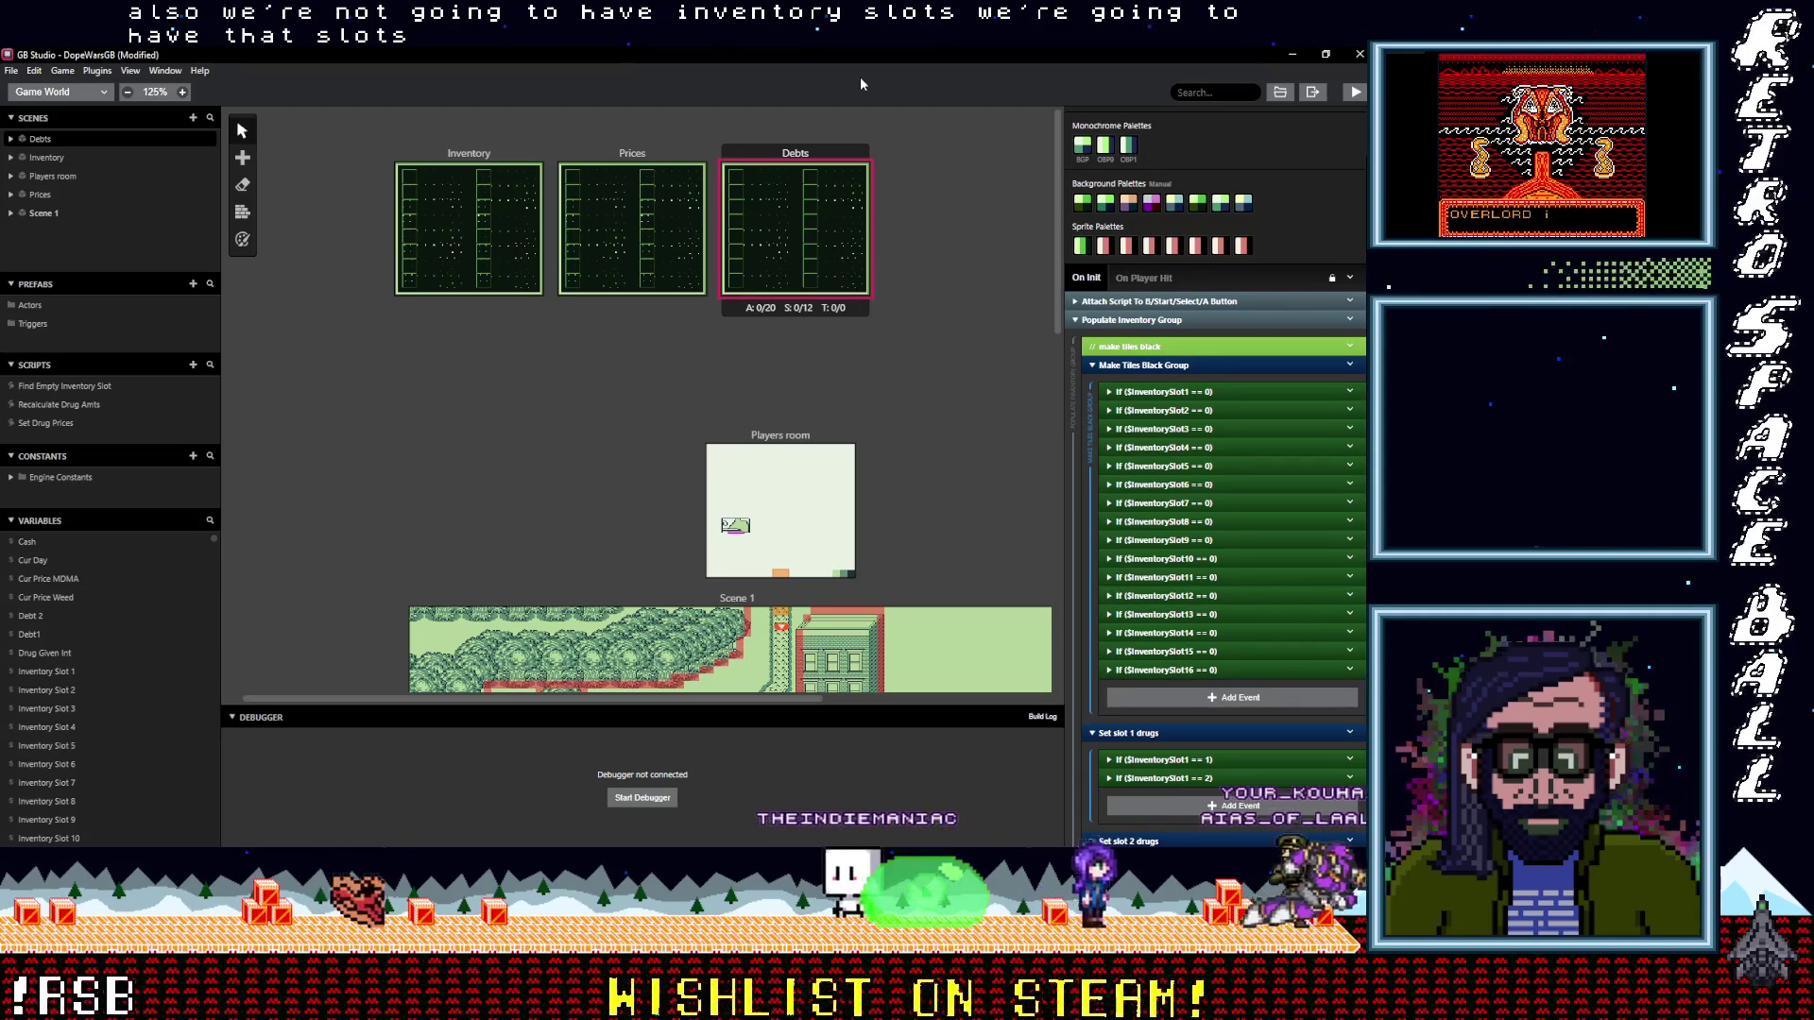
{"action": "left_click", "coordinate": [604, 152]}
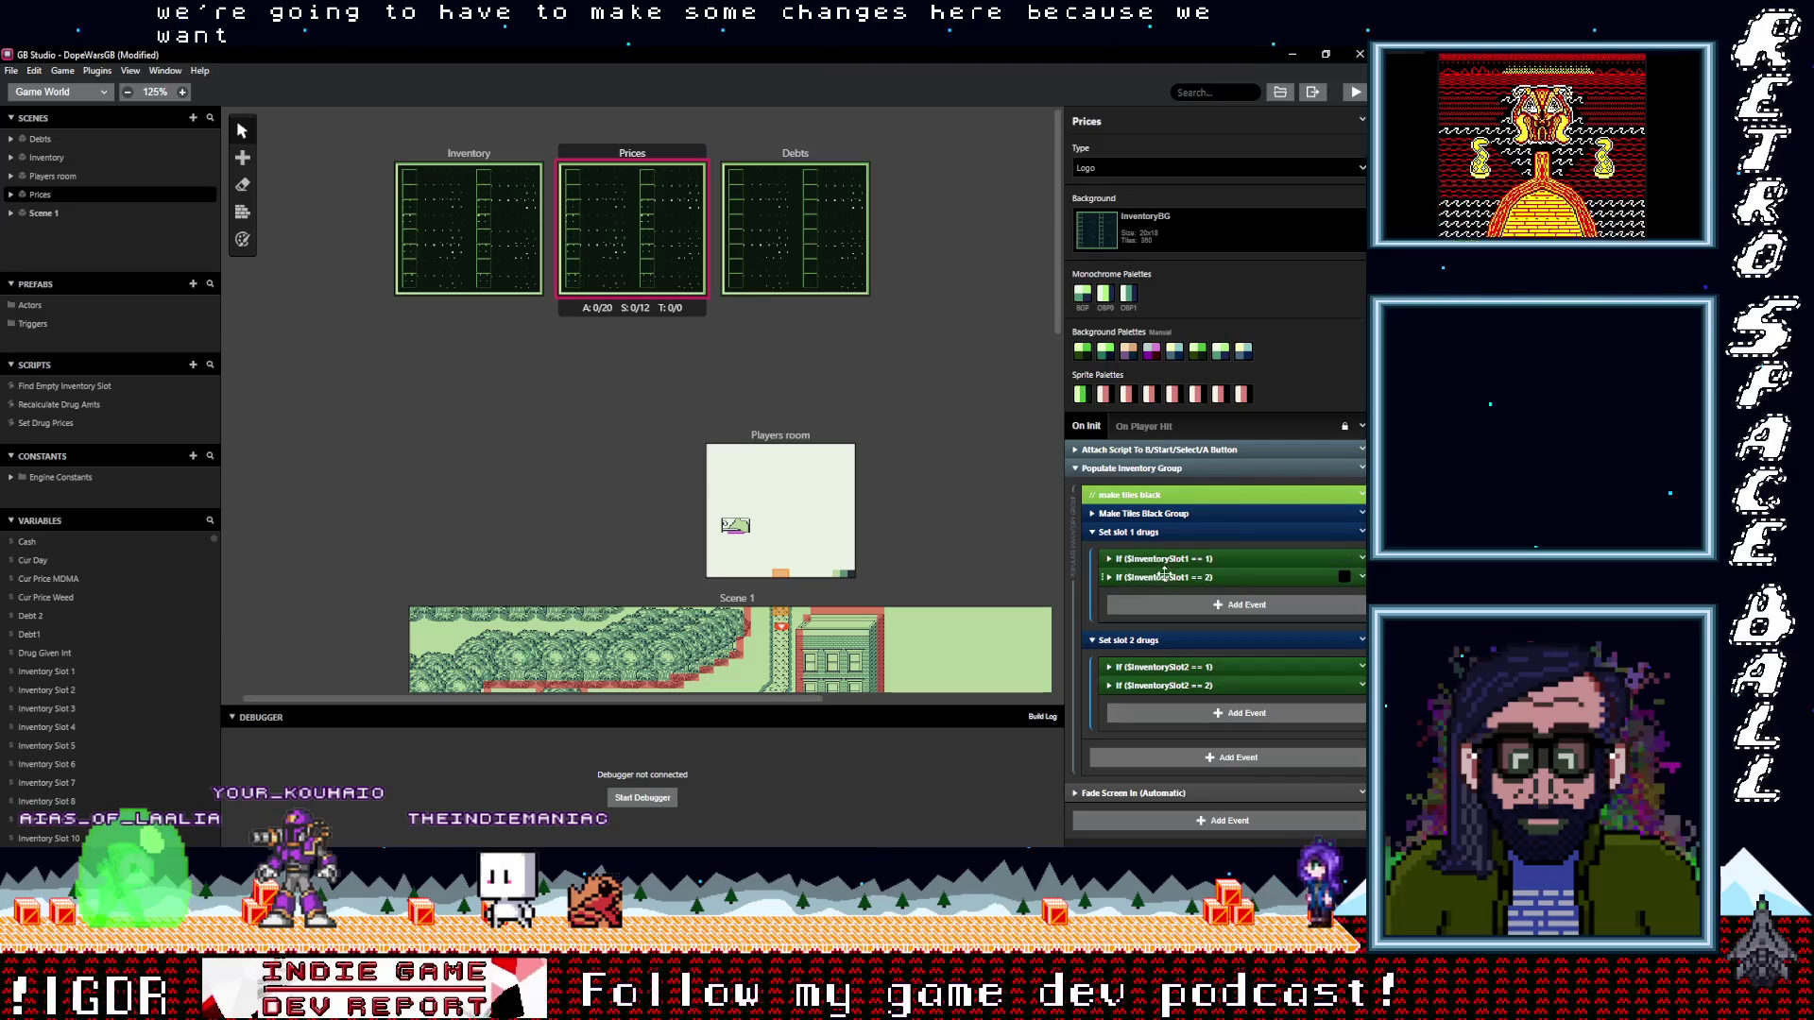
Delete the If $InventorySlot1 == 2 event from the Prices On Init script
{"action": "left_click", "coordinate": [1160, 667]}
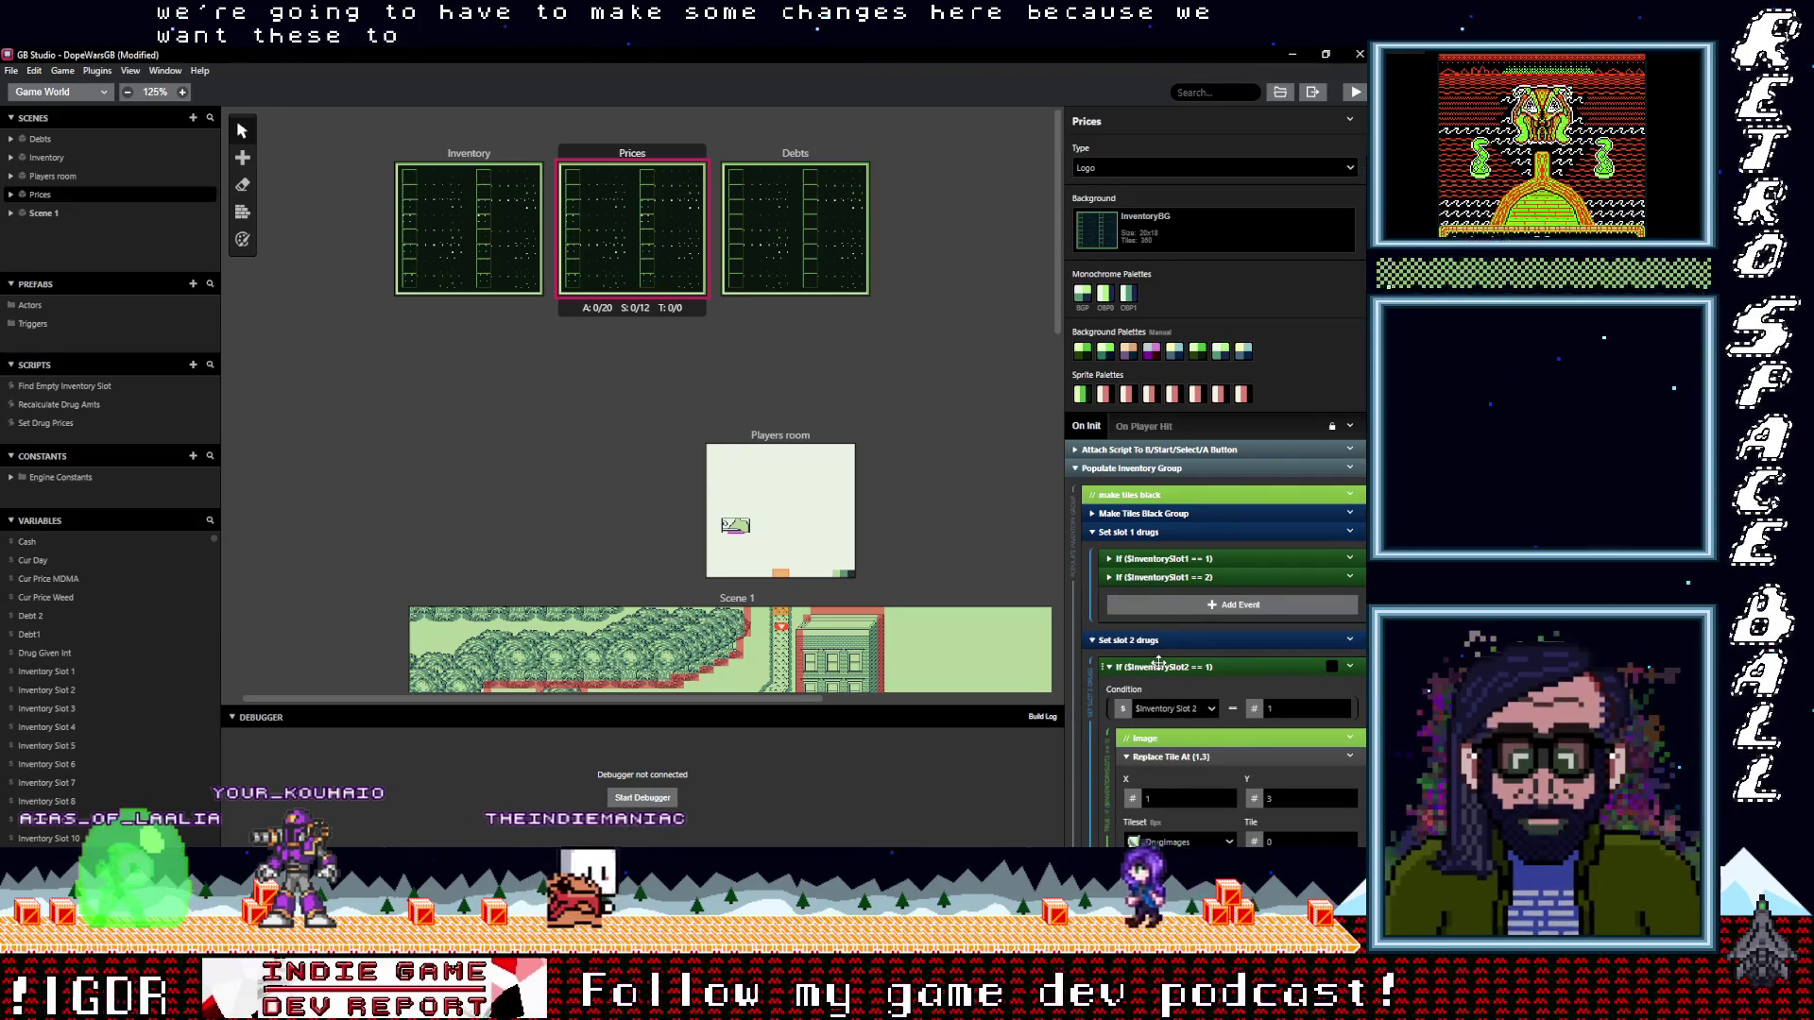
{"action": "left_click", "coordinate": [1158, 665]}
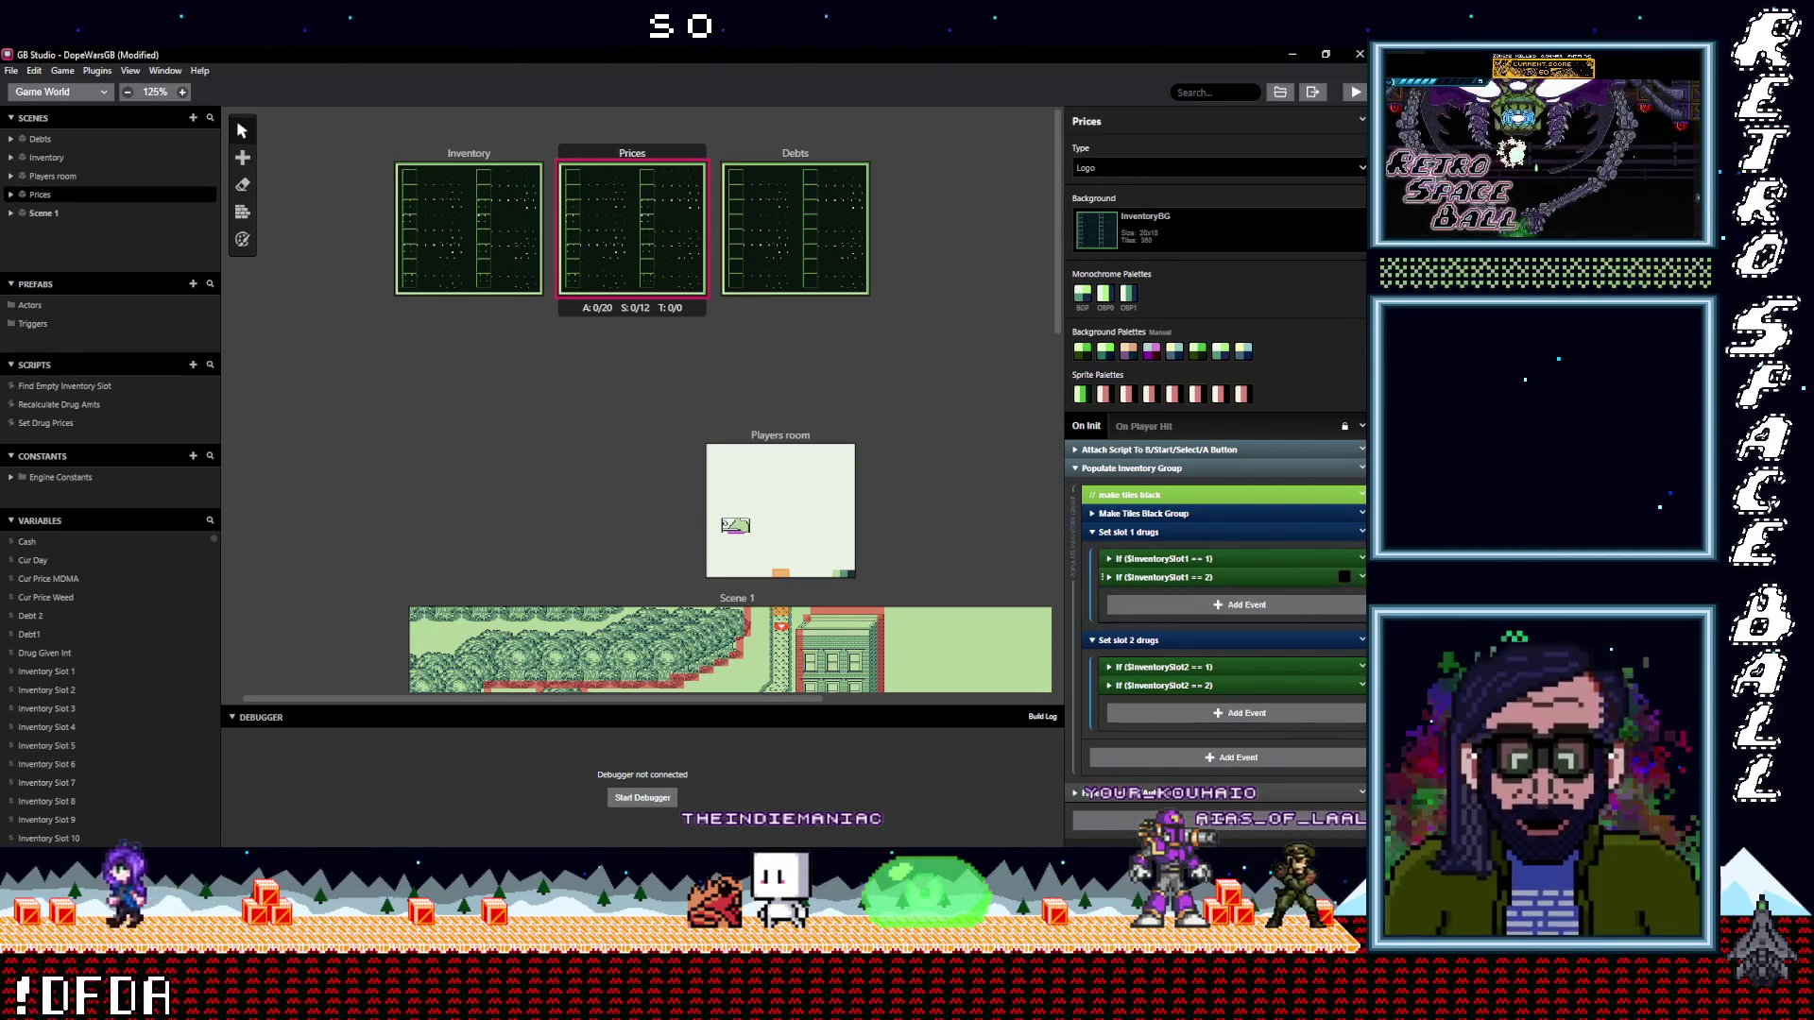
{"action": "left_click", "coordinate": [1362, 577]}
{"action": "left_click", "coordinate": [1310, 728]}
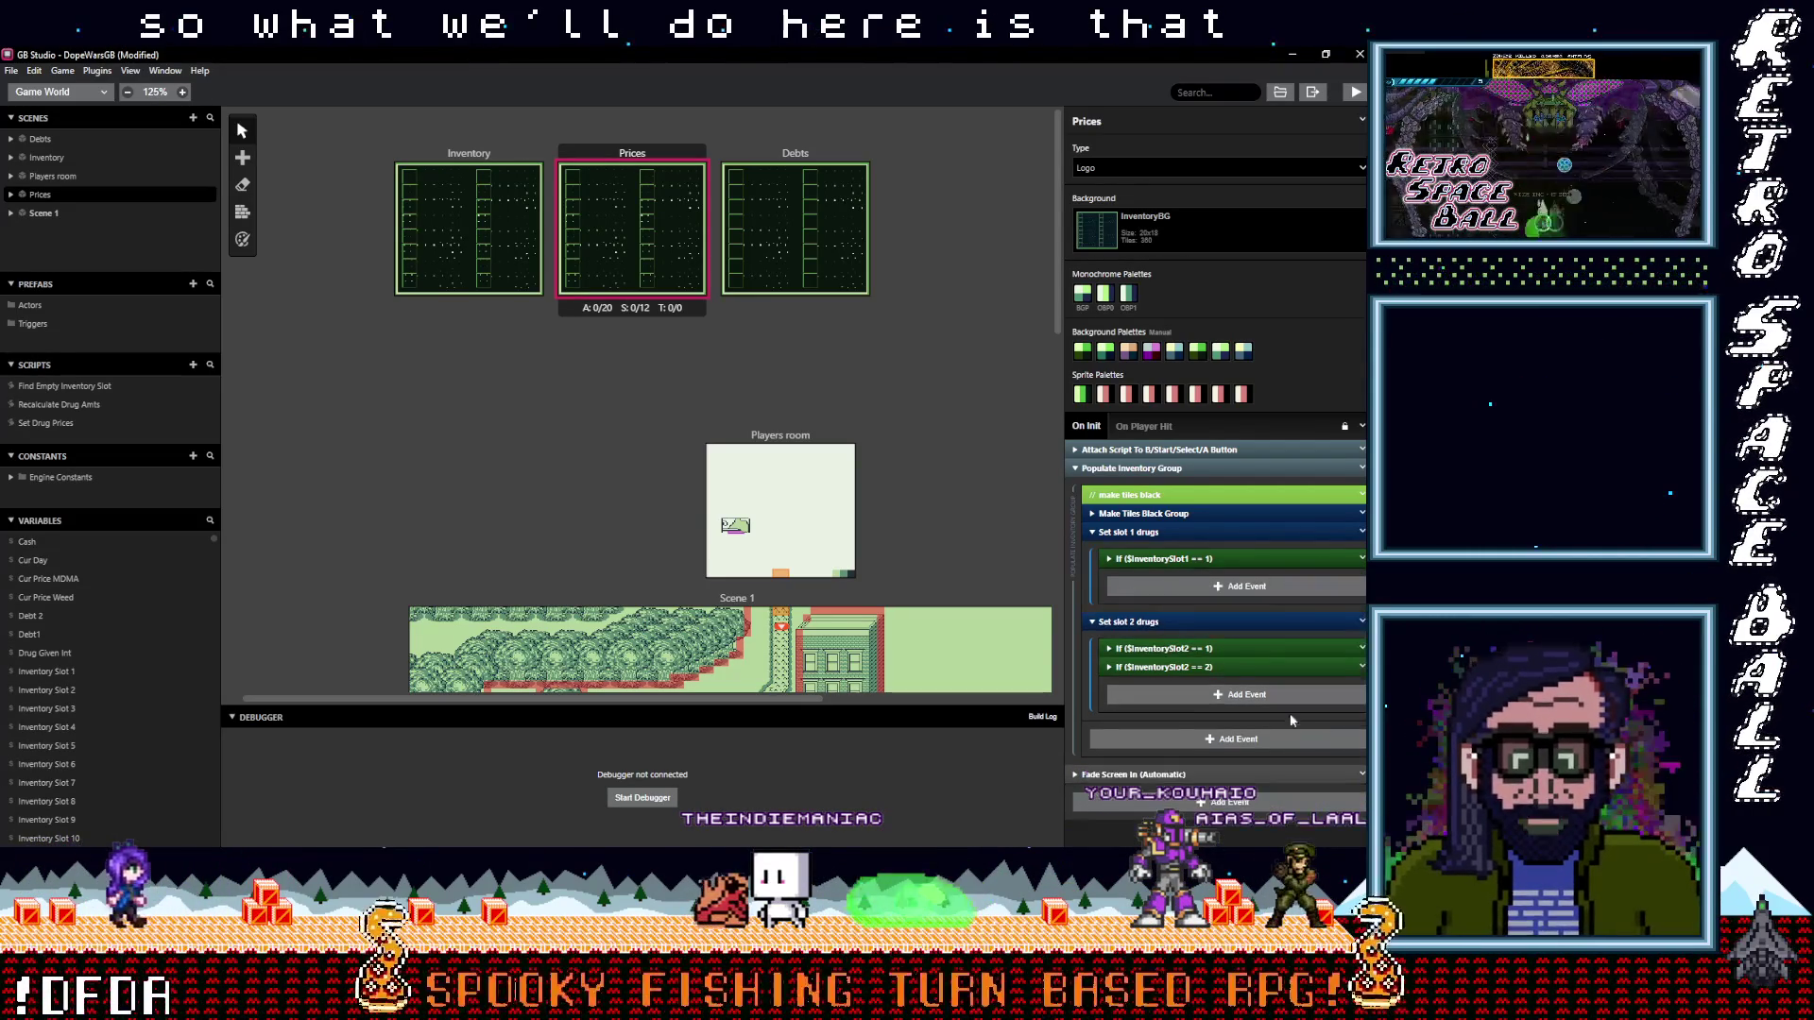
{"action": "left_click", "coordinate": [1361, 648]}
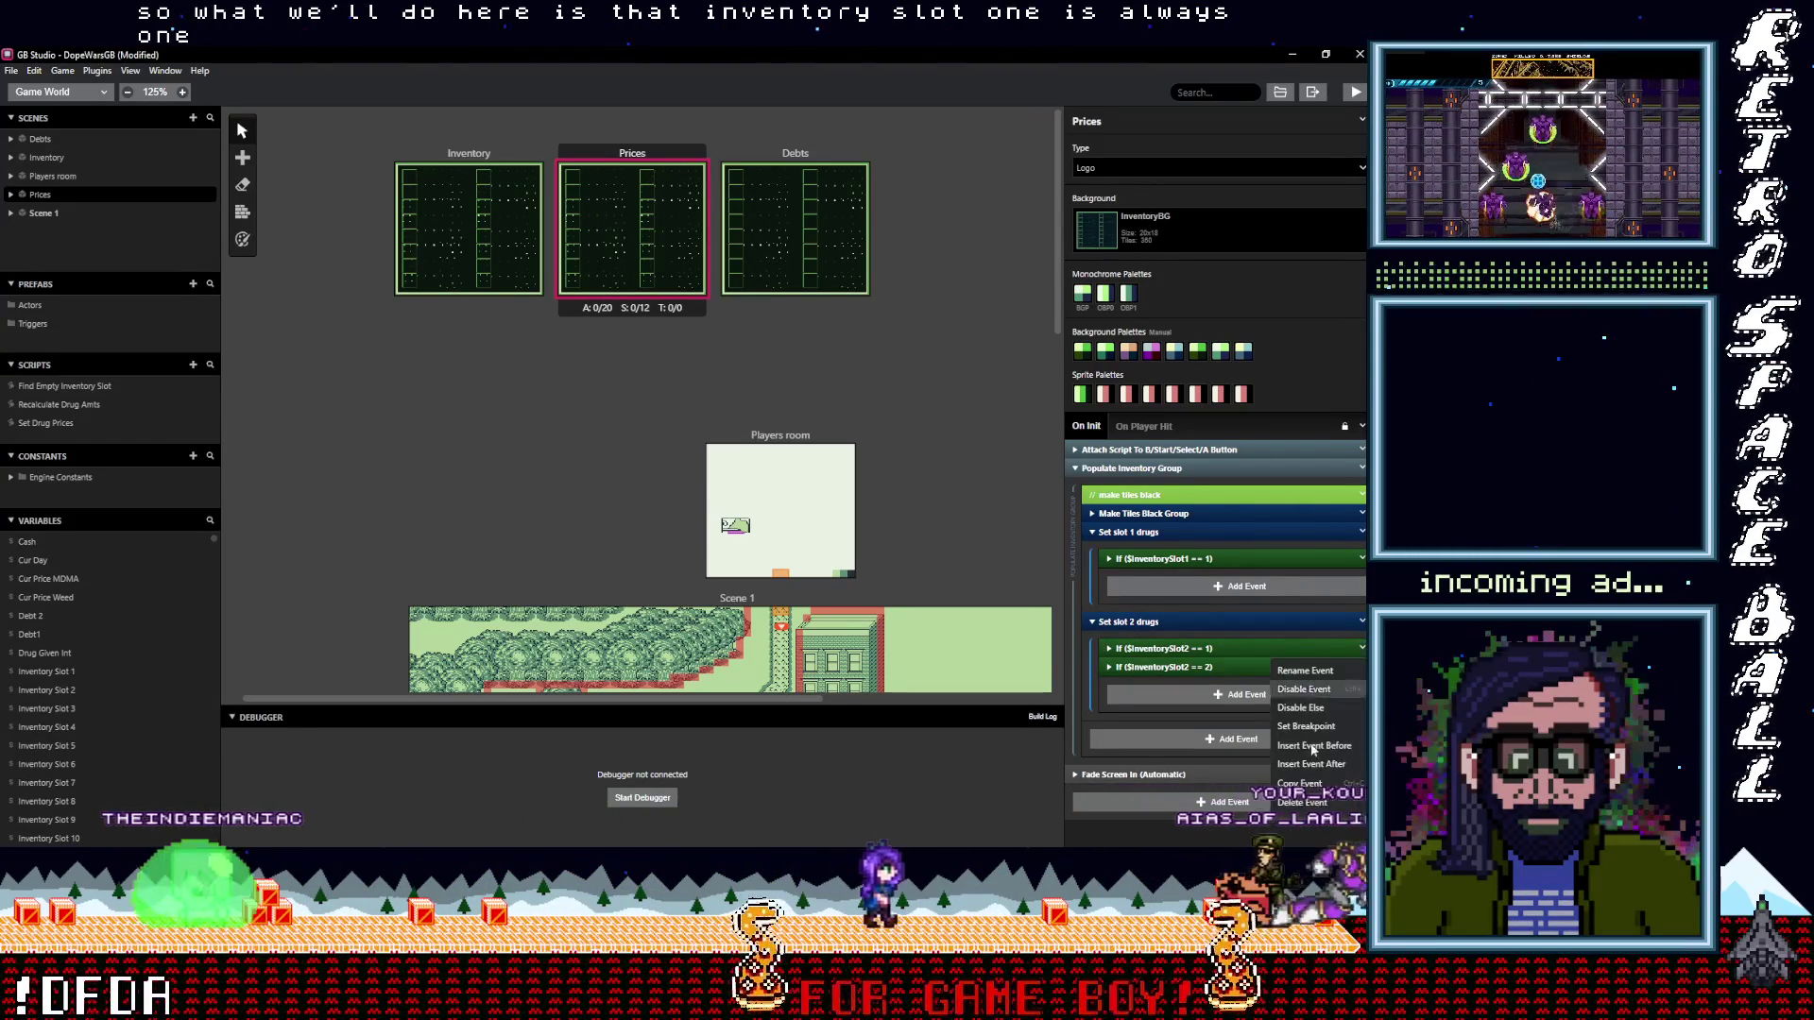
Delete the InventorySlot2 == 1 check and collapse all slot 2 Replace Tile events, (1,3) through (7,4)
{"action": "left_click", "coordinate": [1323, 765]}
{"action": "left_click", "coordinate": [1187, 648]}
{"action": "scroll", "coordinate": [1227, 656], "scroll_direction": "down", "scroll_amount": 2}
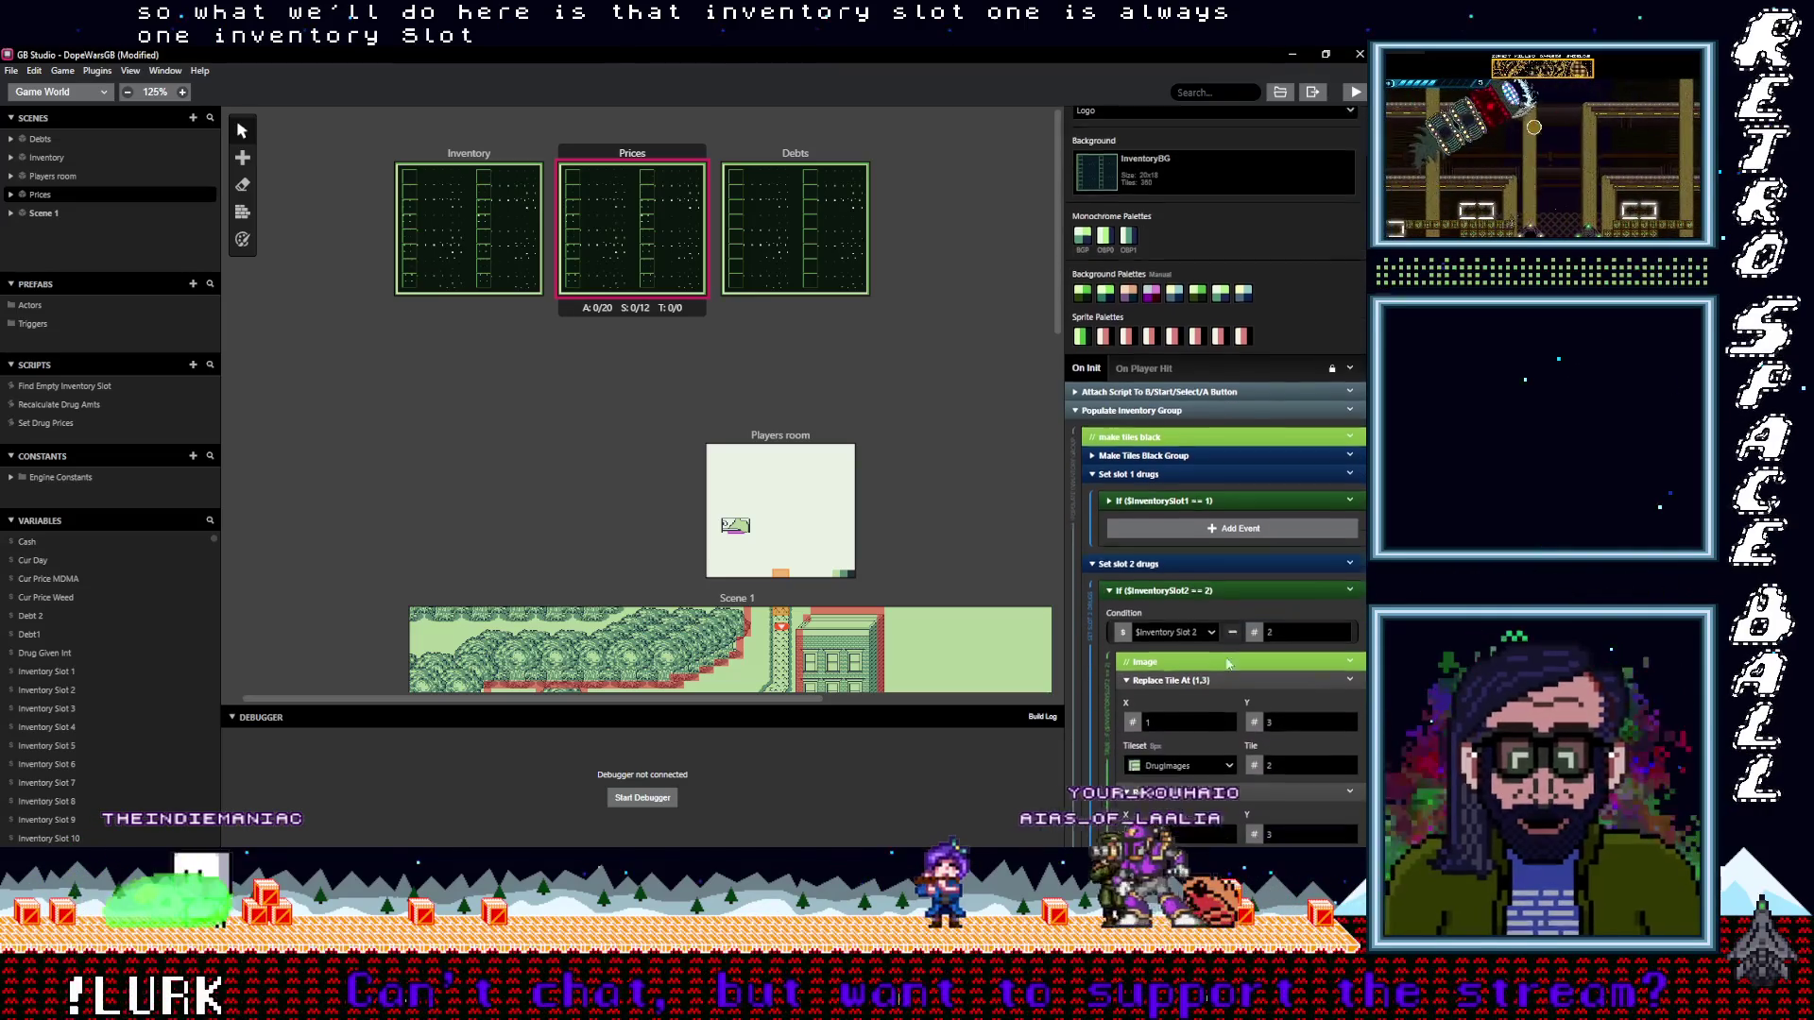
{"action": "left_click", "coordinate": [1178, 665]}
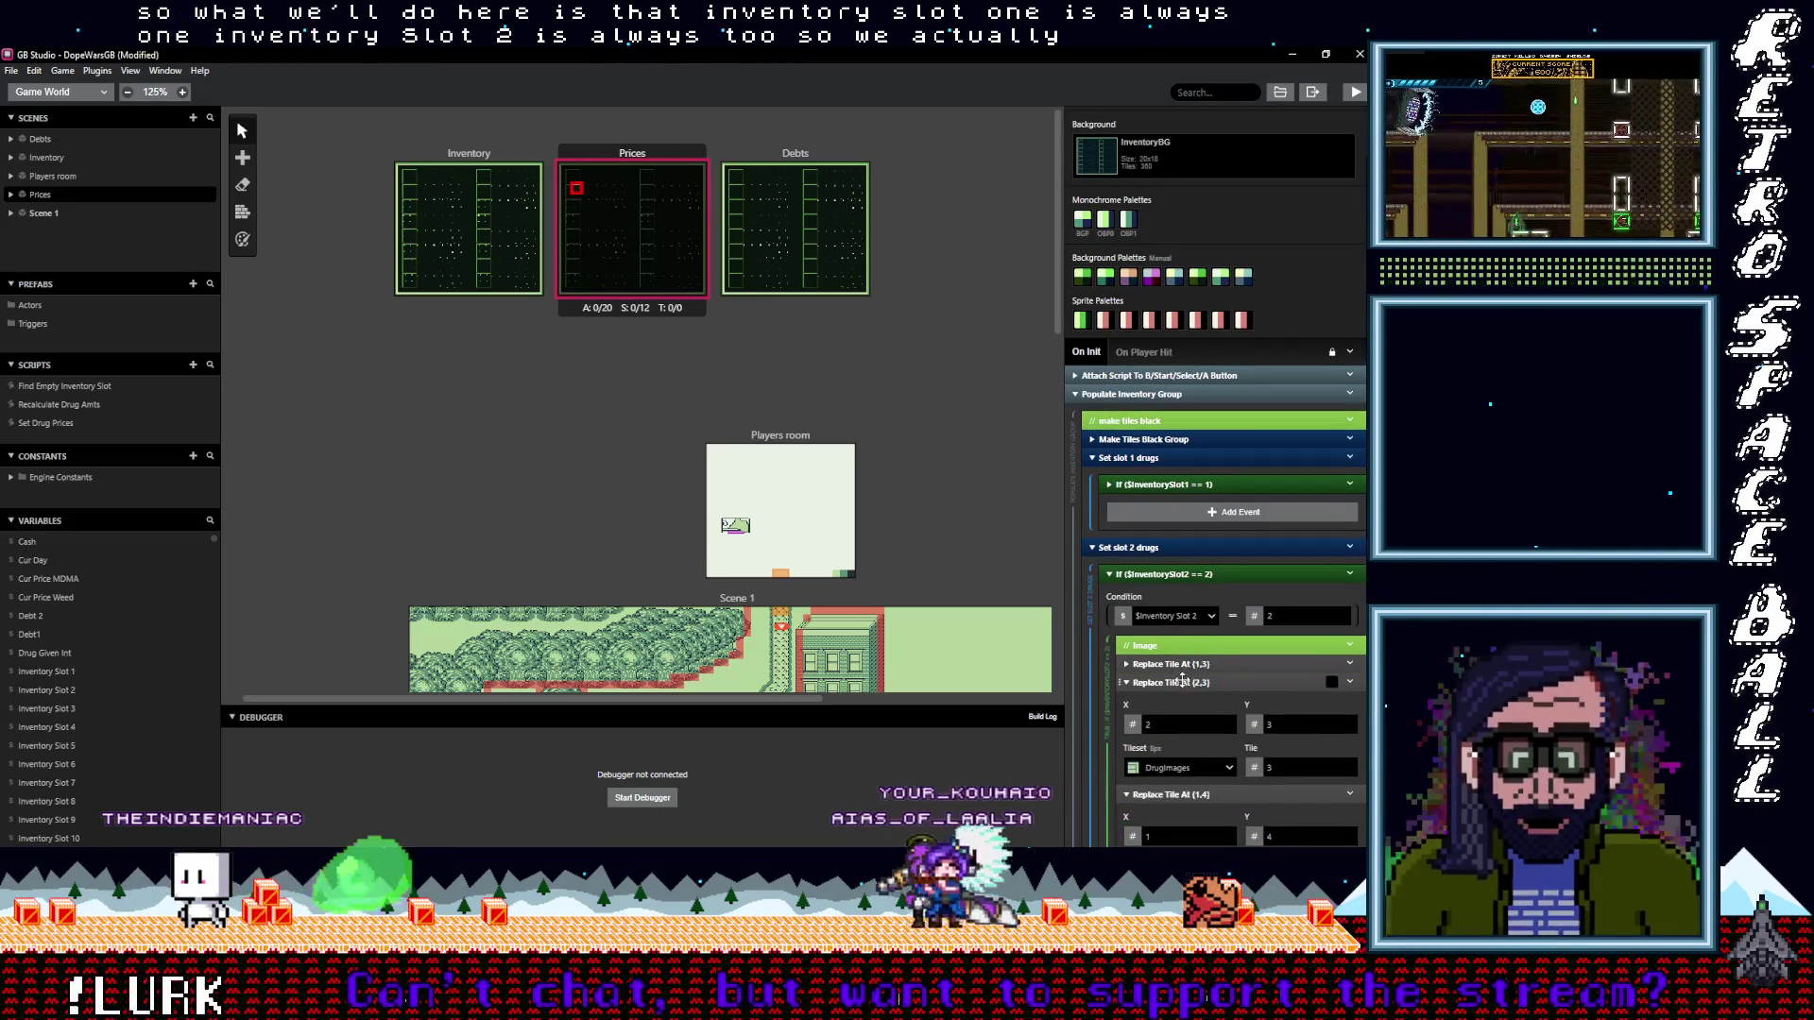
{"action": "left_click", "coordinate": [1176, 682]}
{"action": "left_click", "coordinate": [1176, 702]}
{"action": "left_click", "coordinate": [1176, 720]}
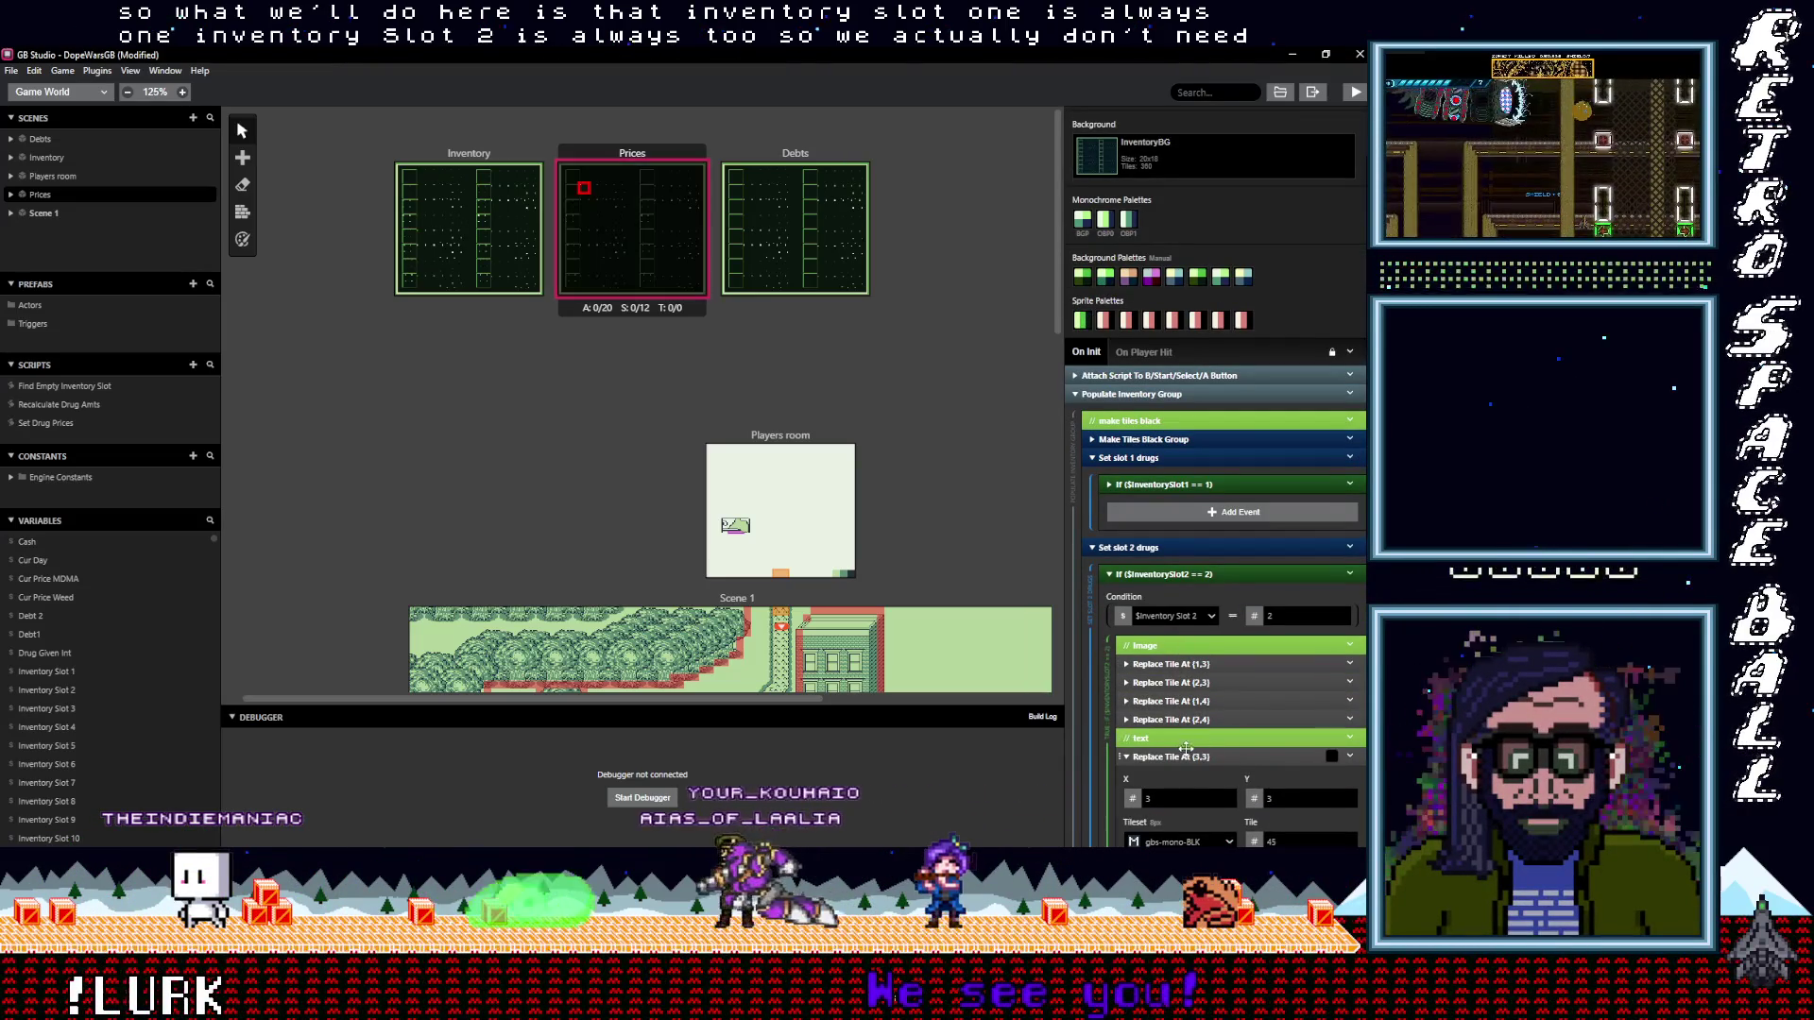
{"action": "left_click", "coordinate": [1206, 757]}
{"action": "scroll", "coordinate": [1206, 747], "scroll_direction": "down", "scroll_amount": 1}
{"action": "scroll", "coordinate": [1206, 748], "scroll_direction": "down", "scroll_amount": 3}
{"action": "left_click", "coordinate": [1182, 627]}
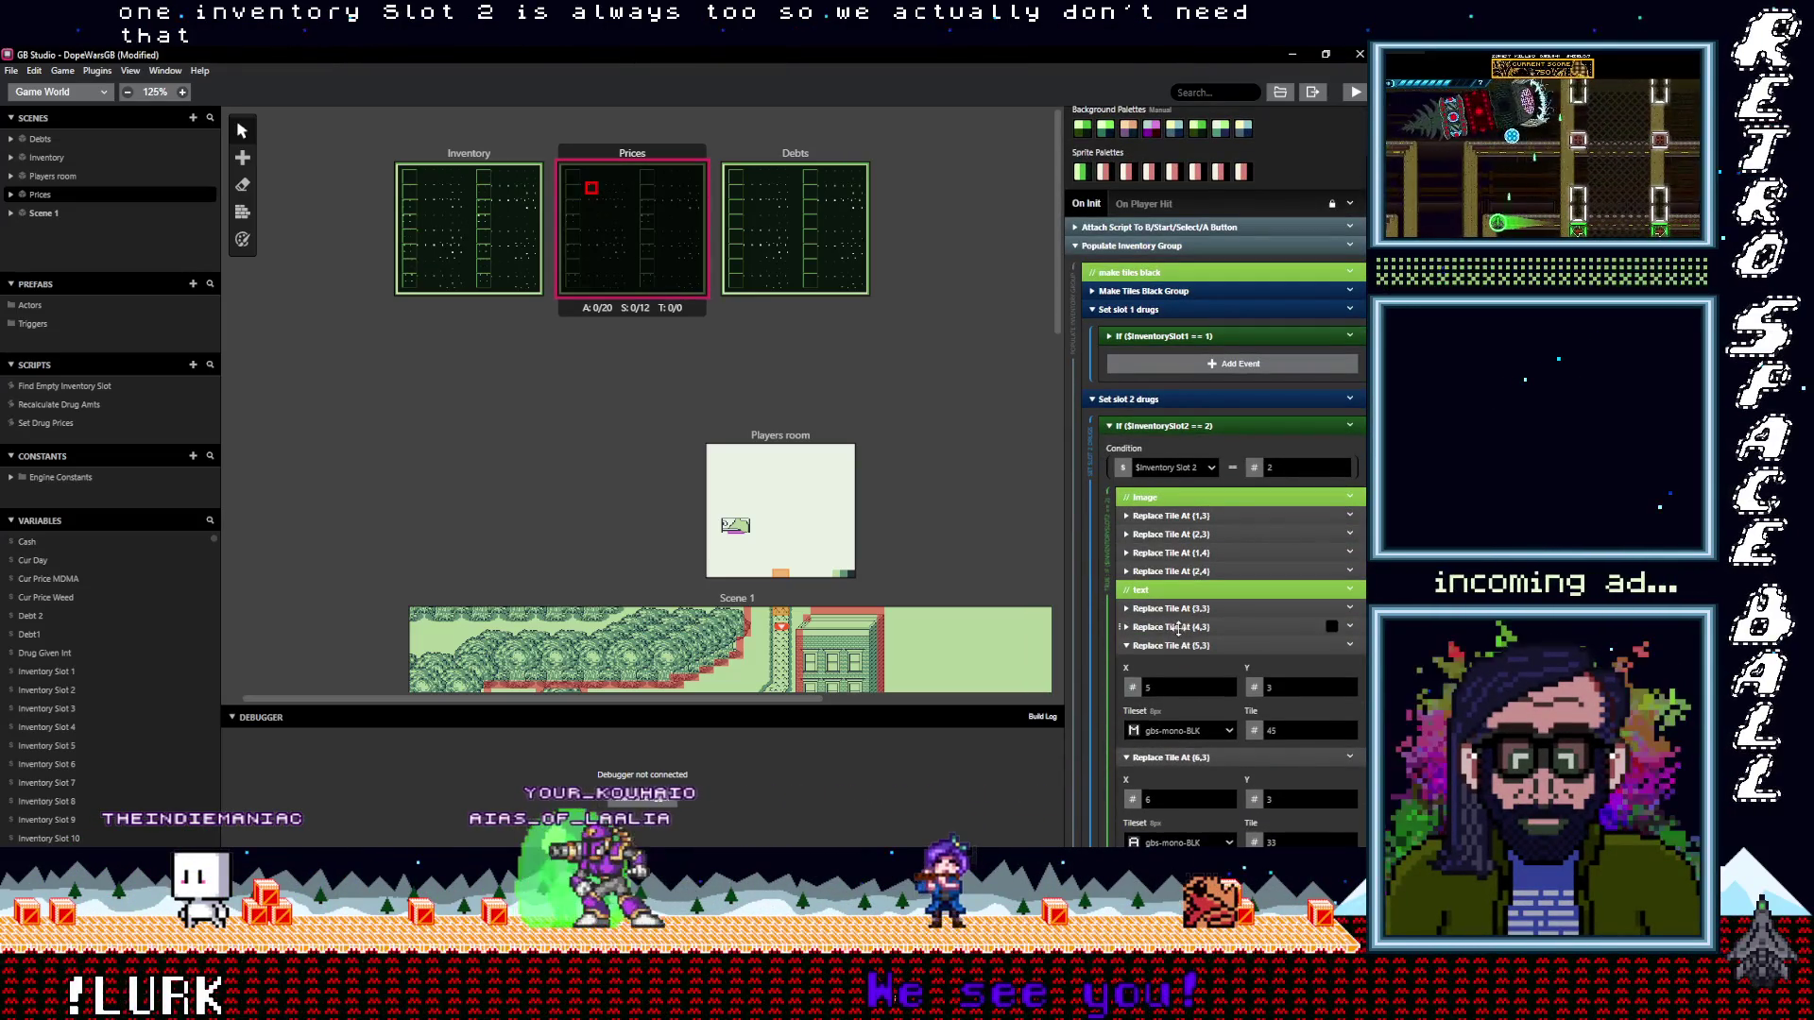
{"action": "left_click", "coordinate": [1184, 646]}
{"action": "left_click", "coordinate": [1172, 665]}
{"action": "left_click", "coordinate": [1177, 682]}
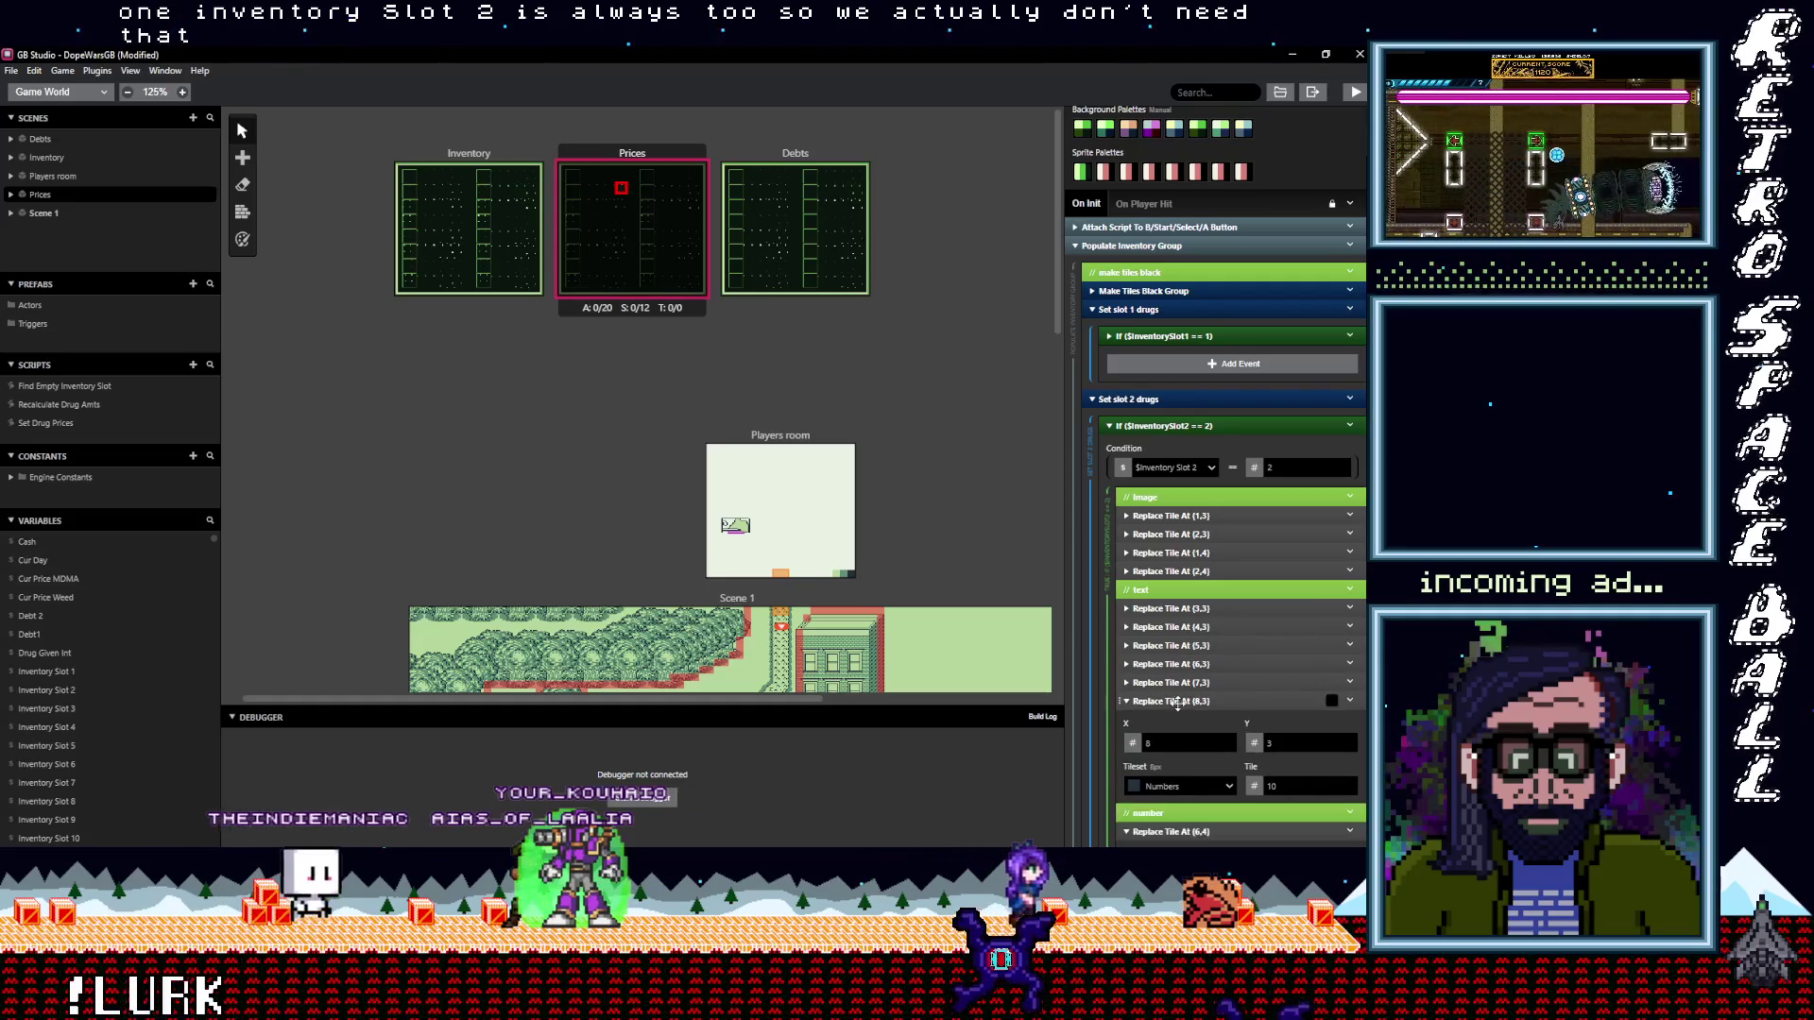
{"action": "left_click", "coordinate": [1178, 701]}
{"action": "left_click", "coordinate": [1182, 743]}
{"action": "scroll", "coordinate": [1194, 742], "scroll_direction": "down", "scroll_amount": 3}
{"action": "left_click", "coordinate": [1165, 561]}
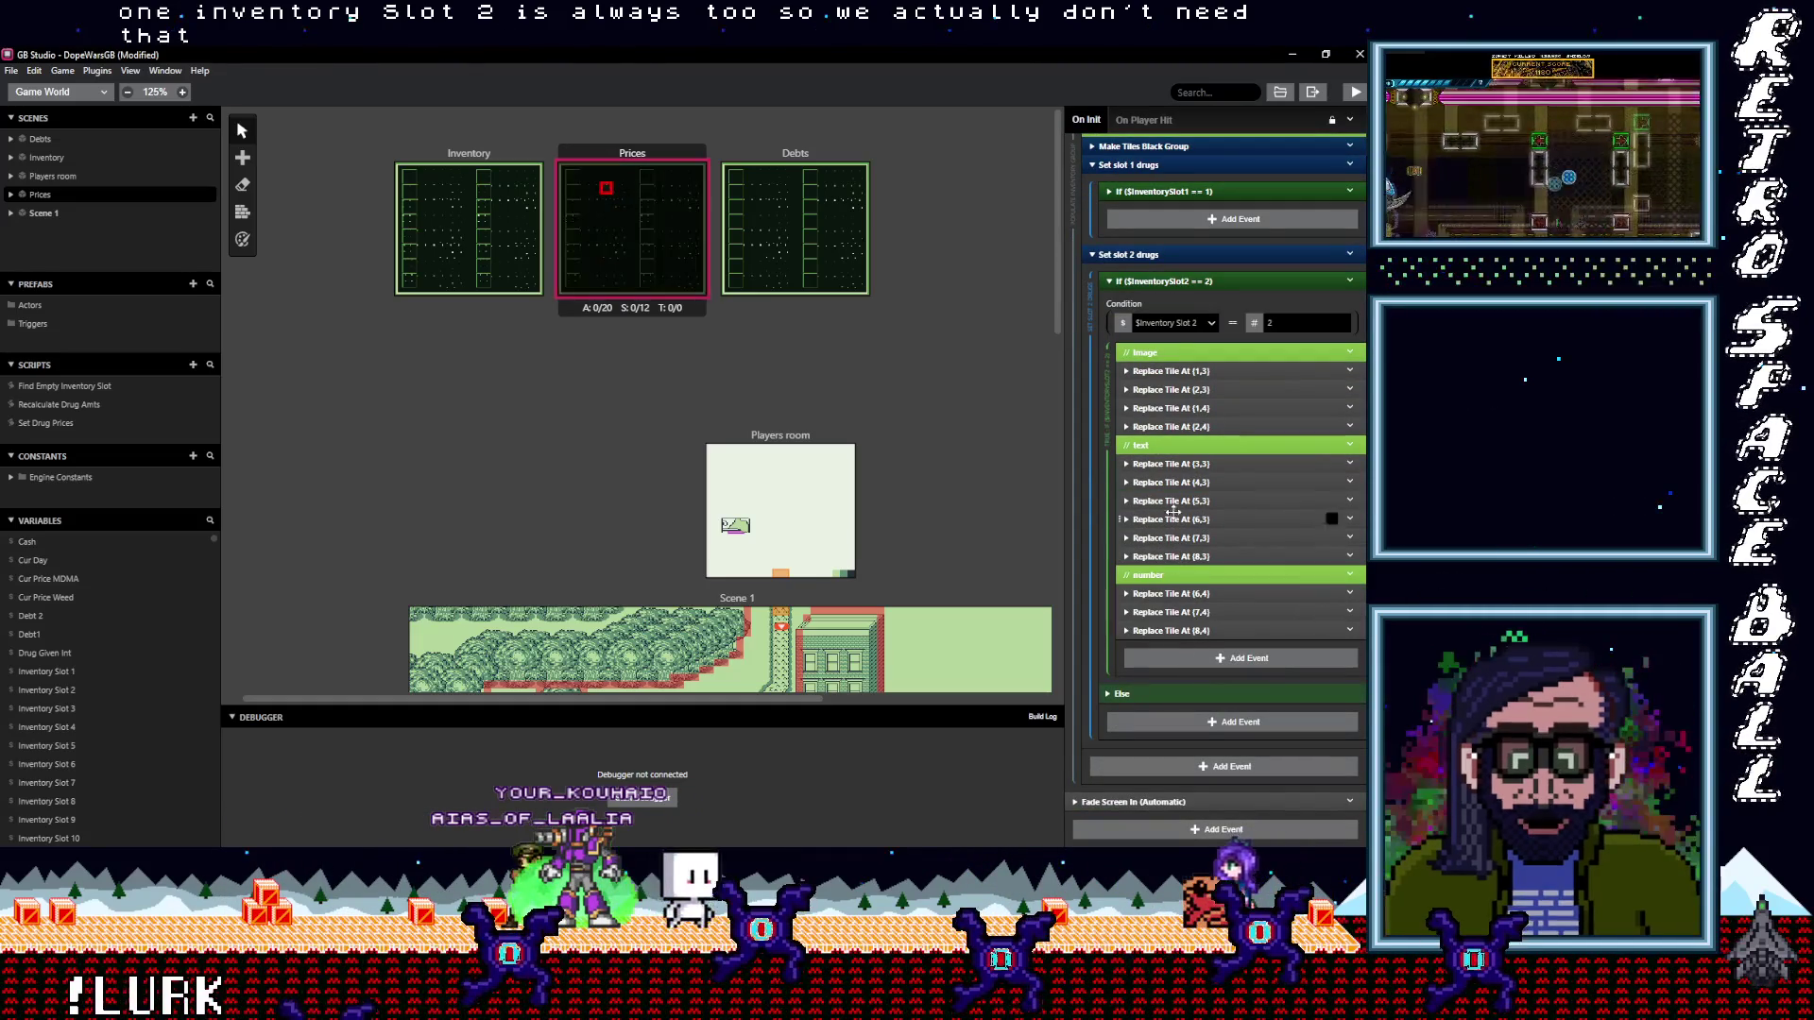
Move slot 2's image, text and number tile events out above the InventorySlot2 == 2 check
{"action": "left_click", "coordinate": [1168, 355]}
{"action": "left_click", "coordinate": [1177, 390], "text": "shift"}
{"action": "left_click", "coordinate": [1177, 463], "text": "shift"}
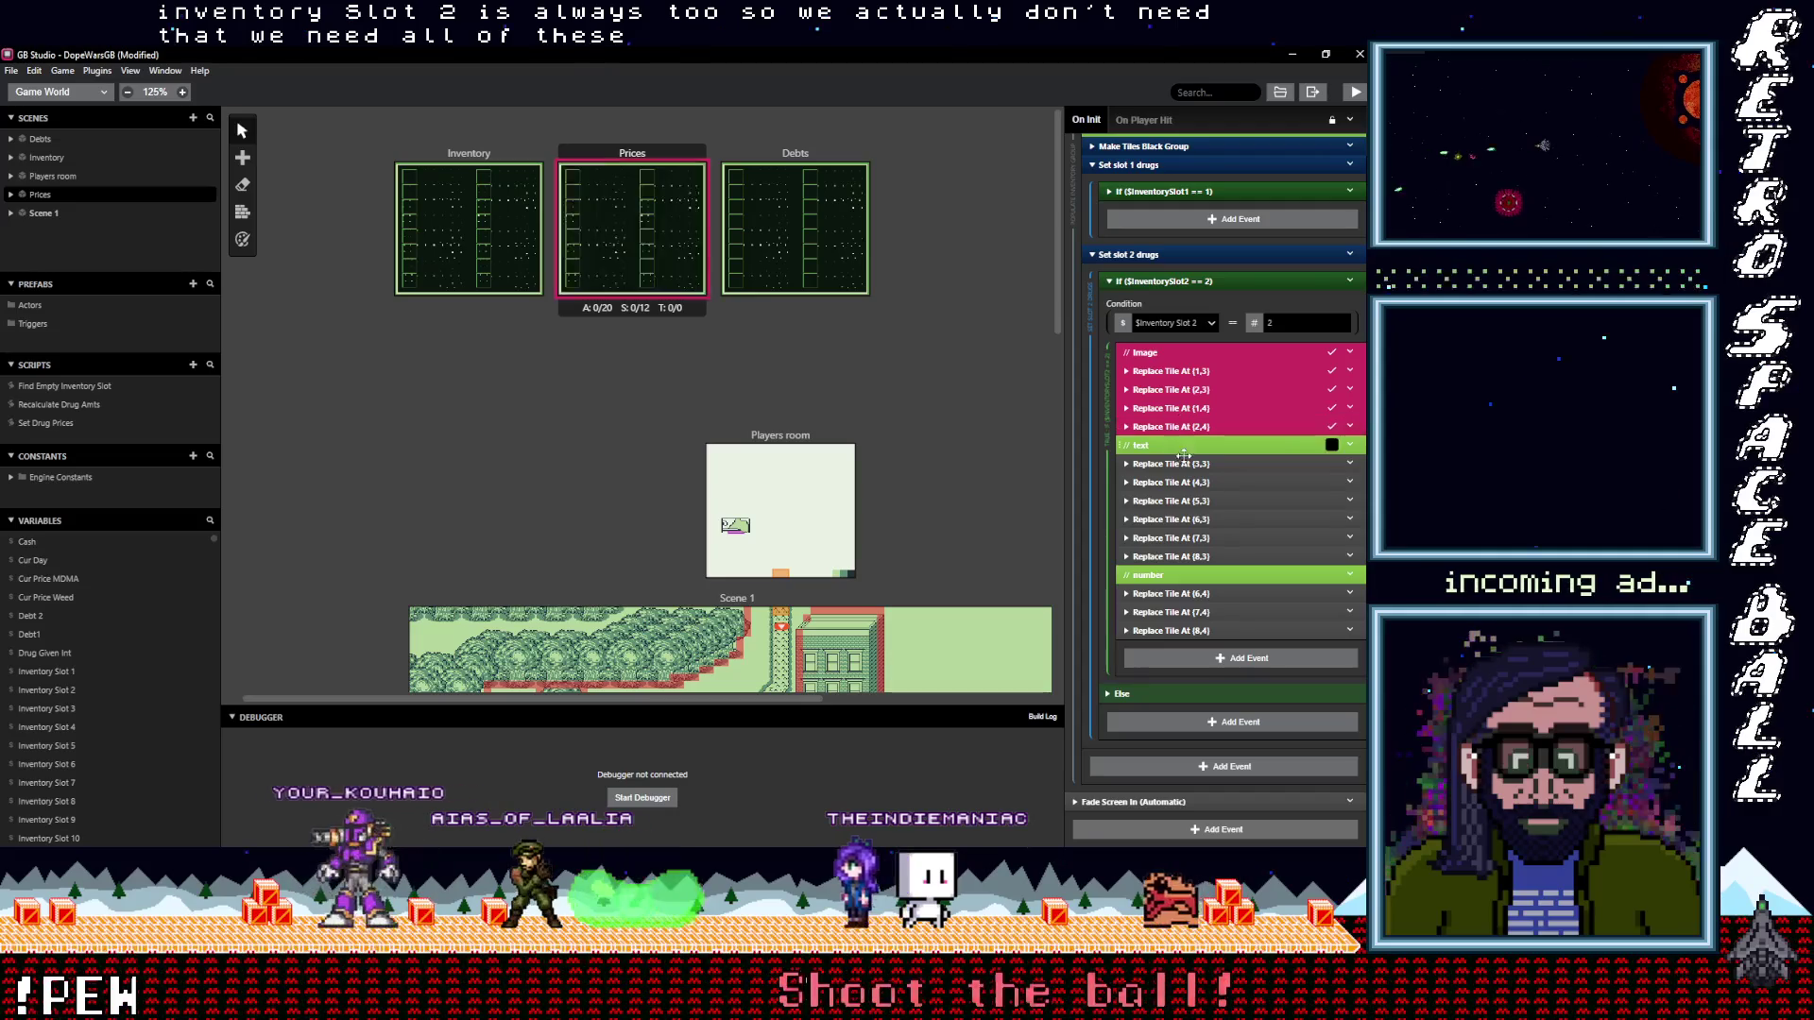
{"action": "left_click", "coordinate": [1176, 538], "text": "shift"}
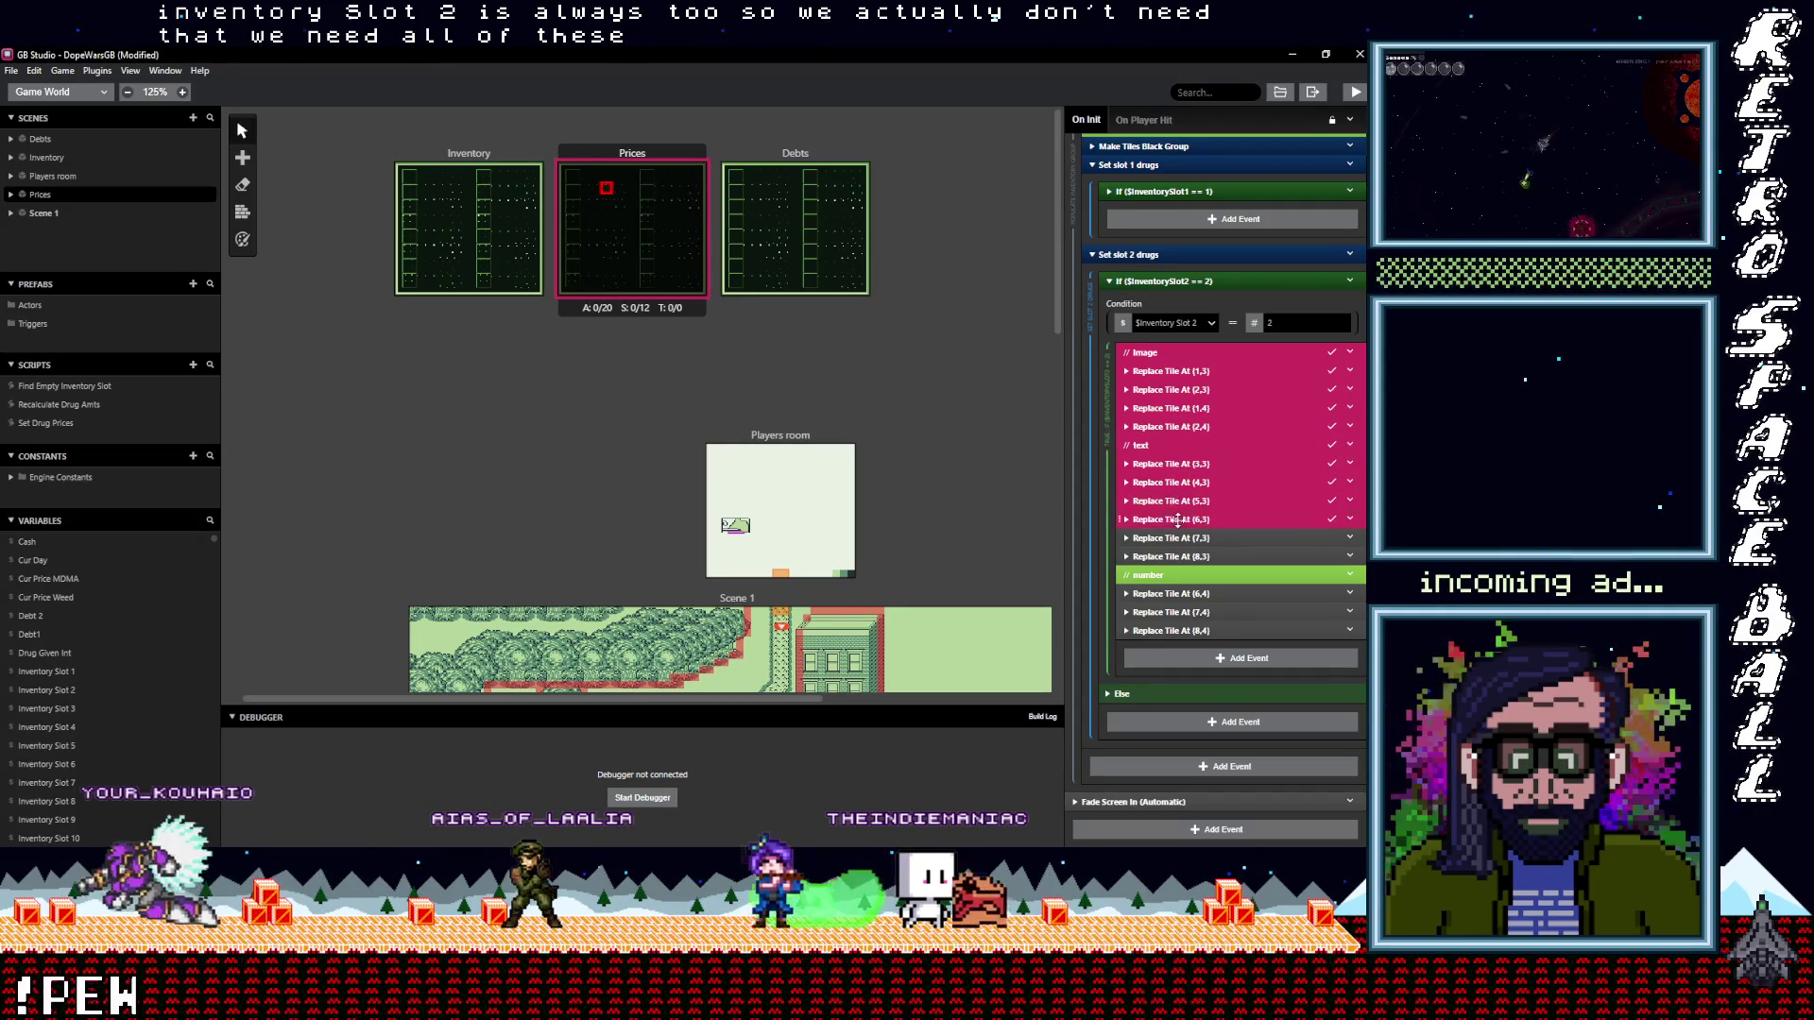
{"action": "left_click", "coordinate": [1176, 631], "text": "shift"}
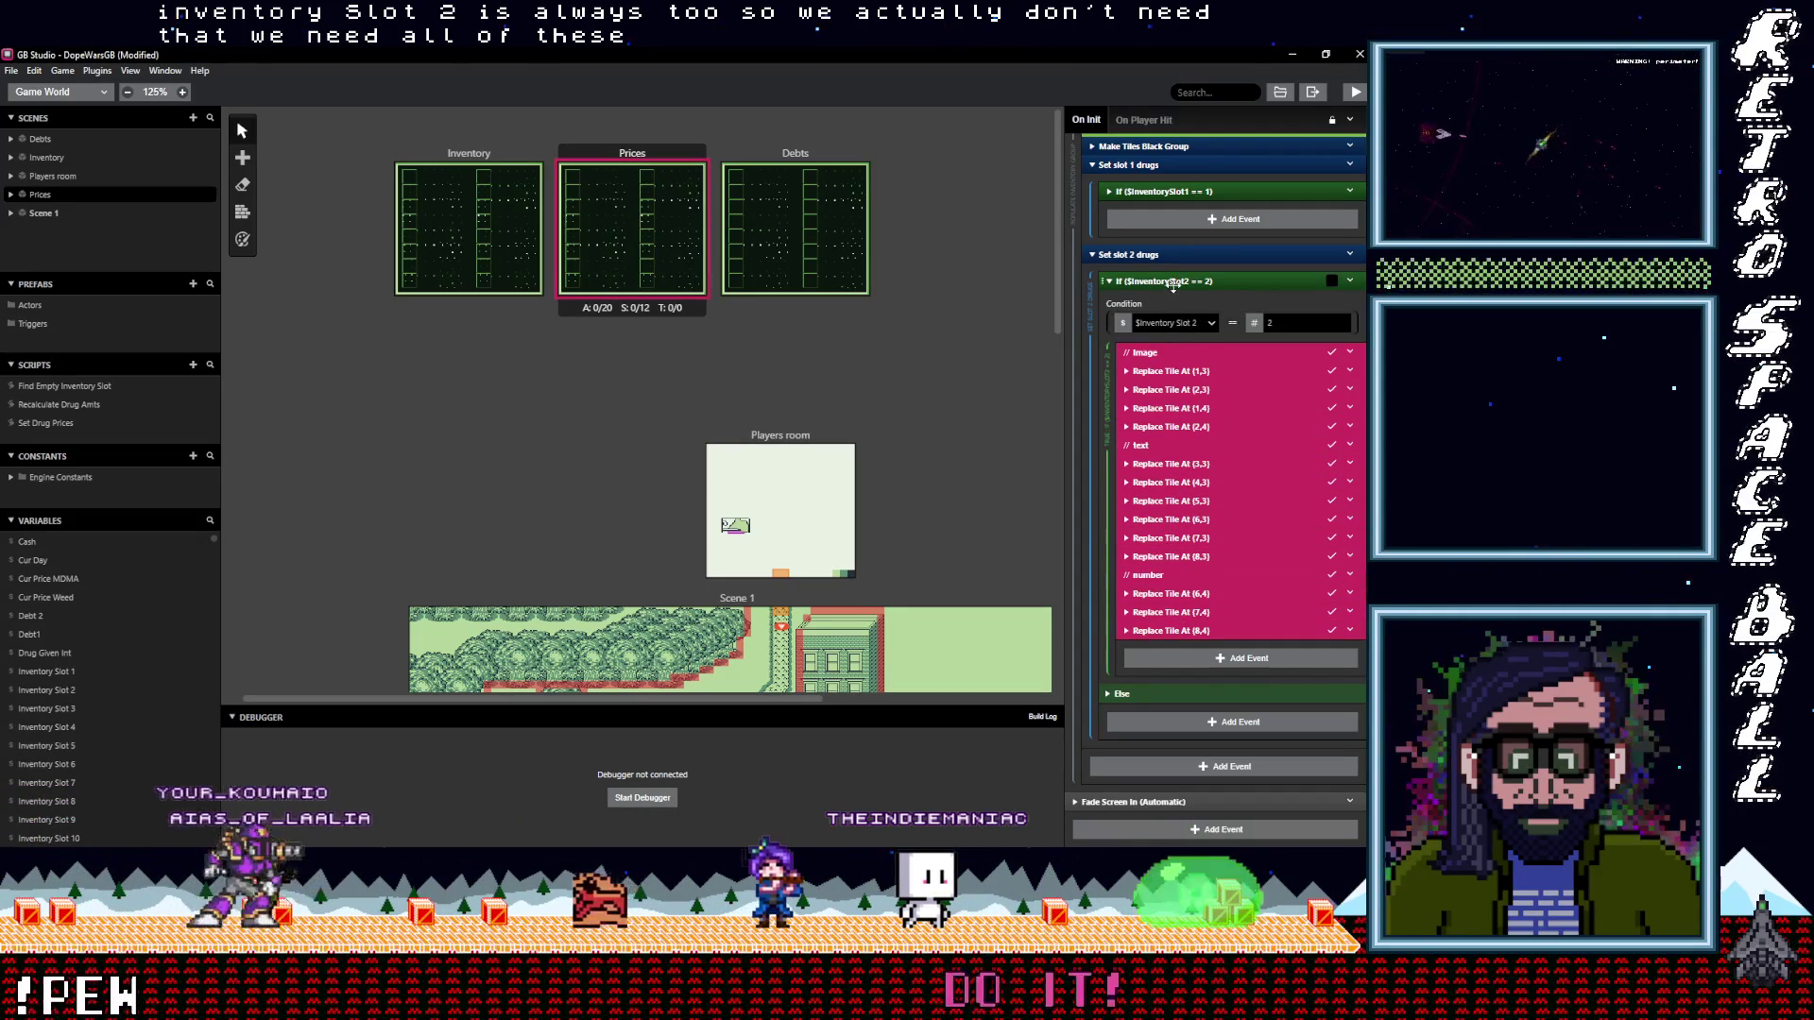
{"action": "left_click_drag", "start_coordinate": [1164, 353], "coordinate": [1163, 281]}
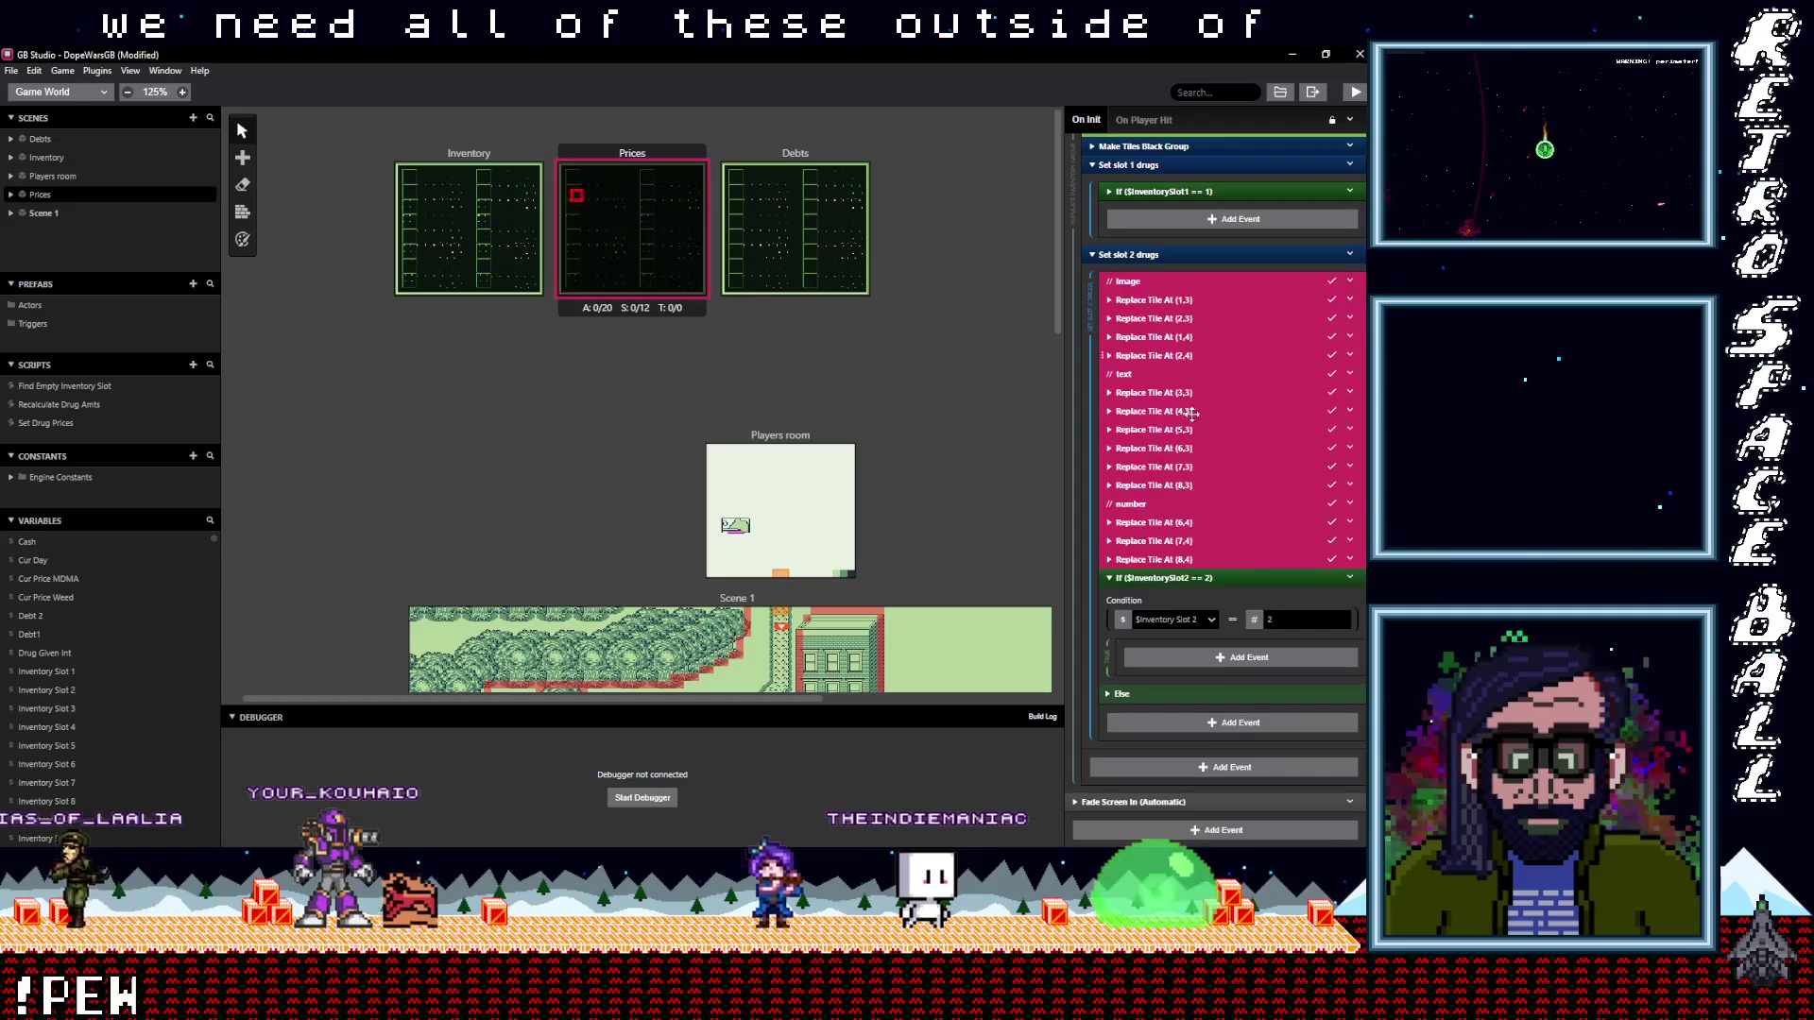
{"action": "scroll", "coordinate": [1198, 582], "scroll_direction": "up", "scroll_amount": 1}
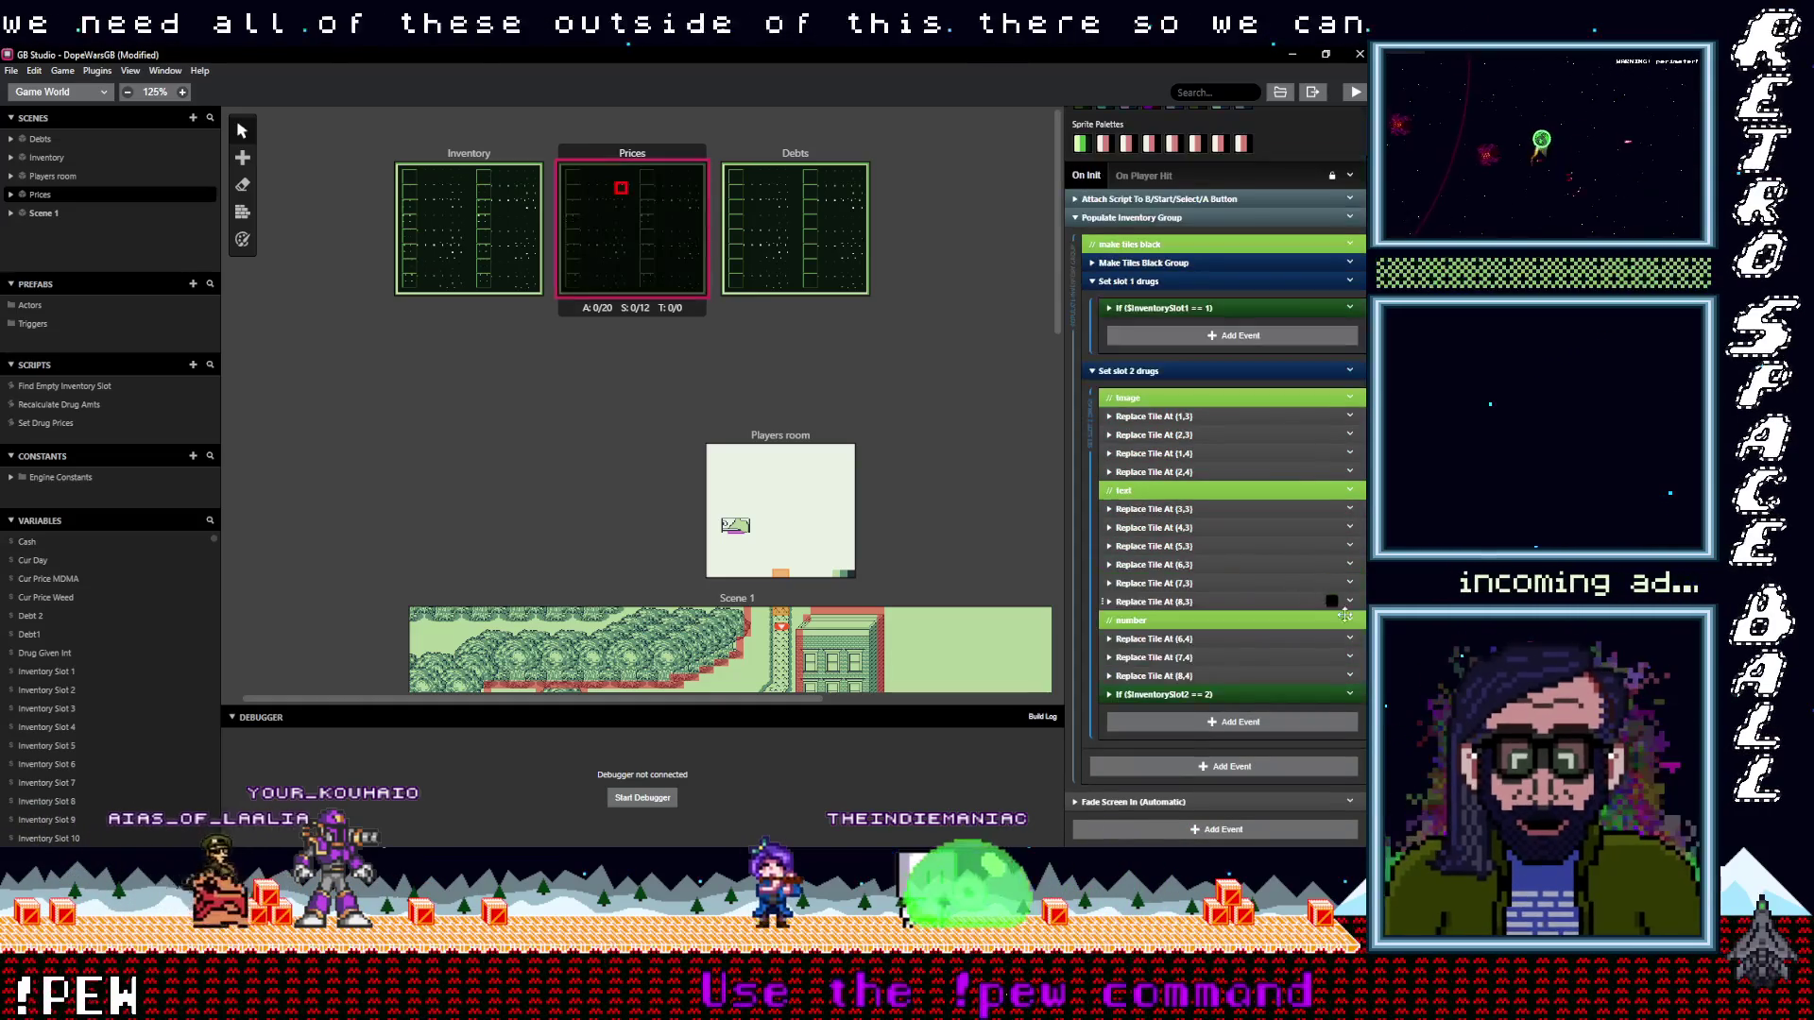
Delete the empty InventorySlot2 == 2 check and dismiss a 'group' event search
{"action": "right_click", "coordinate": [1357, 691]}
{"action": "left_click", "coordinate": [1290, 828]}
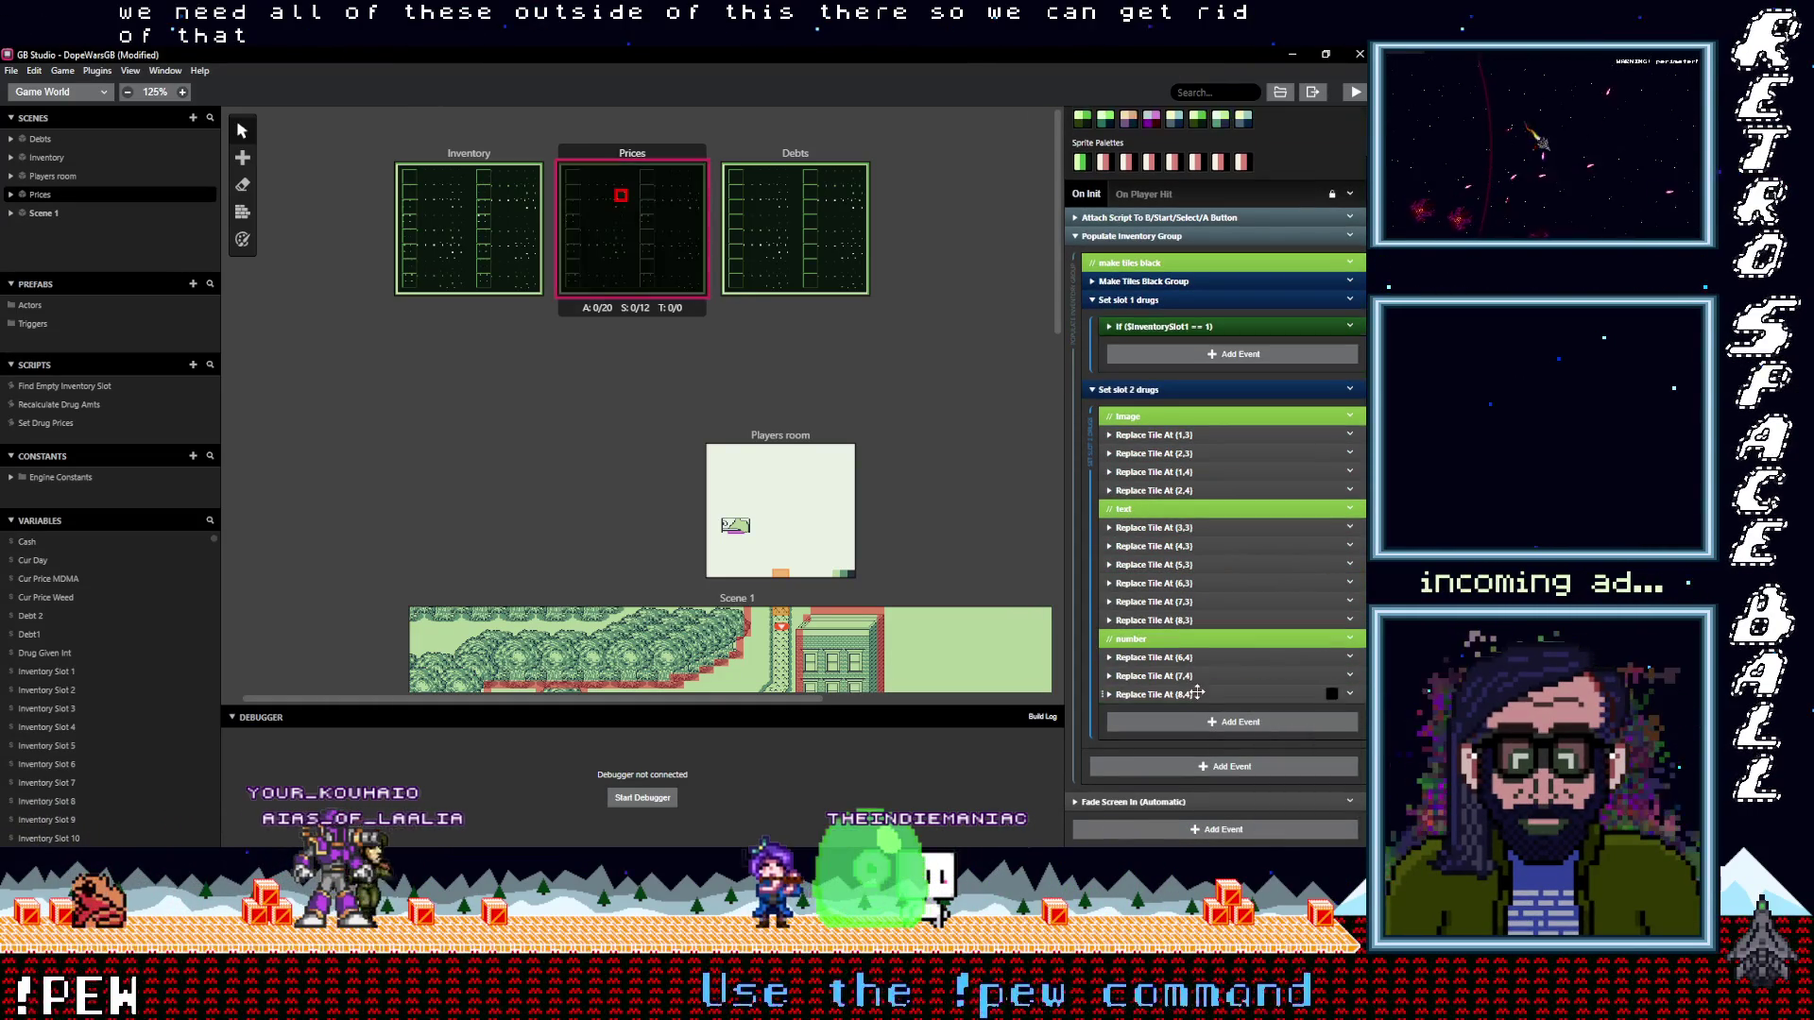
{"action": "left_click", "coordinate": [1210, 724]}
{"action": "type", "text": "group"}
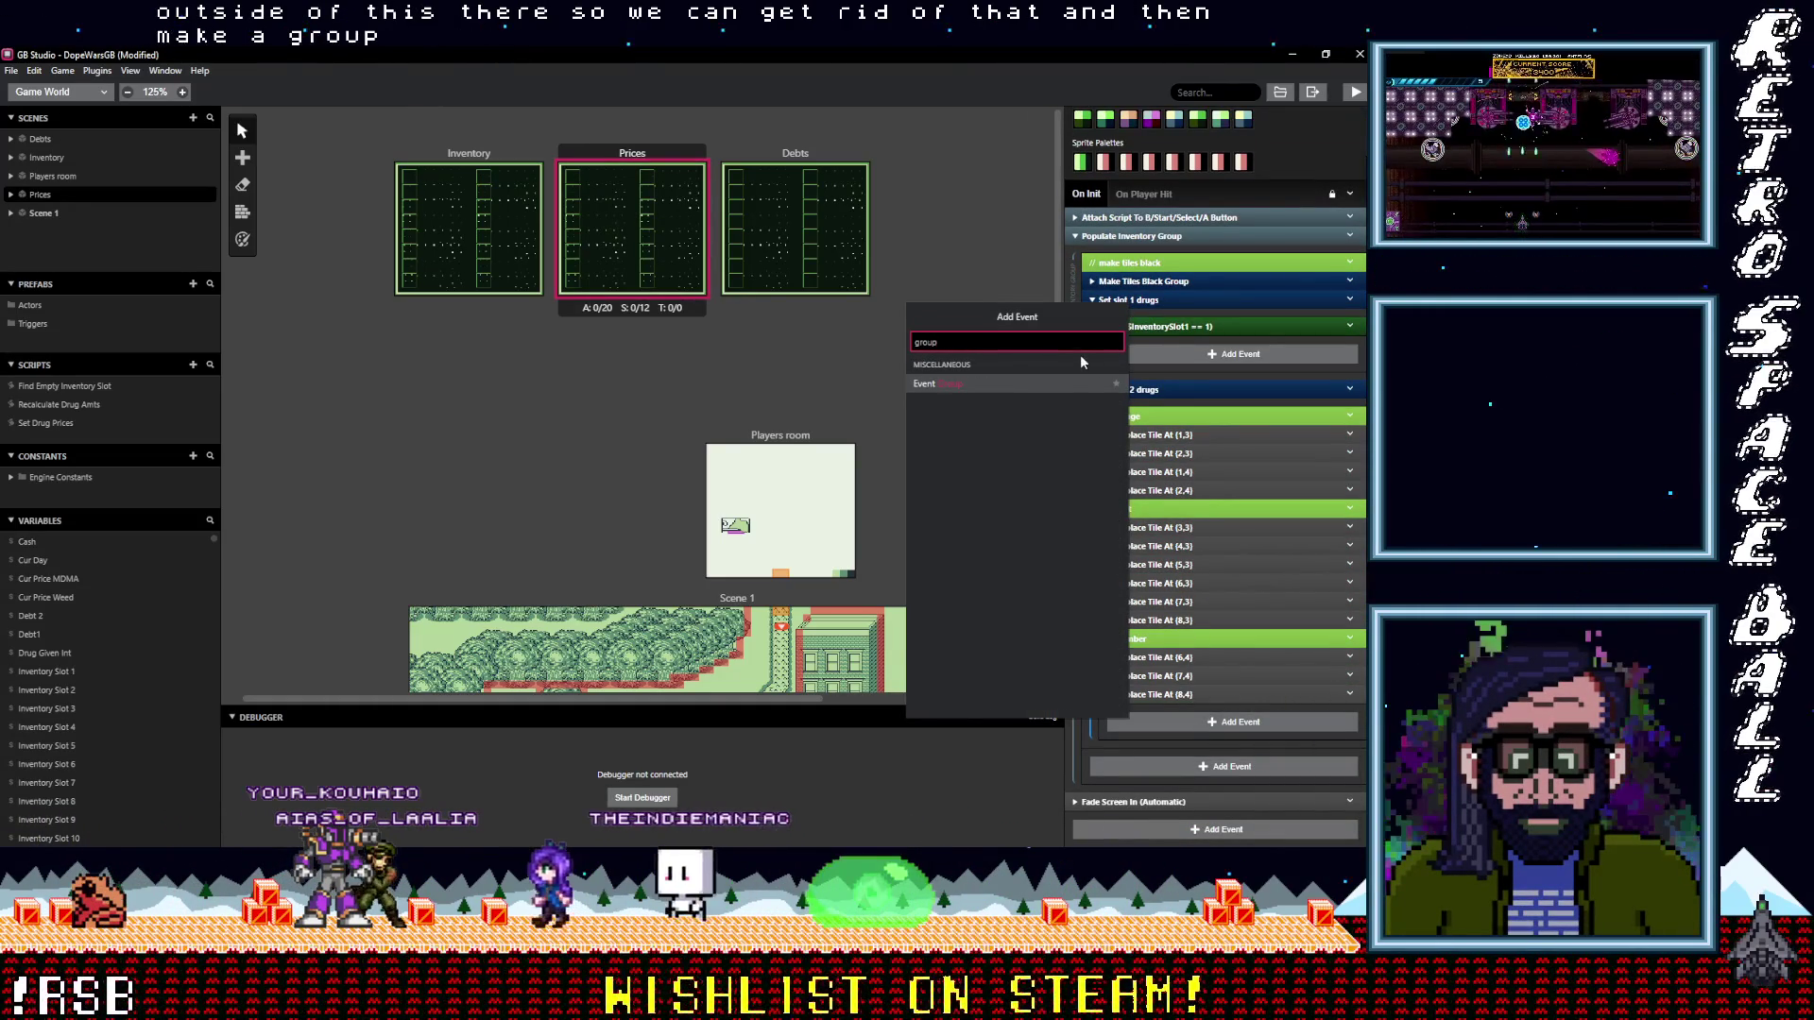
{"action": "left_click", "coordinate": [1193, 388]}
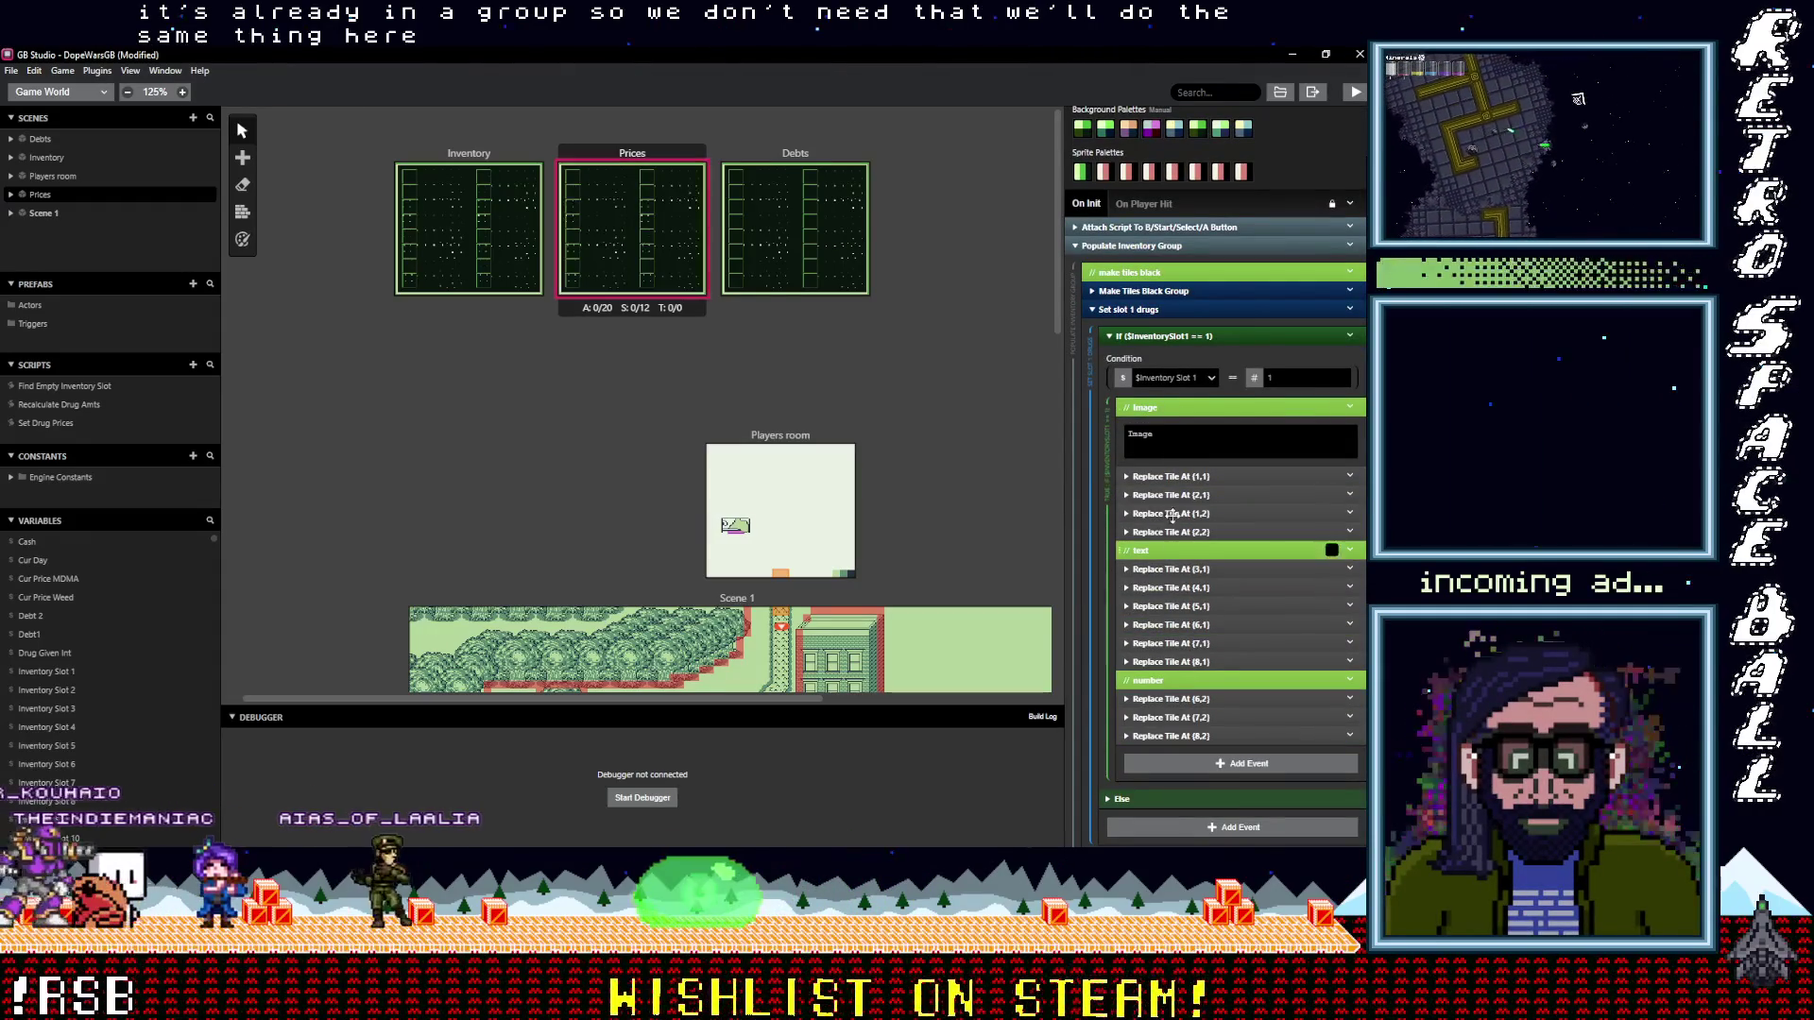
Move all of slot 1's image, text and number tile events above the inventory condition
{"action": "left_click", "coordinate": [1159, 409]}
{"action": "left_click", "coordinate": [1200, 687], "text": "shift"}
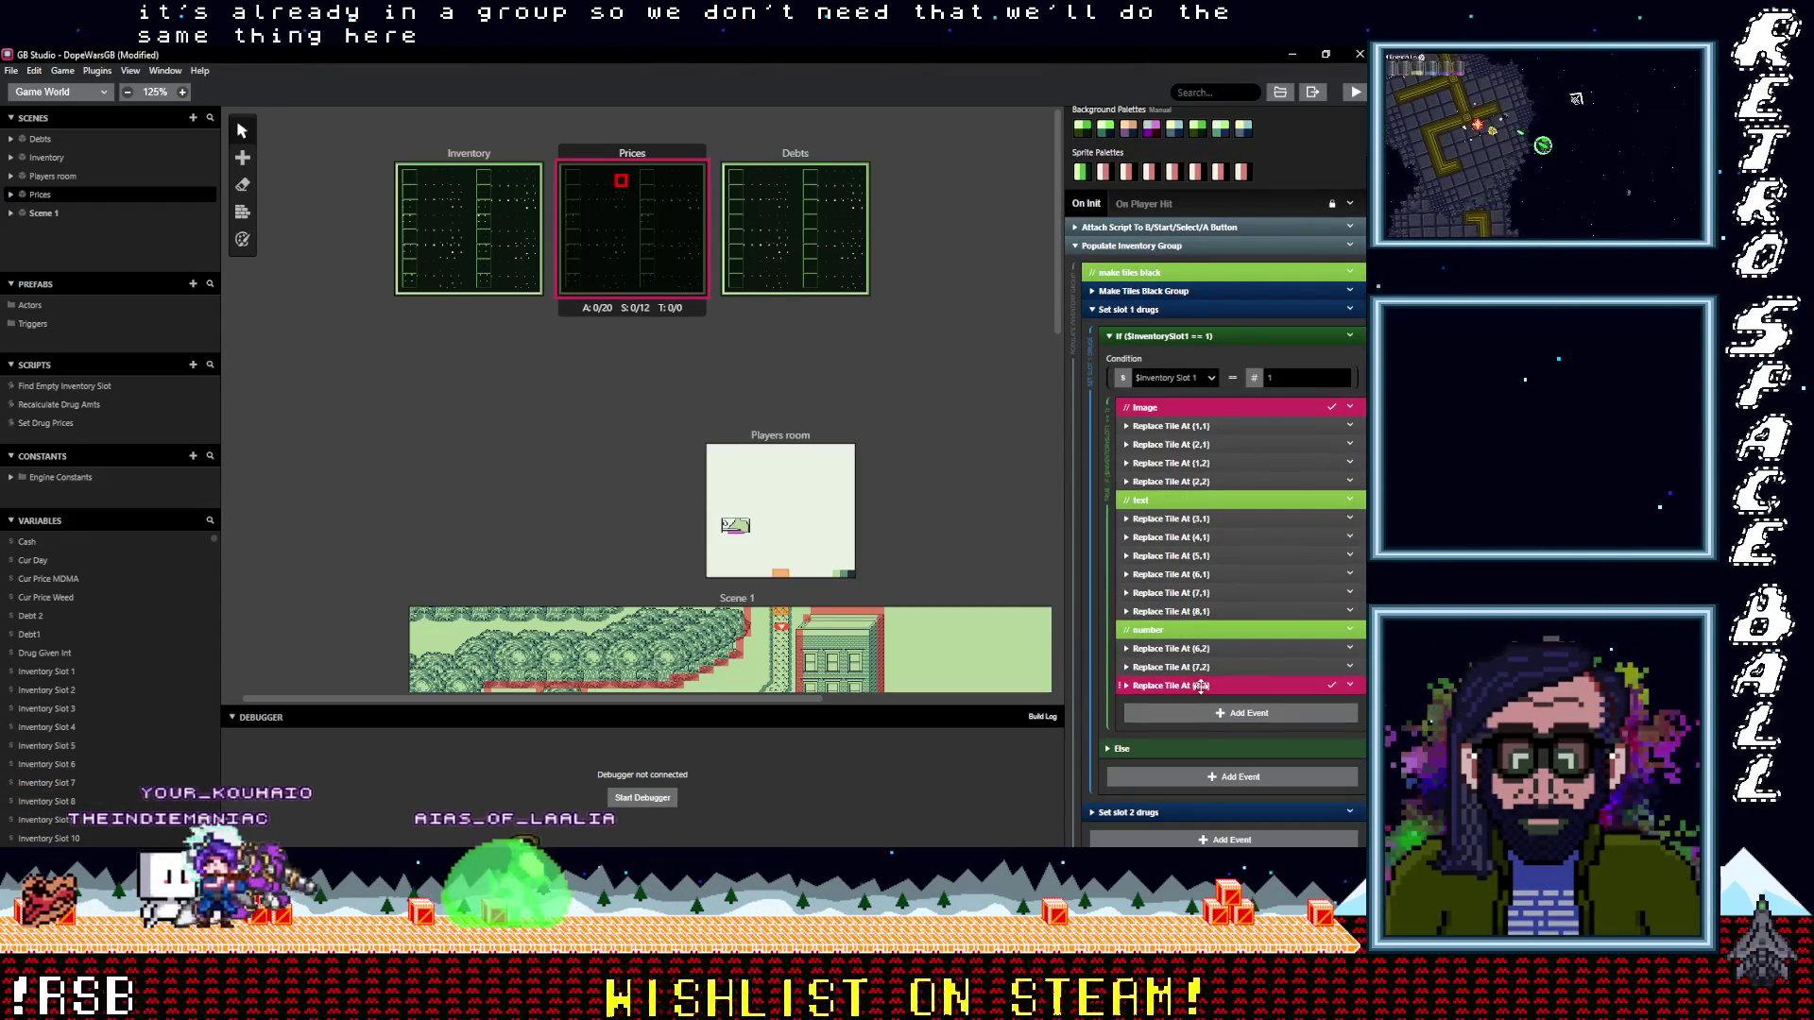
{"action": "left_click", "coordinate": [1172, 612], "text": "shift"}
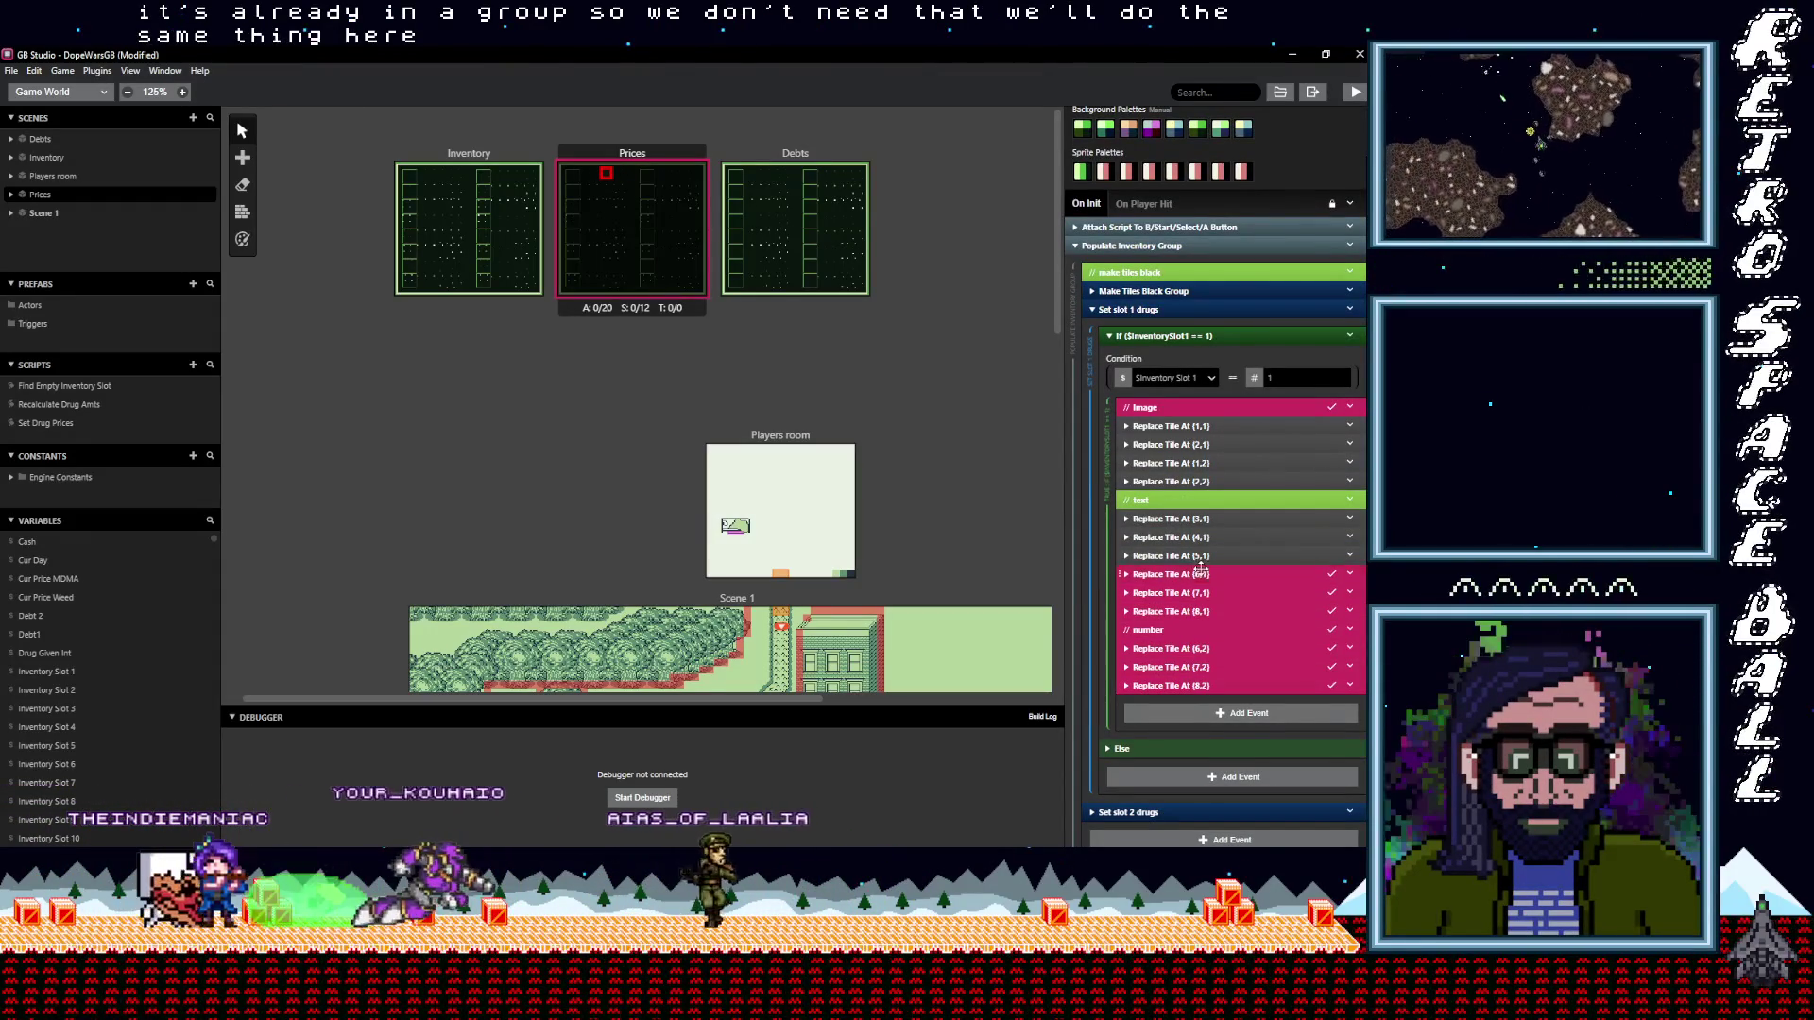
{"action": "left_click", "coordinate": [1211, 492], "text": "shift"}
{"action": "left_click", "coordinate": [1205, 463], "text": "shift"}
{"action": "left_click", "coordinate": [1202, 426], "text": "shift"}
{"action": "mouse_move", "coordinate": [1198, 408]}
{"action": "left_mouse_down"}
{"action": "mouse_move", "coordinate": [1183, 326]}
{"action": "mouse_move", "coordinate": [1192, 345]}
{"action": "left_mouse_up"}
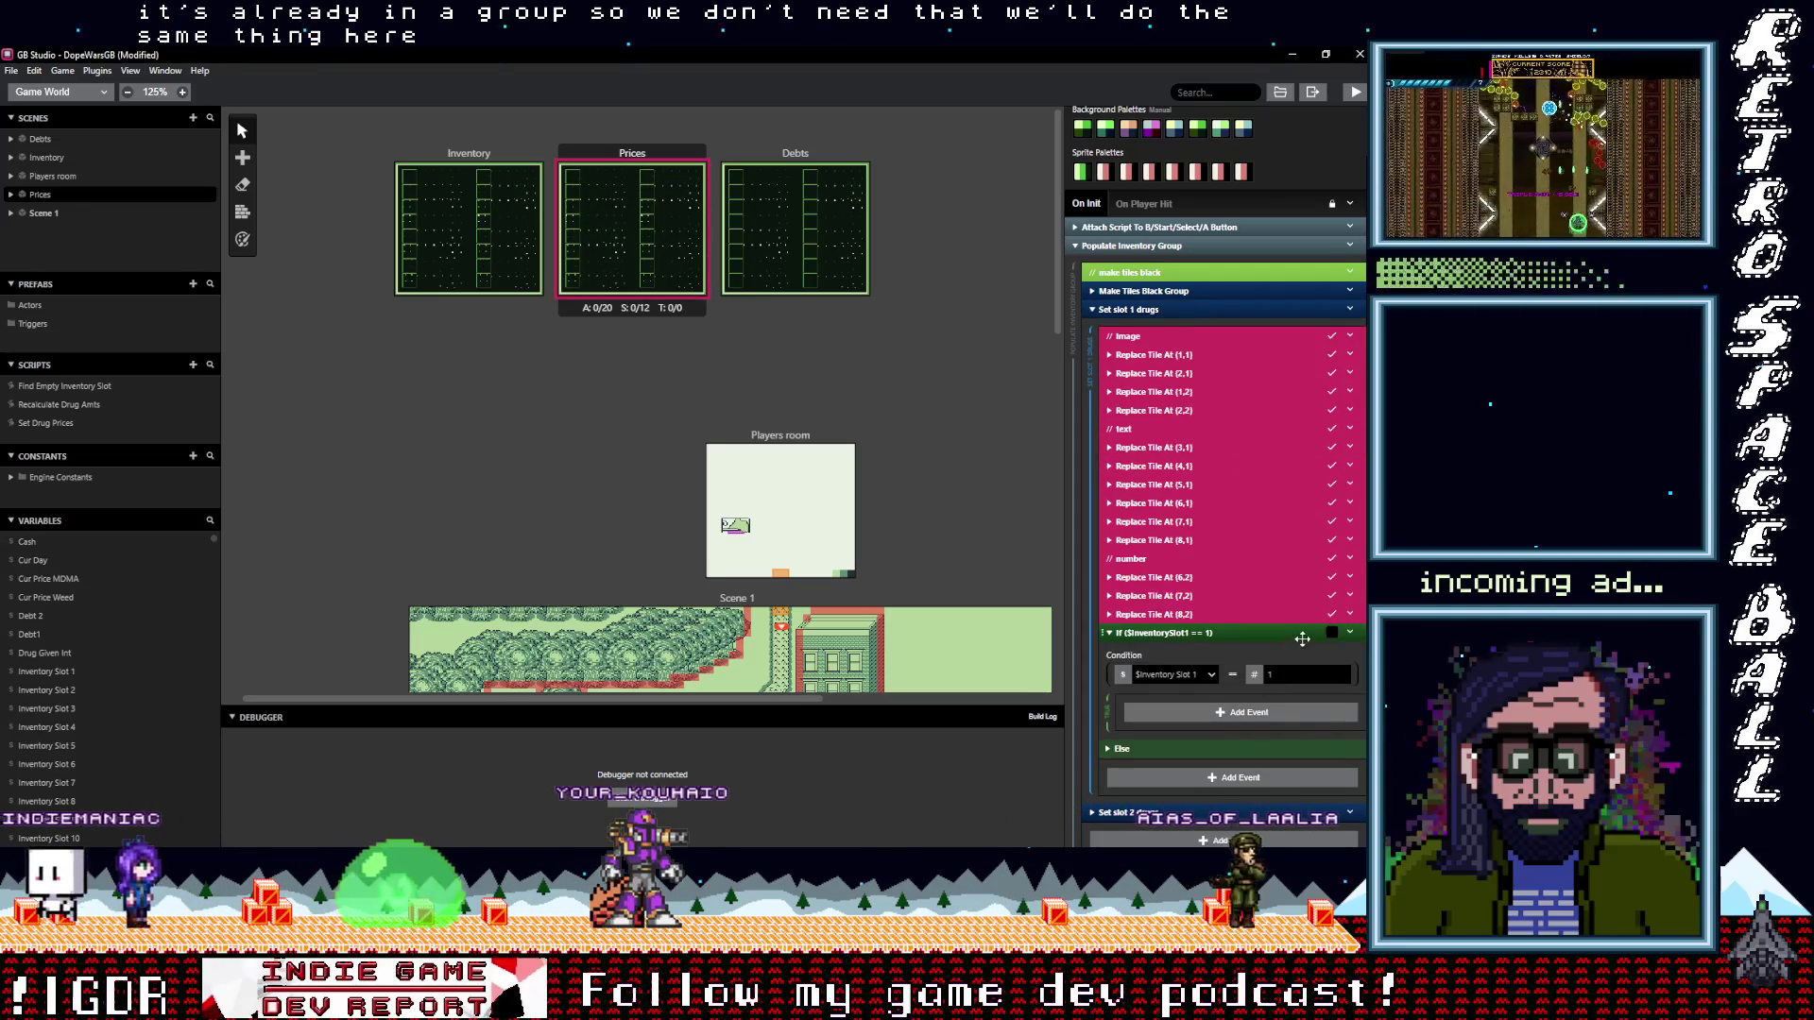
Delete the empty inventory slot condition, undoing an accidental delete of the tile events
{"action": "left_click", "coordinate": [1349, 632]}
{"action": "left_click", "coordinate": [1288, 806]}
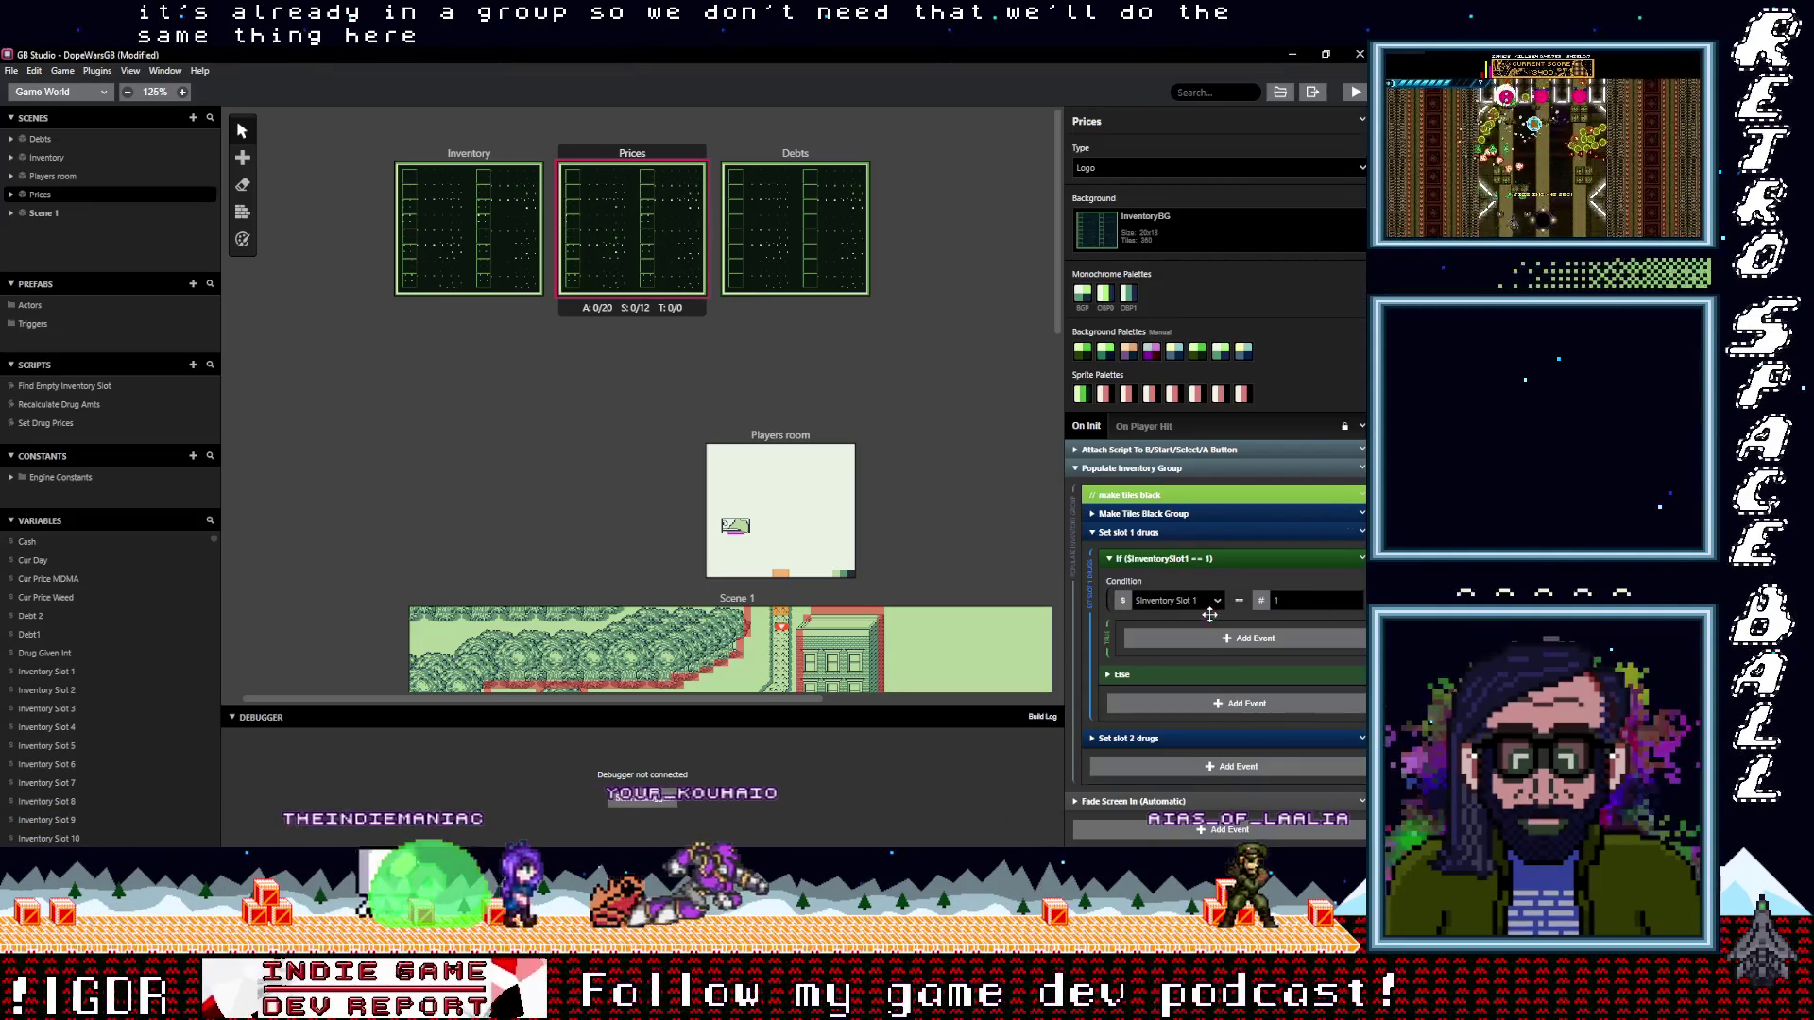
{"action": "key", "text": "ctrl+z"}
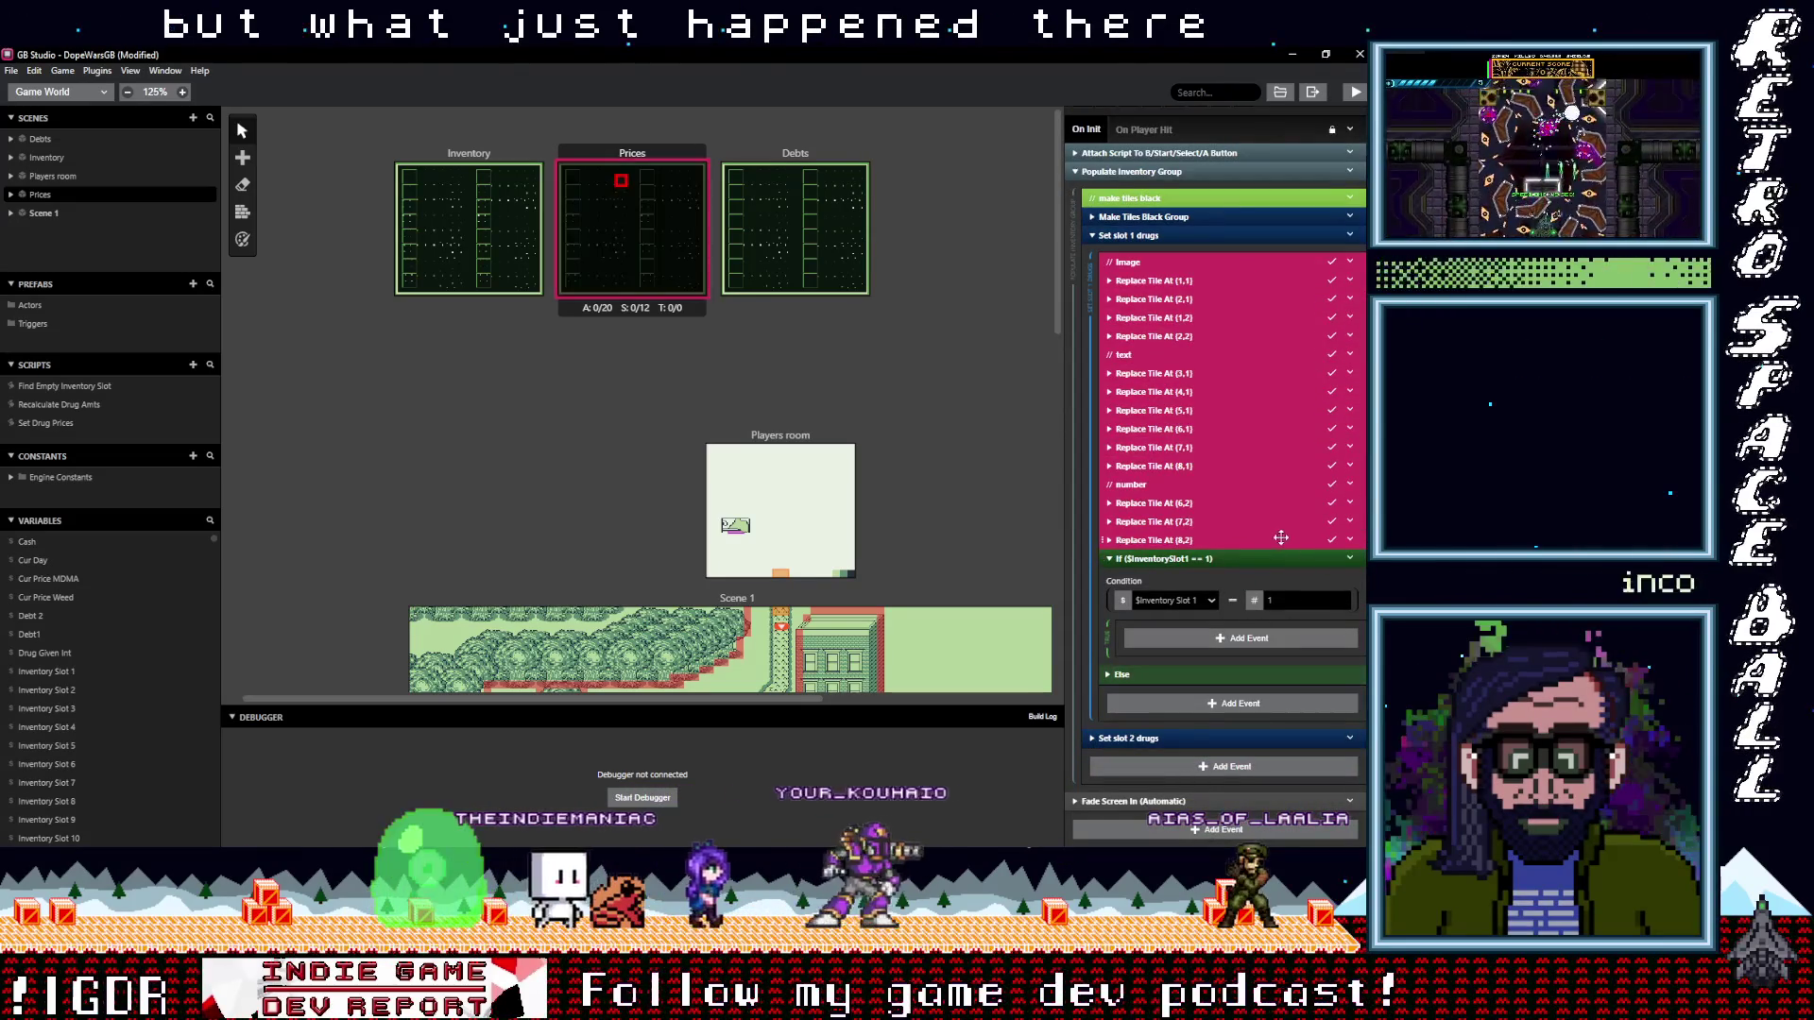
{"action": "left_click", "coordinate": [1257, 559]}
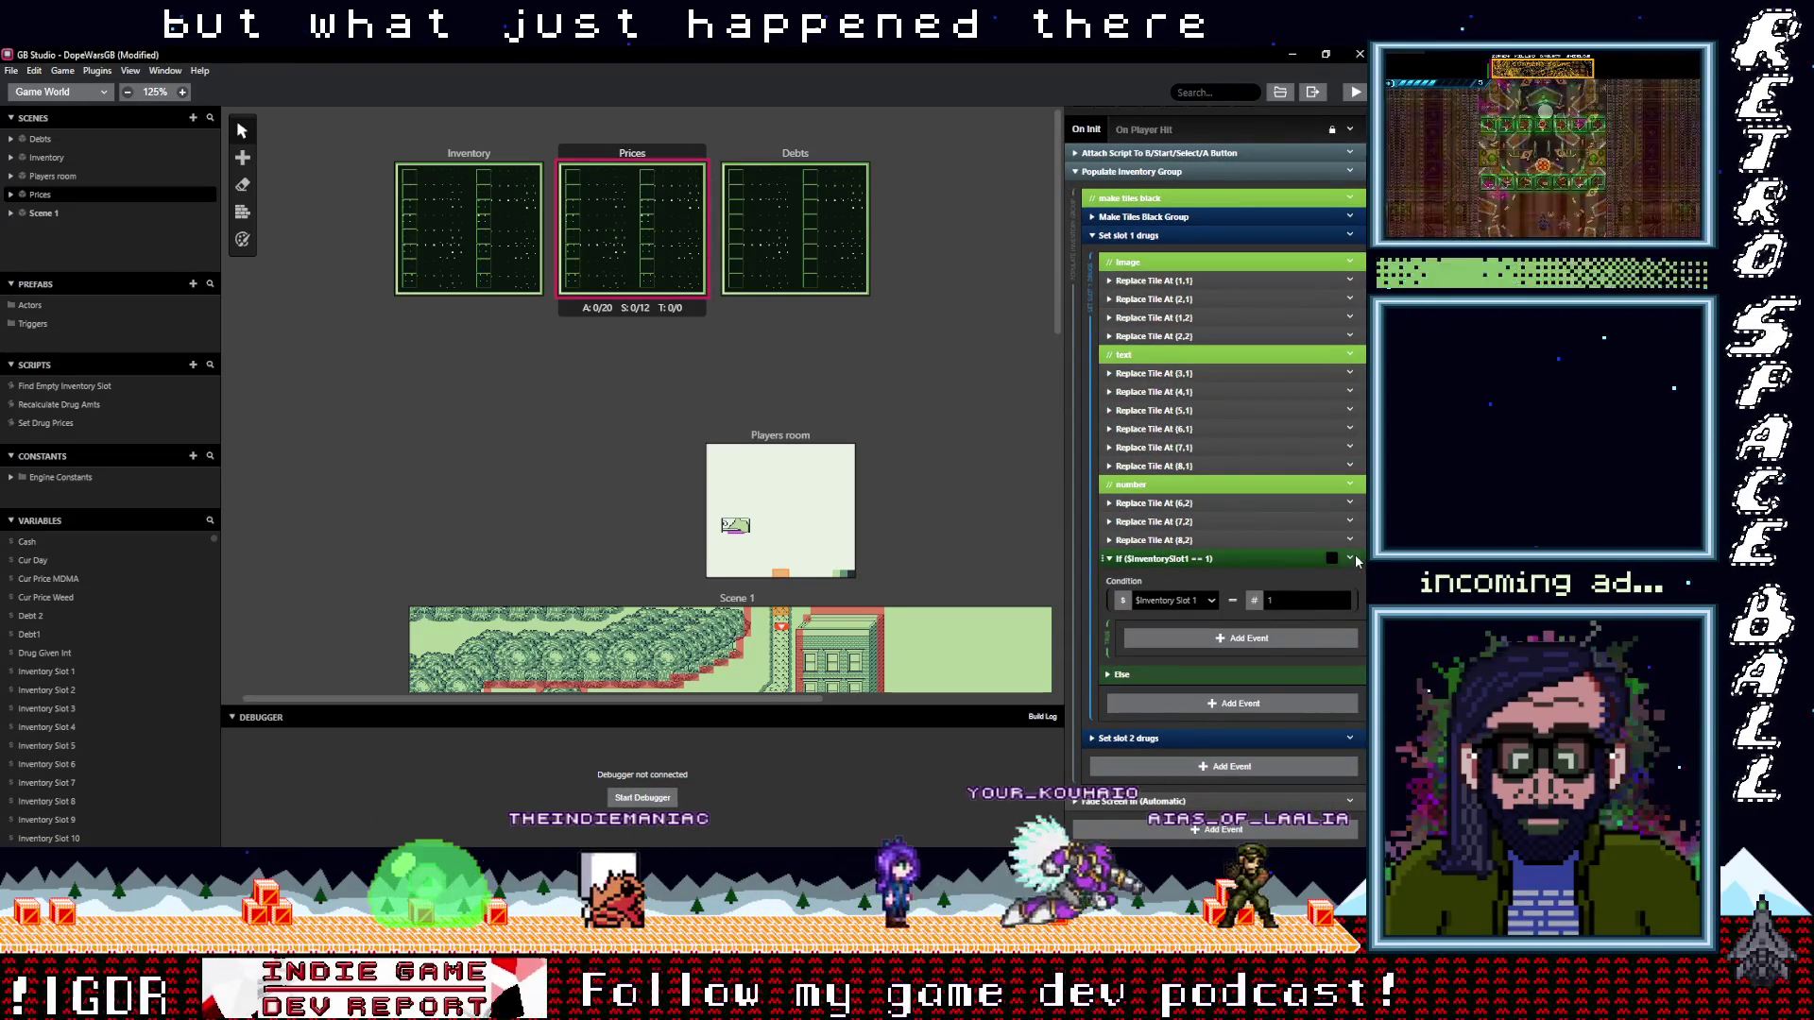
{"action": "left_click", "coordinate": [1351, 558]}
{"action": "left_click", "coordinate": [1291, 713]}
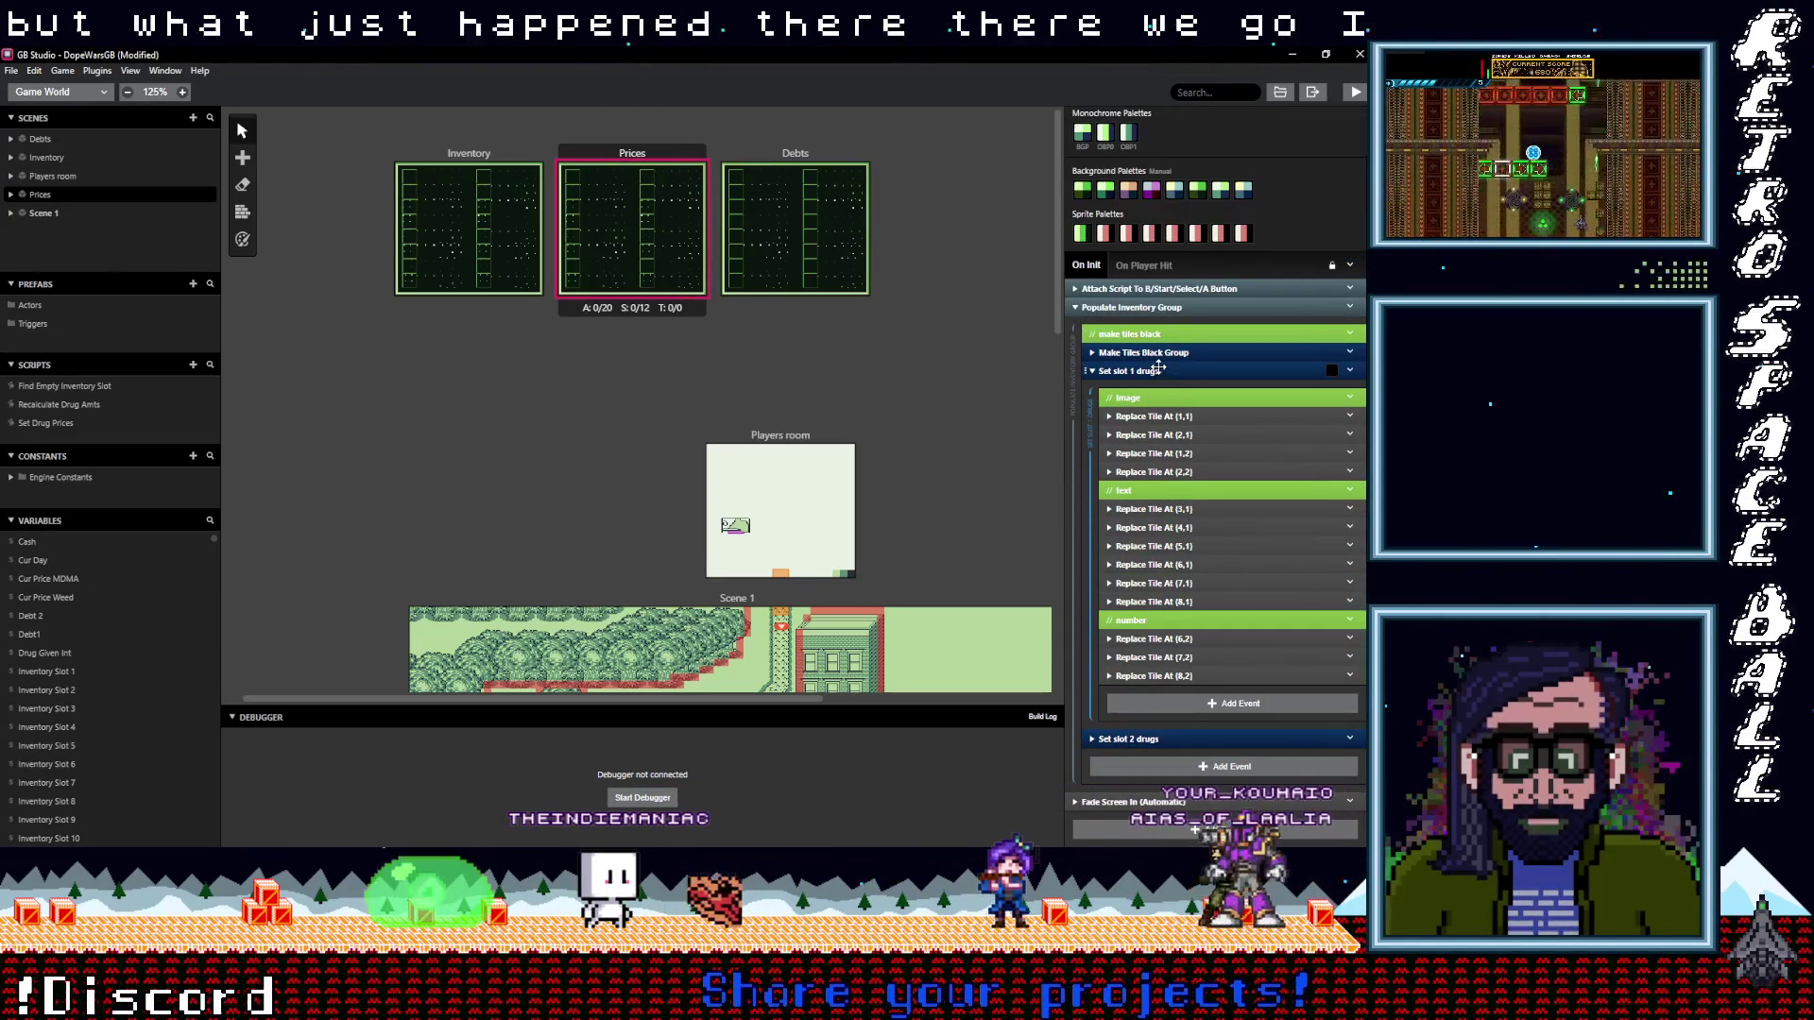
Collapse Set slot 1 drugs and expand the Set slot 2 drugs events
{"action": "left_click", "coordinate": [1152, 352]}
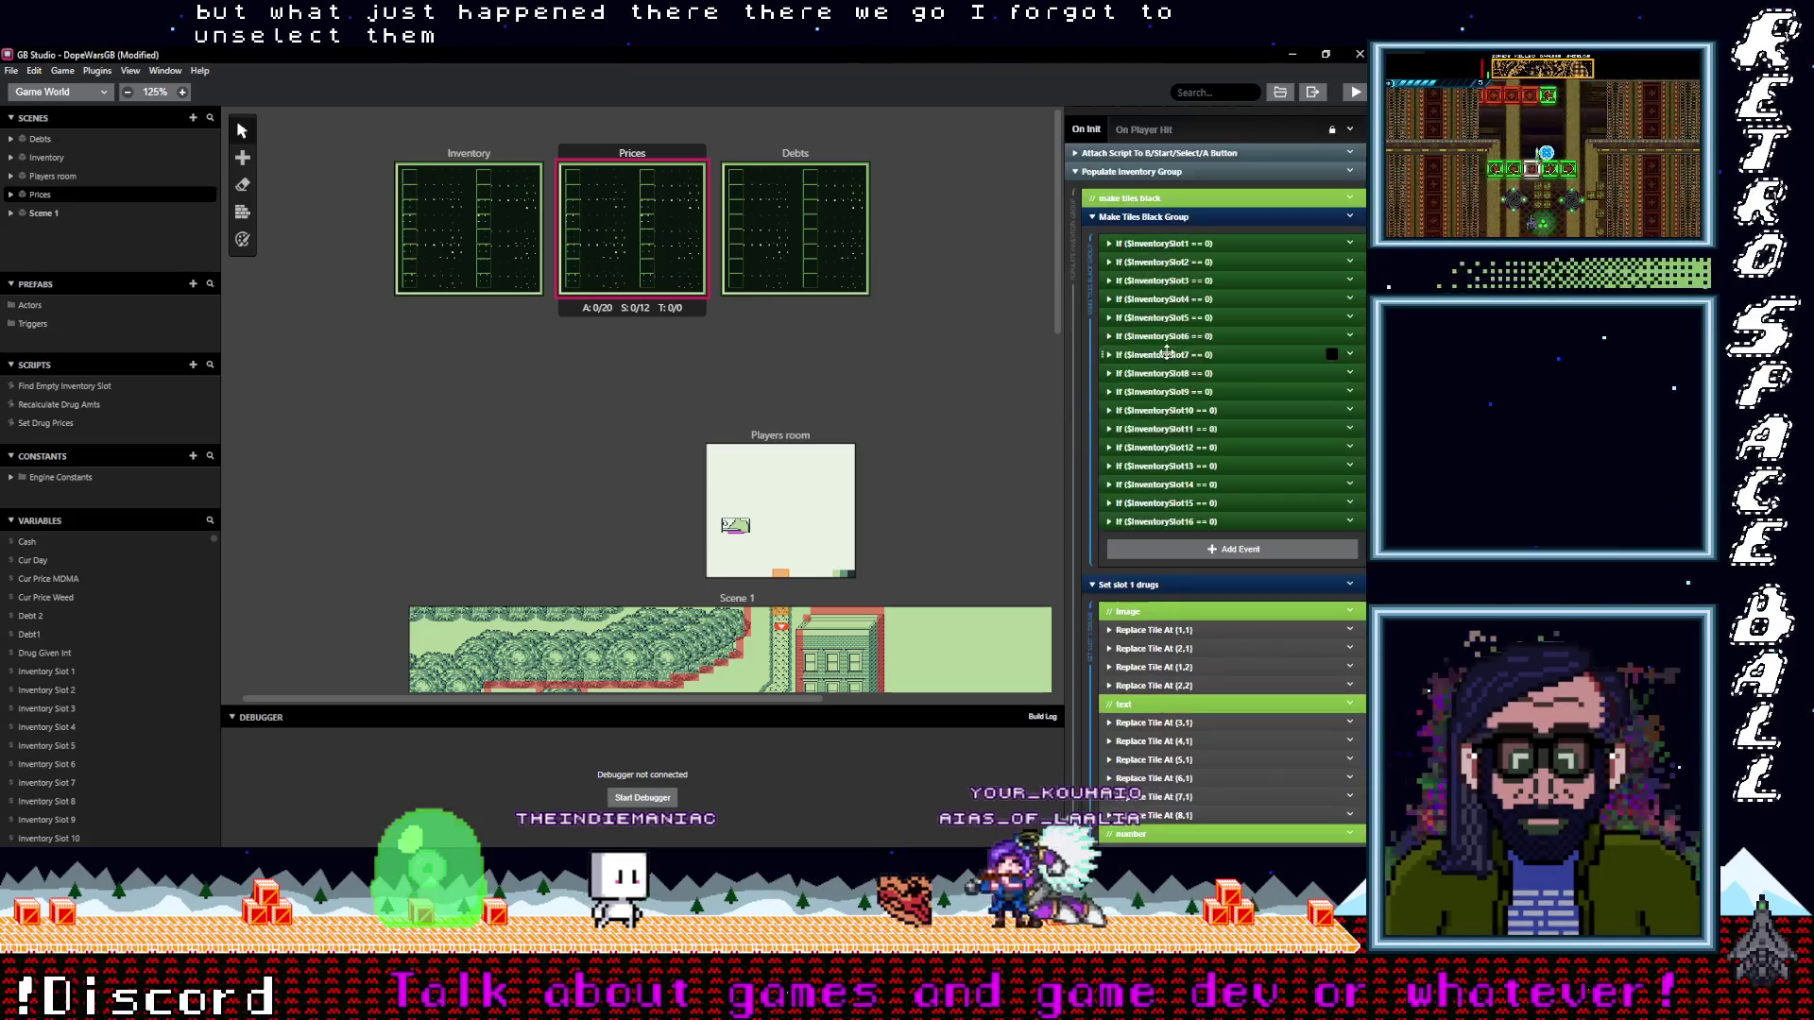
{"action": "left_click", "coordinate": [1181, 221]}
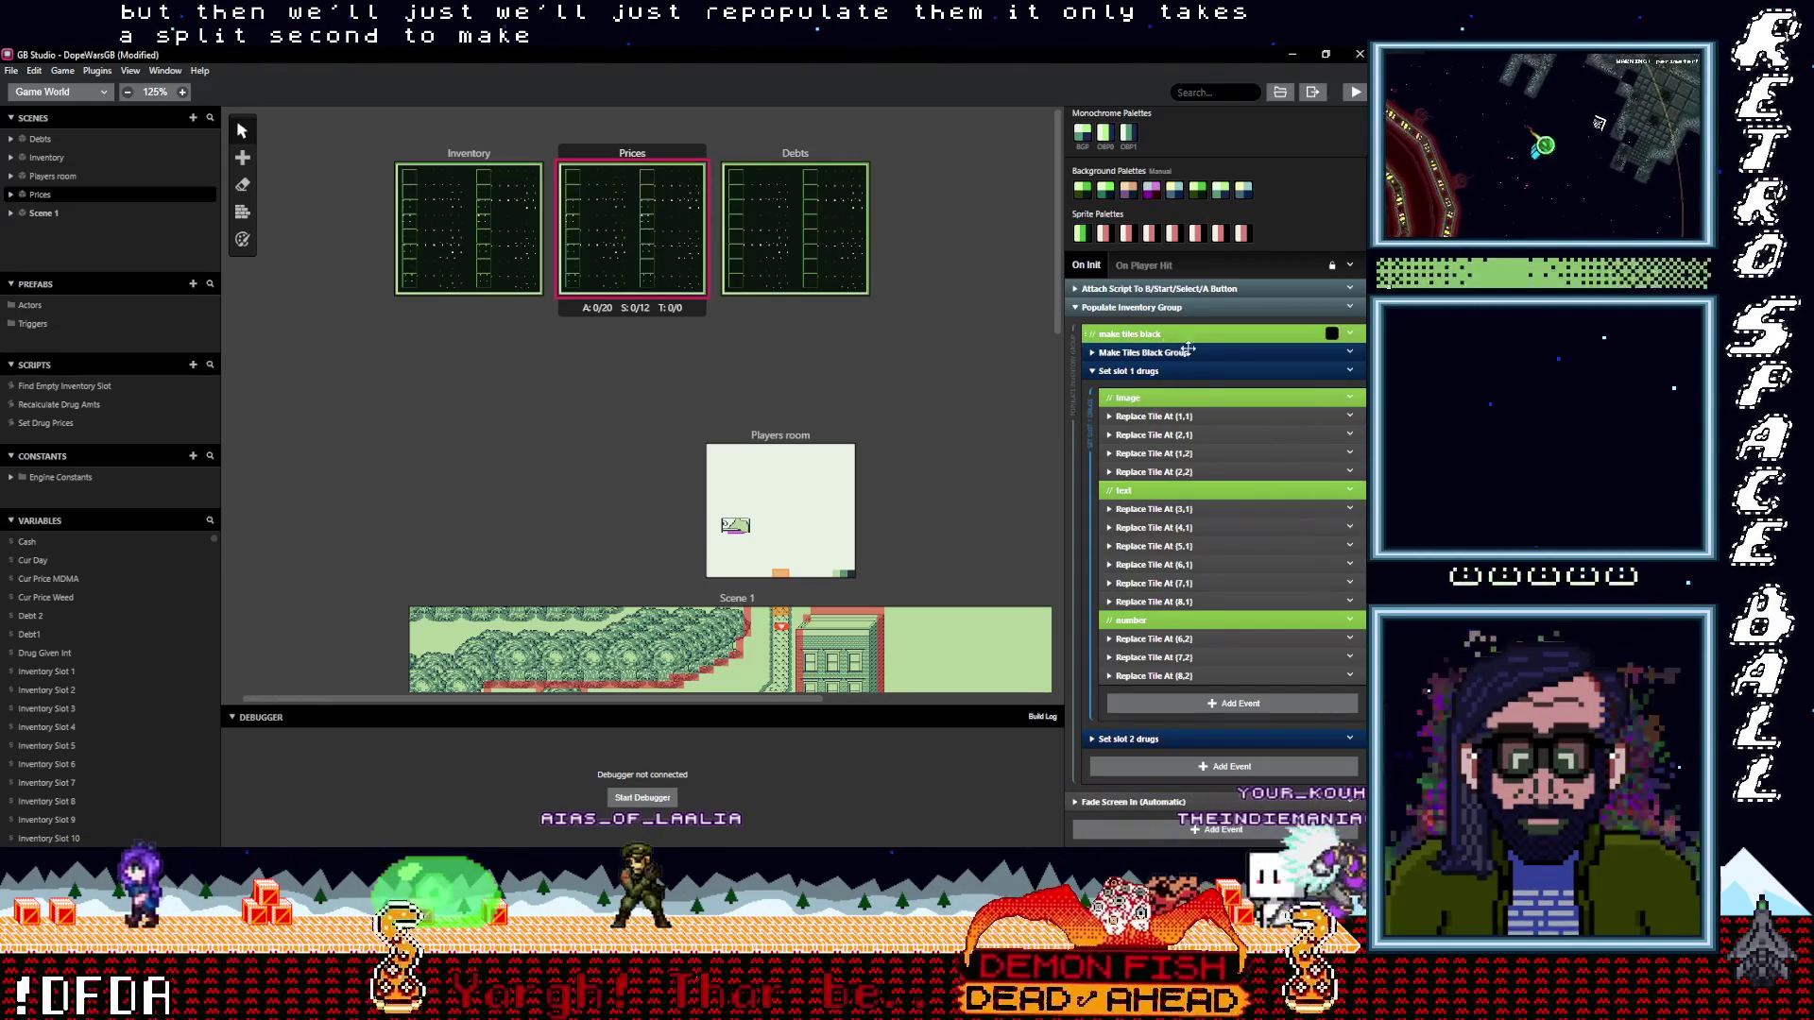
{"action": "left_click", "coordinate": [1124, 370]}
{"action": "left_click", "coordinate": [1181, 552]}
{"action": "scroll", "coordinate": [1184, 565], "scroll_direction": "down", "scroll_amount": 2}
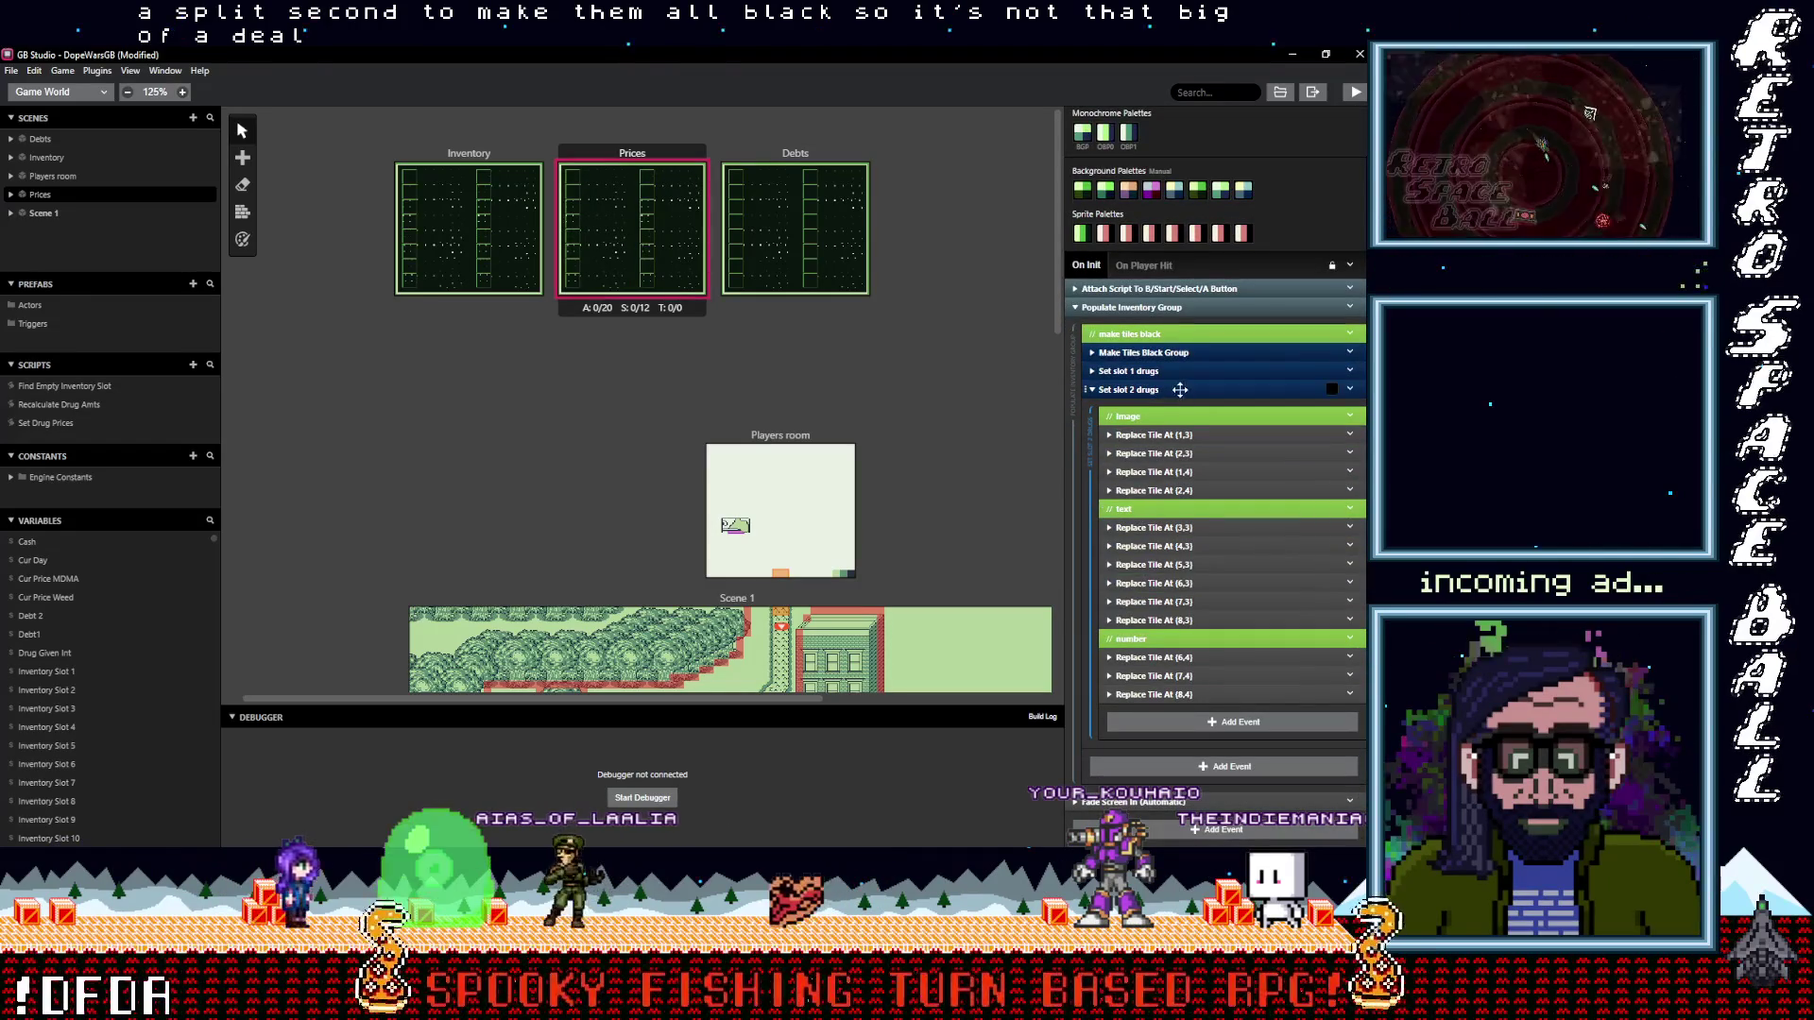
{"action": "scroll", "coordinate": [1169, 390], "scroll_direction": "up", "scroll_amount": 2}
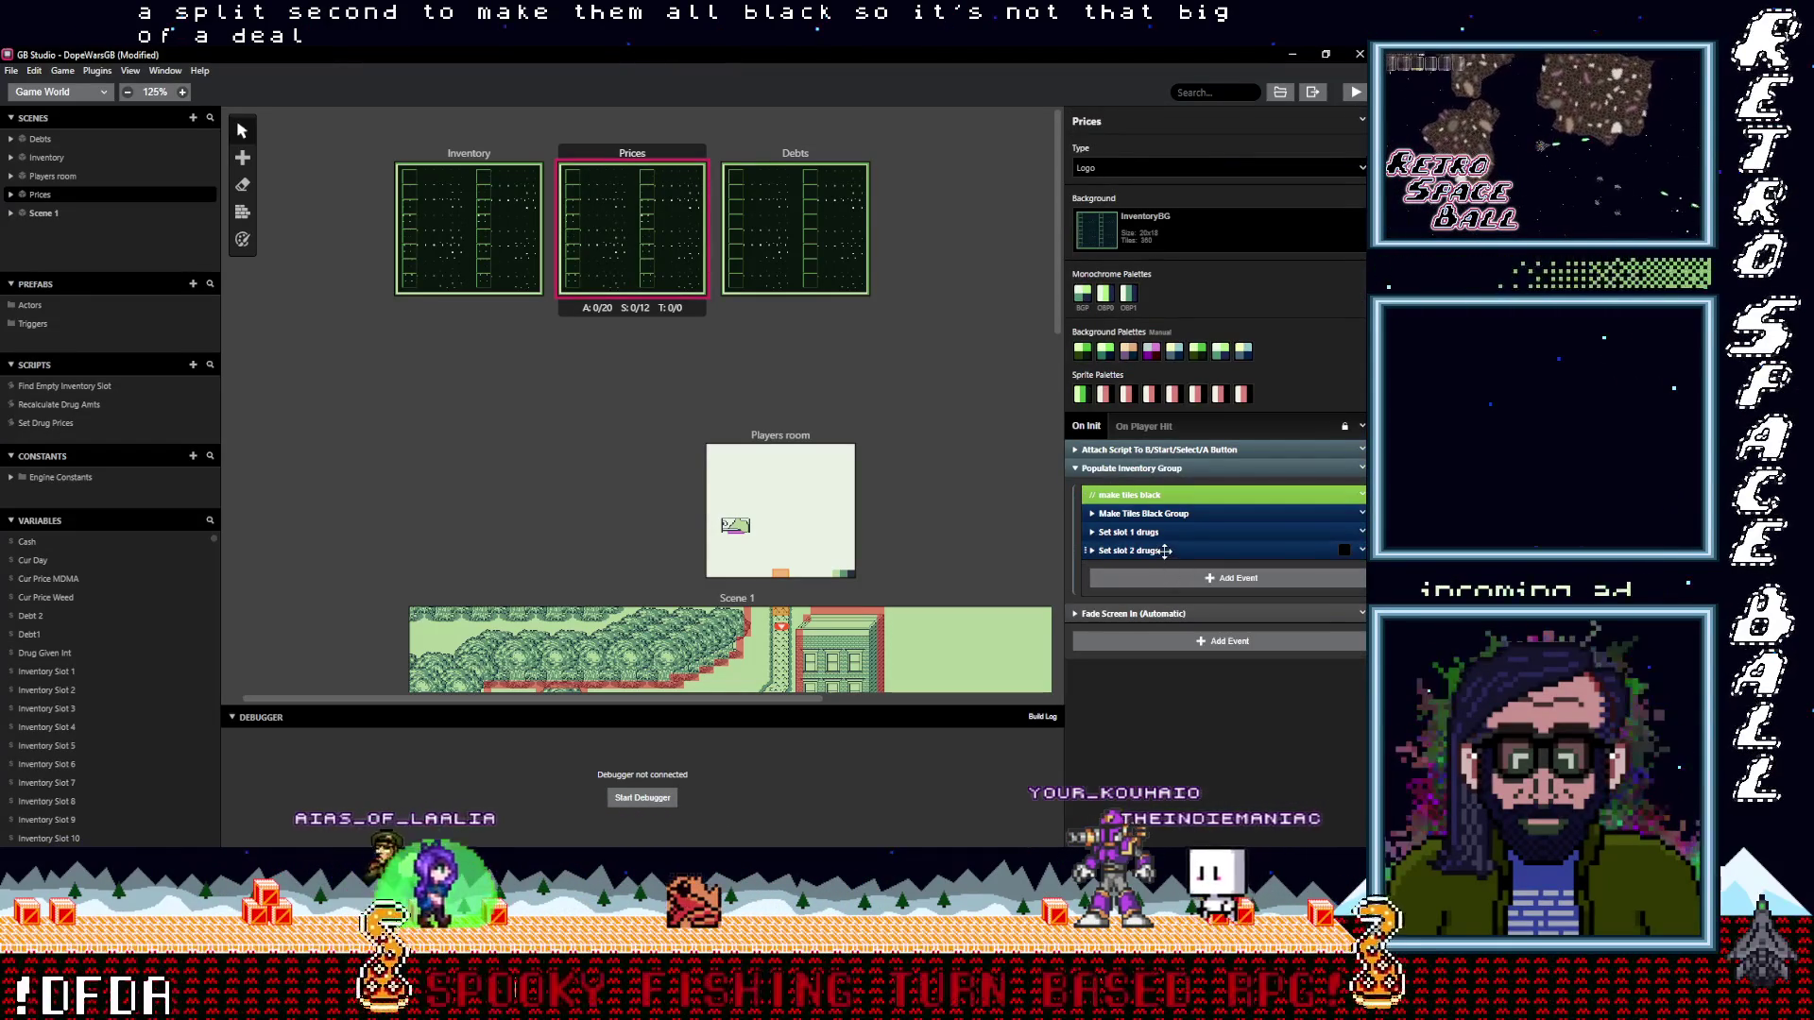
{"action": "left_click", "coordinate": [1168, 551]}
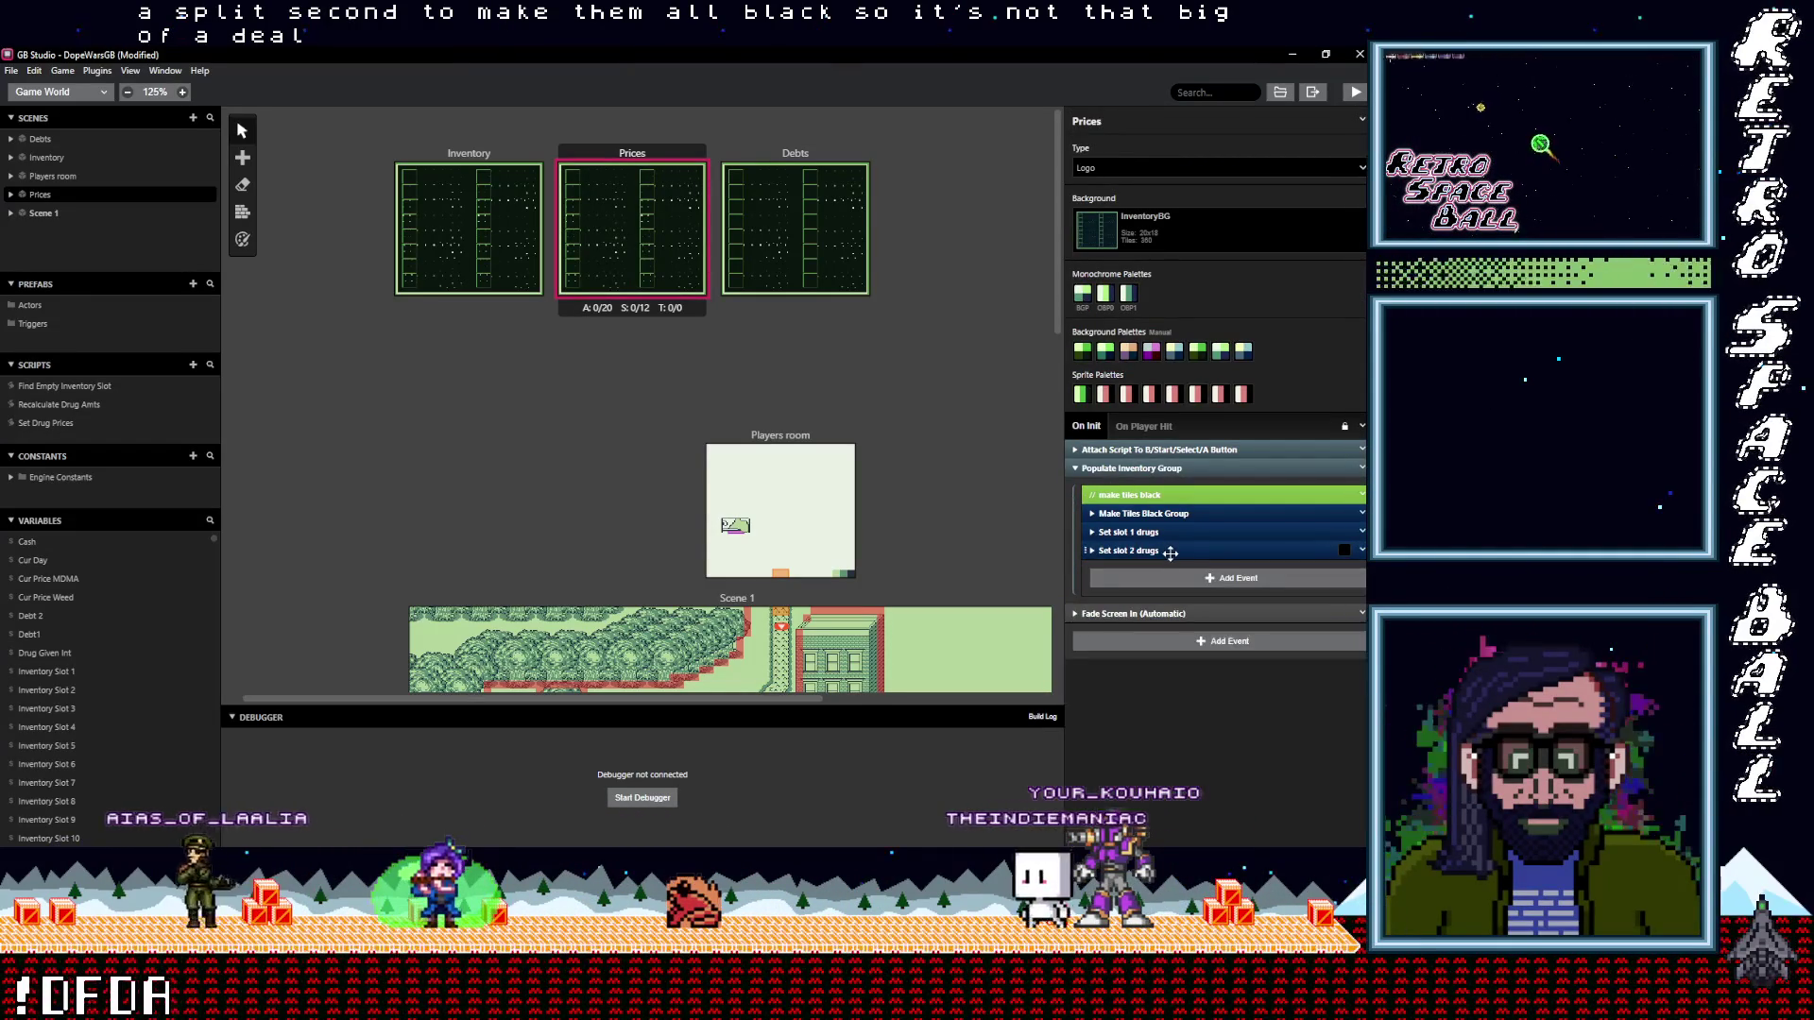
{"action": "left_click", "coordinate": [1170, 553]}
{"action": "scroll", "coordinate": [1164, 659], "scroll_direction": "down", "scroll_amount": 2}
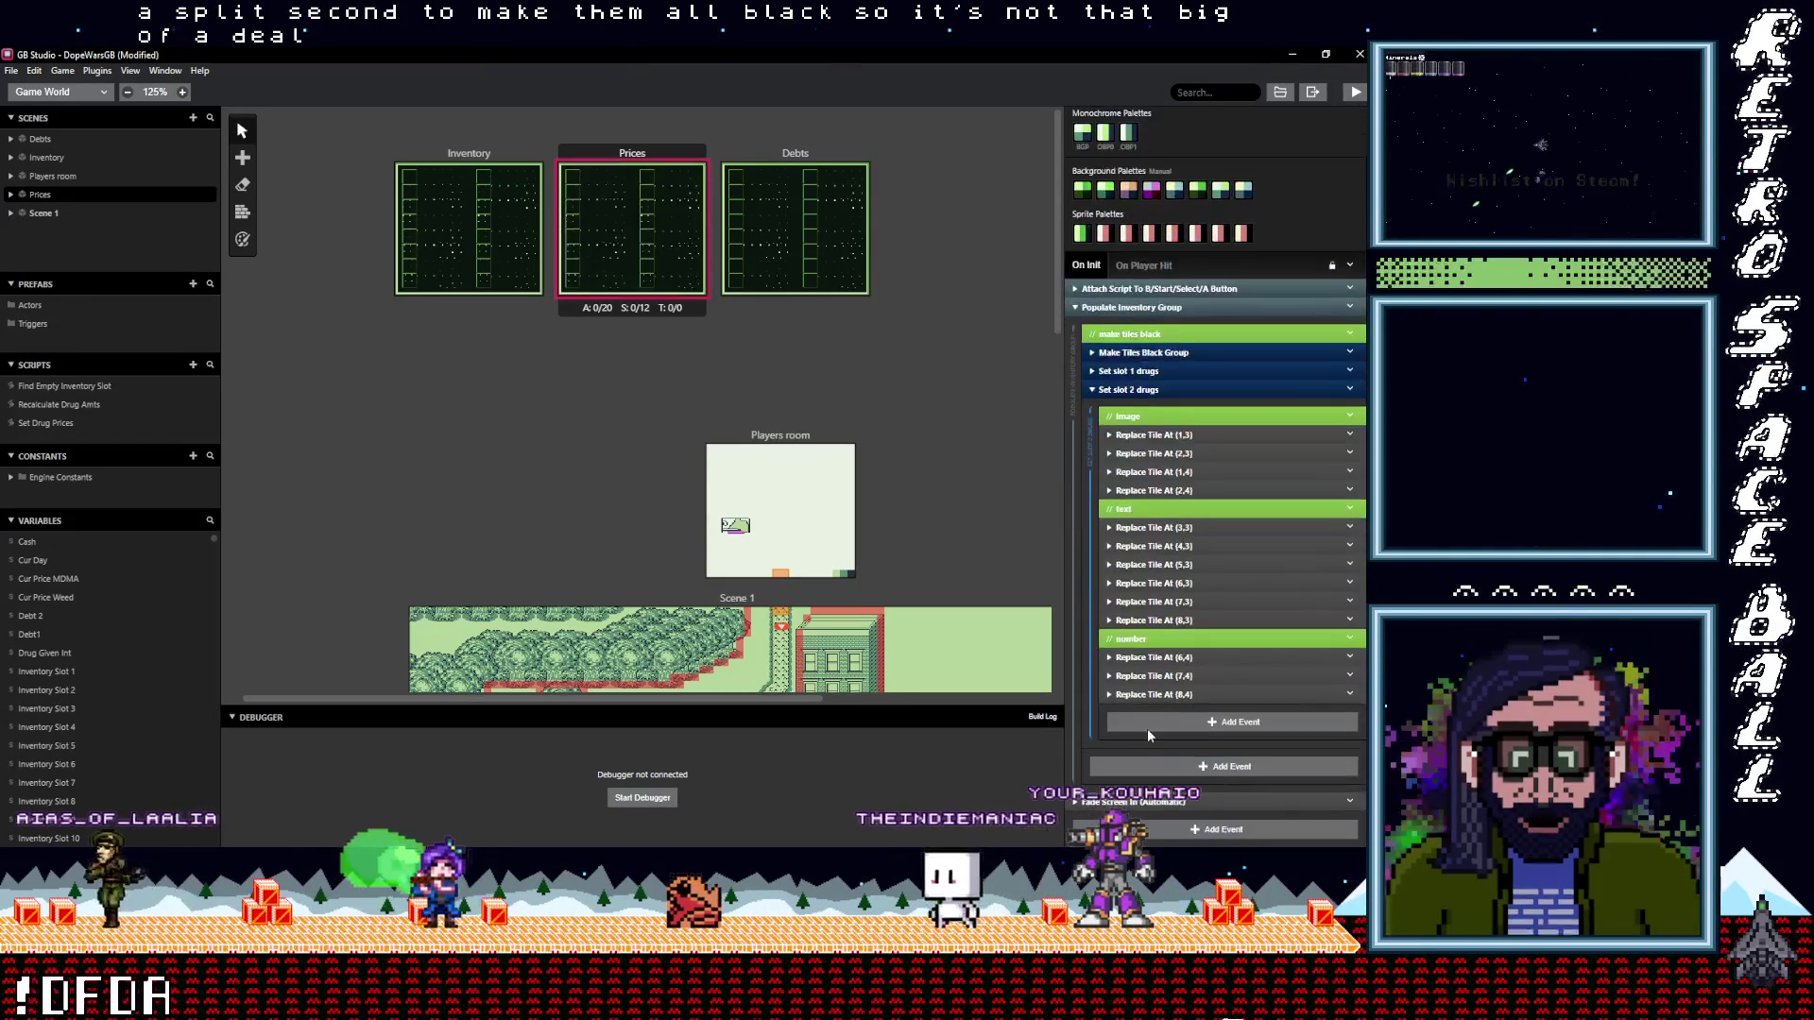
Expand slot 2's number tiles (6,4), (7,4), (8,4) showing $MDMA AMT 100s, 10s, 1s
{"action": "left_click", "coordinate": [1164, 659]}
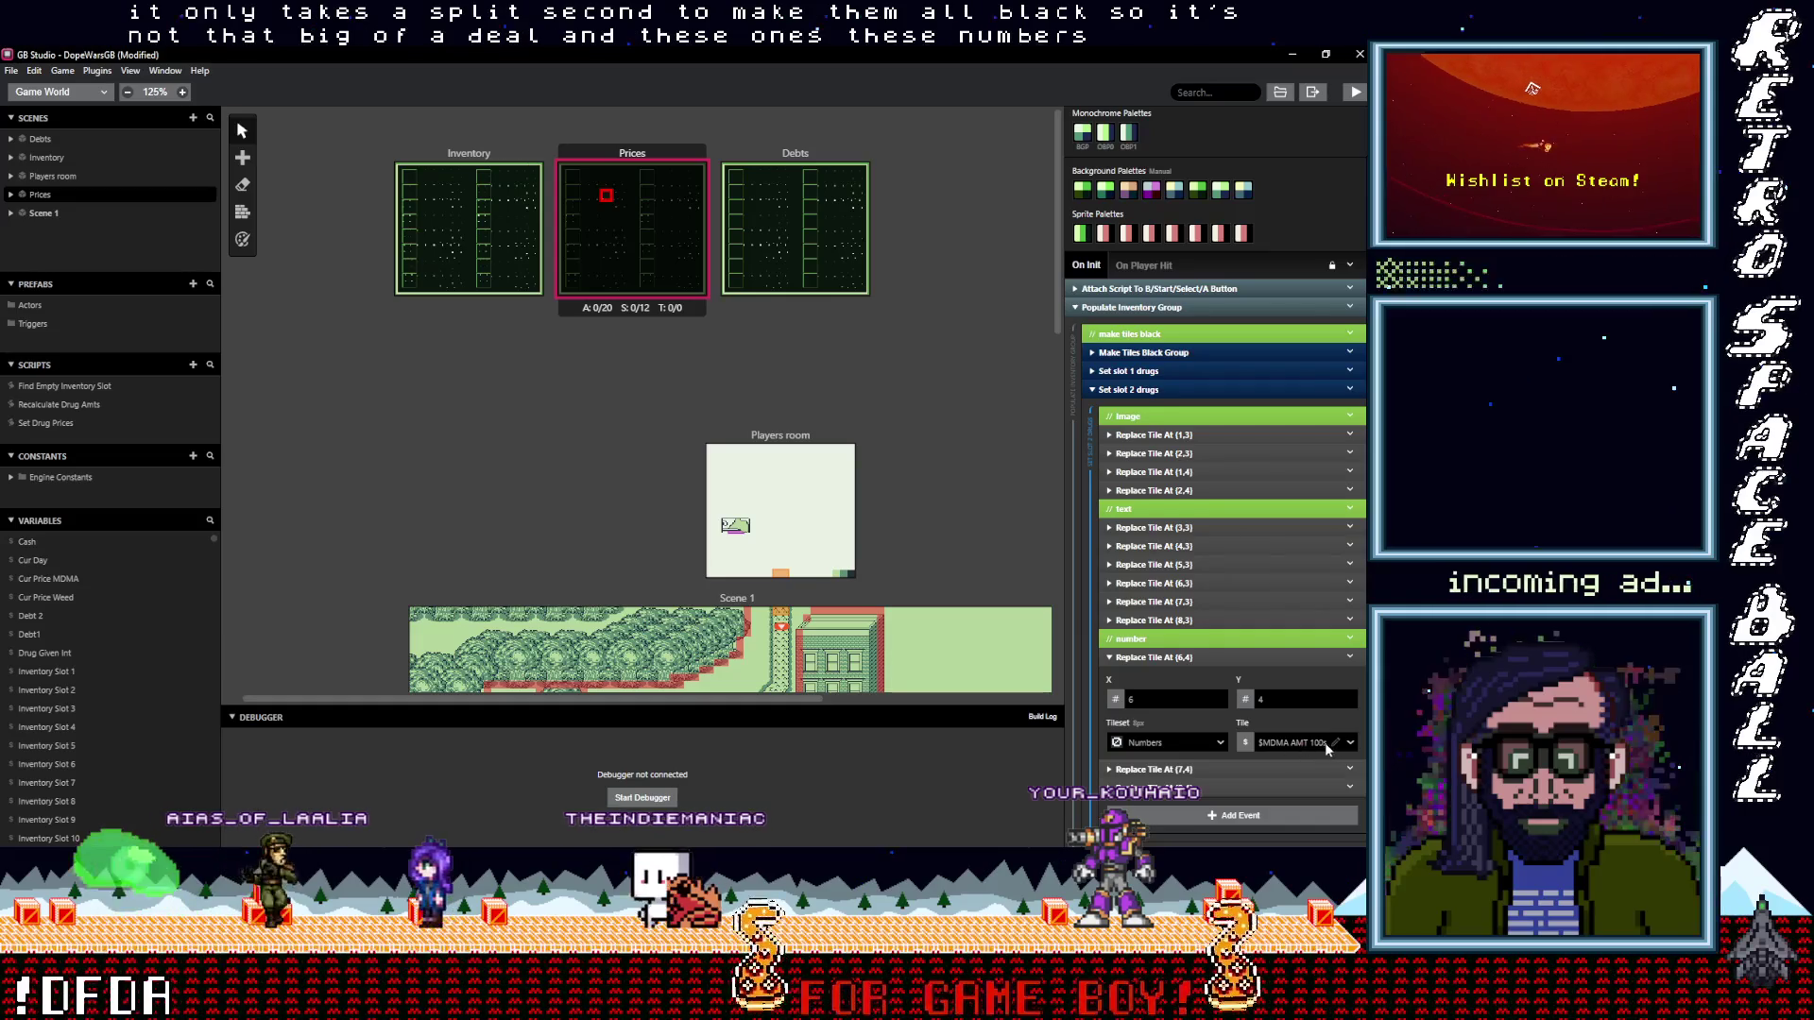
{"action": "left_click", "coordinate": [1157, 769]}
{"action": "scroll", "coordinate": [1202, 683], "scroll_direction": "down", "scroll_amount": 2}
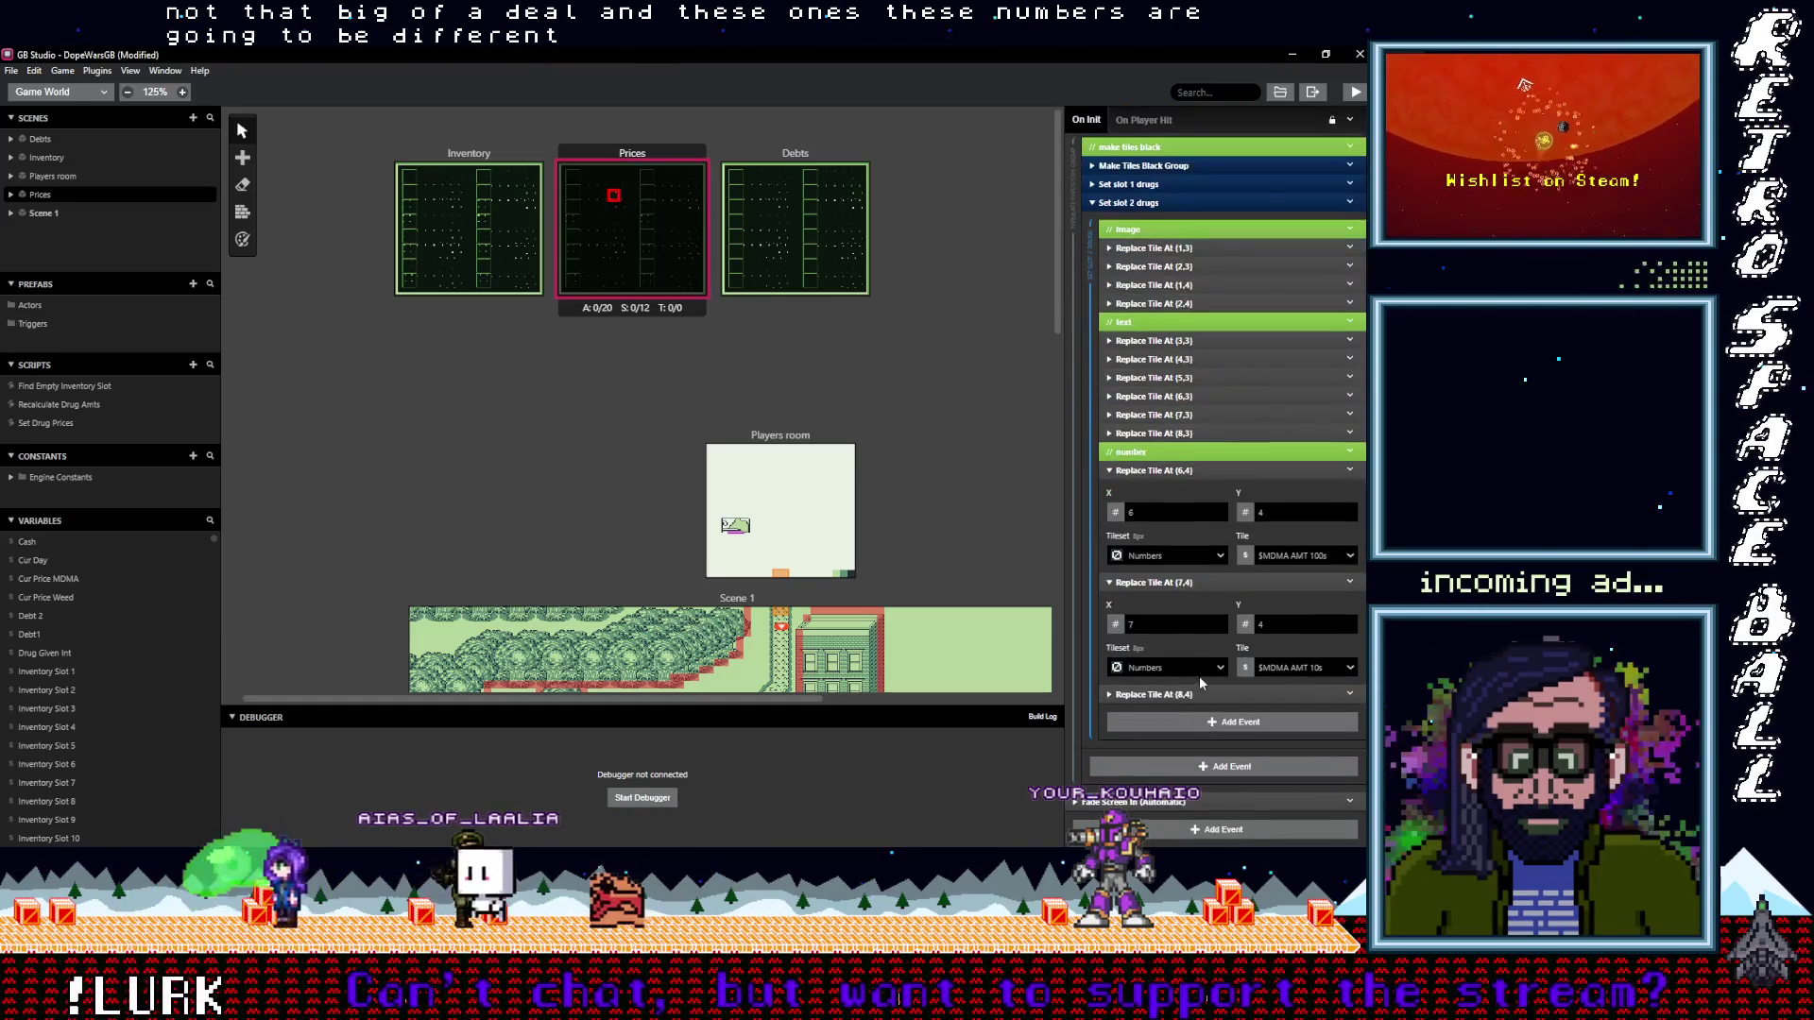
{"action": "left_click", "coordinate": [1177, 695]}
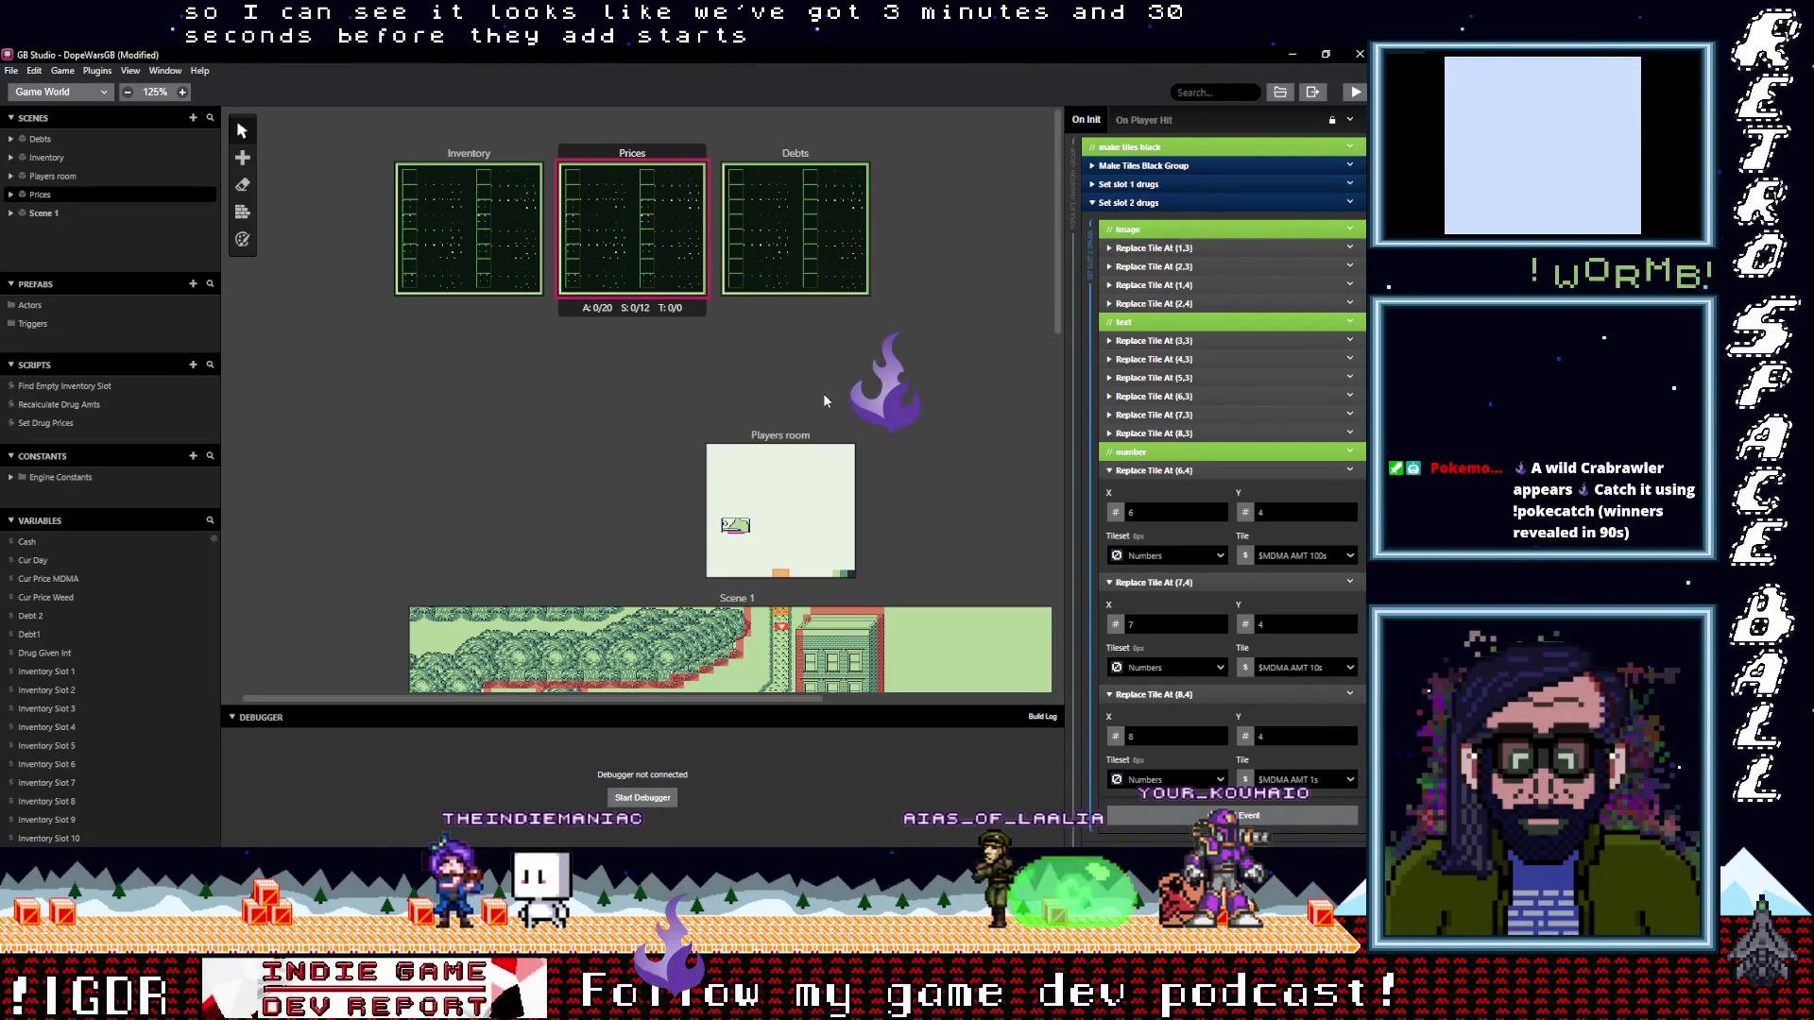
Compare against the Inventory scene, then return to Prices and open the Set Drug Prices script
{"action": "left_click", "coordinate": [482, 160]}
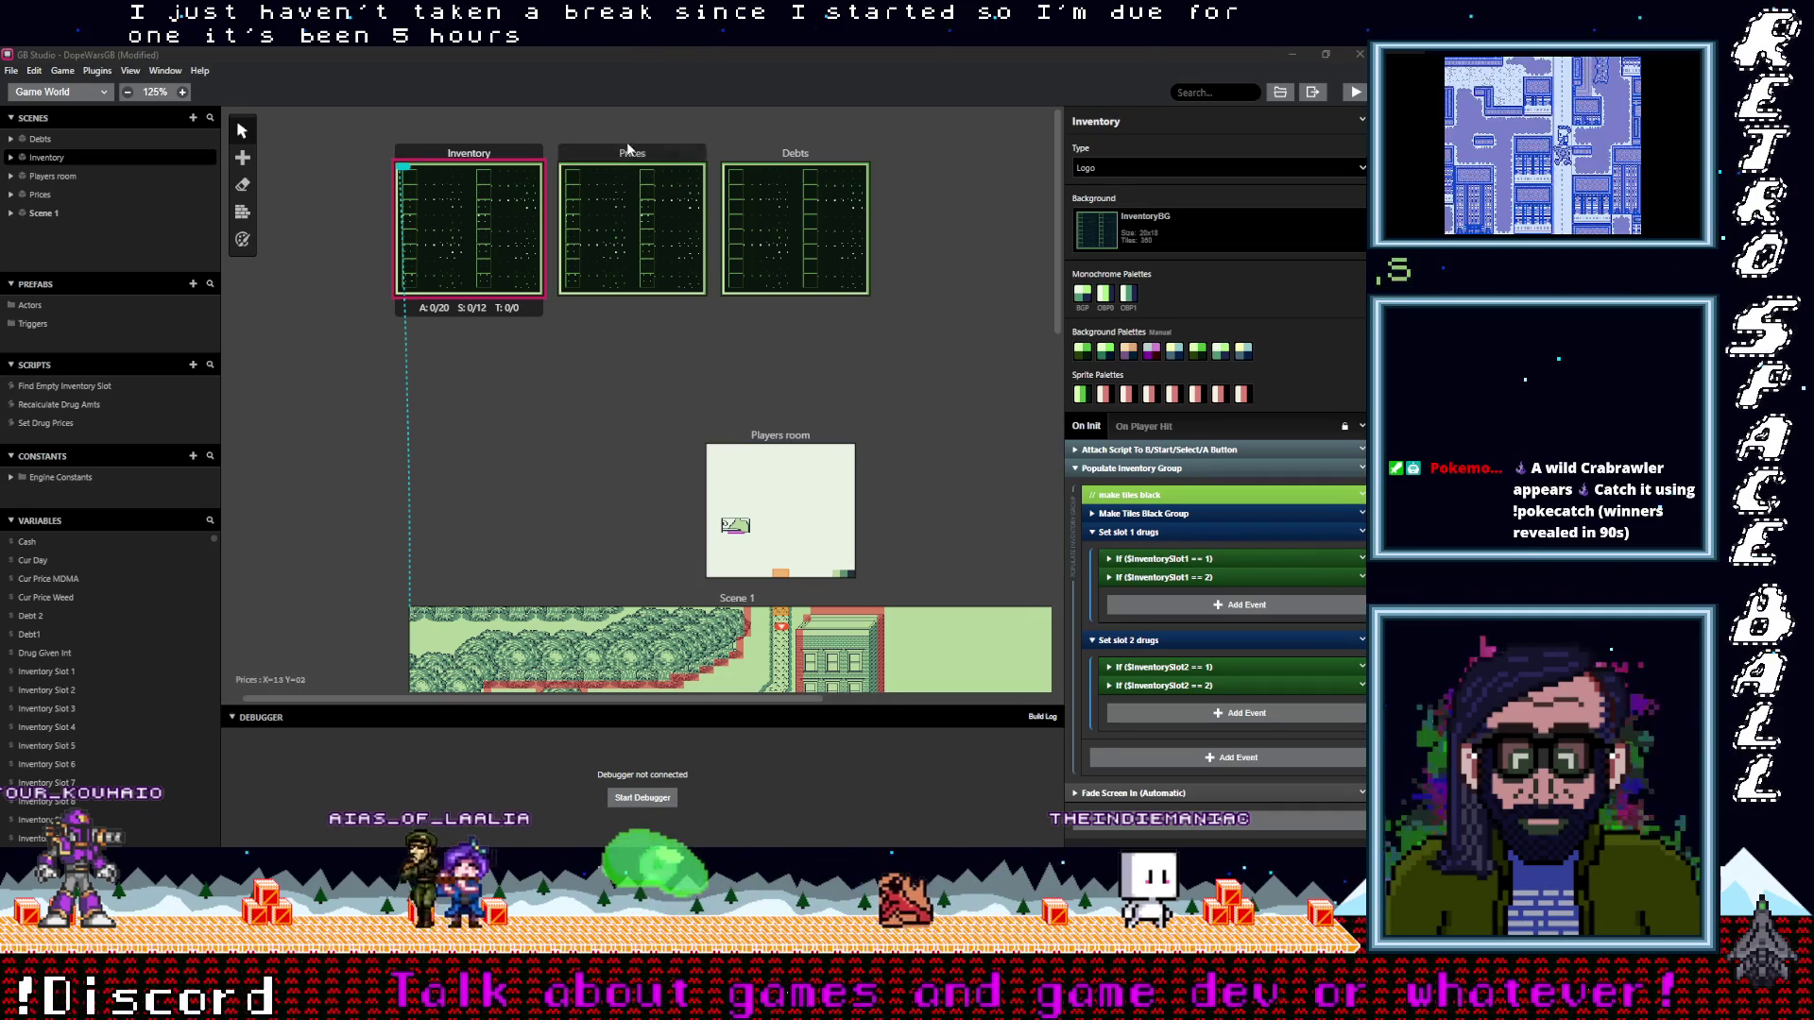
{"action": "left_click", "coordinate": [629, 152]}
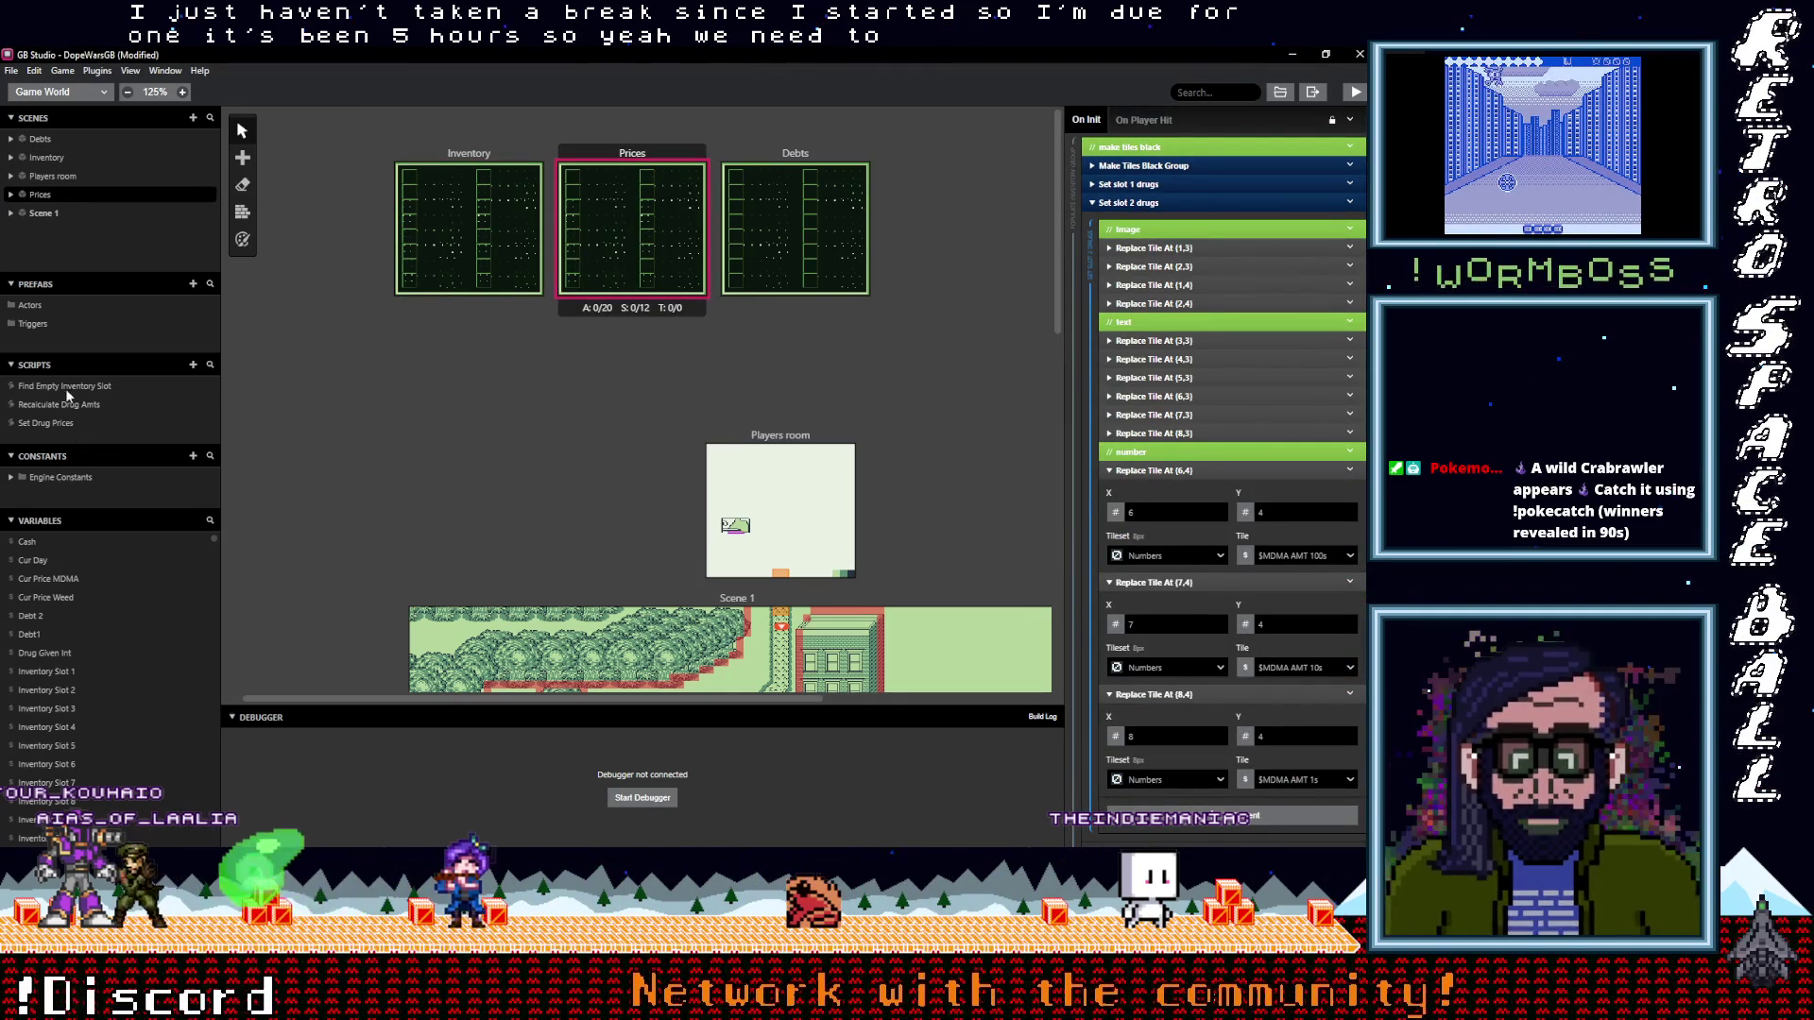
{"action": "left_click", "coordinate": [60, 423]}
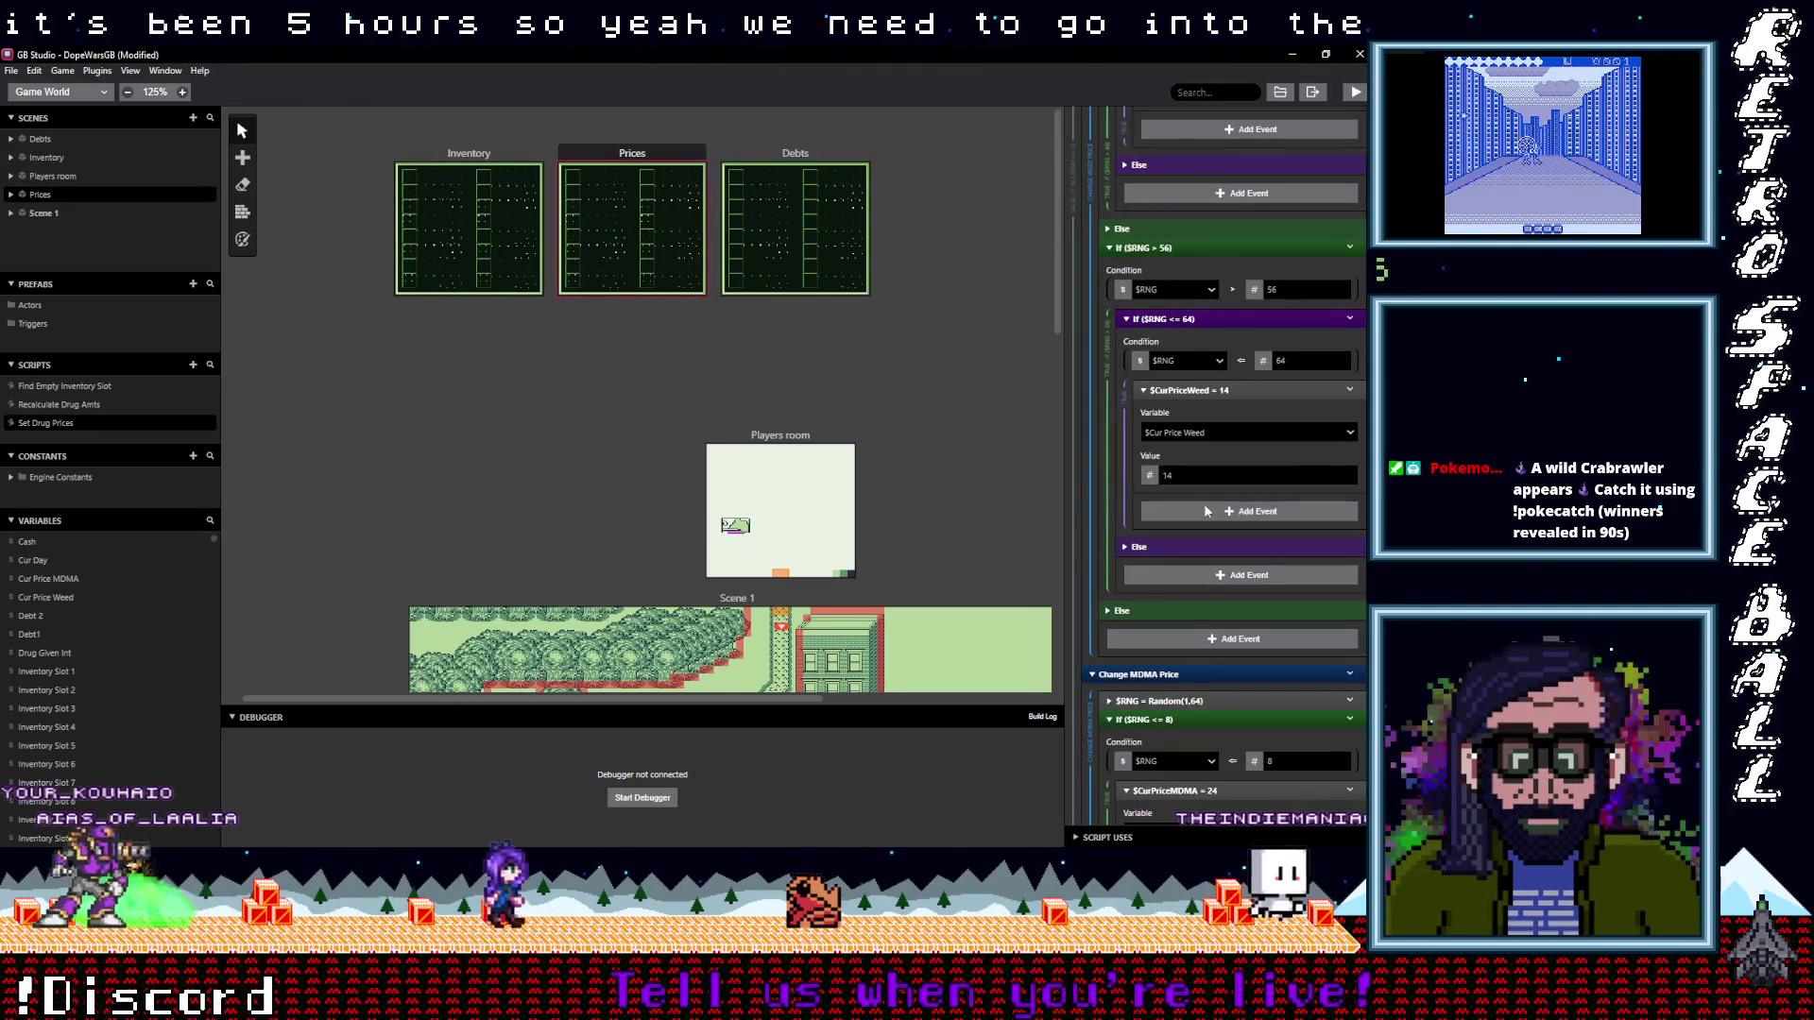
Collapse the Change Weed Price block in the Set Drug Prices script
{"action": "scroll", "coordinate": [1206, 513], "scroll_direction": "up", "scroll_amount": 4}
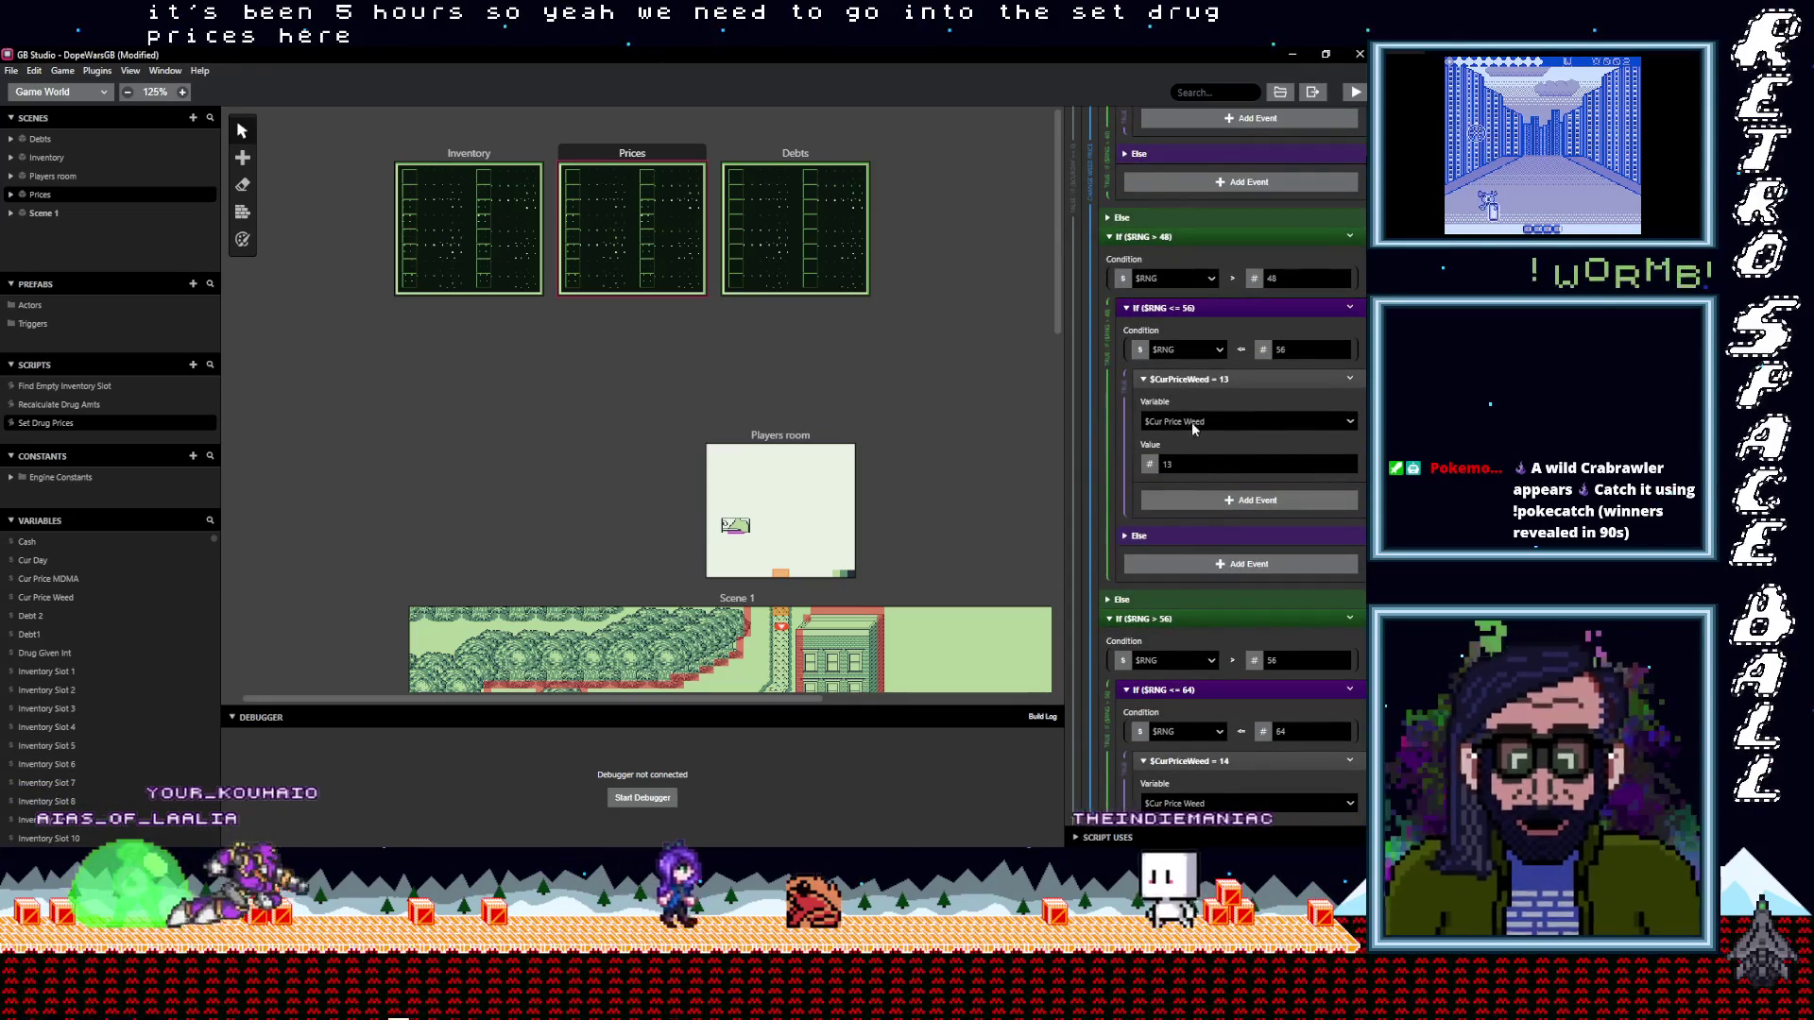
{"action": "scroll", "coordinate": [1210, 529], "scroll_direction": "up", "scroll_amount": 10}
{"action": "scroll", "coordinate": [1211, 548], "scroll_direction": "up", "scroll_amount": 10}
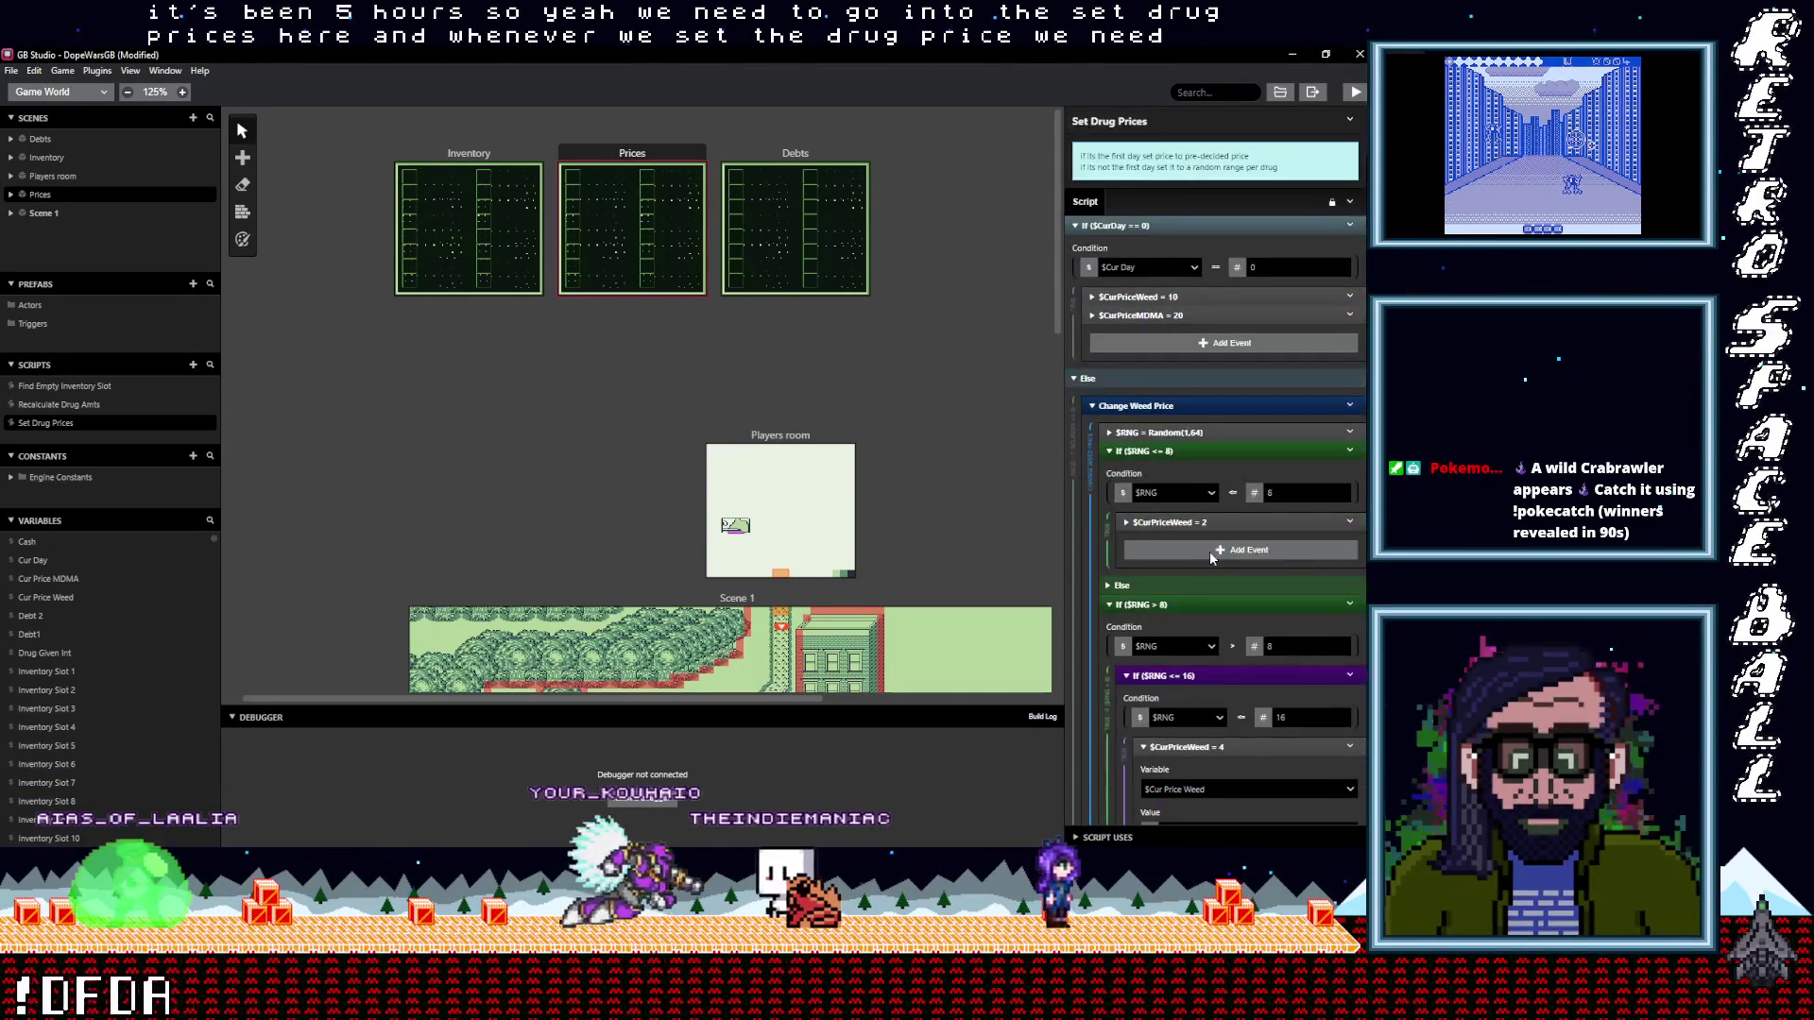
{"action": "left_click", "coordinate": [1158, 406]}
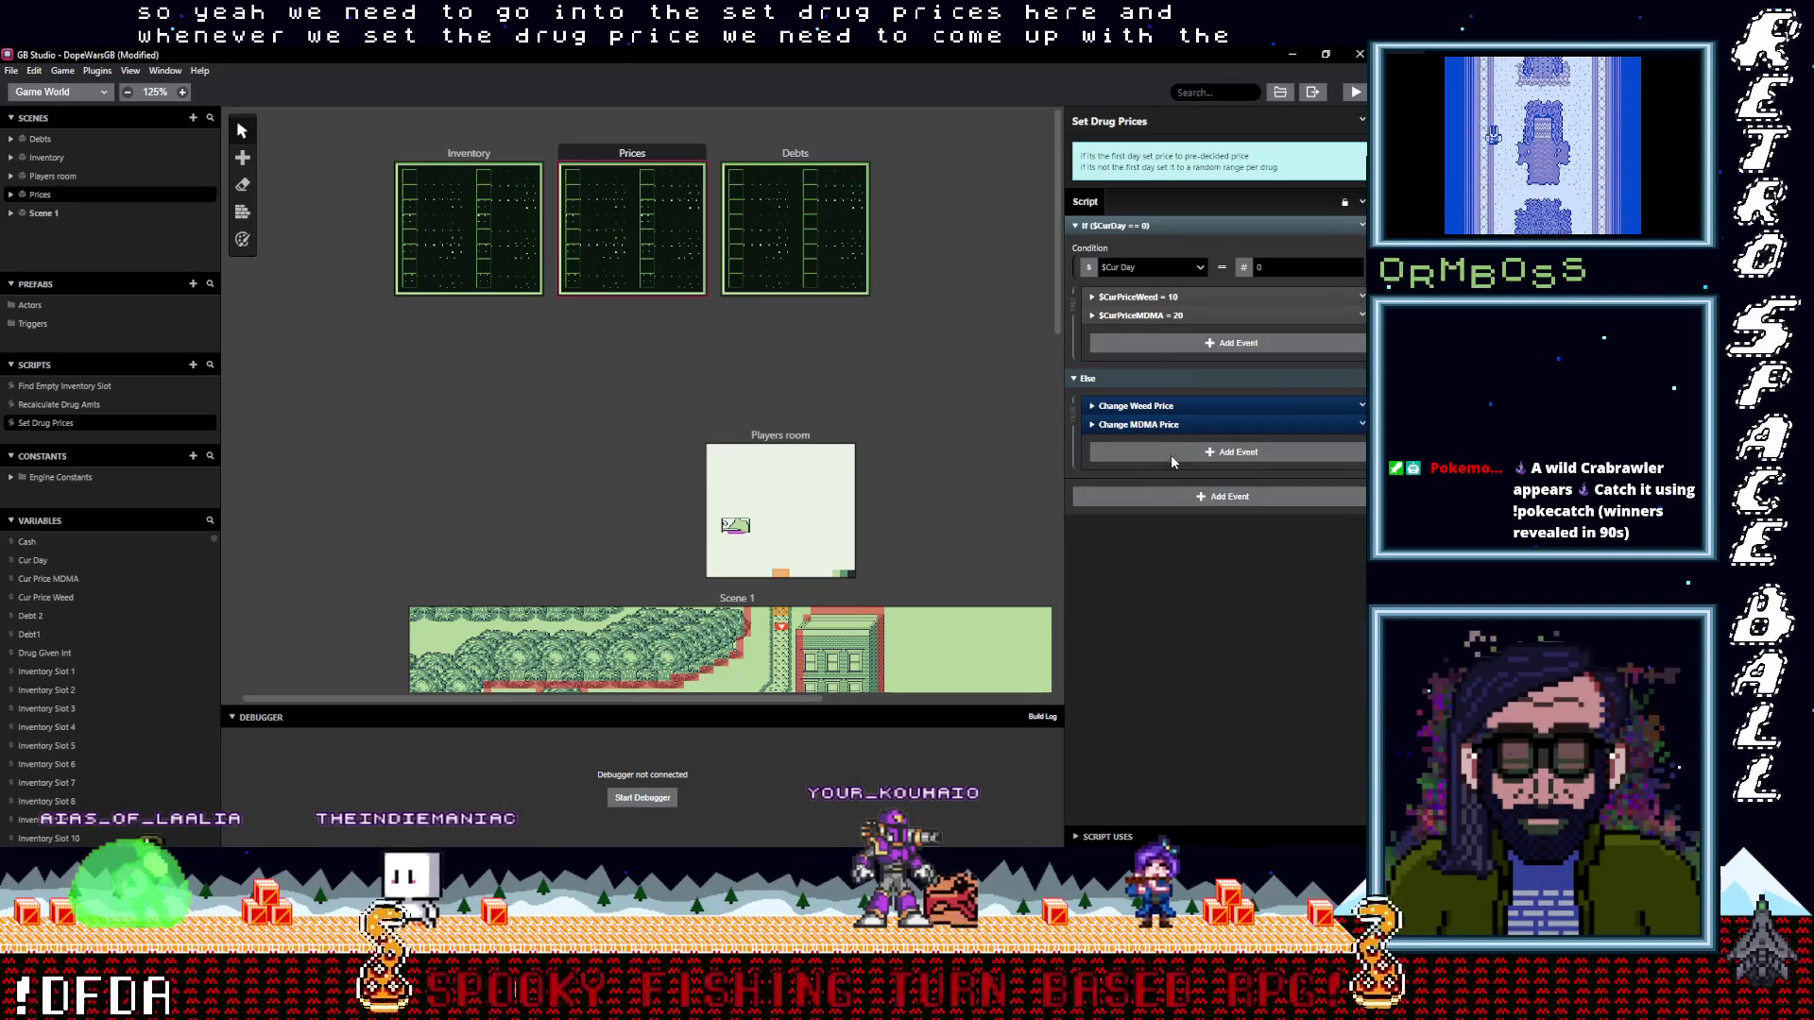
{"action": "left_click", "coordinate": [1173, 452]}
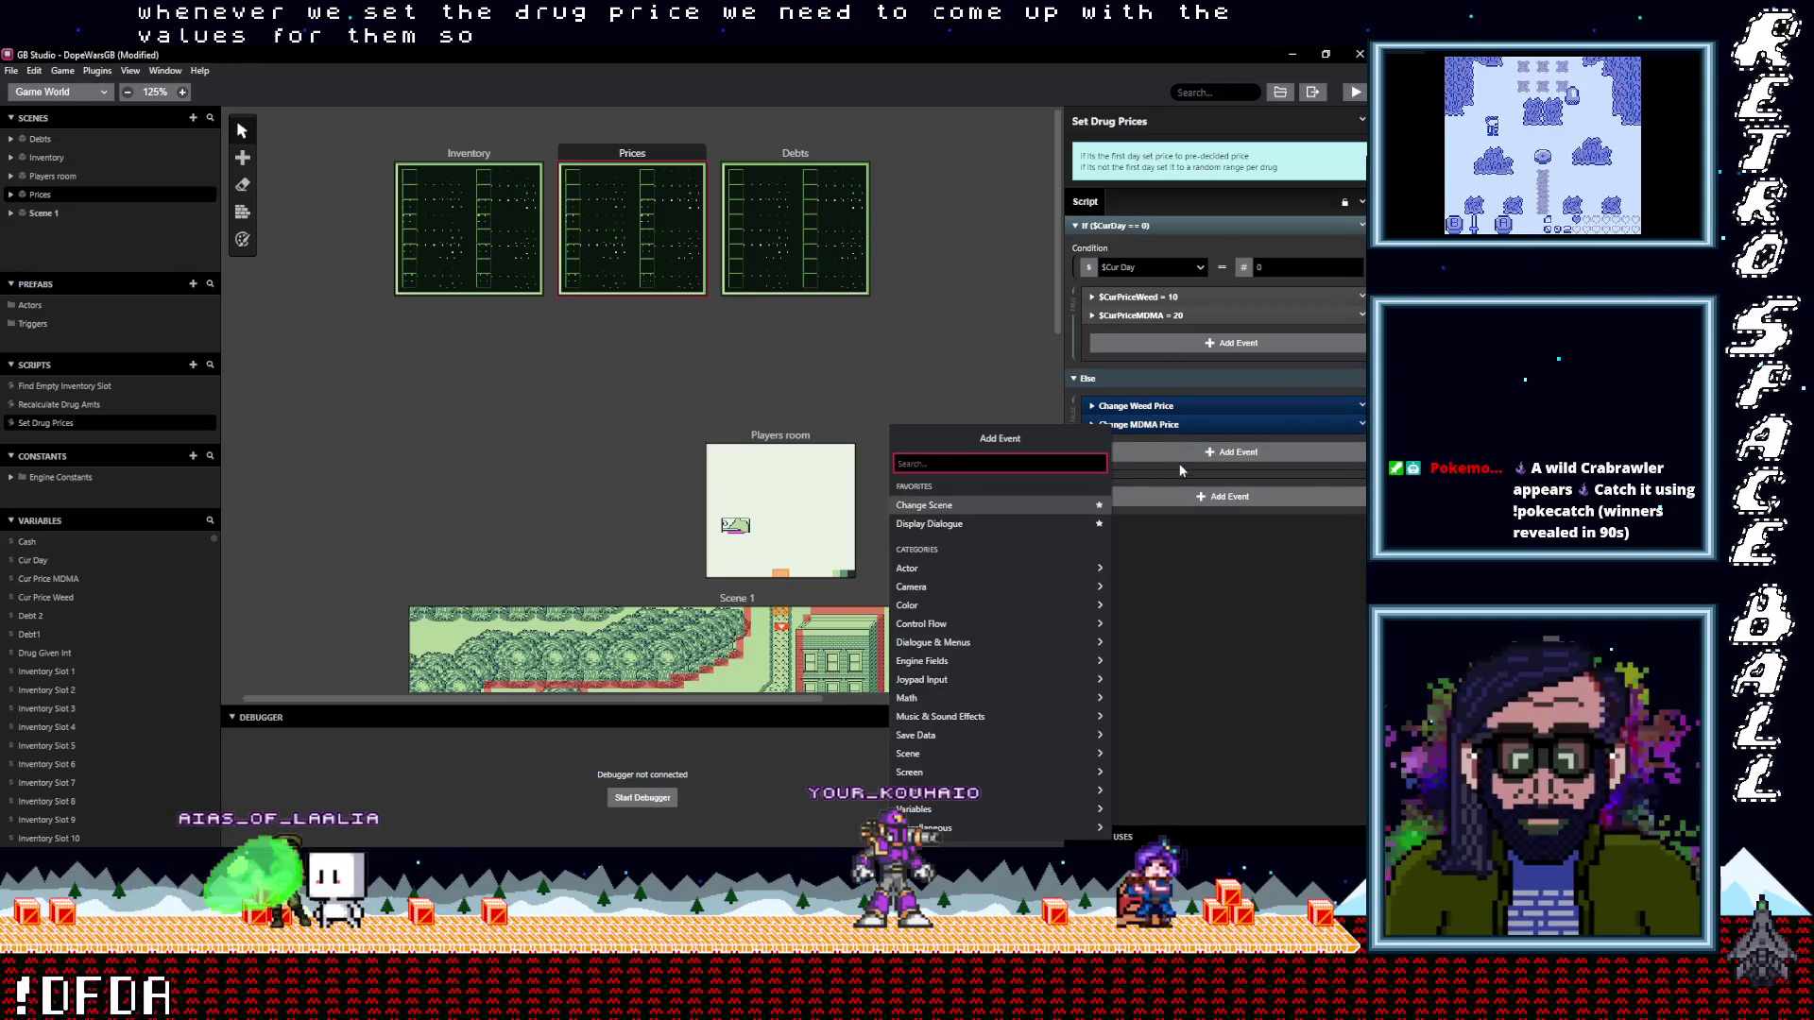
{"action": "left_click", "coordinate": [1179, 463]}
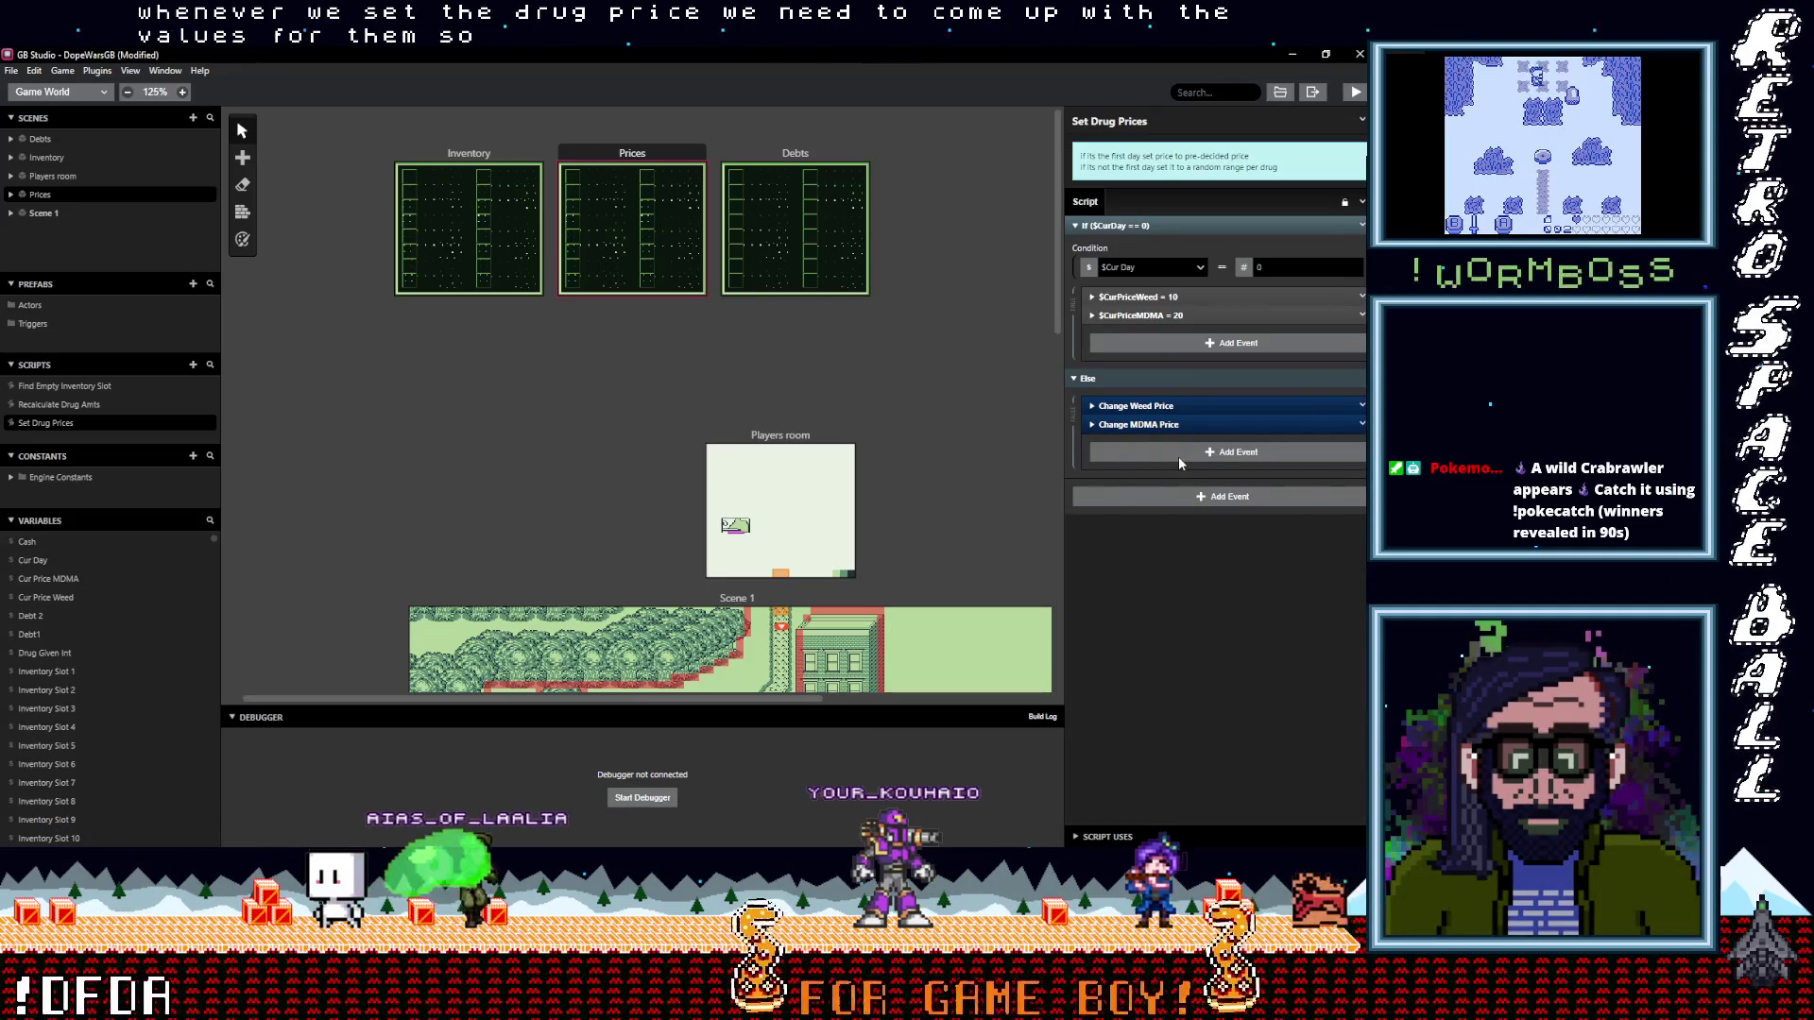
{"action": "left_click", "coordinate": [1178, 456]}
{"action": "left_click", "coordinate": [1177, 456]}
{"action": "left_click", "coordinate": [1178, 457]}
{"action": "left_click", "coordinate": [1178, 456]}
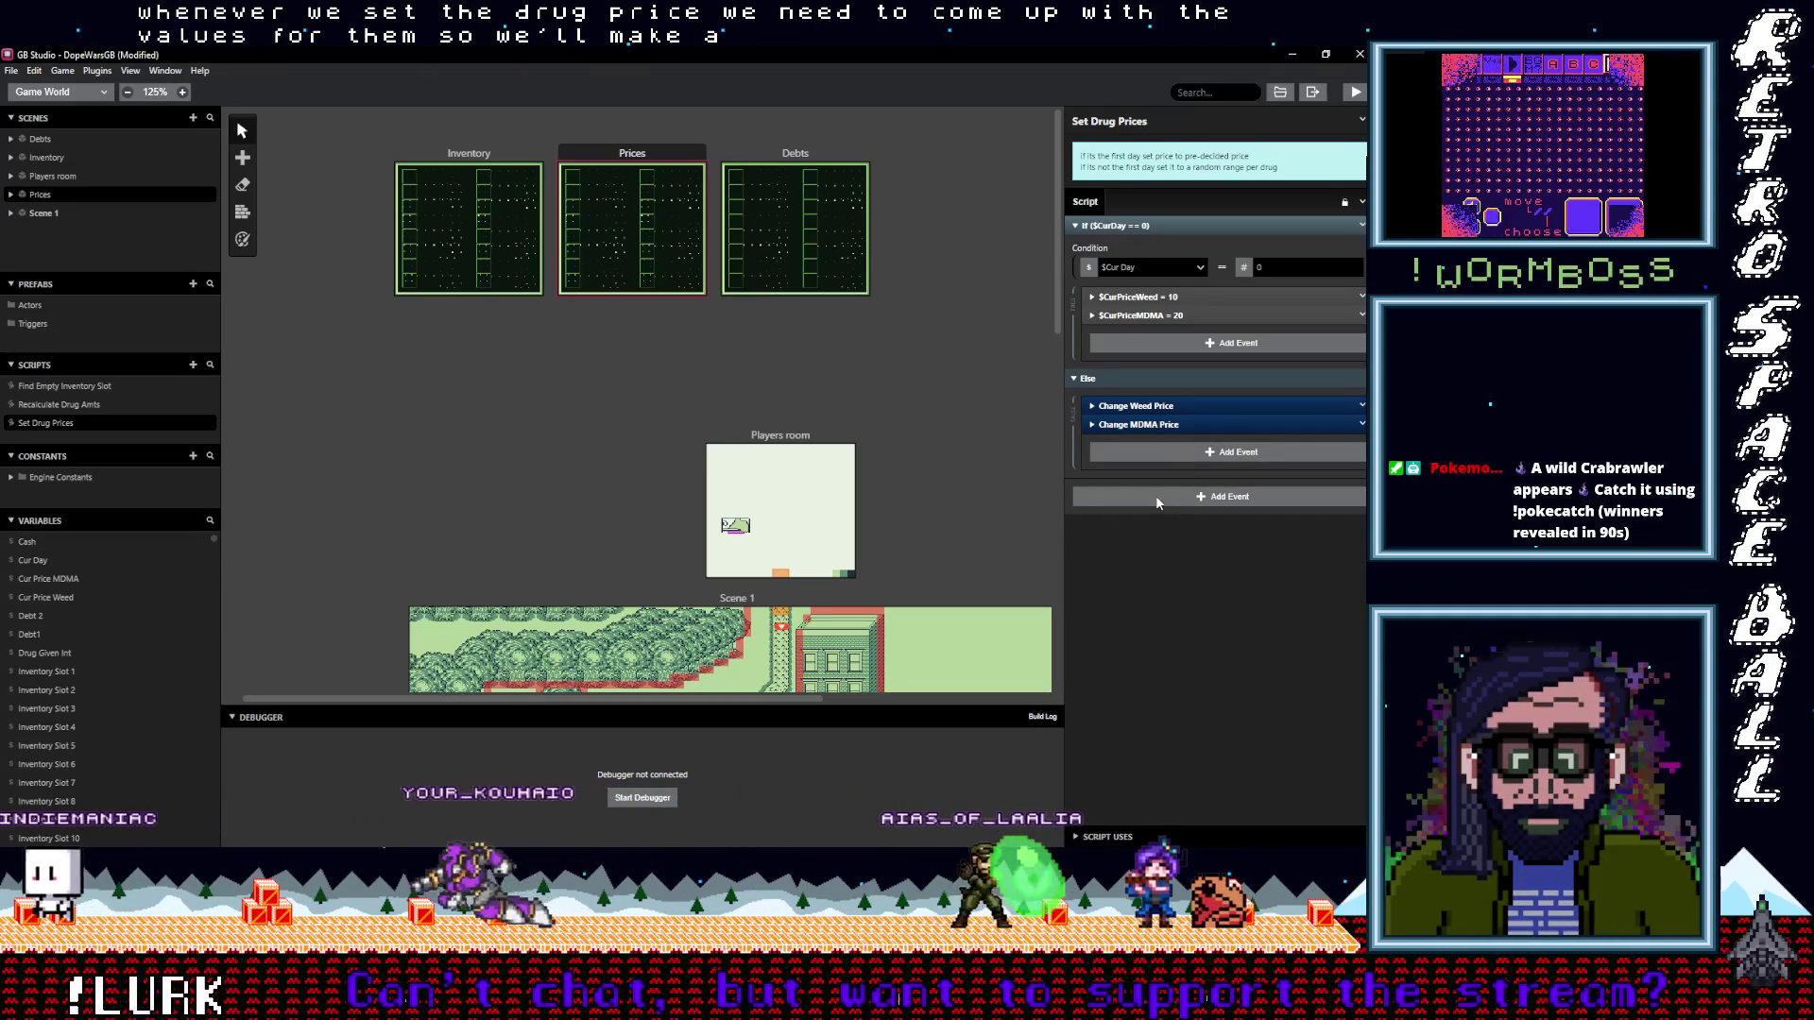
Add an empty Event Group below the $CurDay == 0 If/Else block
{"action": "left_click", "coordinate": [1158, 498]}
{"action": "left_click", "coordinate": [1159, 498]}
{"action": "left_click", "coordinate": [1158, 498]}
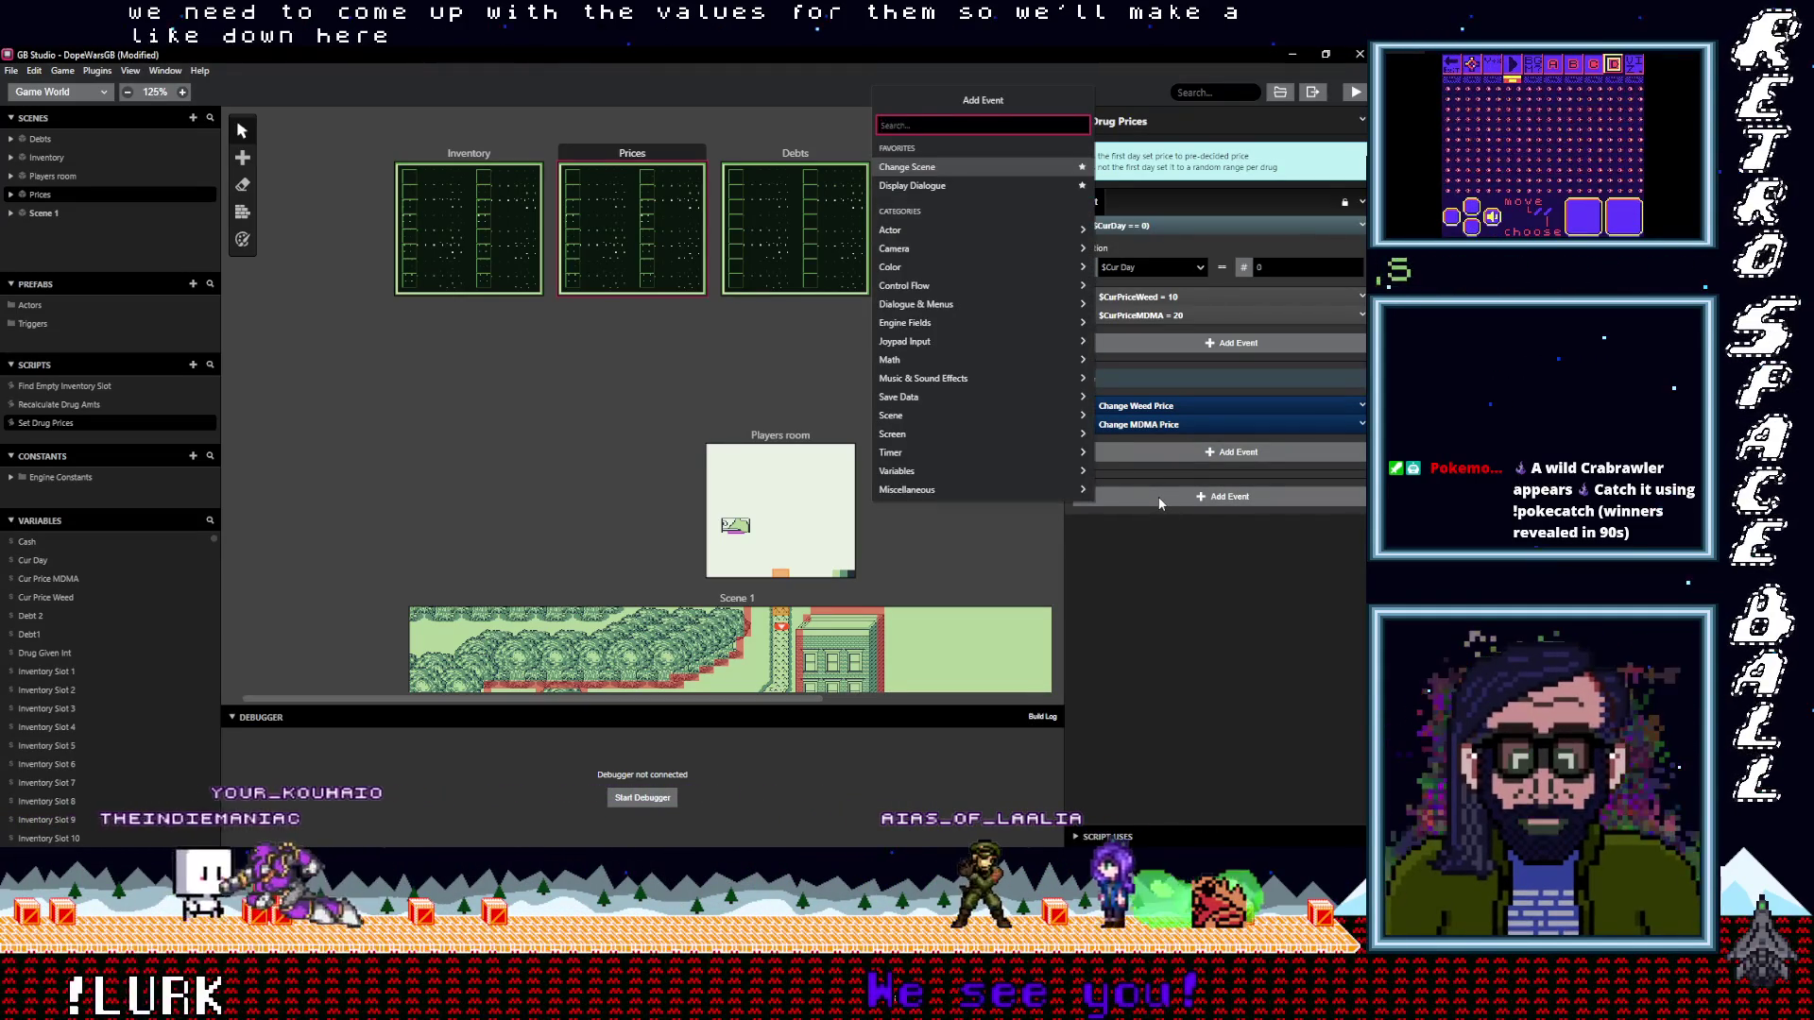
{"action": "type", "text": "grpi["}
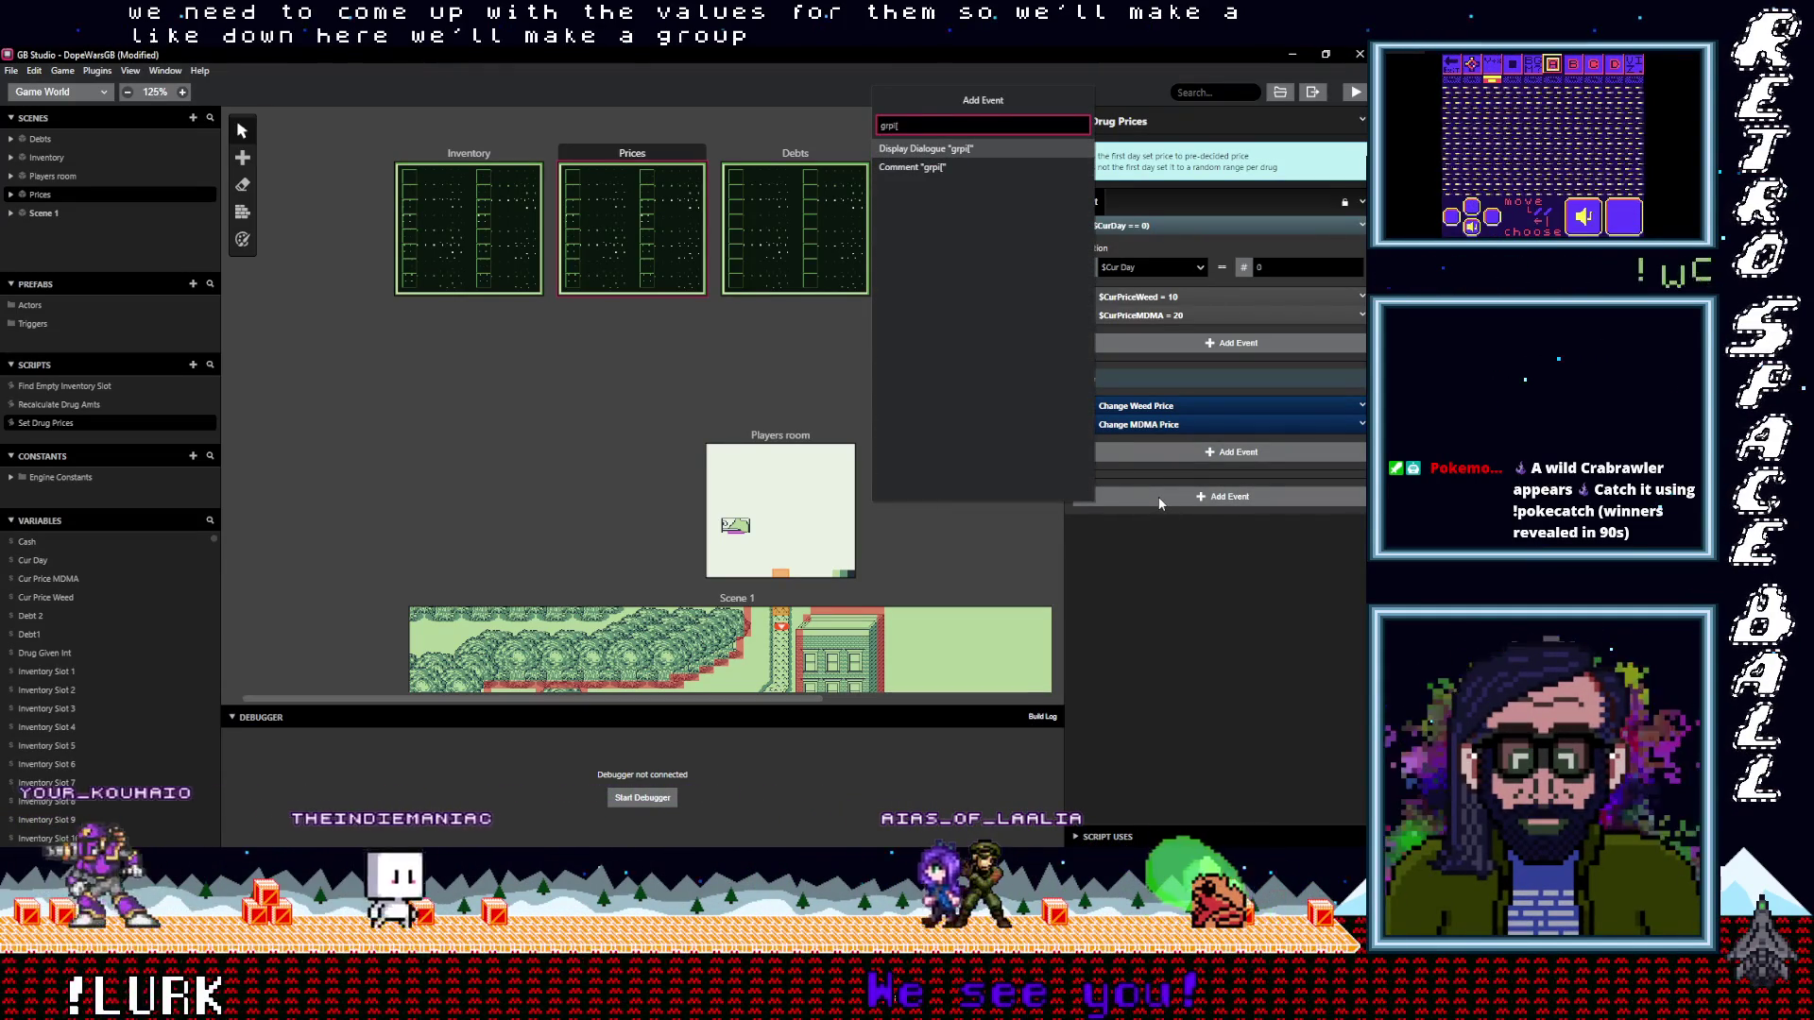
{"action": "key", "text": "BackSpace"}
{"action": "key", "text": "BackSpace"}
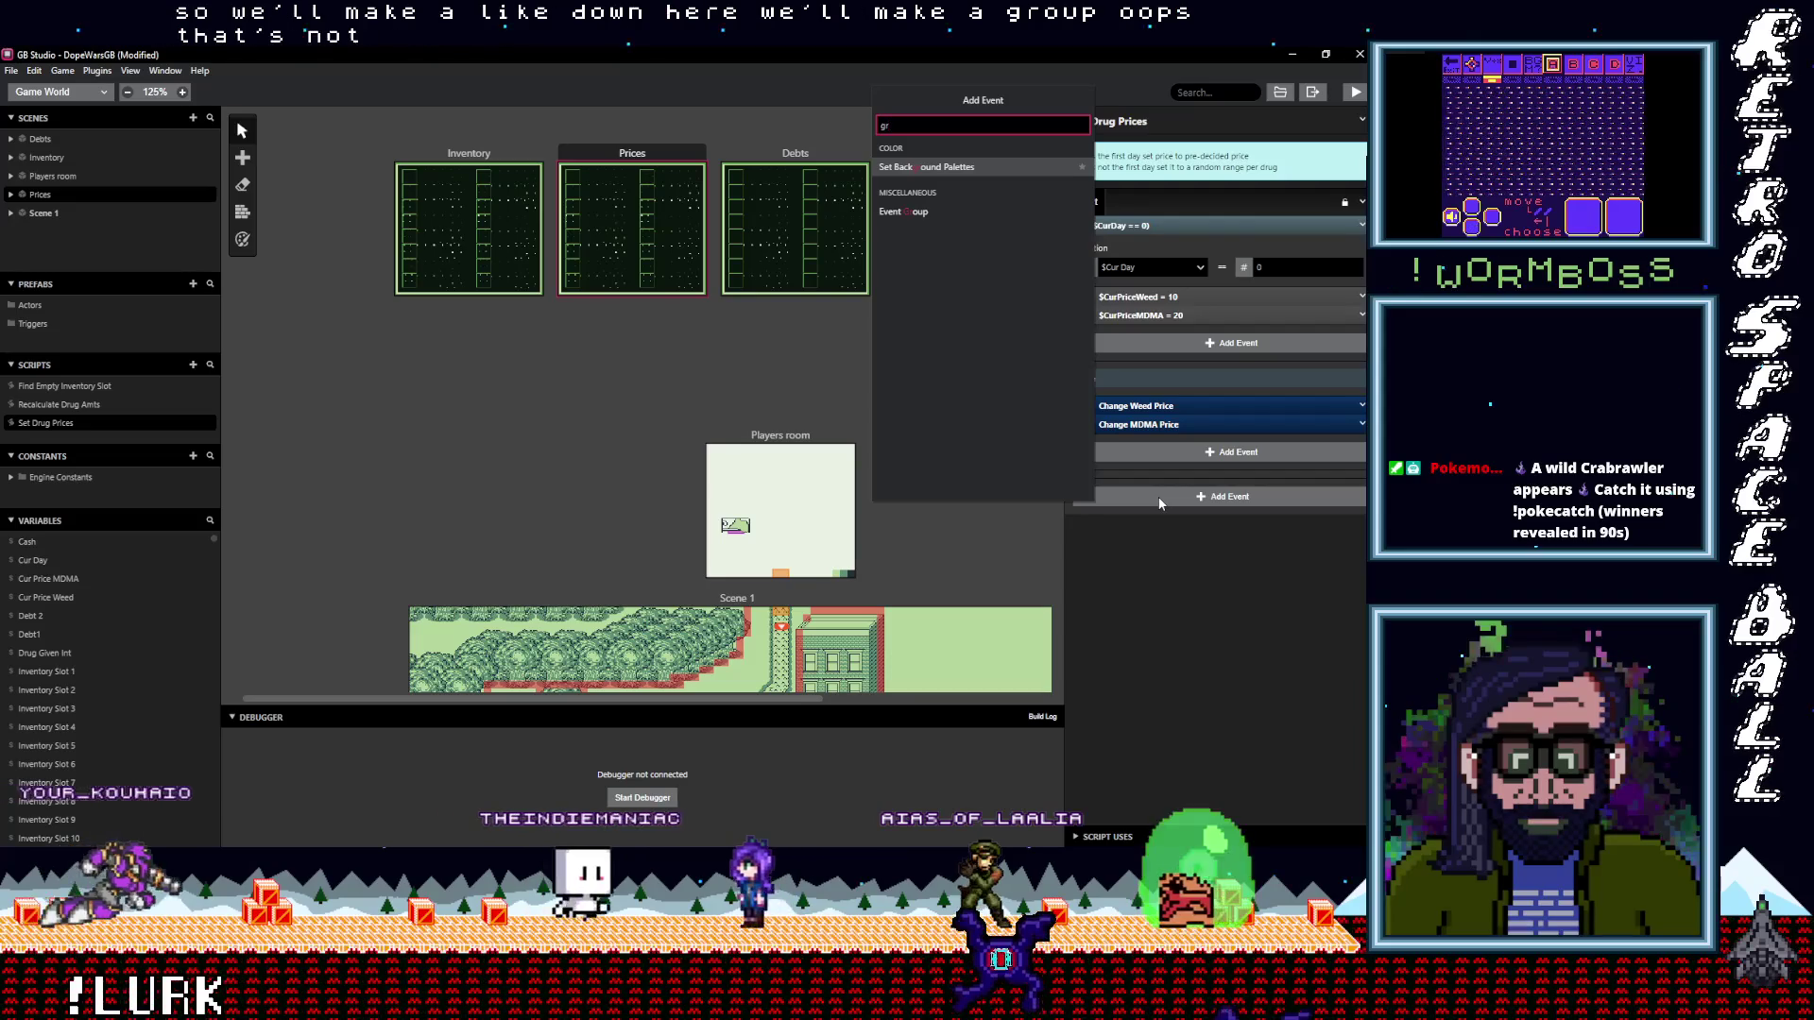
{"action": "left_click", "coordinate": [900, 212]}
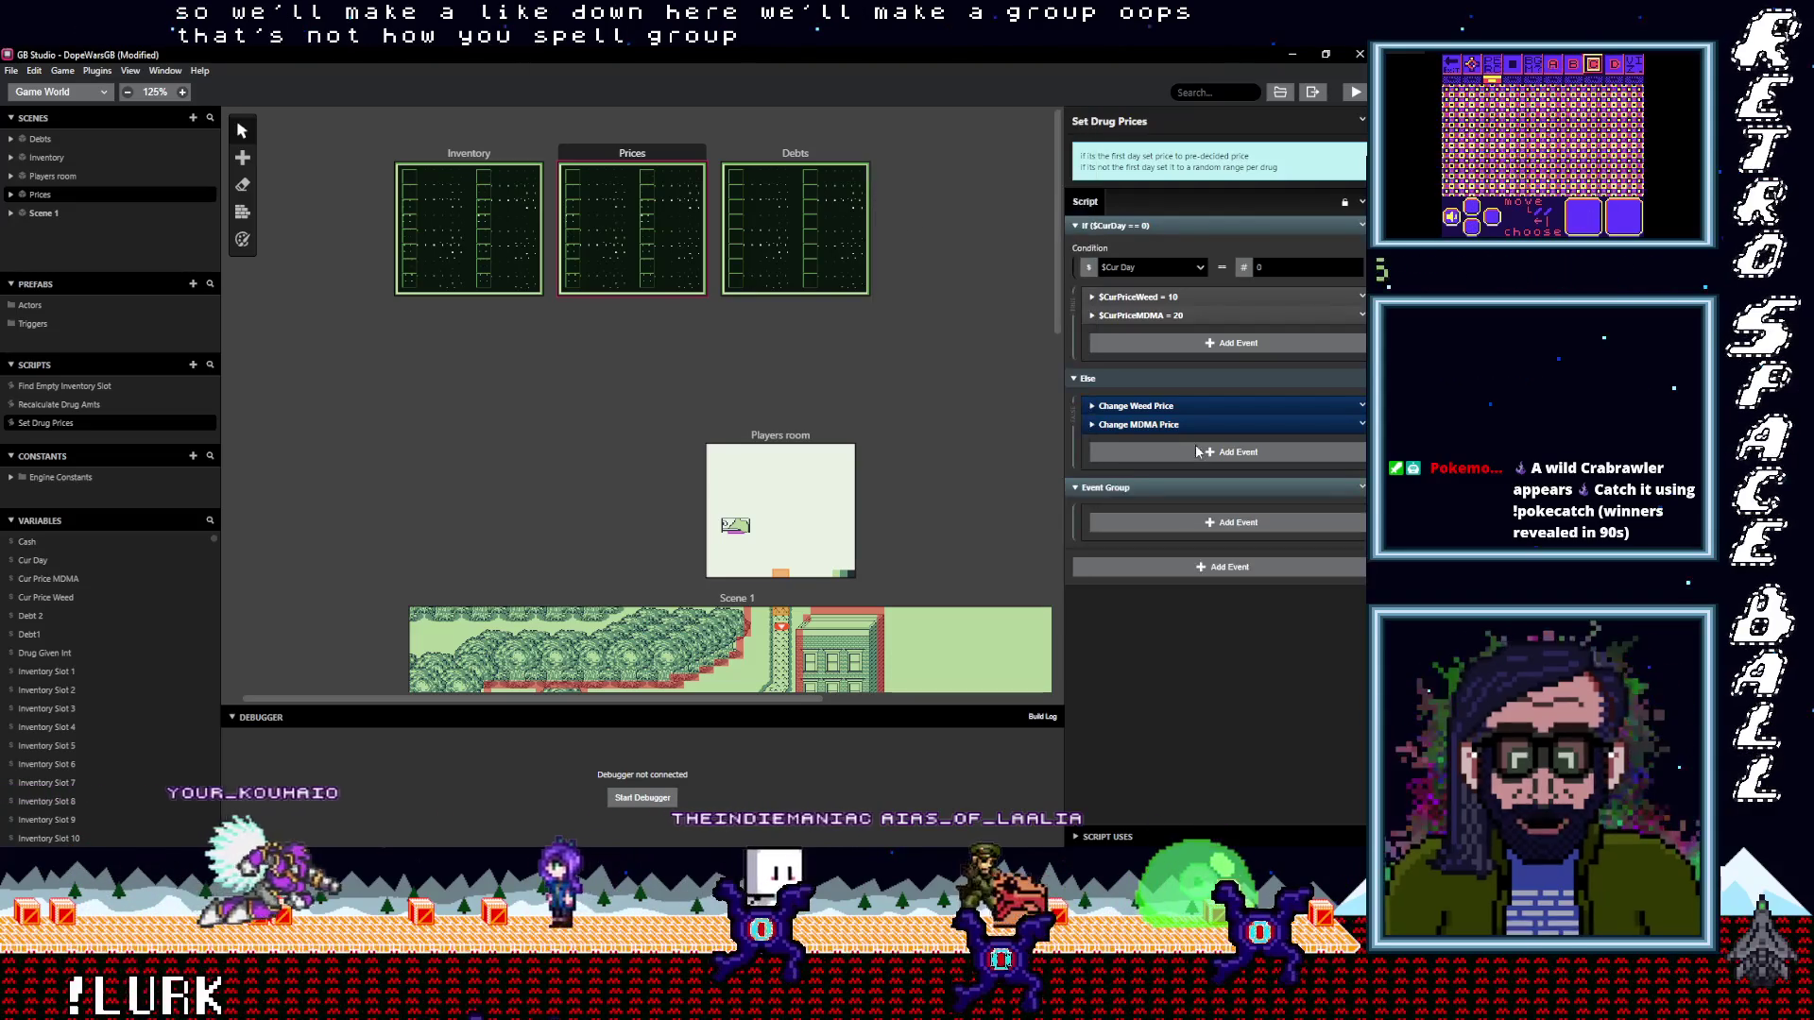
Rename the new event group to Set Price Vars
{"action": "left_click", "coordinate": [1361, 488]}
{"action": "left_click", "coordinate": [1307, 530]}
{"action": "type", "text": "Set Price Vars"}
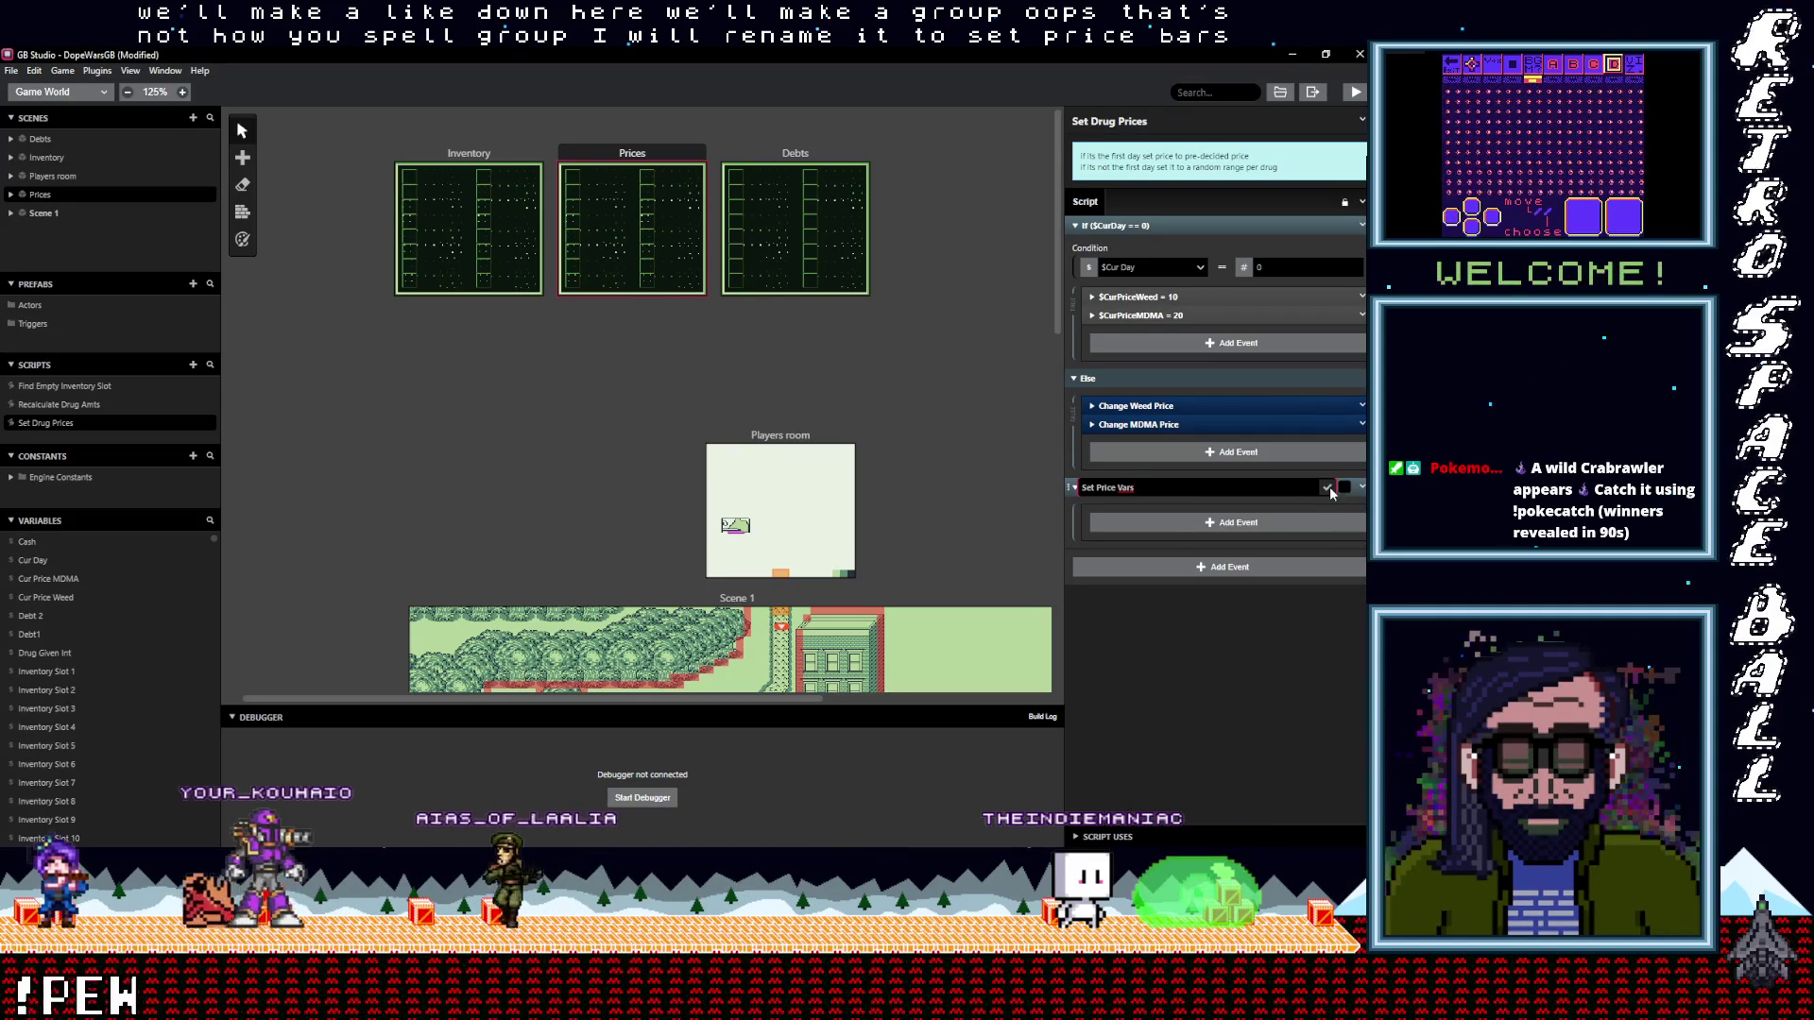
{"action": "left_click", "coordinate": [1327, 487]}
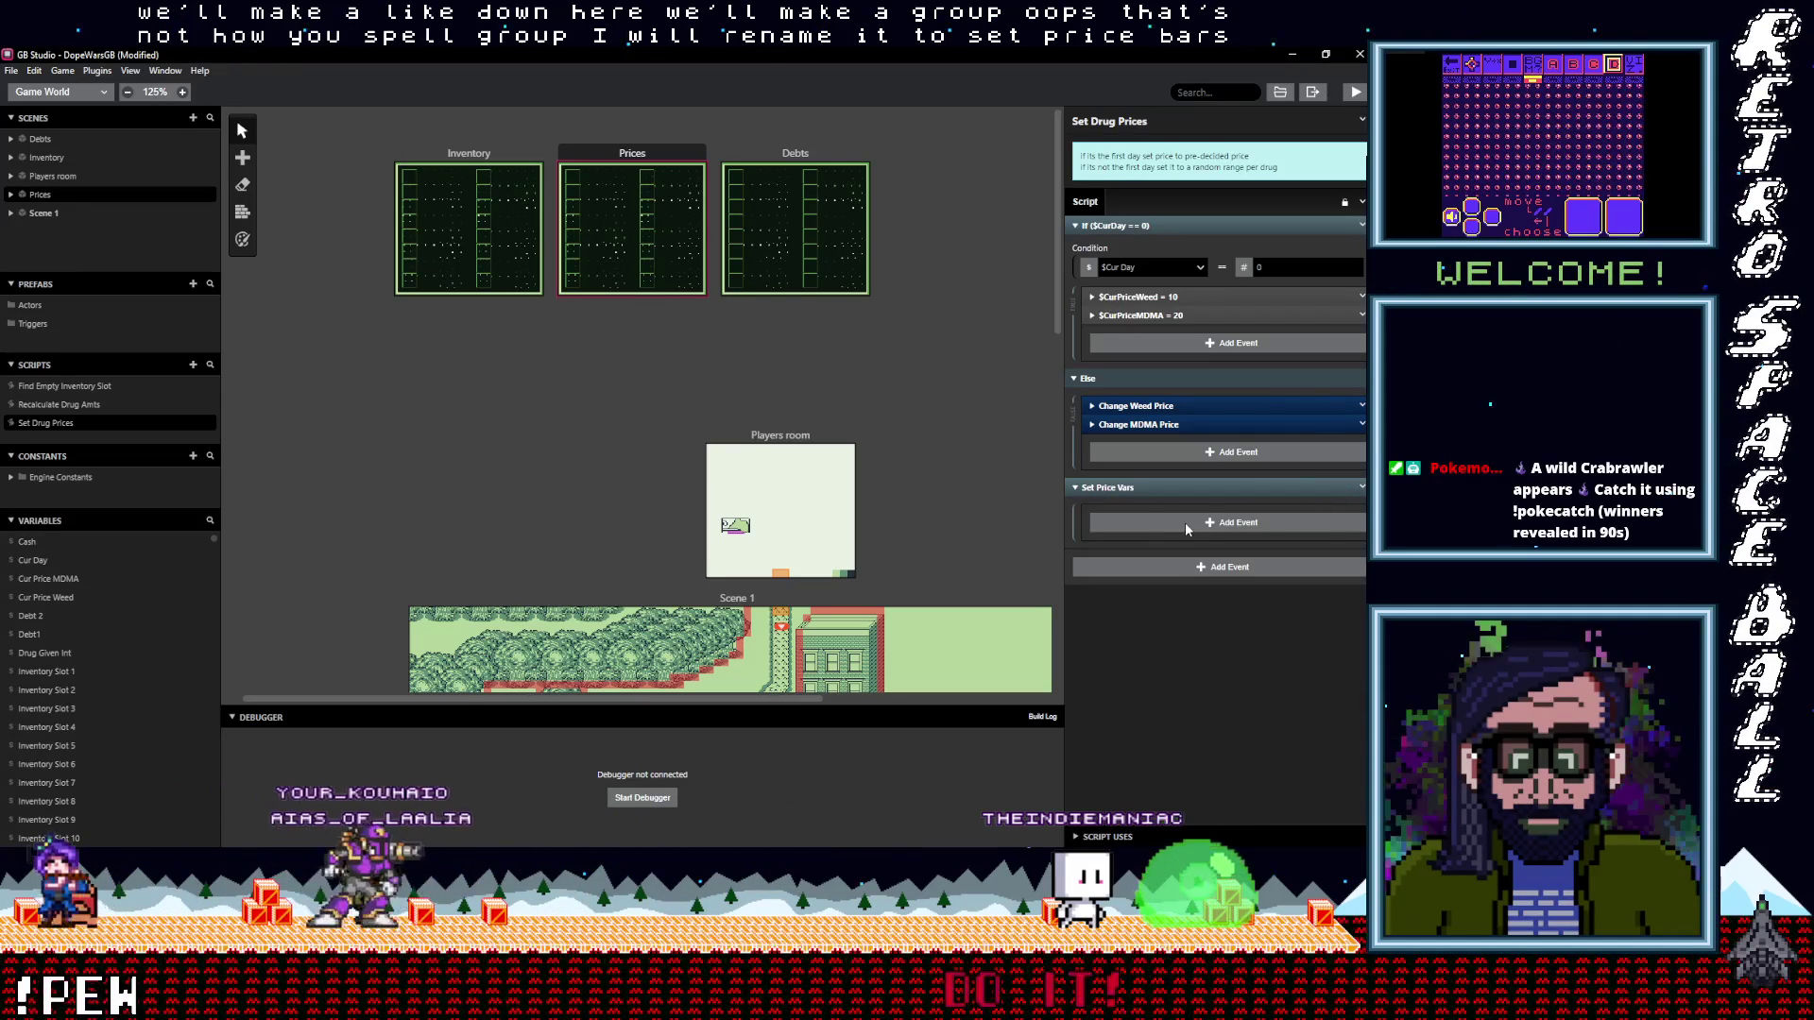
{"action": "left_click", "coordinate": [1173, 524]}
{"action": "key", "text": "Escape"}
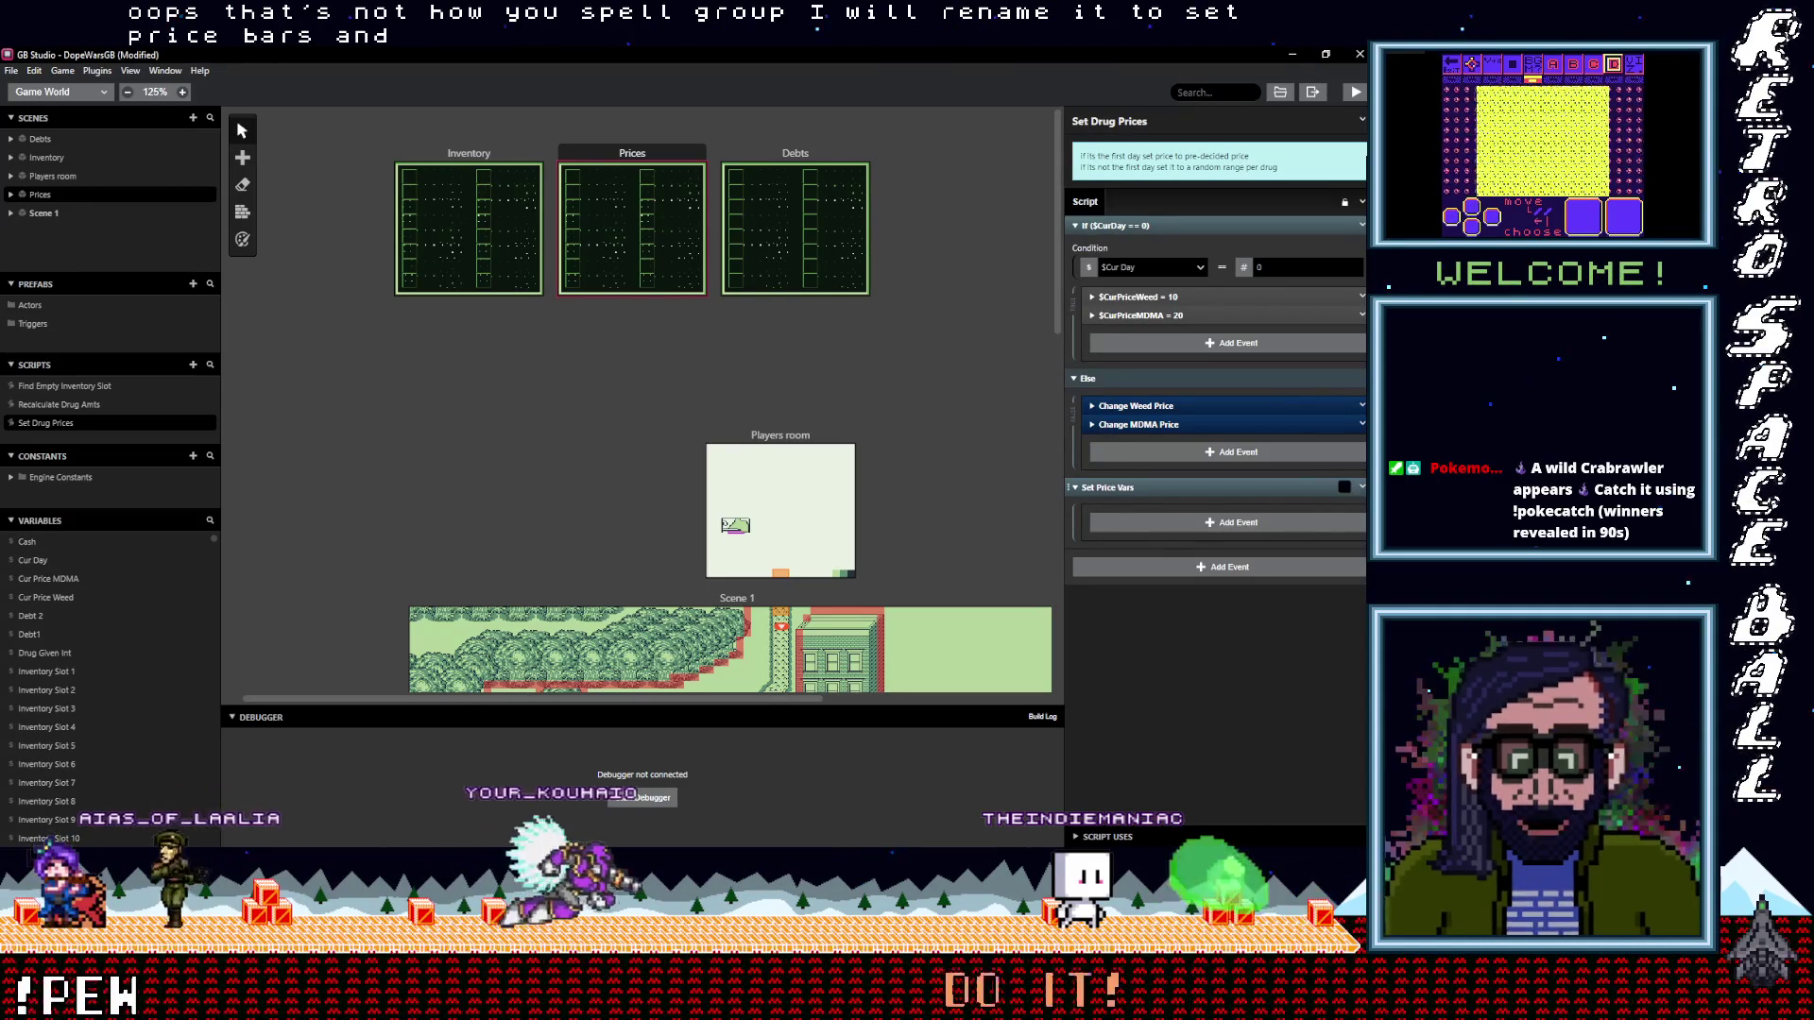
Copy the Set Price Vars group, paste it inside itself, and rename the copy Set Weed Vars
{"action": "left_click", "coordinate": [1362, 487]}
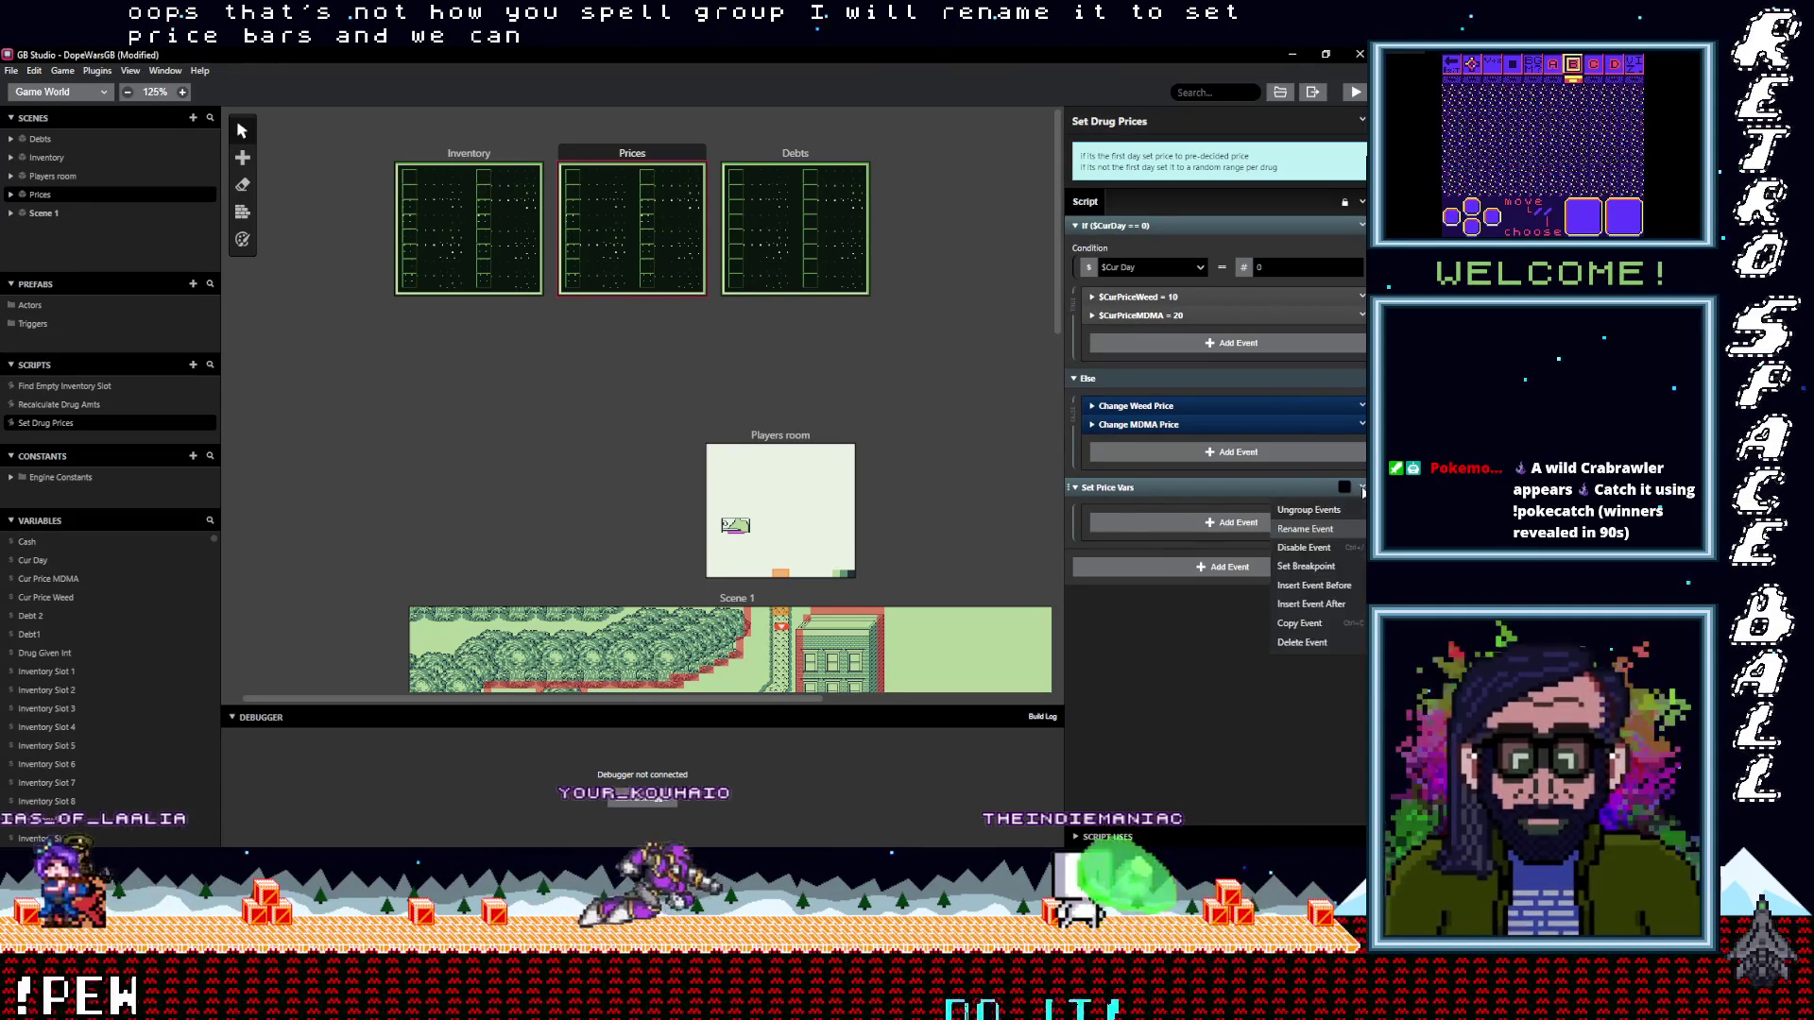
{"action": "left_click", "coordinate": [1304, 625]}
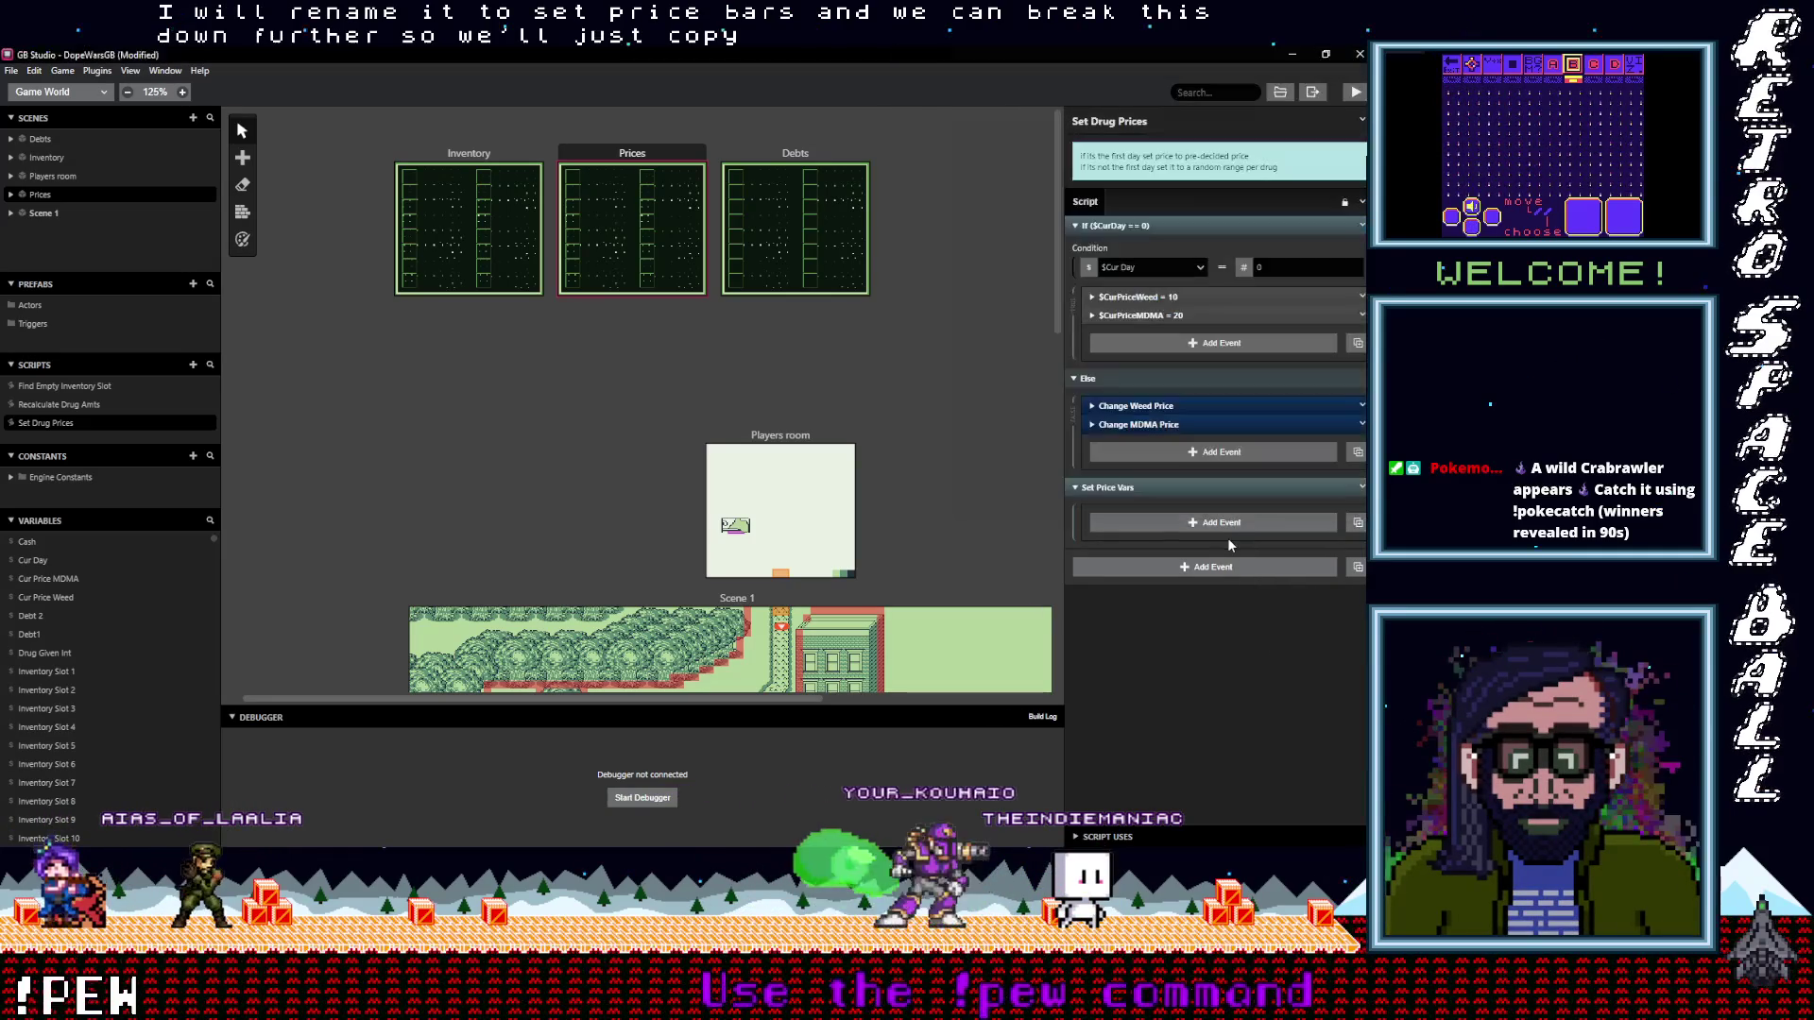
{"action": "key", "text": "alt"}
{"action": "left_click", "coordinate": [1226, 523]}
{"action": "left_click", "coordinate": [1362, 514]}
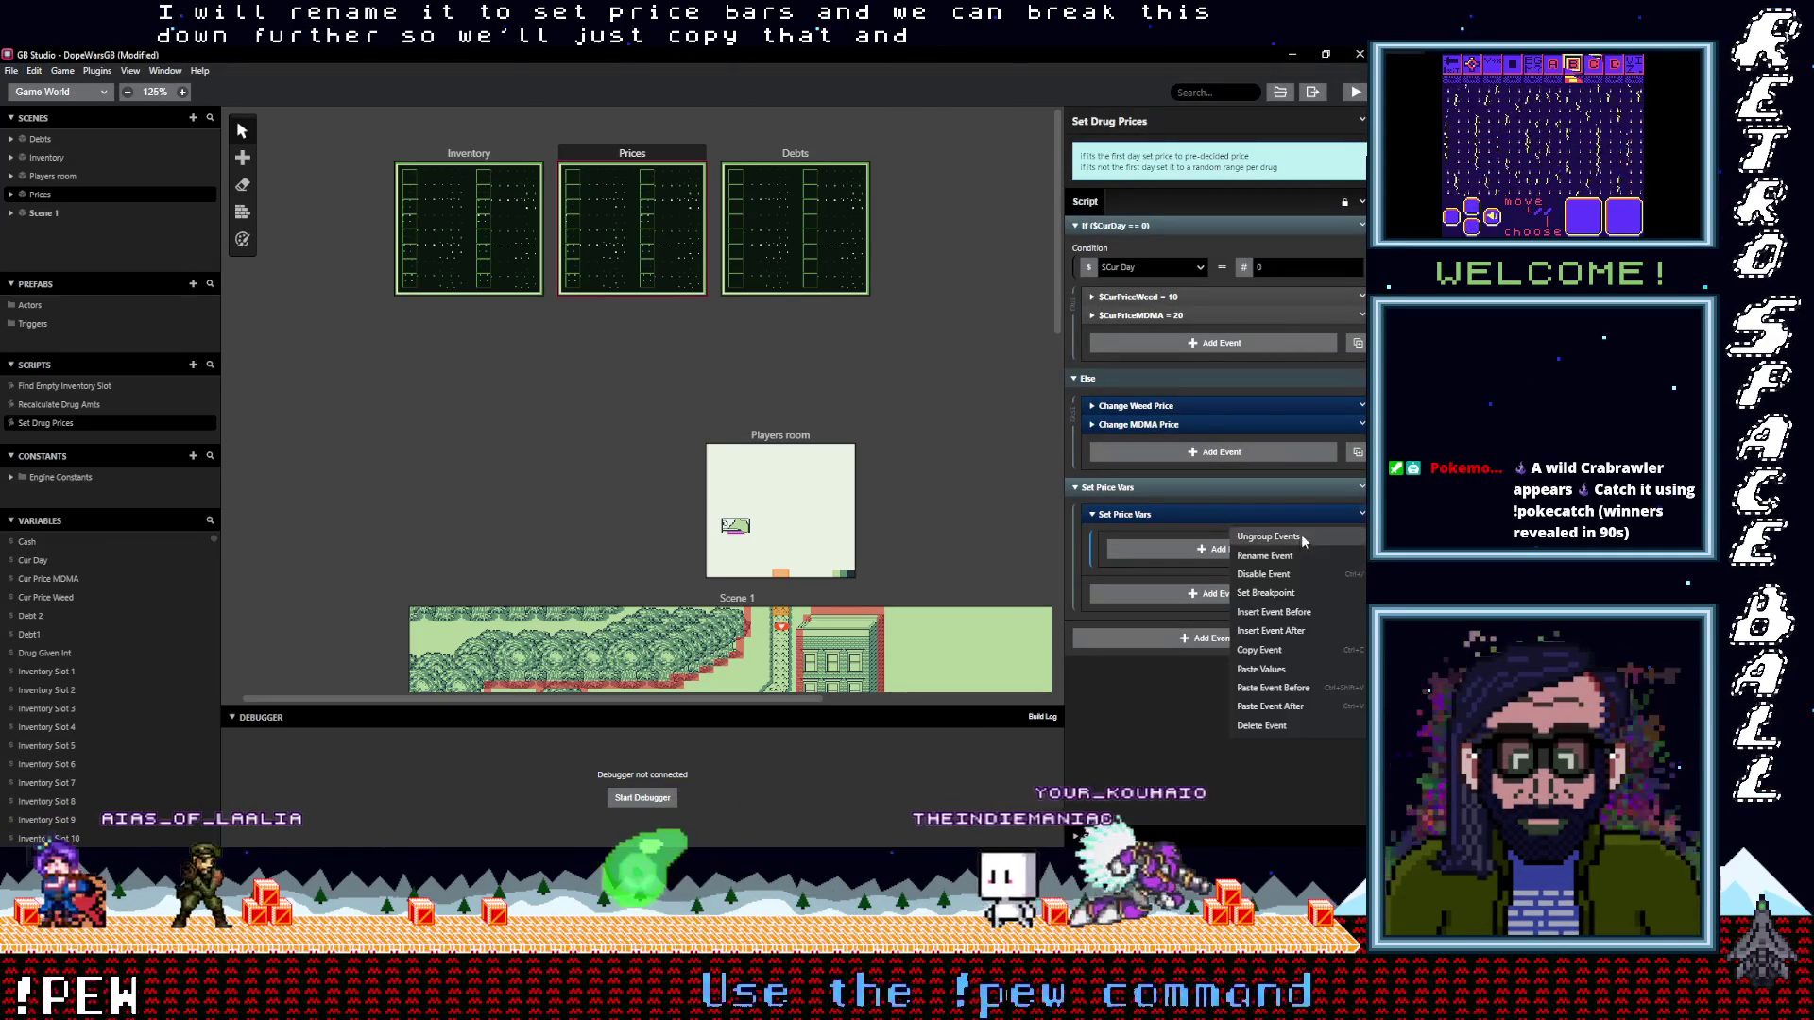
{"action": "left_click", "coordinate": [1266, 556]}
{"action": "double_click", "coordinate": [1122, 515]}
{"action": "type", "text": "Weed"}
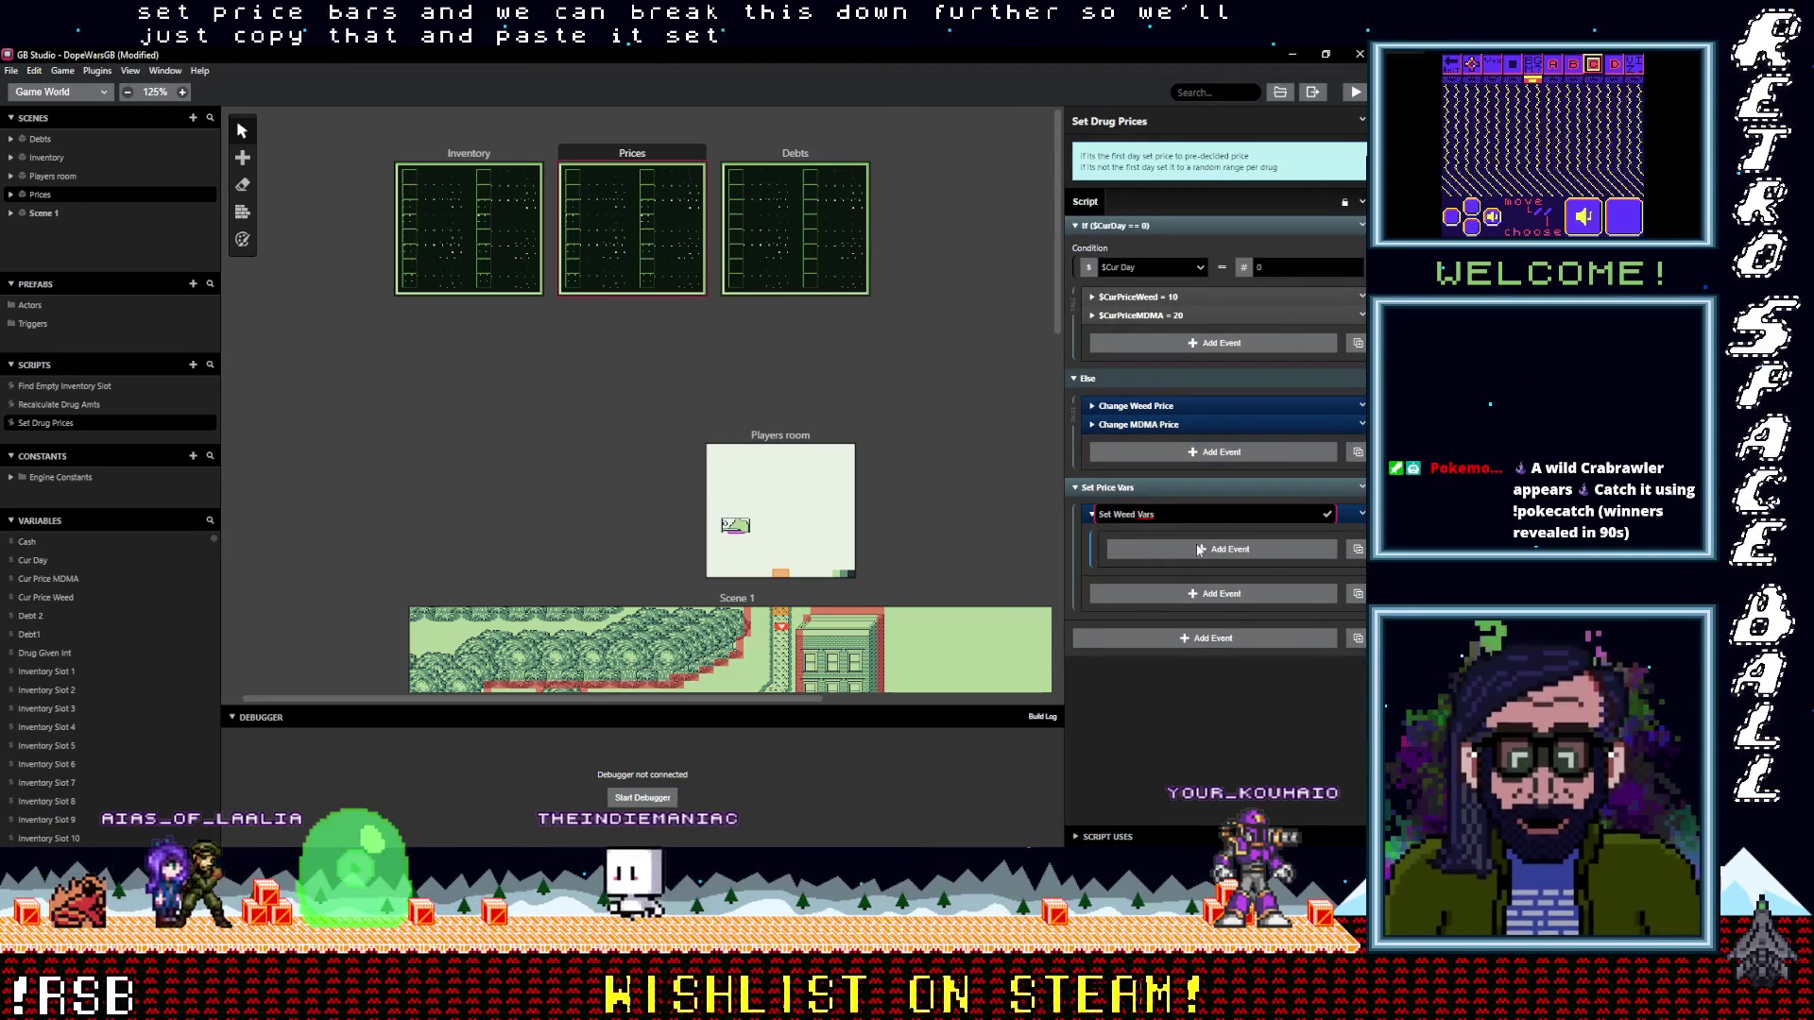
{"action": "left_click", "coordinate": [1327, 514]}
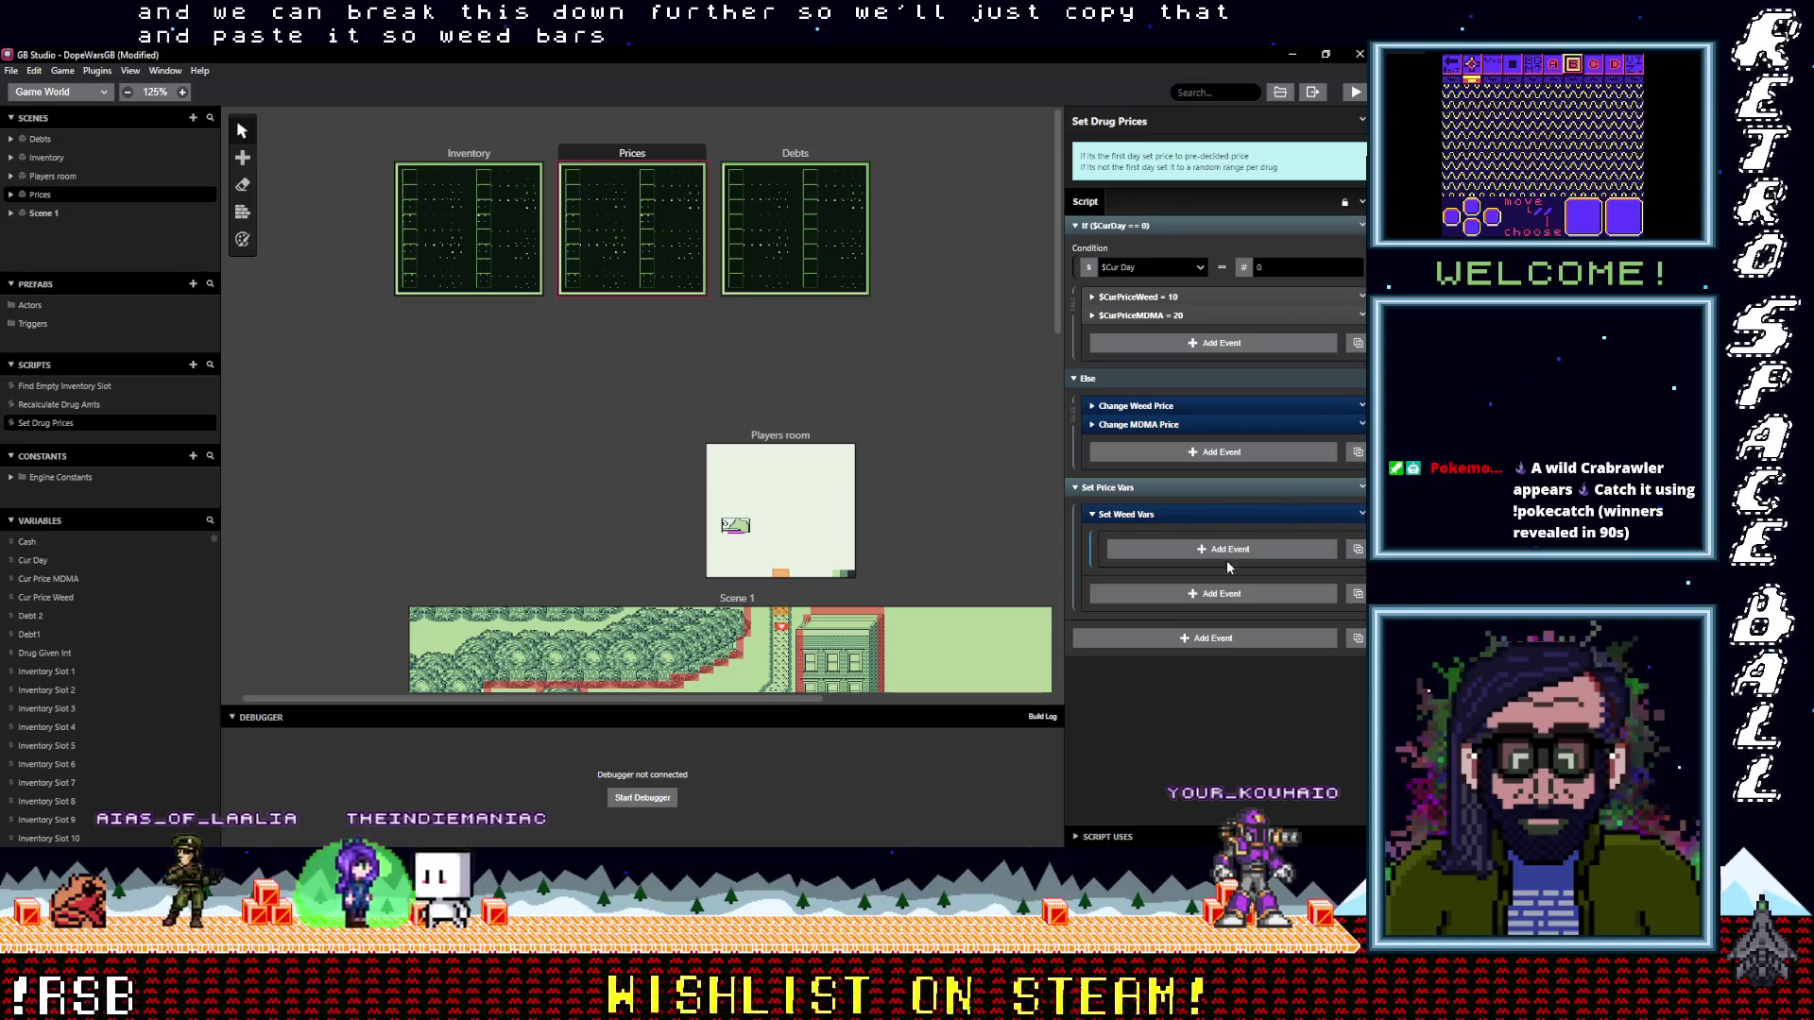
Add a Variable Set To Value event ($VariableA = 0) inside Set Weed Vars
{"action": "left_click", "coordinate": [1202, 553]}
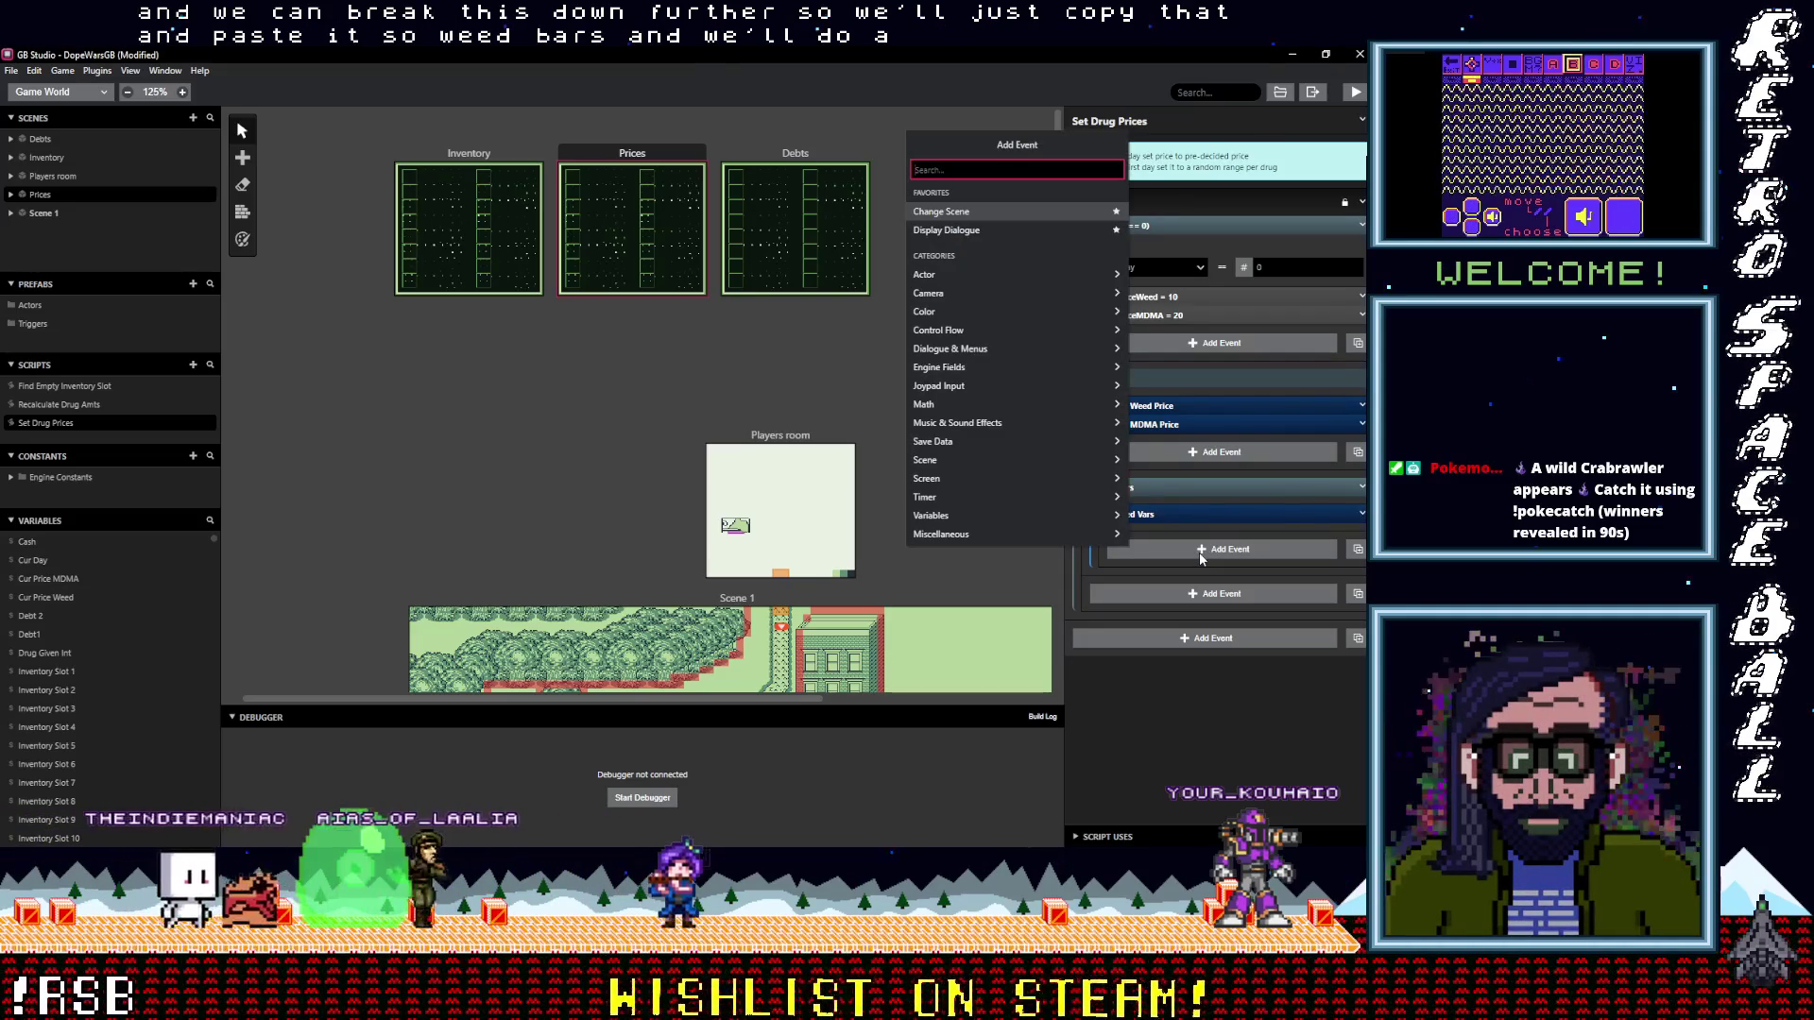
{"action": "type", "text": "var"}
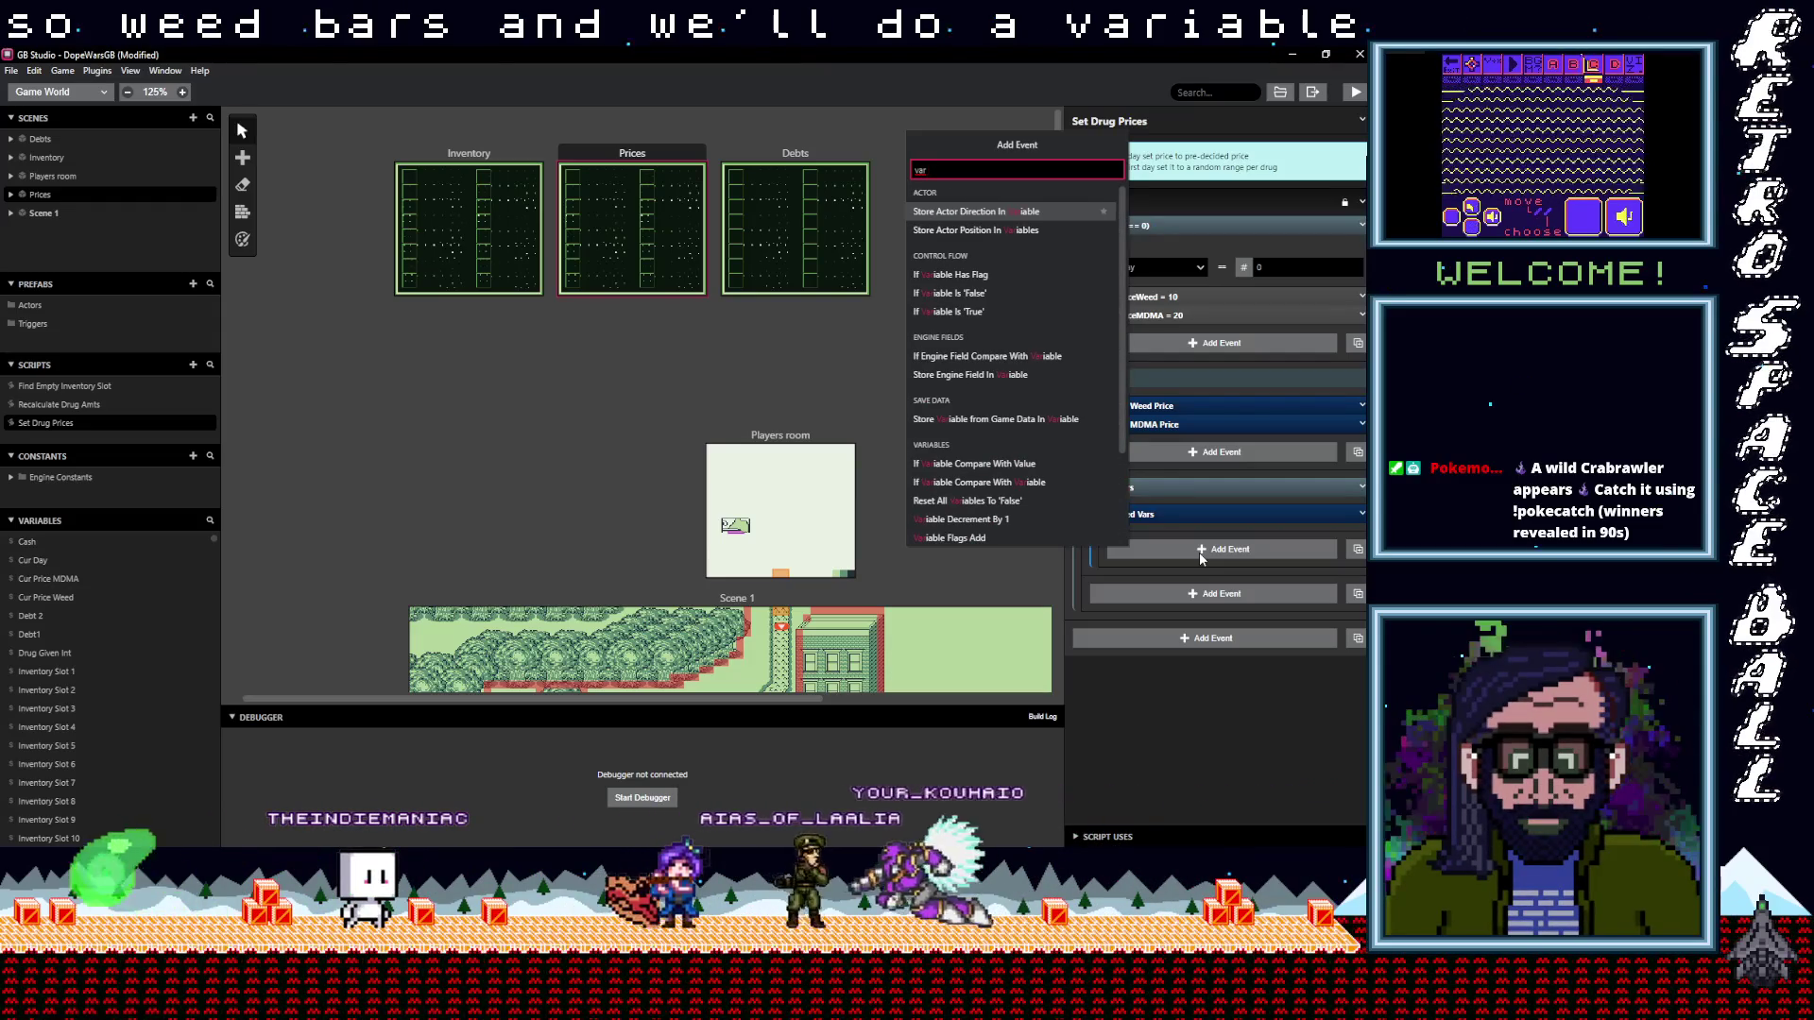
{"action": "type", "text": " val"}
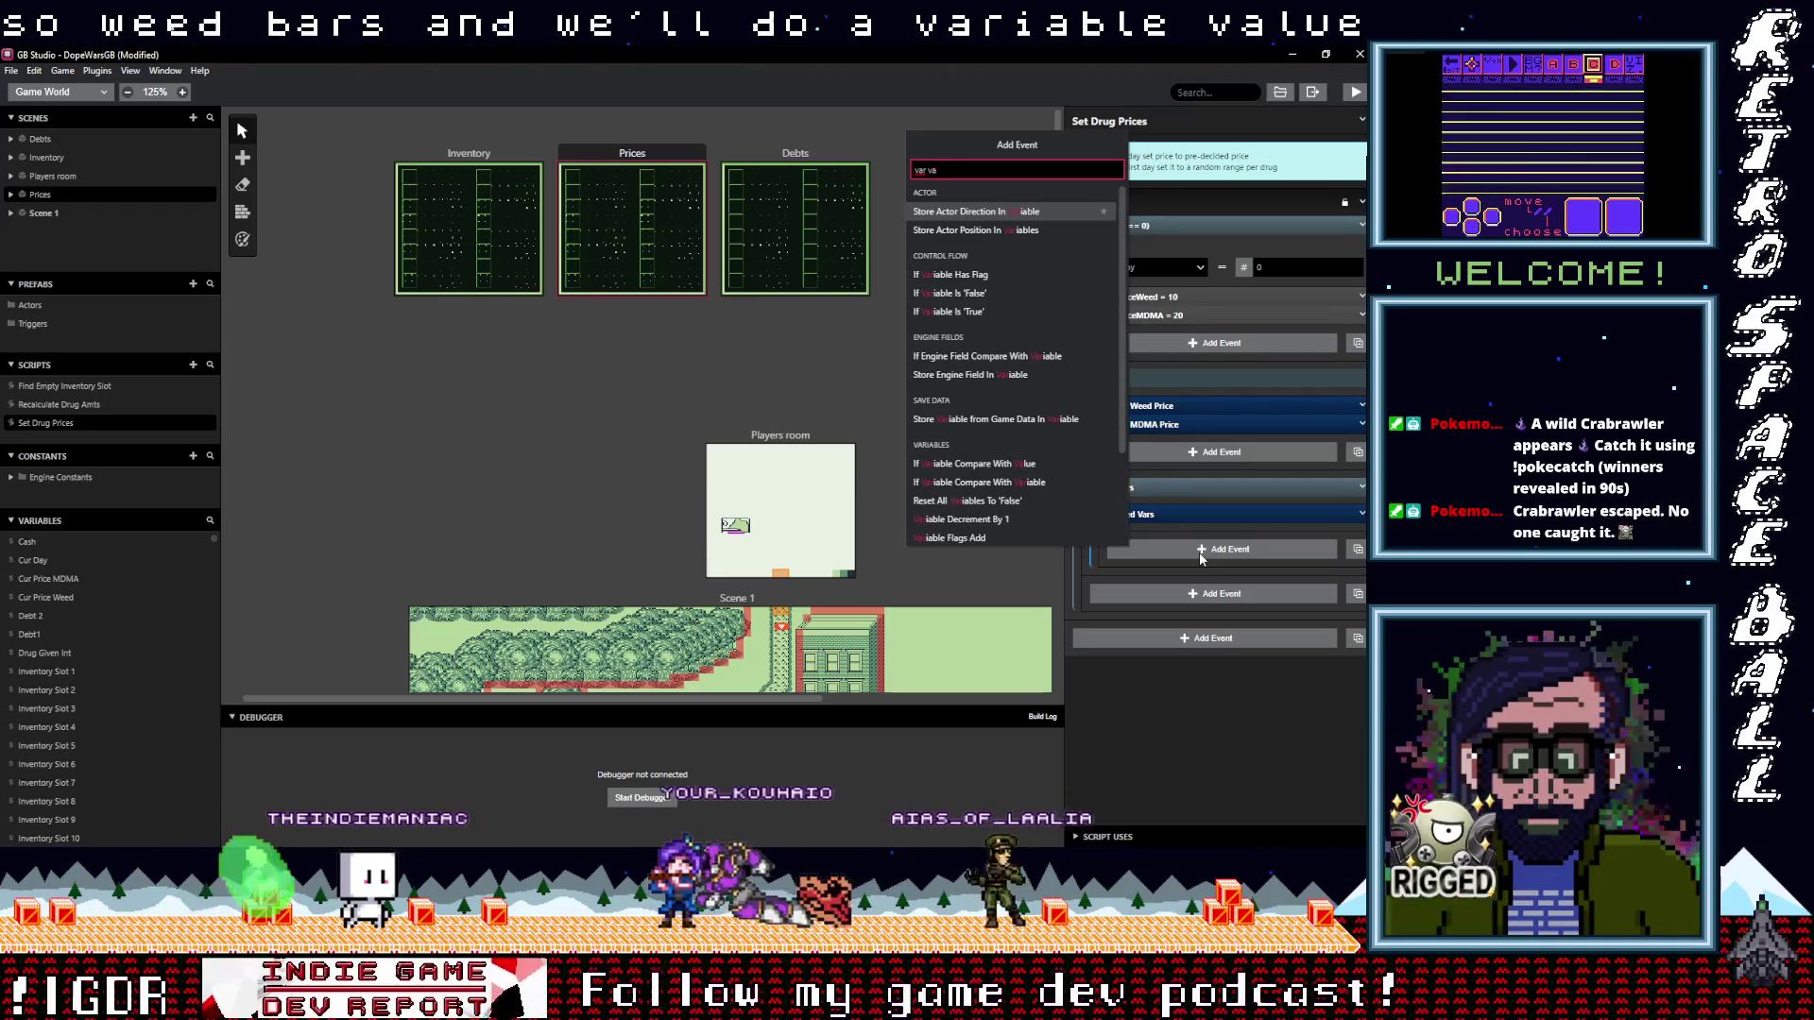
{"action": "key", "text": "Down"}
{"action": "key", "text": "Return"}
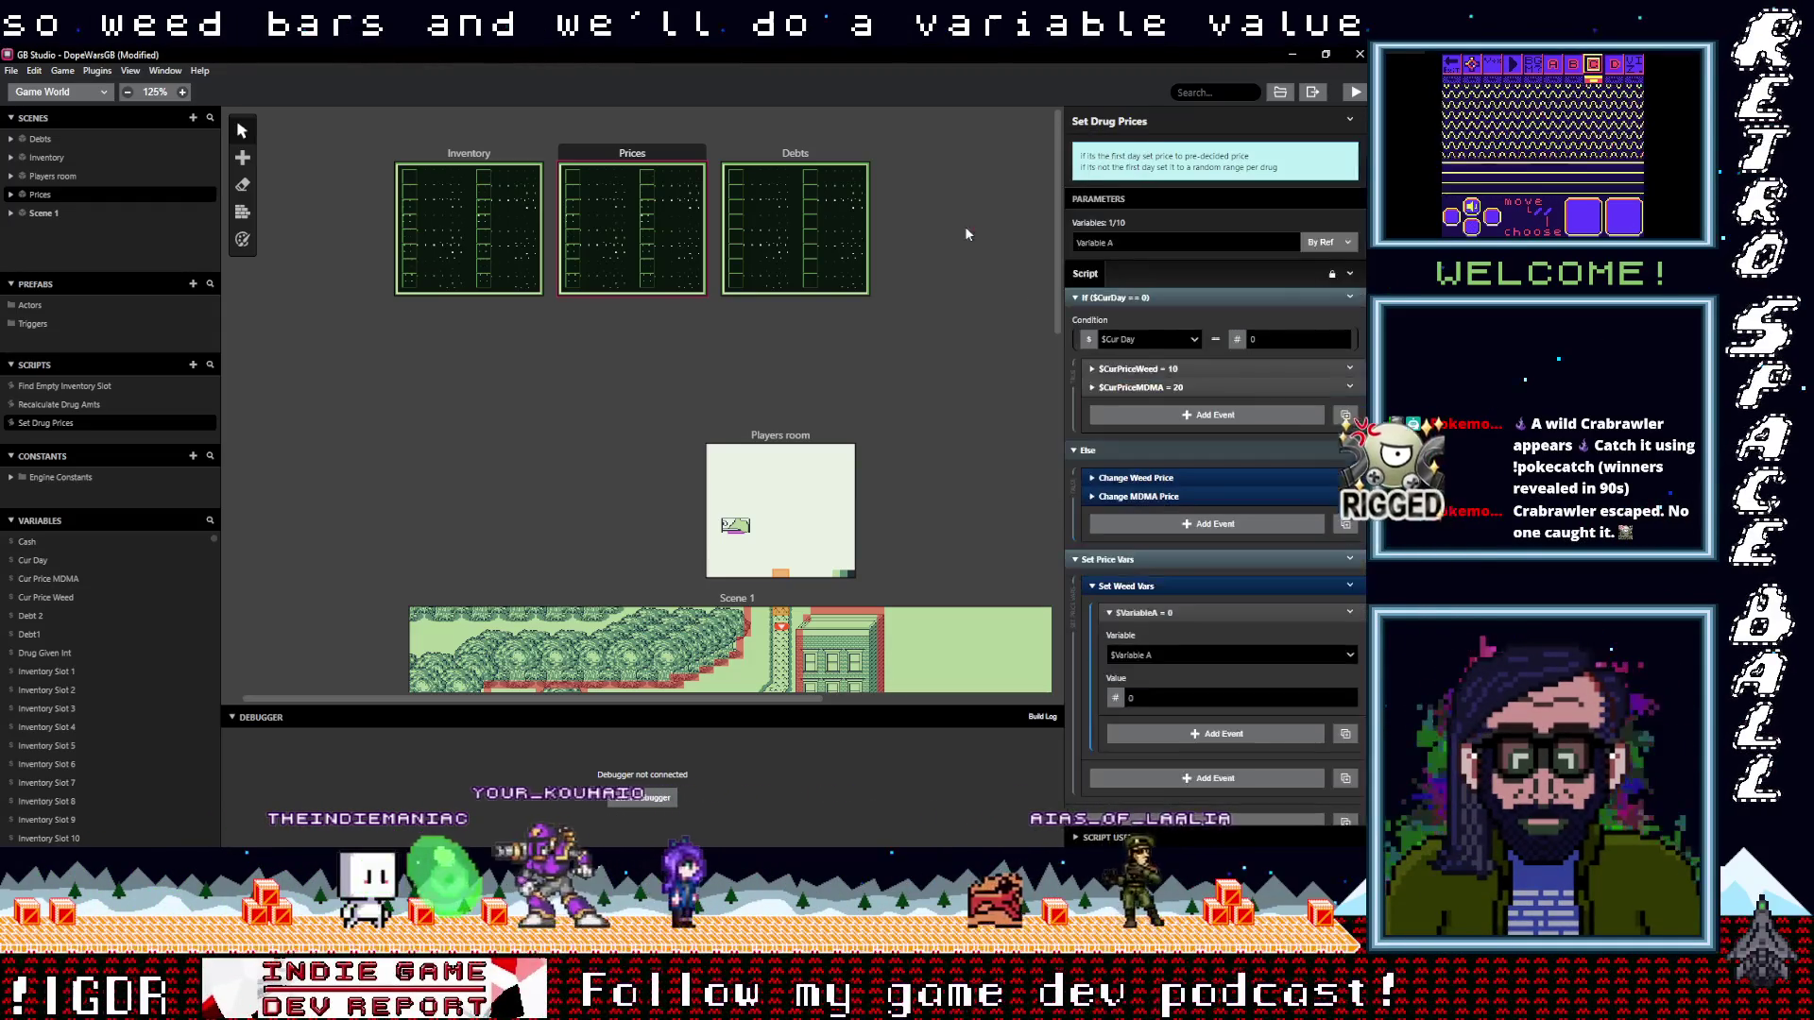
{"action": "left_click", "coordinate": [1189, 654]}
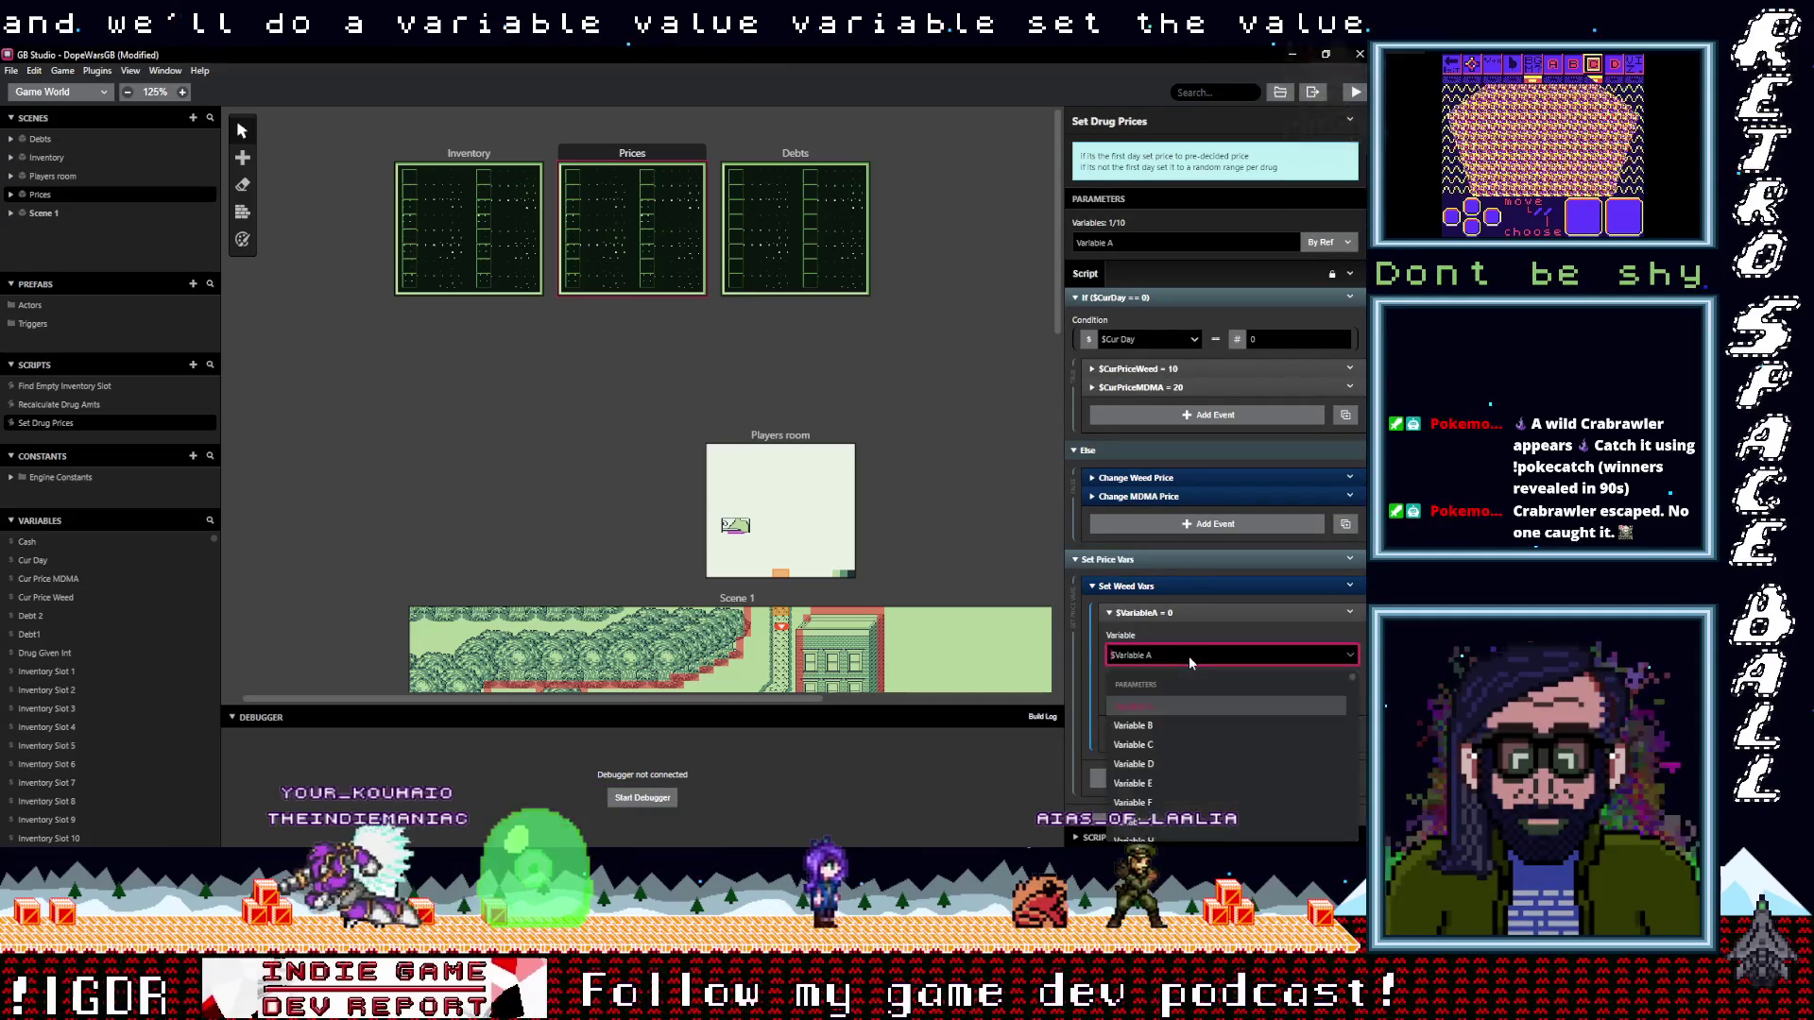
{"action": "left_click", "coordinate": [1189, 656]}
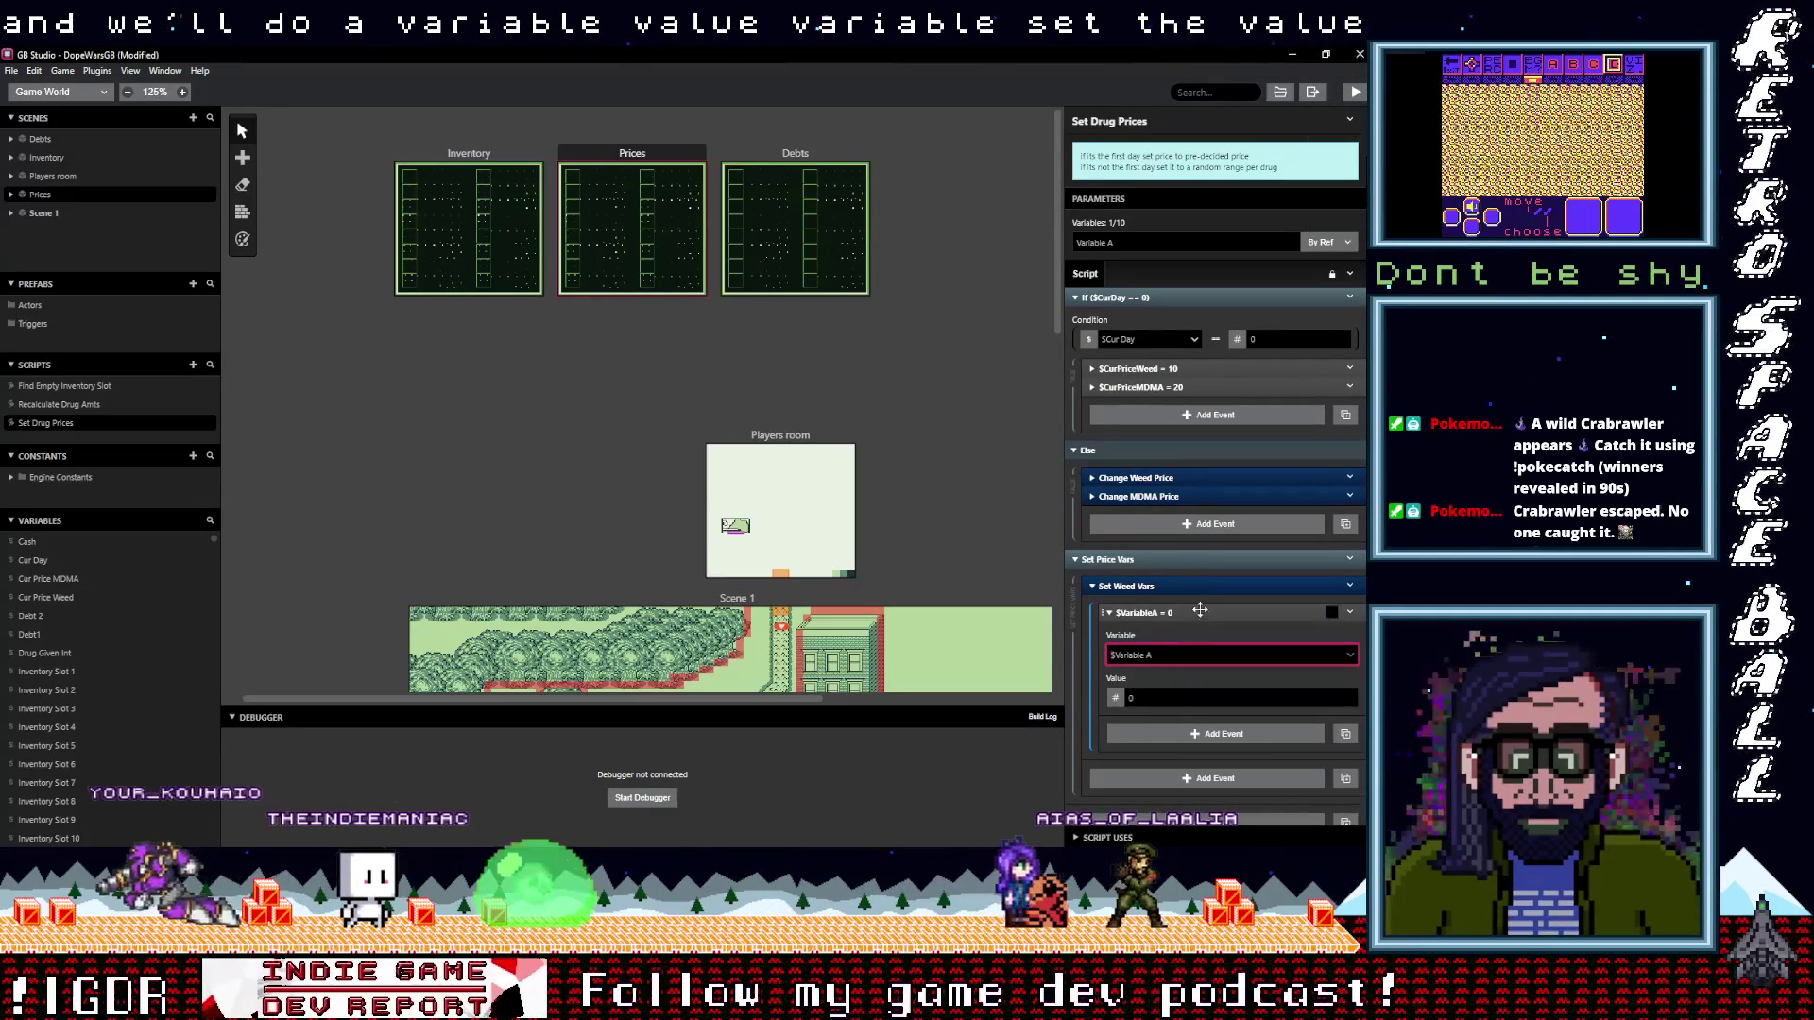
{"action": "left_click", "coordinate": [1143, 612]}
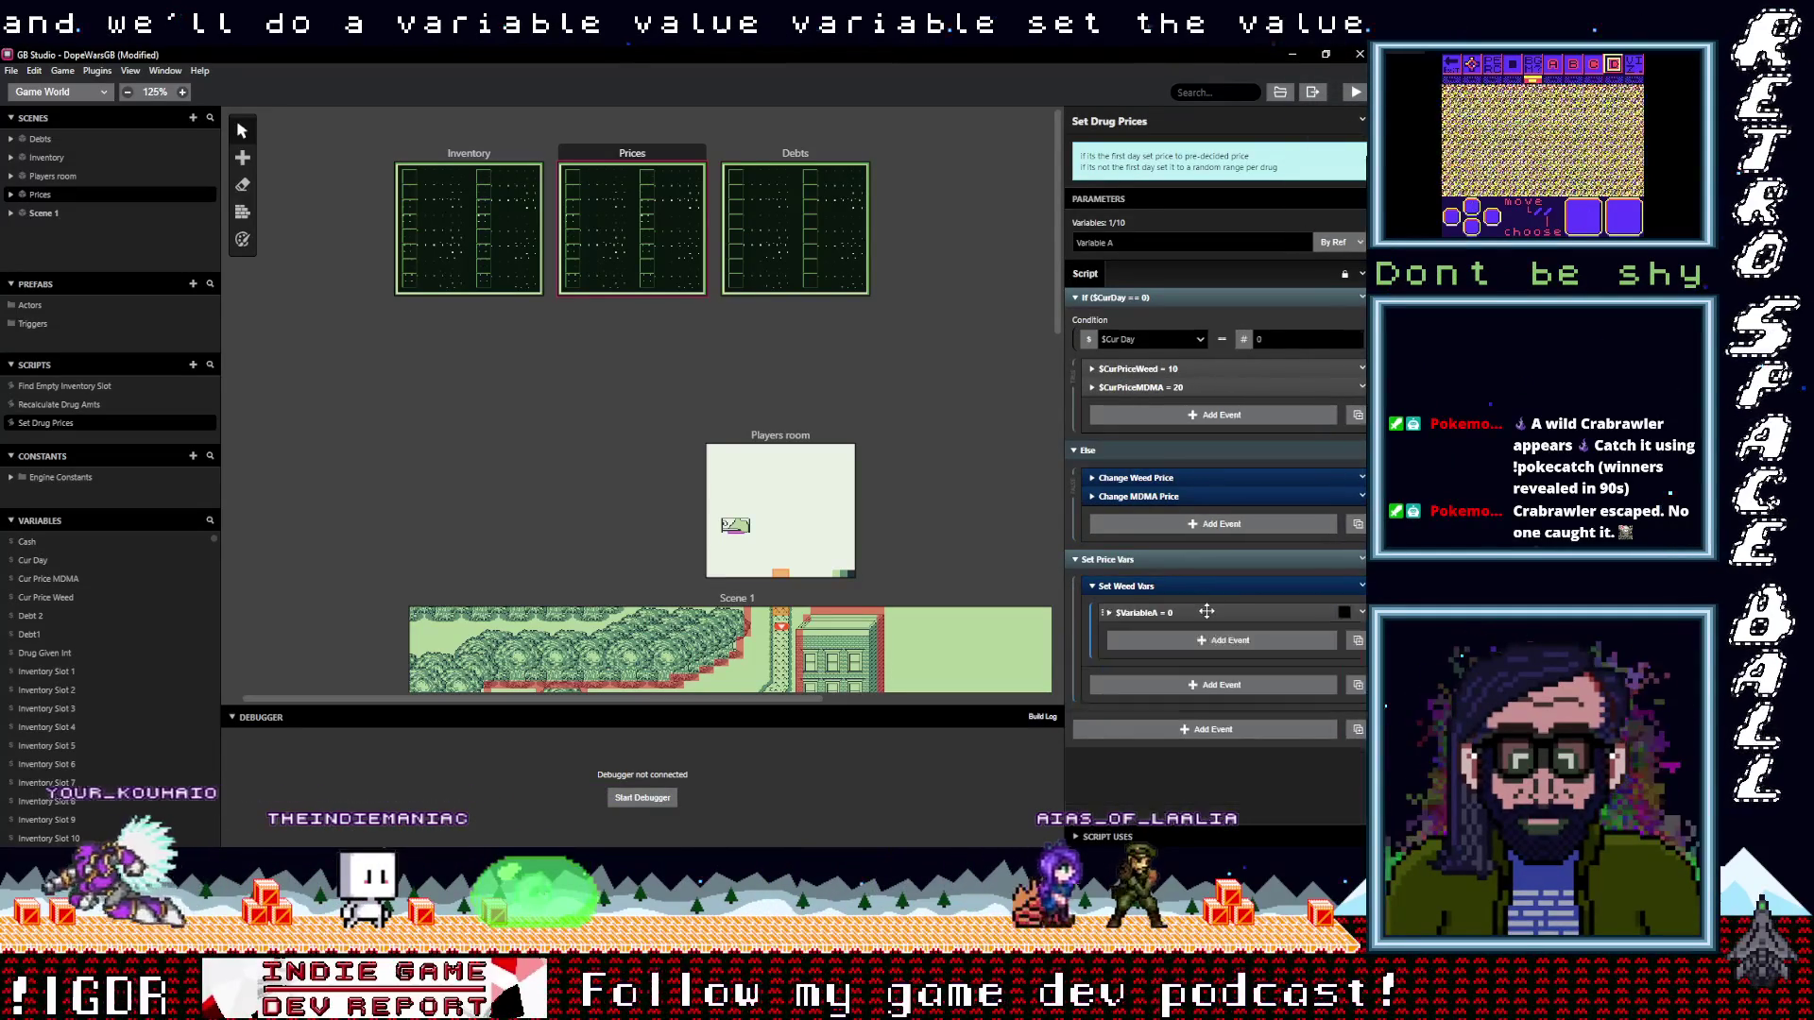
{"action": "left_click", "coordinate": [82, 408]}
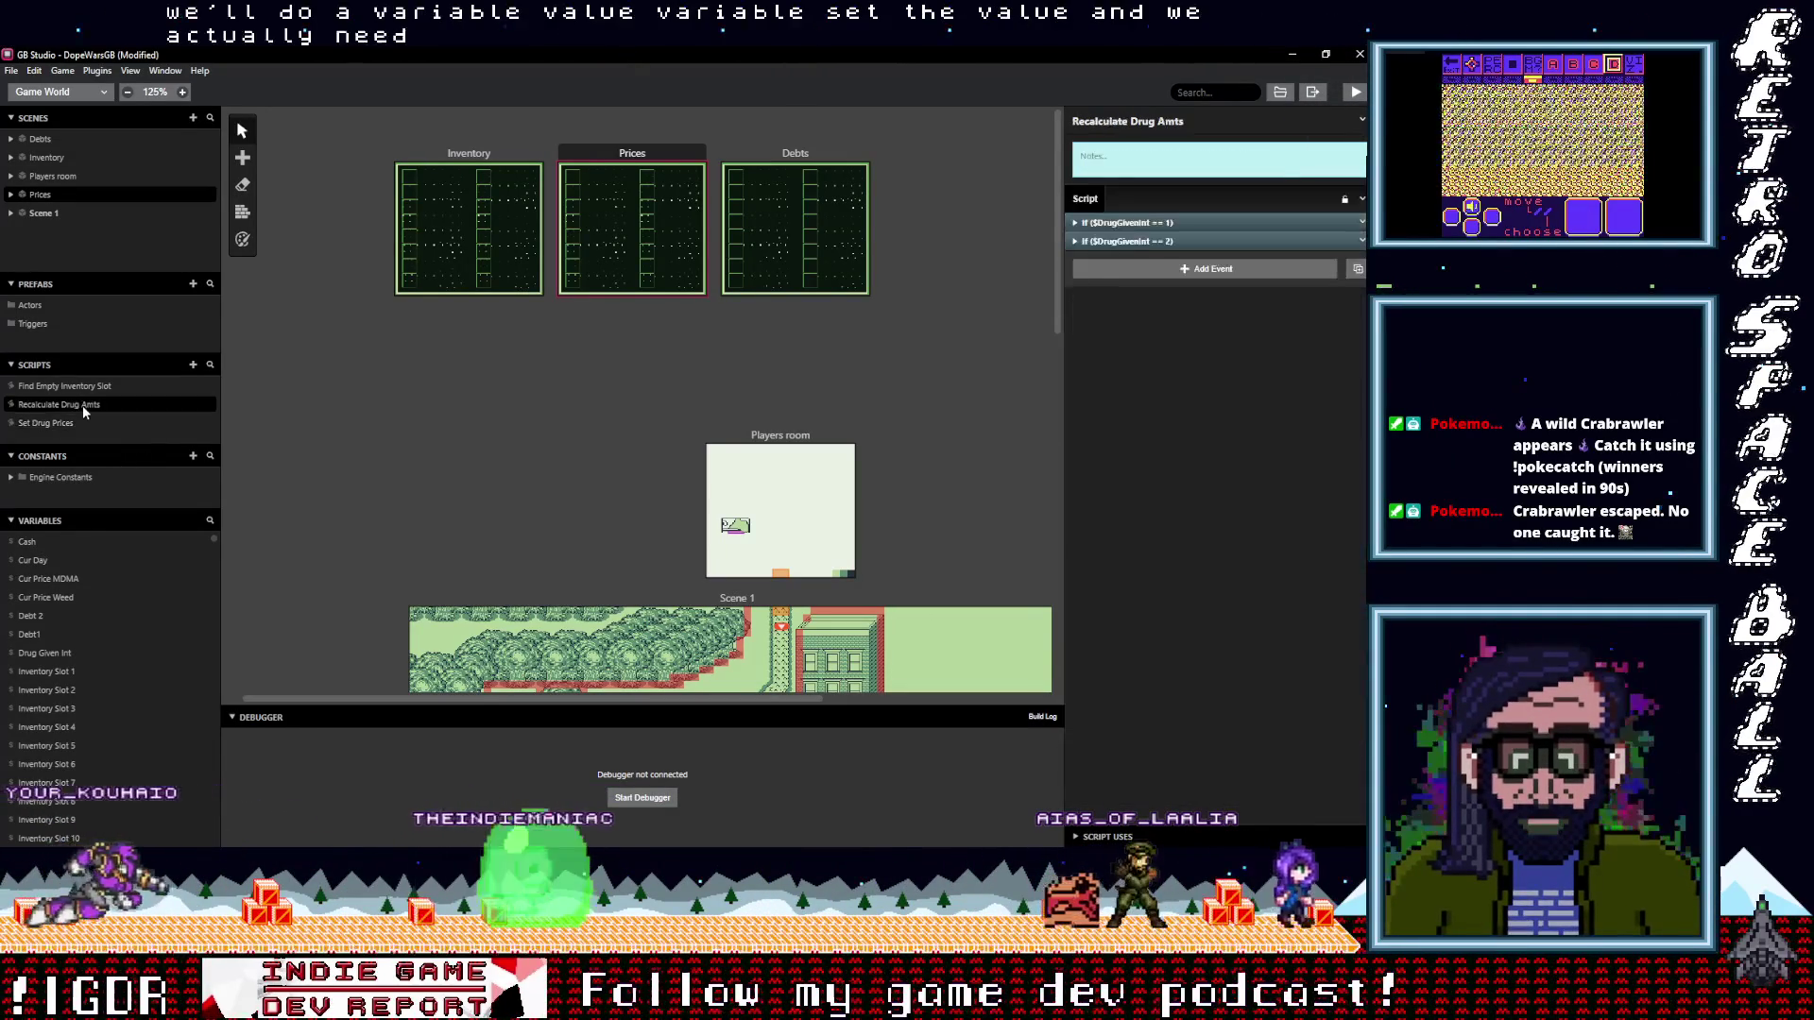
In Recalculate Drug Amts, copy the Get Weed Ones, Tens and Hundreds Values groups
{"action": "left_click", "coordinate": [1154, 223]}
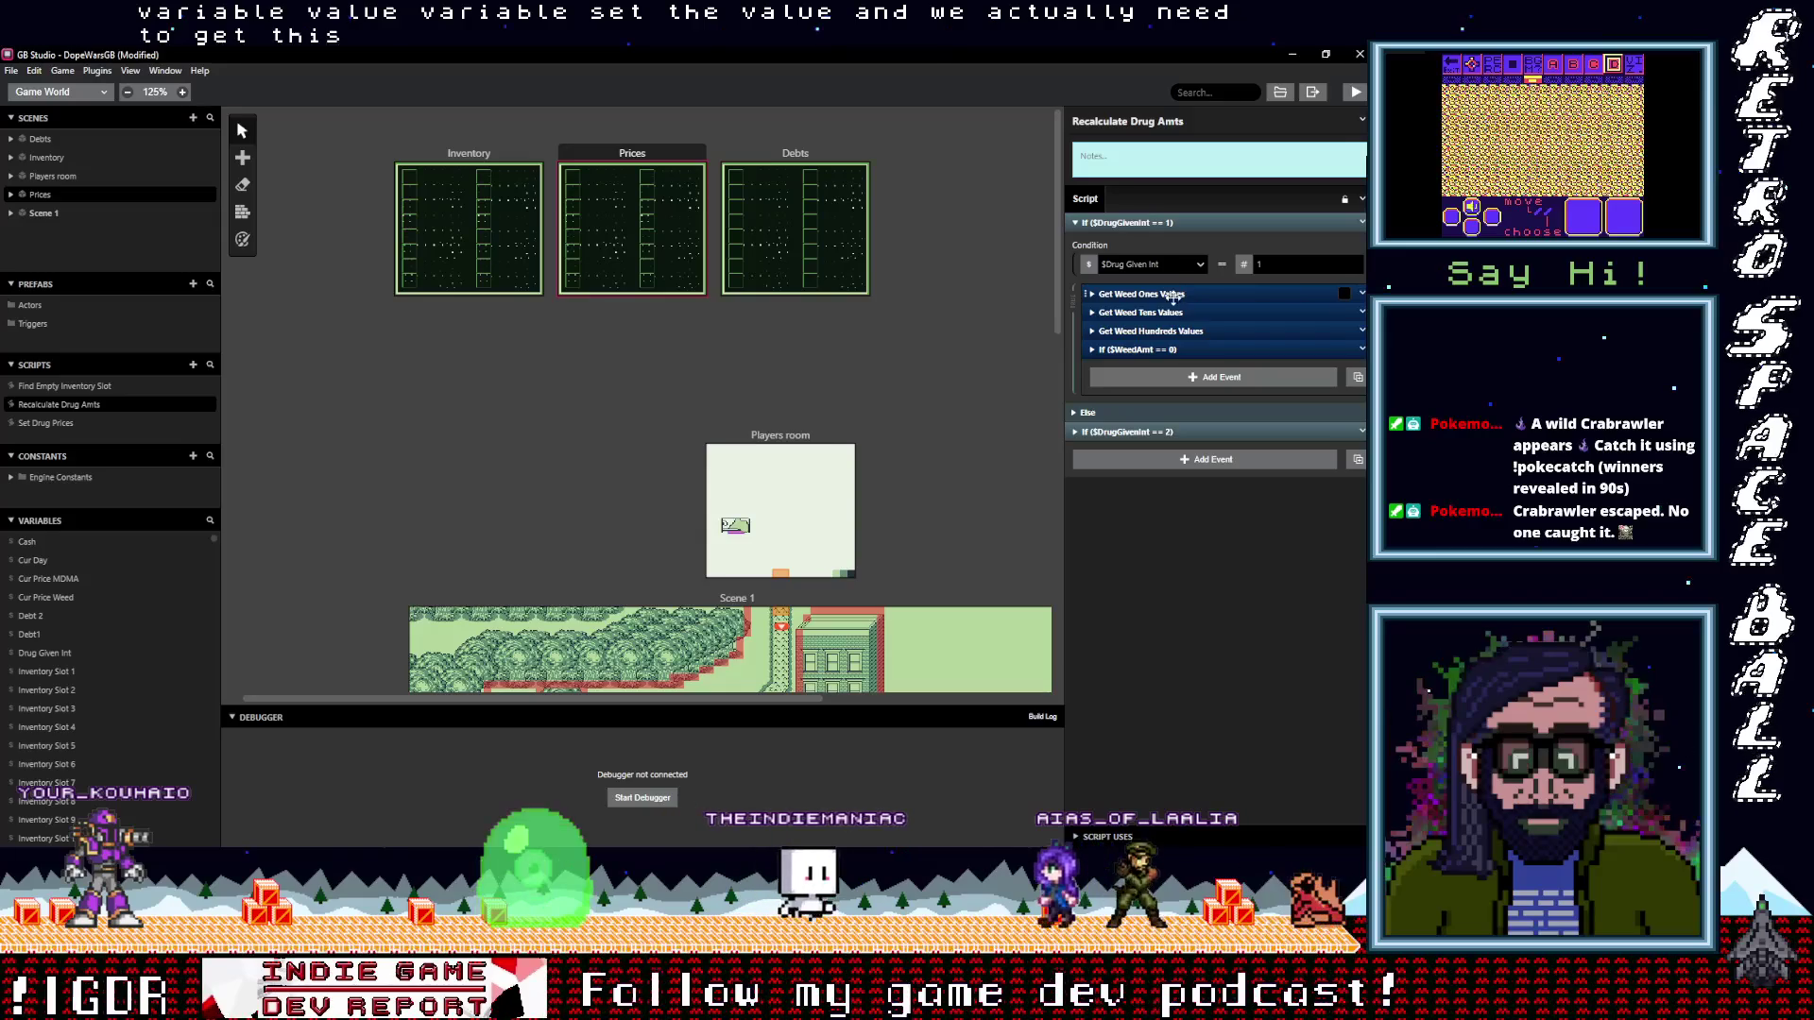
{"action": "left_click", "coordinate": [1172, 295]}
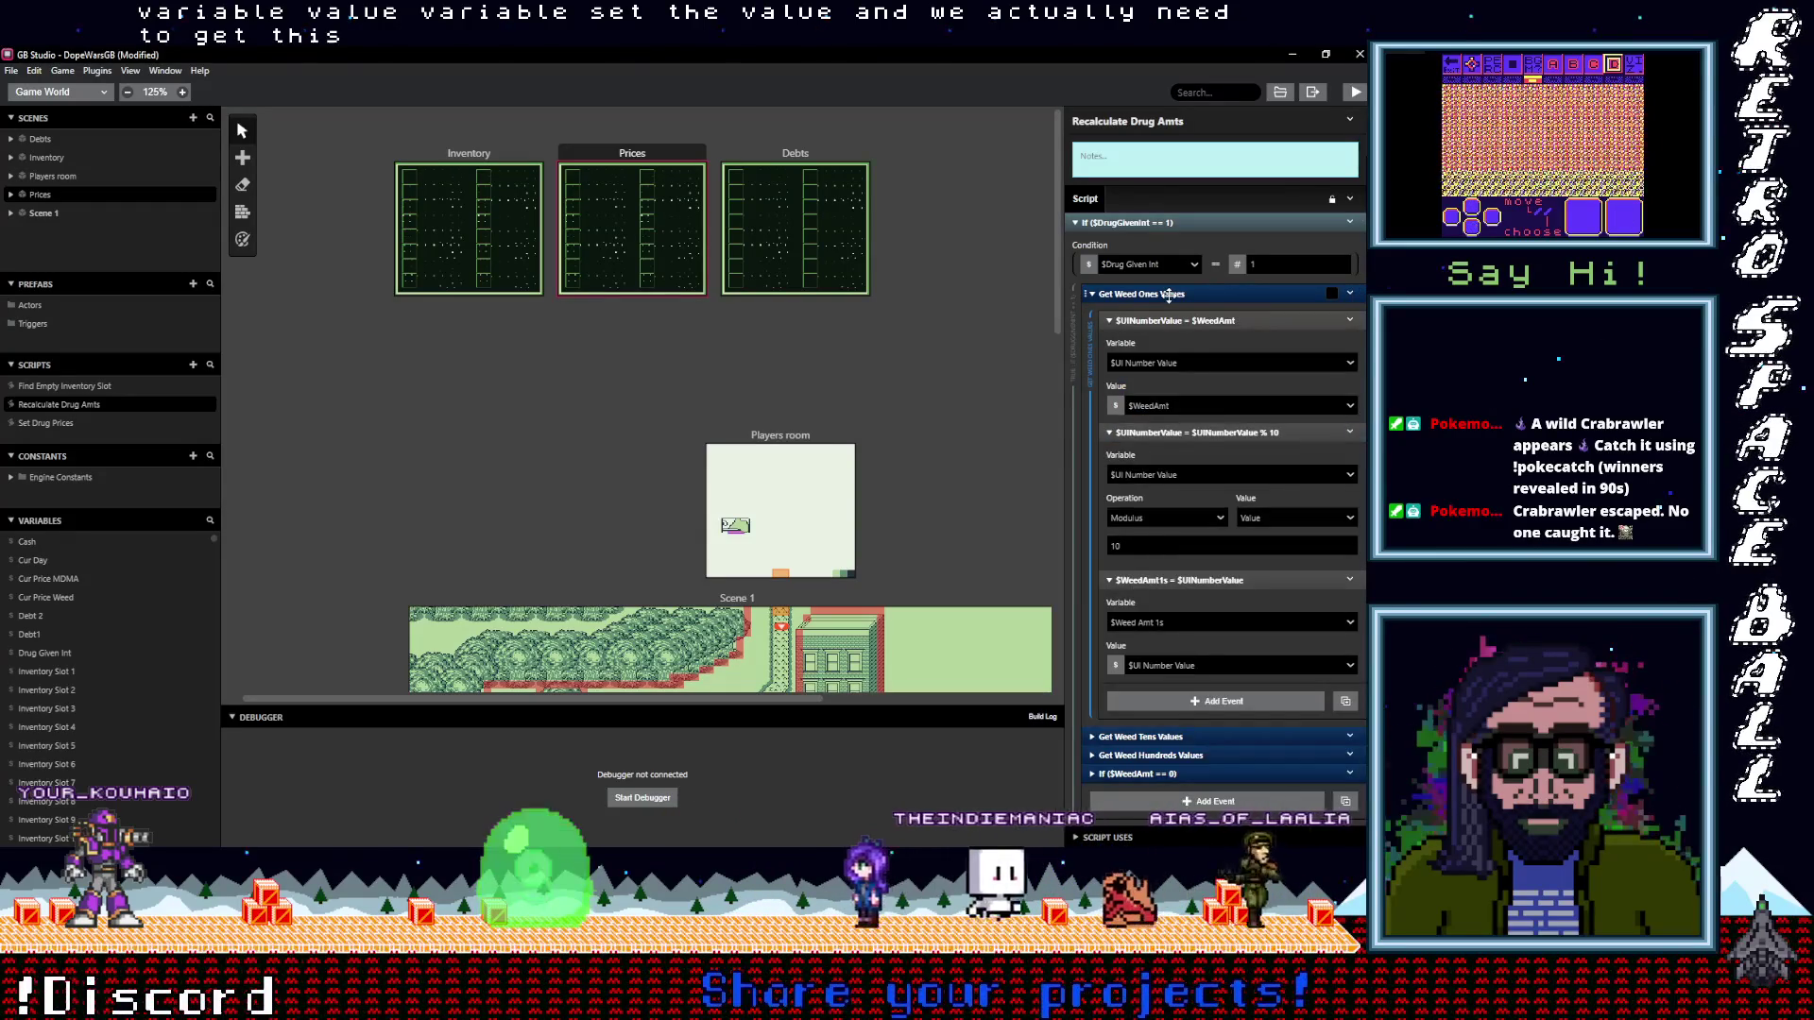
{"action": "left_click", "coordinate": [1170, 295]}
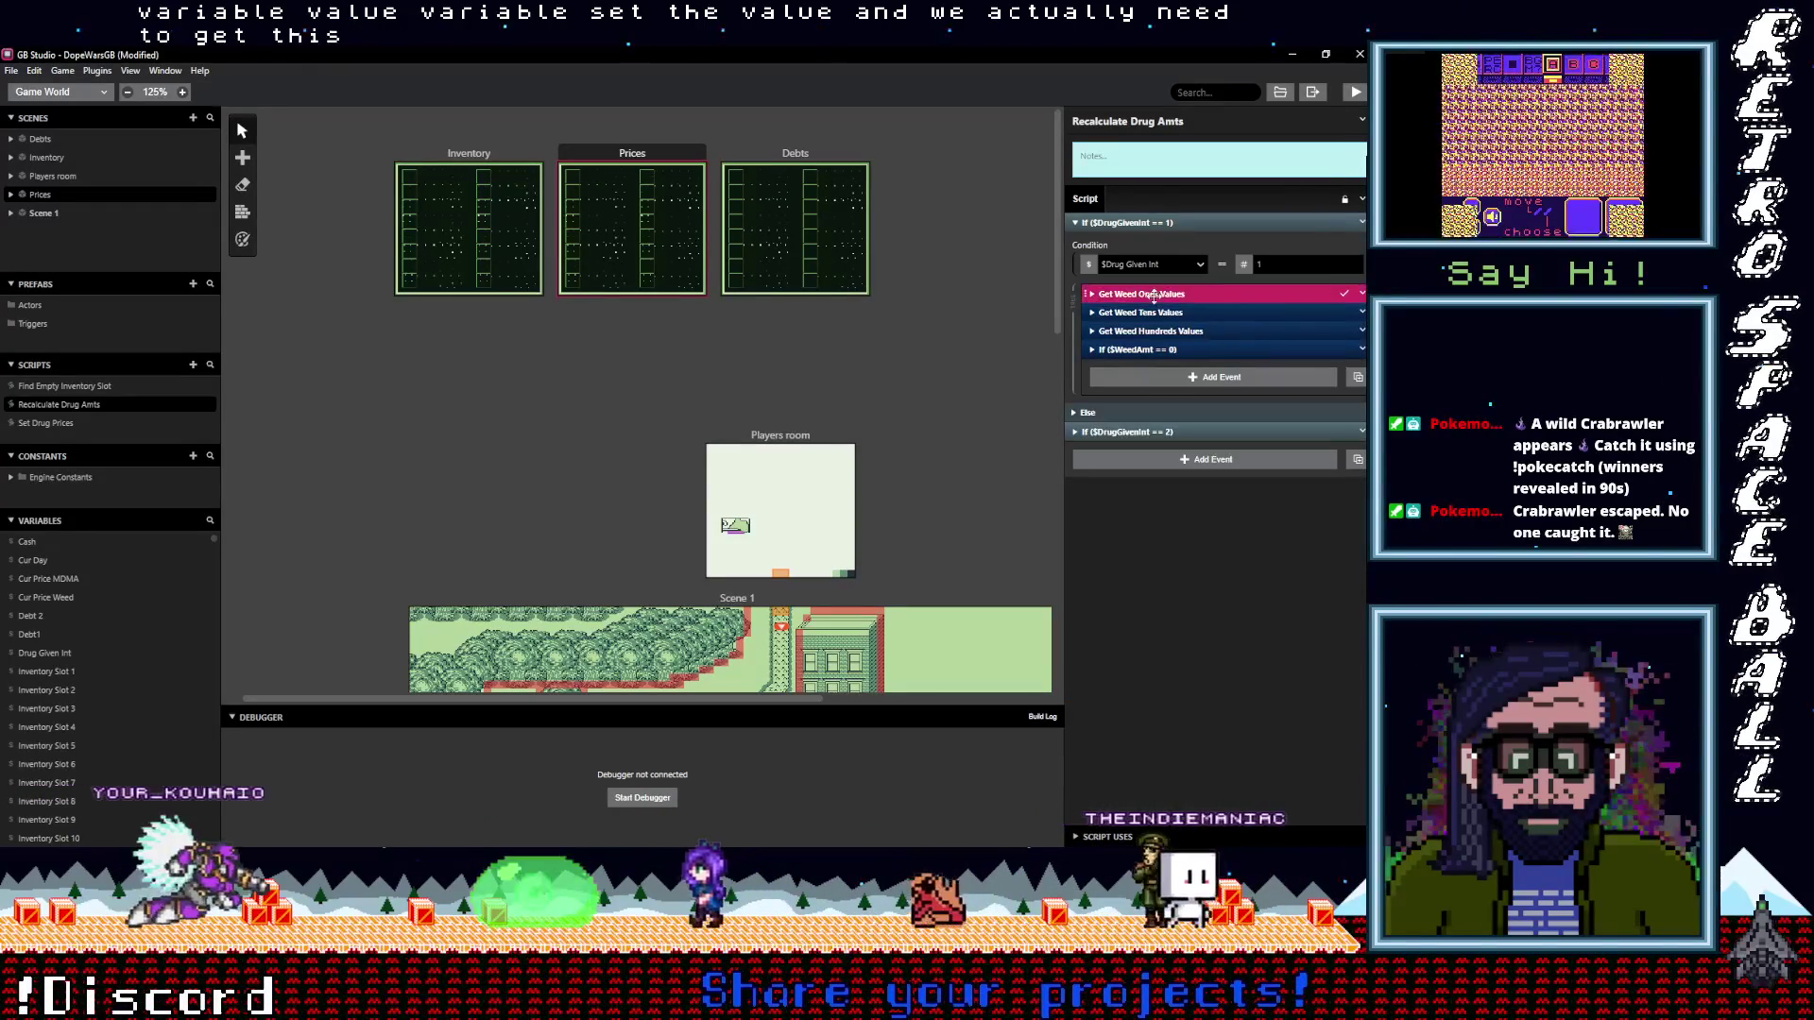
{"action": "left_click", "coordinate": [1160, 312], "text": "shift"}
{"action": "left_click", "coordinate": [1163, 331], "text": "shift"}
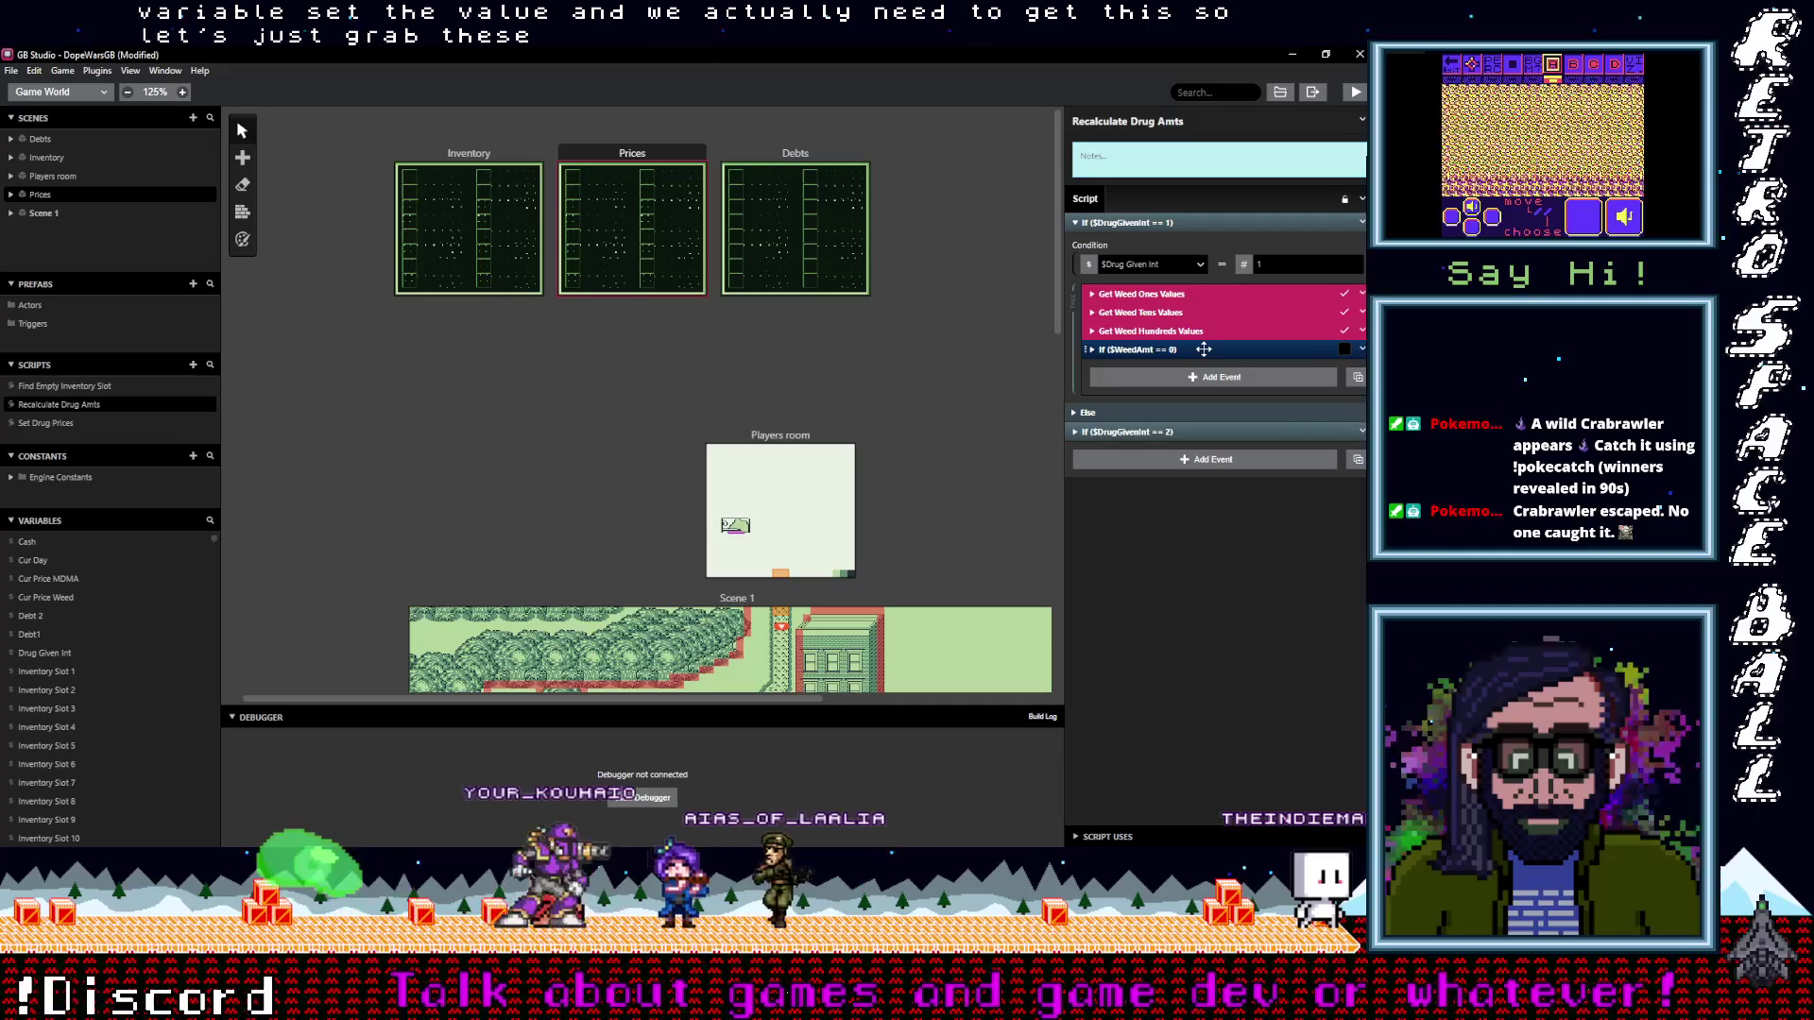
{"action": "left_click", "coordinate": [1205, 350]}
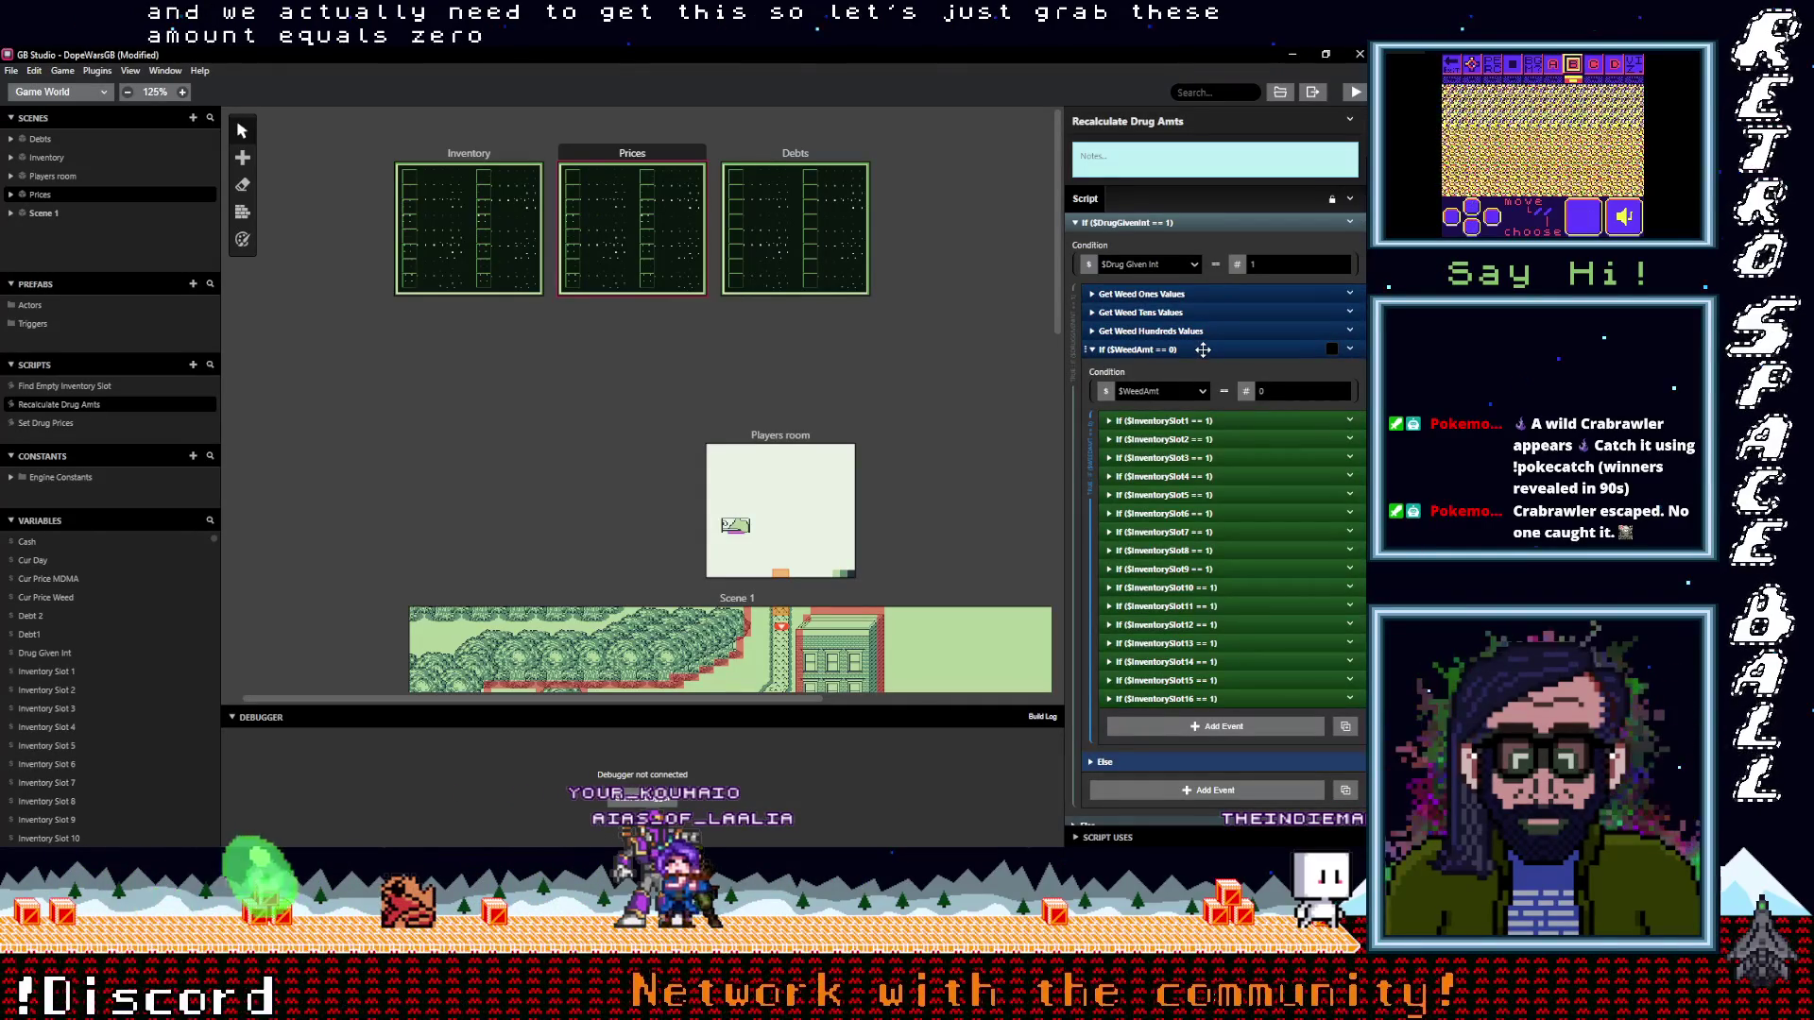
{"action": "left_click", "coordinate": [1203, 350]}
{"action": "left_click", "coordinate": [1215, 332], "text": "shift"}
{"action": "left_click", "coordinate": [1217, 313], "text": "shift"}
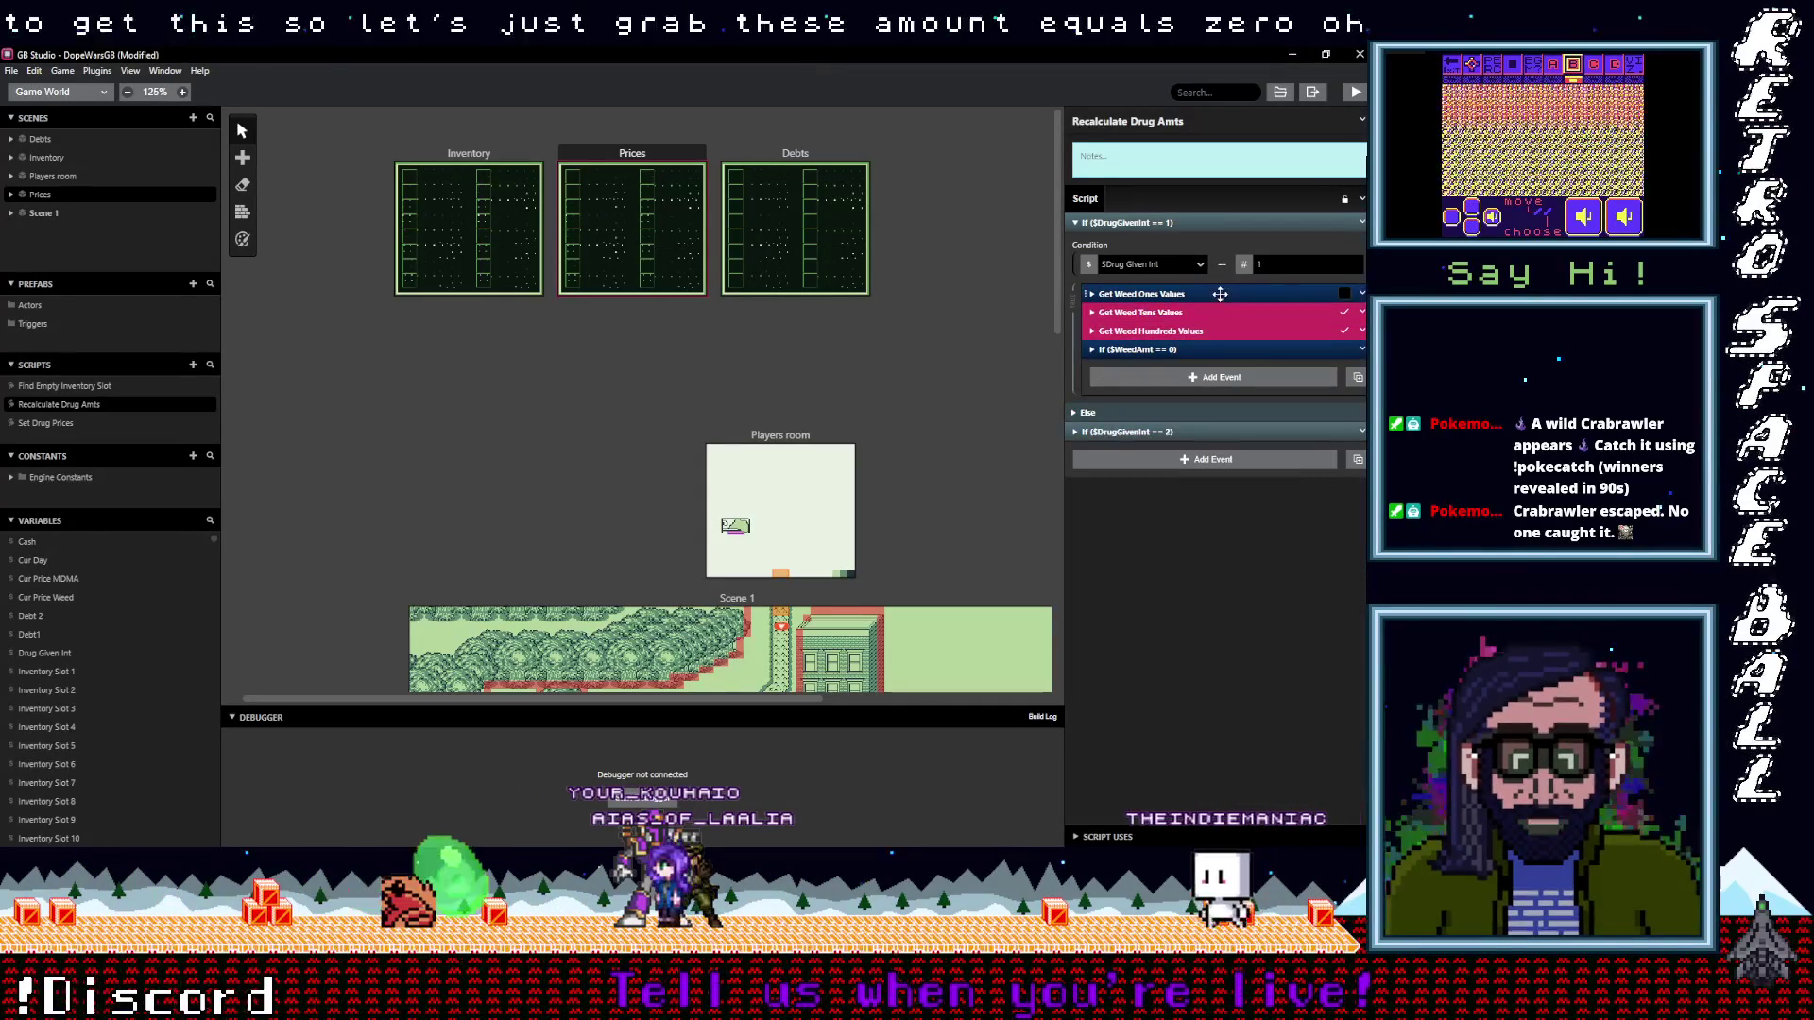
{"action": "left_click", "coordinate": [1220, 294], "text": "shift"}
{"action": "right_click", "coordinate": [1229, 308]}
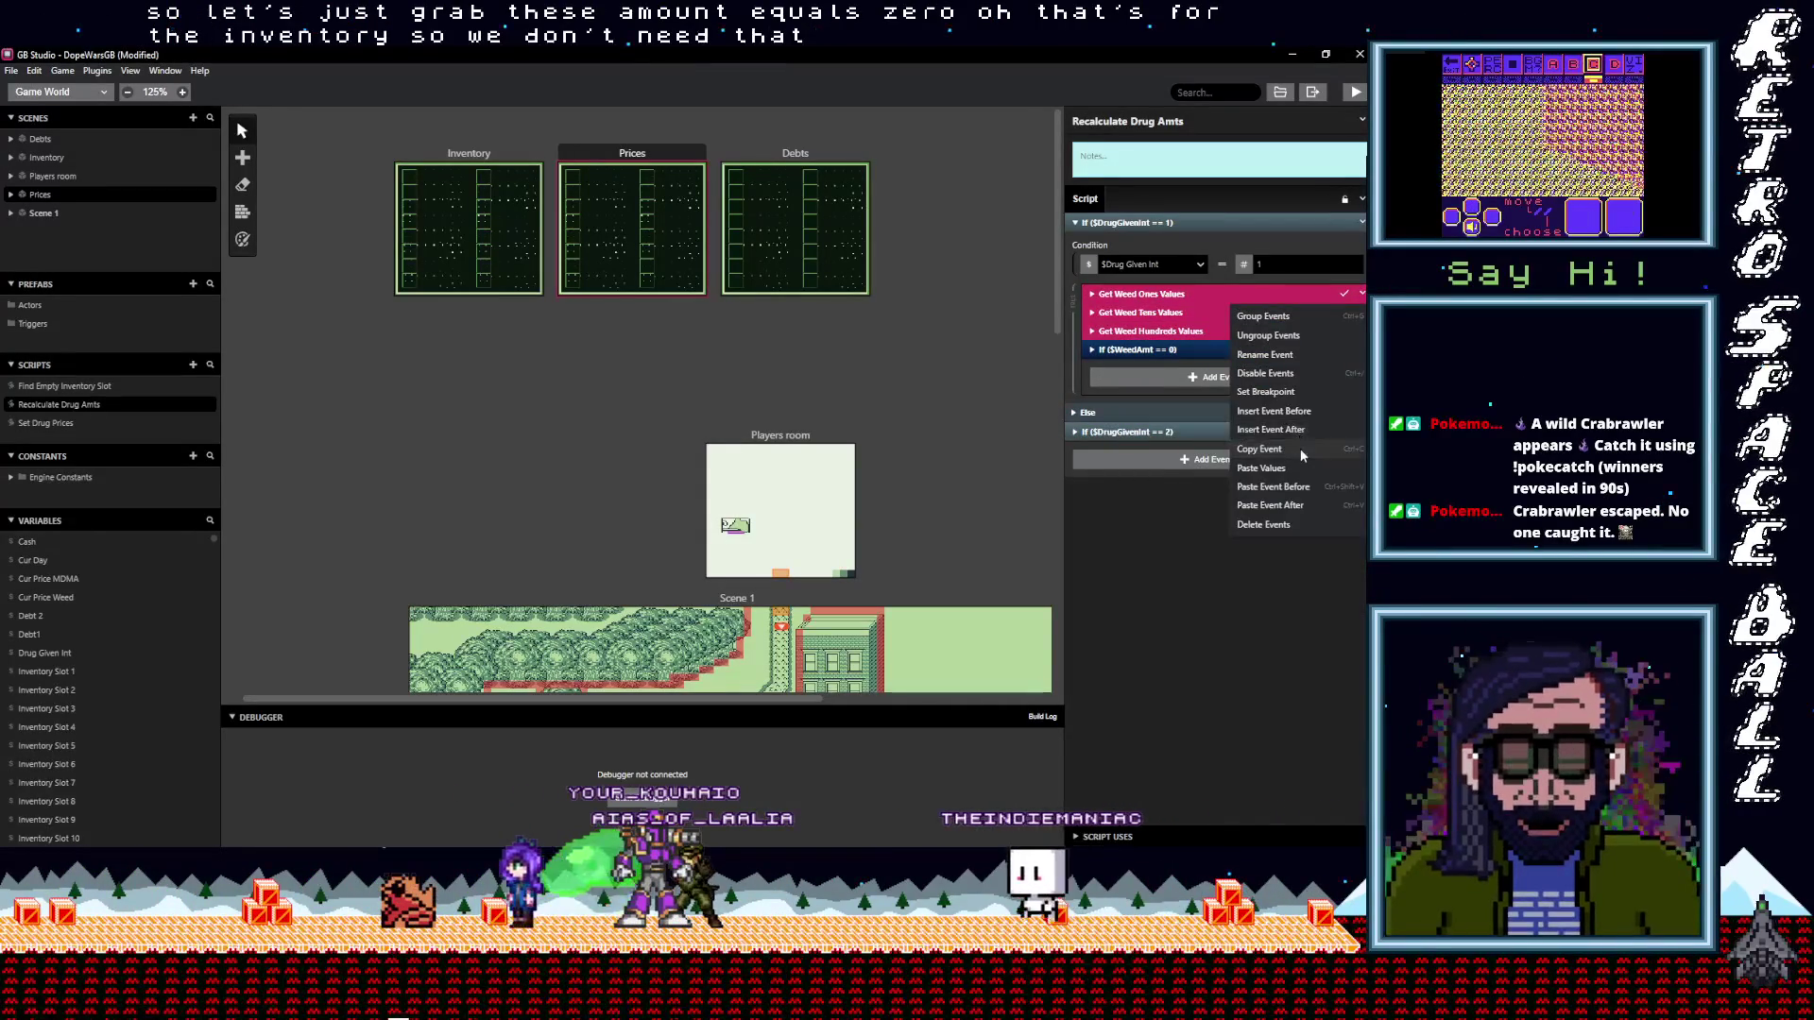
{"action": "left_click", "coordinate": [1300, 448]}
In Set Drug Prices, delete the $VariableA = 0 event and paste the three groups into Set Weed Vars
{"action": "left_click", "coordinate": [47, 422]}
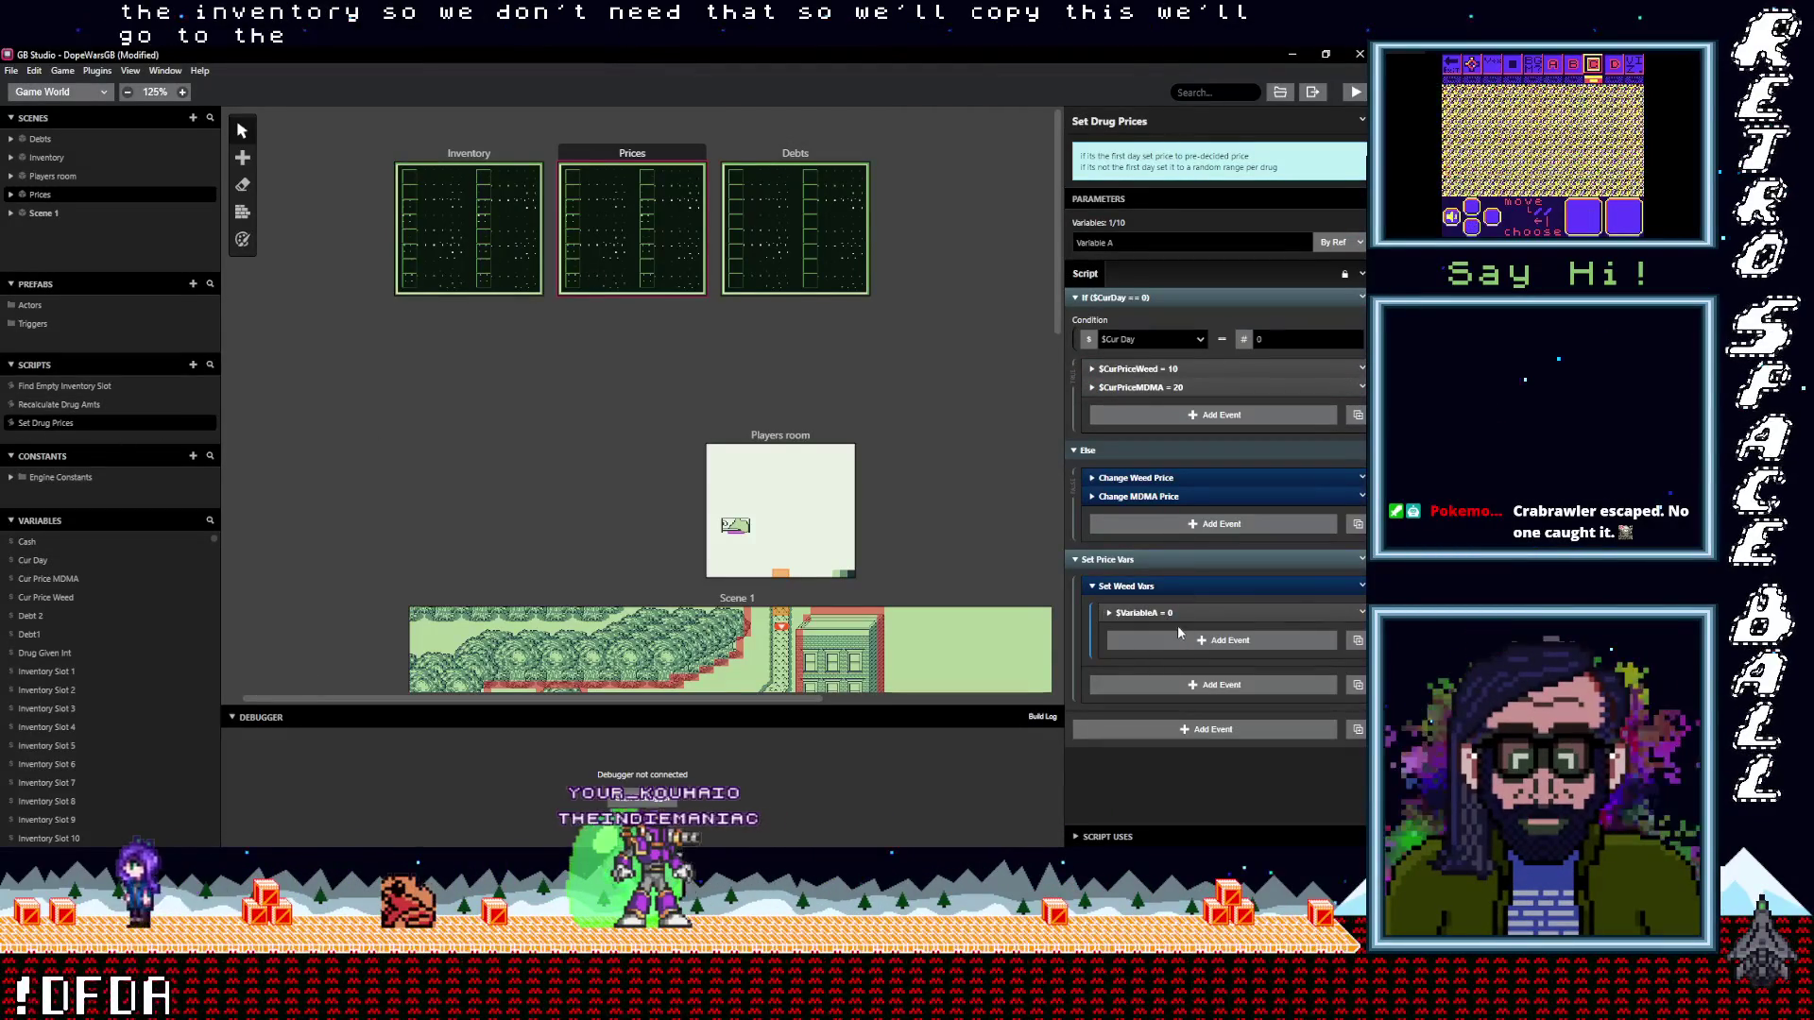
{"action": "left_click", "coordinate": [1361, 612]}
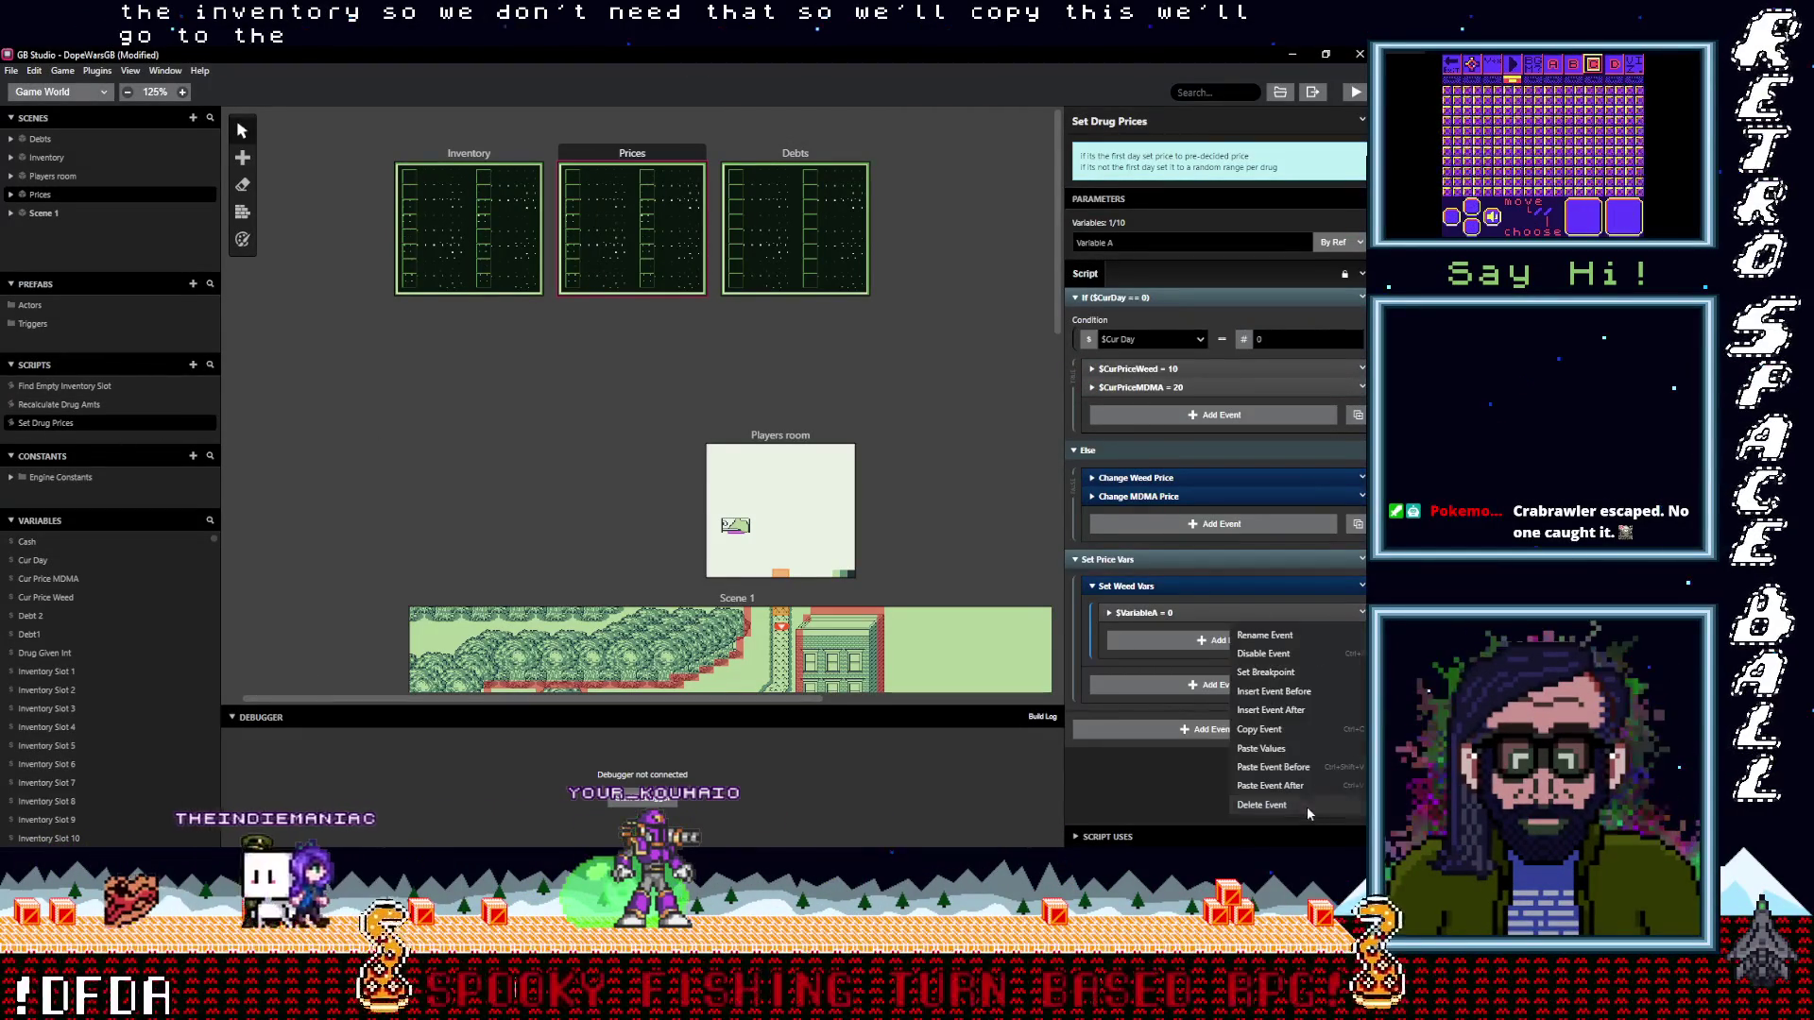
{"action": "left_click", "coordinate": [1307, 807]}
{"action": "key", "text": "super"}
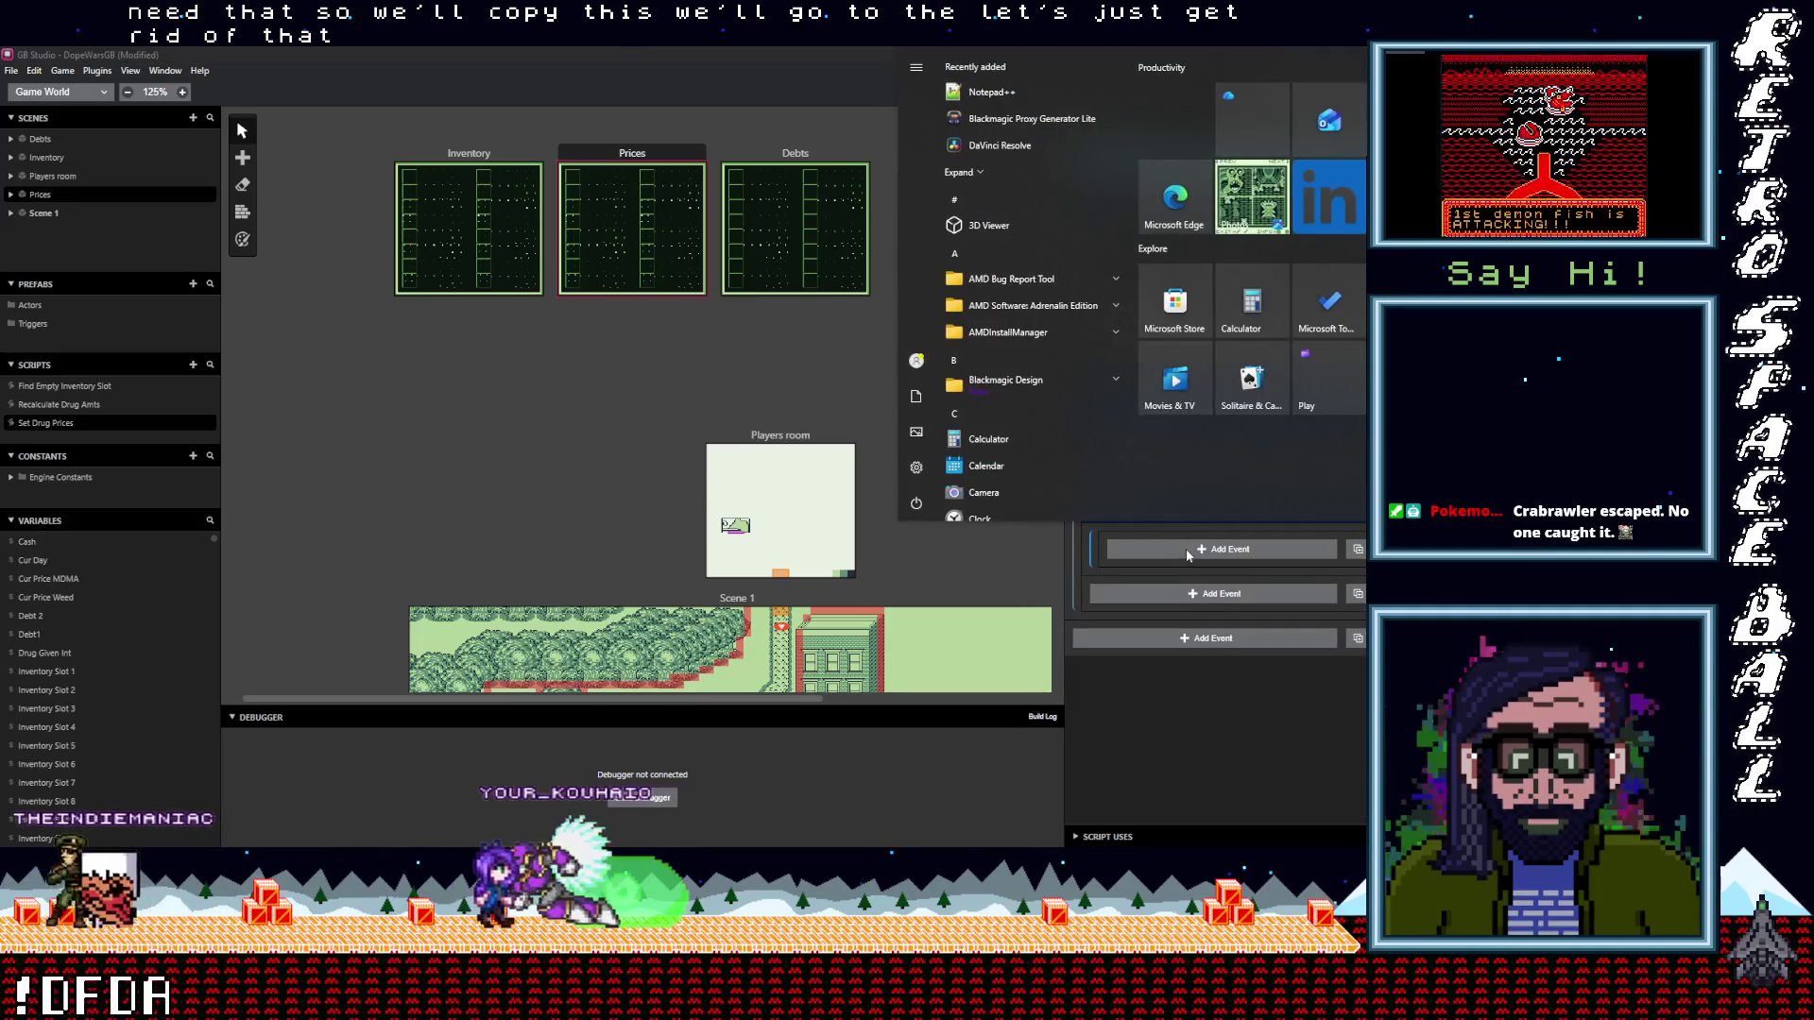
{"action": "left_click", "coordinate": [1218, 637]}
{"action": "key", "text": "Escape"}
{"action": "key", "text": "alt"}
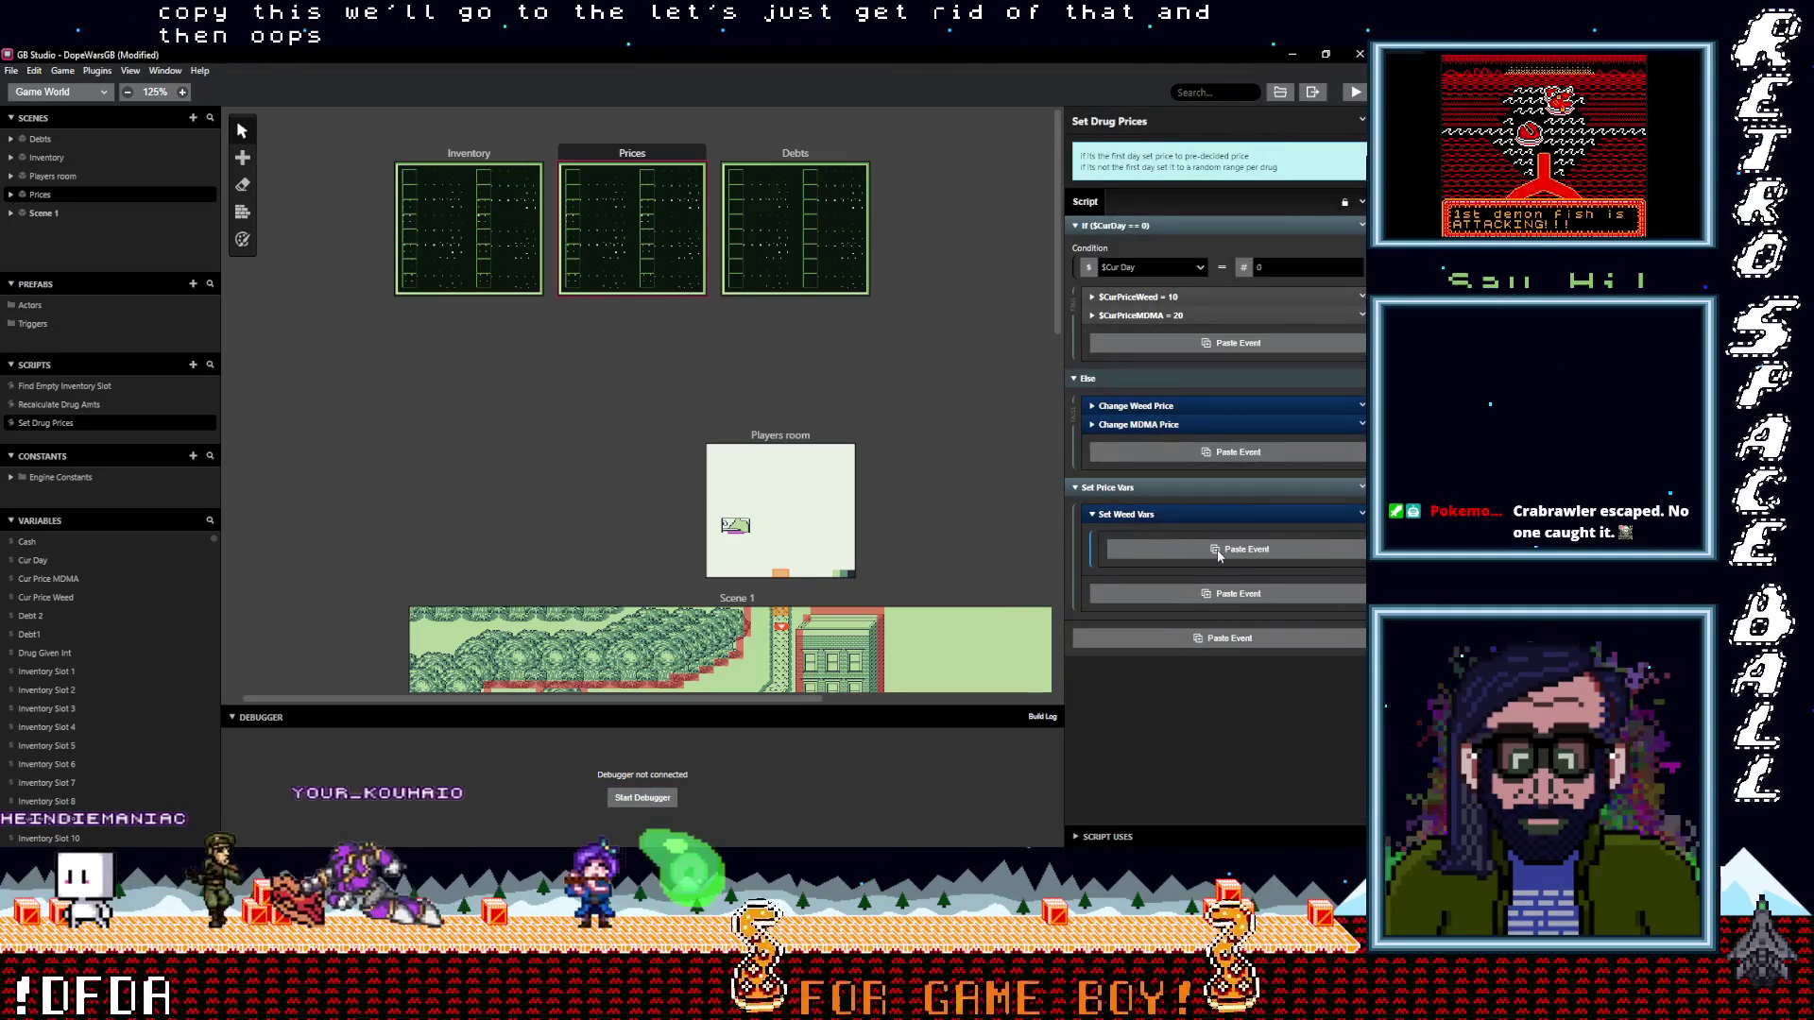
{"action": "left_click", "coordinate": [1218, 555]}
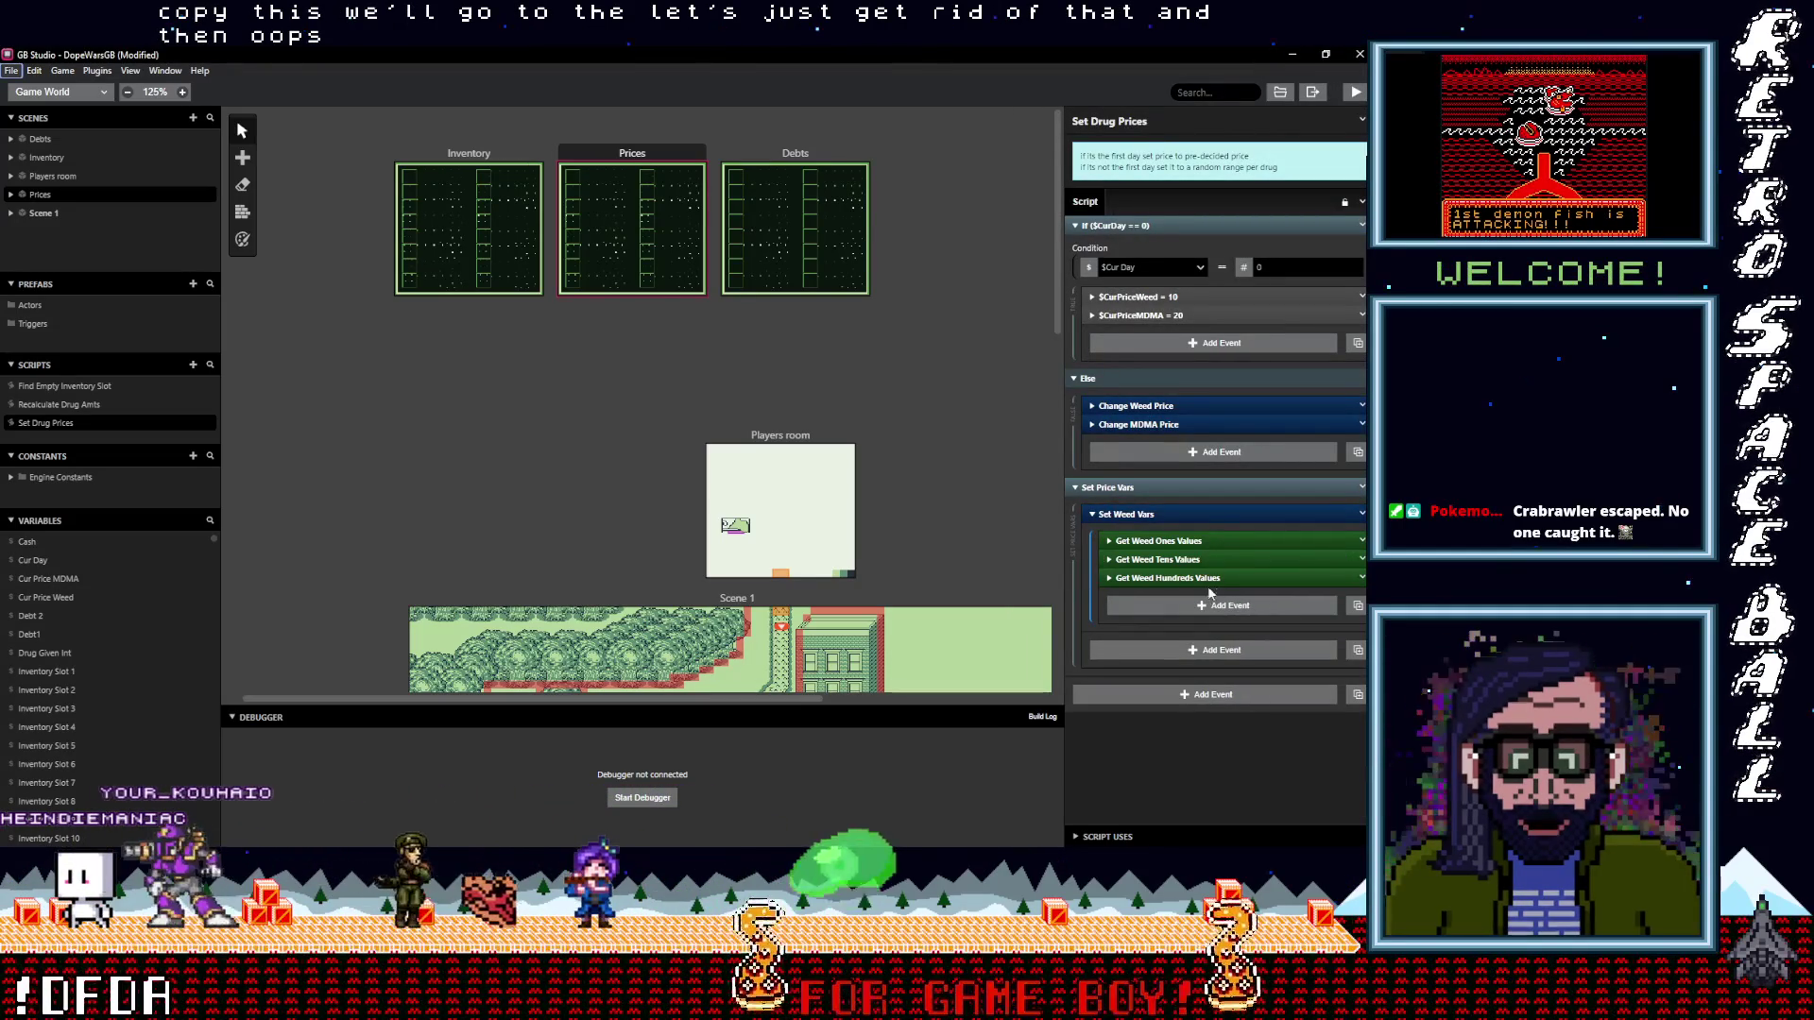
{"action": "left_click", "coordinate": [1209, 541]}
Set the $UINumberValue event in Get Weed Ones Values to take $Cur Price Weed
{"action": "scroll", "coordinate": [1232, 605], "scroll_direction": "down", "scroll_amount": 1}
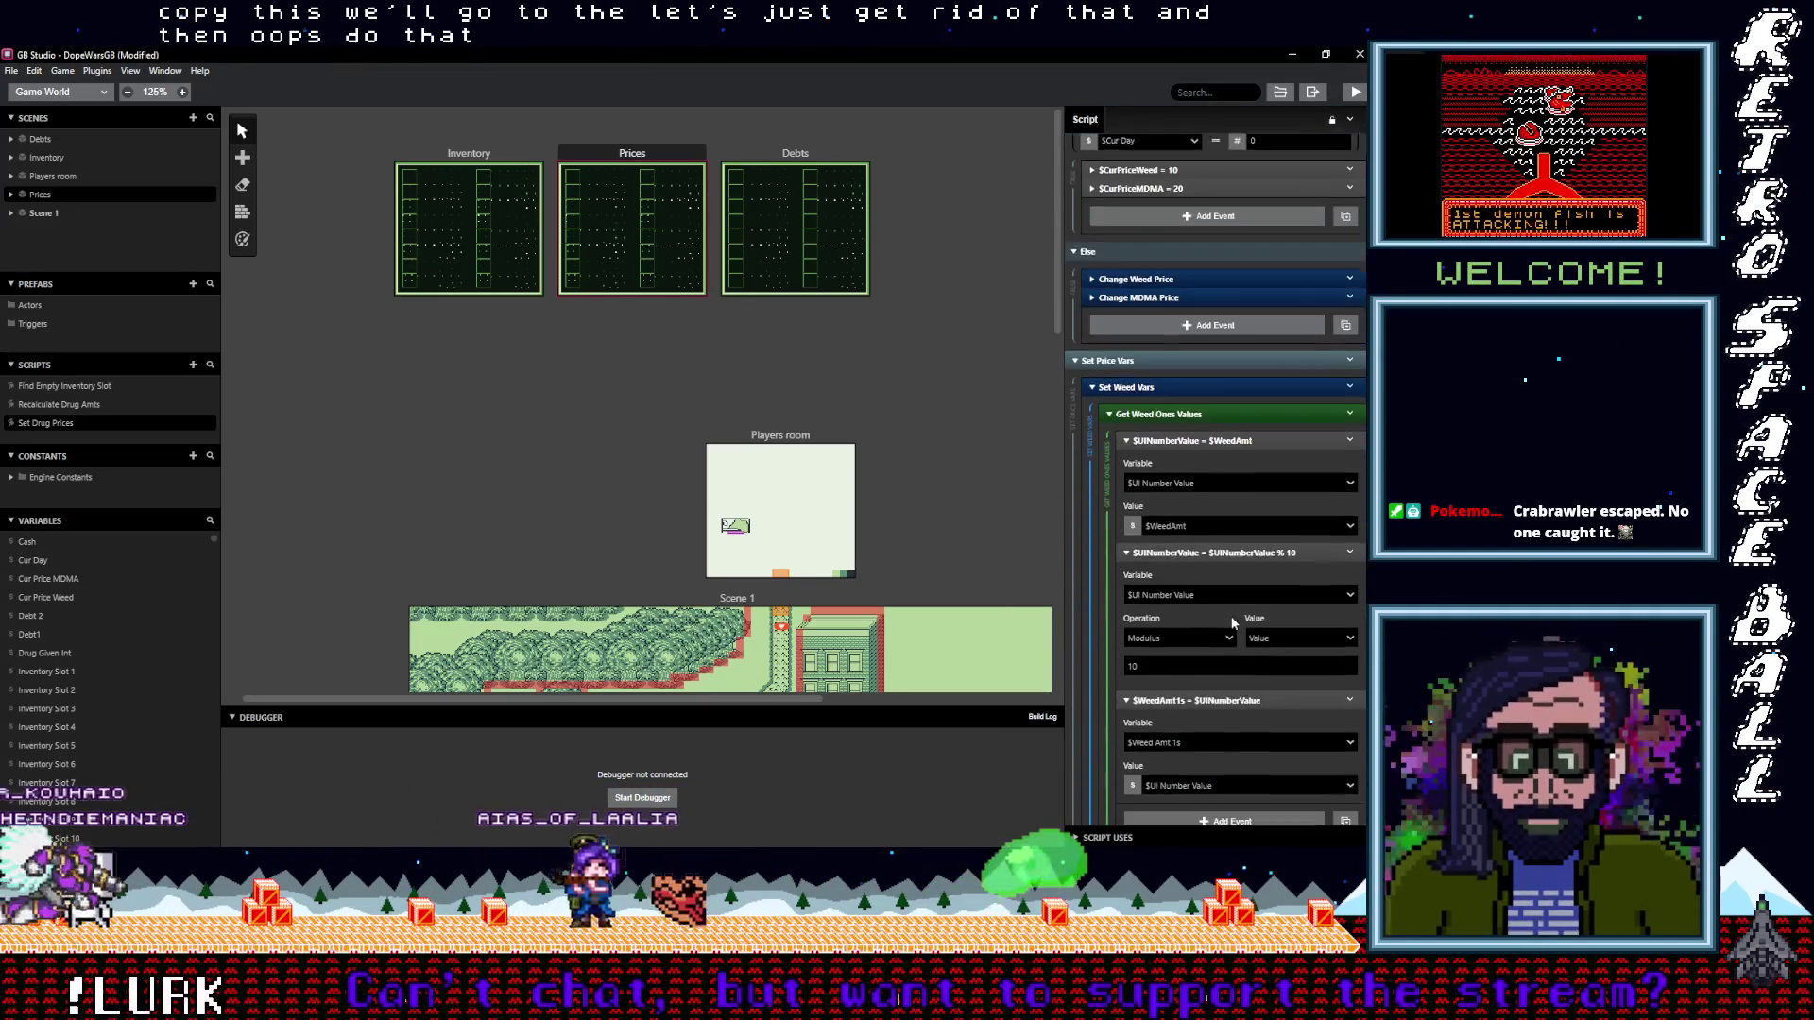
{"action": "scroll", "coordinate": [1232, 623], "scroll_direction": "down", "scroll_amount": 1}
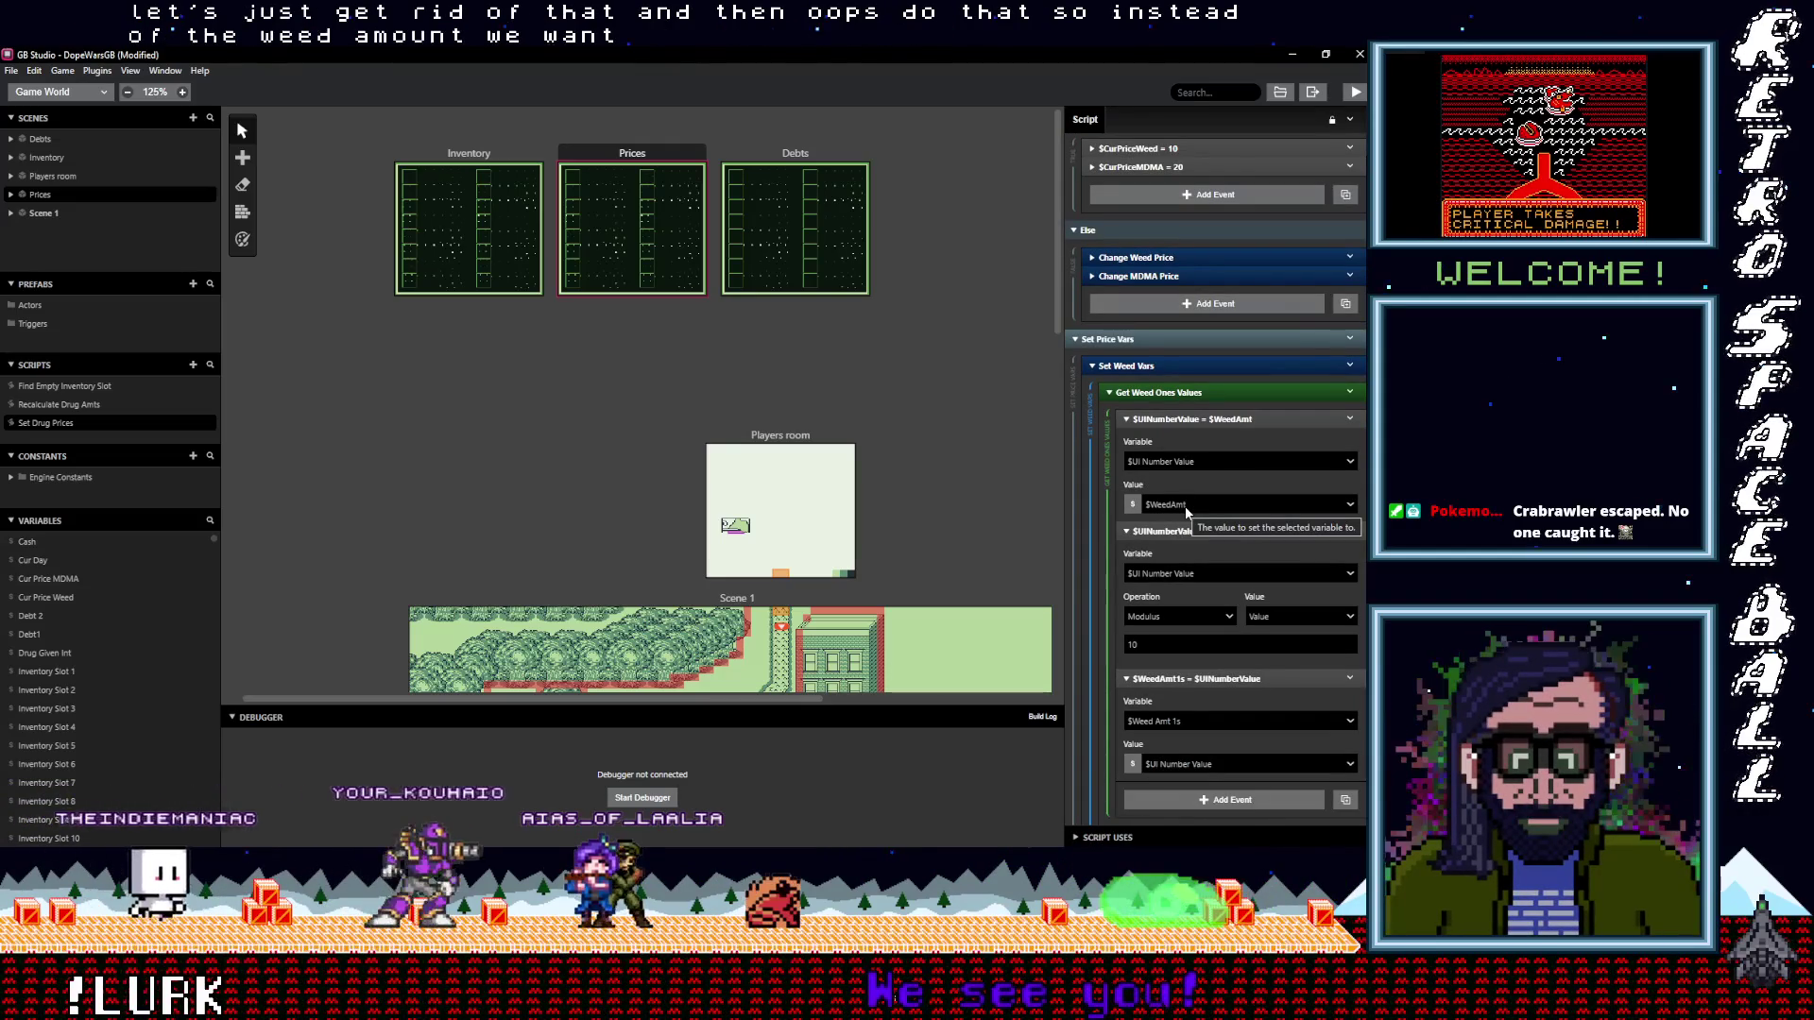
{"action": "left_click", "coordinate": [1184, 506]}
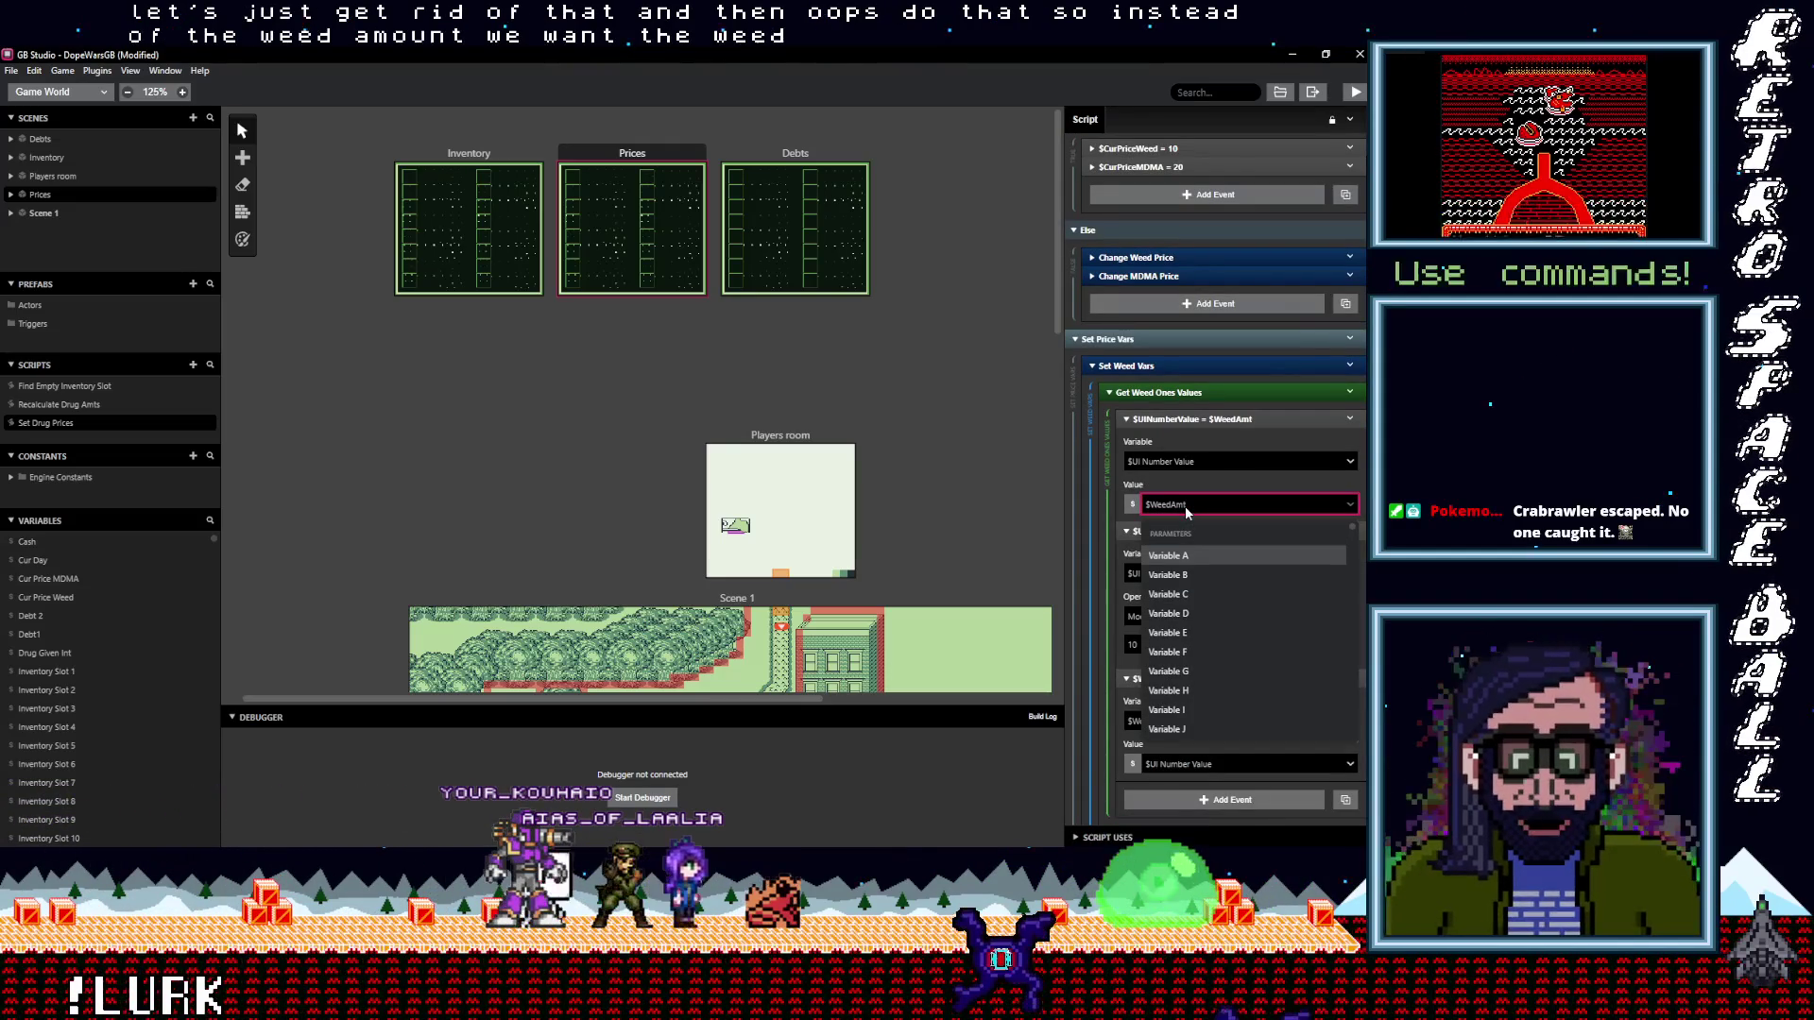
{"action": "type", "text": "cur"}
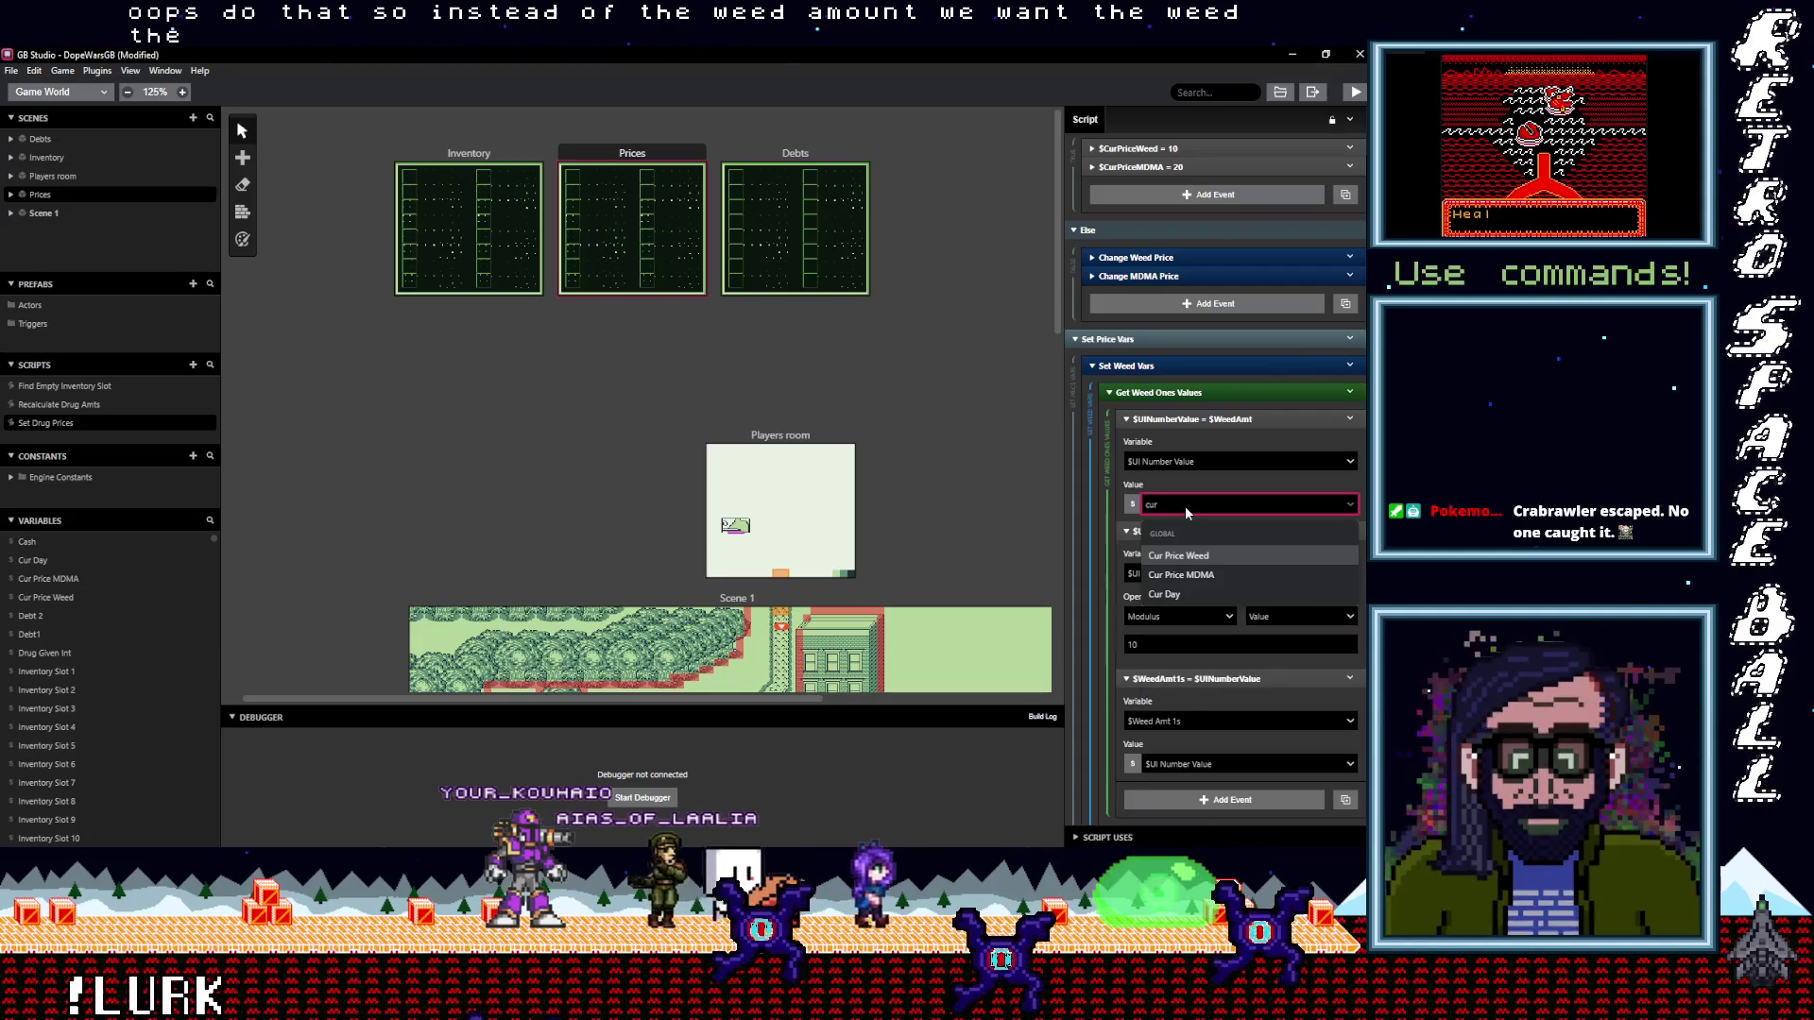
{"action": "key", "text": "Return"}
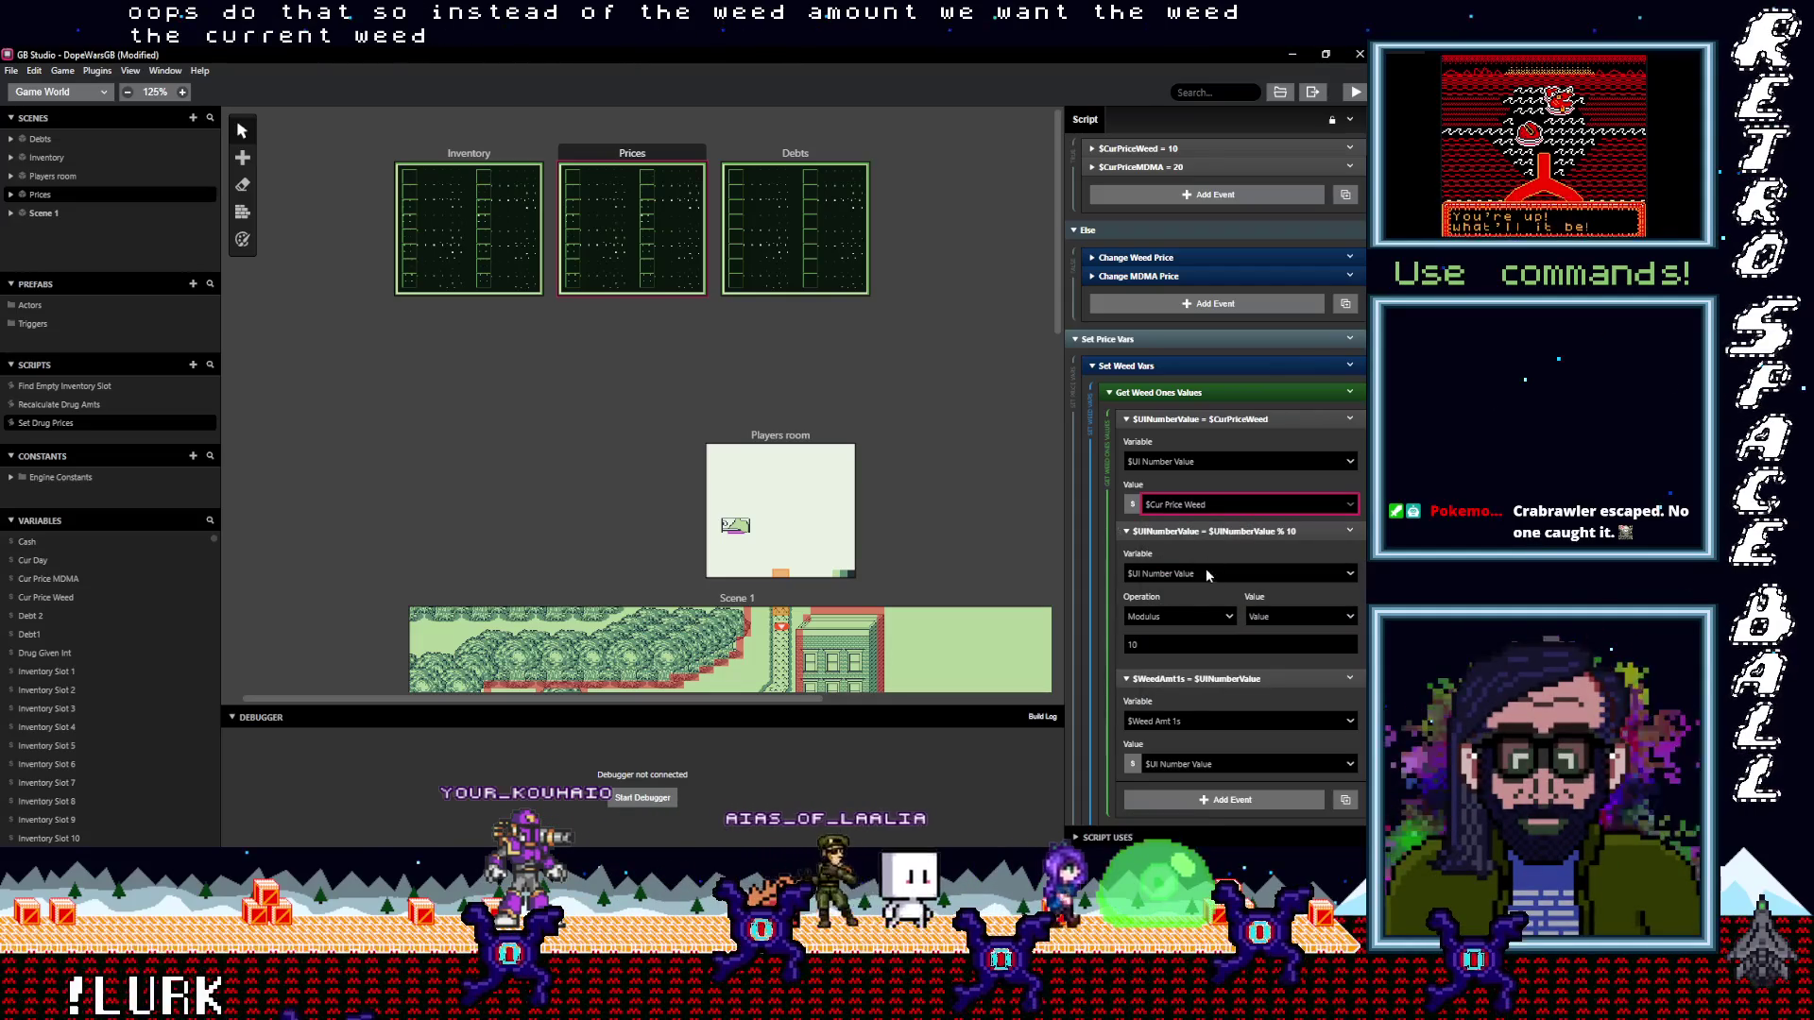
{"action": "scroll", "coordinate": [1206, 590], "scroll_direction": "down", "scroll_amount": 1}
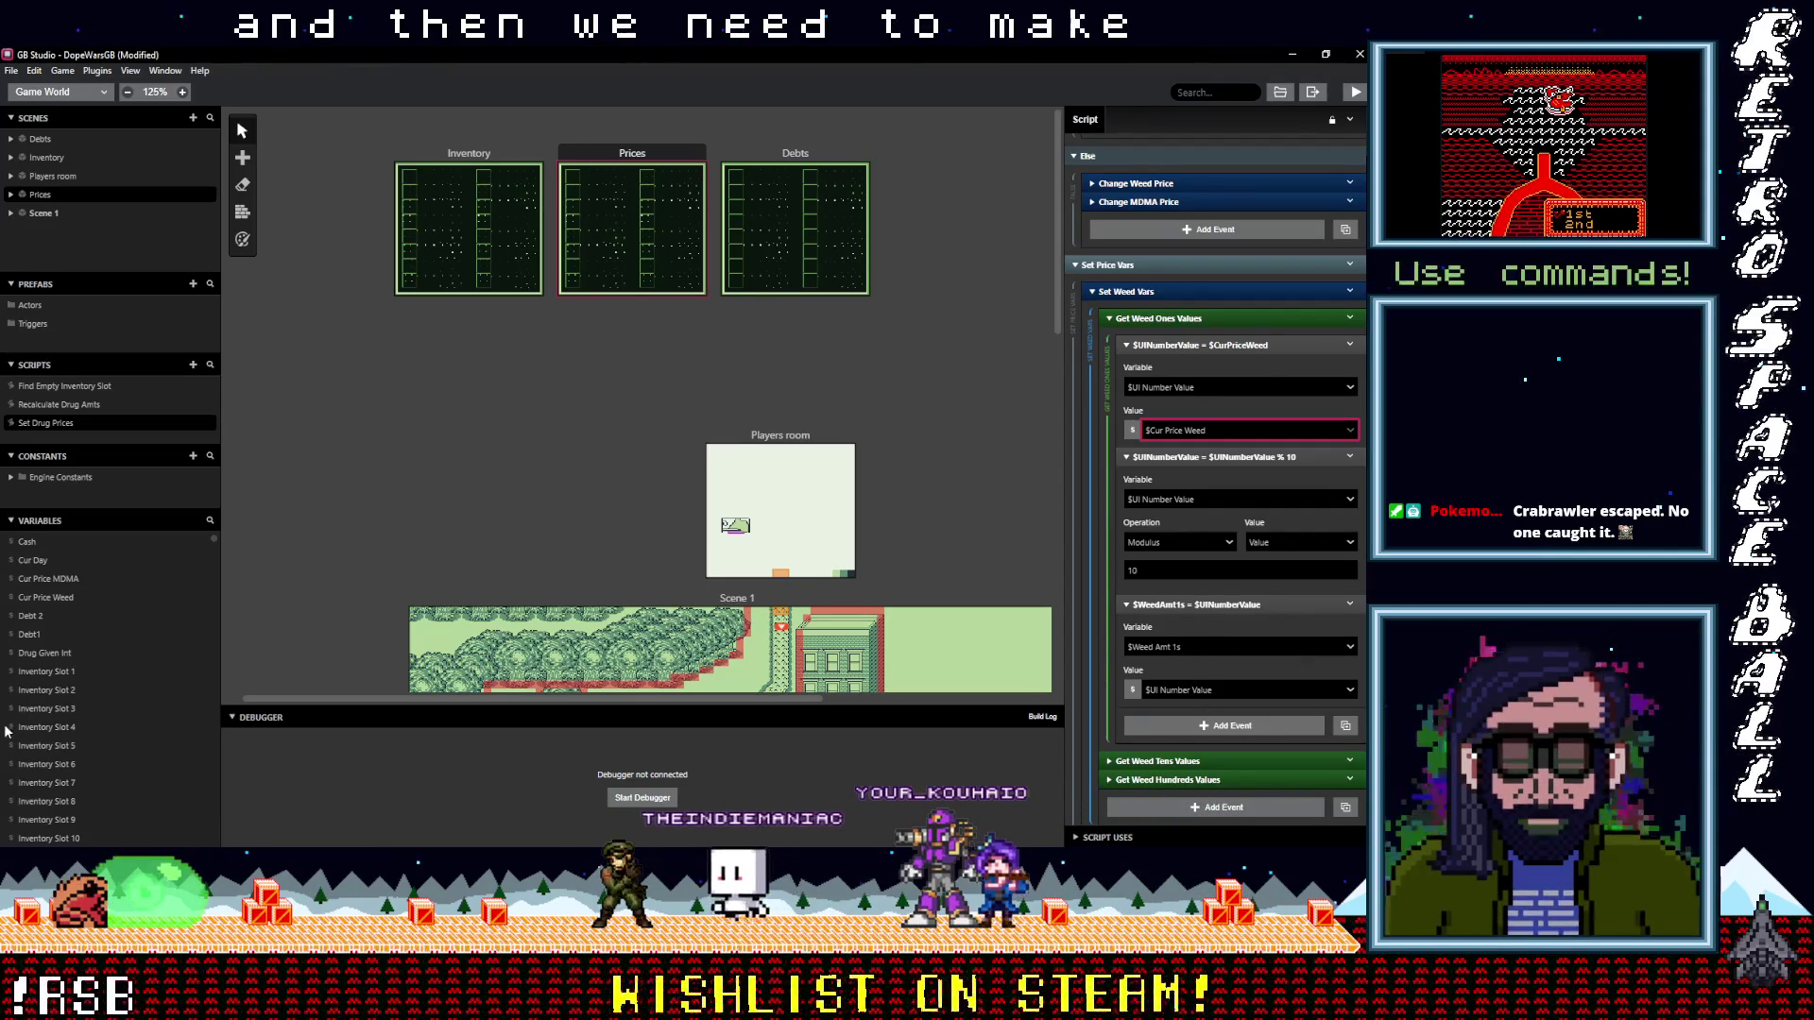
{"action": "scroll", "coordinate": [61, 733], "scroll_direction": "down", "scroll_amount": 5}
{"action": "left_click", "coordinate": [59, 634]}
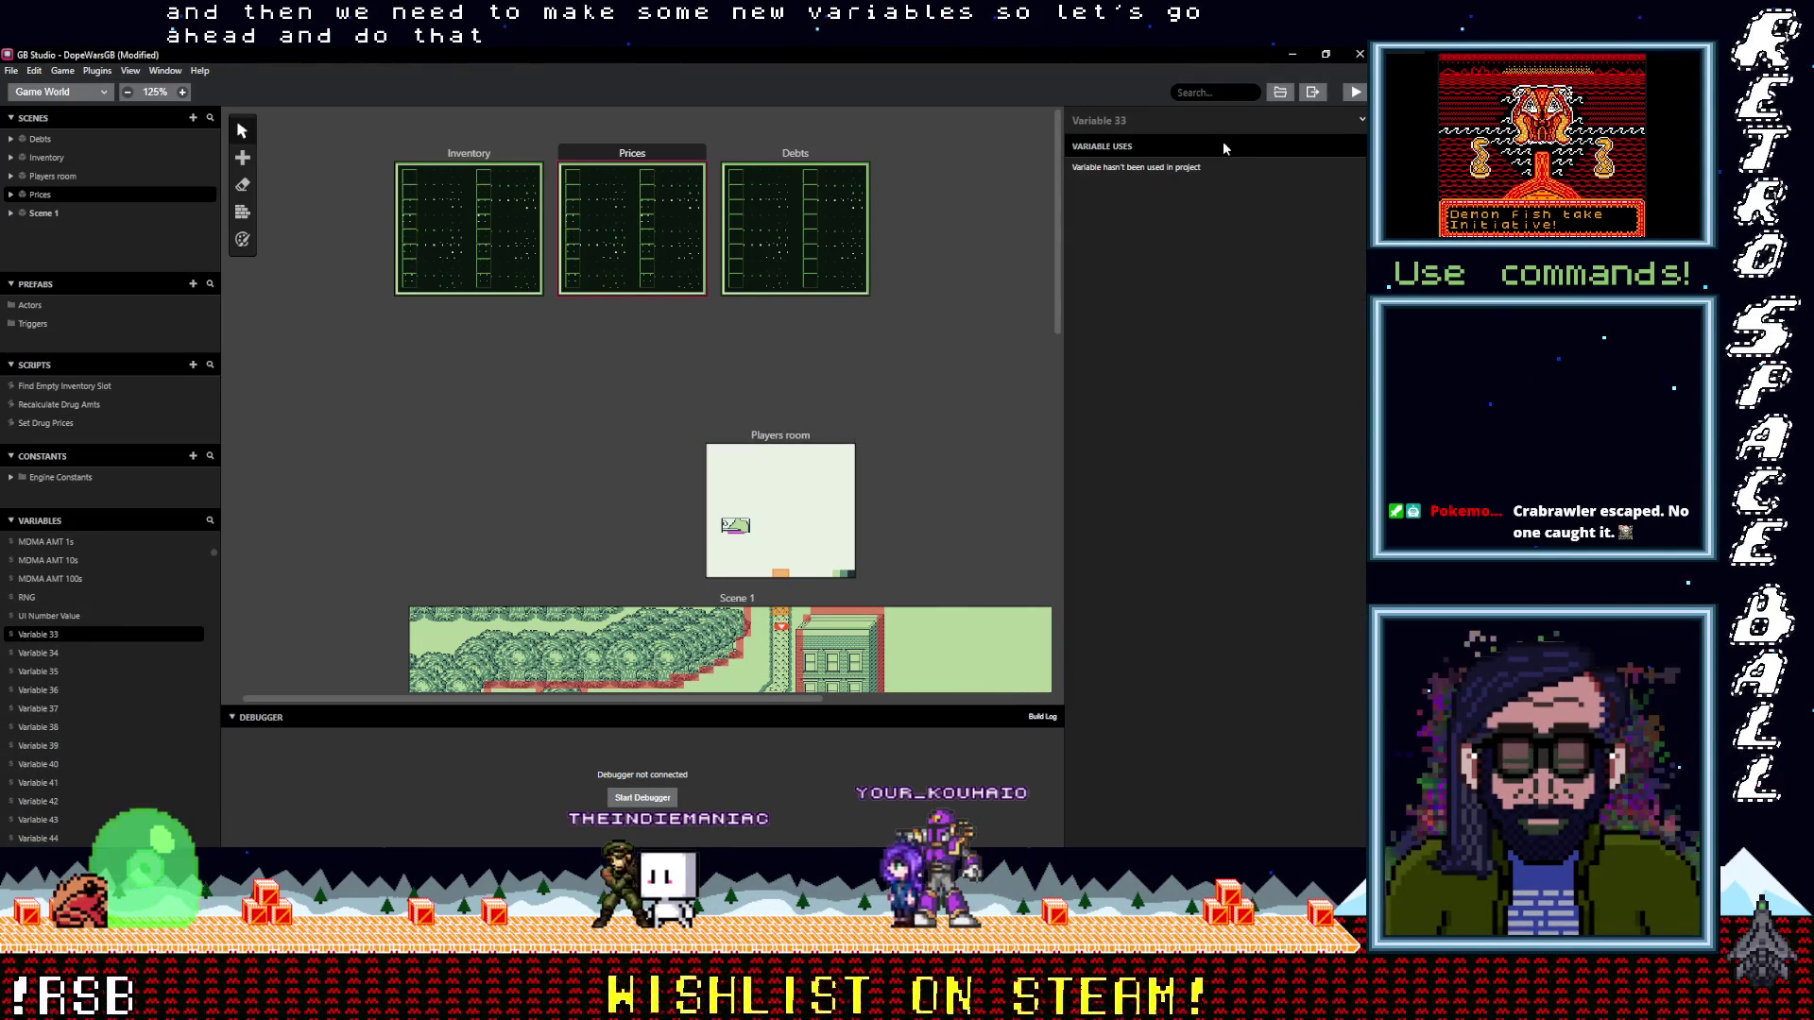
Rename Variable 33 to Weed Price 100s
{"action": "left_click", "coordinate": [1243, 120]}
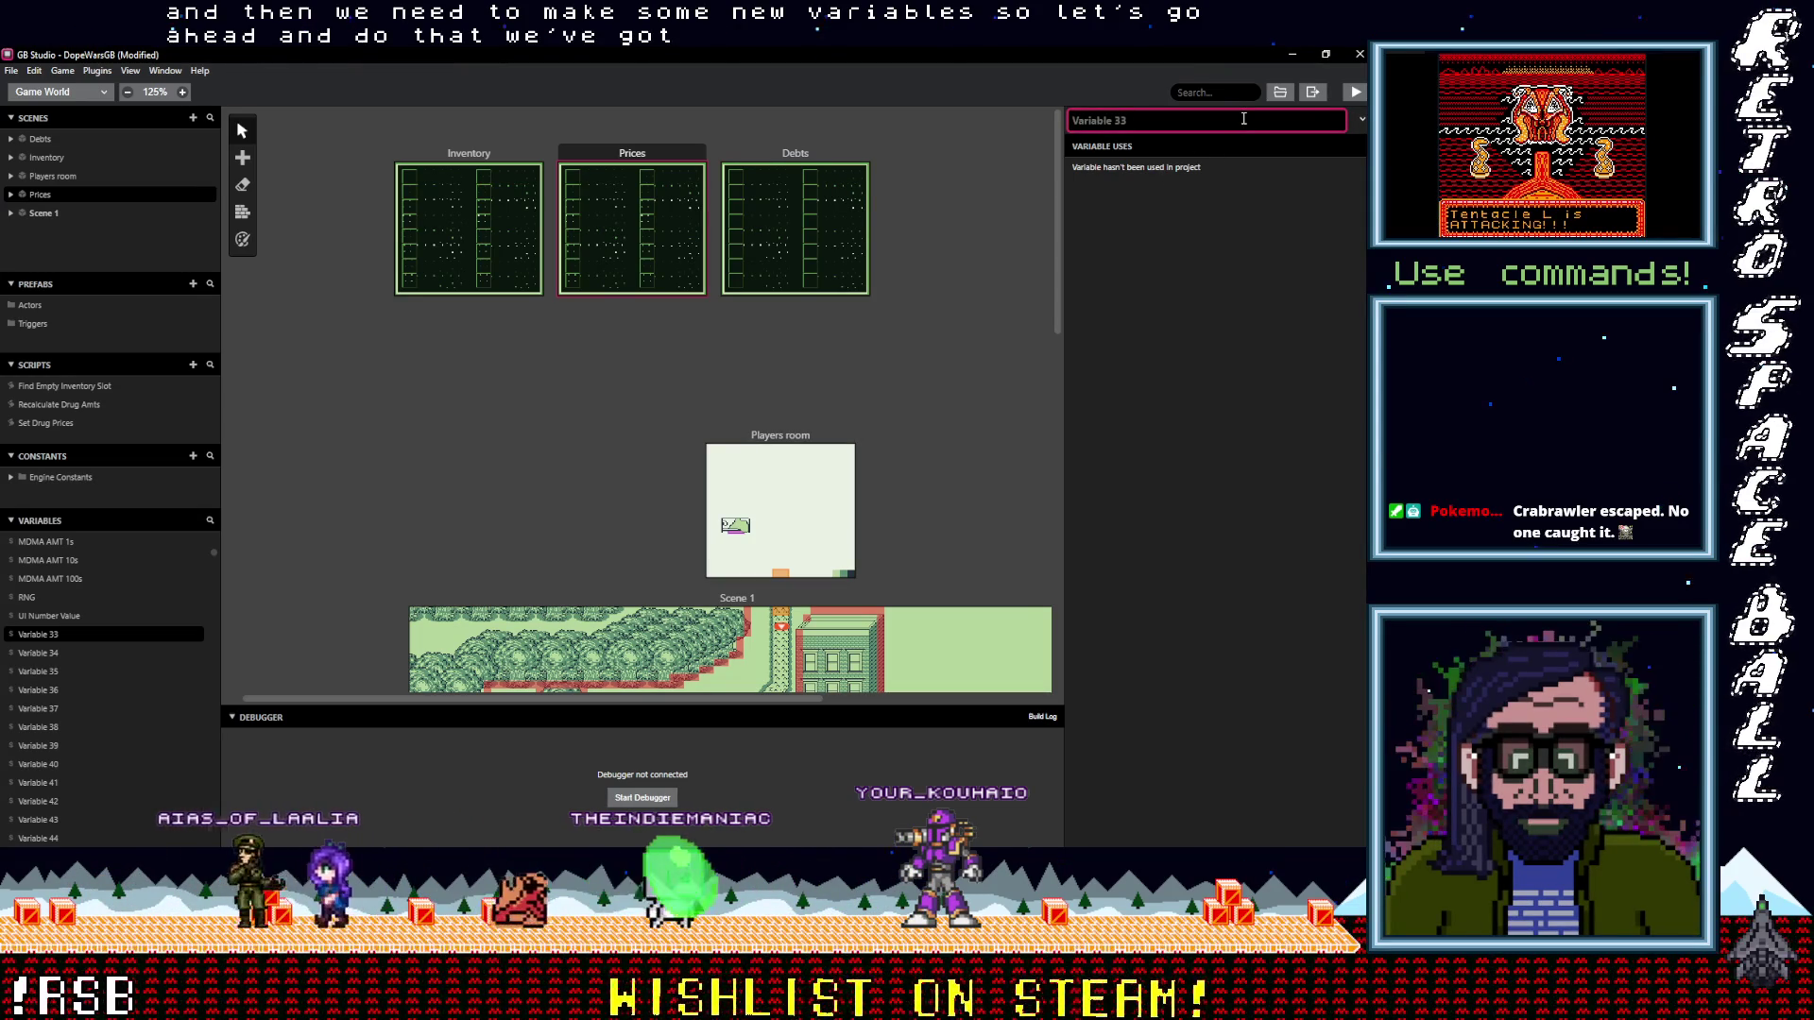
{"action": "type", "text": "Weed Pric"}
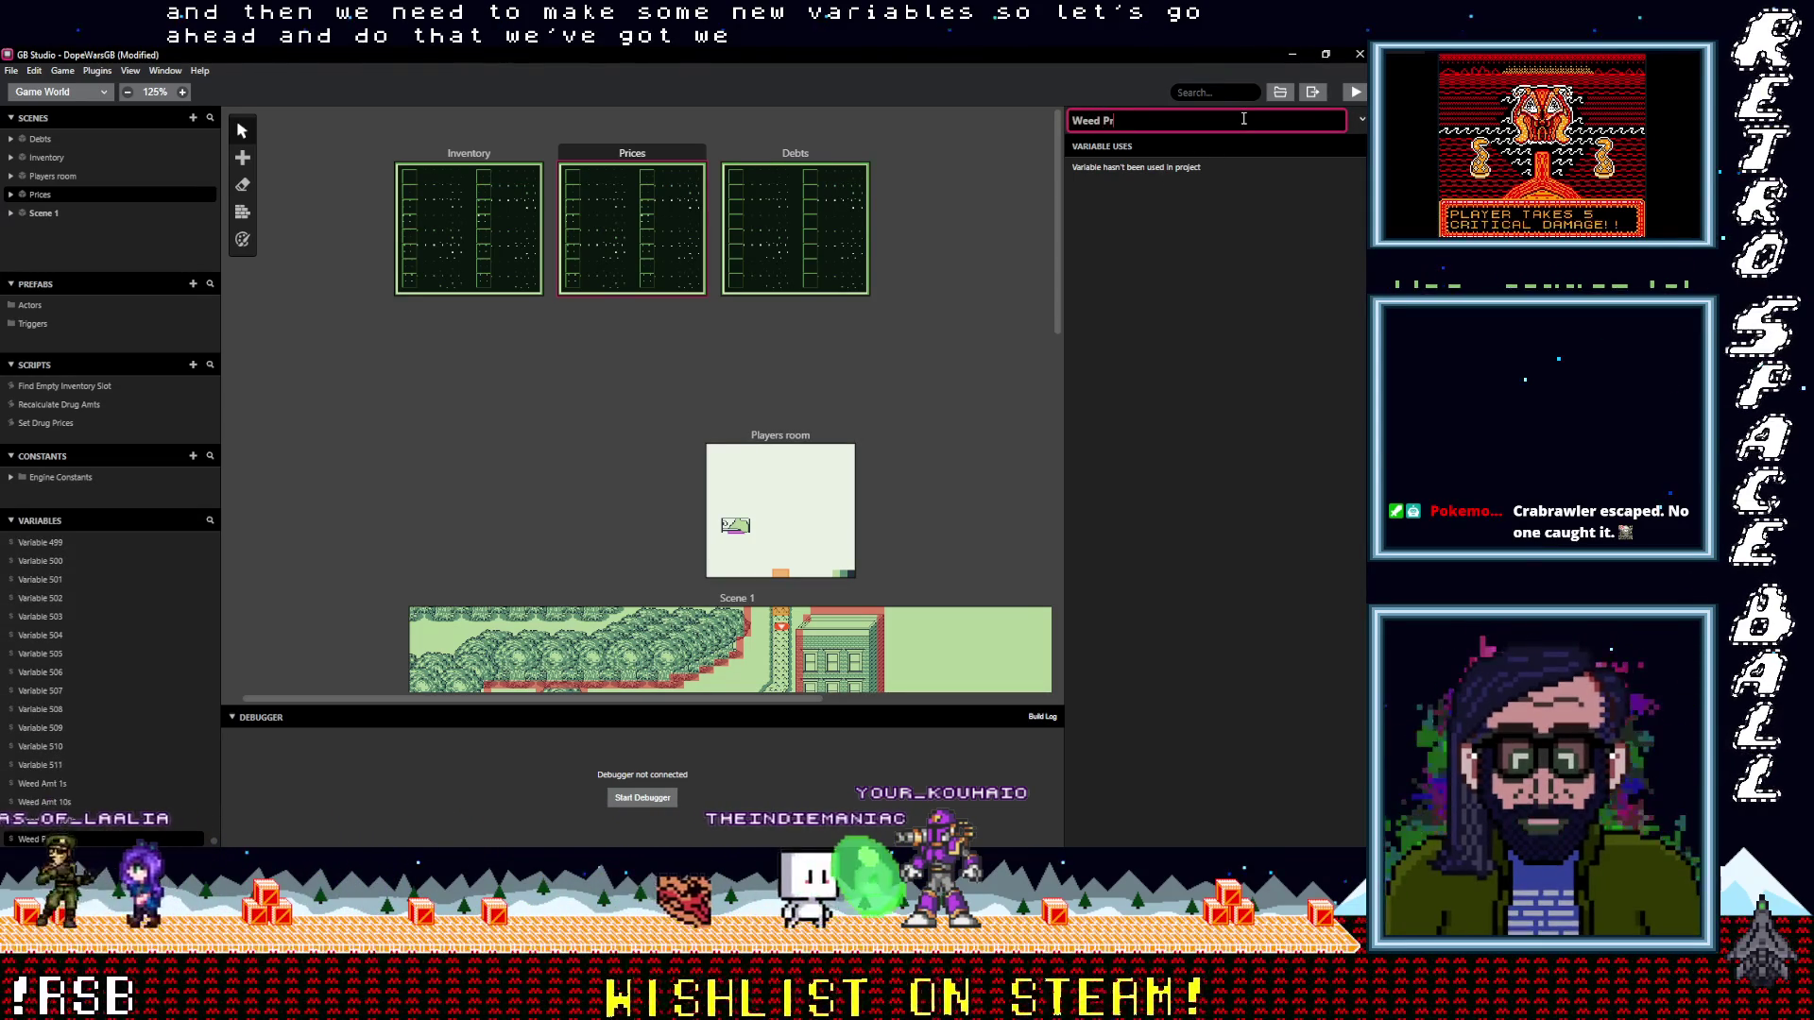
{"action": "type", "text": "e"}
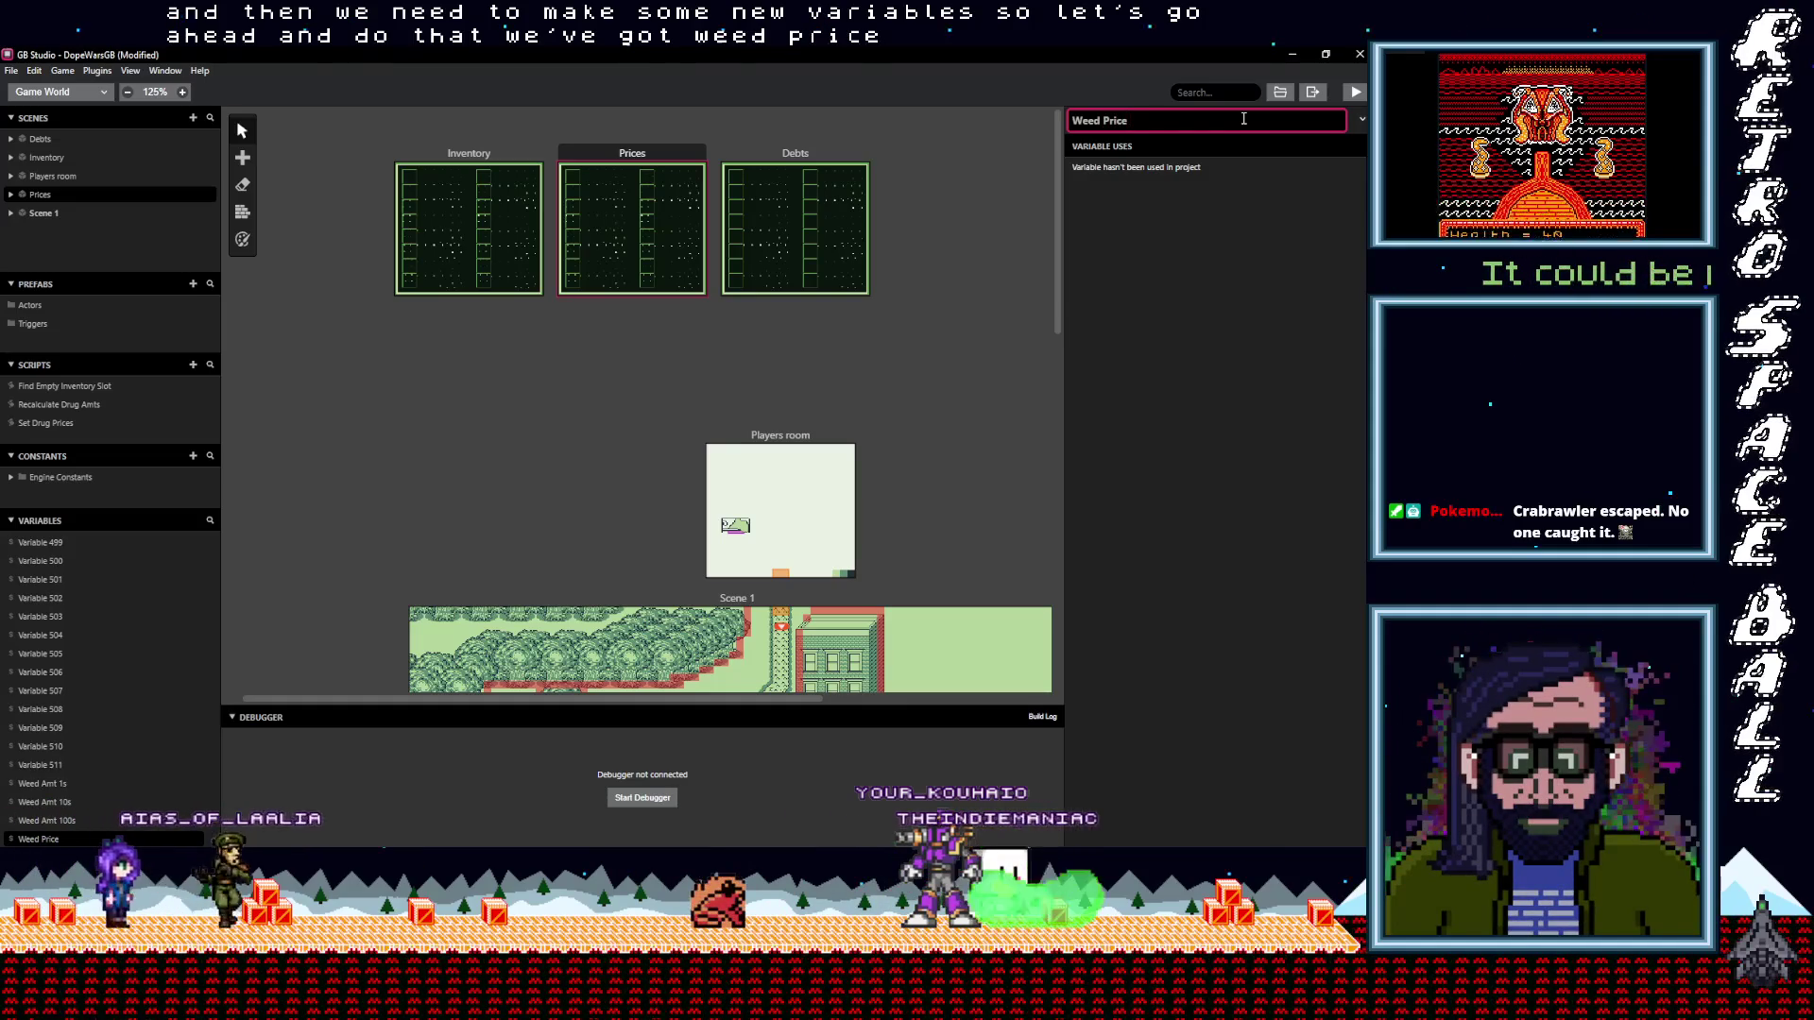
{"action": "type", "text": " 100s"}
{"action": "key", "text": "Return"}
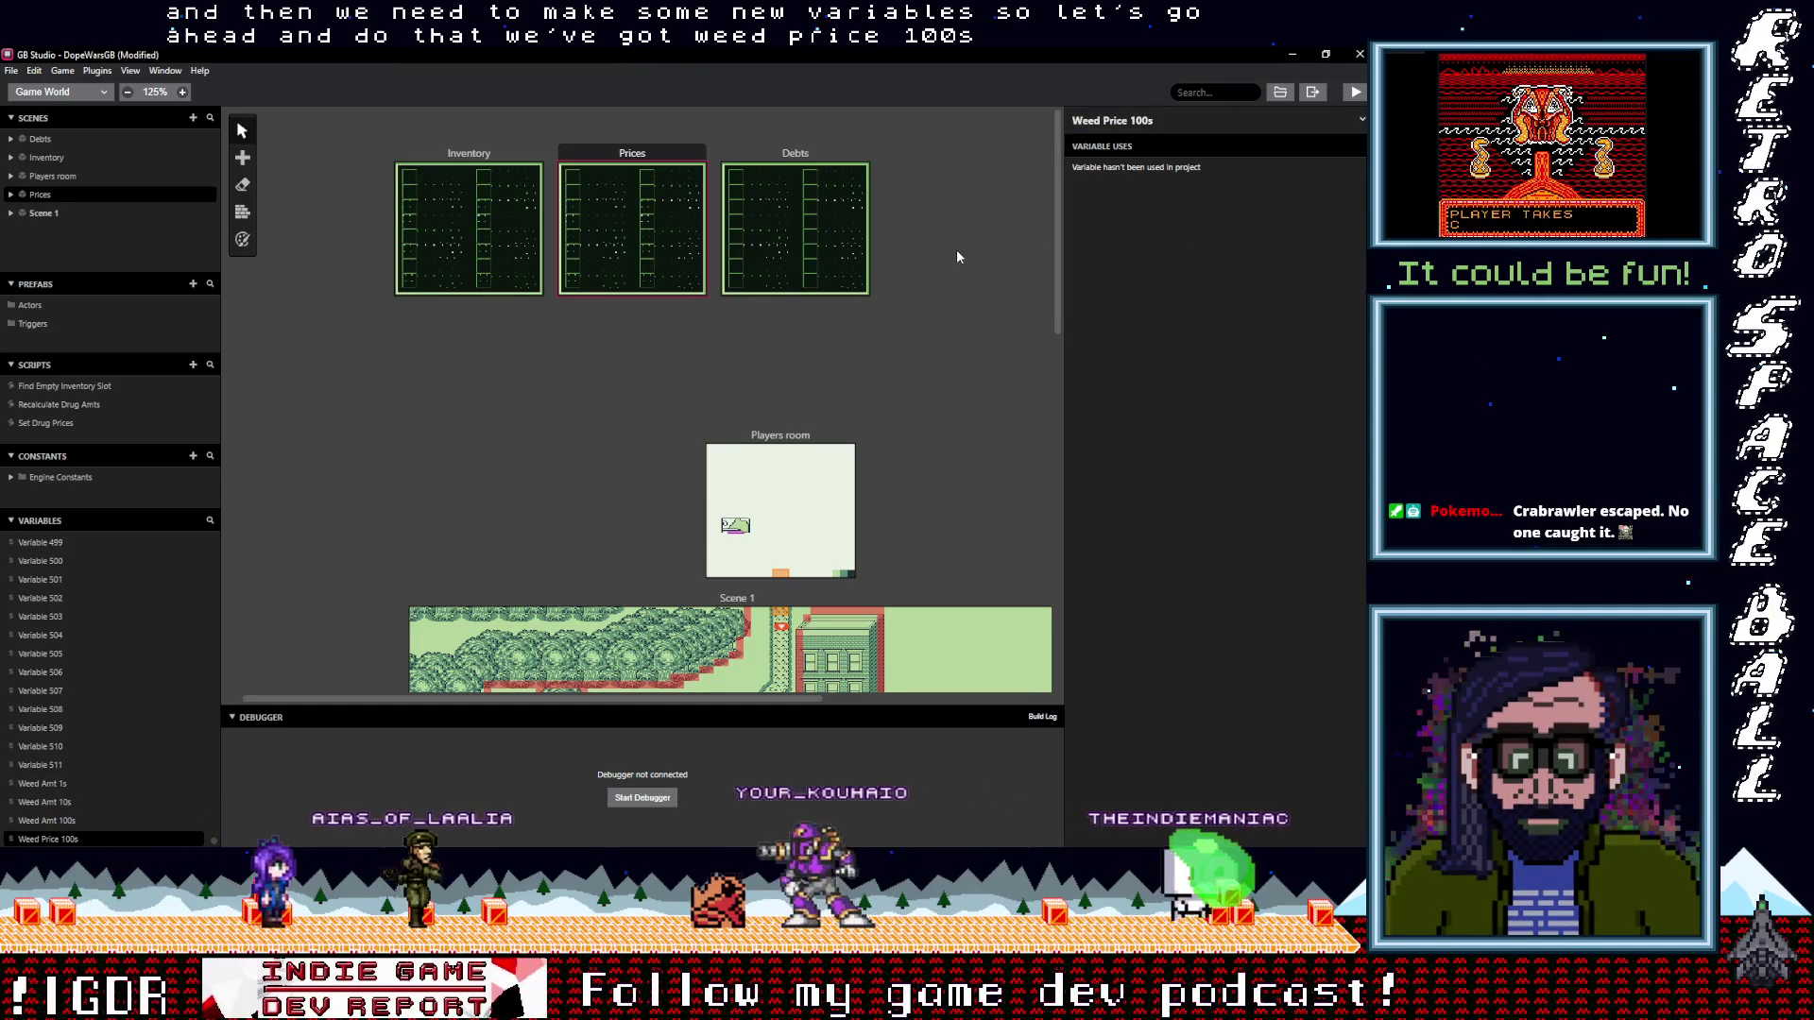
{"action": "scroll", "coordinate": [112, 792], "scroll_direction": "down", "scroll_amount": 1}
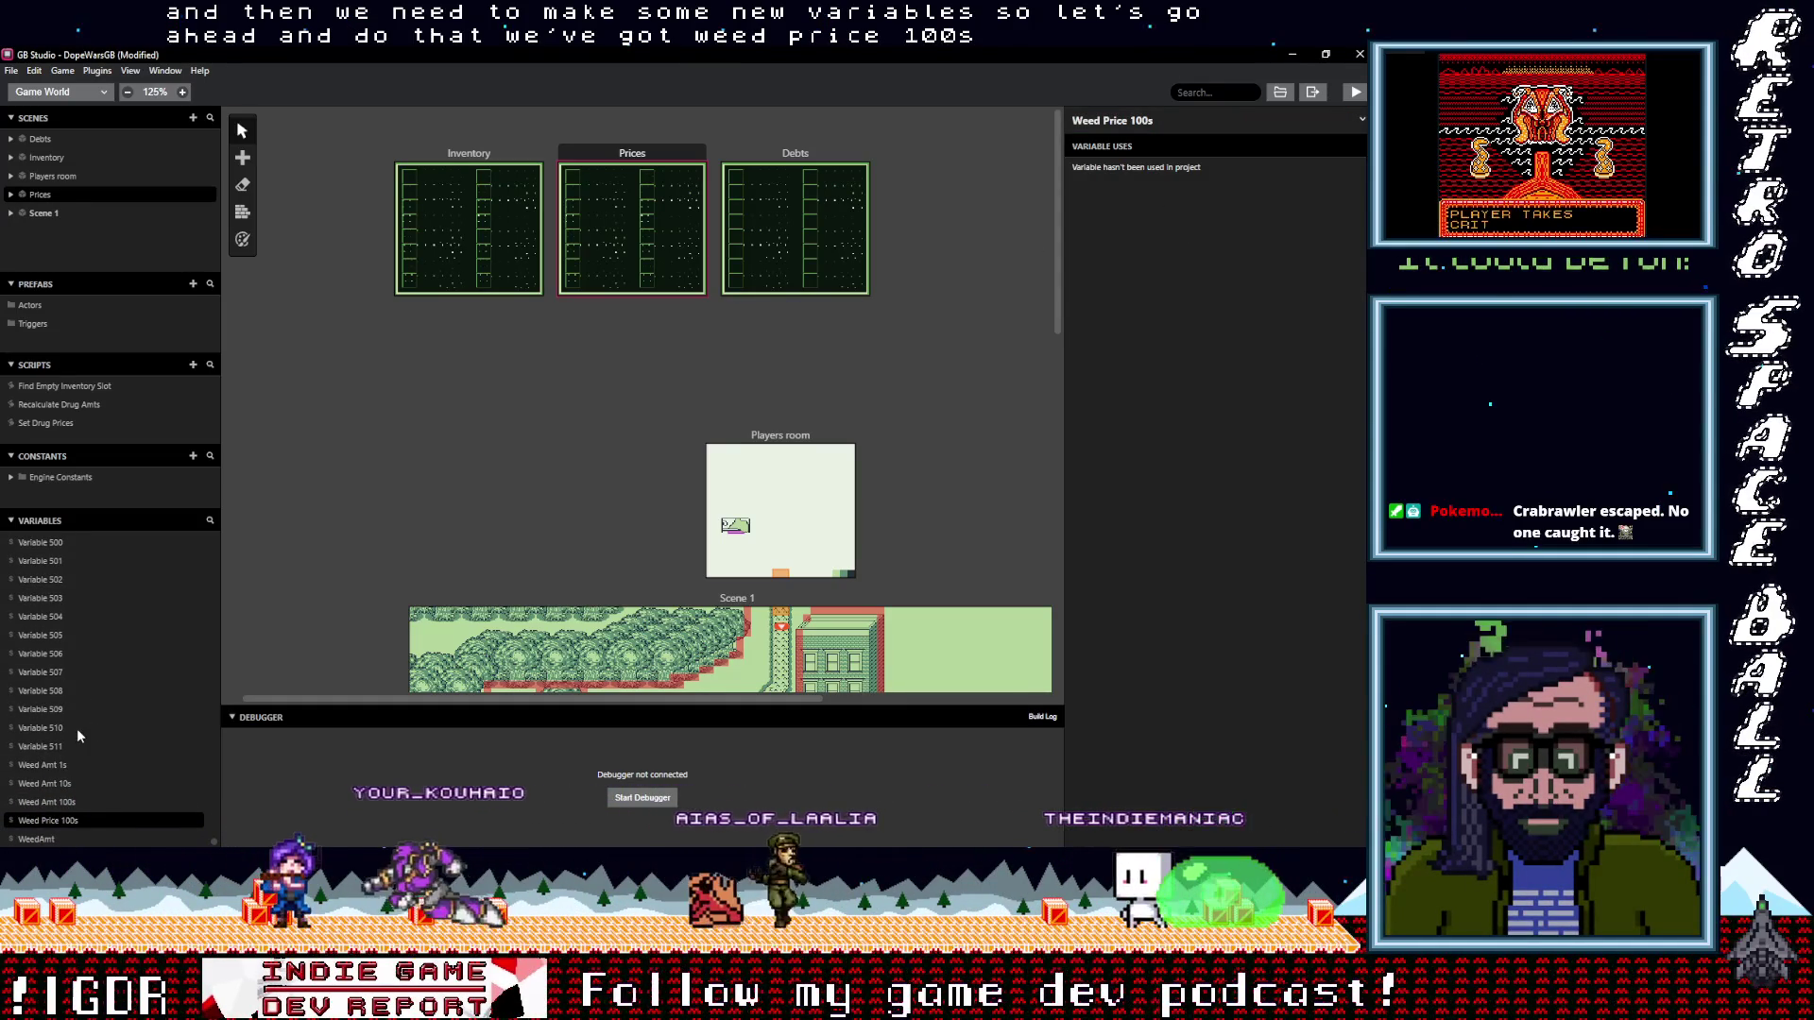
{"action": "scroll", "coordinate": [64, 724], "scroll_direction": "up", "scroll_amount": 10}
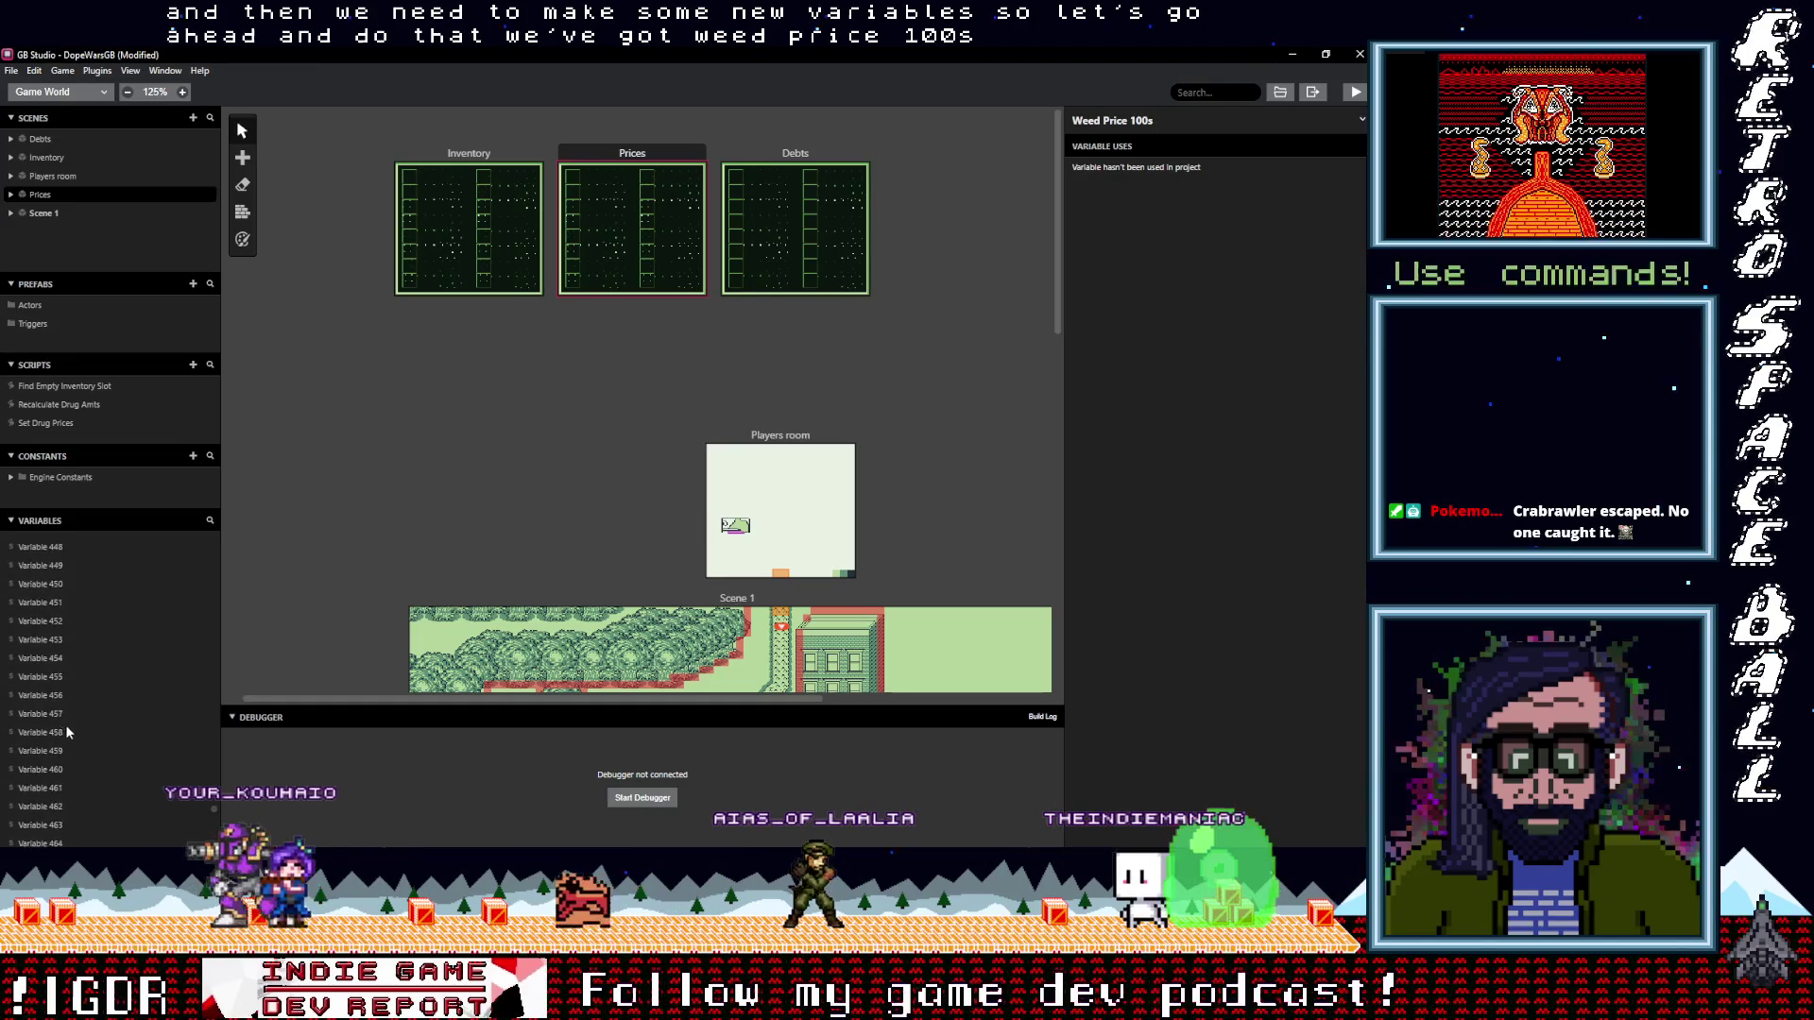
{"action": "scroll", "coordinate": [123, 770], "scroll_direction": "down", "scroll_amount": 10}
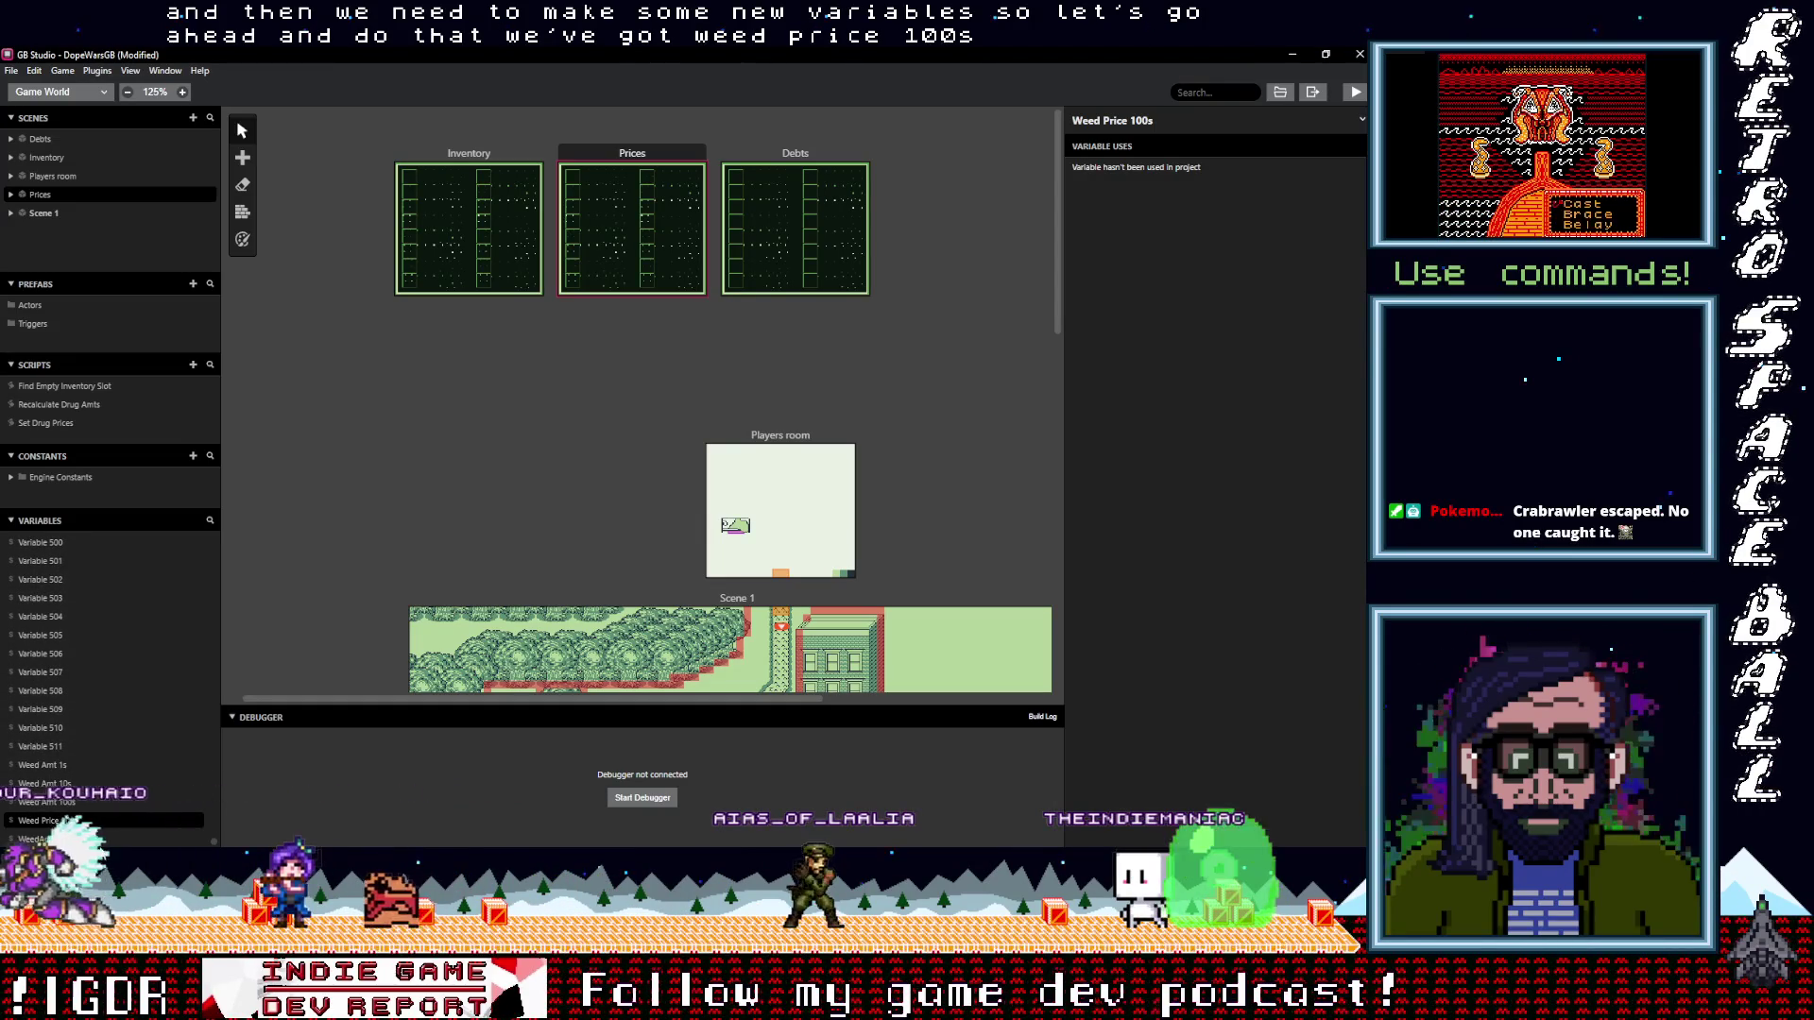
Try renaming Variable 511 to Weed Price, then clear it to keep its original name
{"action": "left_click", "coordinate": [47, 746]}
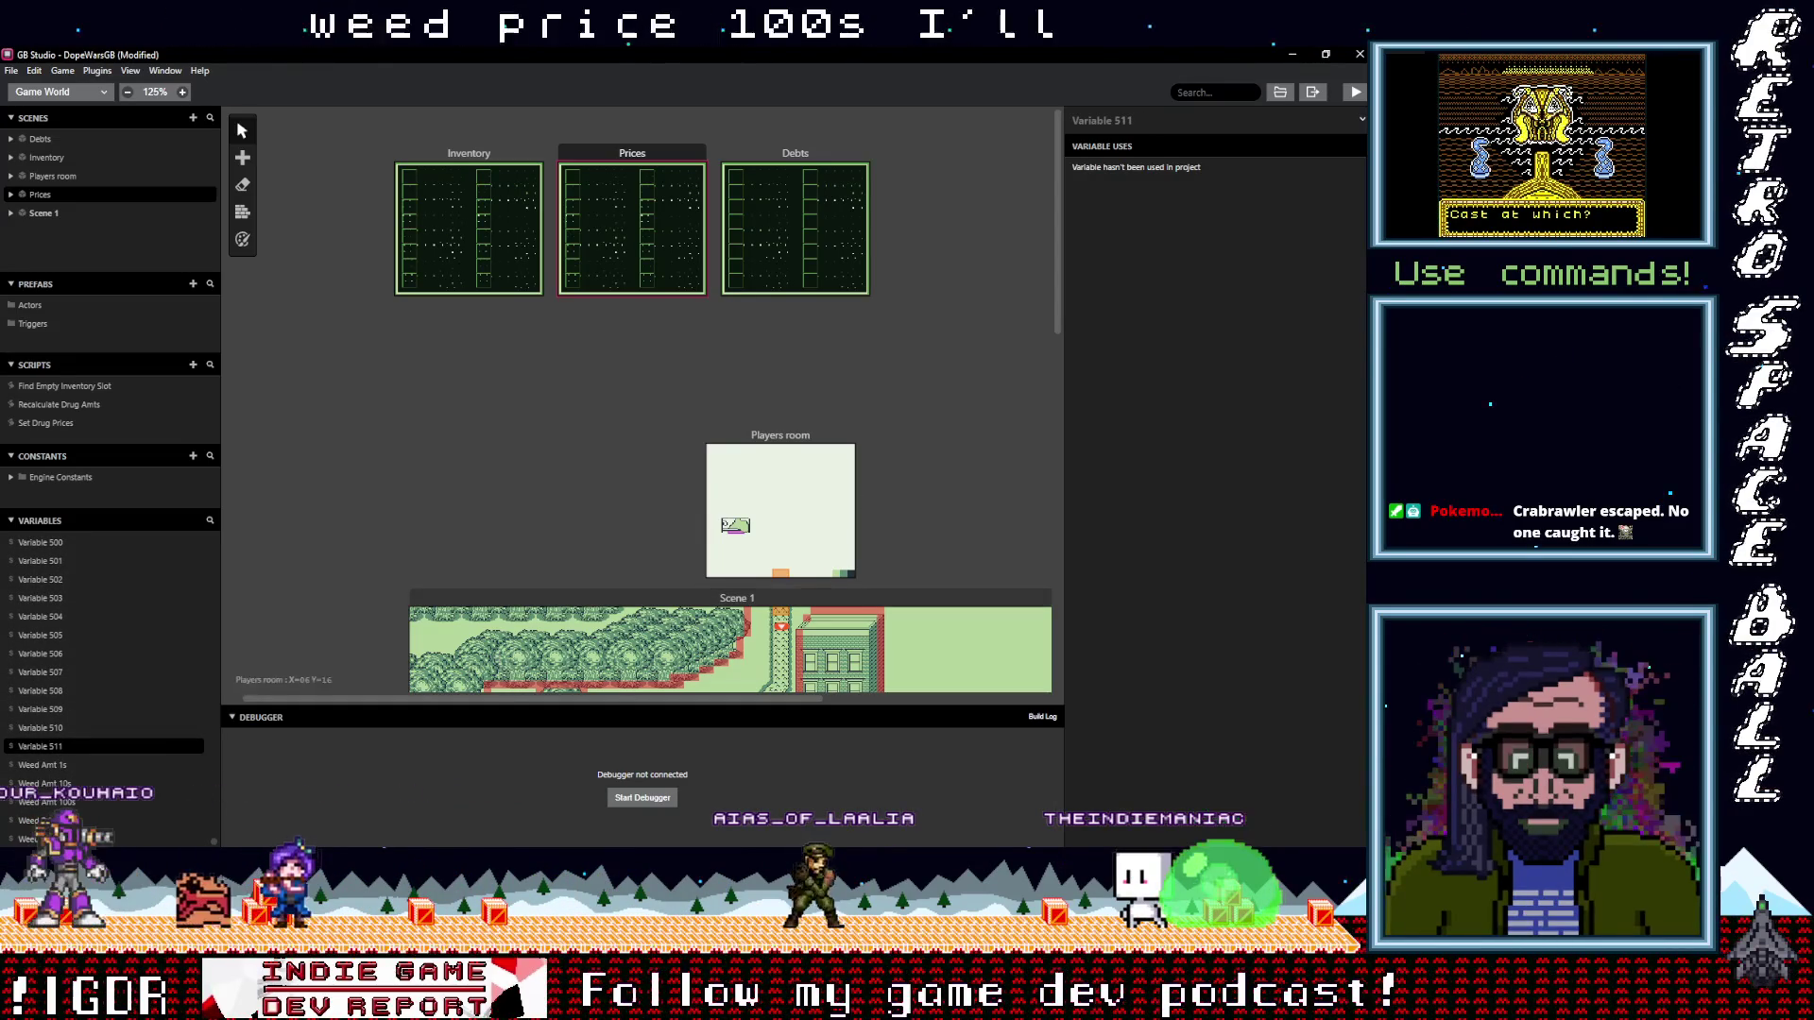
{"action": "left_click", "coordinate": [1193, 120]}
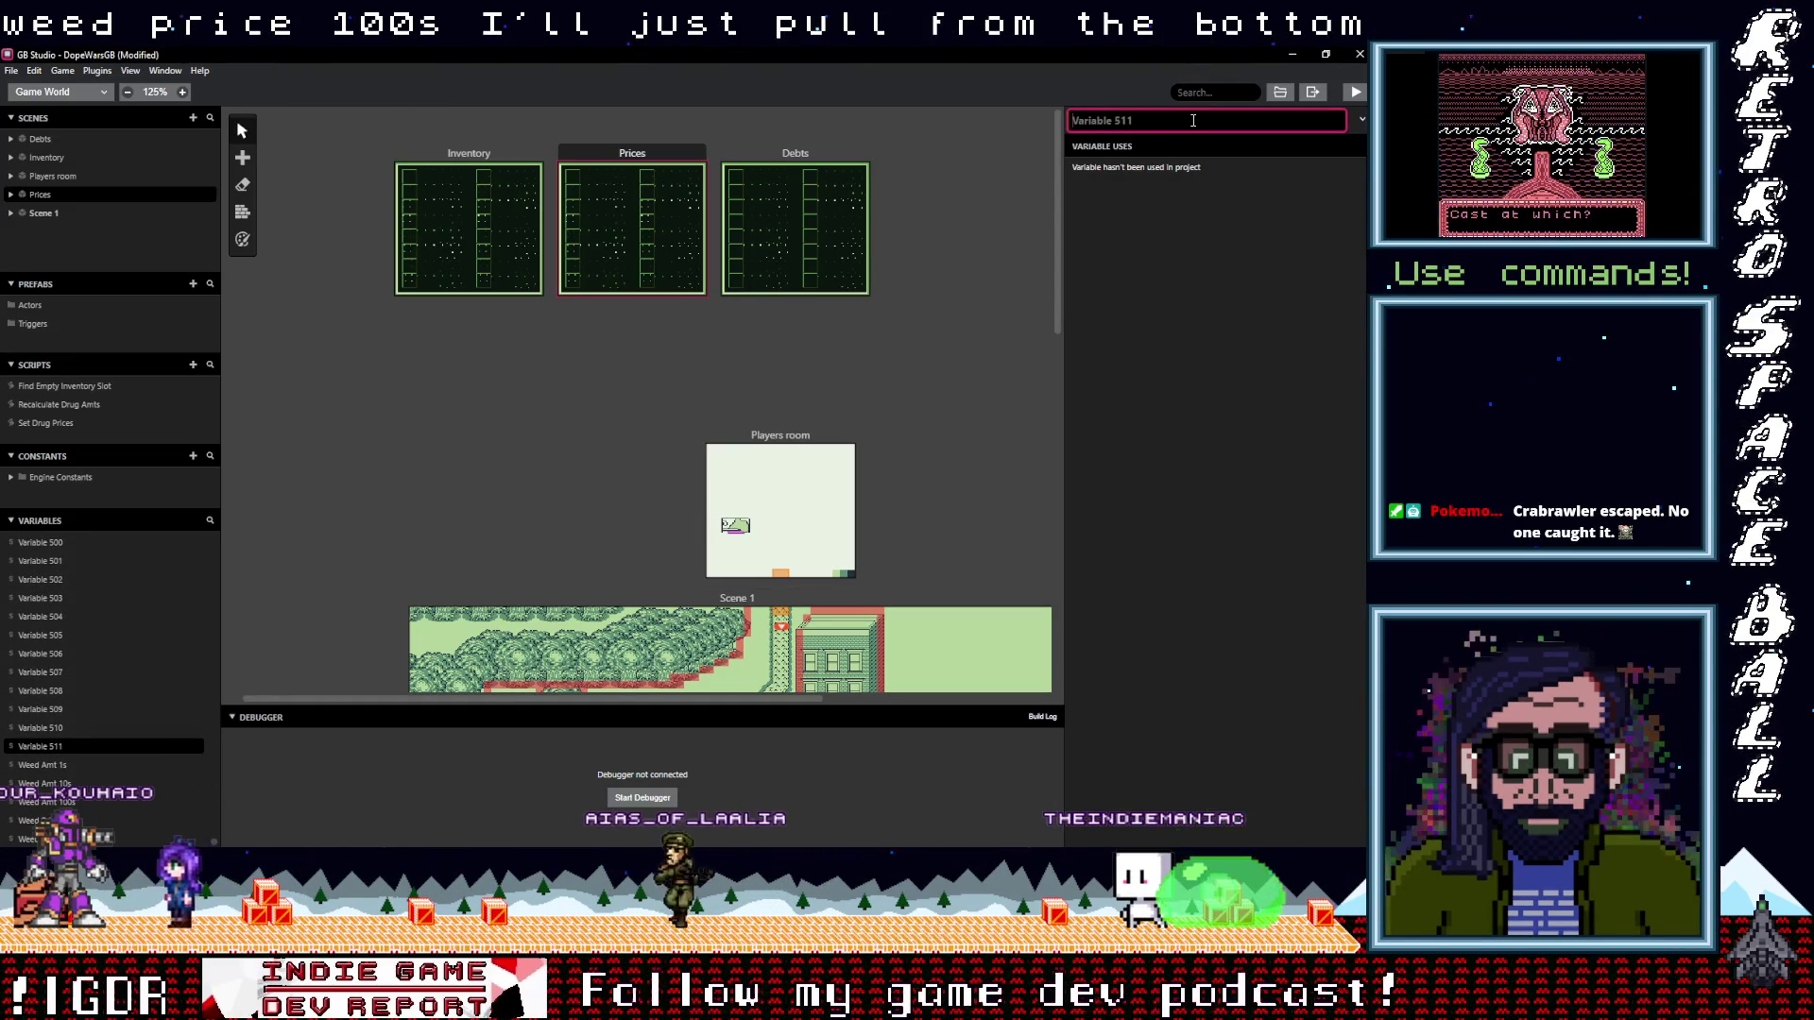
{"action": "key", "text": "ctrl+a"}
{"action": "type", "text": "W"}
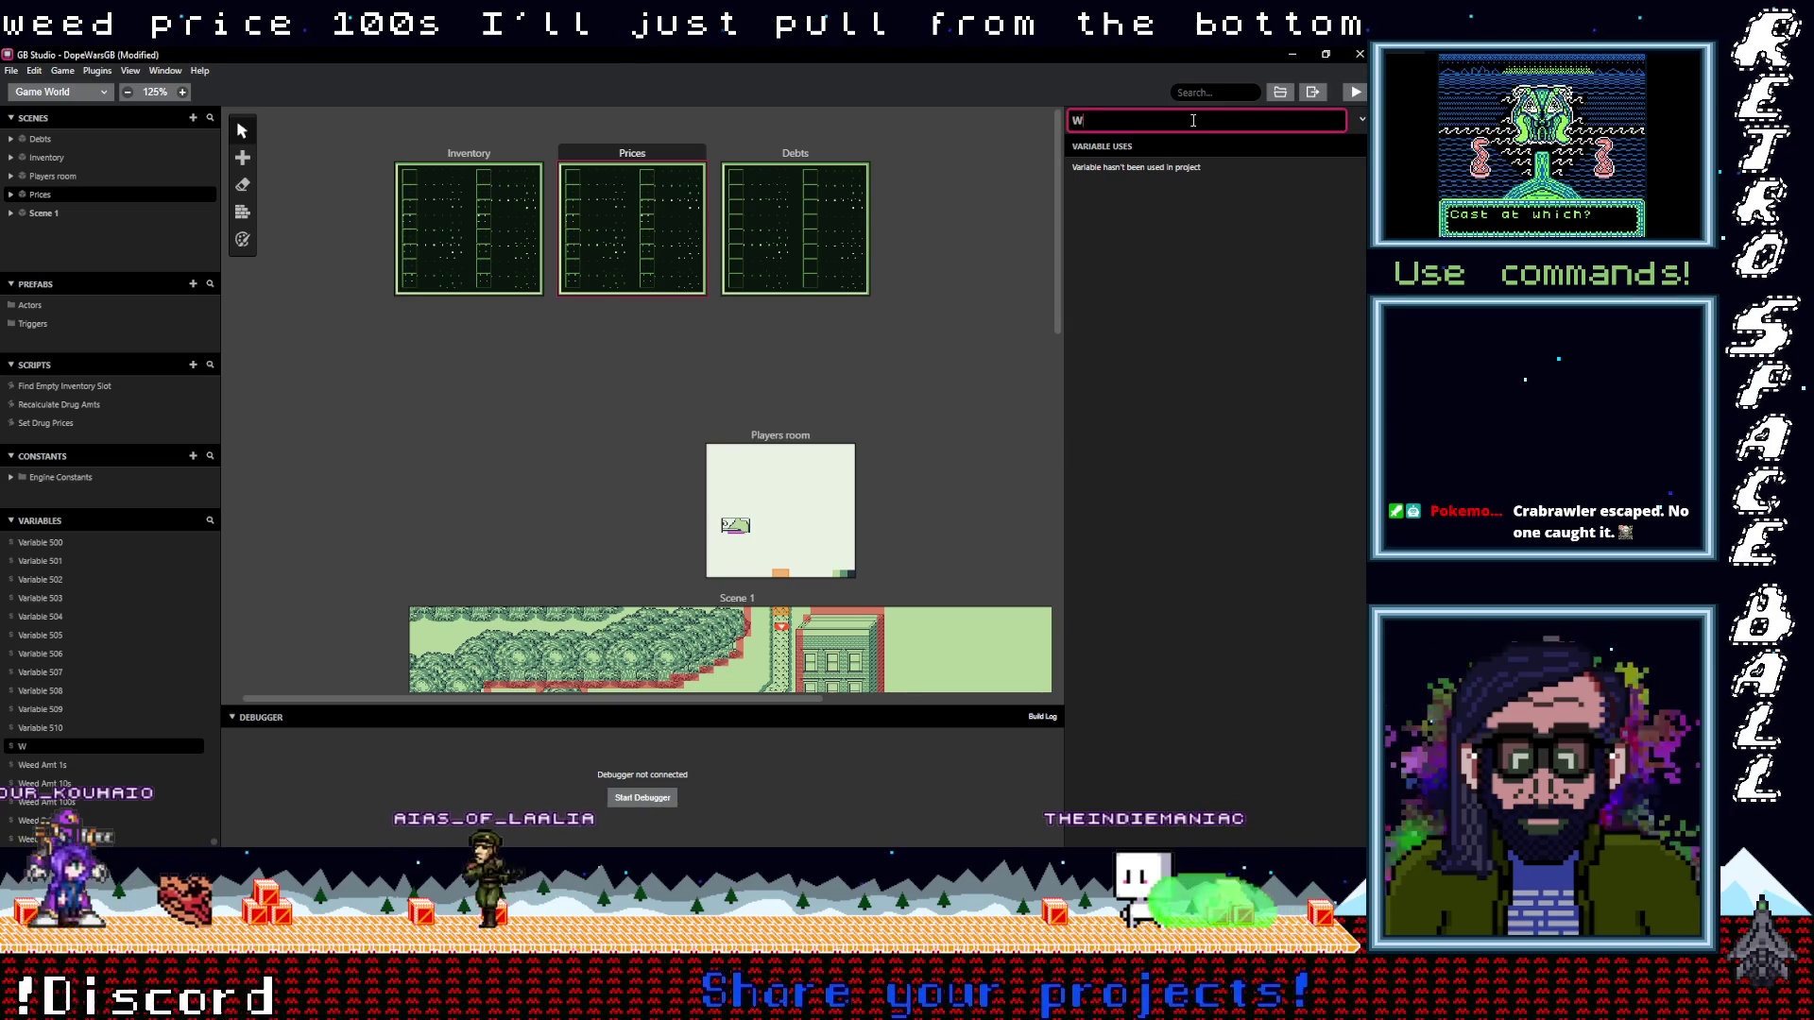
{"action": "type", "text": "eed P"}
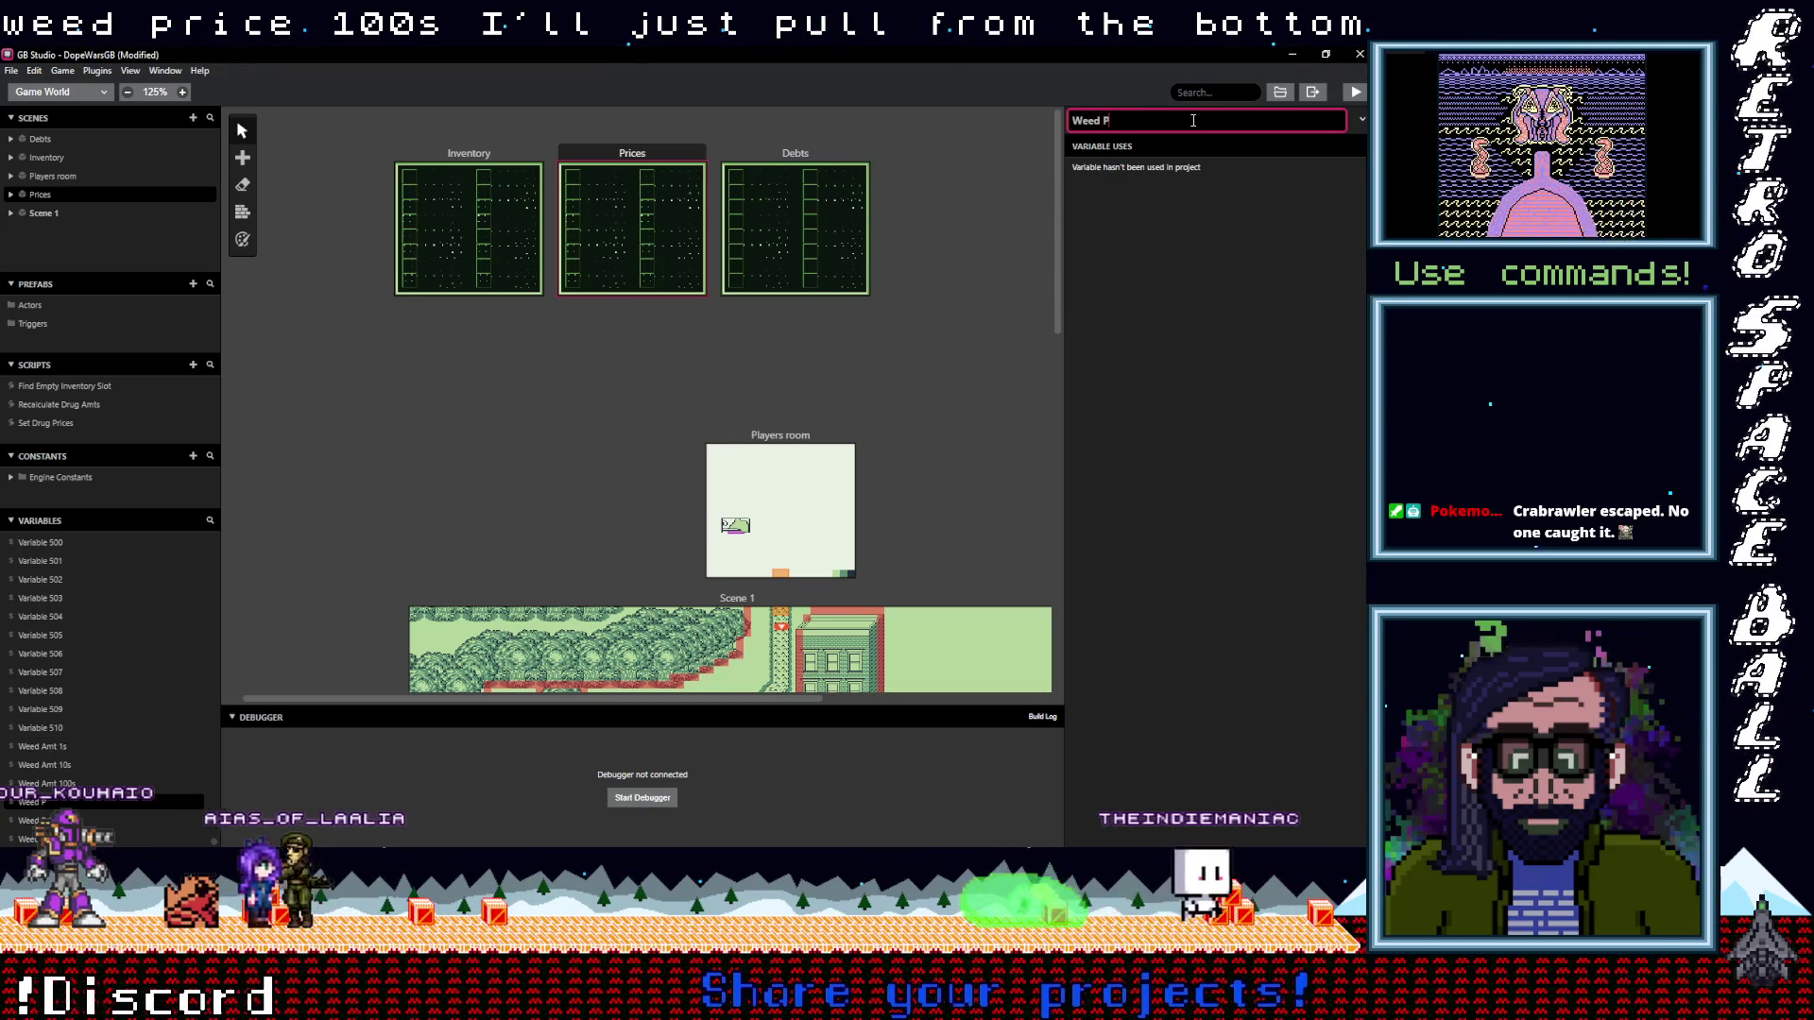
{"action": "type", "text": "rice"}
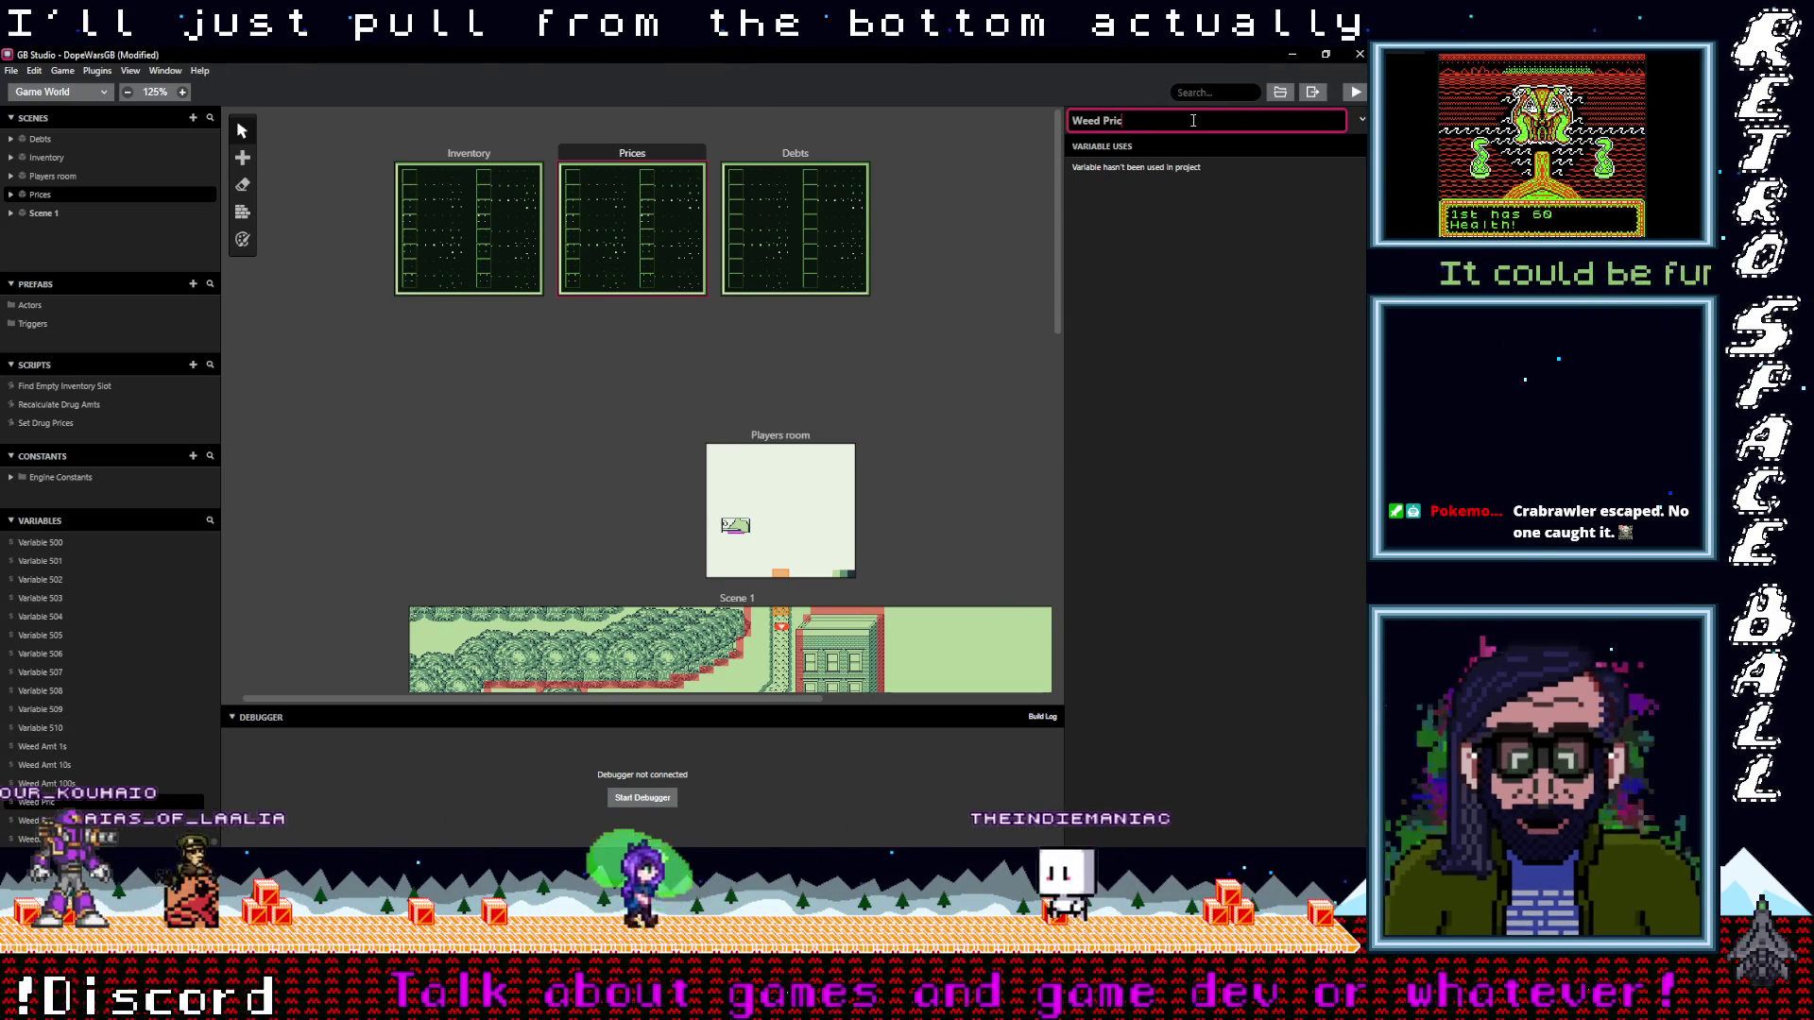
{"action": "key", "text": "ctrl+a"}
{"action": "key", "text": "BackSpace"}
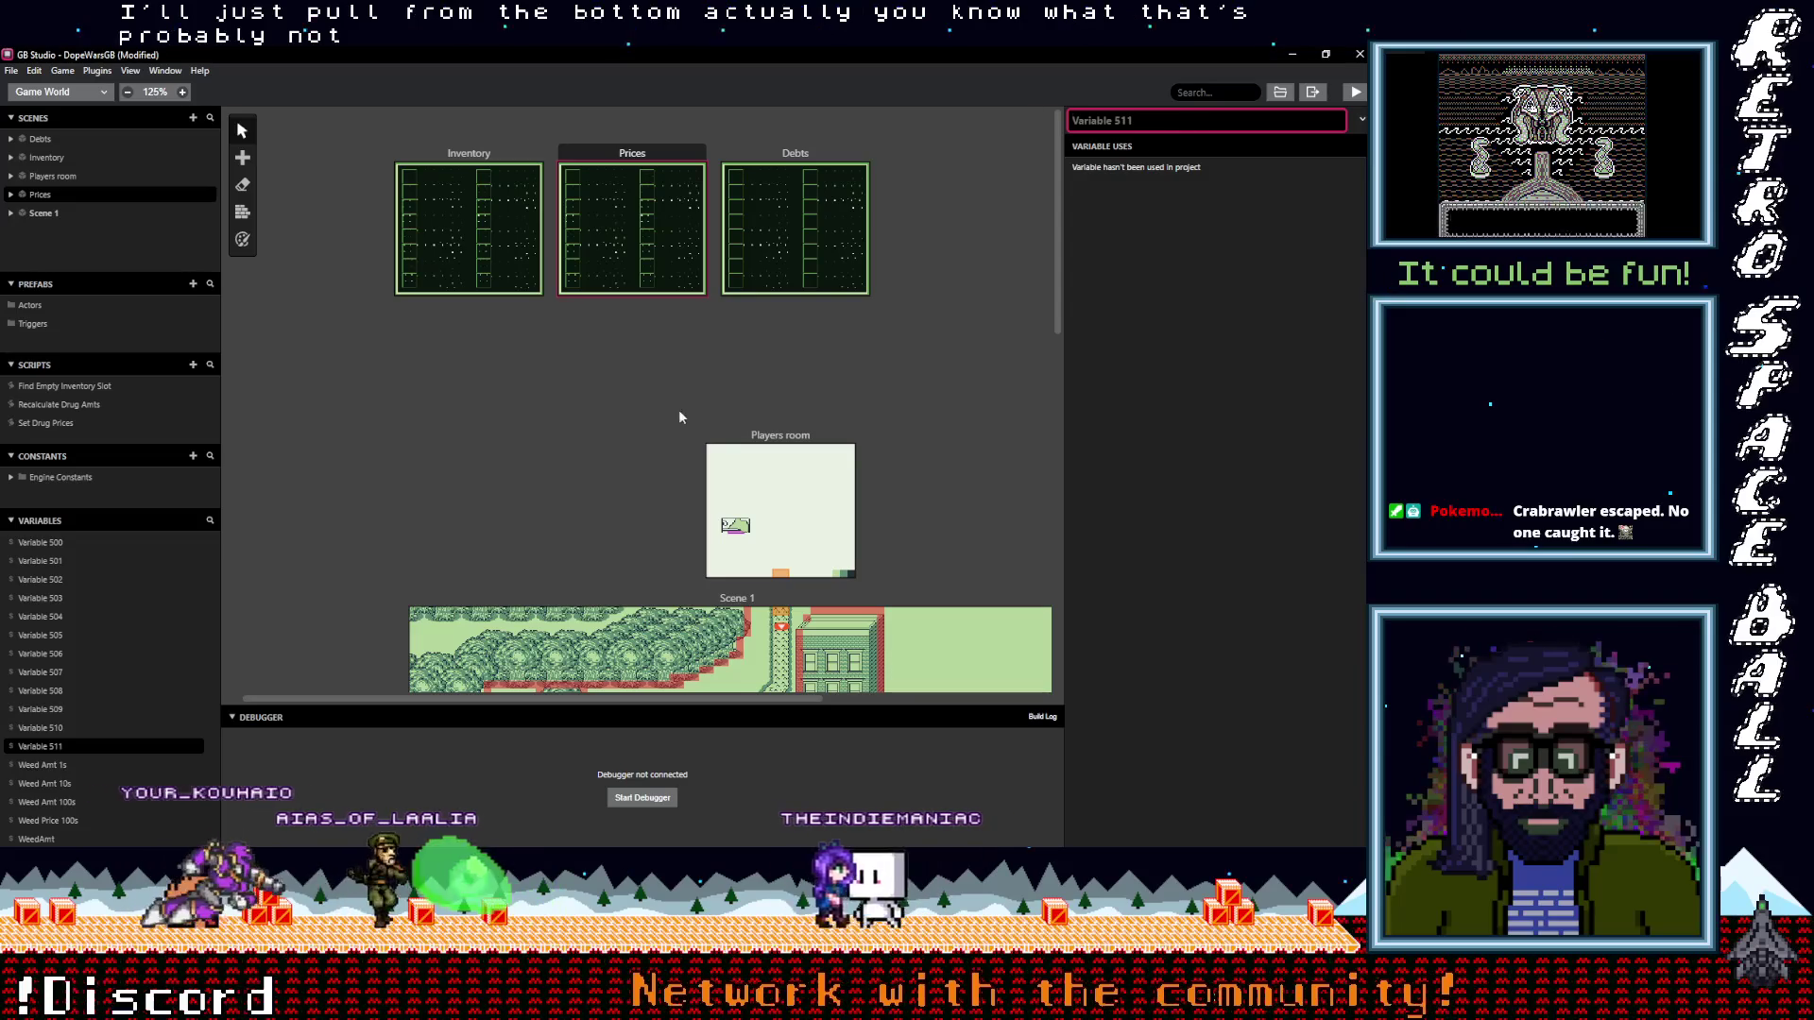
{"action": "scroll", "coordinate": [92, 661], "scroll_direction": "up", "scroll_amount": 10}
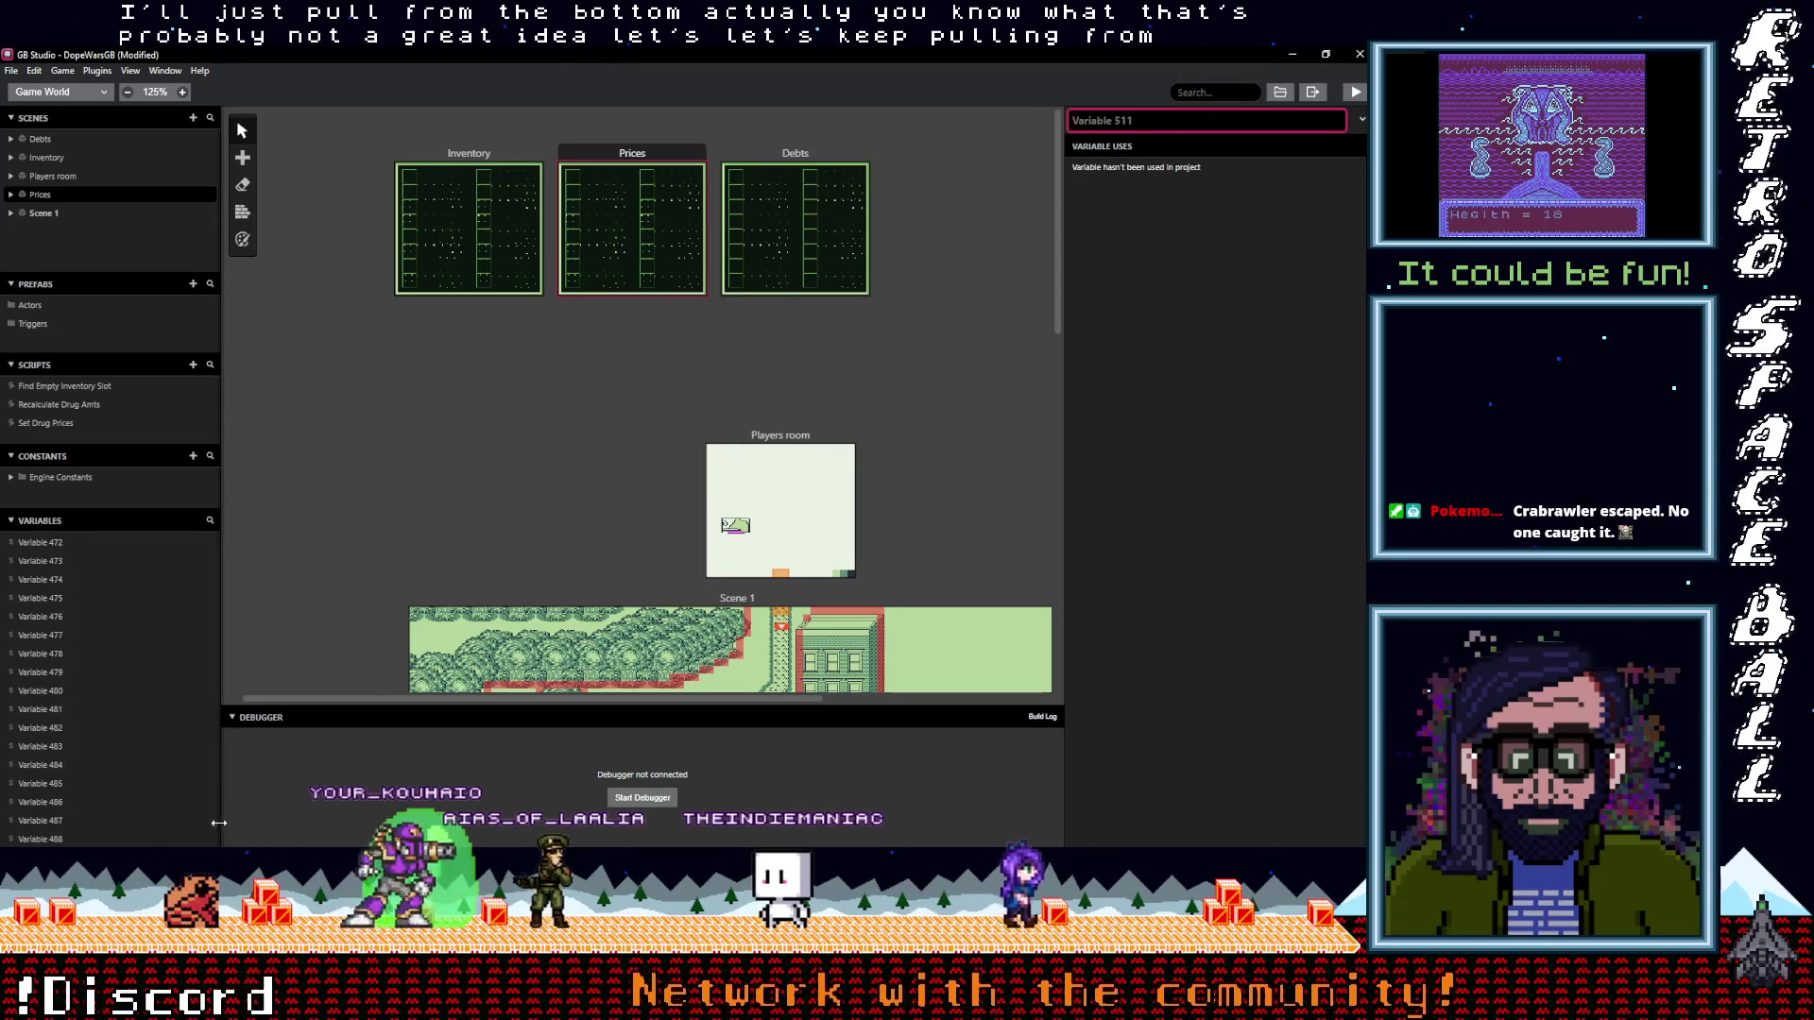
{"action": "scroll", "coordinate": [213, 712], "scroll_direction": "up", "scroll_amount": 20}
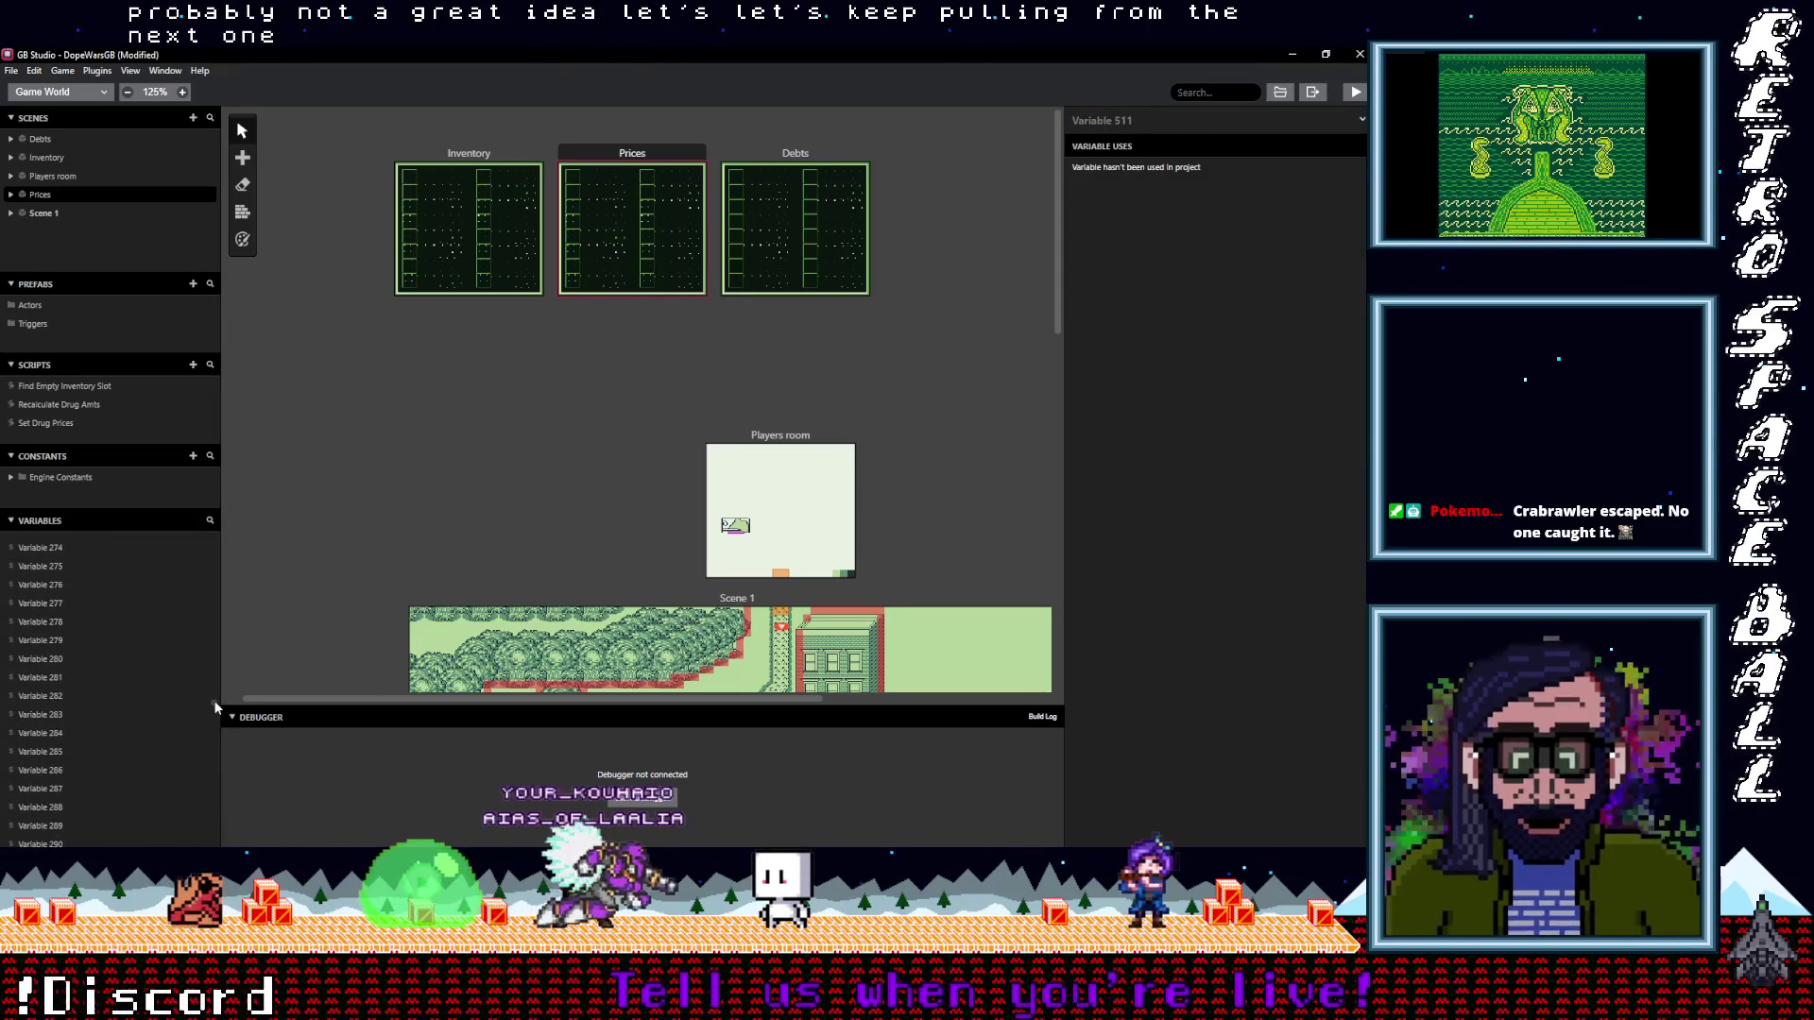
{"action": "left_click_drag", "start_coordinate": [212, 707], "coordinate": [218, 548]}
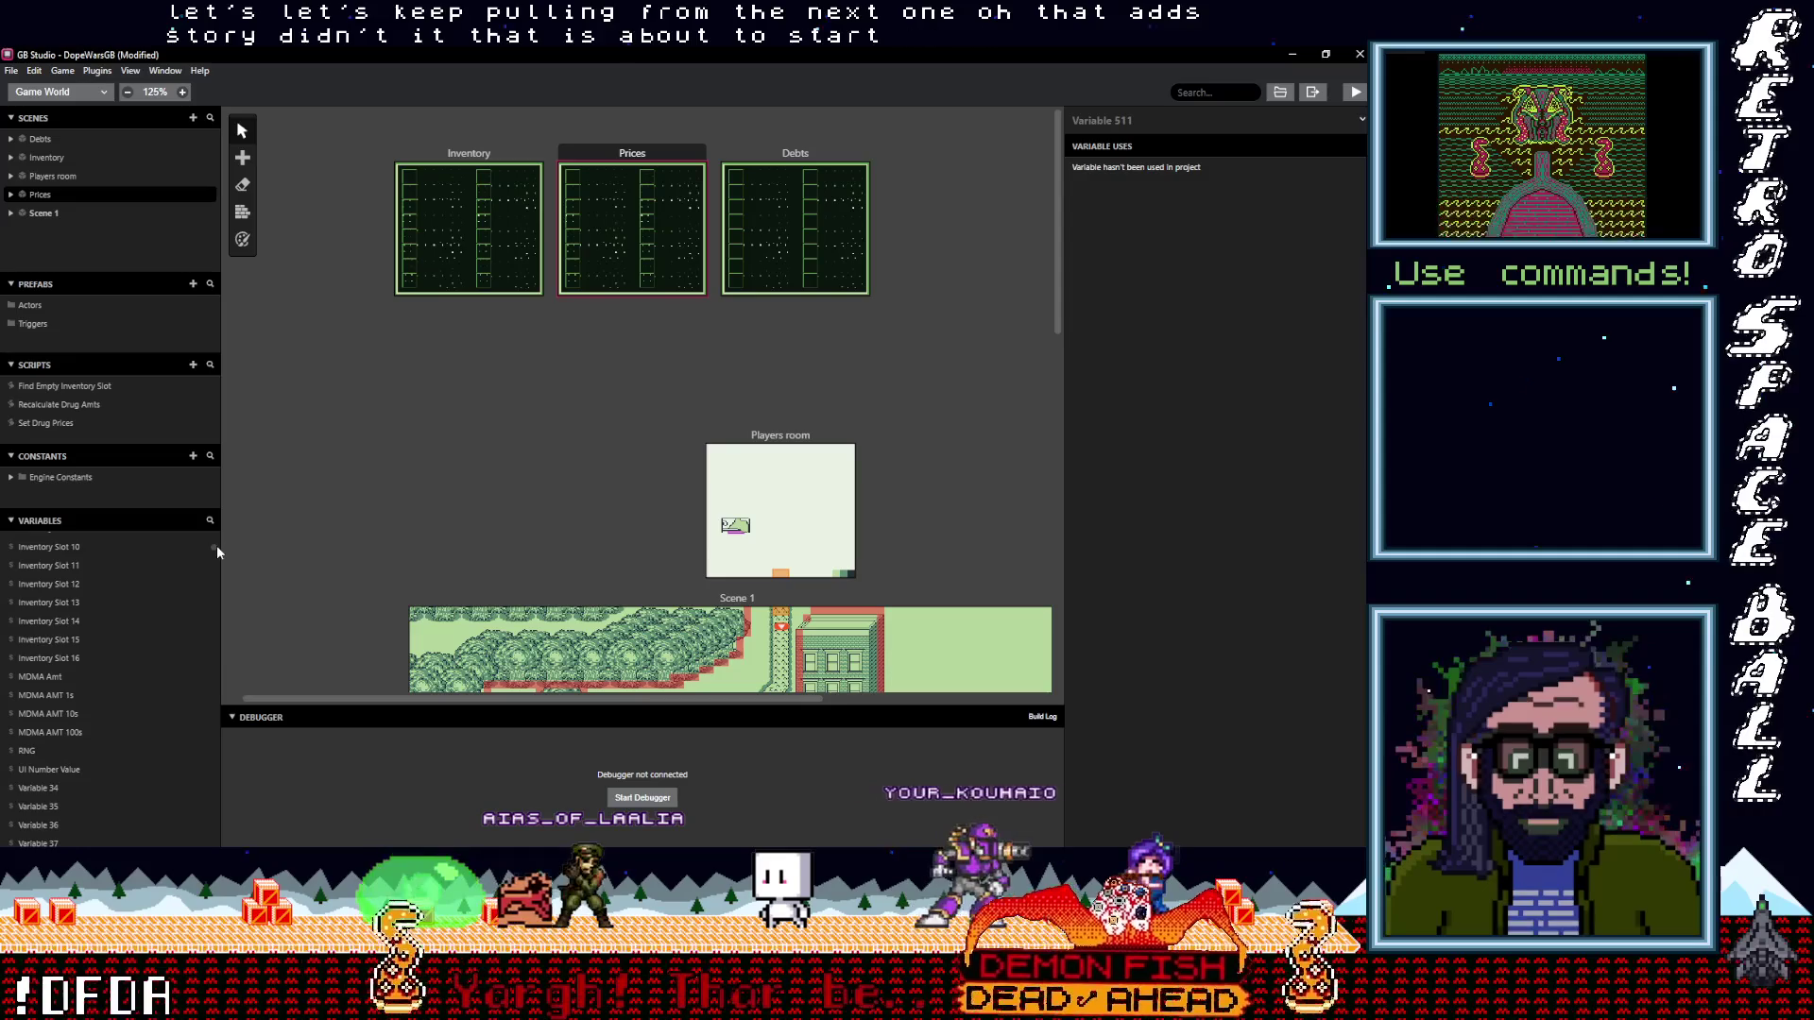
{"action": "left_click", "coordinate": [39, 790]}
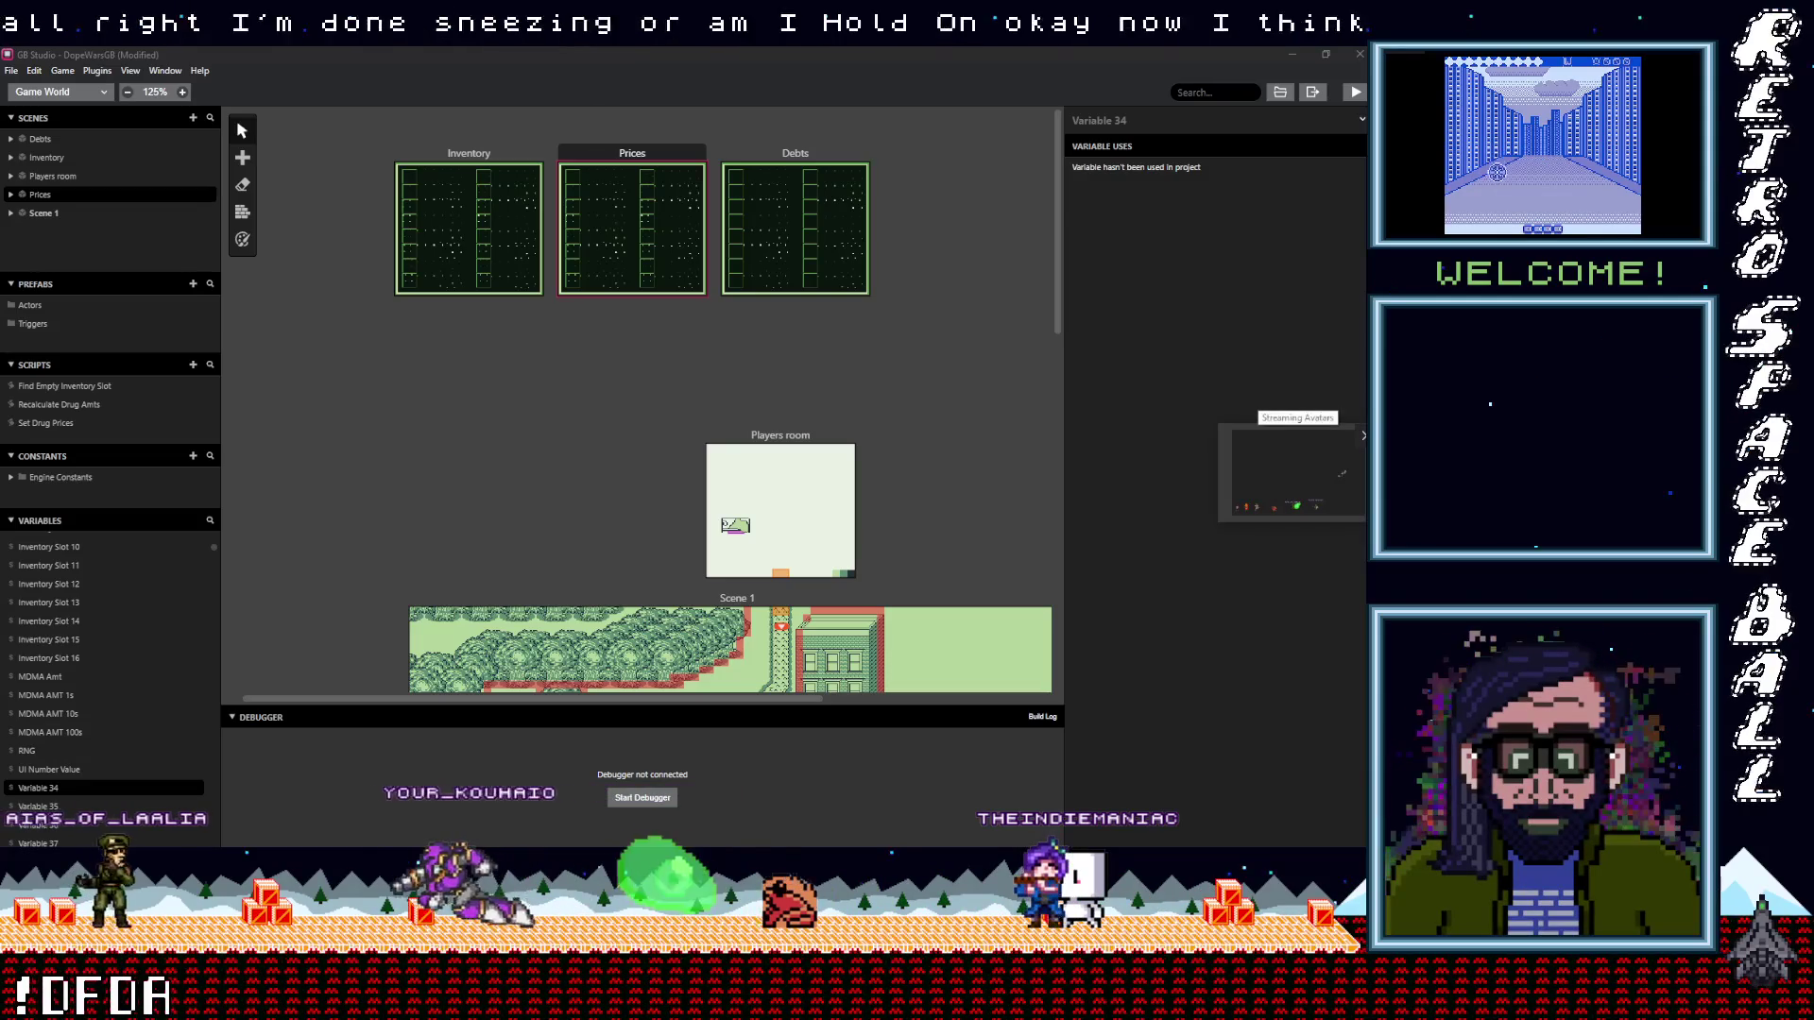
Rename Variable 34 to Price Weed 100s
{"action": "left_click", "coordinate": [1139, 120]}
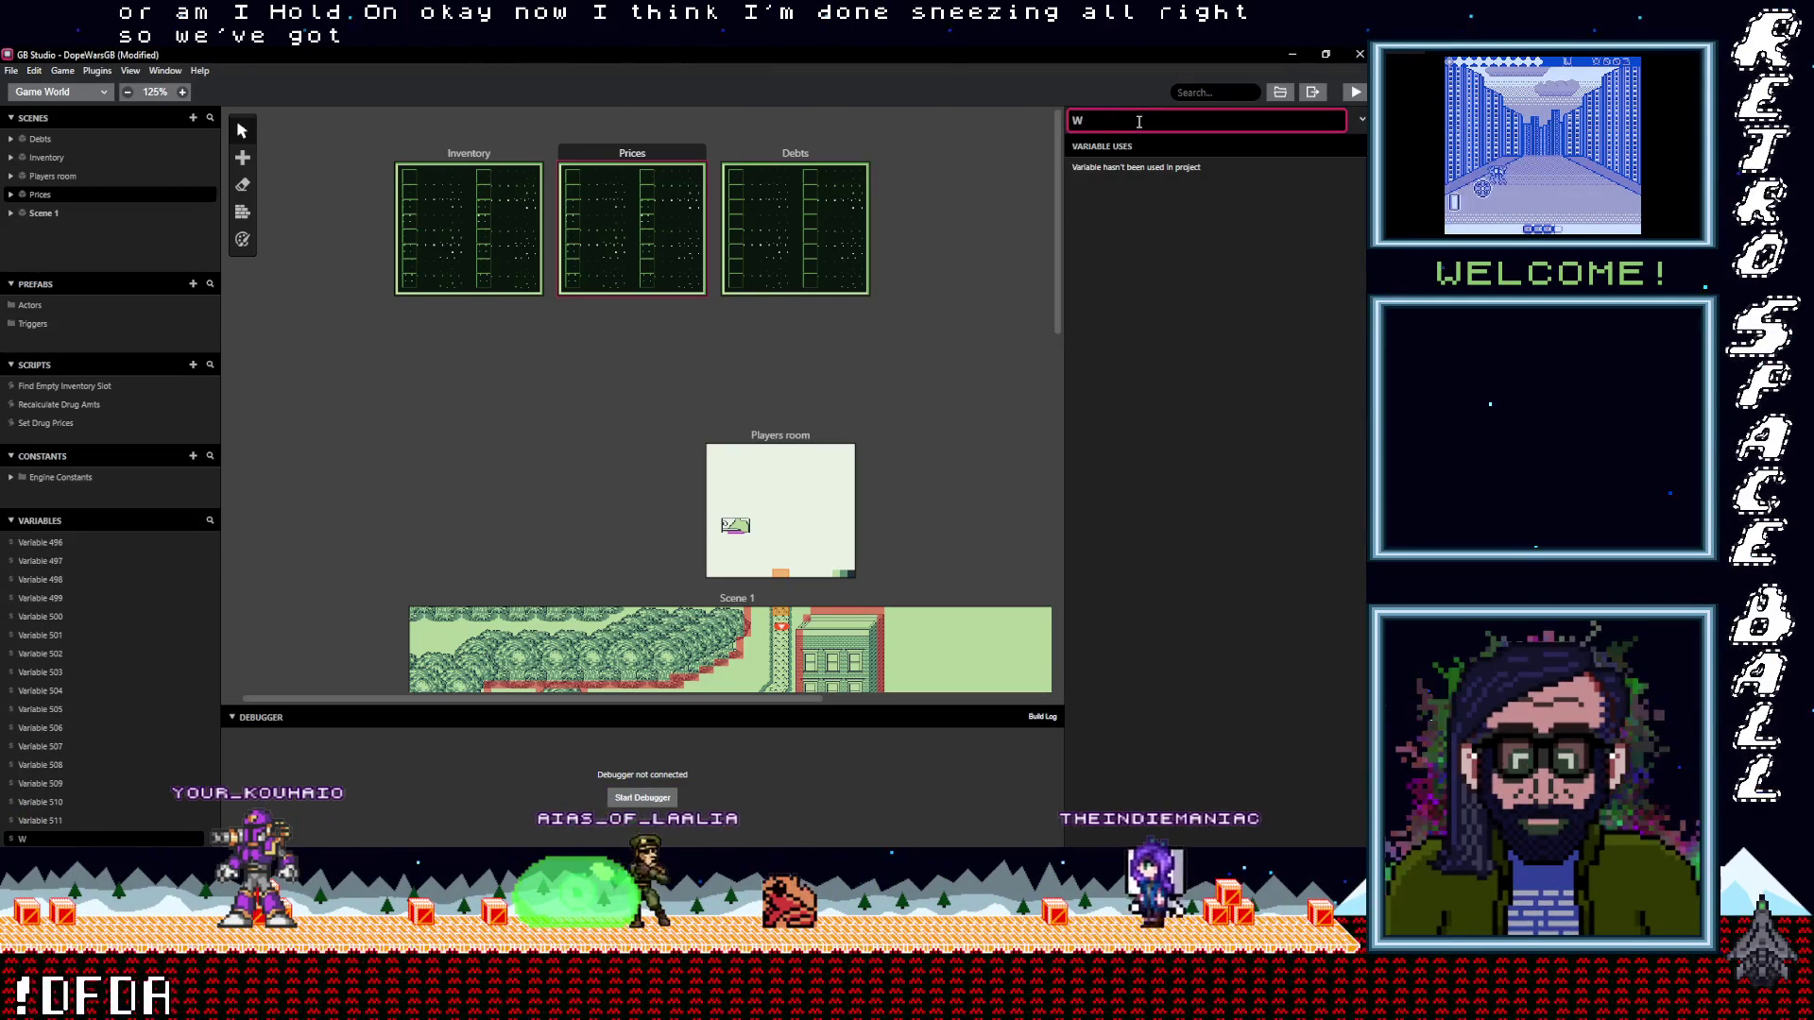
{"action": "type", "text": "Weeed"}
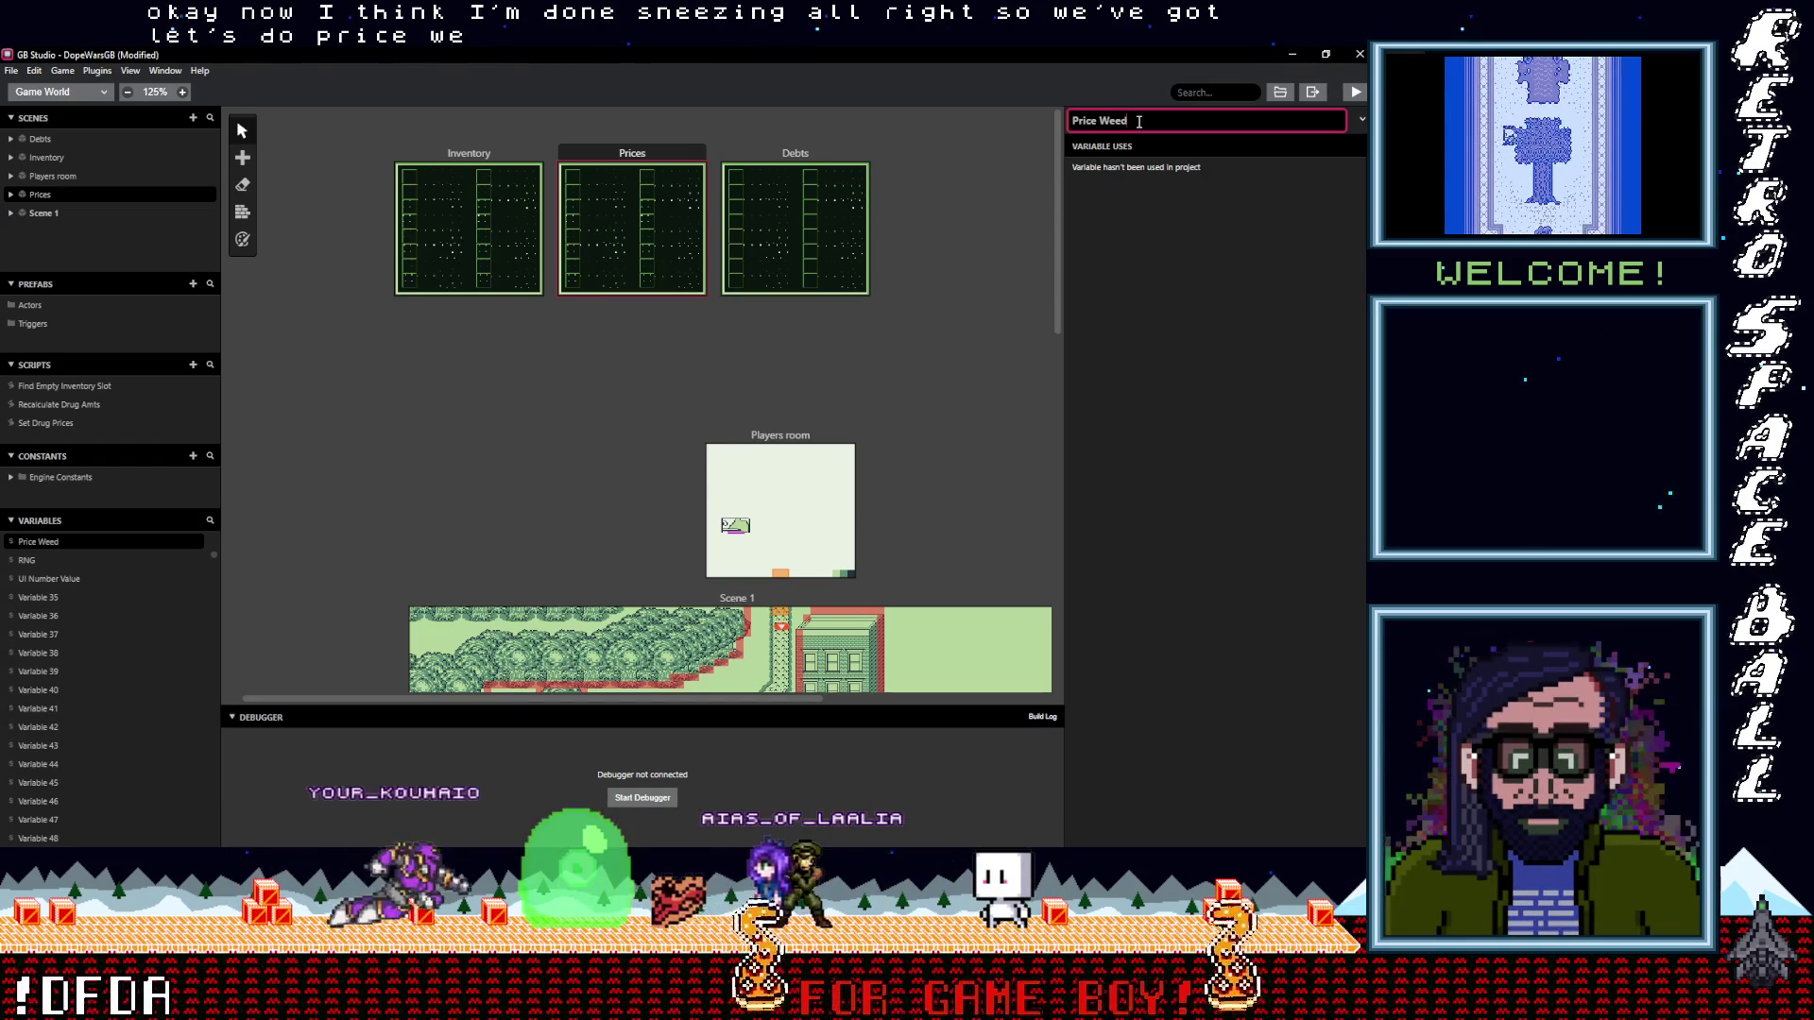
{"action": "type", "text": " 100s"}
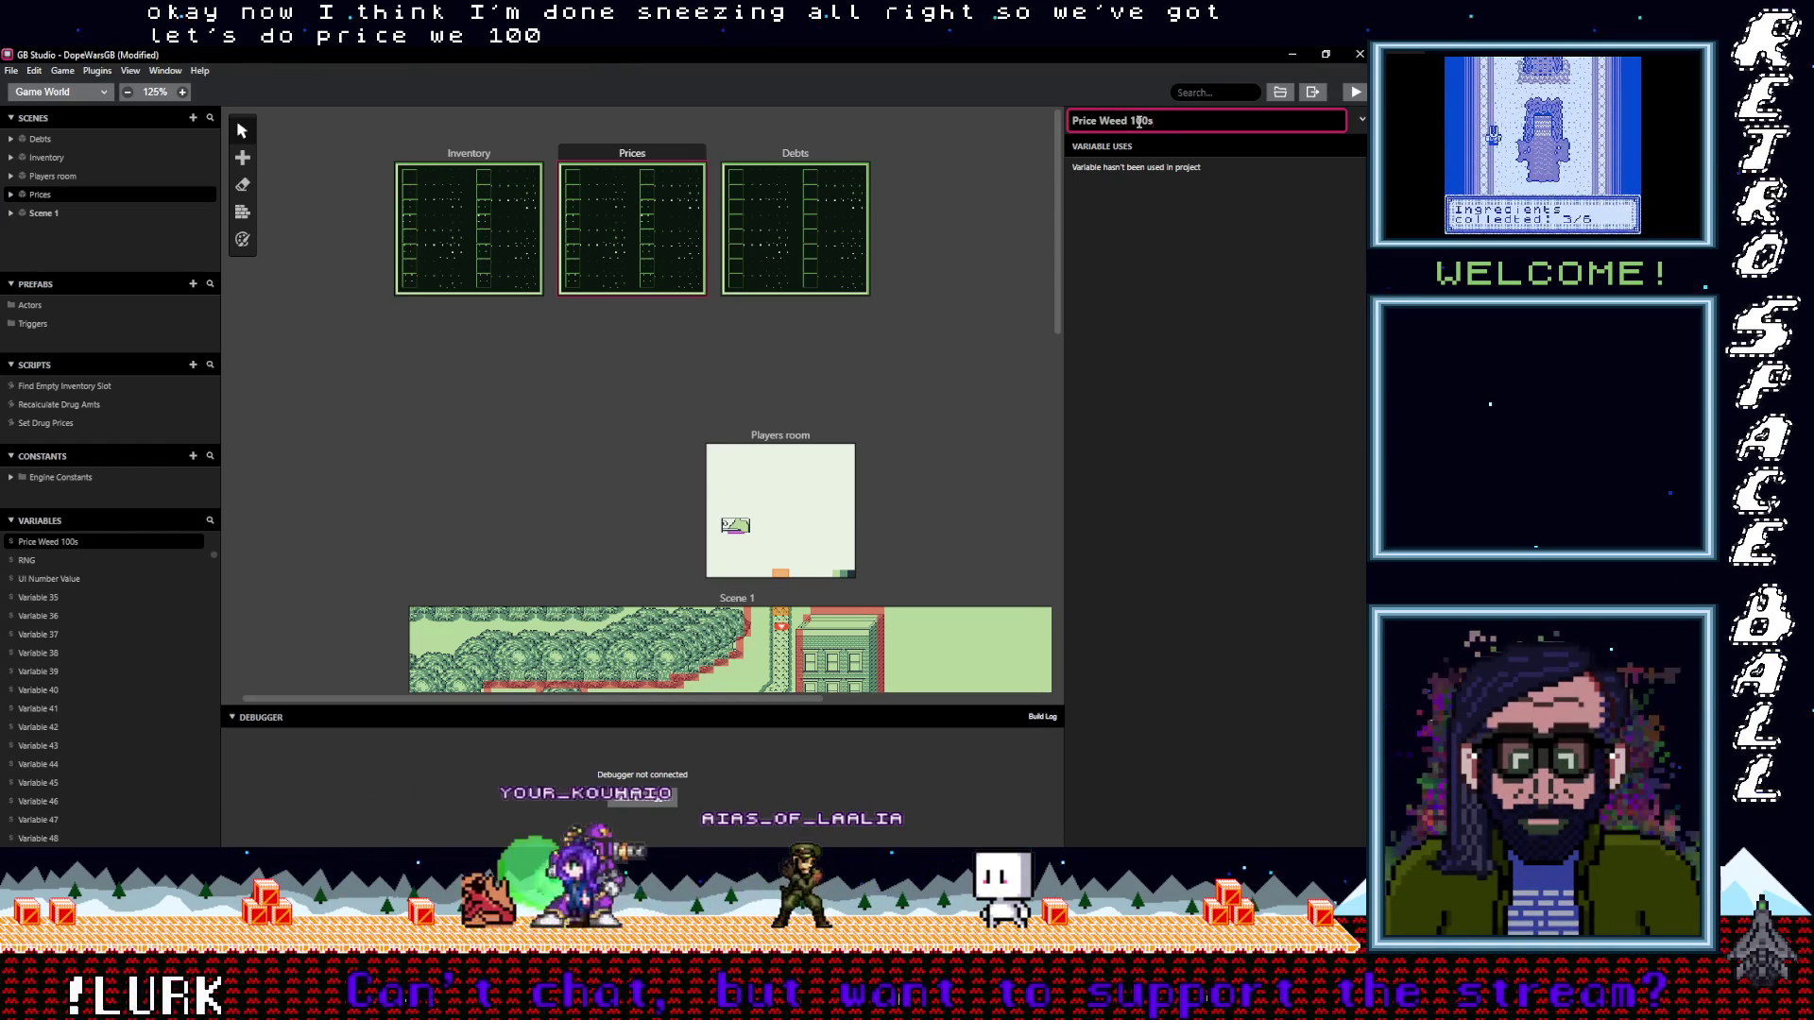
{"action": "left_click", "coordinate": [1167, 257]}
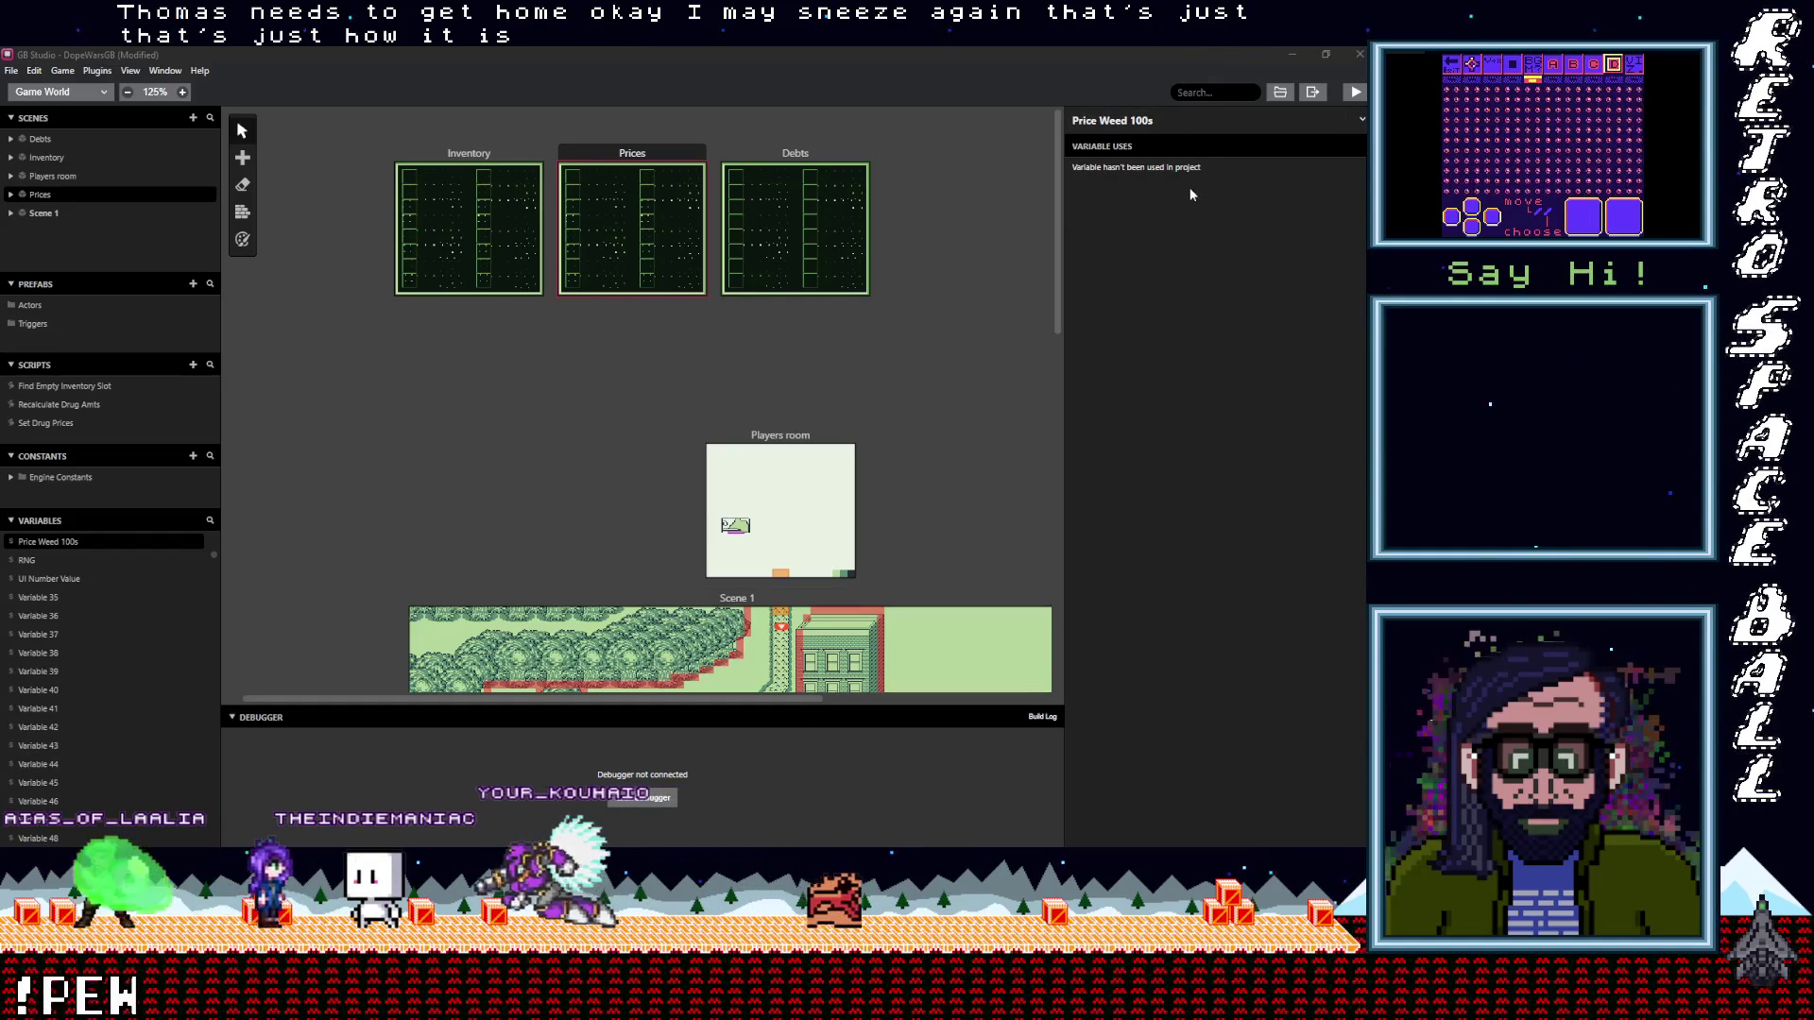
{"action": "left_click", "coordinate": [1196, 232]}
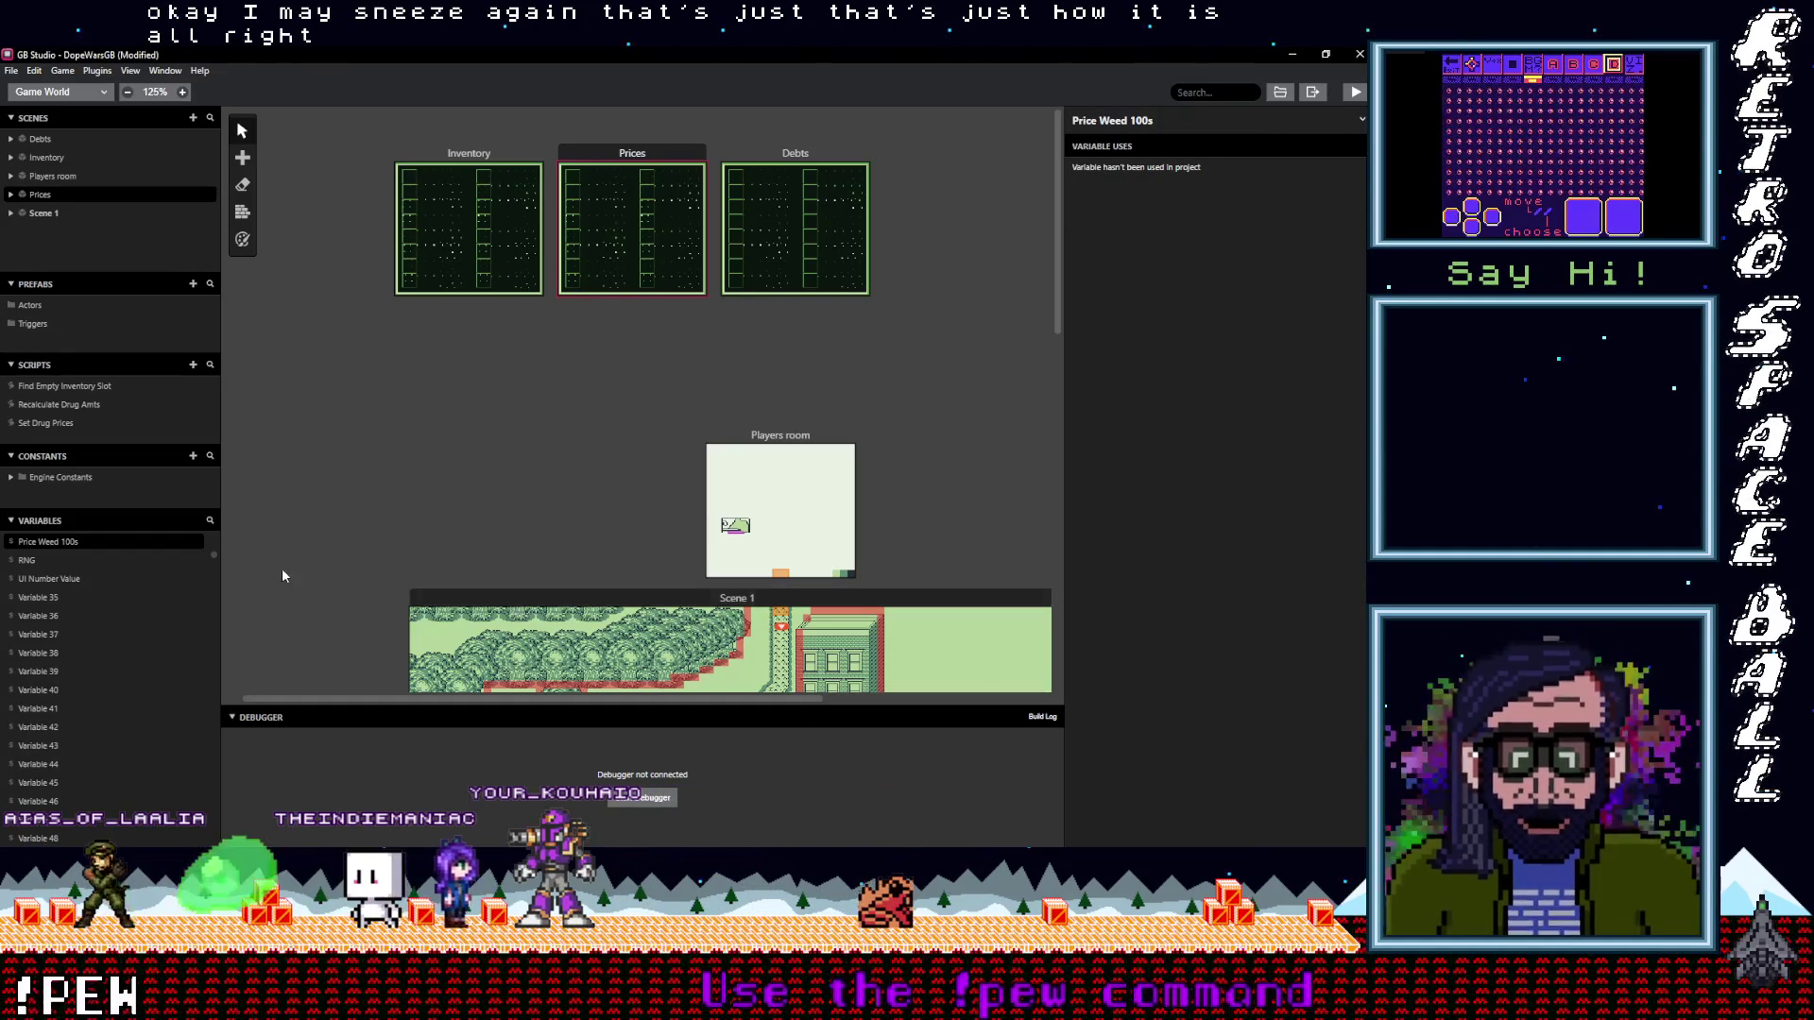
{"action": "scroll", "coordinate": [61, 610], "scroll_direction": "up", "scroll_amount": 2}
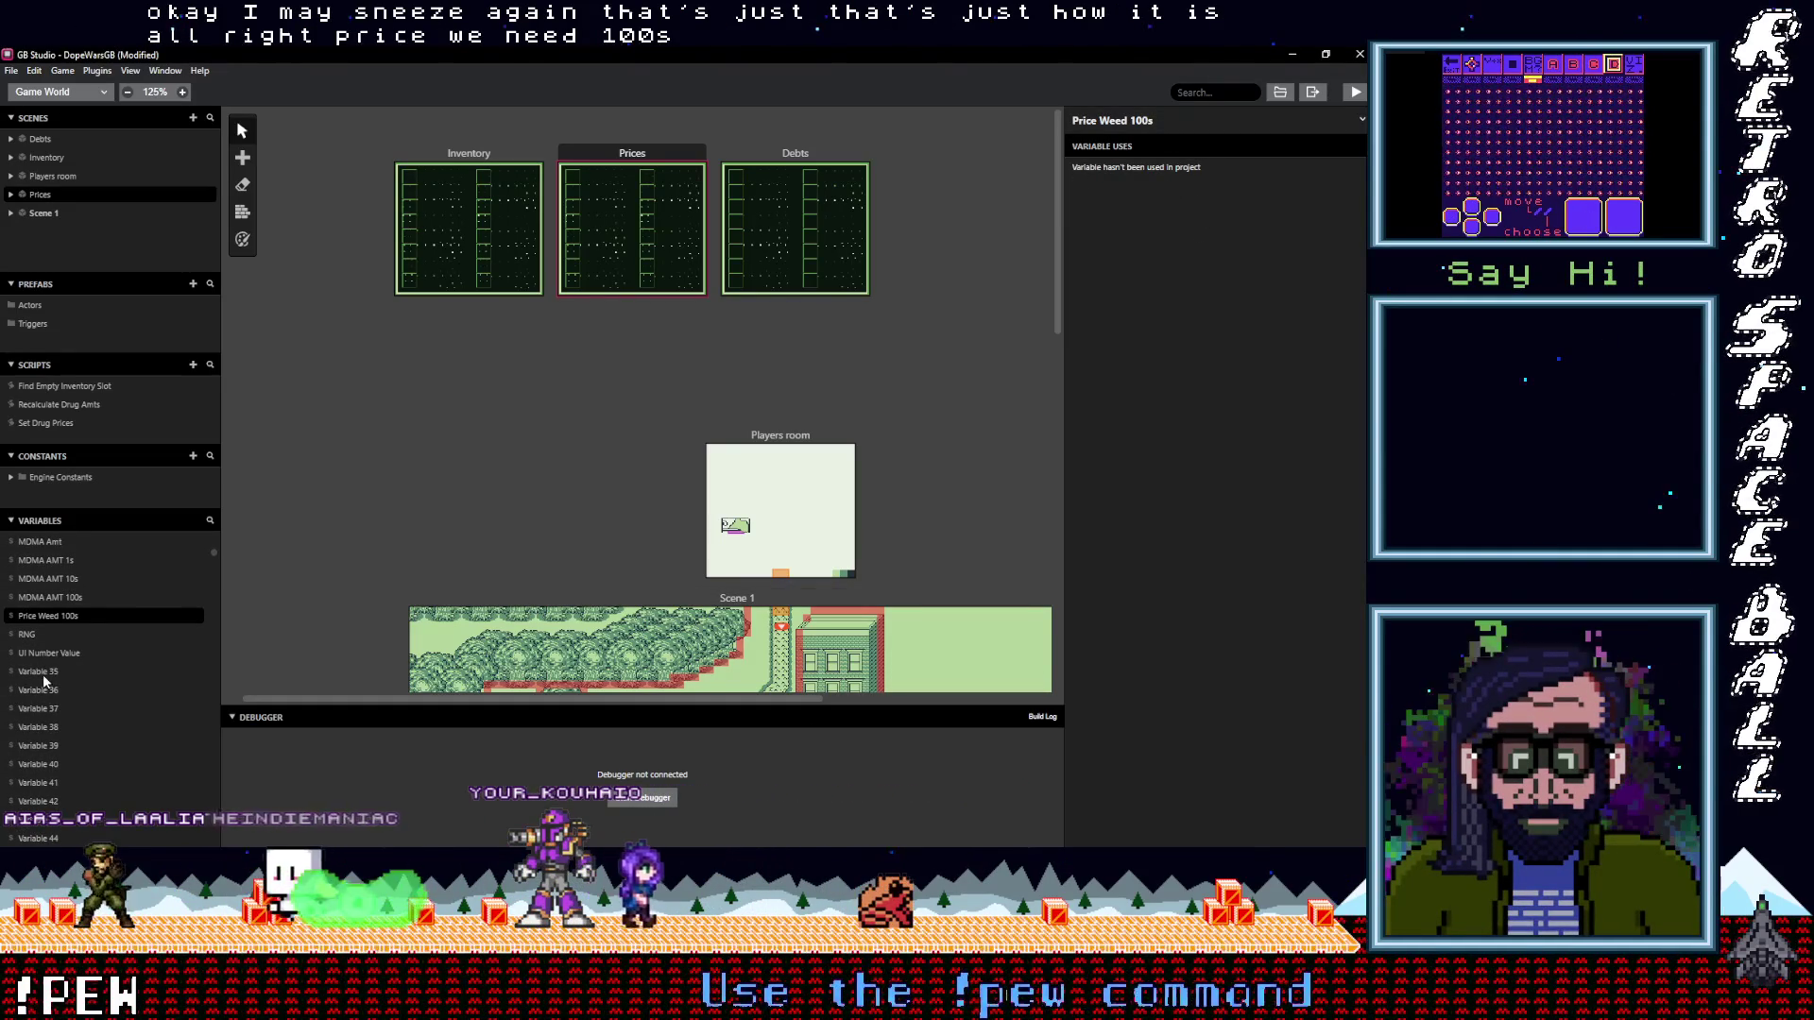
Rename Variable 35 to Price Weed 10s and Variable 36 to Price Weed 1s
{"action": "left_click", "coordinate": [43, 672]}
{"action": "left_click", "coordinate": [1141, 119]}
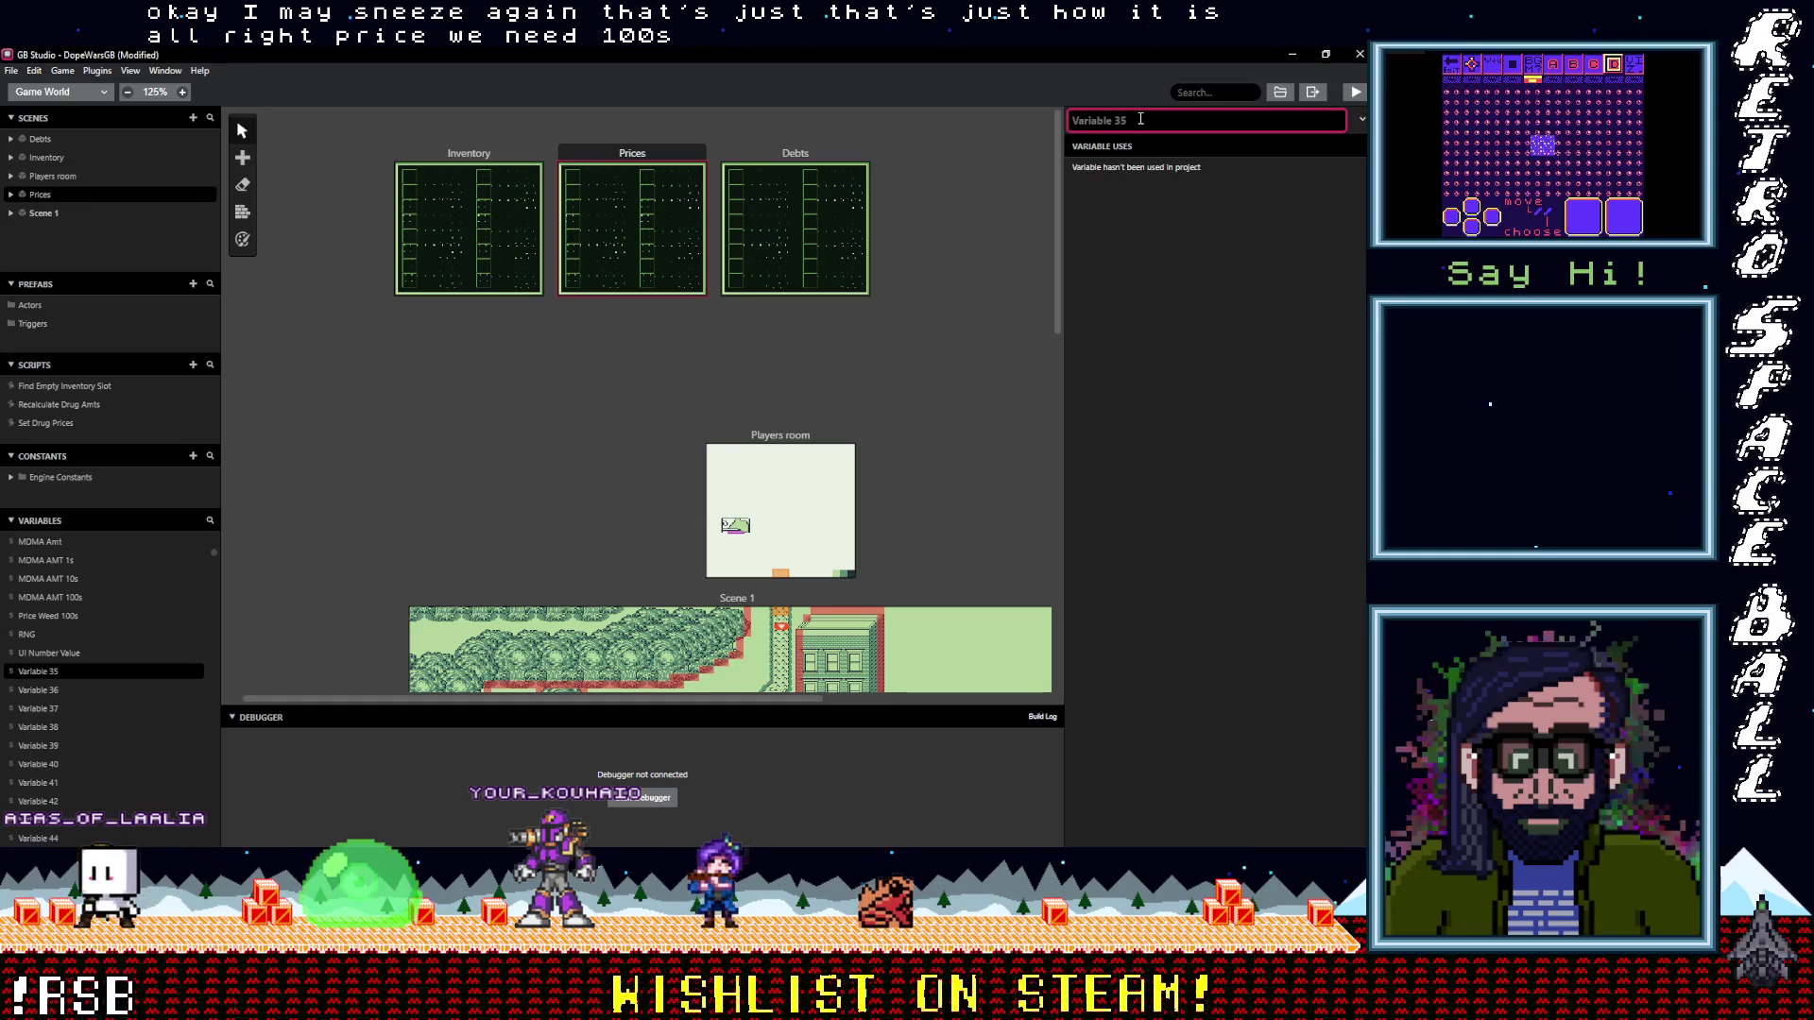
{"action": "type", "text": "Price Weed"}
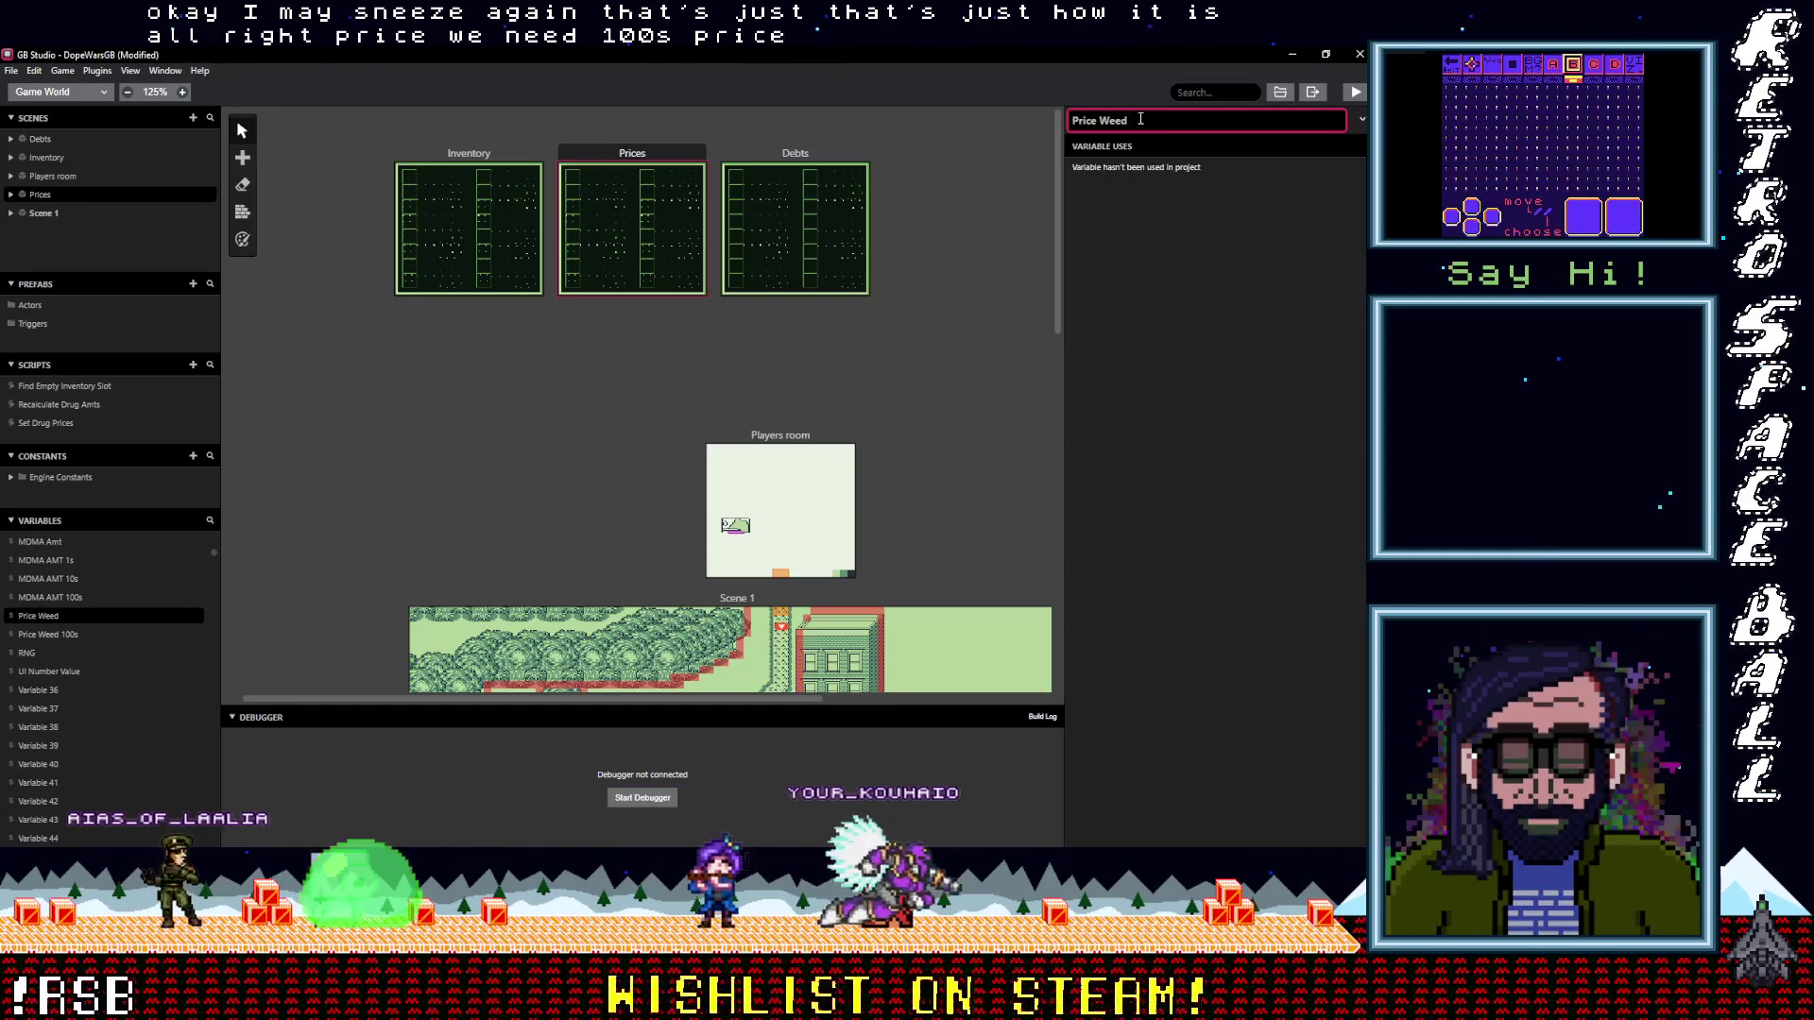
{"action": "type", "text": " 10s"}
{"action": "key", "text": "Return"}
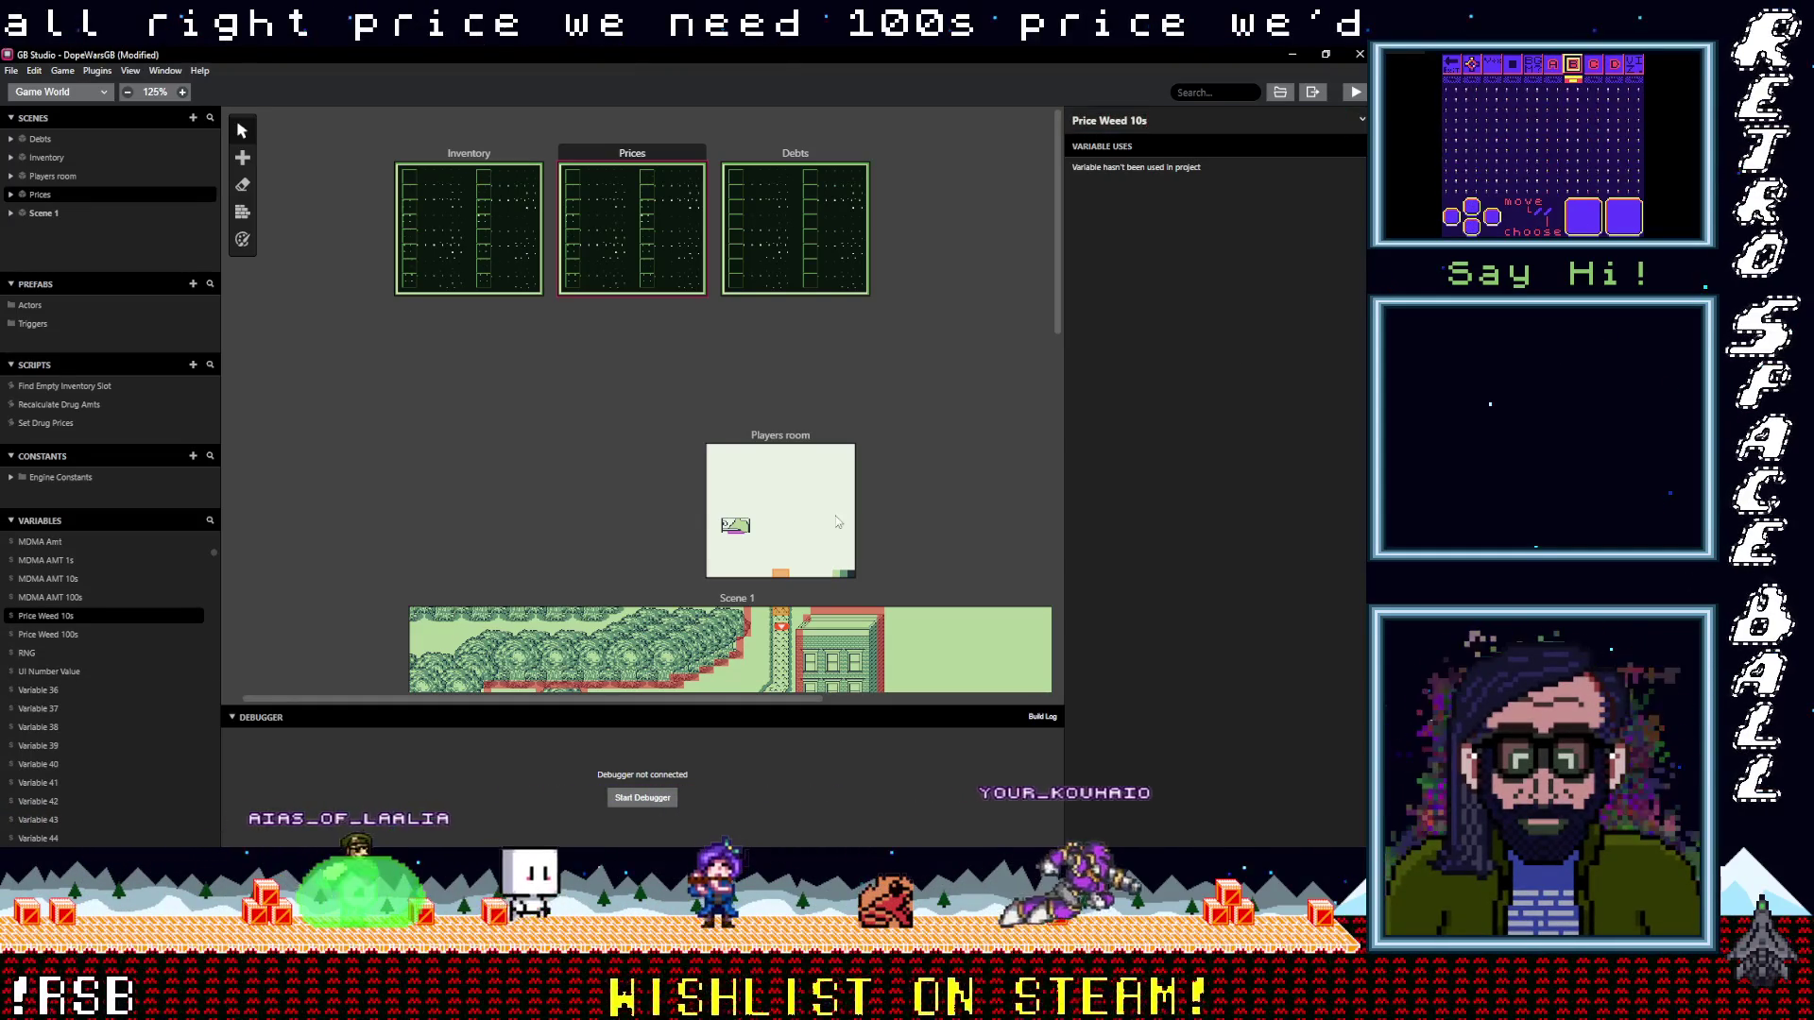
{"action": "left_click", "coordinate": [50, 696]}
{"action": "left_click", "coordinate": [1149, 119]}
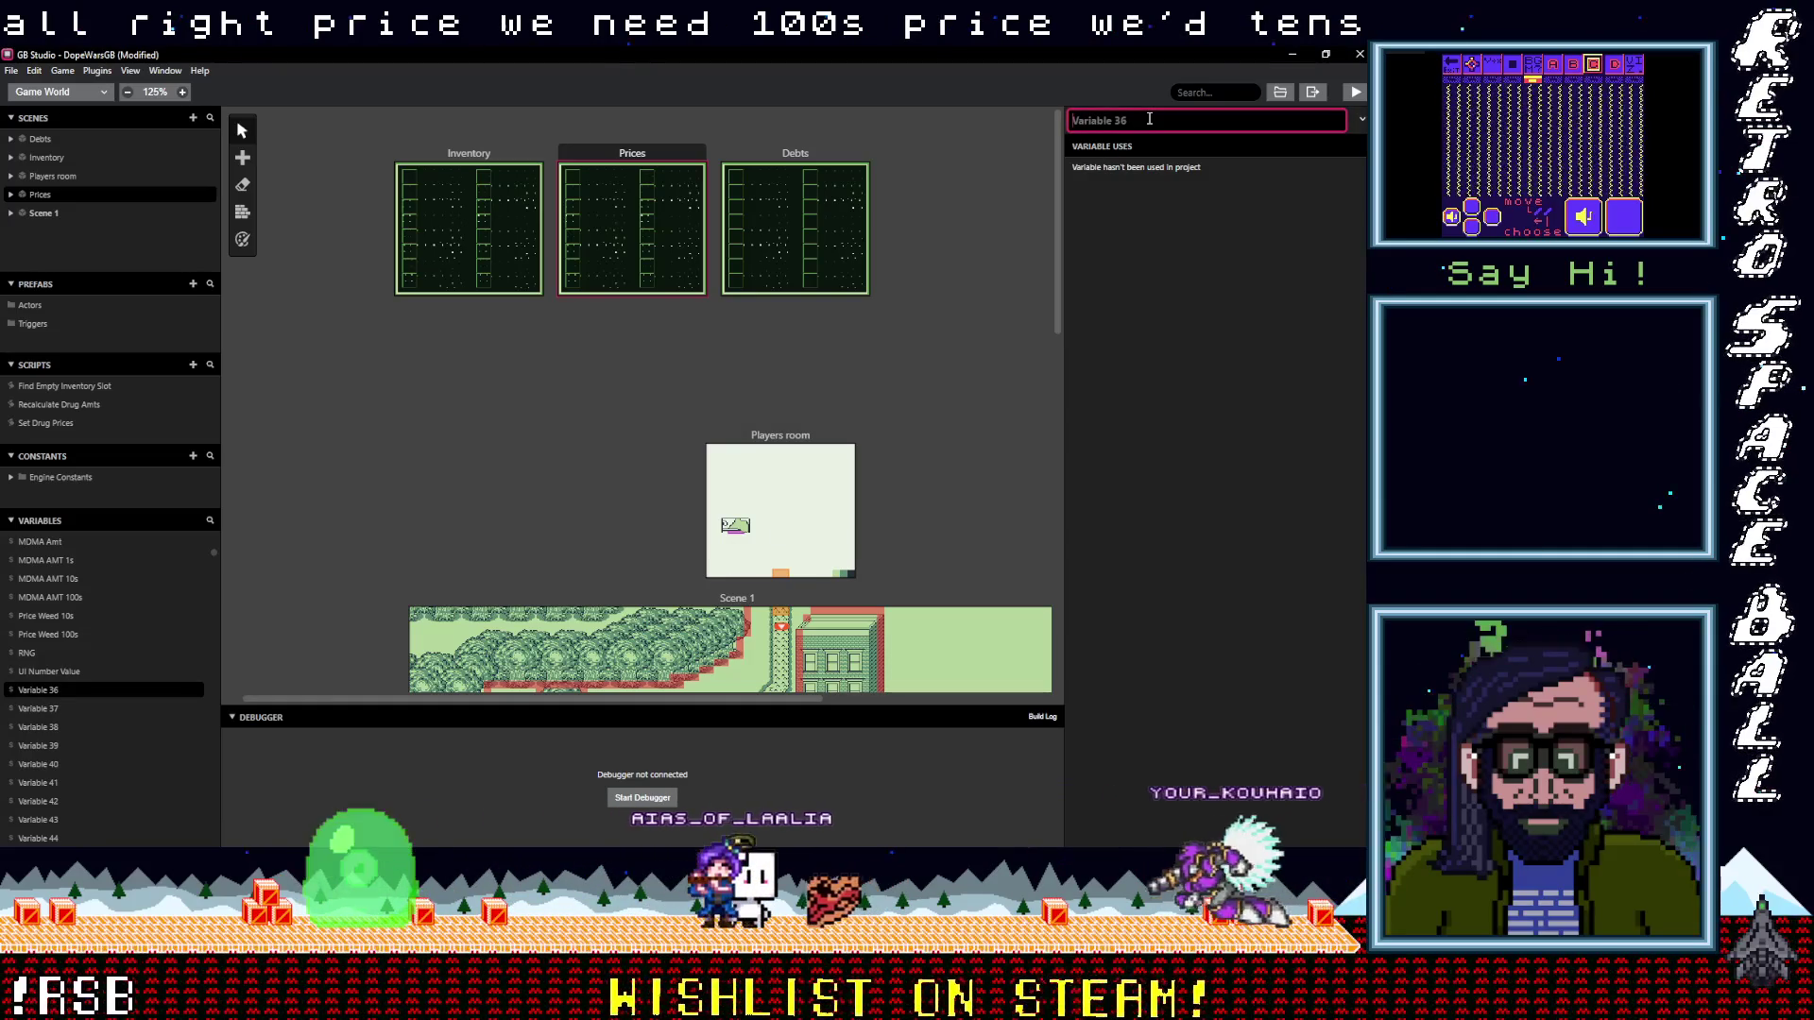
{"action": "type", "text": "Price Weed 1s"}
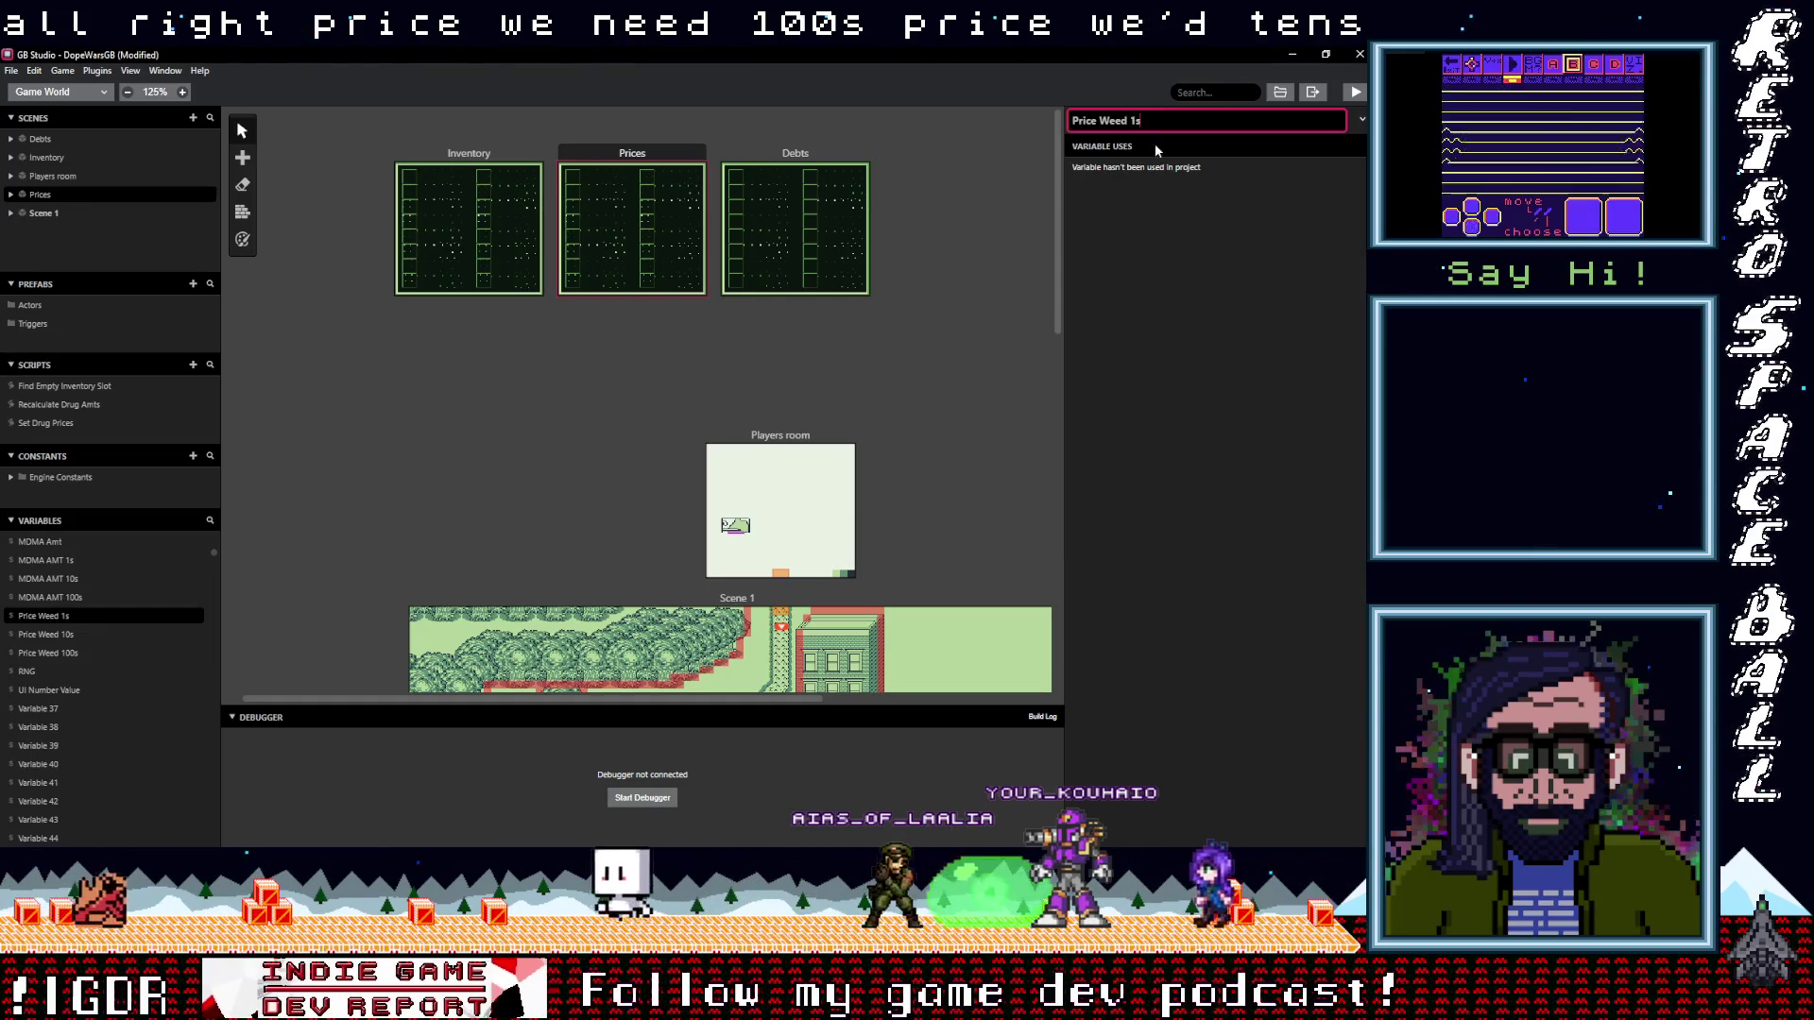
{"action": "left_click", "coordinate": [1181, 257]}
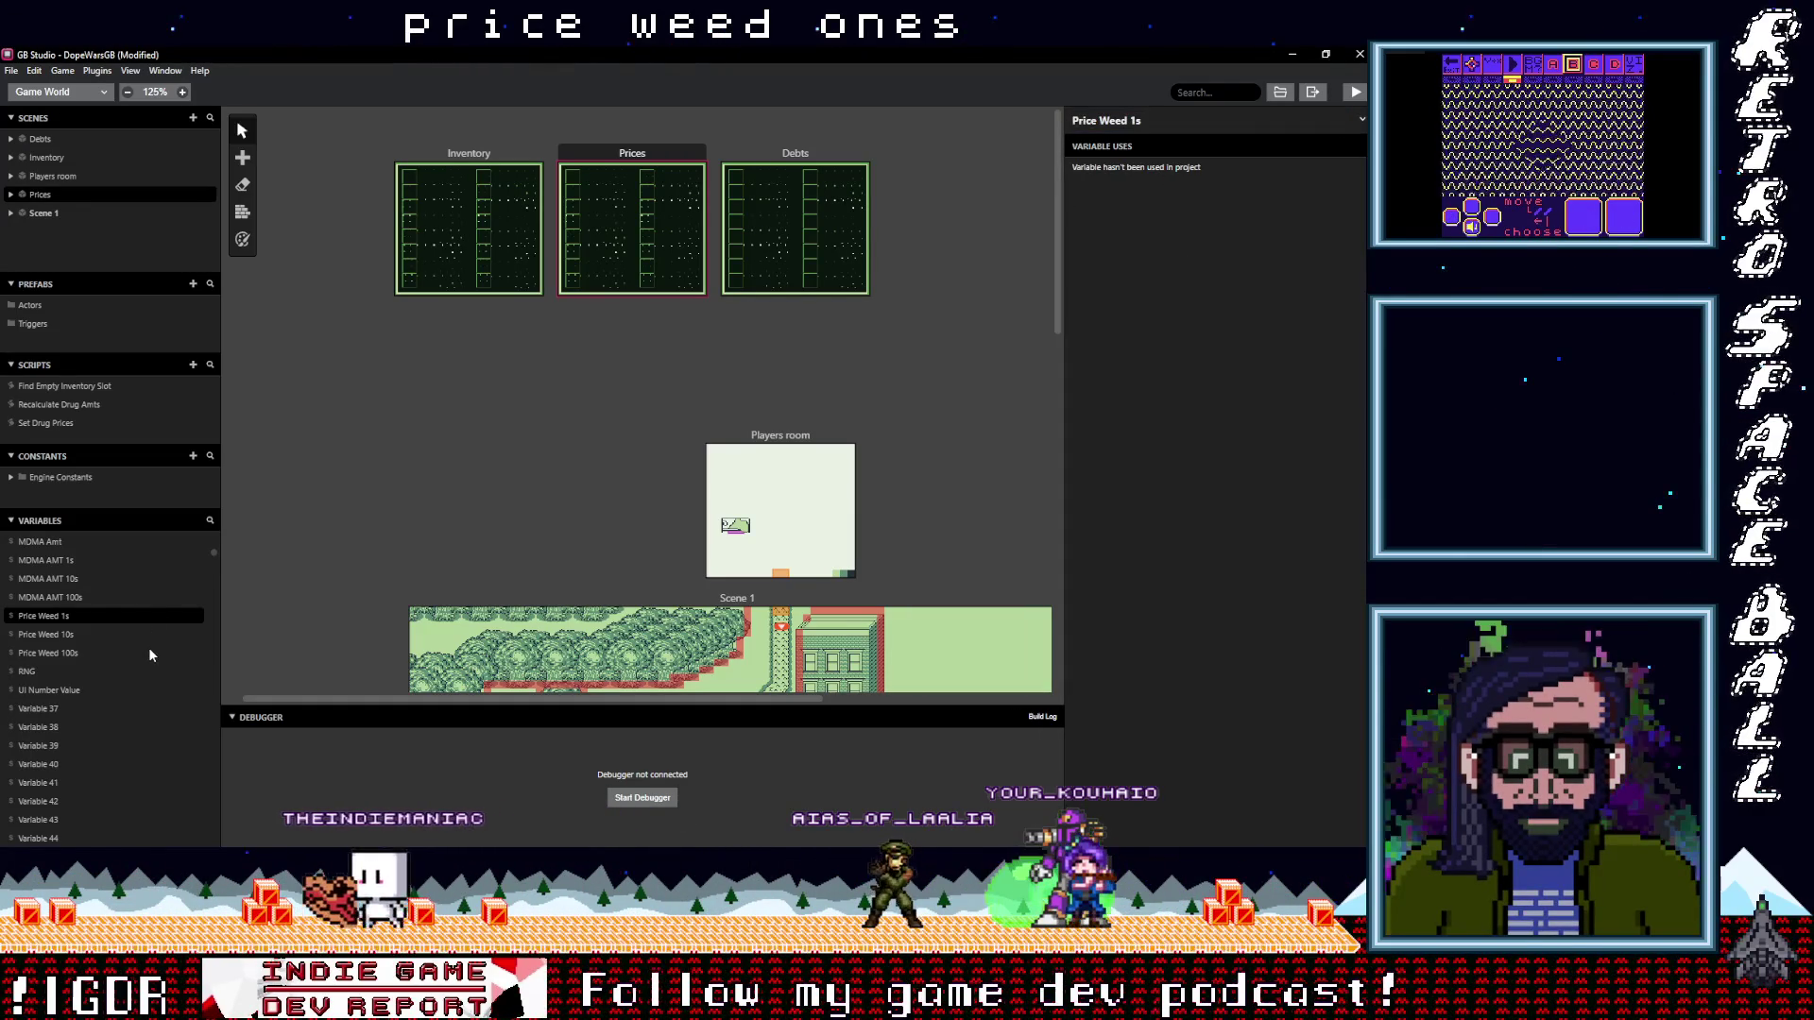
{"action": "left_click", "coordinate": [83, 708]}
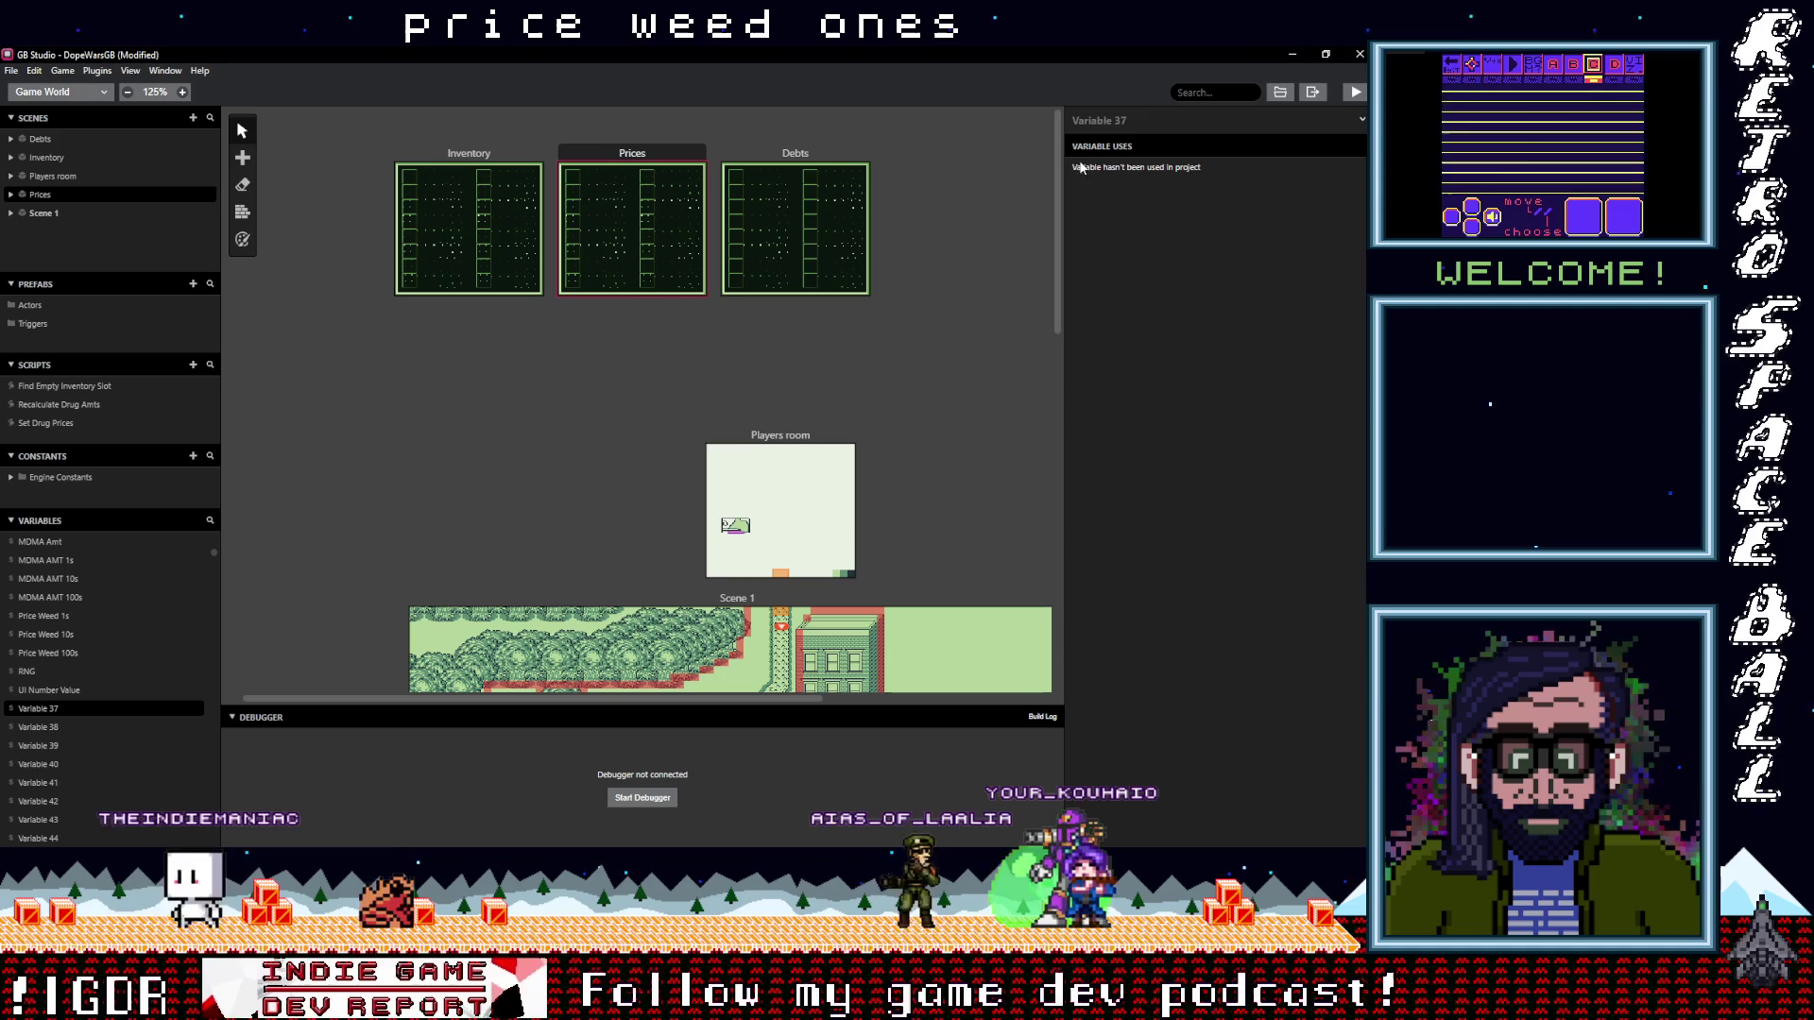
Rename Variables 37, 38 and 39 to Price MDMA 100s, Price MDMA 10s and Price MDMA 1s
{"action": "left_click", "coordinate": [1166, 120]}
{"action": "type", "text": "Pr"}
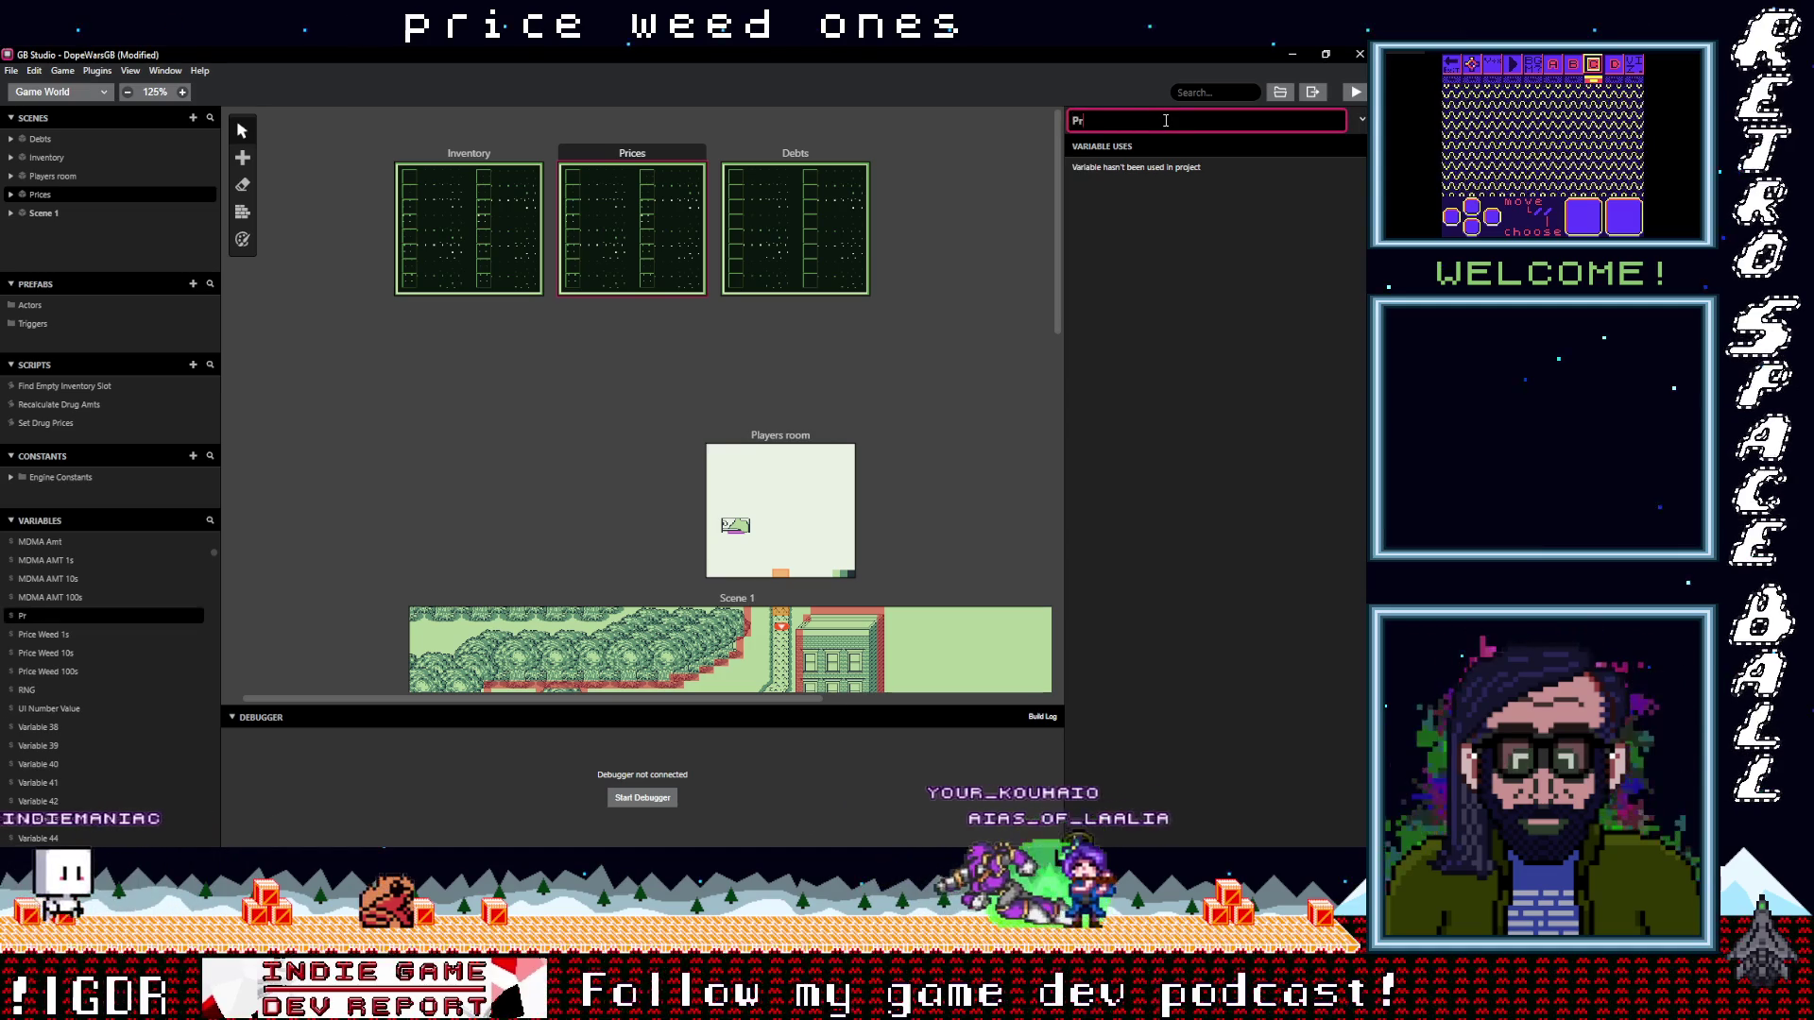
{"action": "type", "text": "ice MD"}
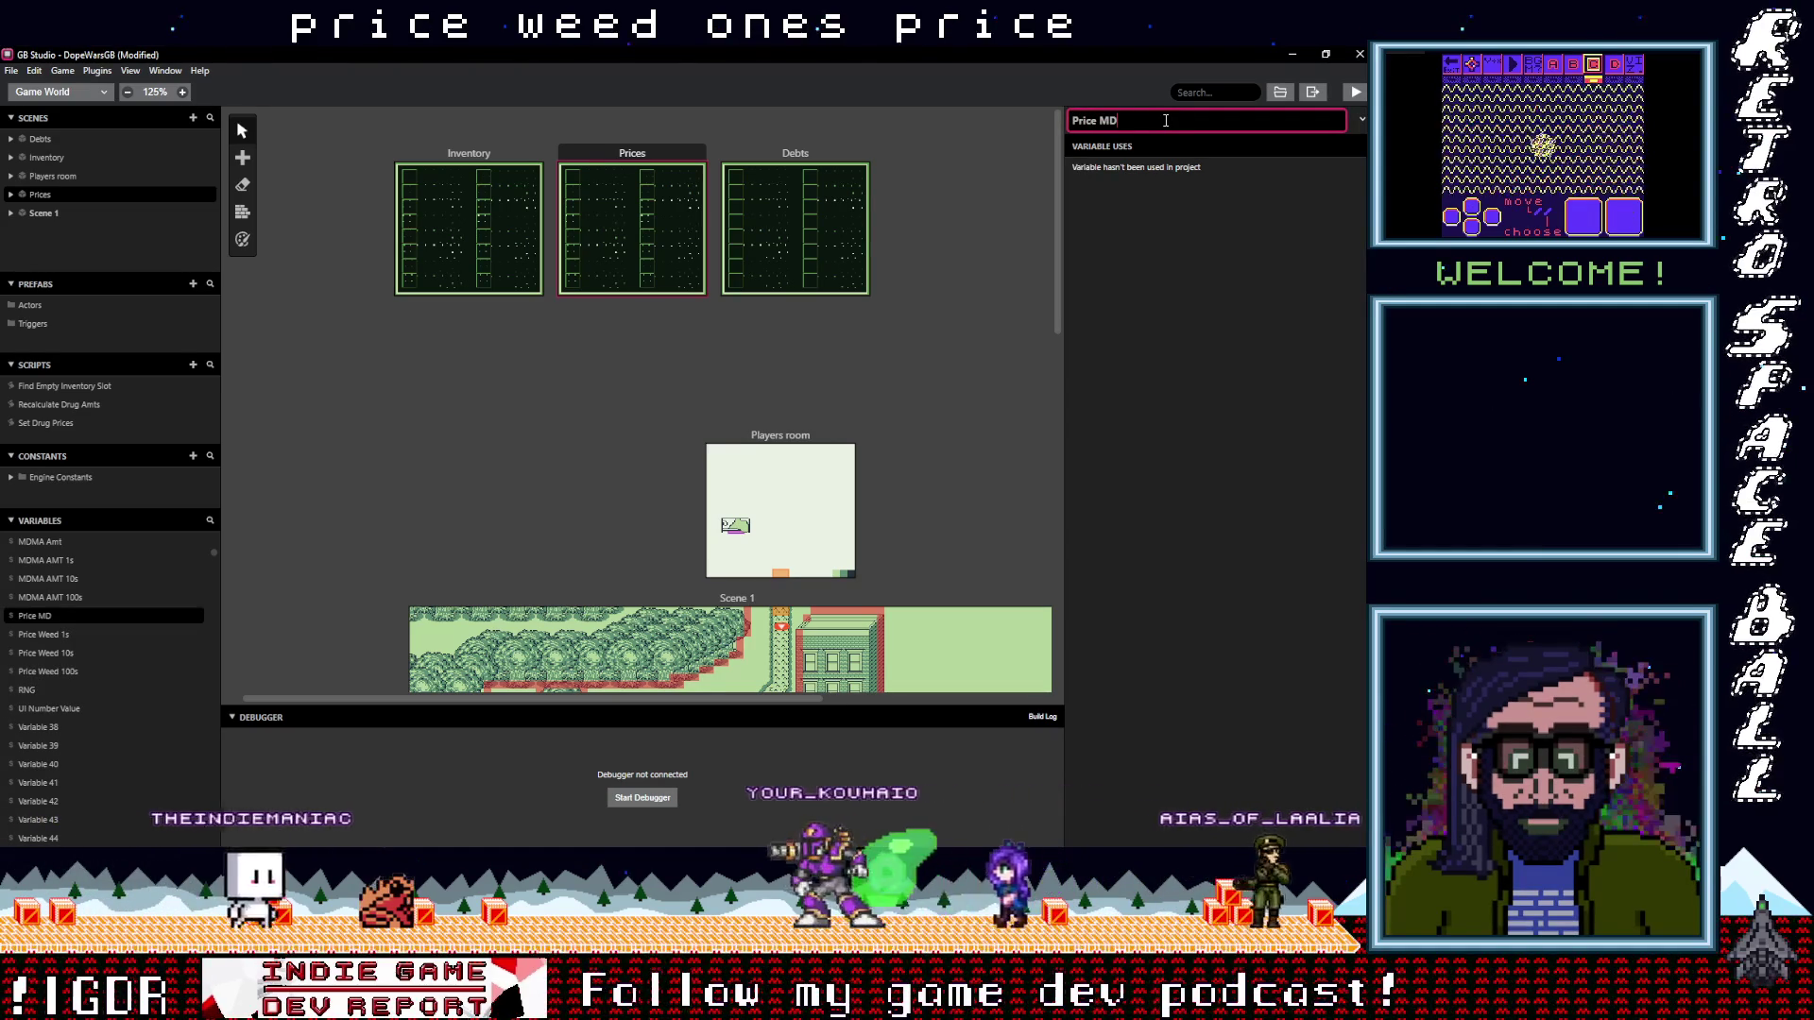
{"action": "type", "text": "MA "}
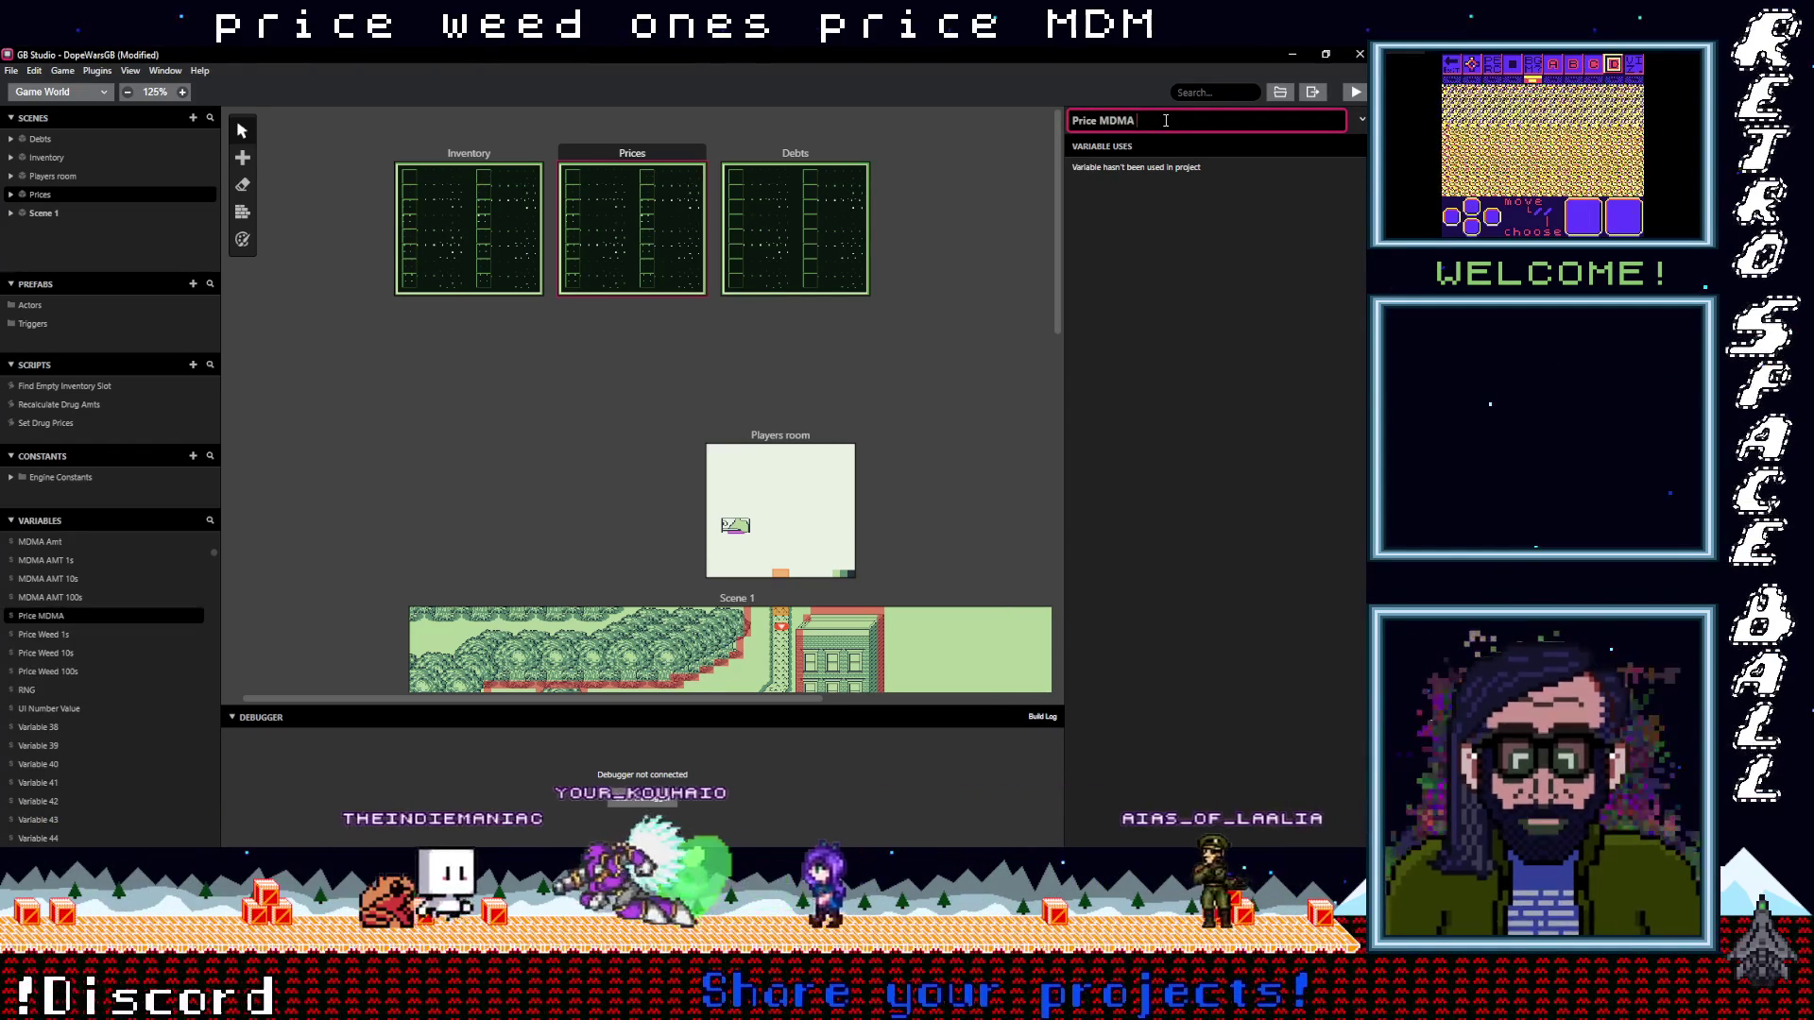
{"action": "type", "text": "100s"}
{"action": "key", "text": "Return"}
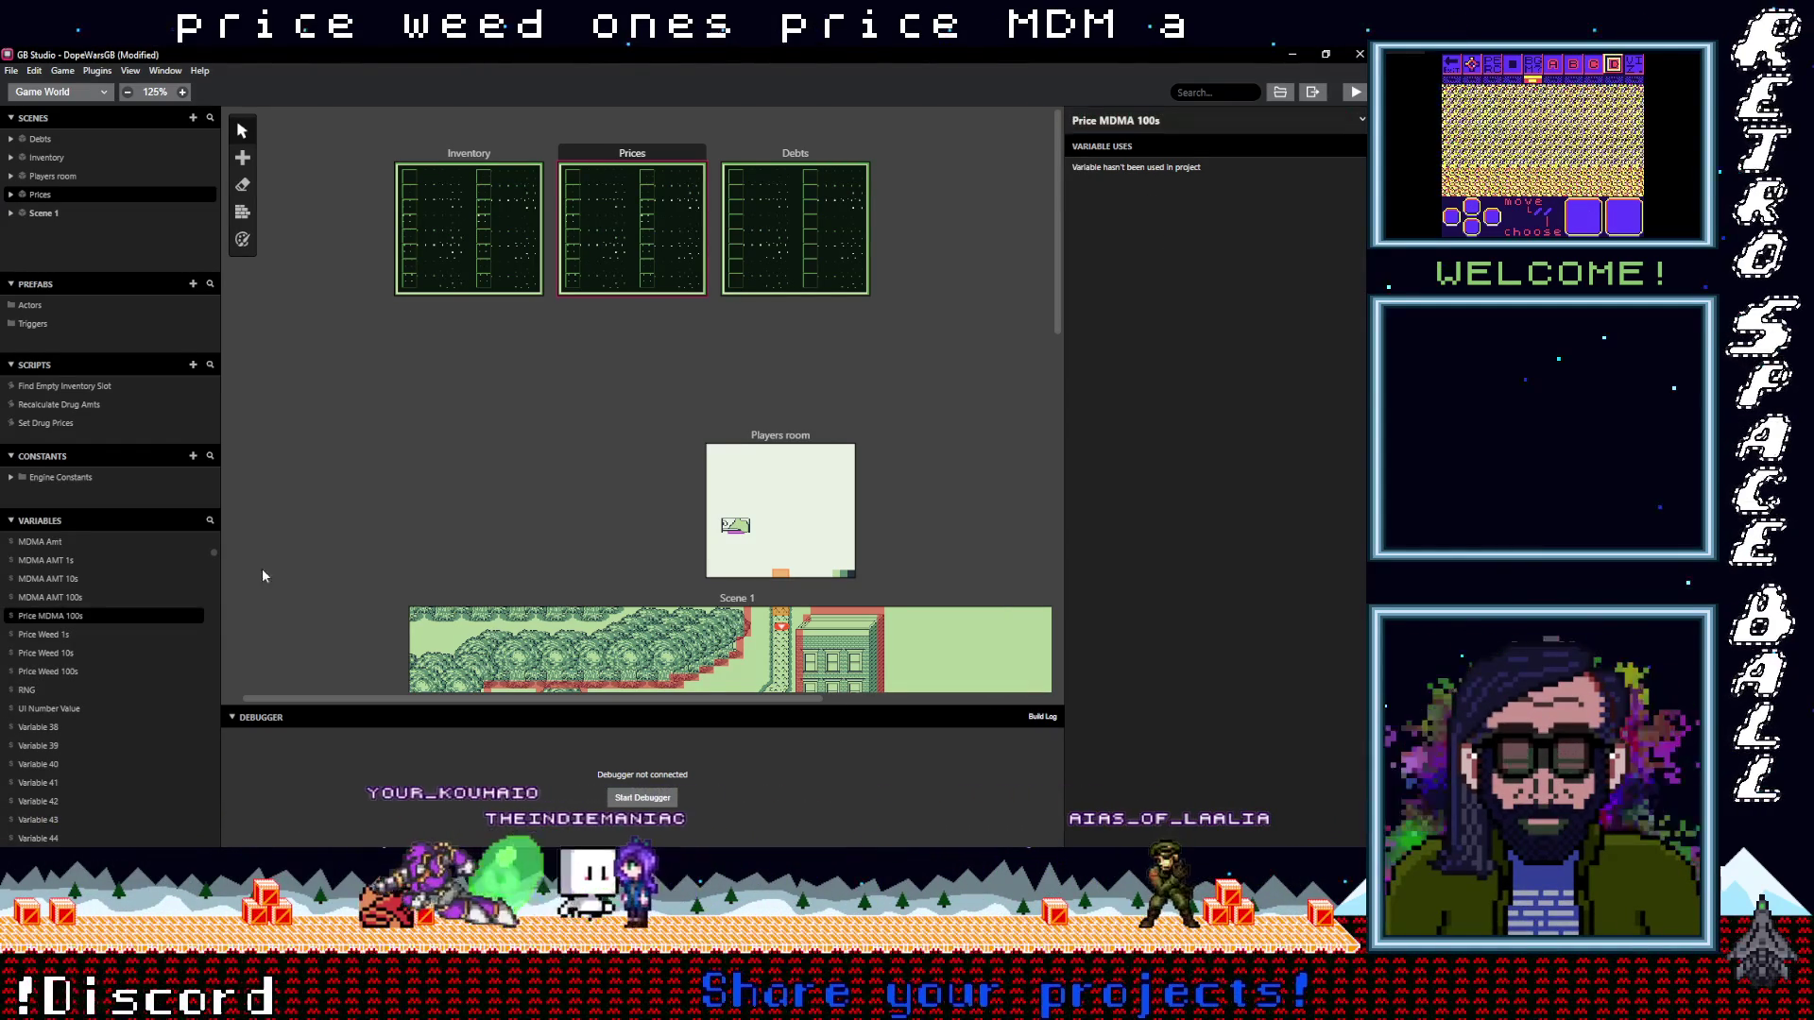
{"action": "left_click", "coordinate": [68, 733]}
{"action": "left_click", "coordinate": [1166, 120]}
{"action": "type", "text": "Pr"}
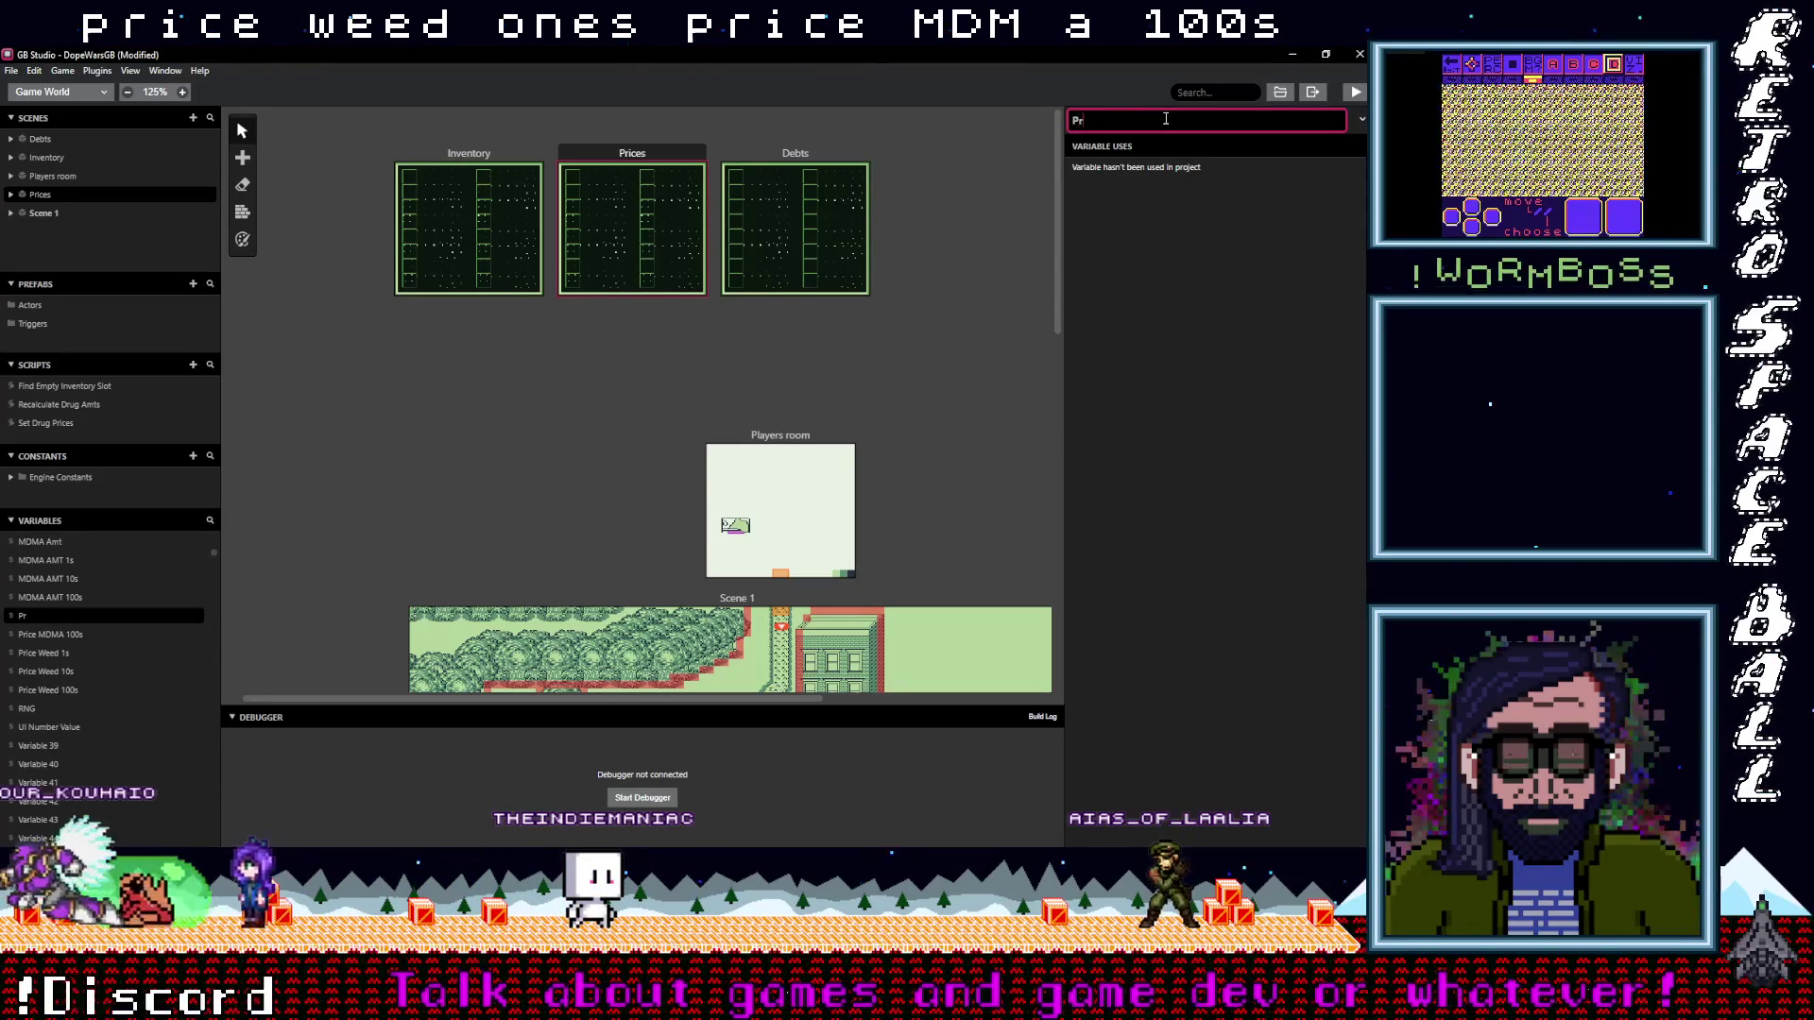
{"action": "type", "text": "ice MDMA 10s"}
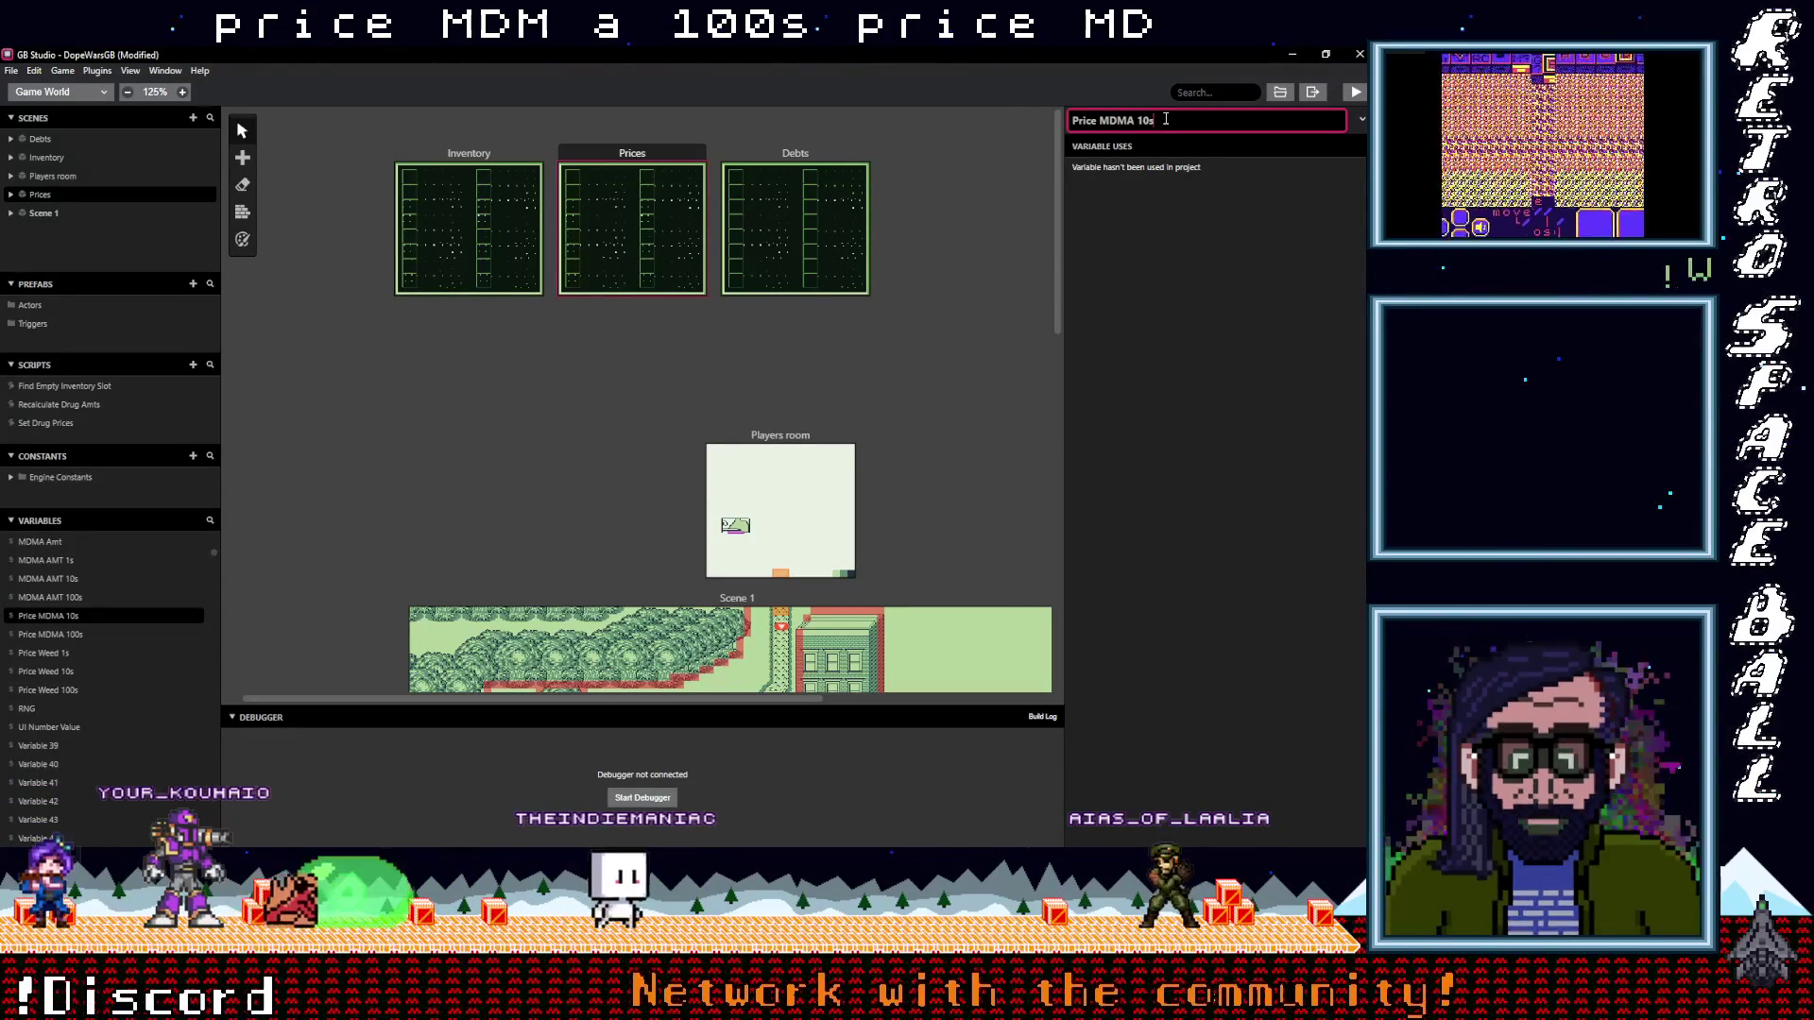
{"action": "key", "text": "Return"}
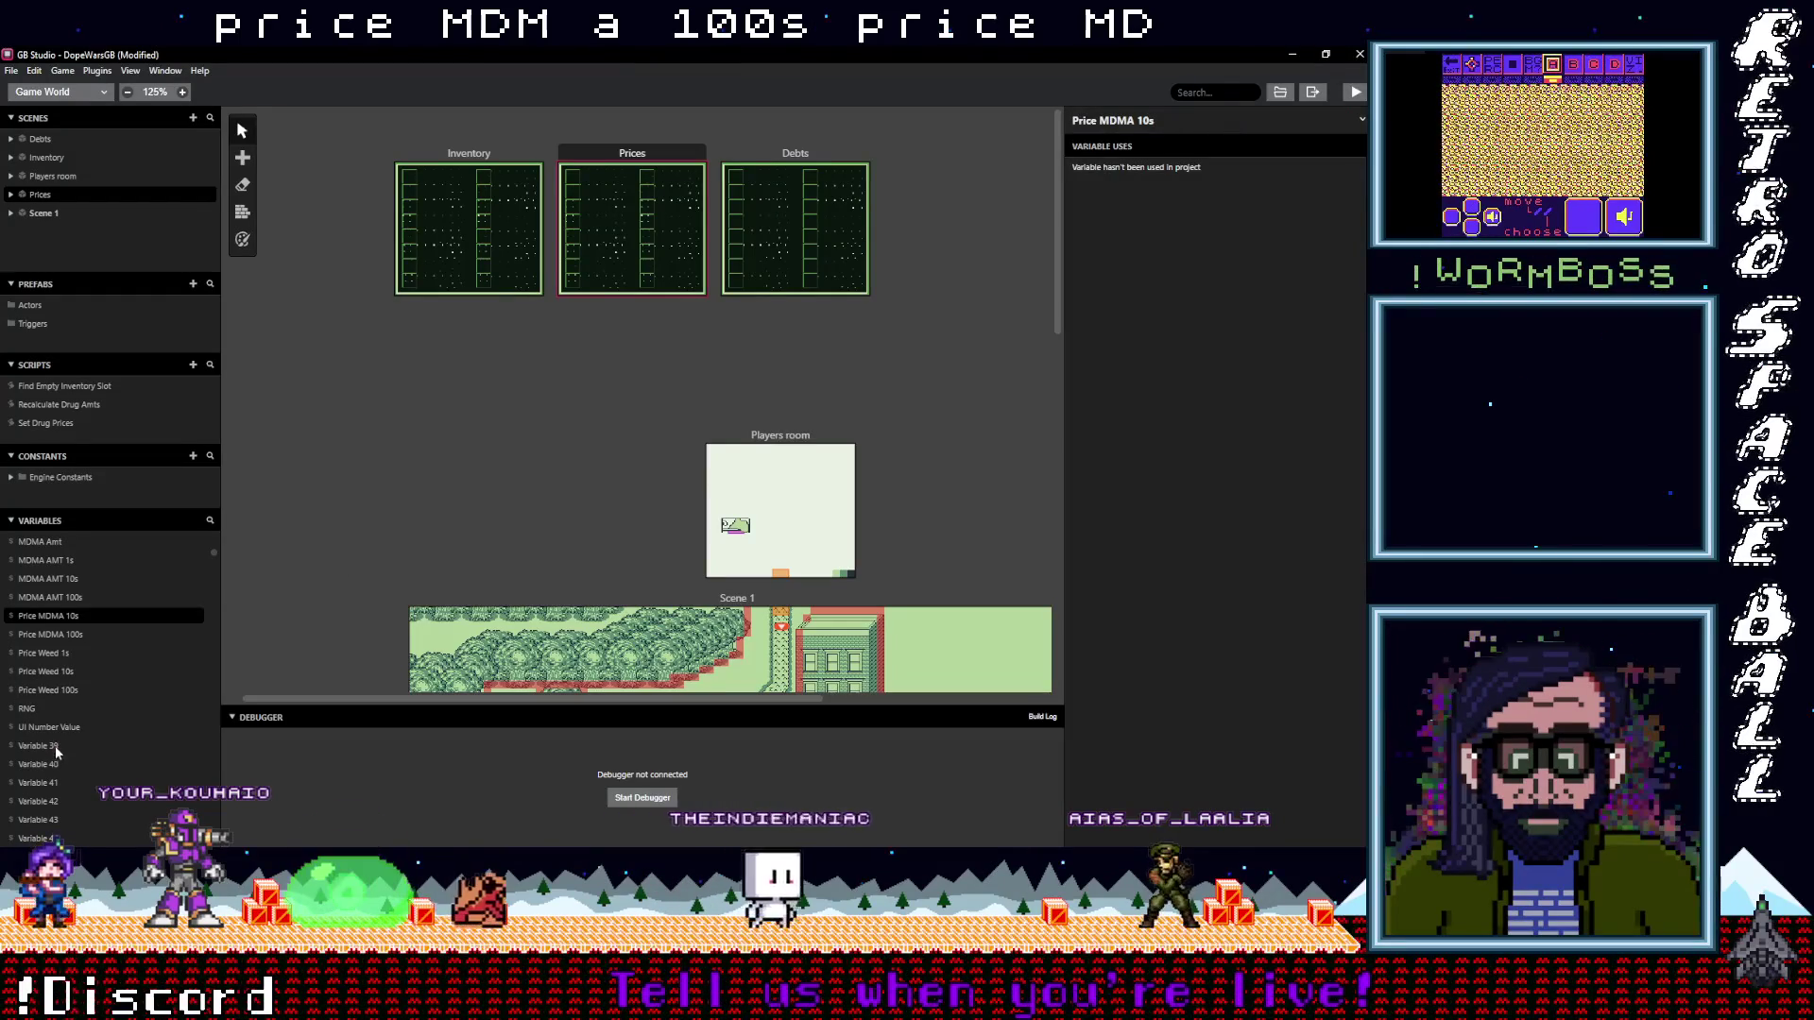
{"action": "left_click", "coordinate": [44, 746]}
{"action": "left_click", "coordinate": [1156, 120]}
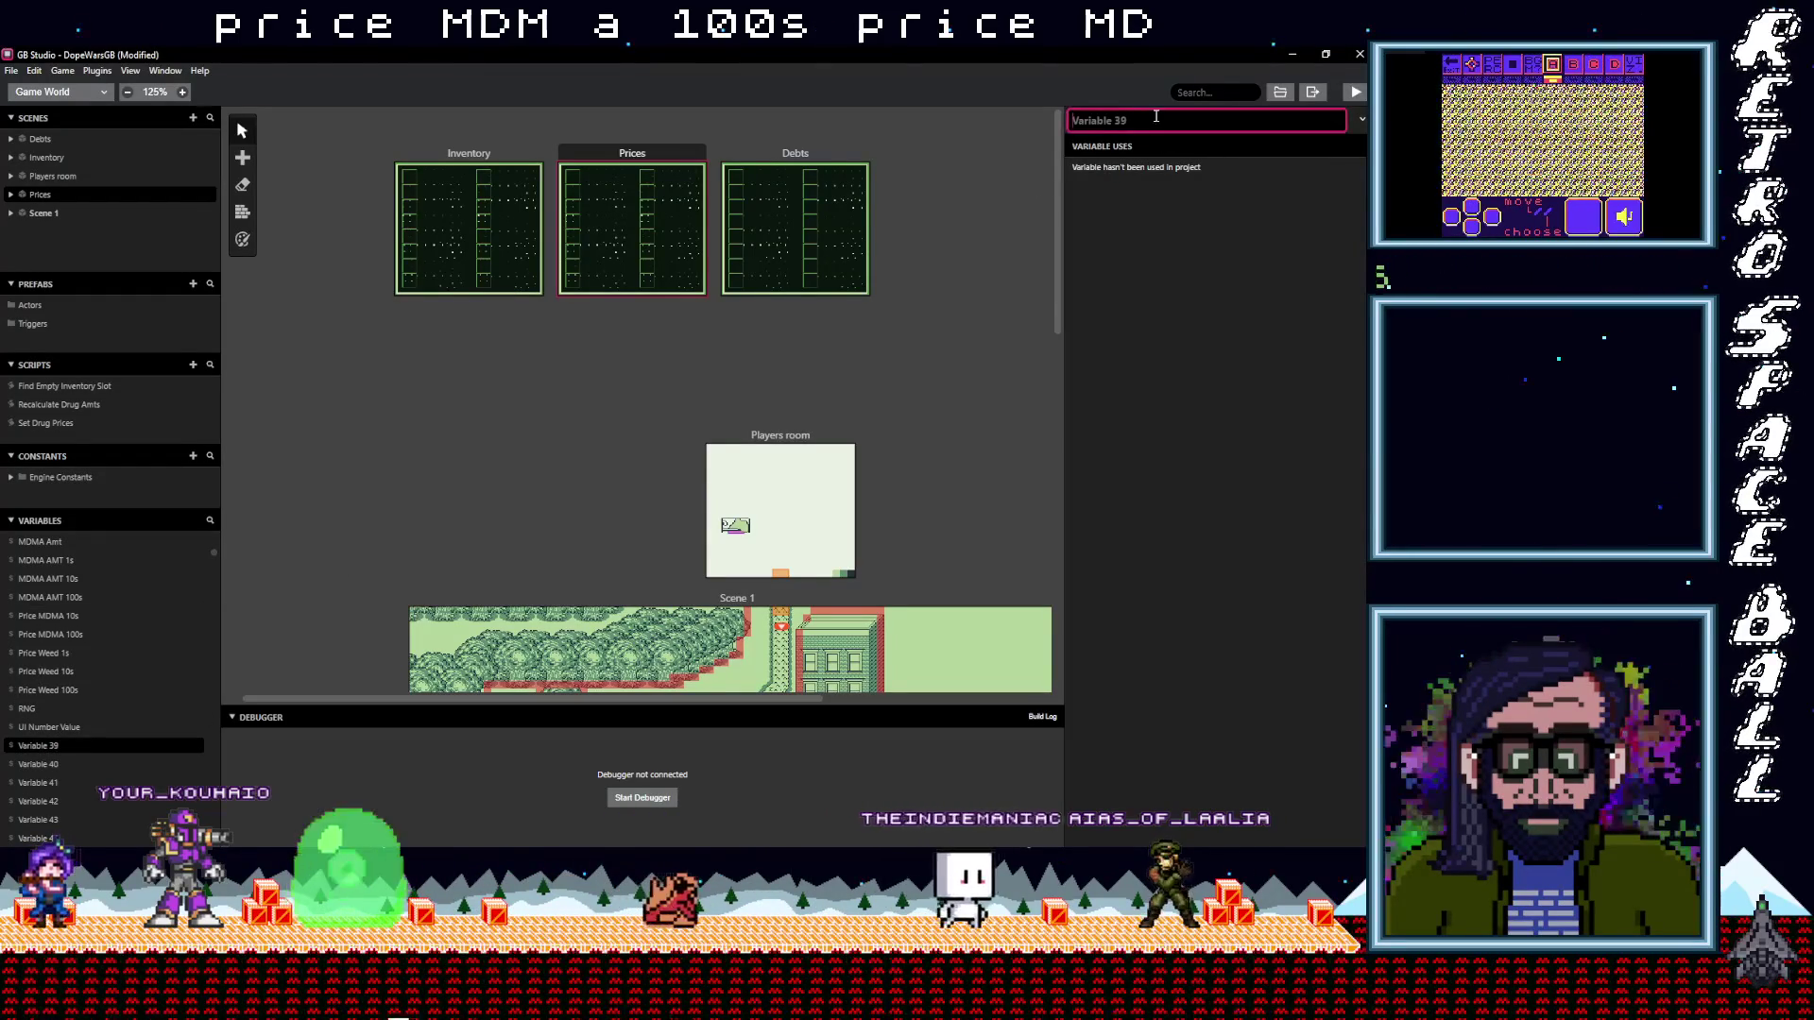
{"action": "type", "text": "Price"}
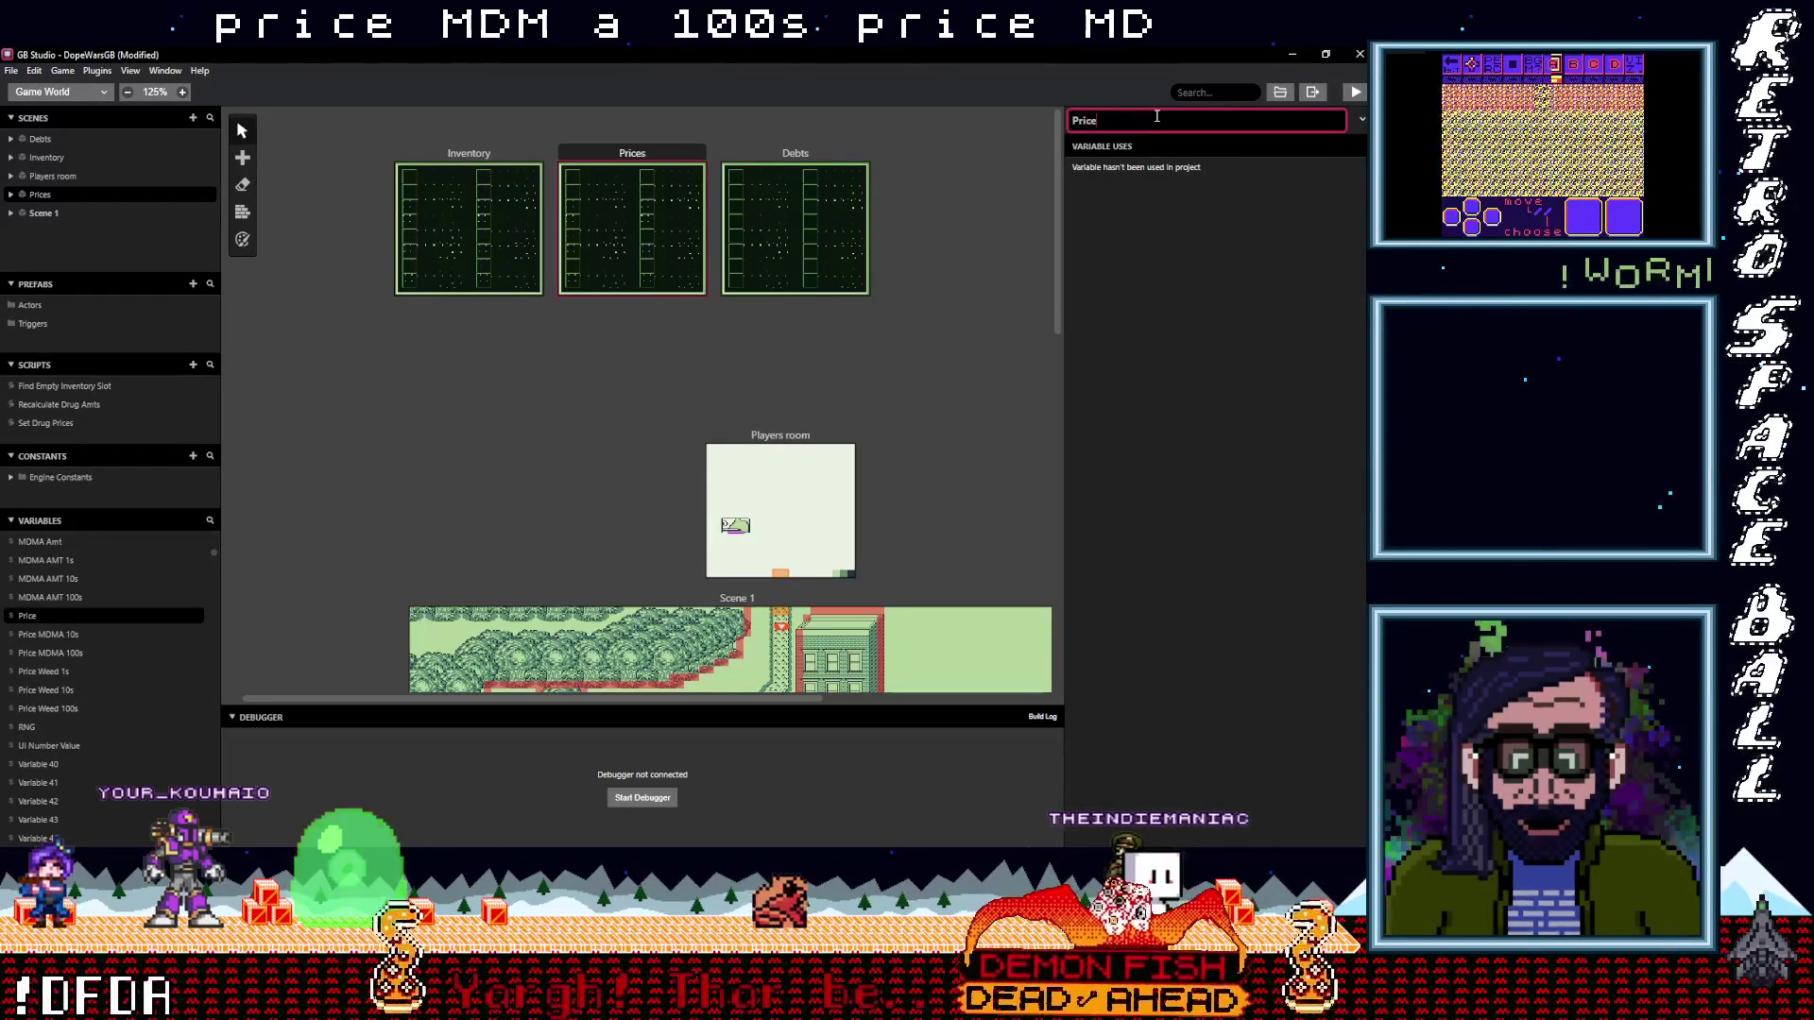
{"action": "type", "text": " MDMA 1s"}
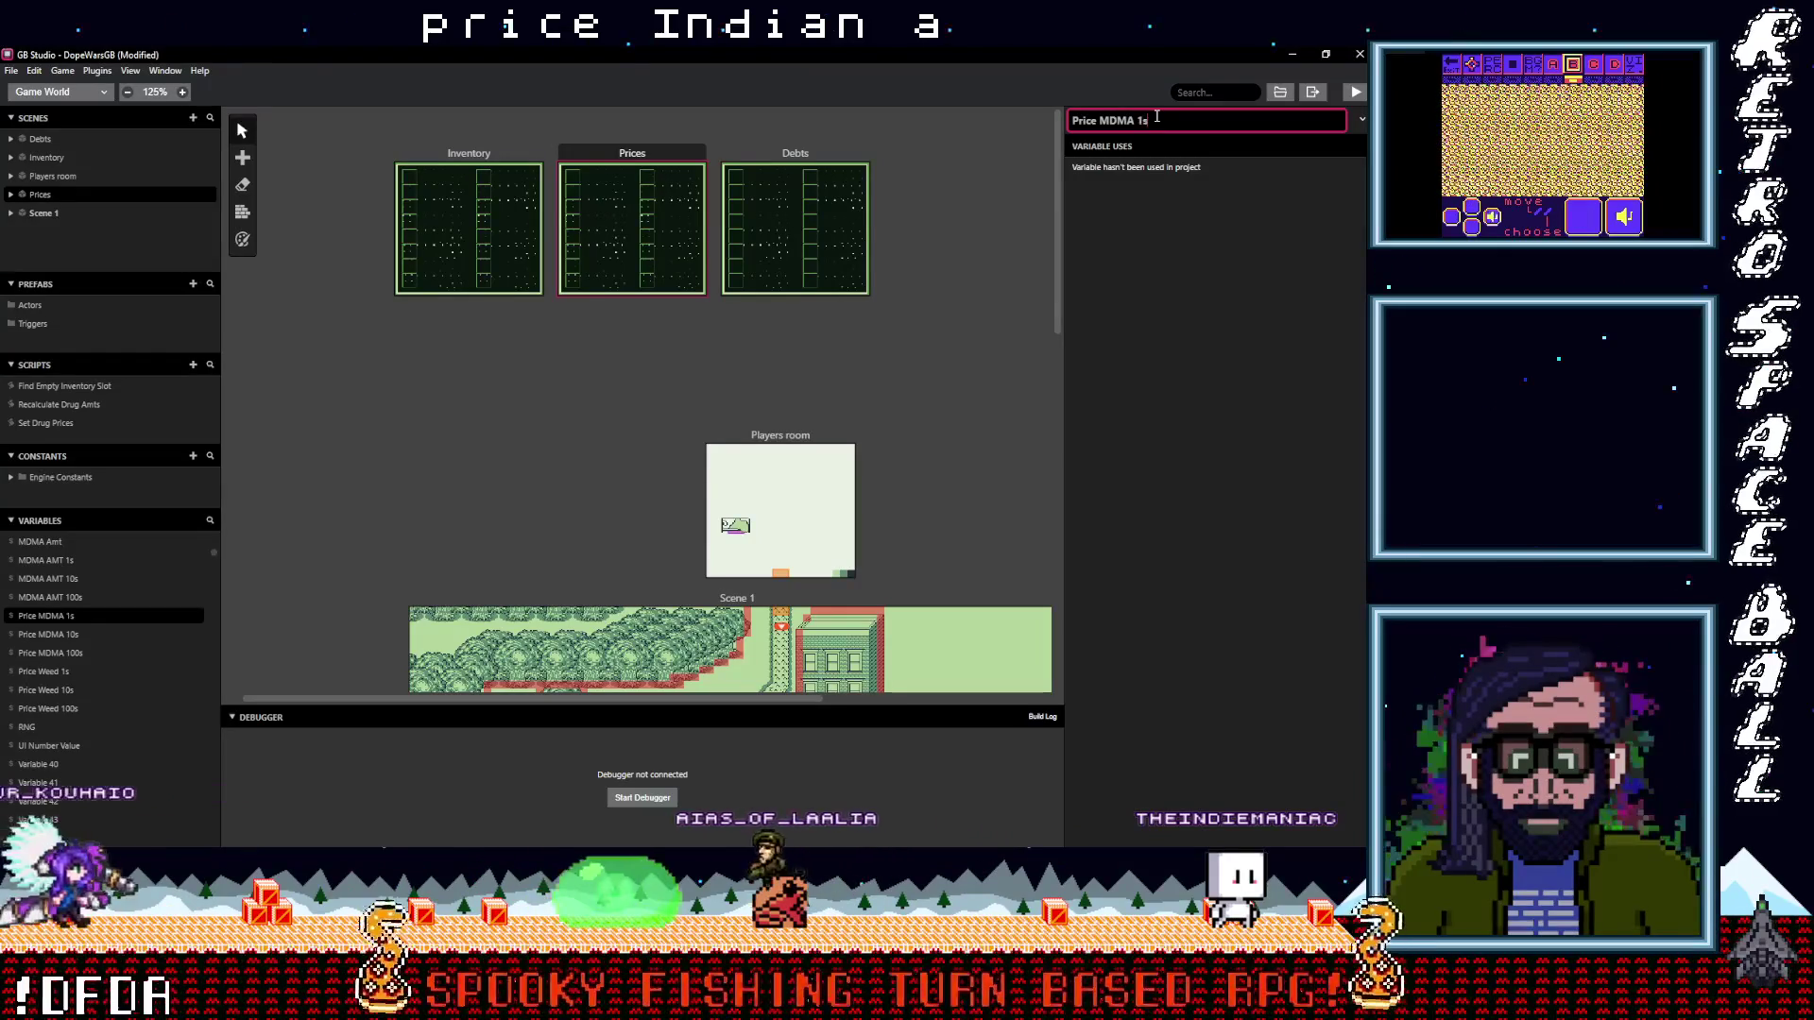
{"action": "left_click", "coordinate": [1220, 286]}
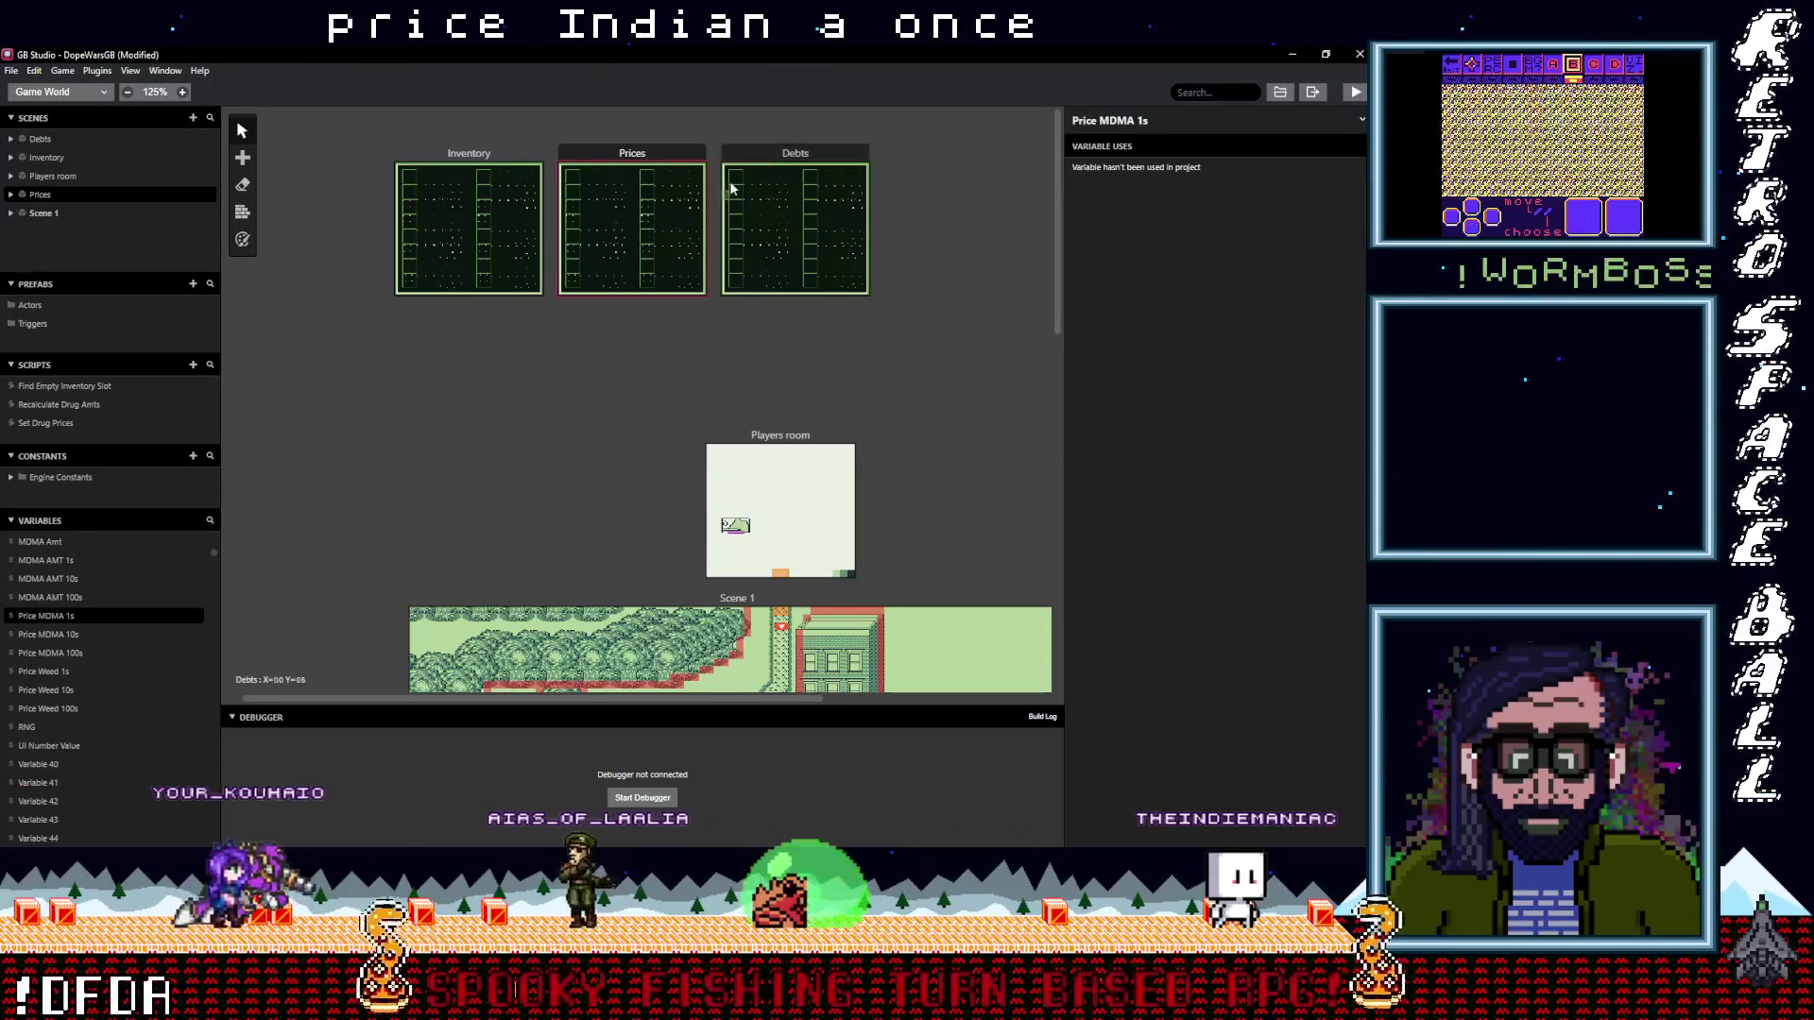
{"action": "left_click", "coordinate": [685, 156]}
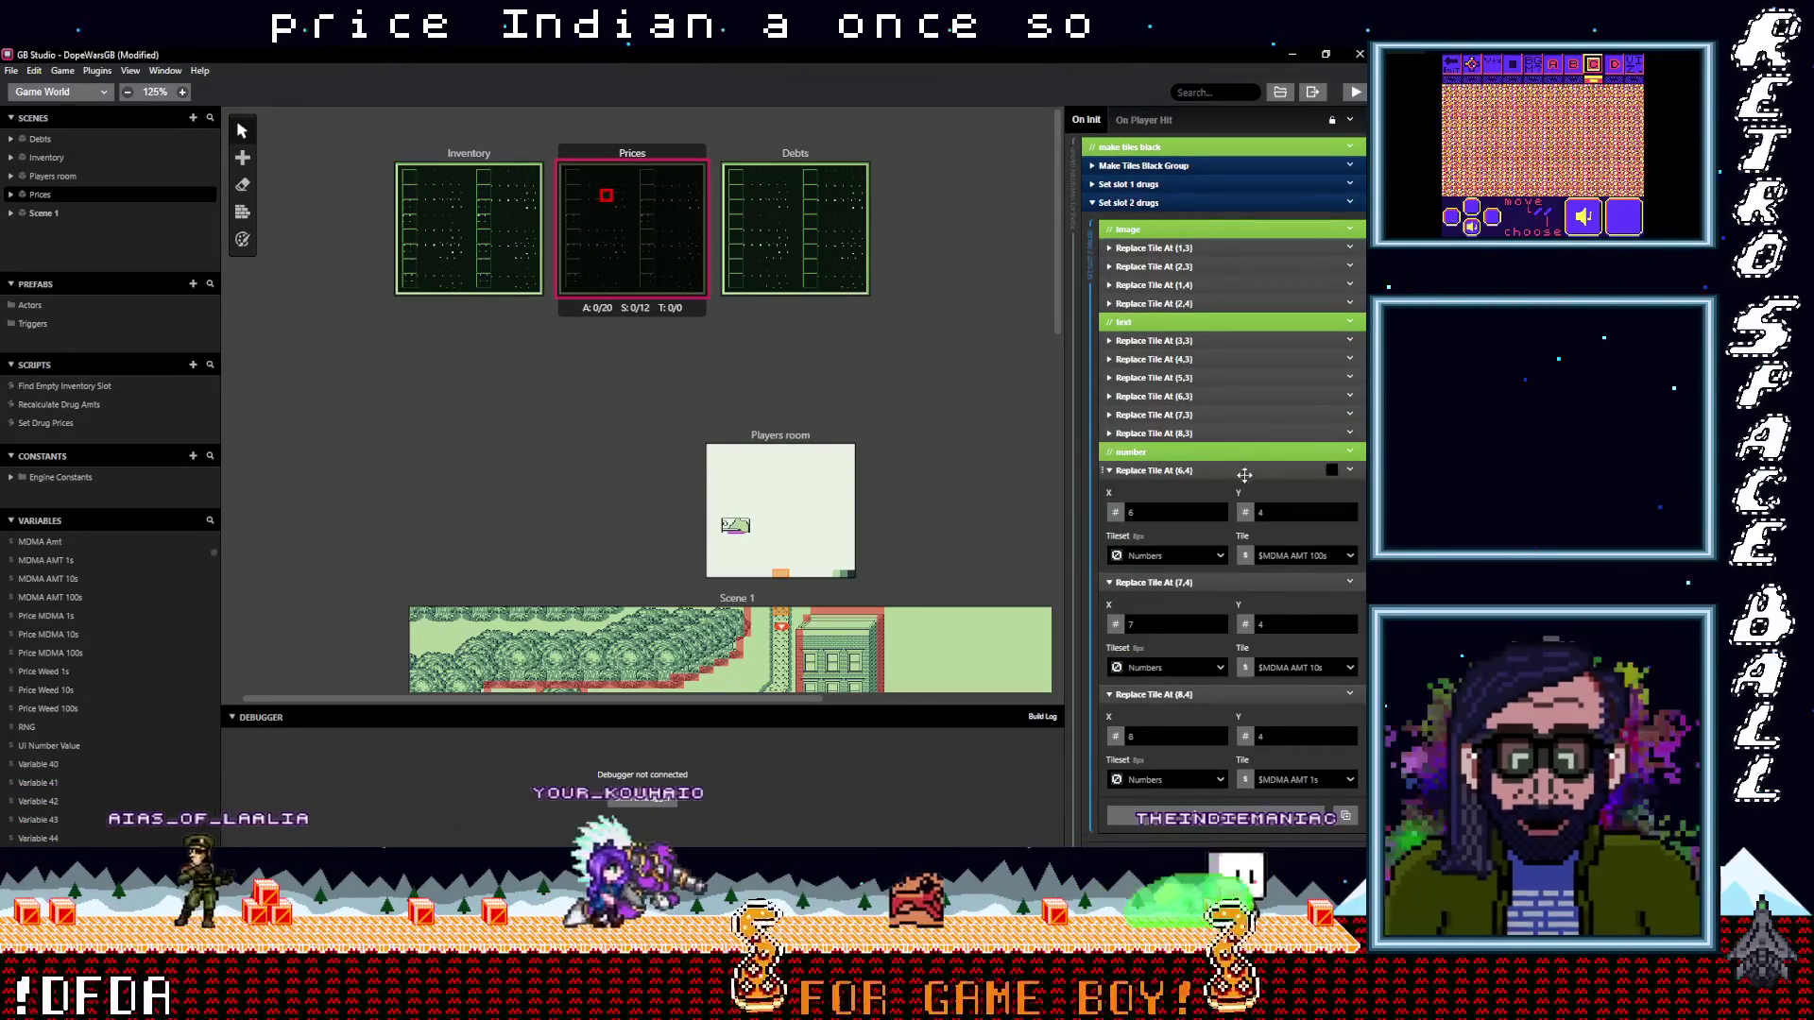
Rename the Set slot 1 drugs event group to Set slot 1 weed price
{"action": "scroll", "coordinate": [1177, 277], "scroll_direction": "up", "scroll_amount": 2}
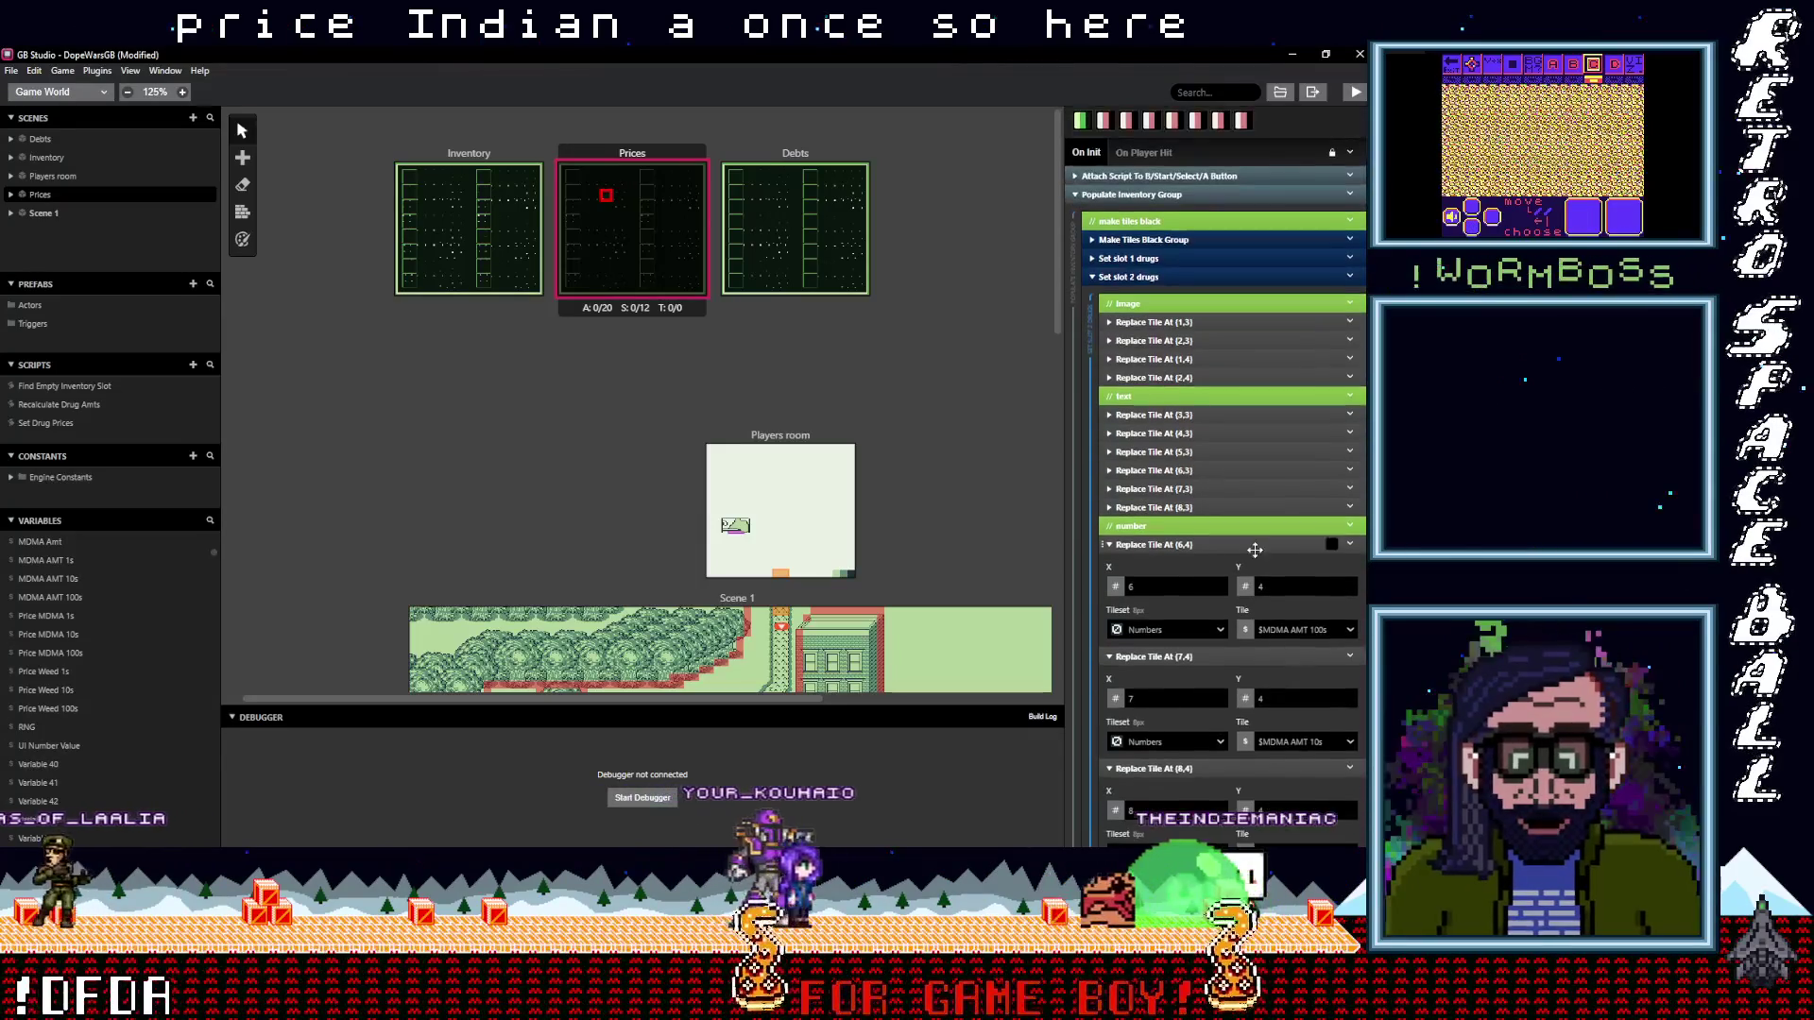
{"action": "scroll", "coordinate": [1200, 312], "scroll_direction": "down", "scroll_amount": 4}
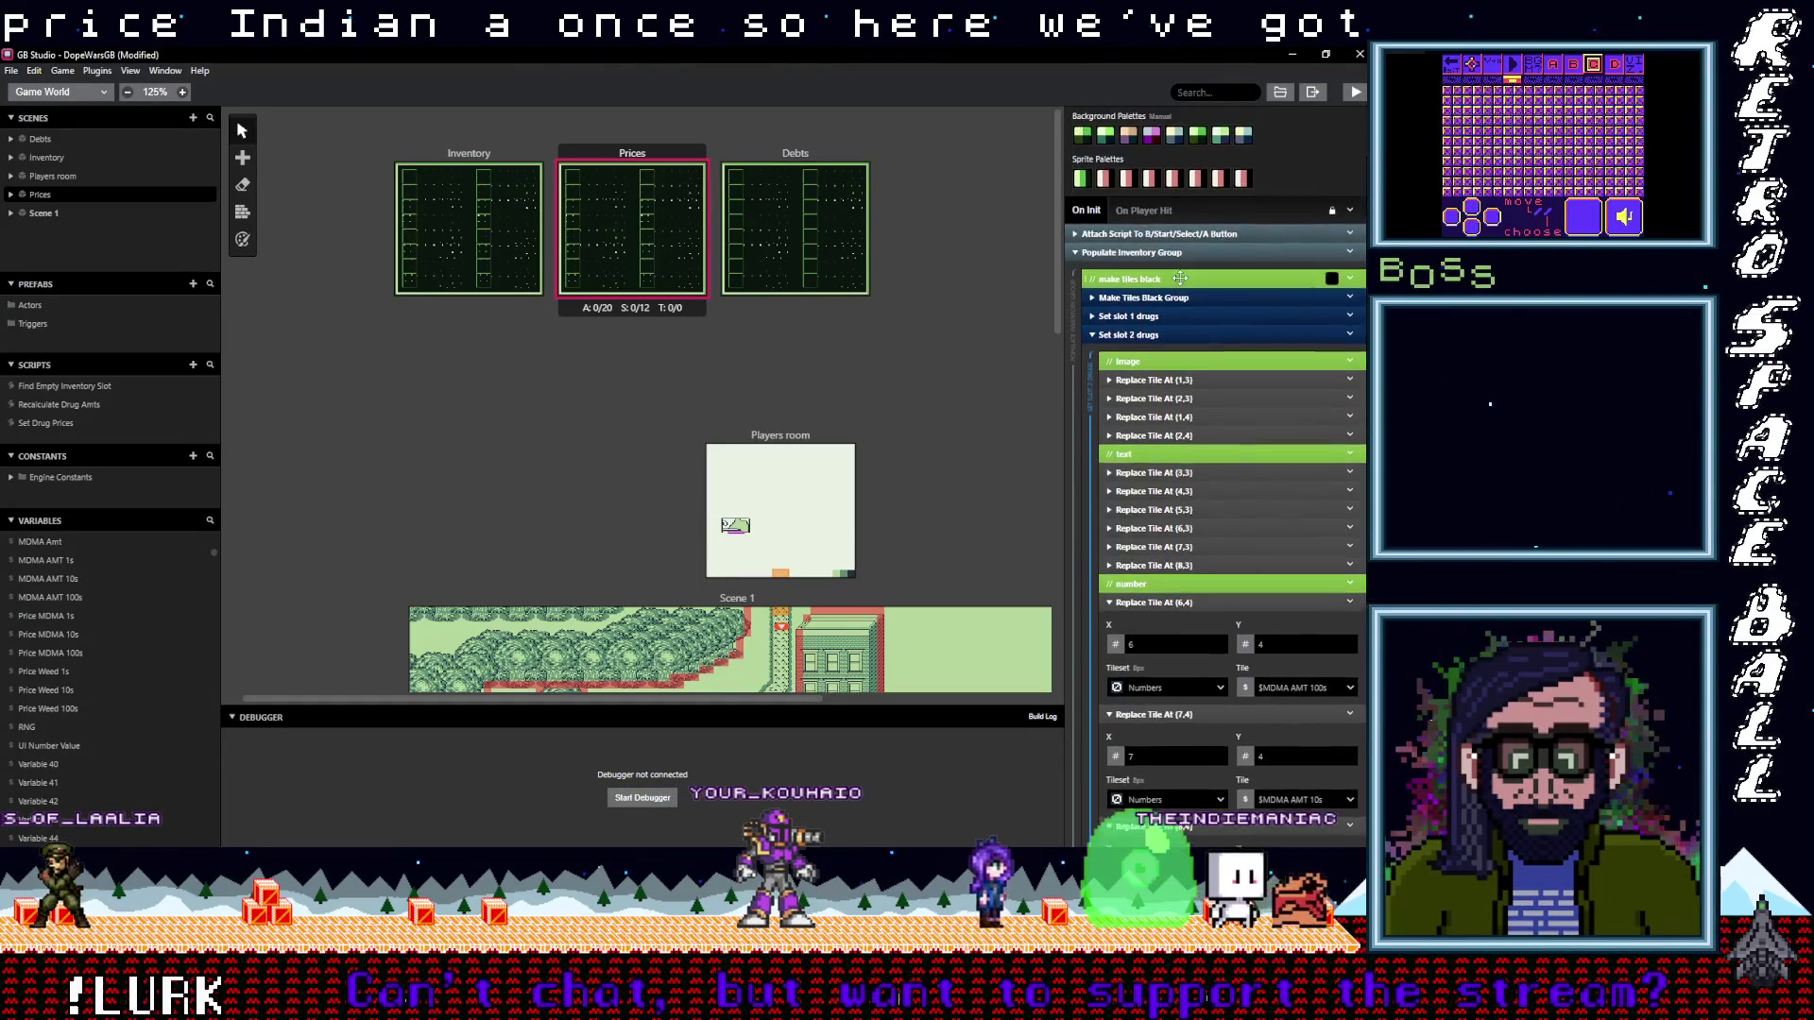
{"action": "scroll", "coordinate": [1221, 348], "scroll_direction": "up", "scroll_amount": 3}
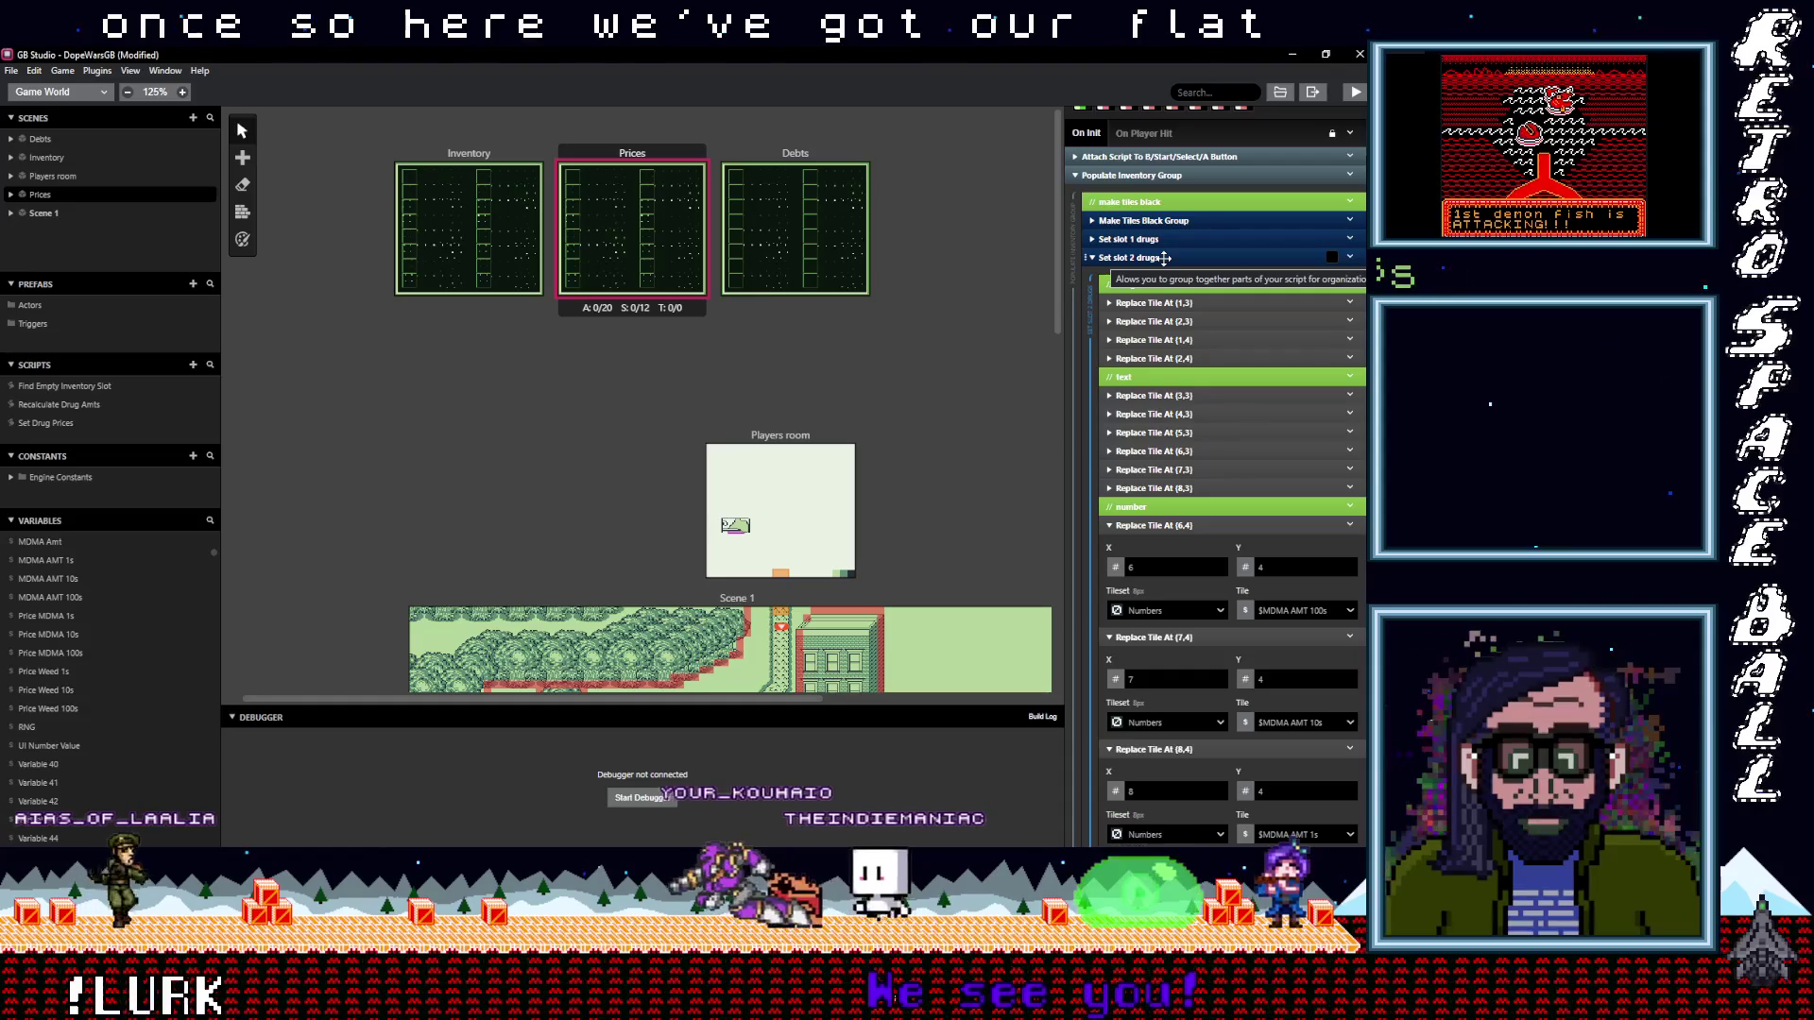
{"action": "left_click", "coordinate": [1164, 257]}
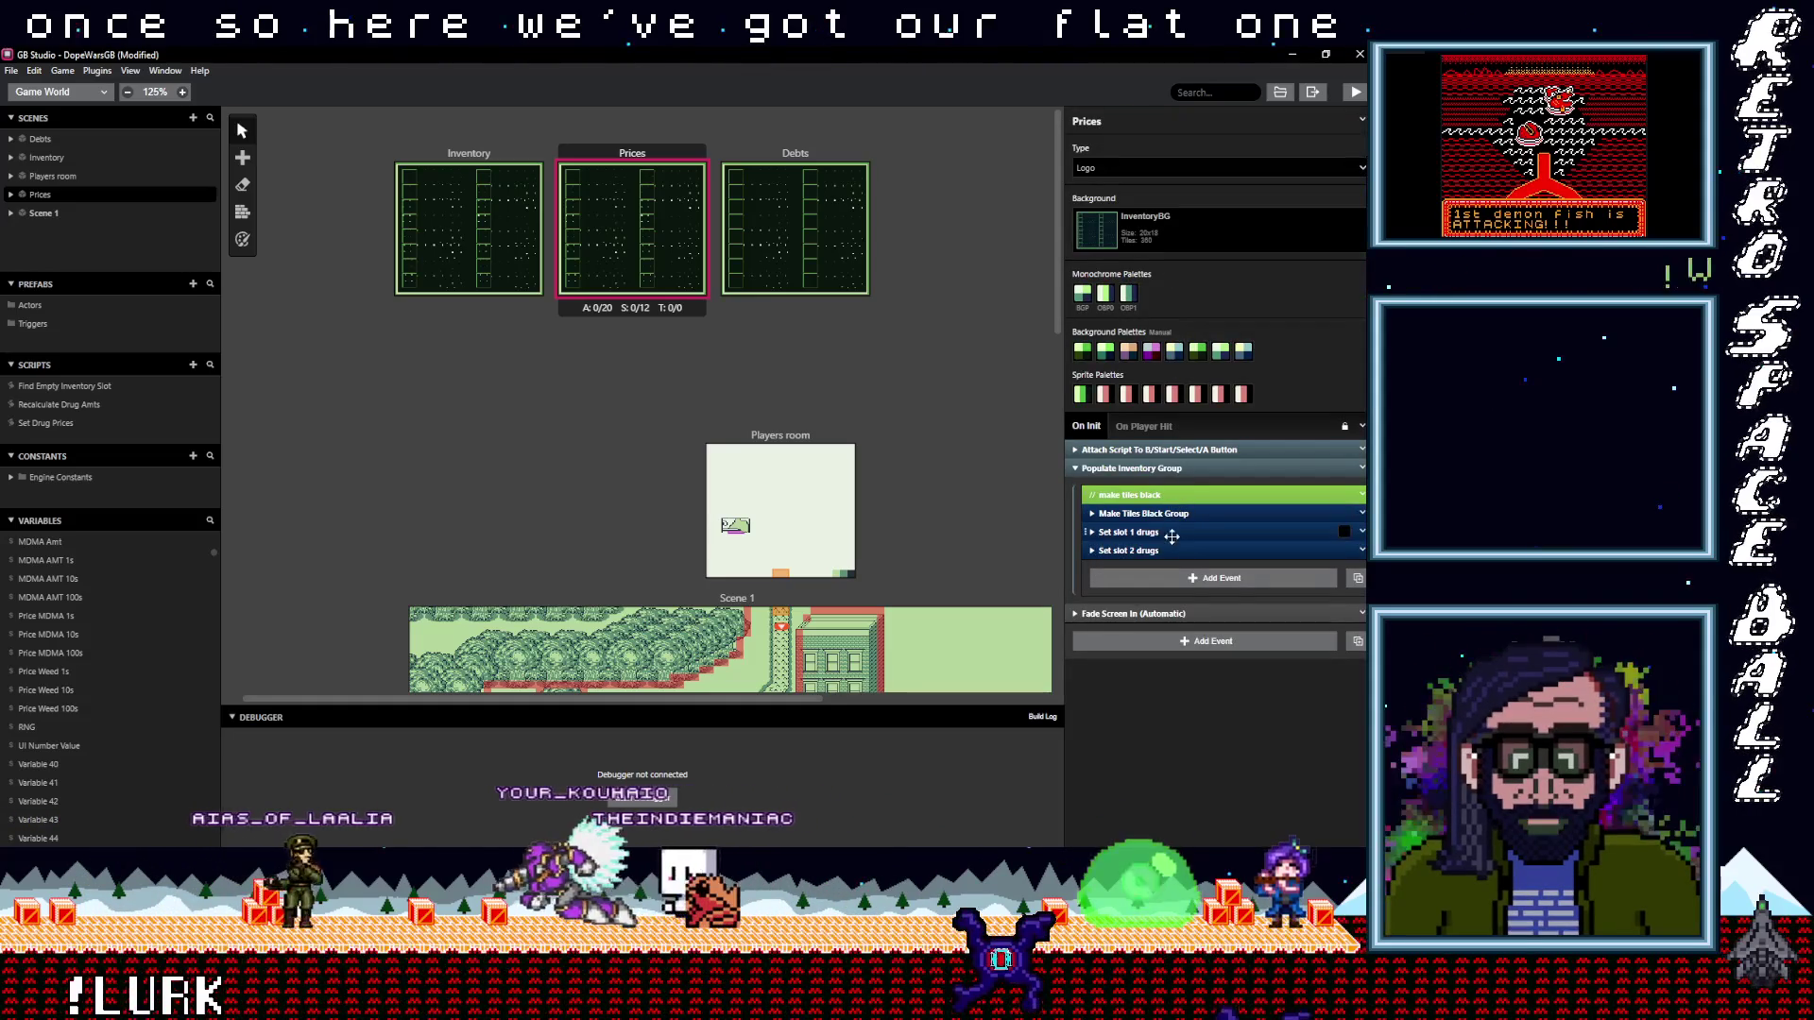
{"action": "left_click", "coordinate": [1171, 534]}
{"action": "left_click", "coordinate": [1171, 534]}
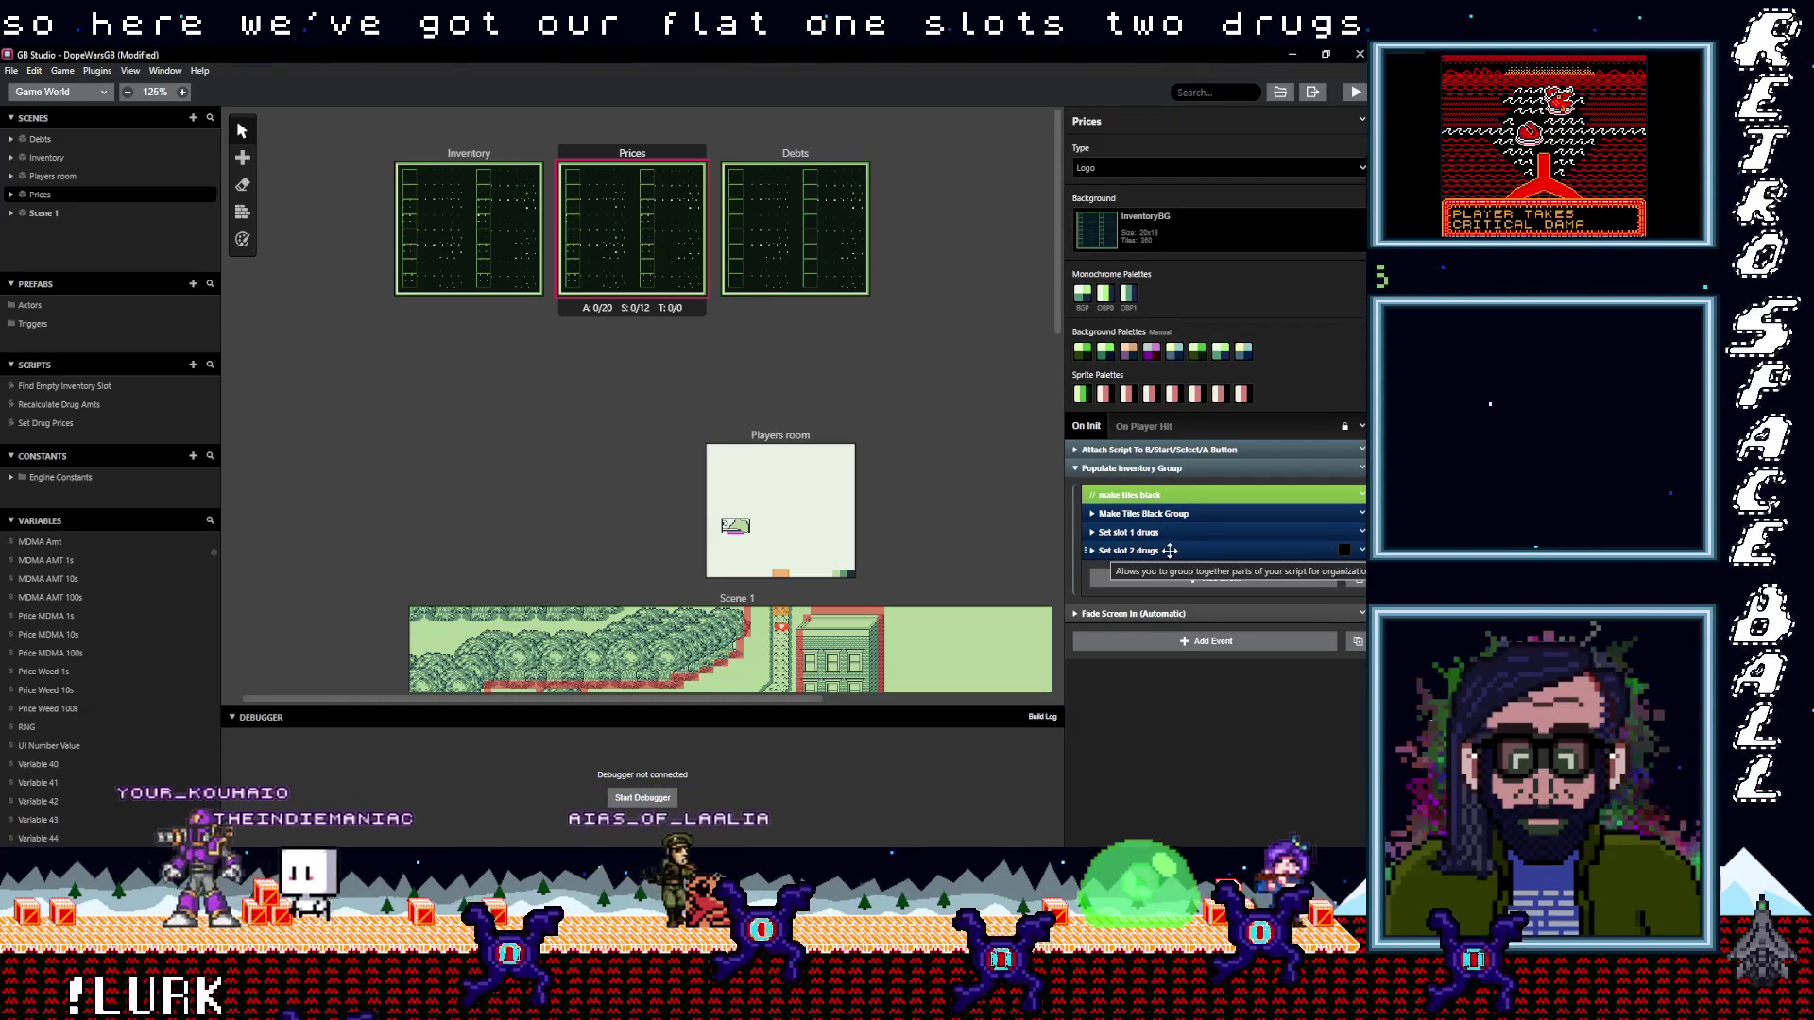
{"action": "left_click", "coordinate": [1252, 532]}
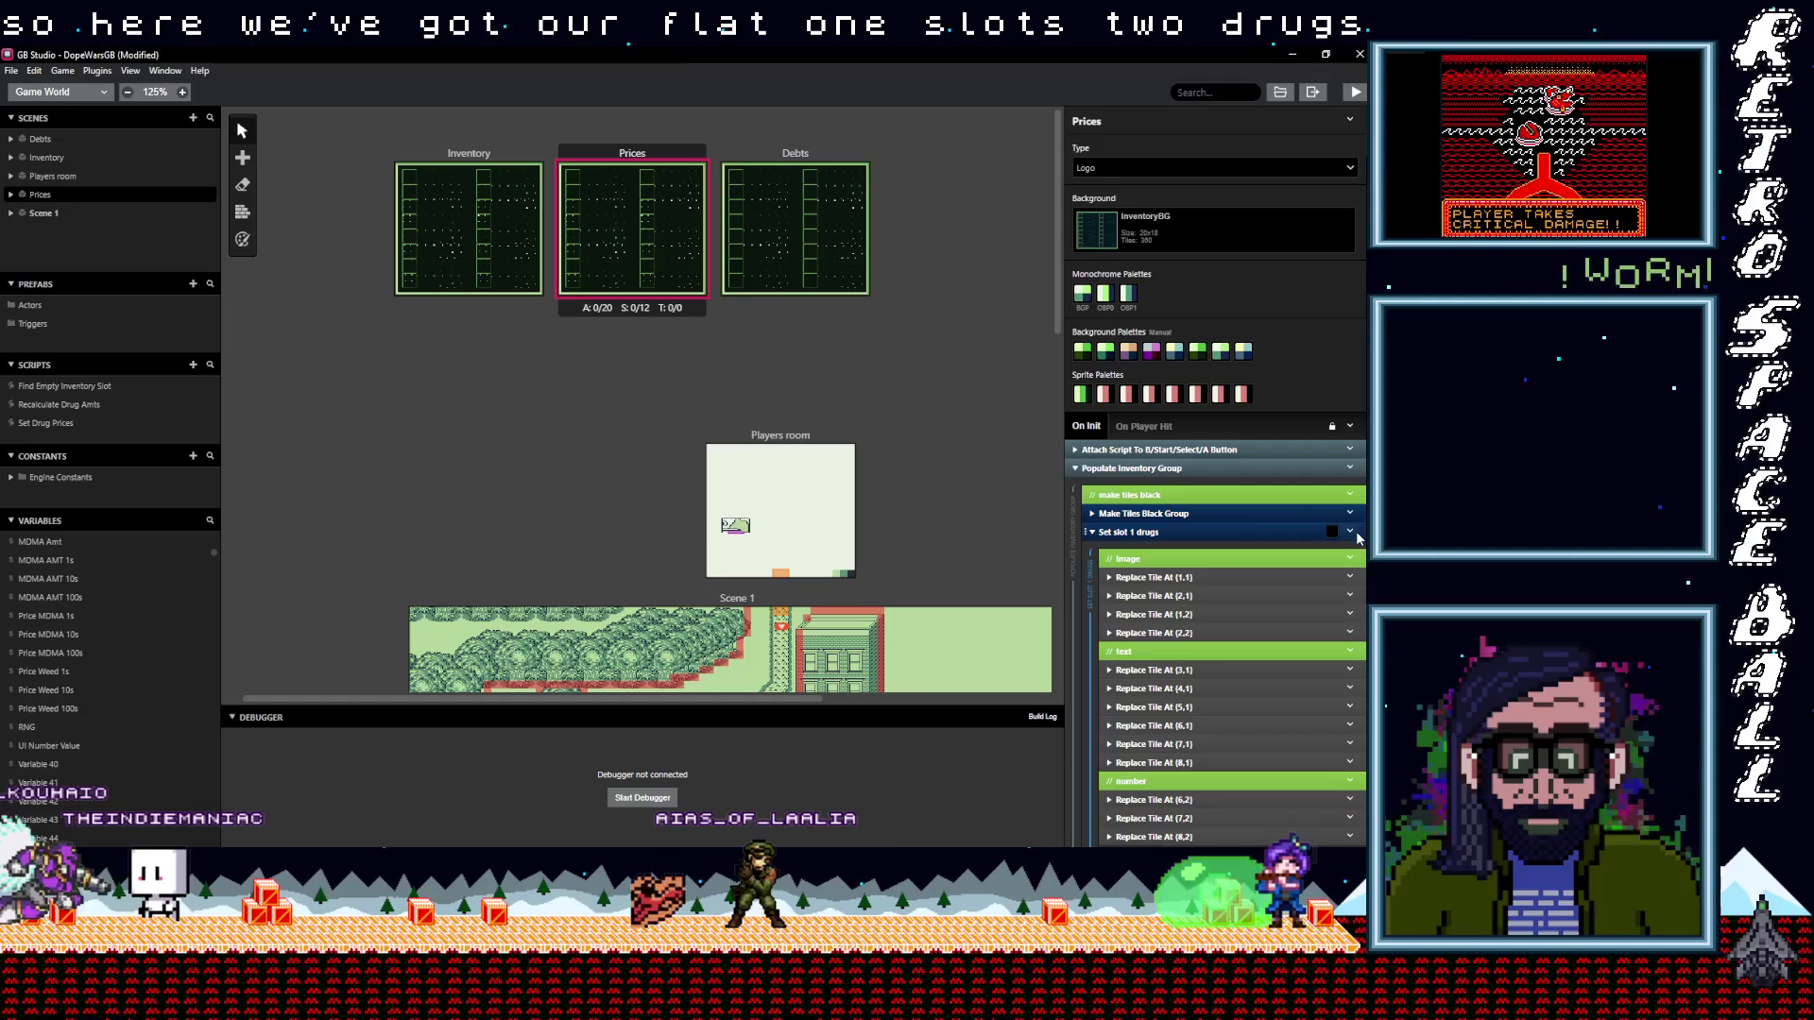
{"action": "left_click", "coordinate": [1351, 532]}
{"action": "left_click", "coordinate": [1266, 556]}
{"action": "left_click", "coordinate": [1143, 532]}
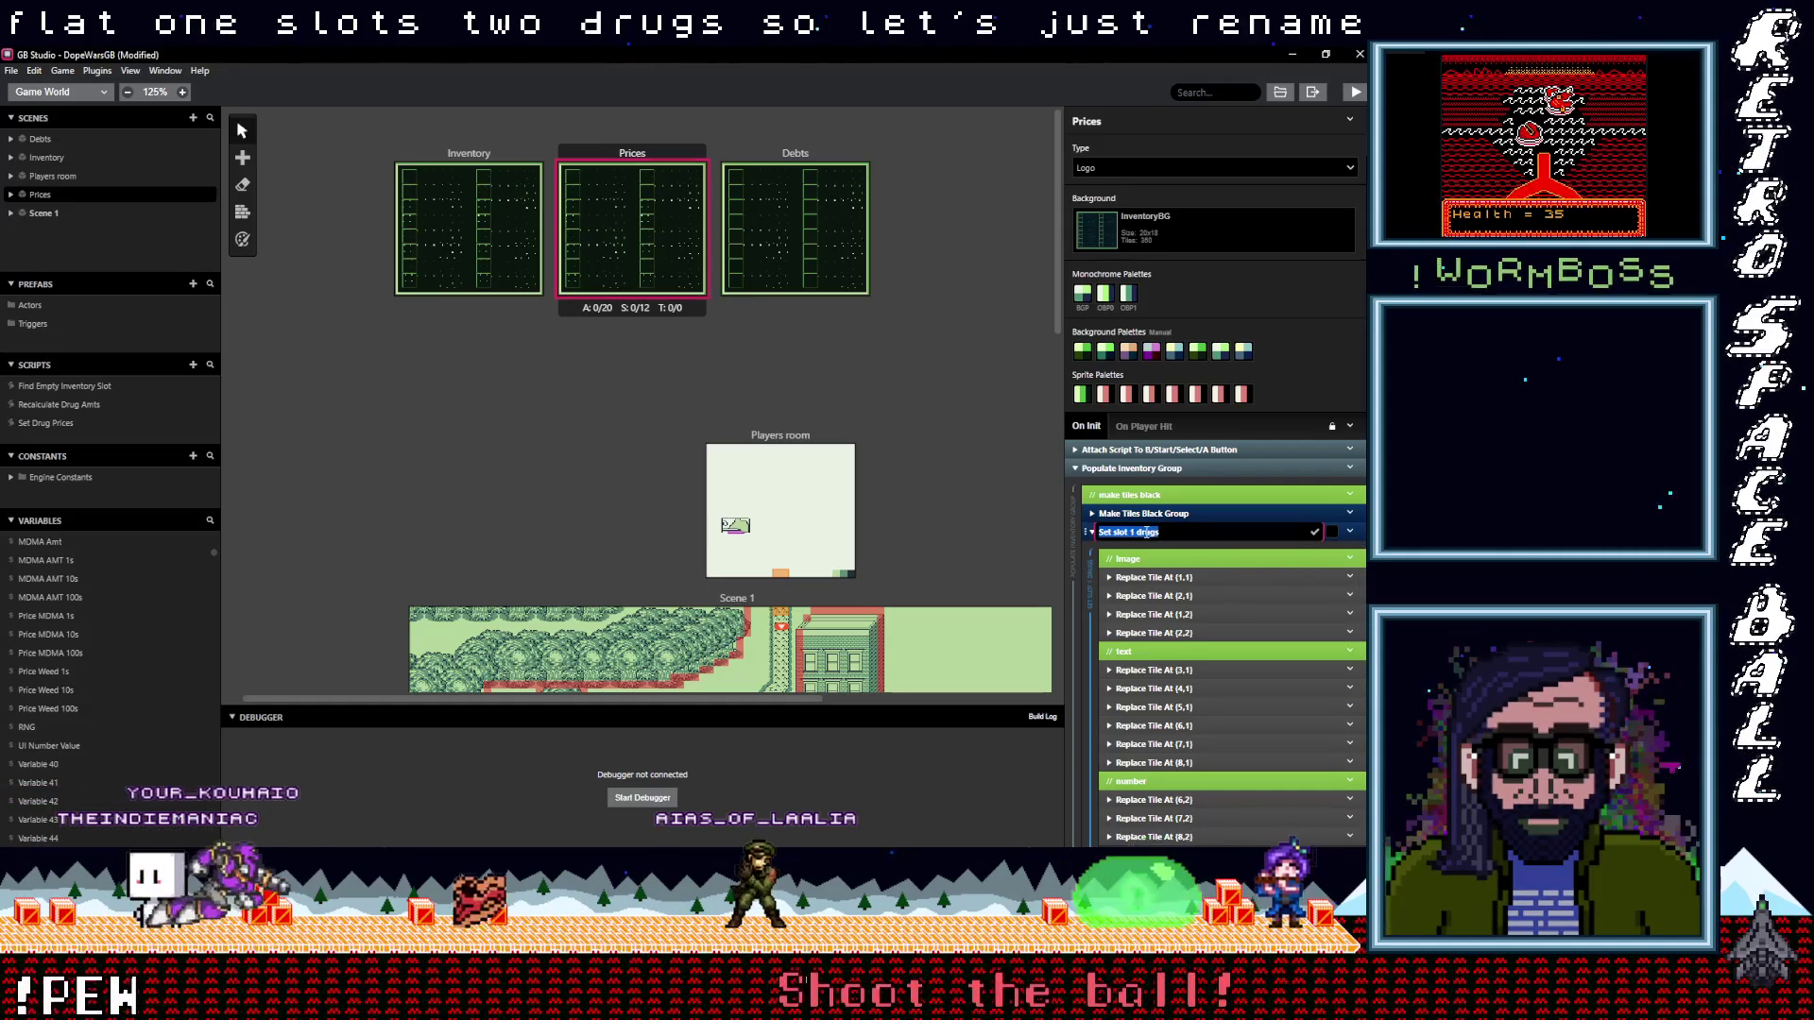
{"action": "double_click", "coordinate": [1141, 532]}
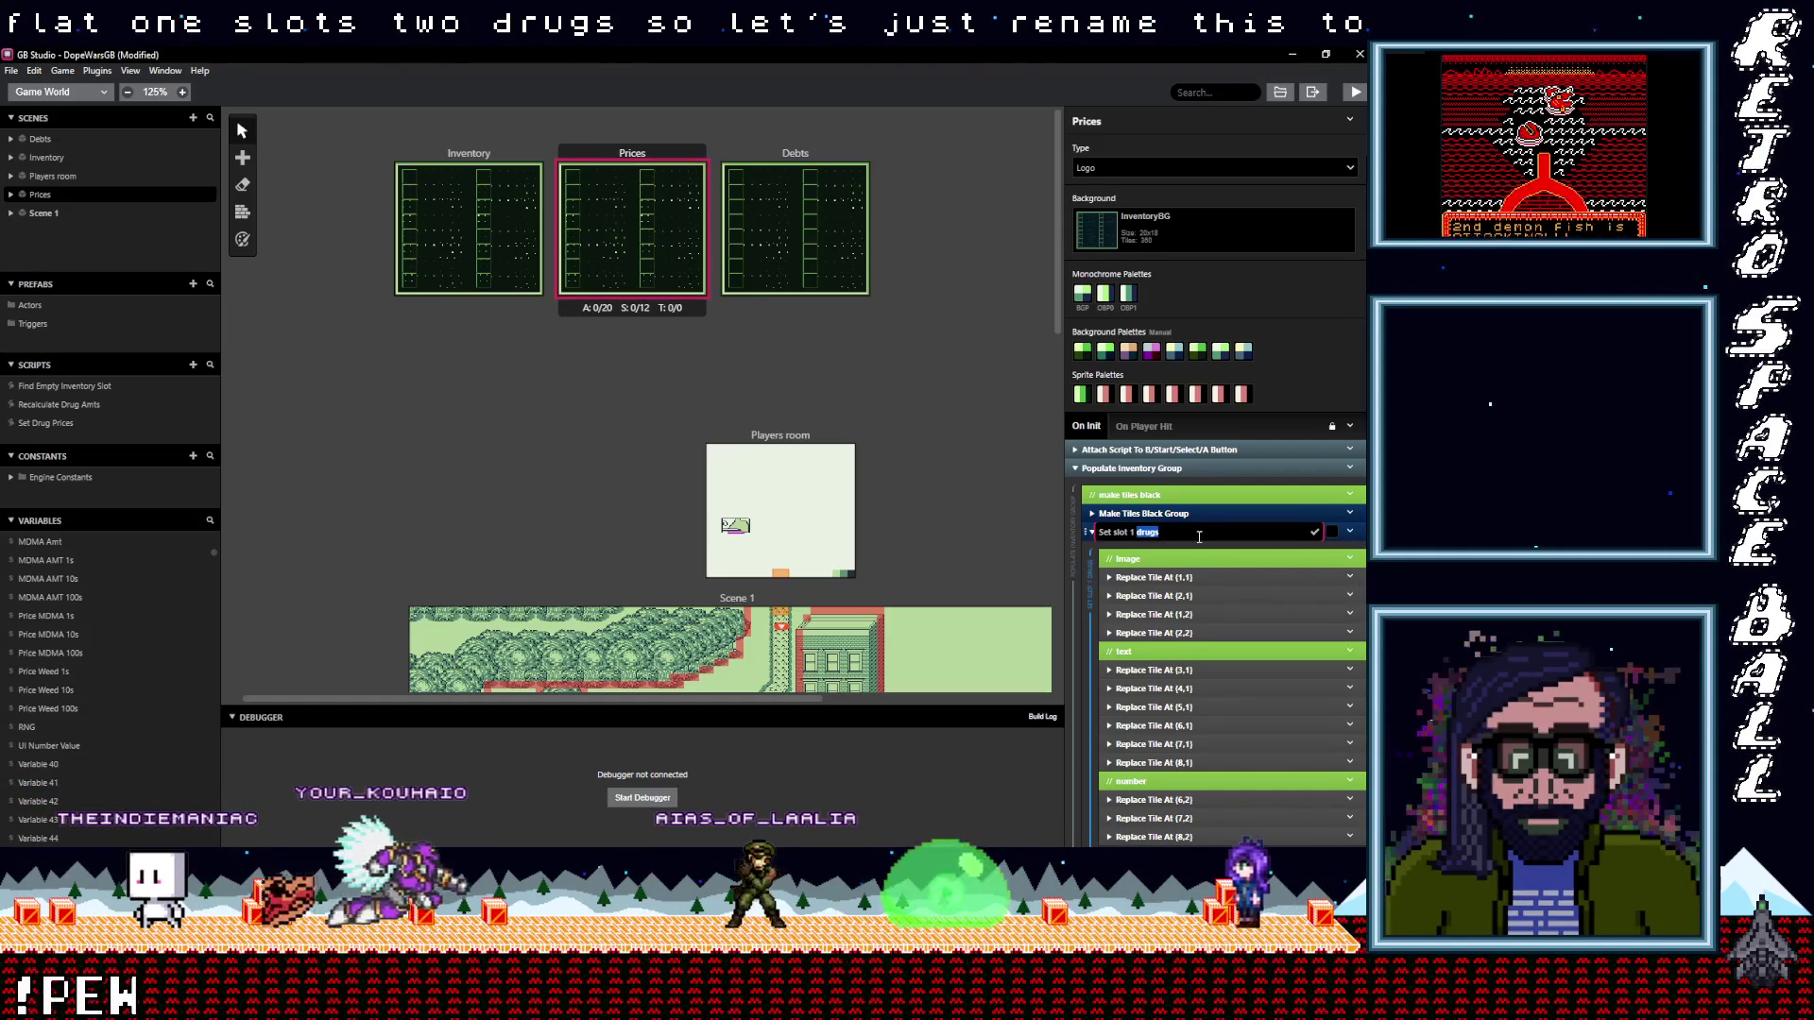
{"action": "type", "text": "Ewee"}
{"action": "key", "text": "BackSpace"}
{"action": "key", "text": "BackSpace"}
{"action": "key", "text": "BackSpace"}
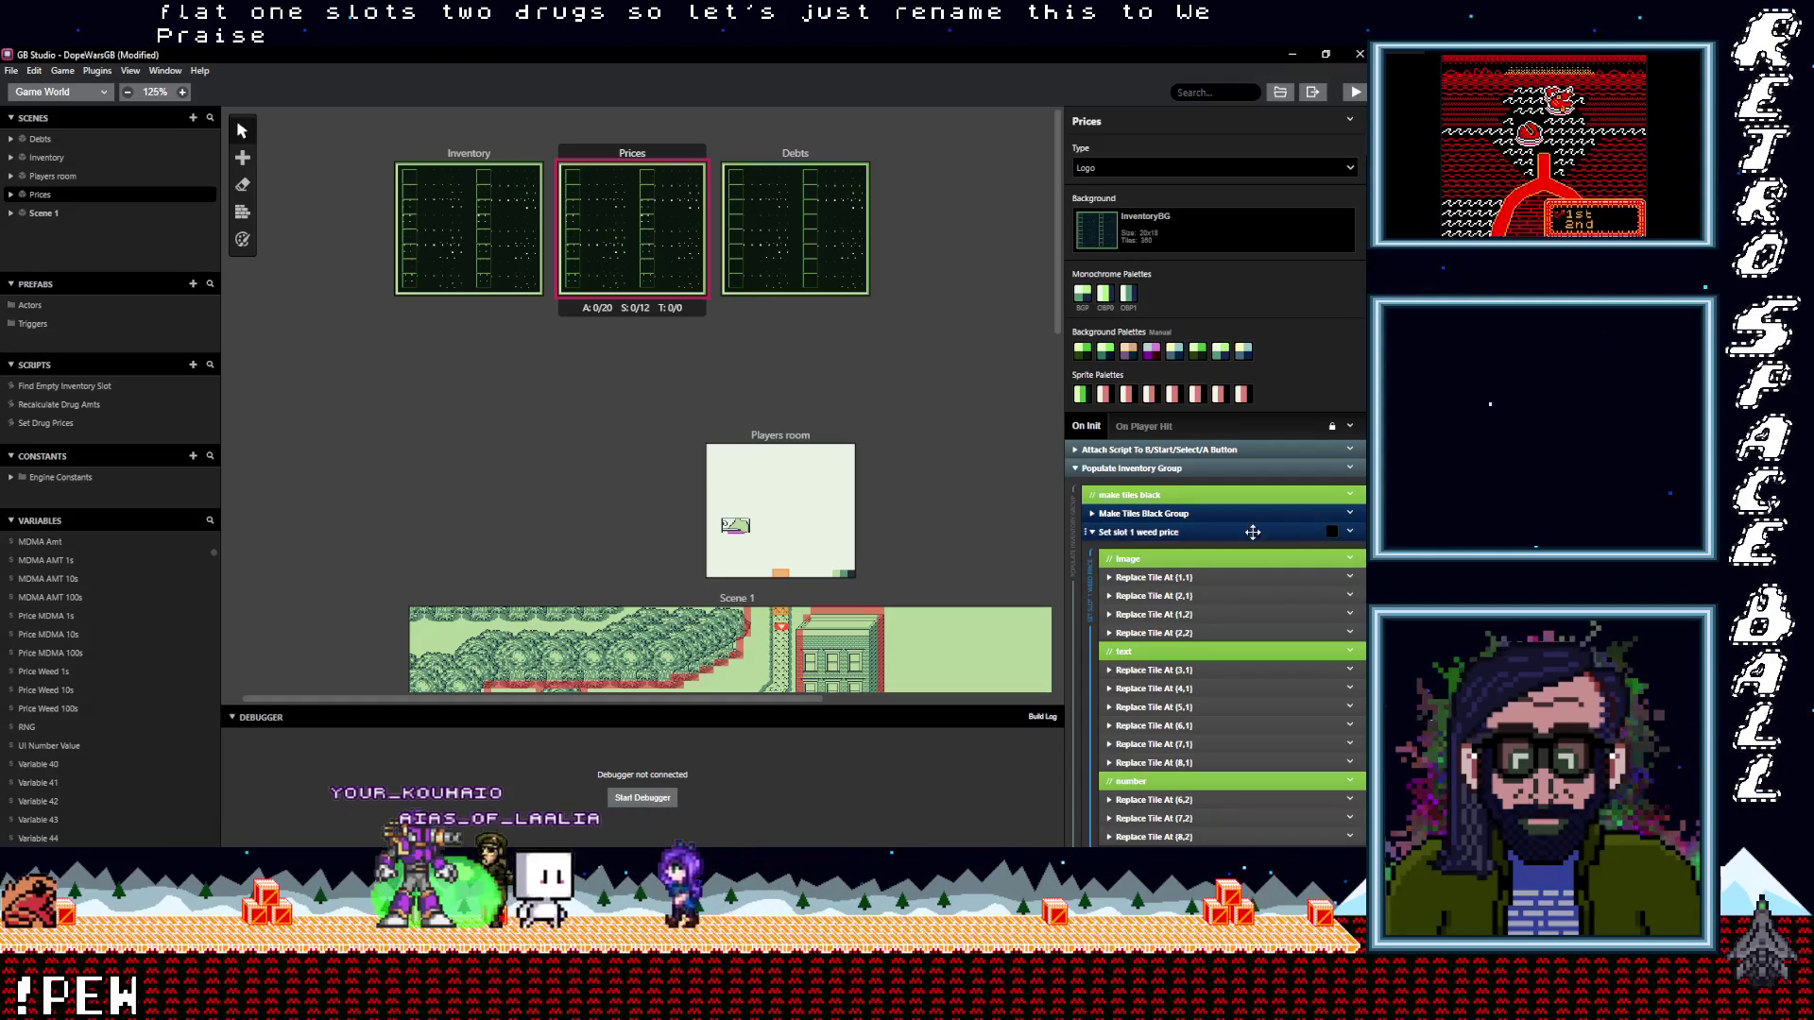
{"action": "left_click", "coordinate": [1217, 534]}
Rename the Set slot 2 drugs group to Set slot 2 MDMA price and expand the slot 1 group
{"action": "left_click", "coordinate": [1246, 552]}
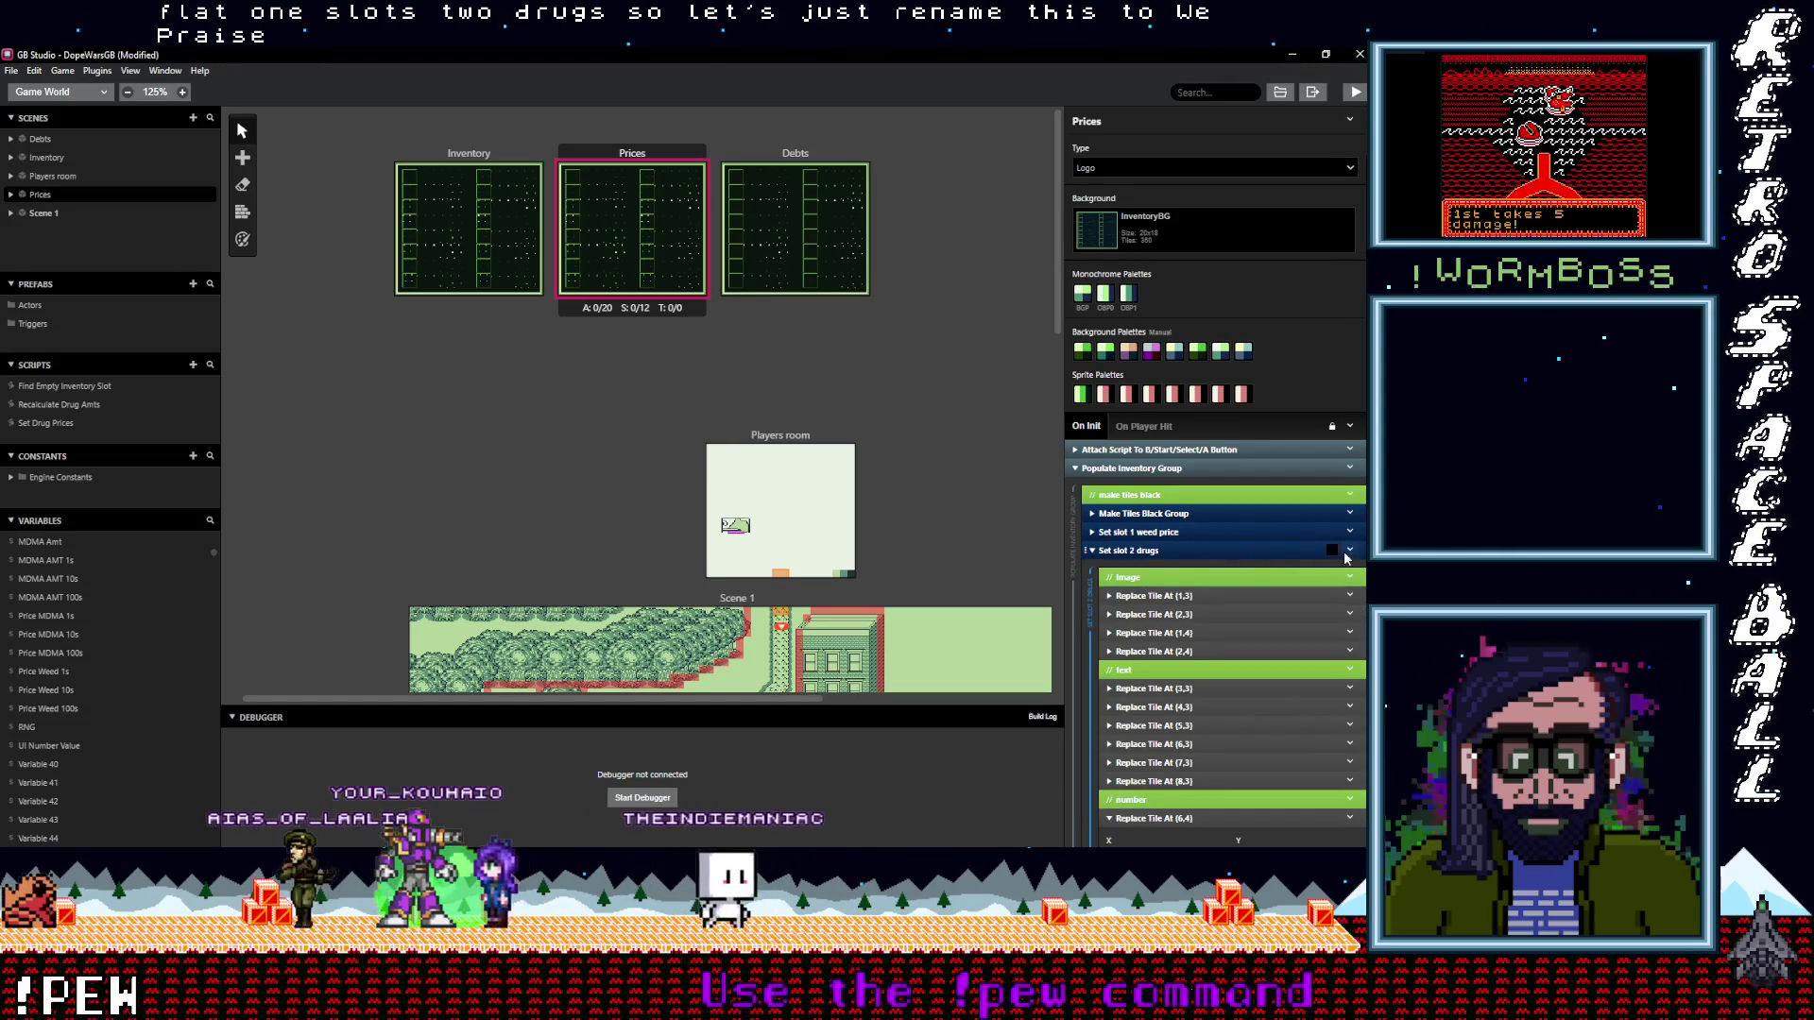
{"action": "left_click", "coordinate": [1193, 553]}
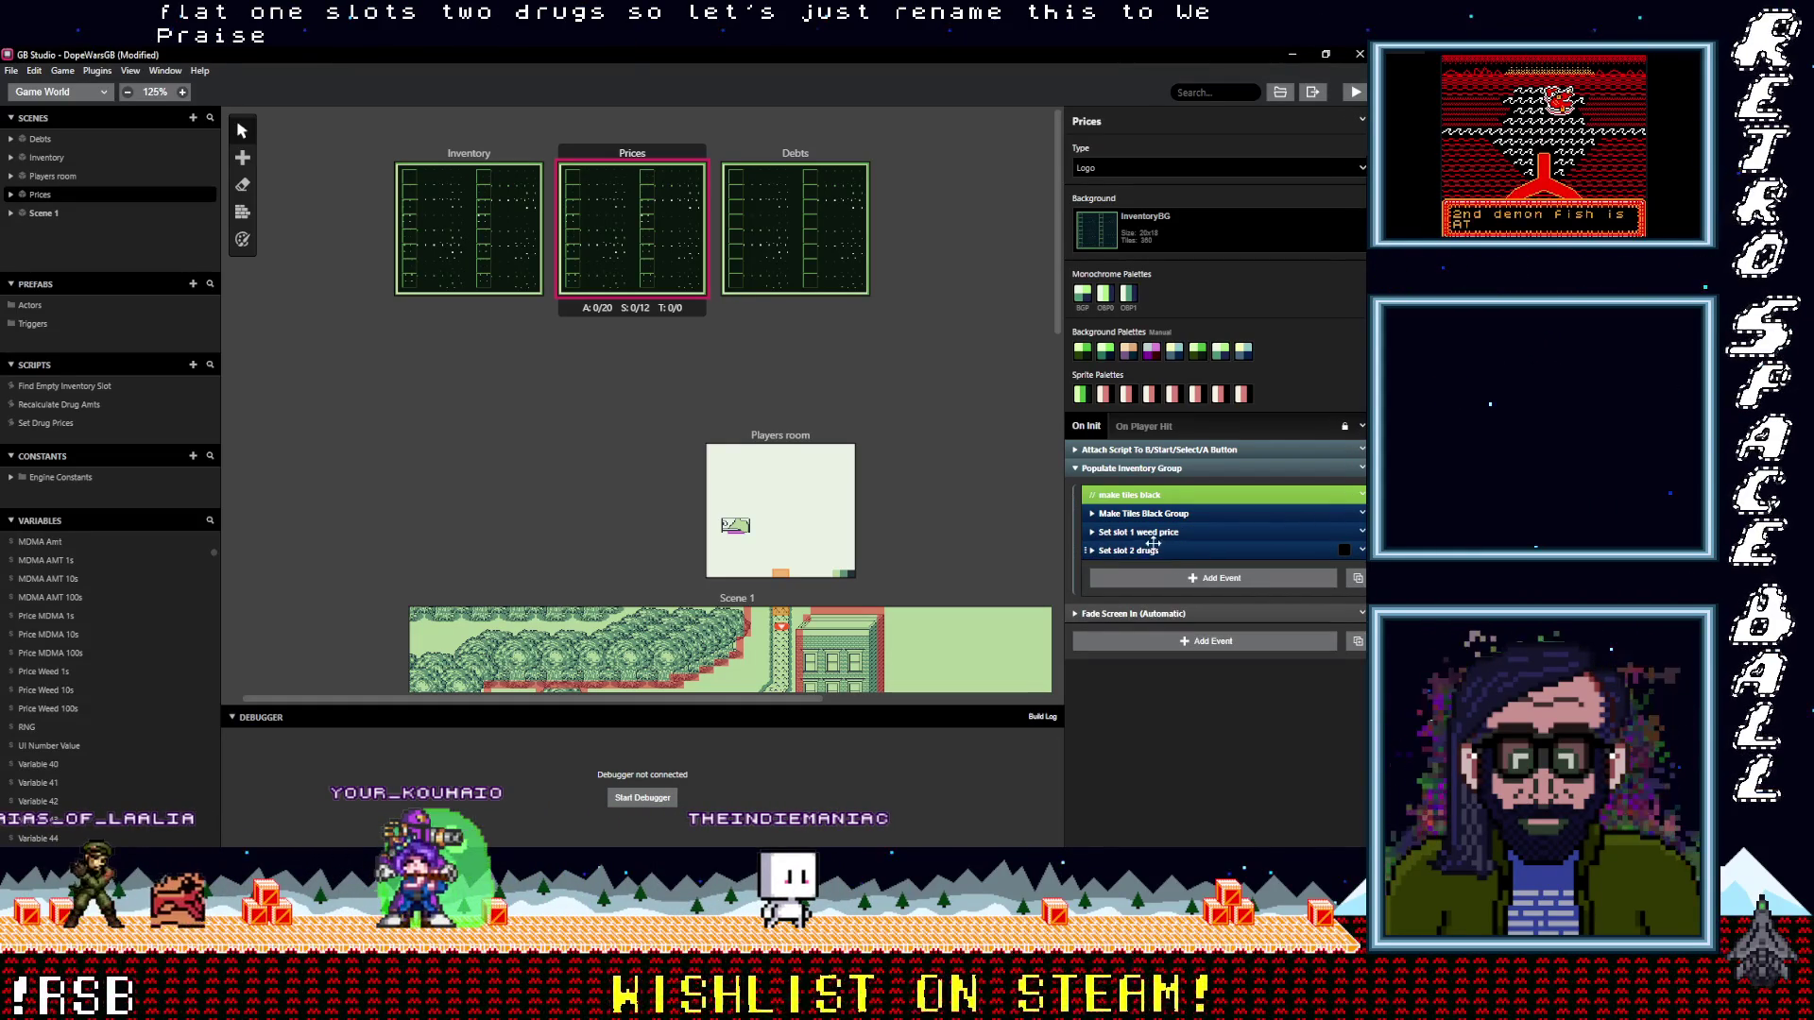
{"action": "left_click", "coordinate": [1362, 550]}
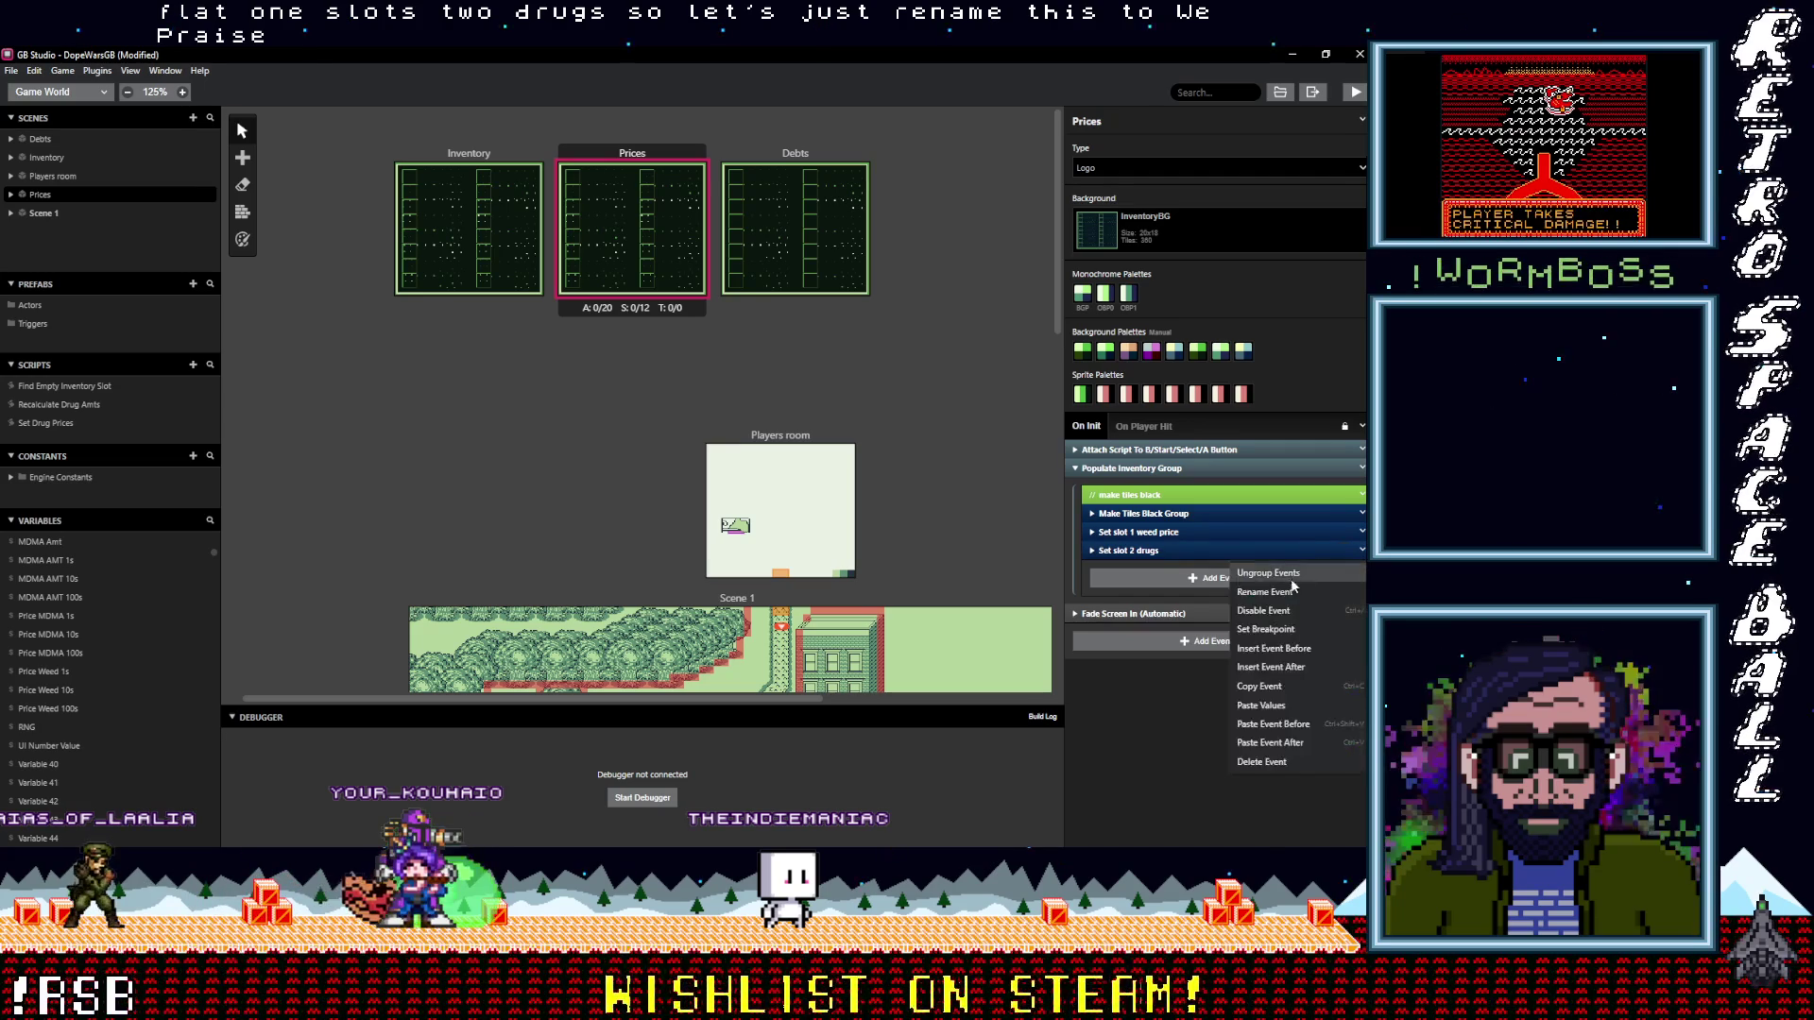
{"action": "left_click", "coordinate": [1265, 592]}
{"action": "type", "text": "MDM"}
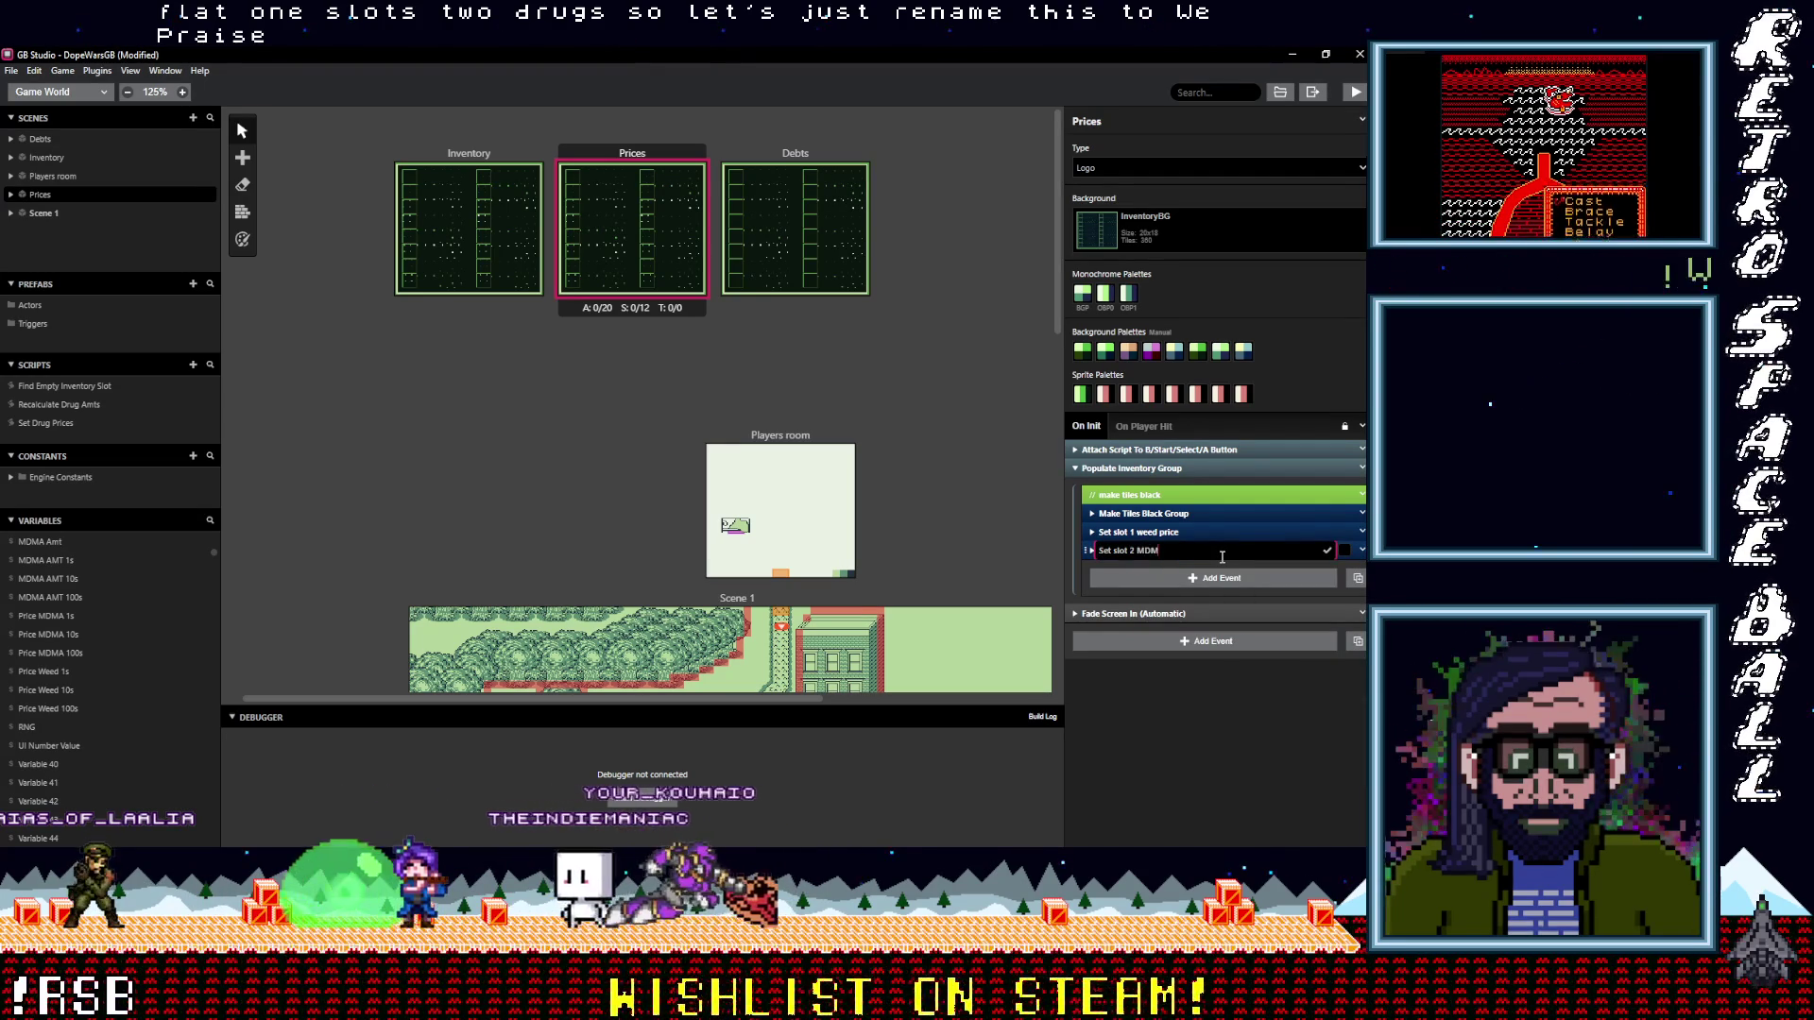
{"action": "type", "text": "A price"}
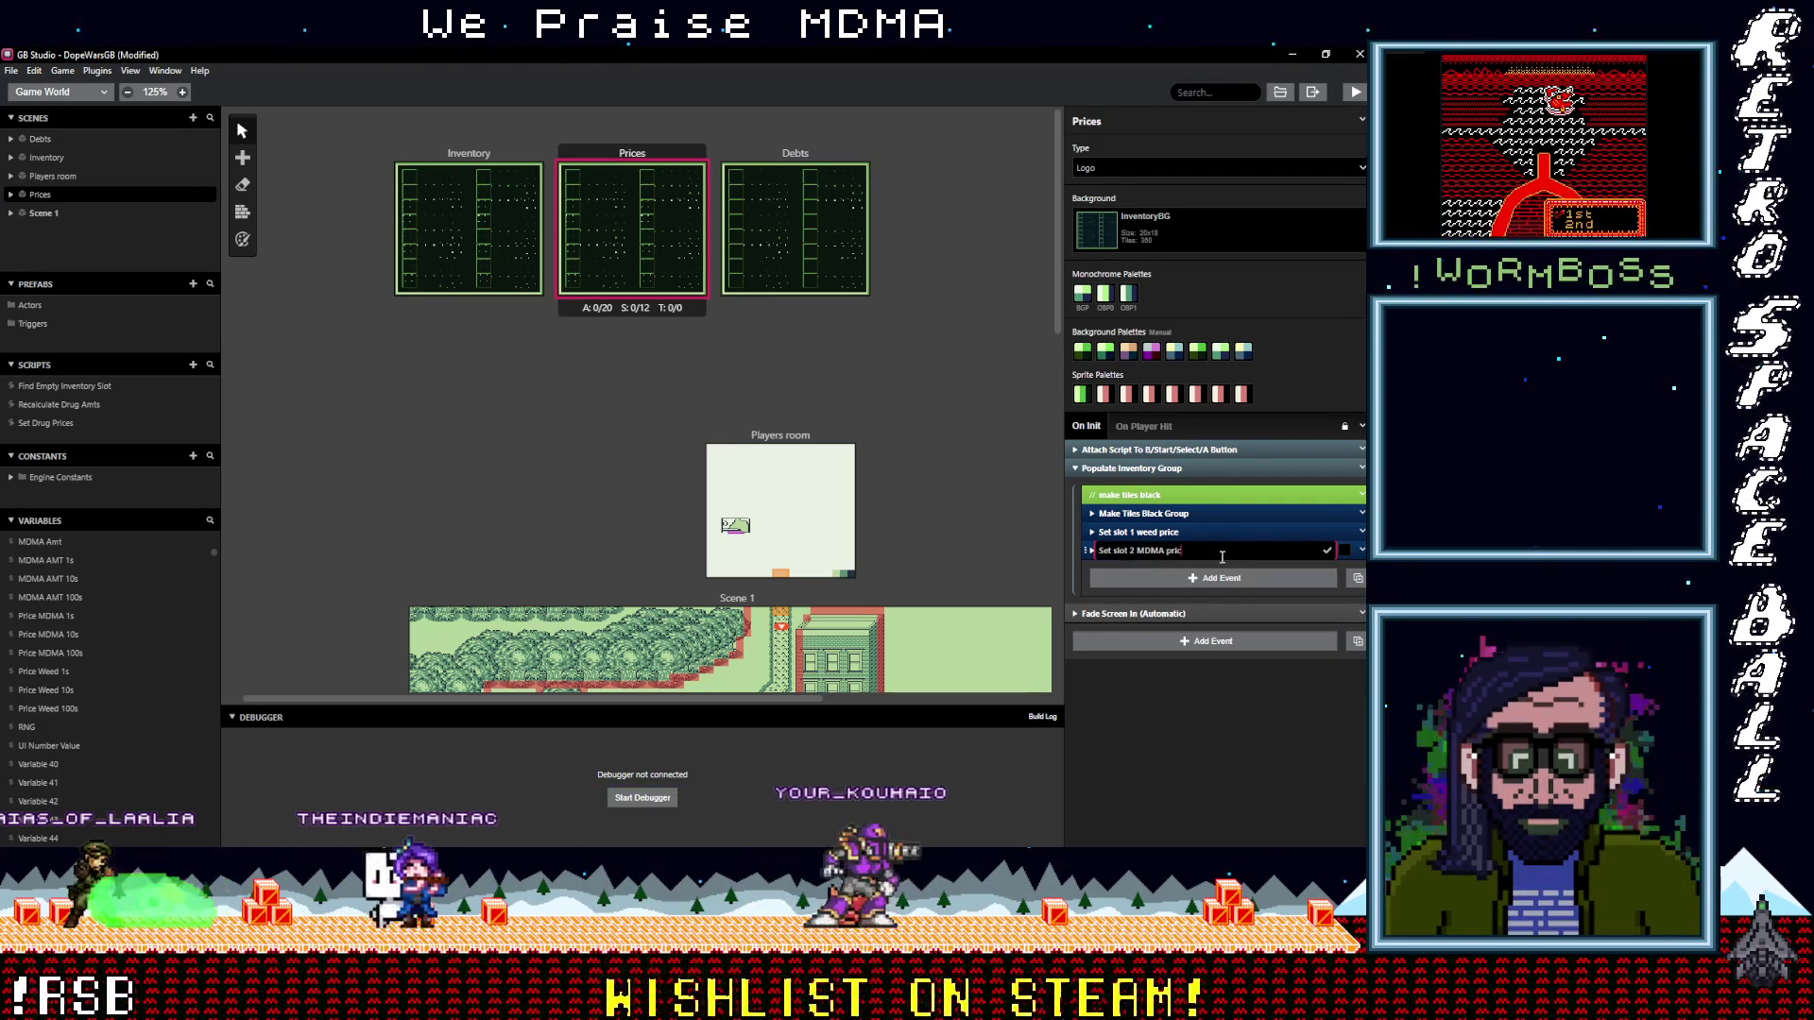
{"action": "left_click", "coordinate": [1328, 551]}
{"action": "left_click", "coordinate": [1256, 533]}
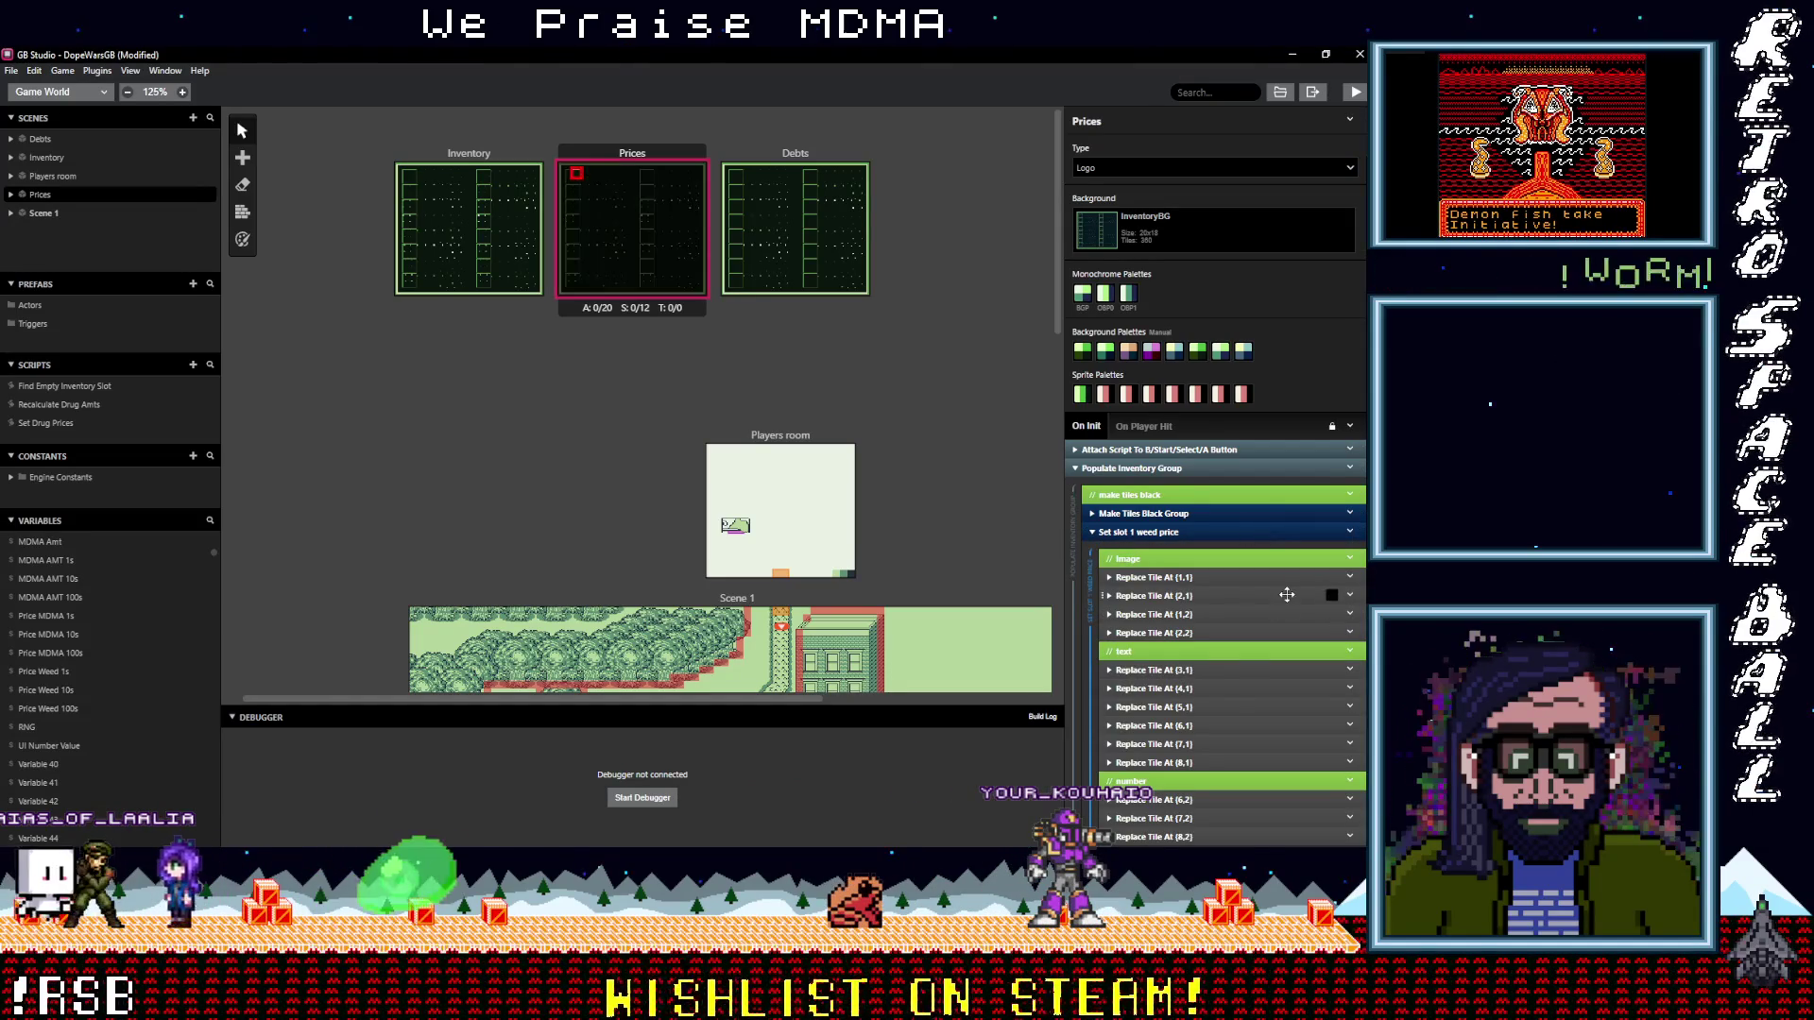
{"action": "scroll", "coordinate": [1233, 658], "scroll_direction": "down", "scroll_amount": 2}
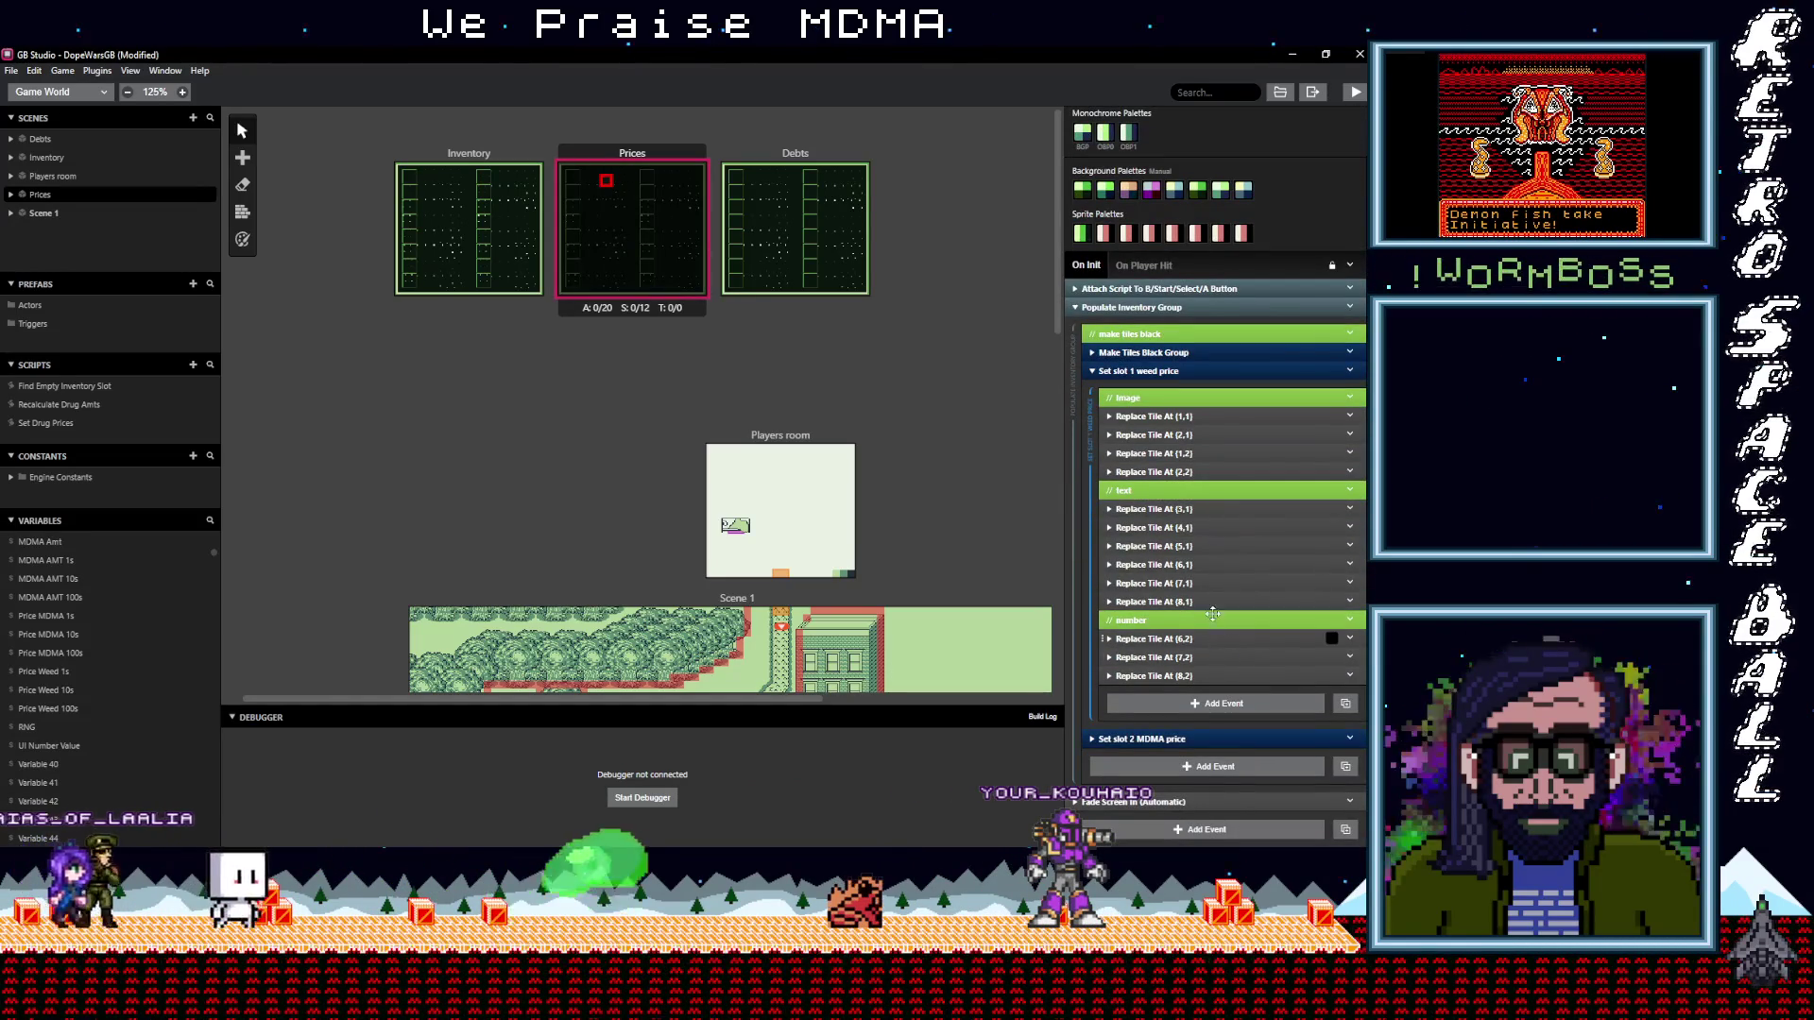
Set the Replace Tile At (6,2) event's tile to $Weed Price 100s
{"action": "left_click", "coordinate": [1178, 419]}
{"action": "left_click", "coordinate": [1177, 417]}
{"action": "left_click", "coordinate": [1148, 508]}
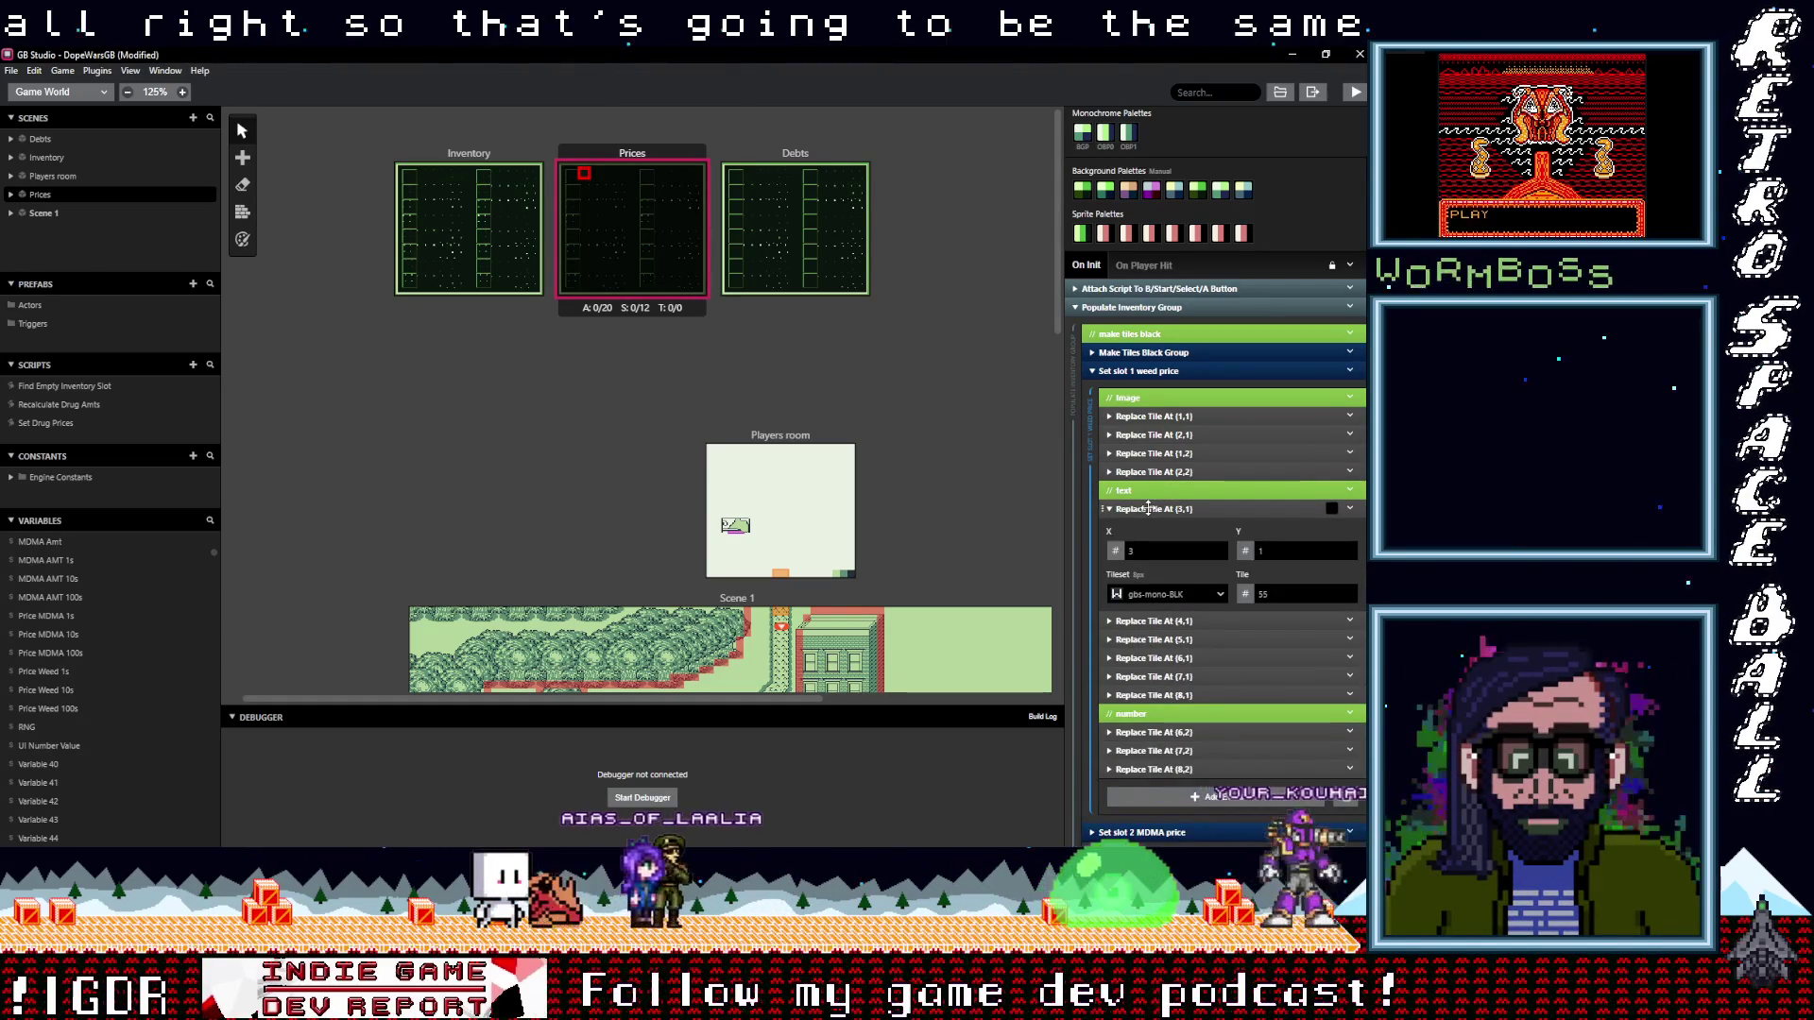
{"action": "left_click", "coordinate": [1148, 508]}
{"action": "left_click", "coordinate": [1152, 639]}
{"action": "scroll", "coordinate": [1152, 638], "scroll_direction": "down", "scroll_amount": 1}
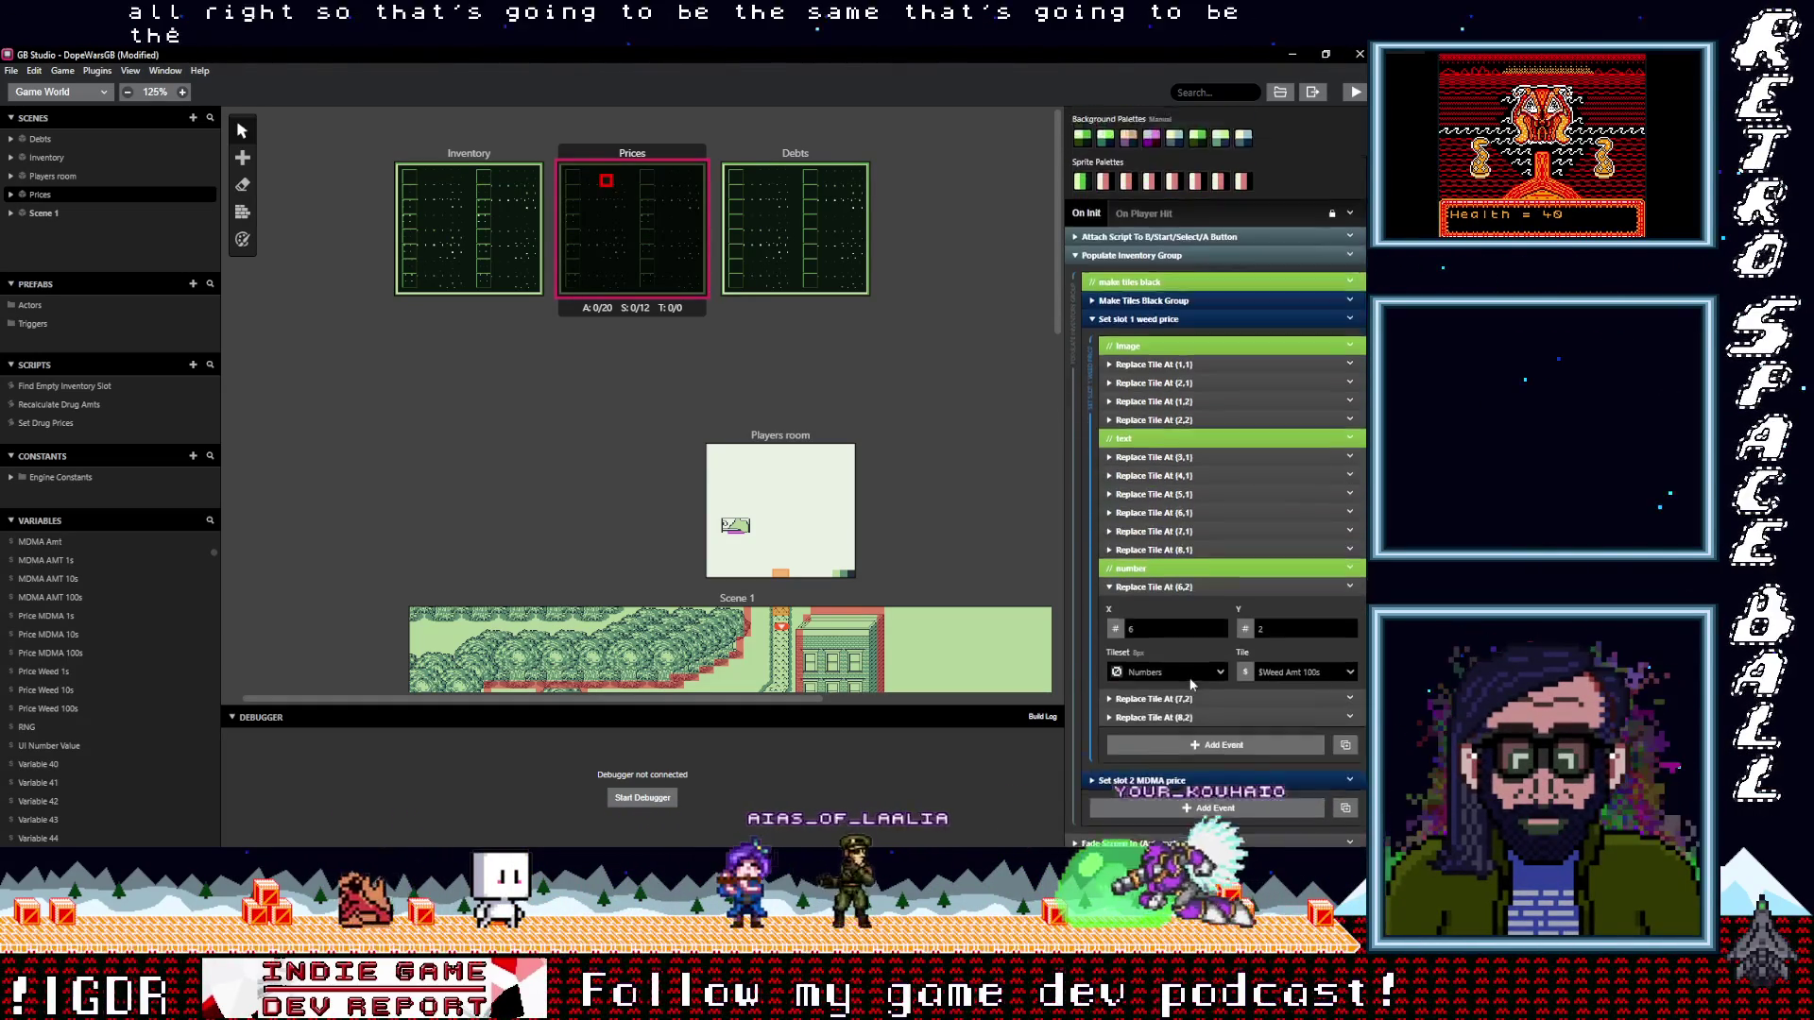
{"action": "left_click", "coordinate": [1290, 632]}
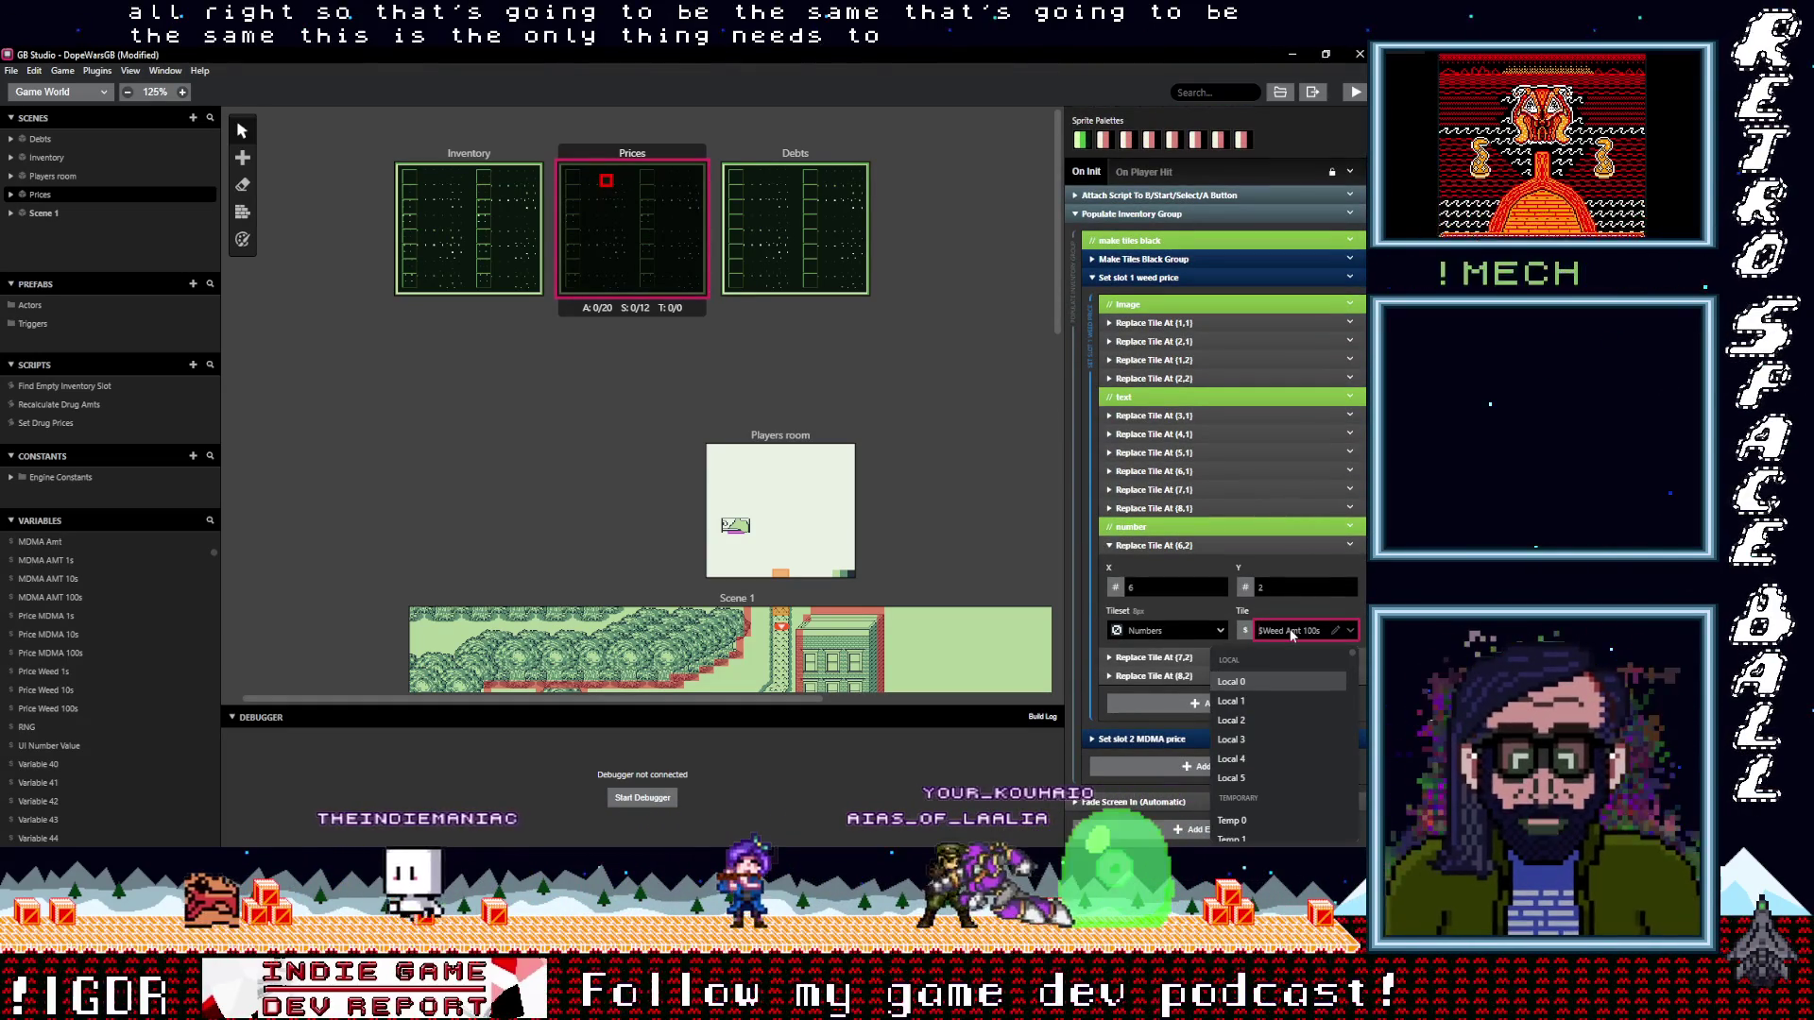
{"action": "type", "text": "pric"}
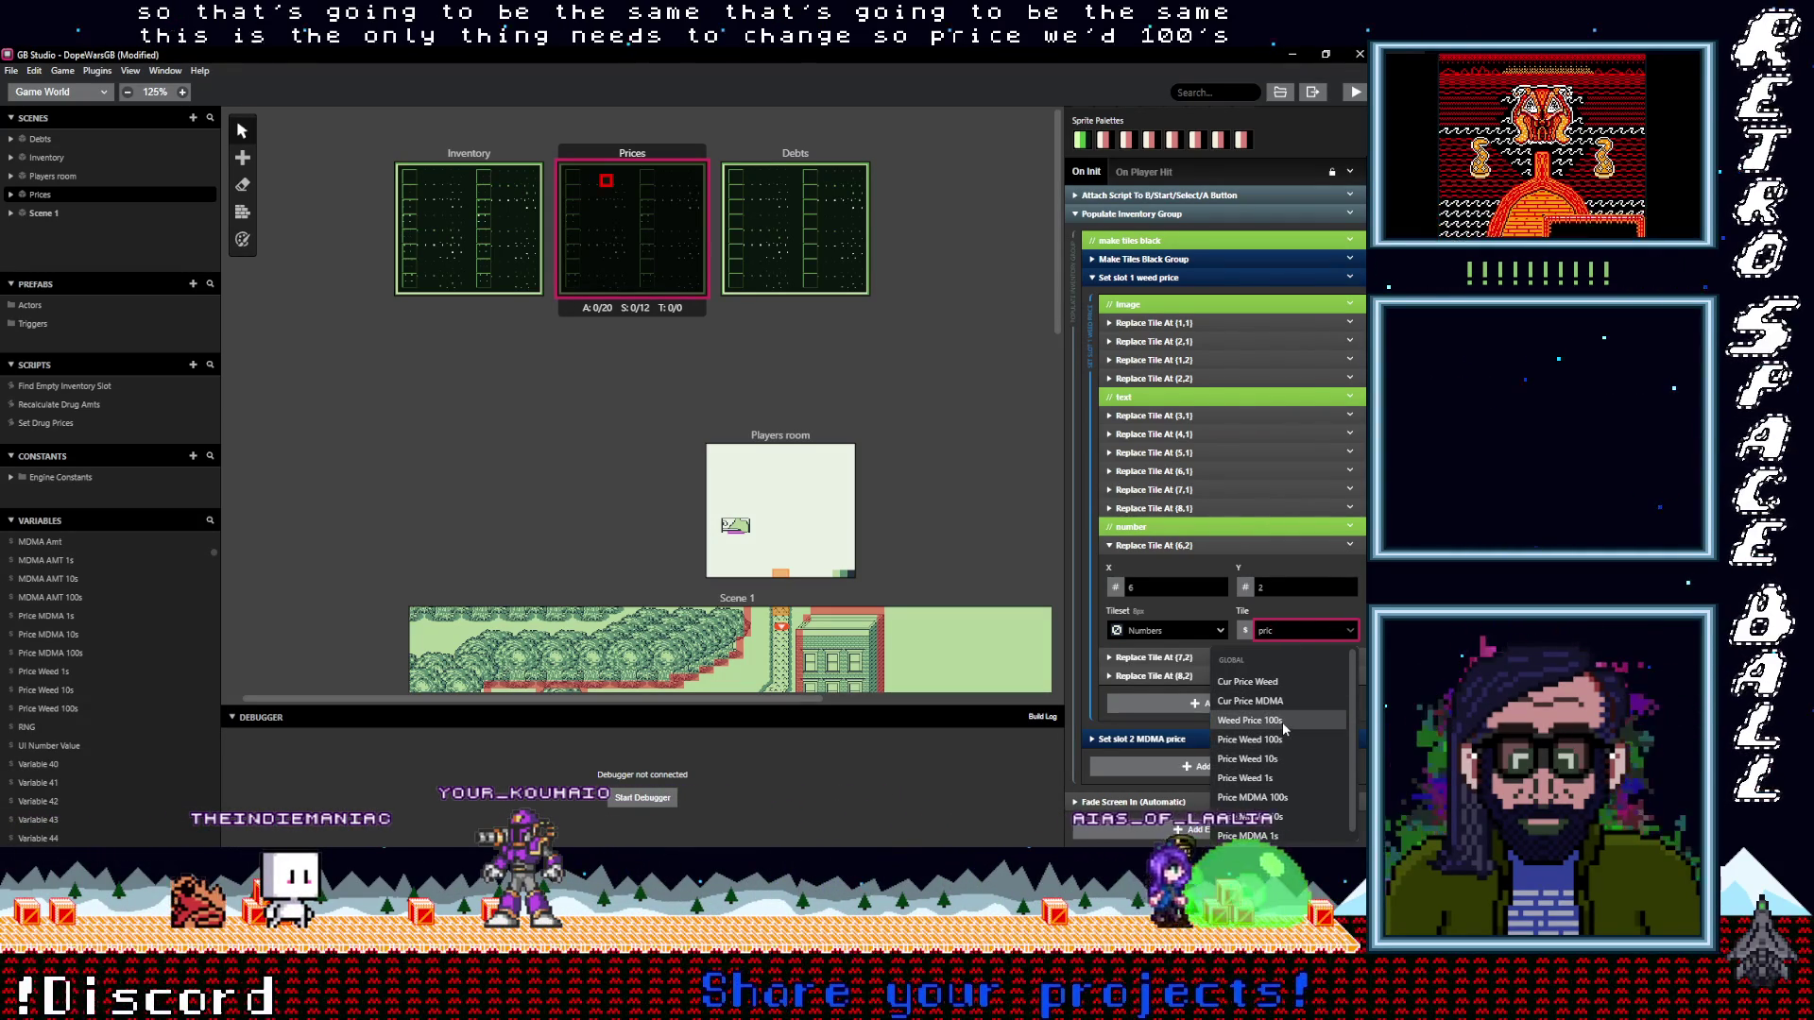
{"action": "left_click", "coordinate": [1283, 724]}
Search the Weed variables for tile (7,2), then view the Price Weed 100s variable's details
{"action": "left_click", "coordinate": [1275, 658]}
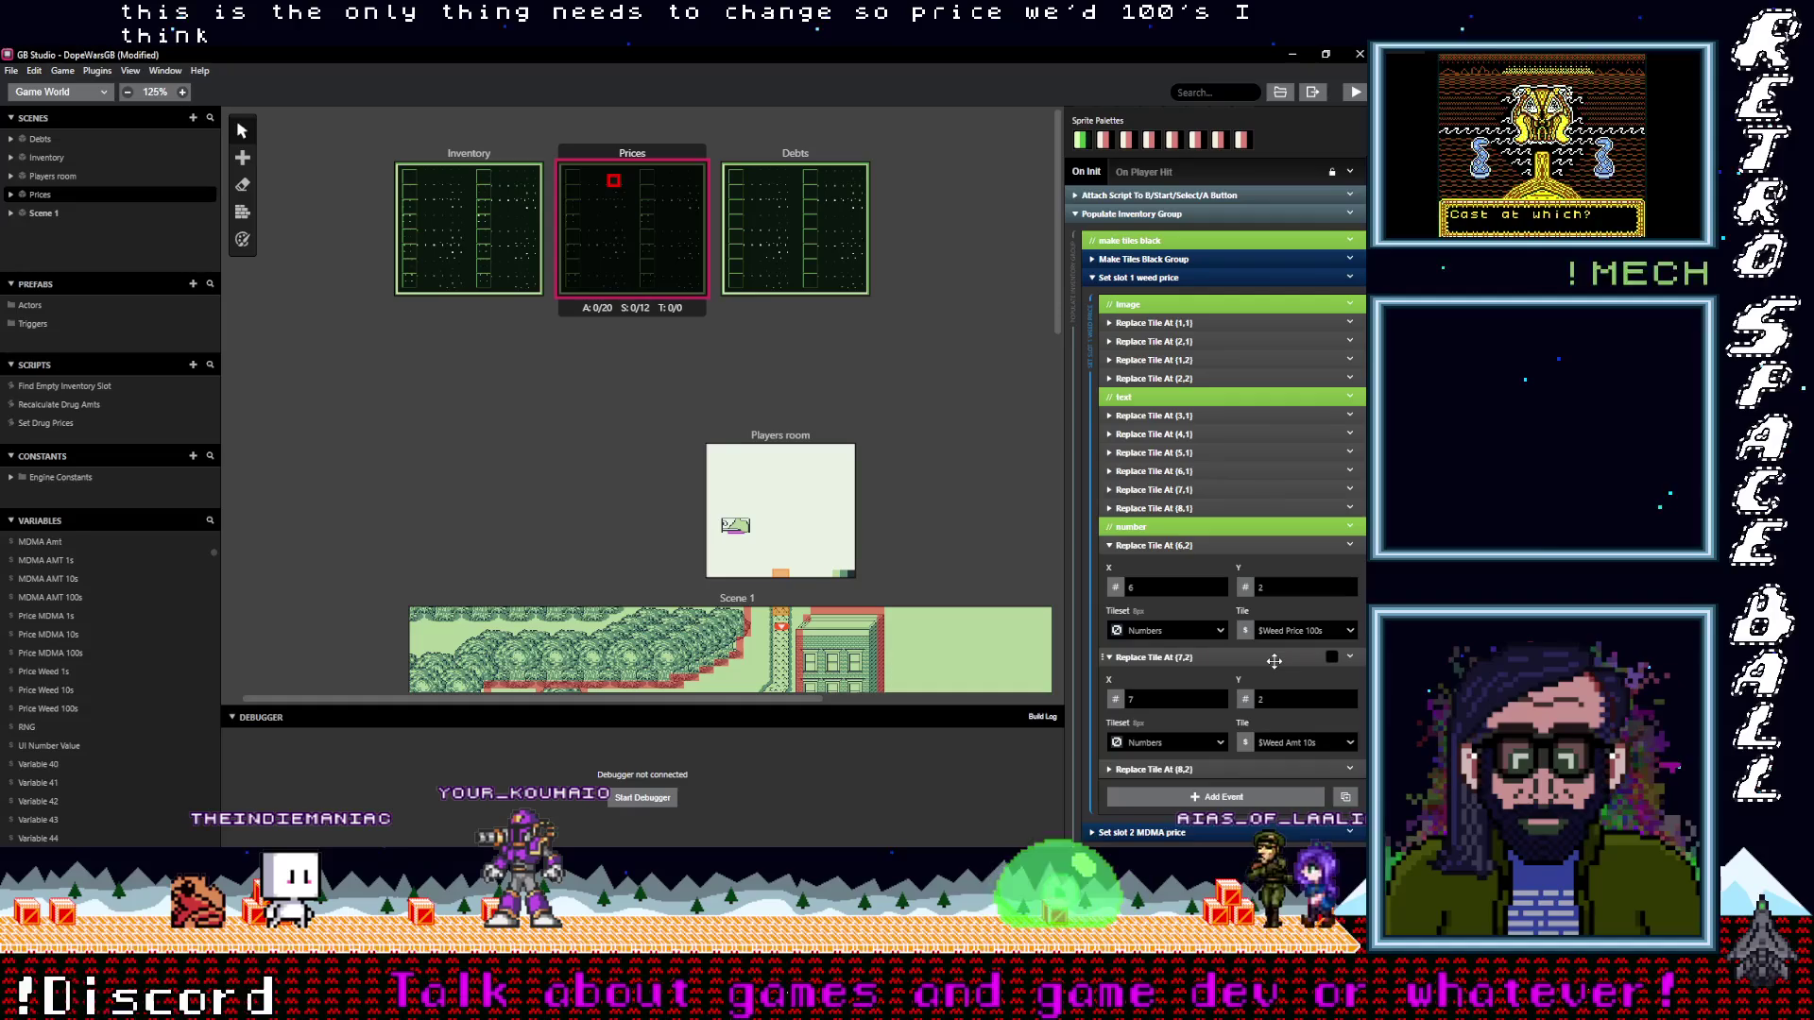
{"action": "left_click", "coordinate": [1300, 744]}
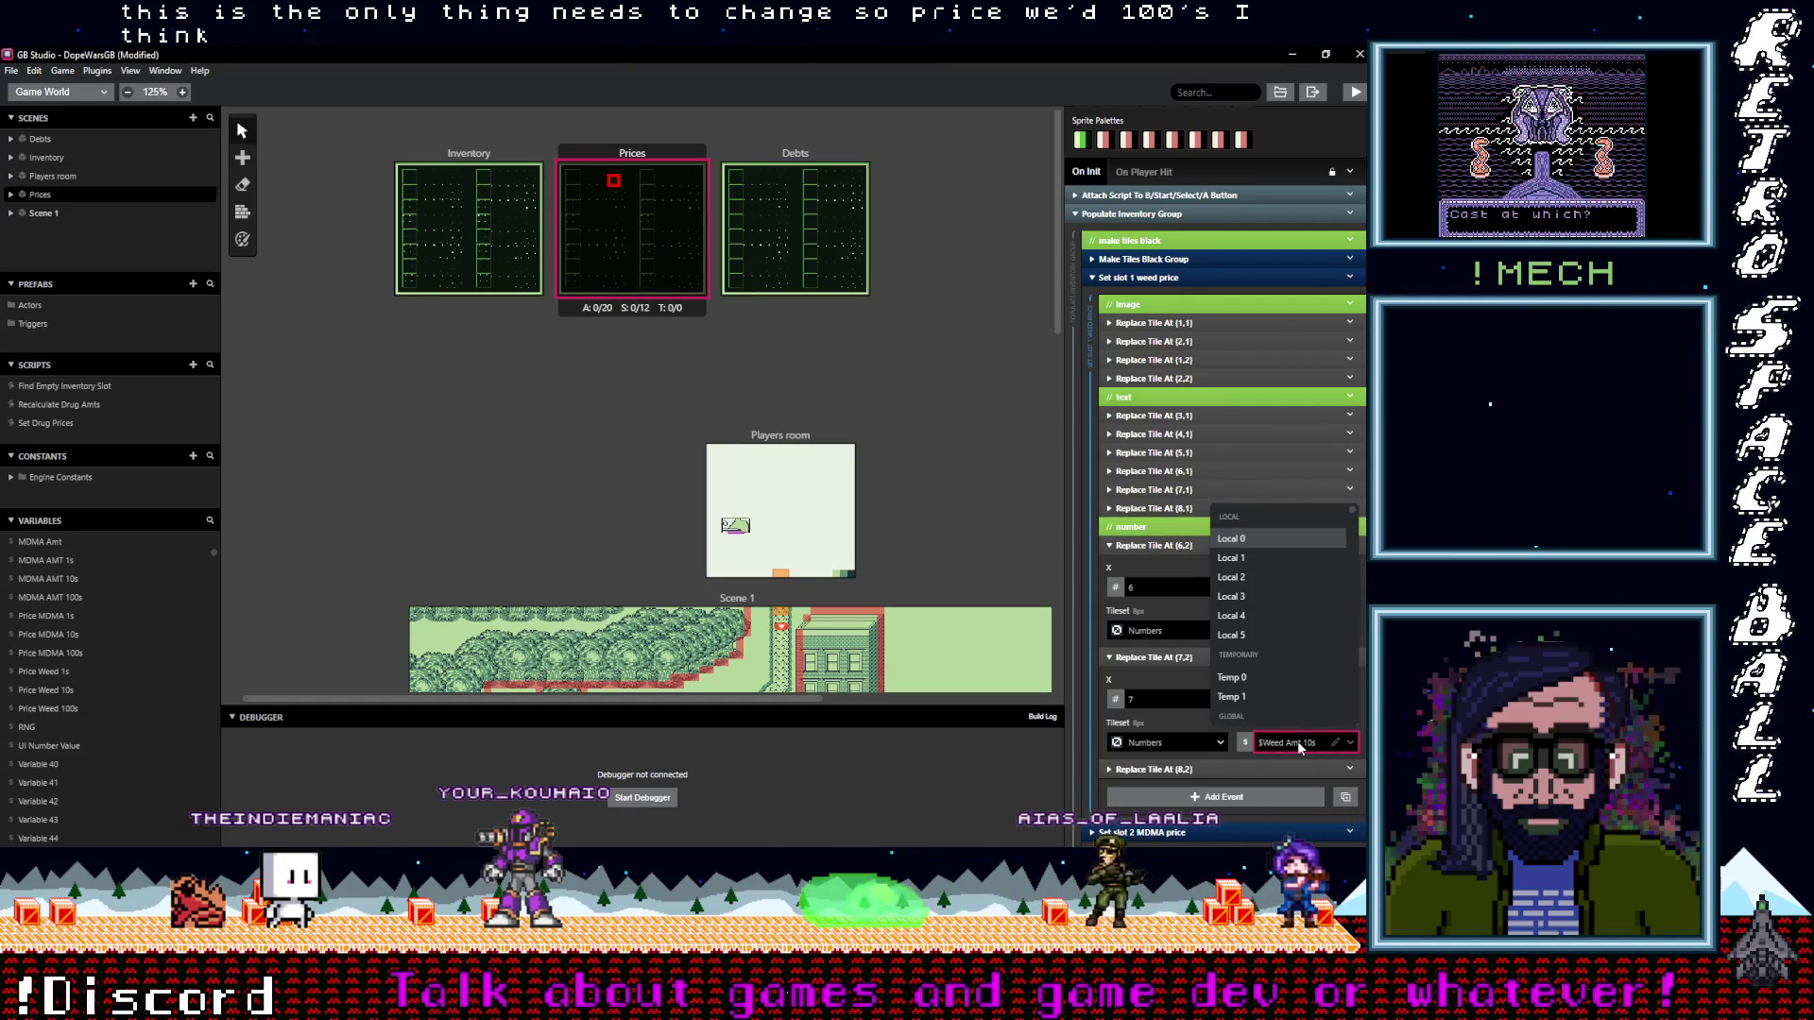
{"action": "type", "text": "weed pric"}
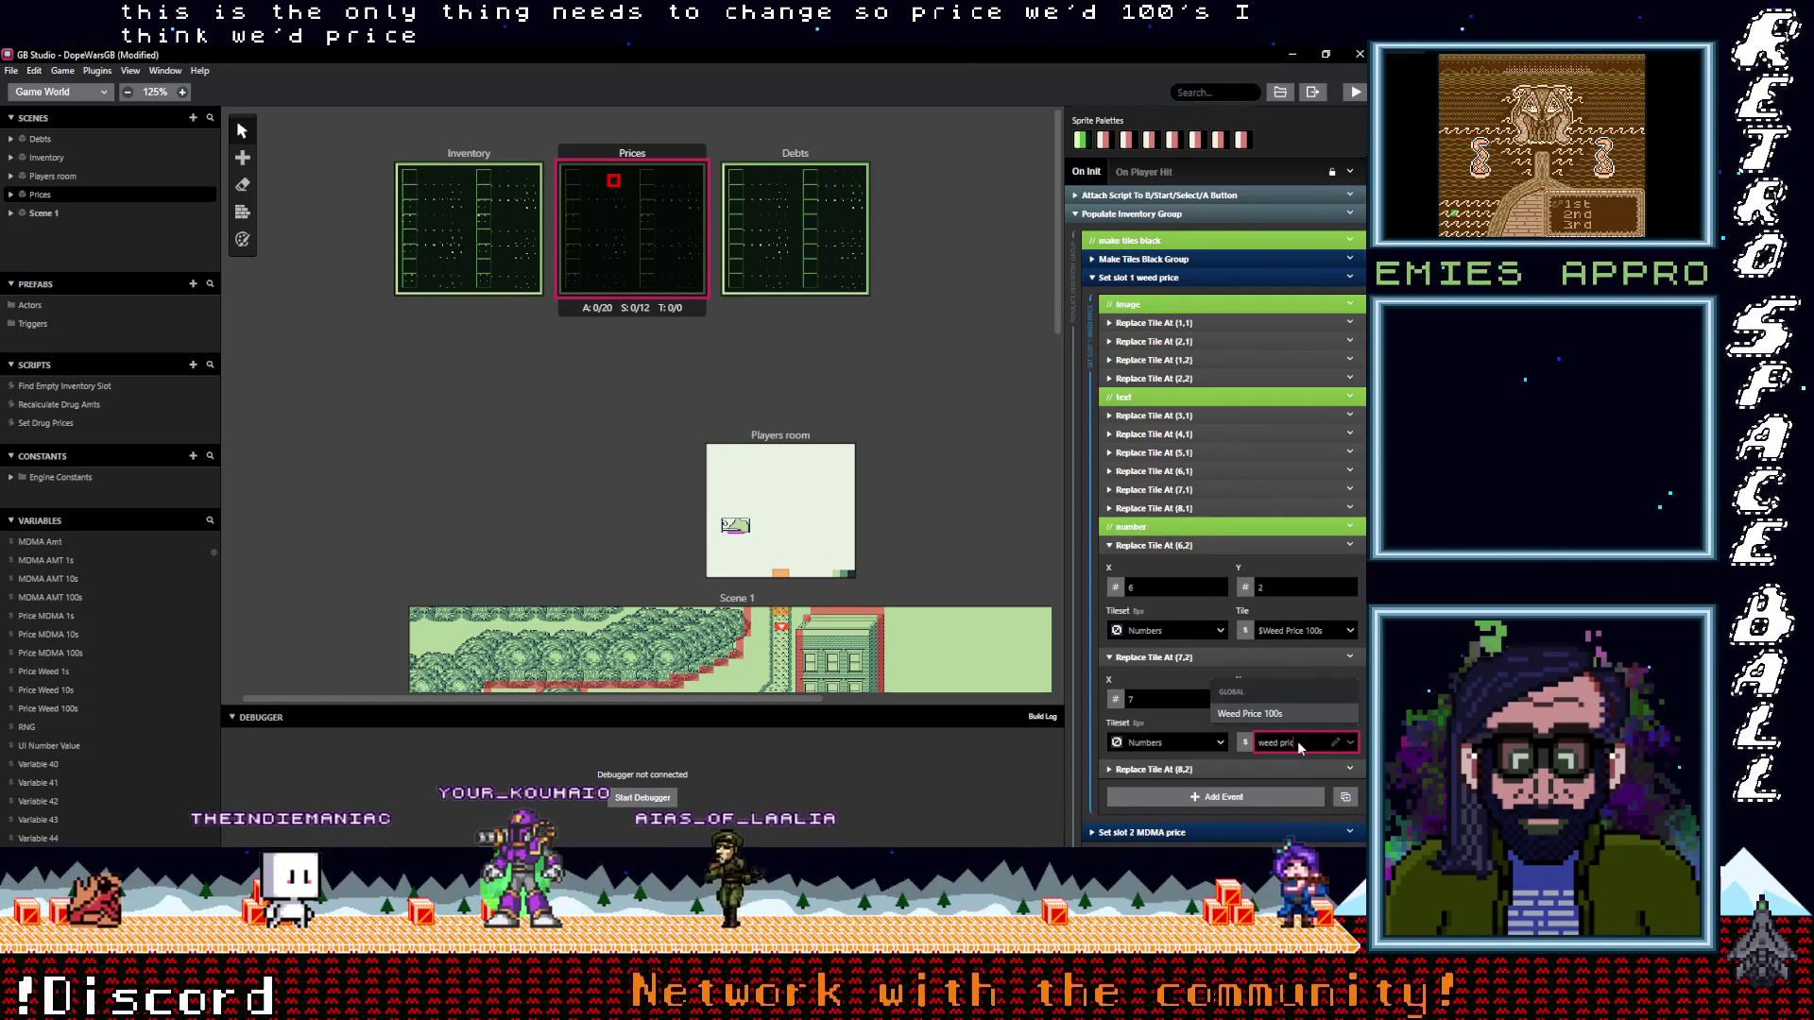
{"action": "key", "text": "BackSpace"}
{"action": "key", "text": "BackSpace"}
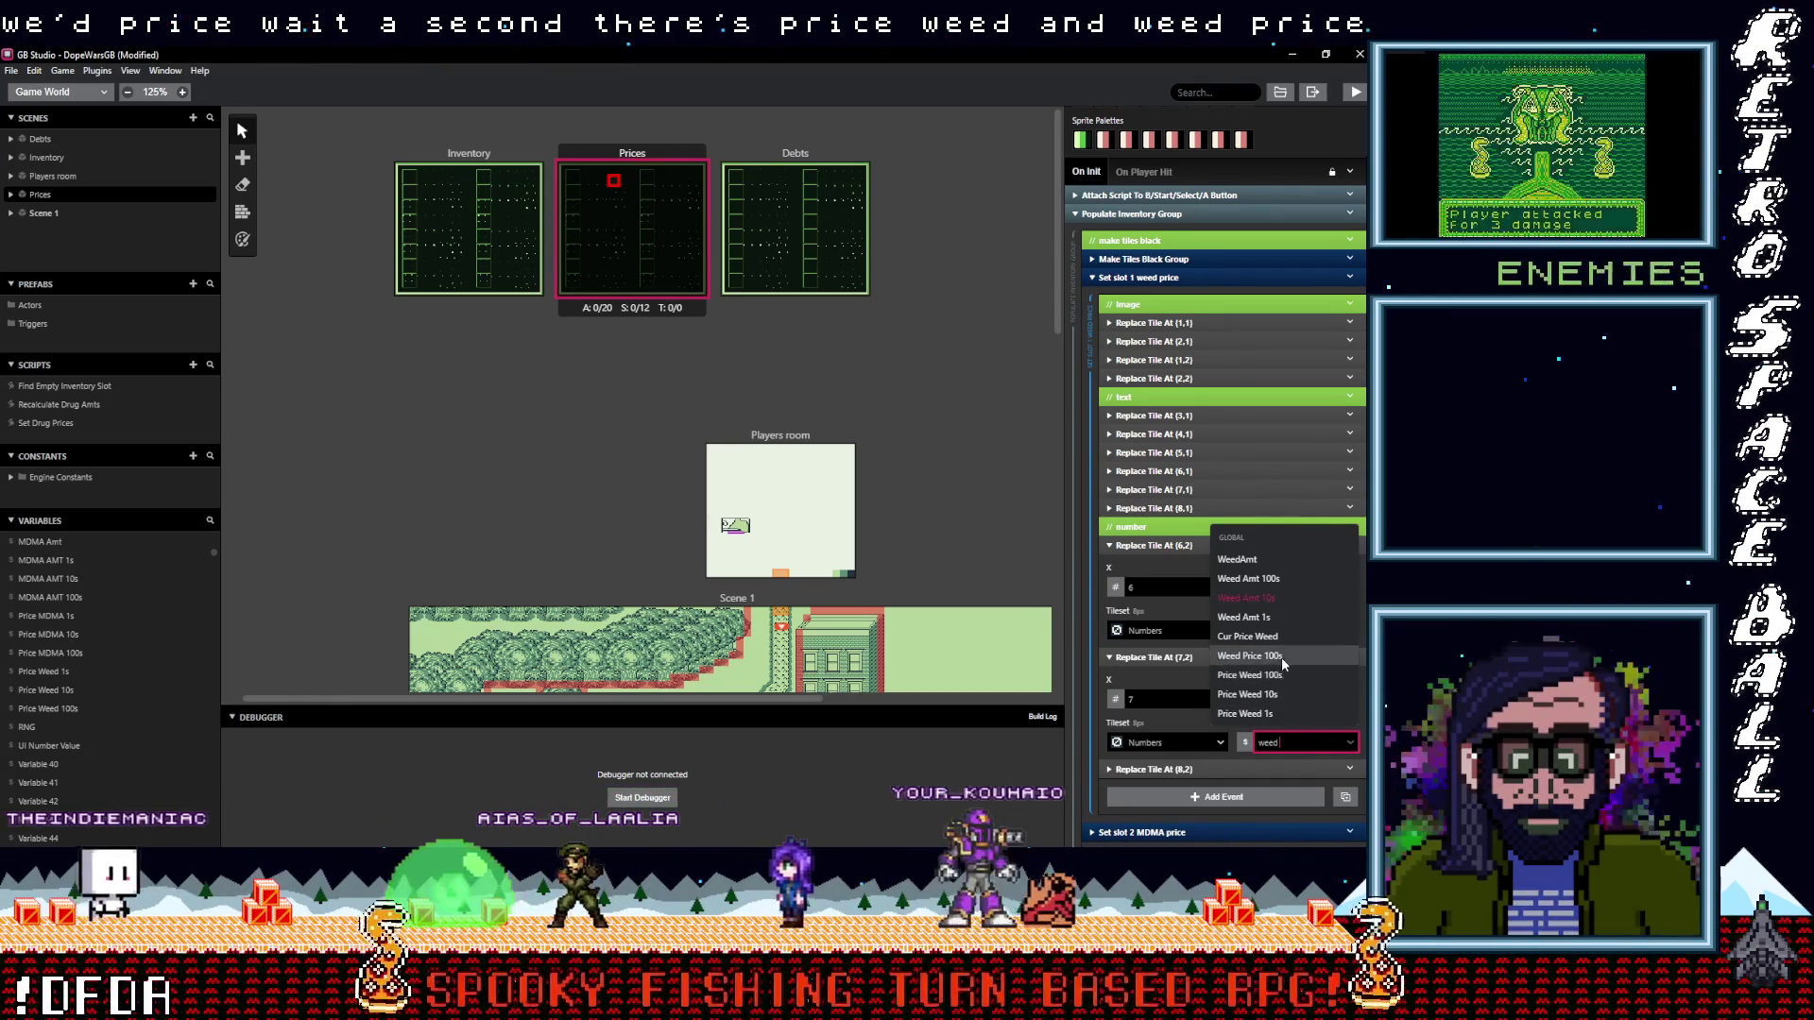
{"action": "left_click", "coordinate": [144, 709]}
{"action": "scroll", "coordinate": [140, 718], "scroll_direction": "down", "scroll_amount": 5}
{"action": "scroll", "coordinate": [138, 724], "scroll_direction": "down", "scroll_amount": 15}
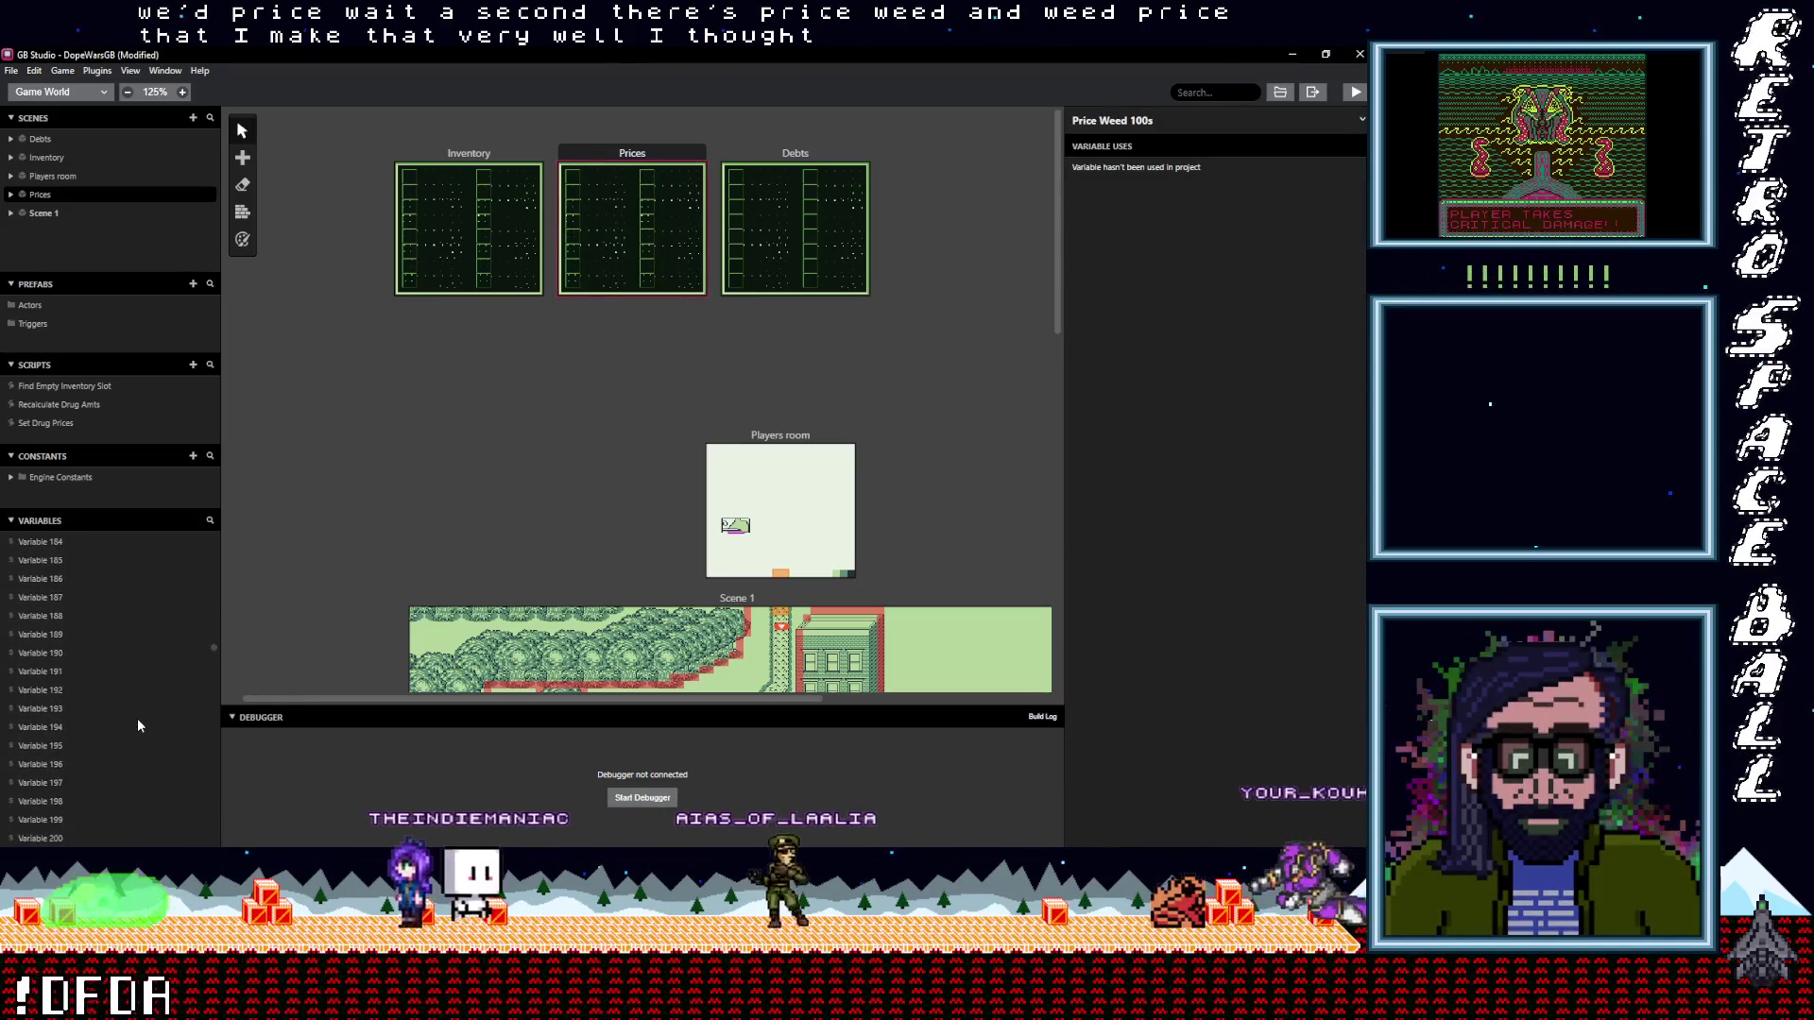
Clear the Weed Price 100s variable's name so it reverts to Variable 33
{"action": "mouse_move", "coordinate": [208, 662]}
{"action": "left_mouse_down"}
{"action": "mouse_move", "coordinate": [198, 813]}
{"action": "mouse_move", "coordinate": [144, 840]}
{"action": "left_mouse_up"}
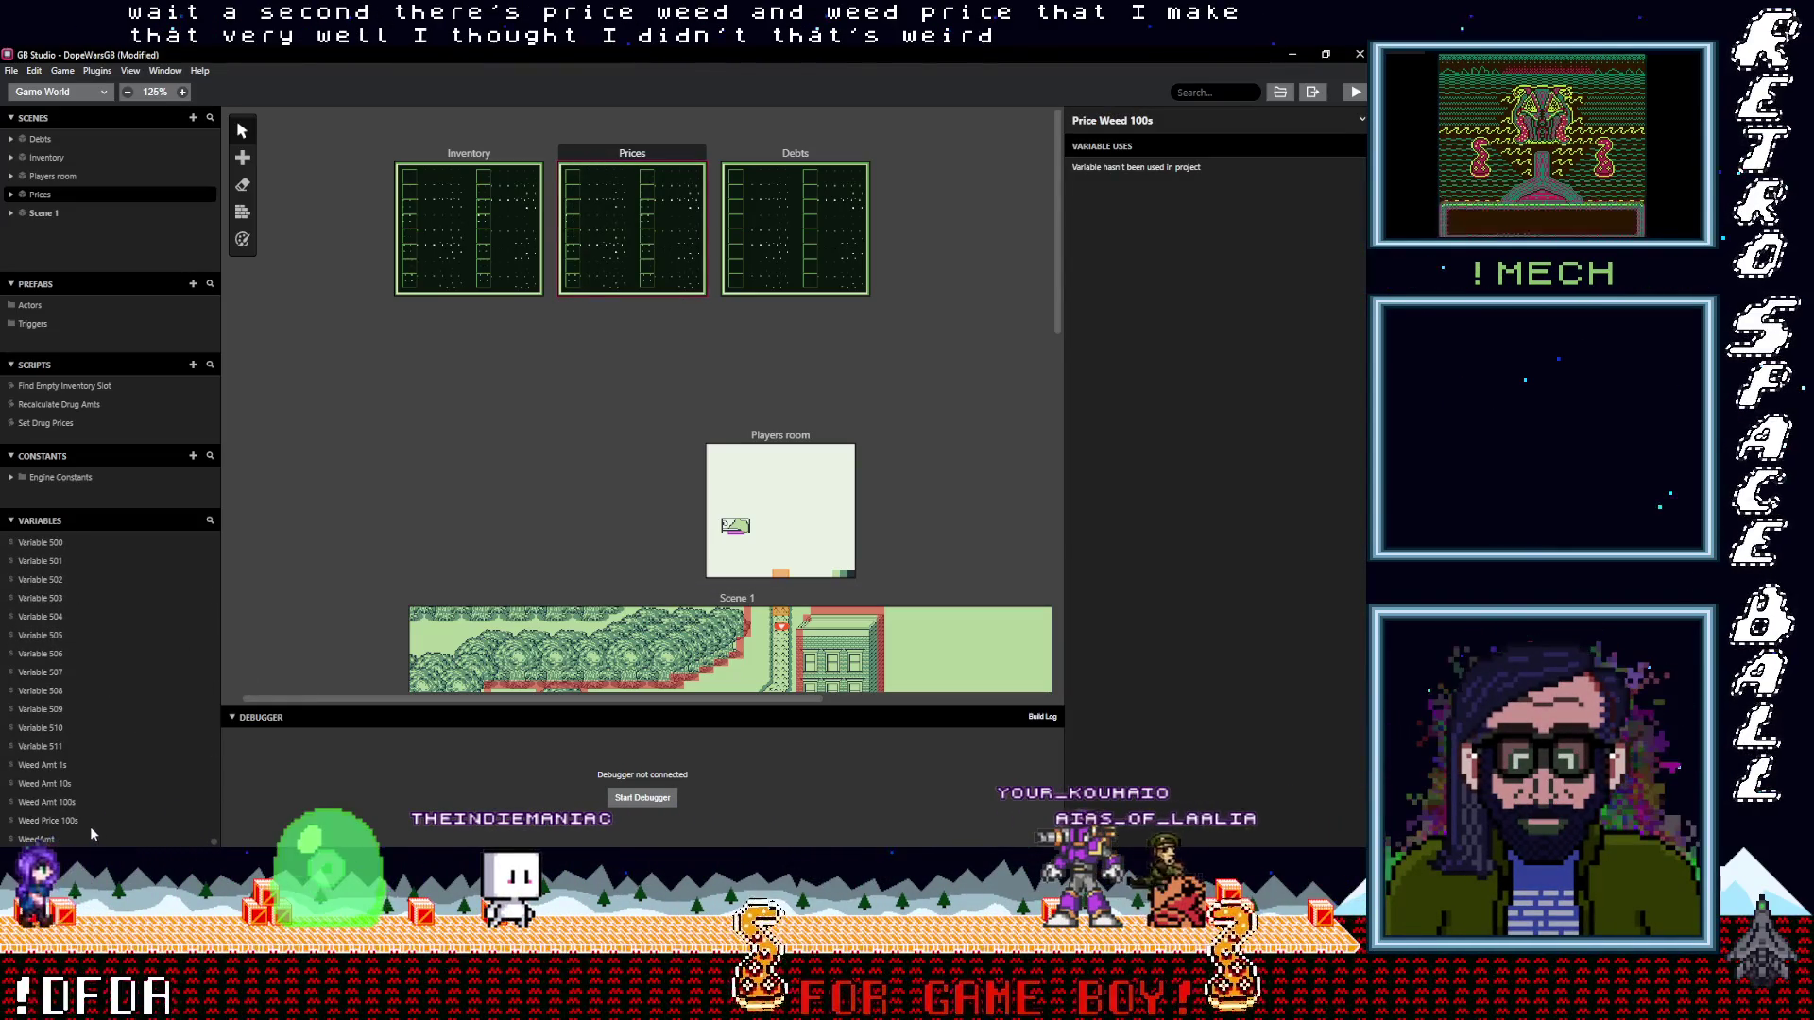
{"action": "left_click", "coordinate": [62, 822]}
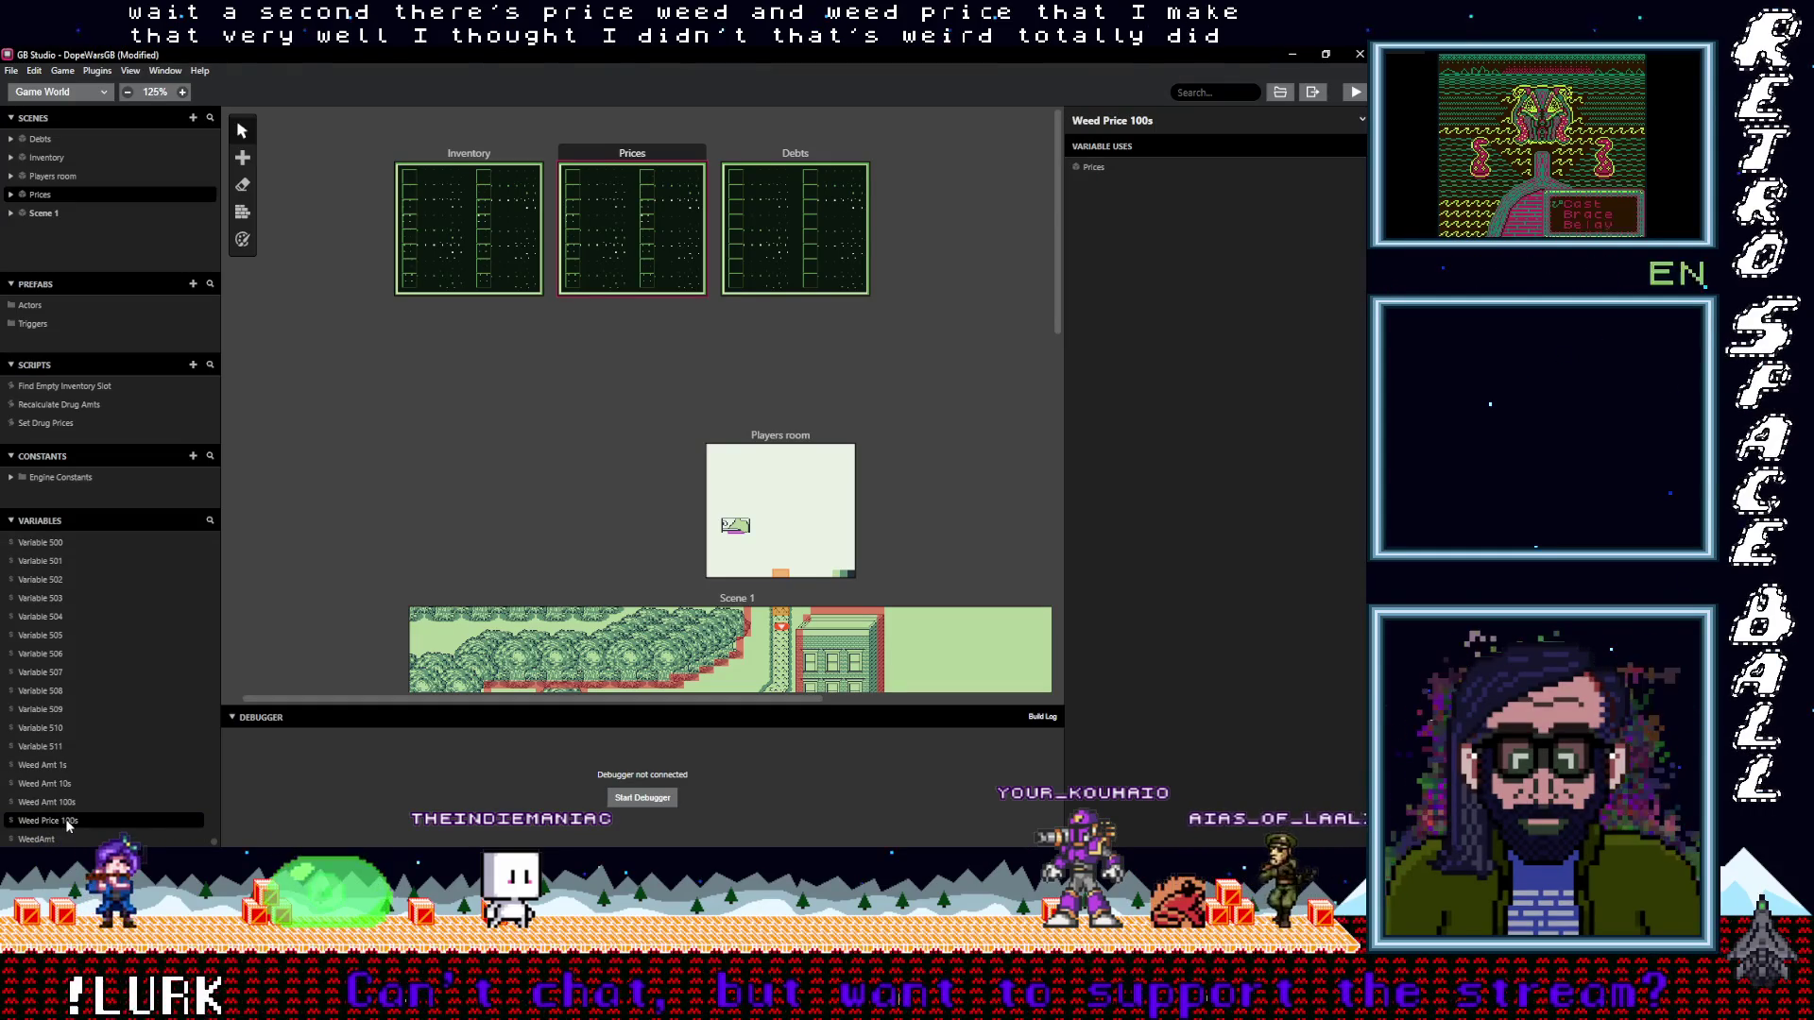
{"action": "double_click", "coordinate": [90, 821]}
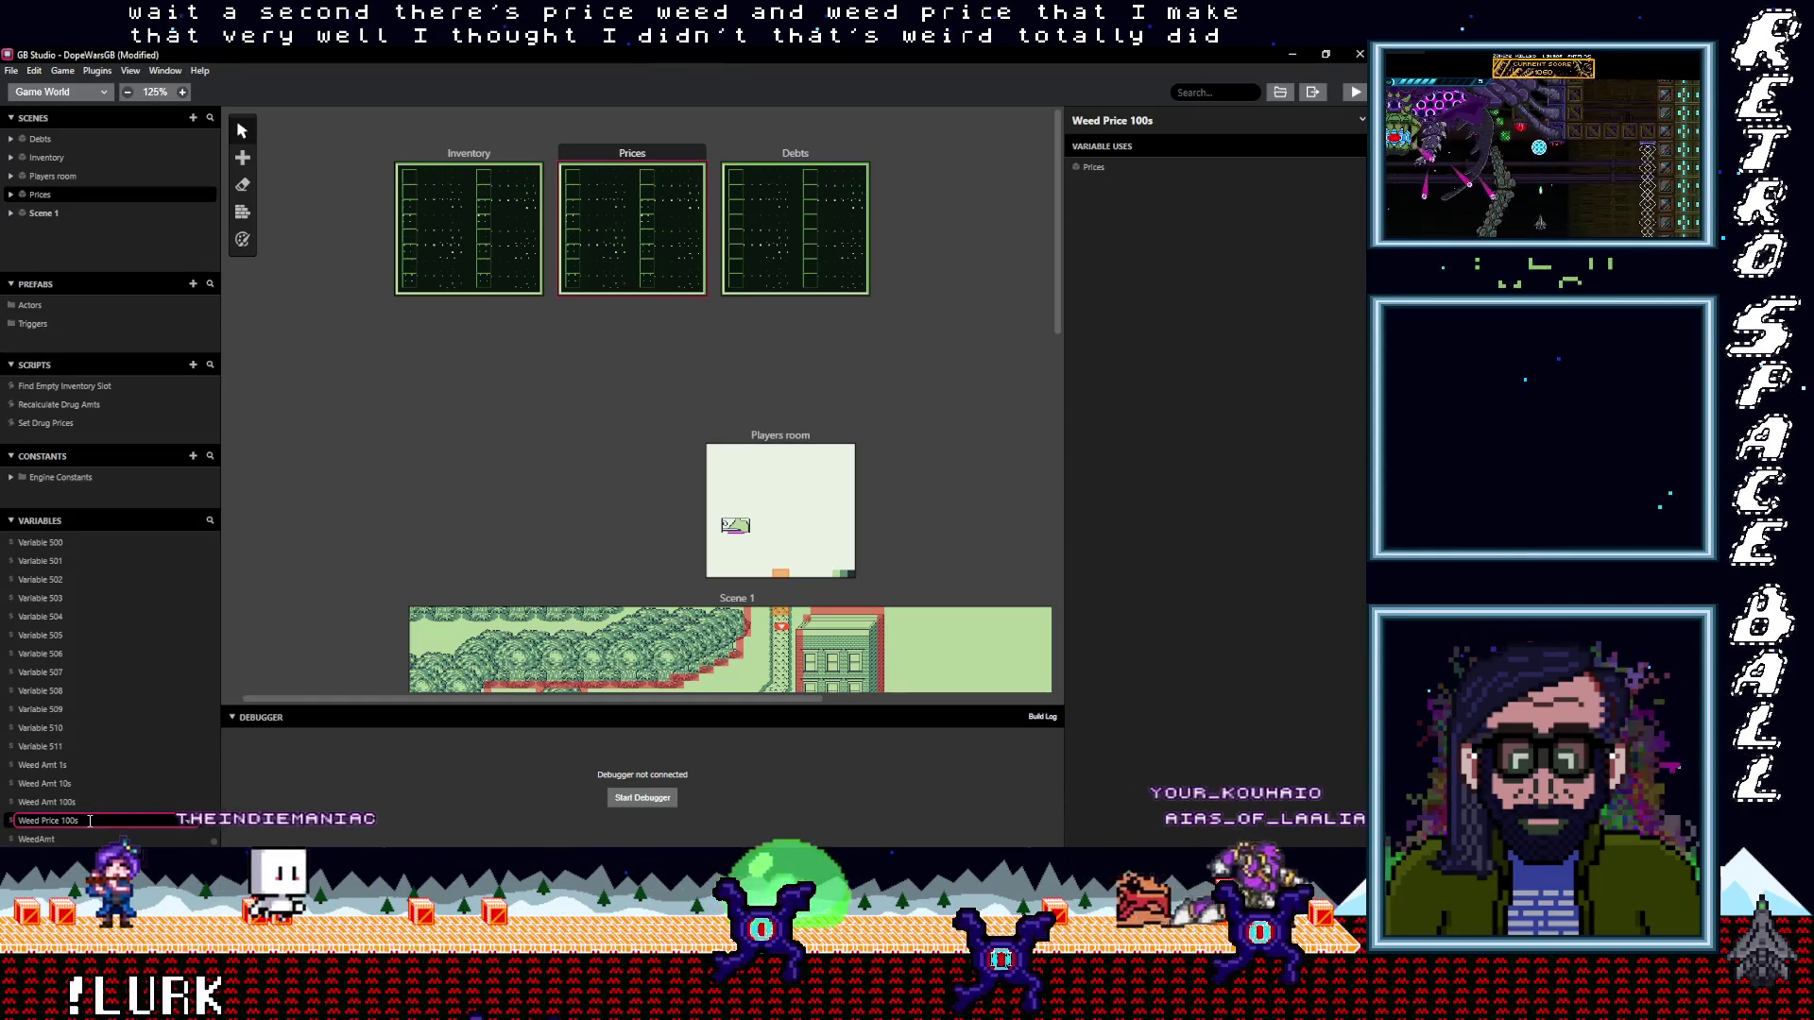
{"action": "left_click", "coordinate": [96, 824]}
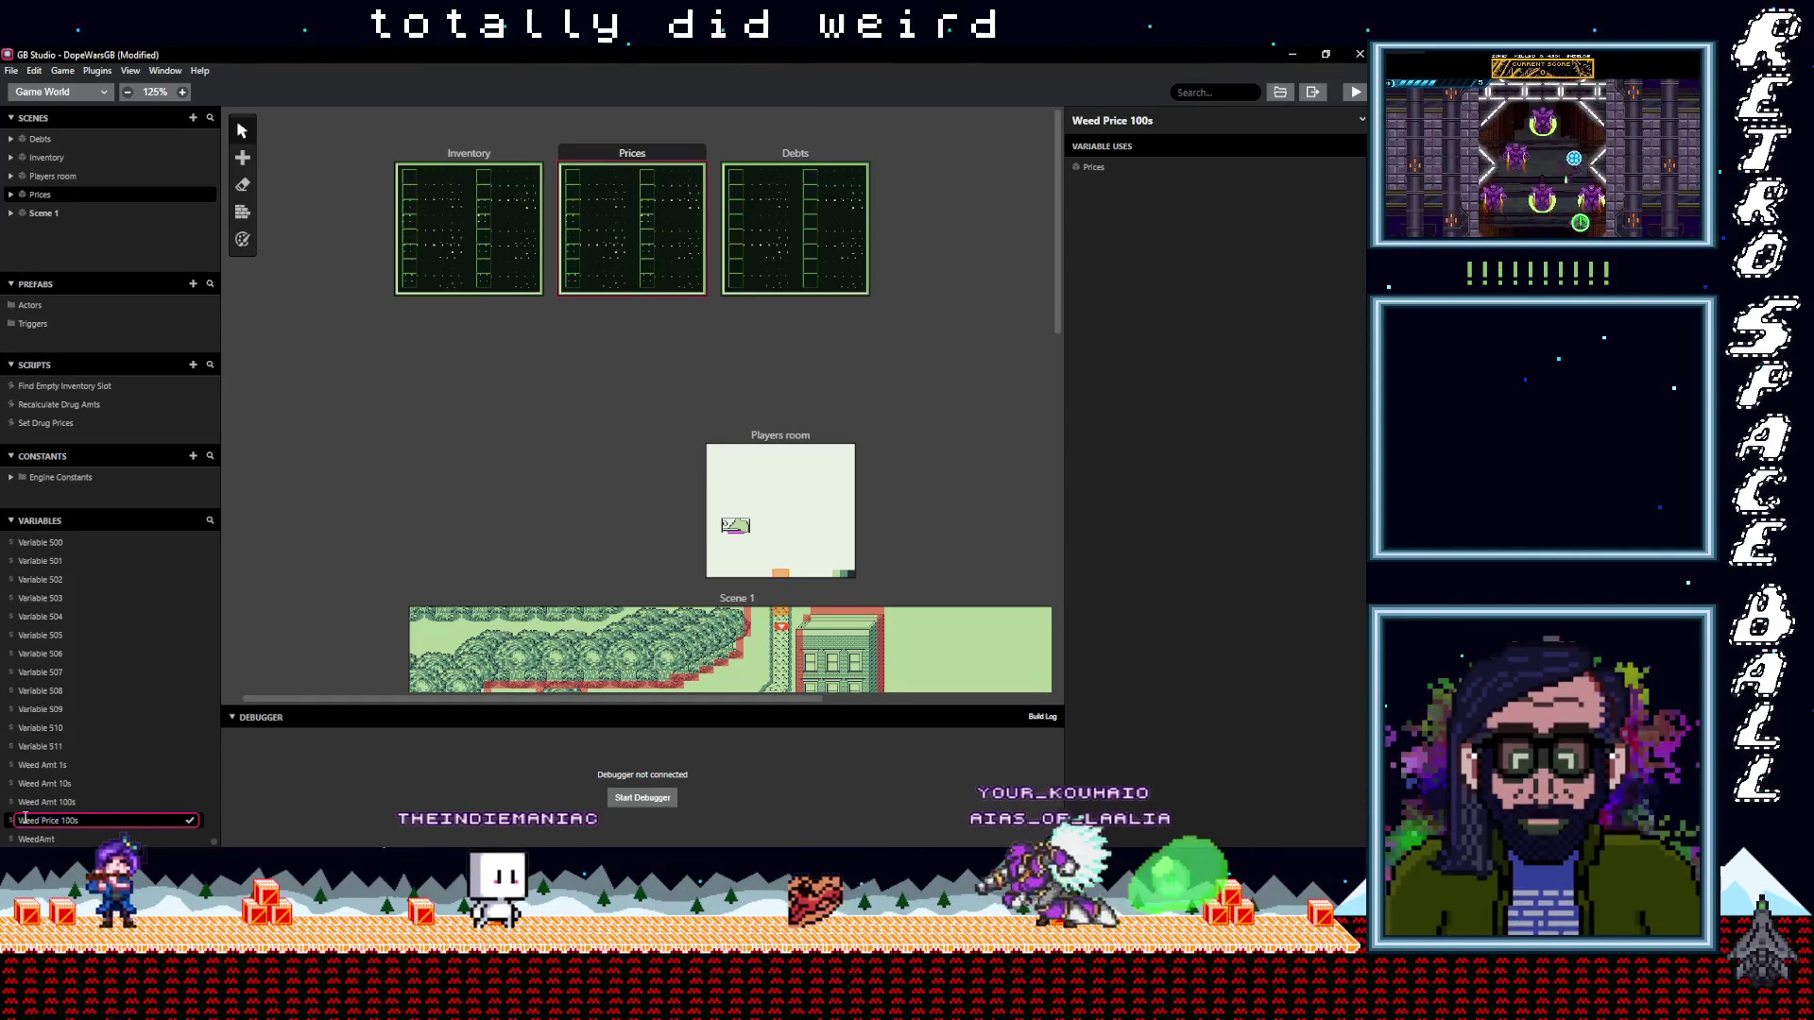
{"action": "left_click", "coordinate": [191, 822]}
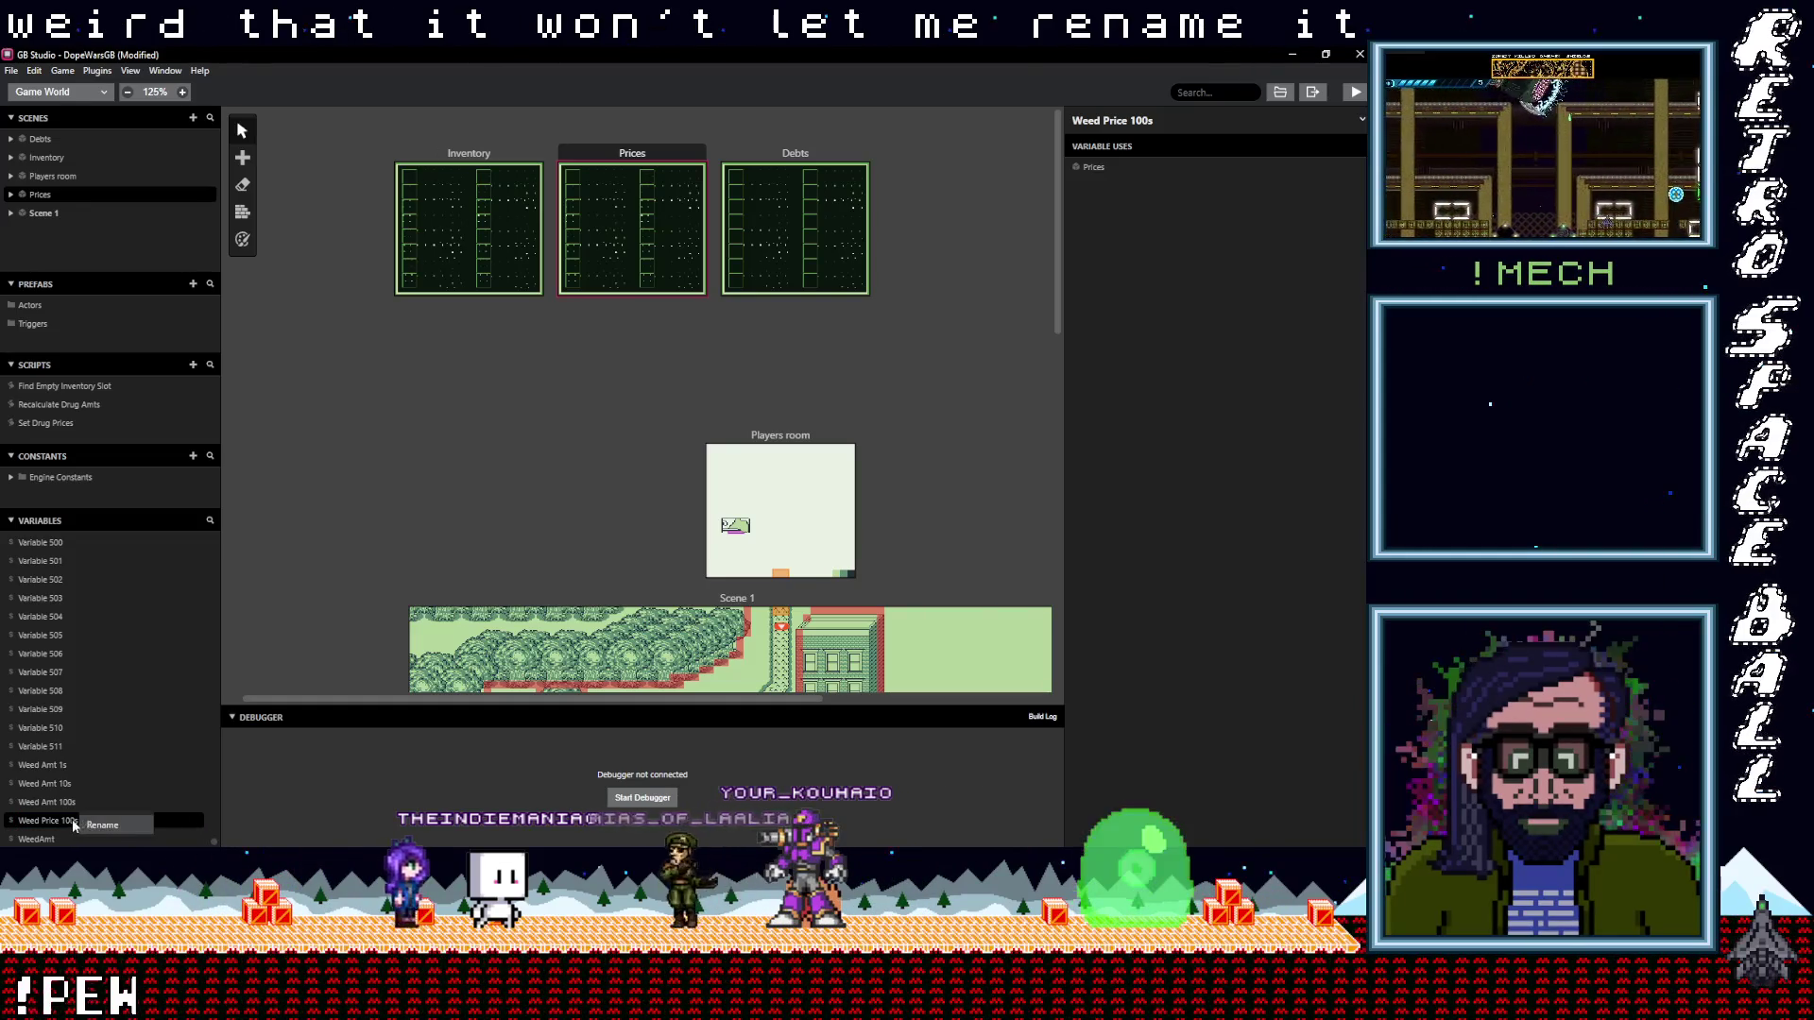
{"action": "double_click", "coordinate": [93, 821]}
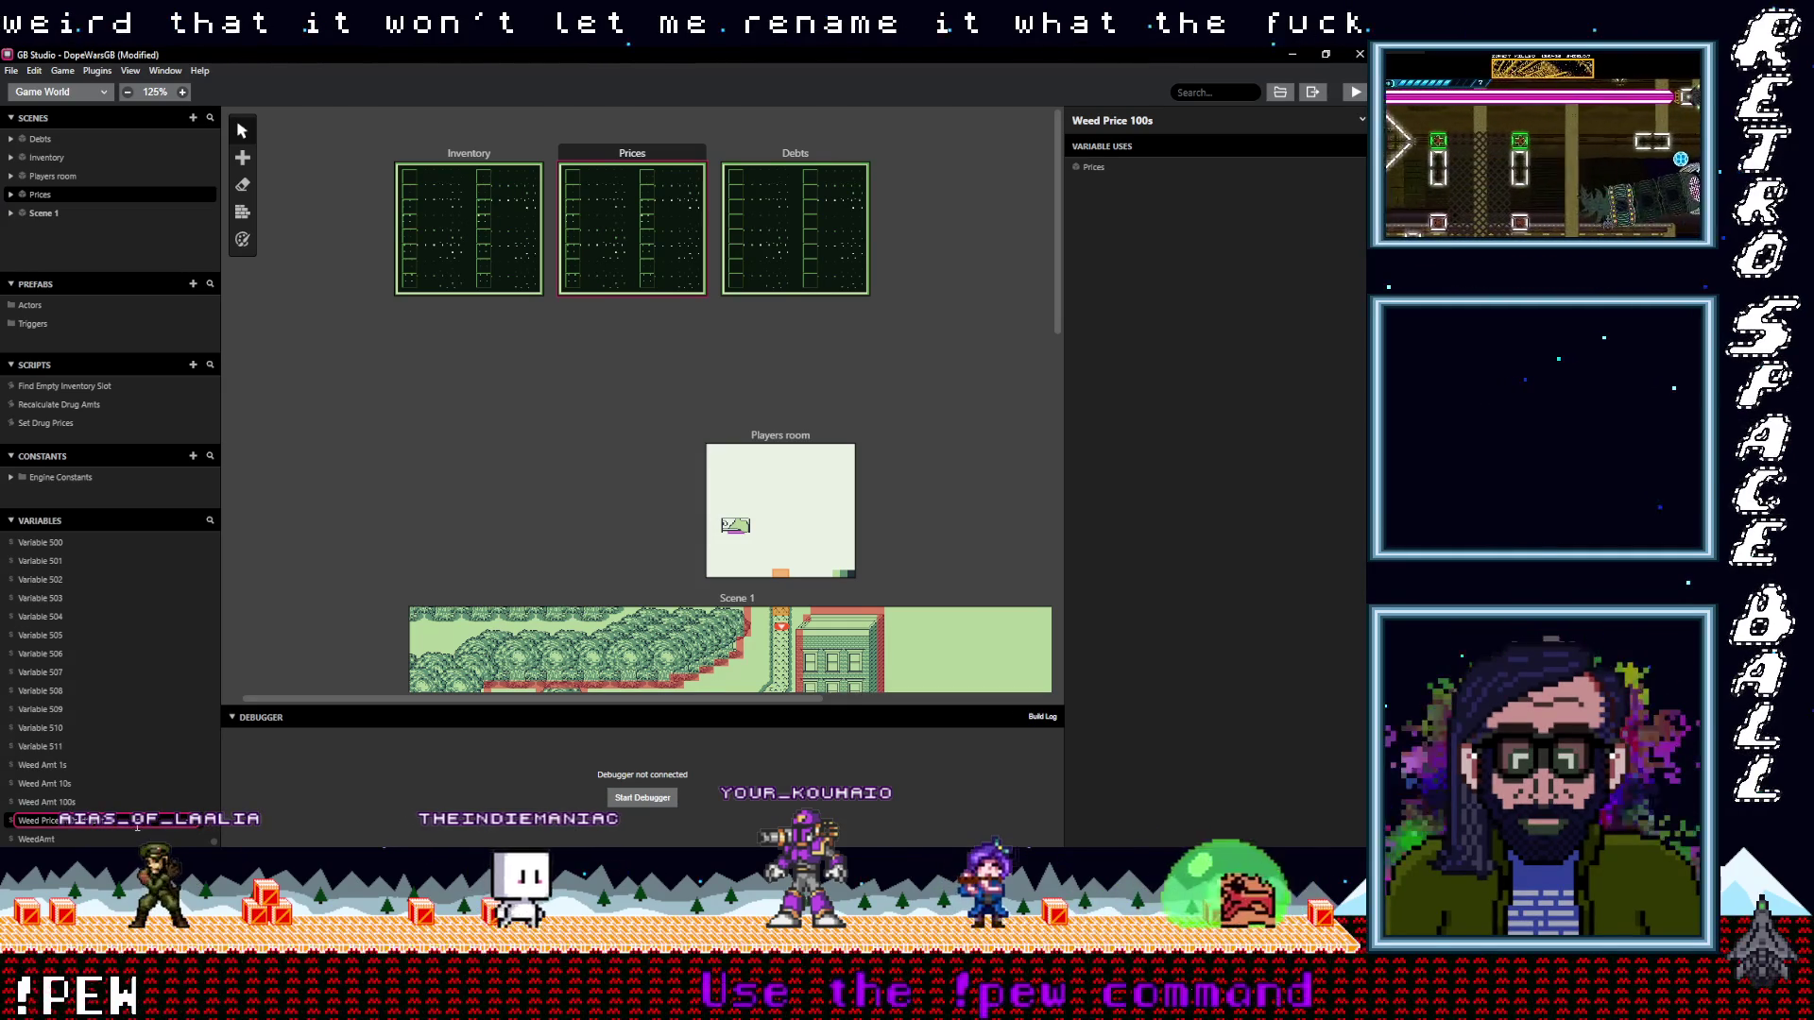
{"action": "type", "text": "sdfgsdf"}
{"action": "left_click", "coordinate": [1187, 121]}
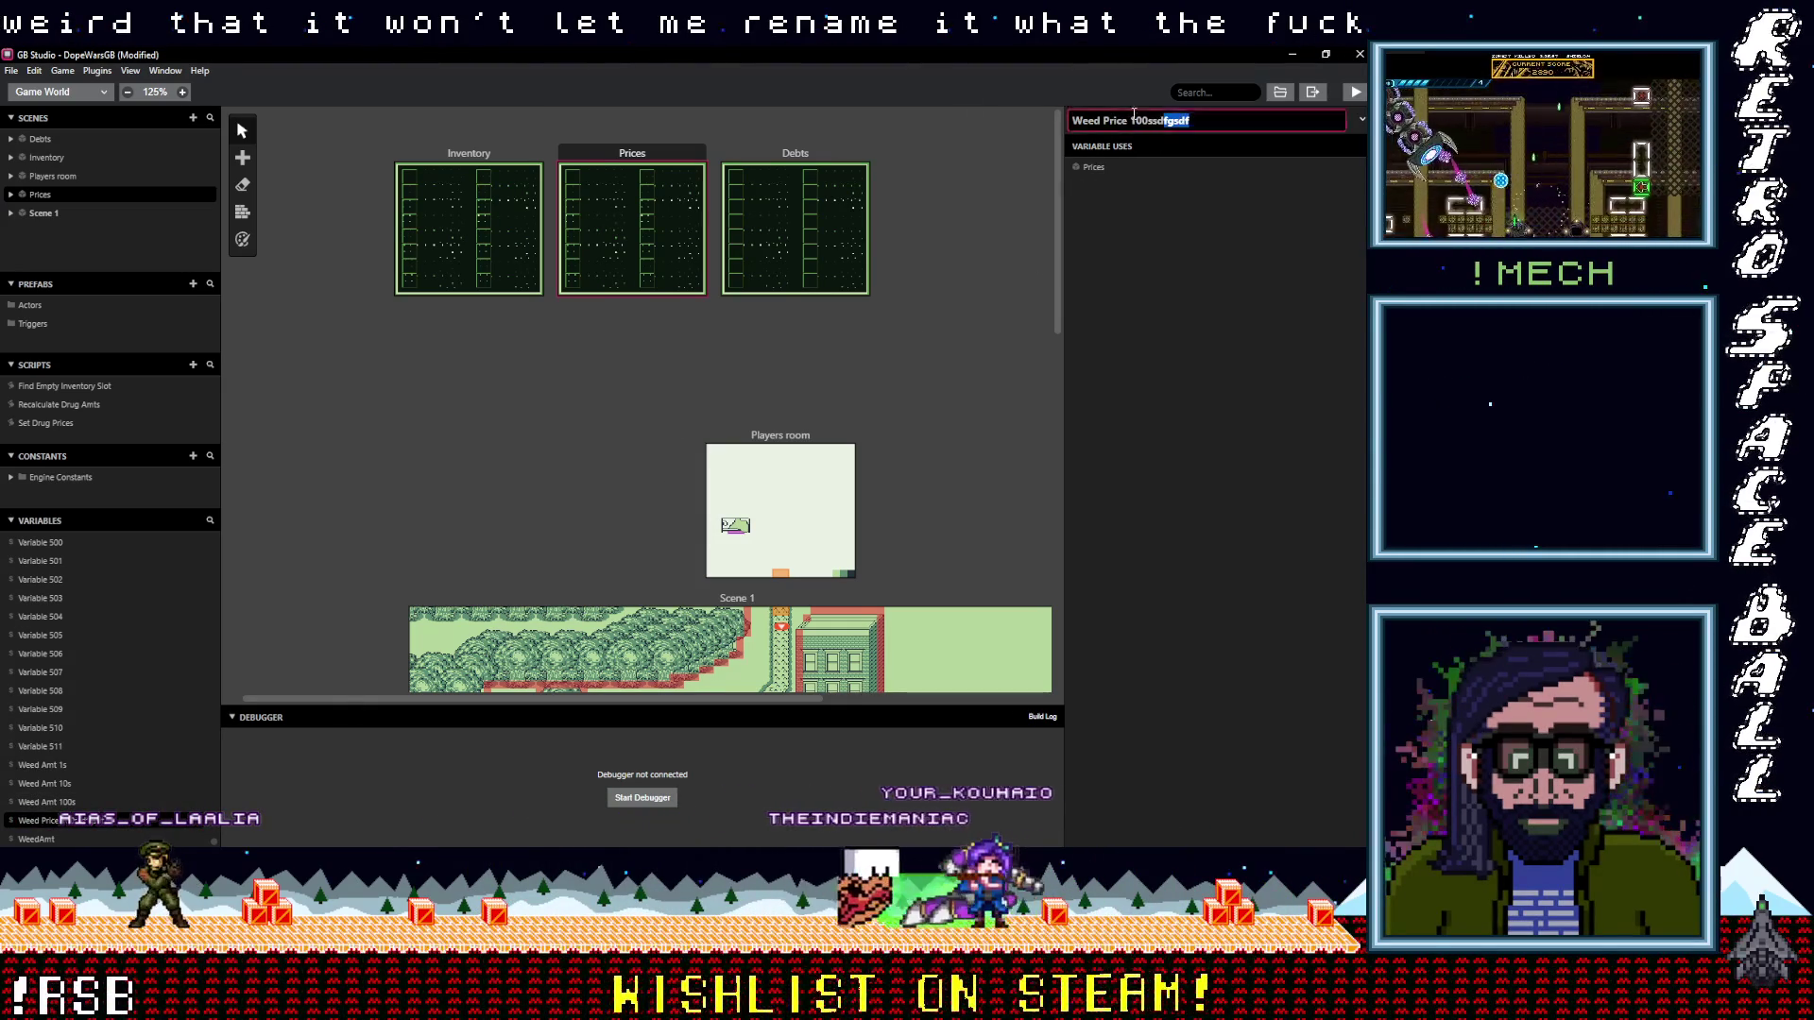
{"action": "key", "text": "Return"}
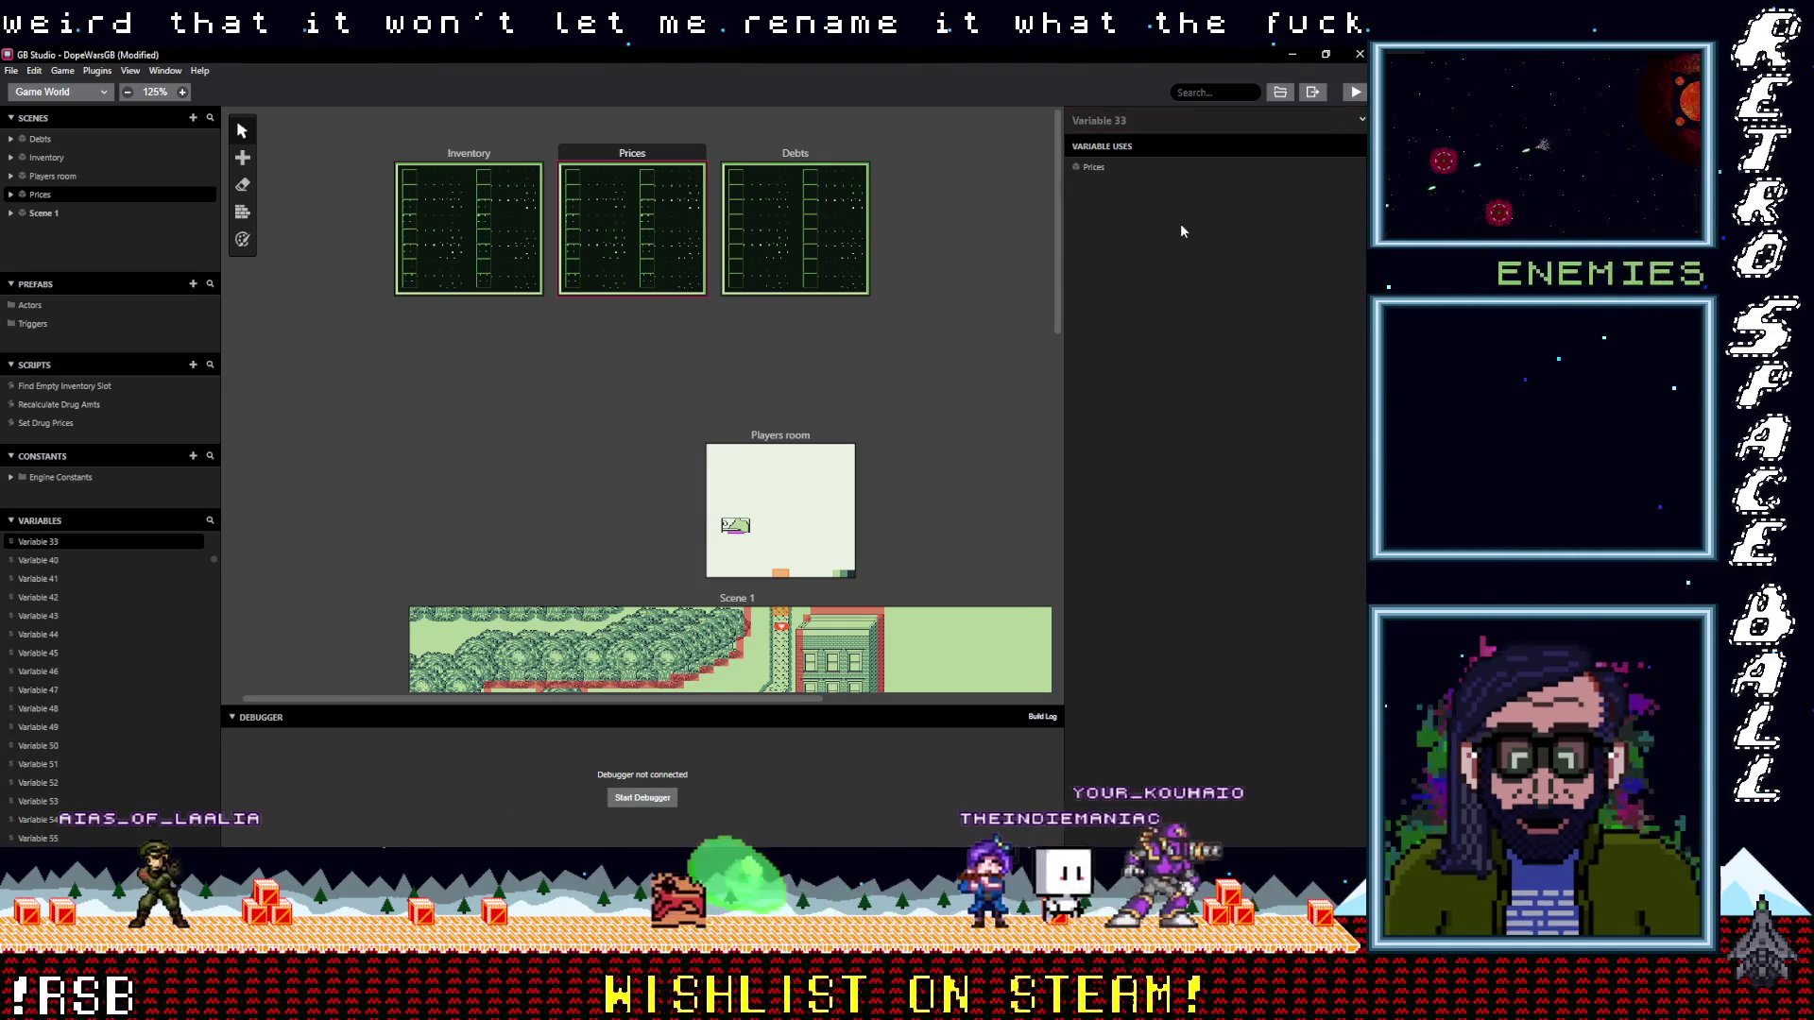
Review the details of the Price Weed 100s, 10s and 1s variables
{"action": "scroll", "coordinate": [104, 666], "scroll_direction": "up", "scroll_amount": 3}
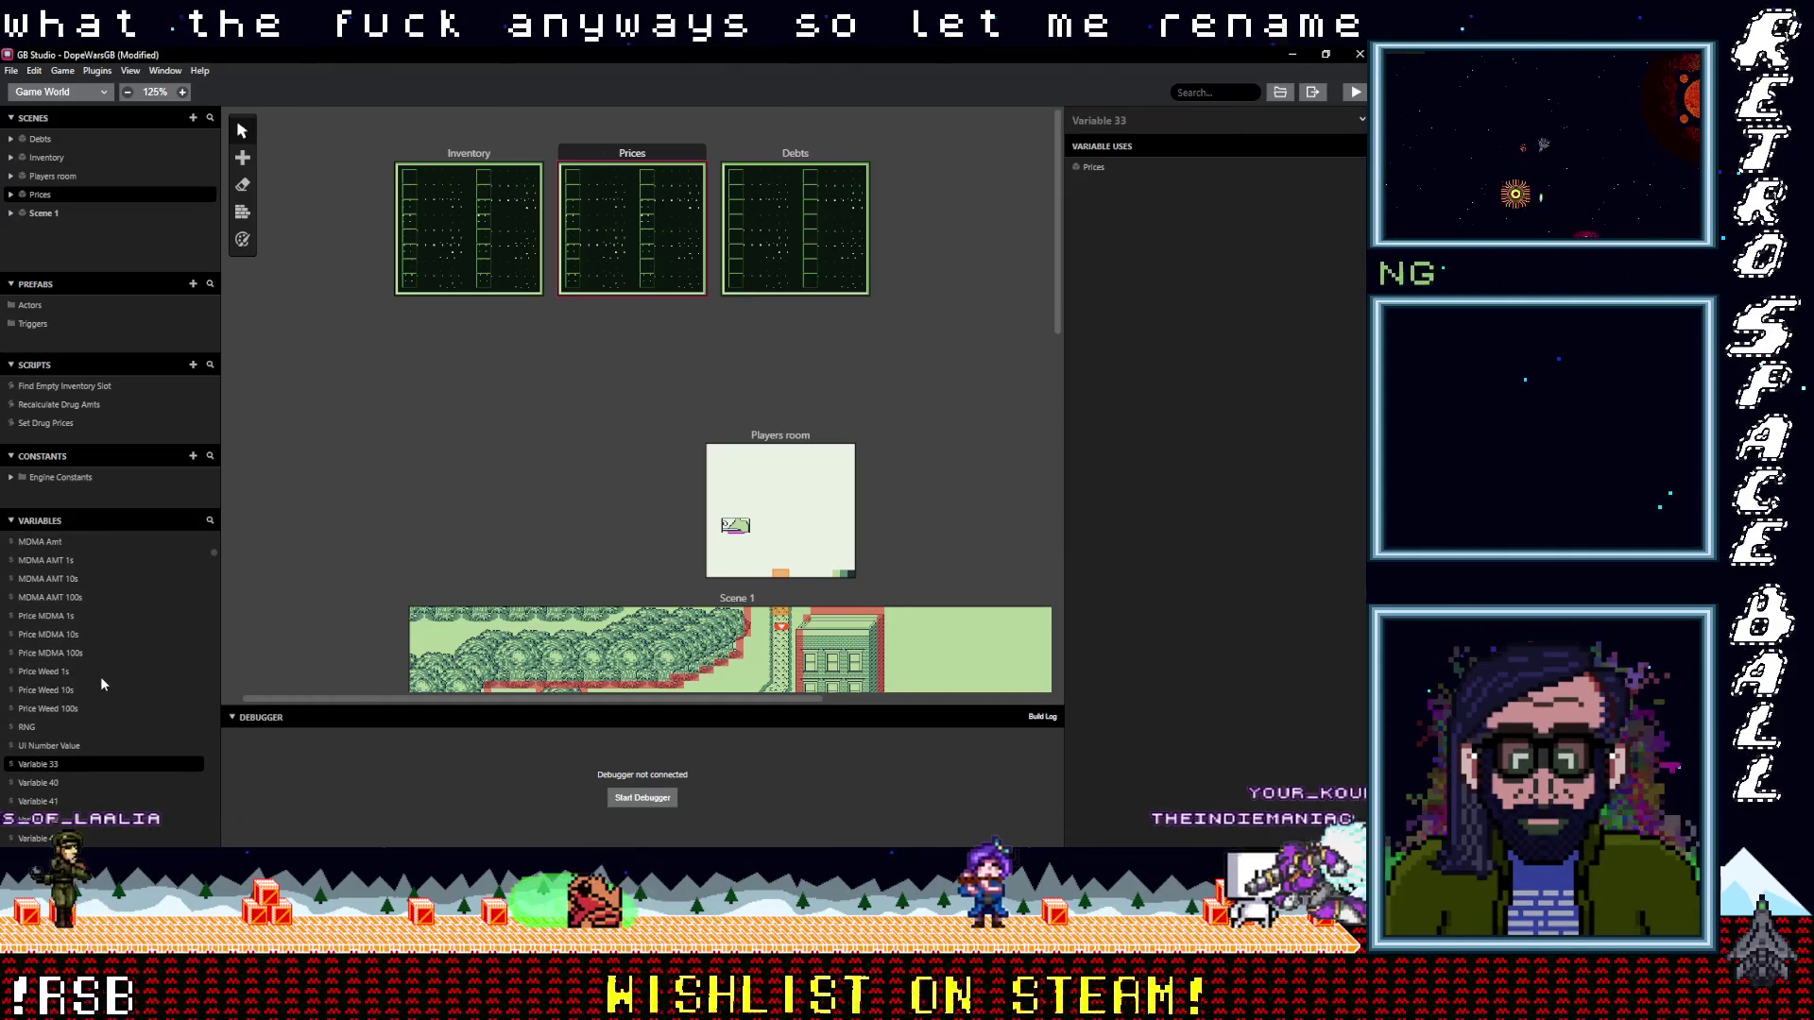
{"action": "left_click", "coordinate": [47, 708]}
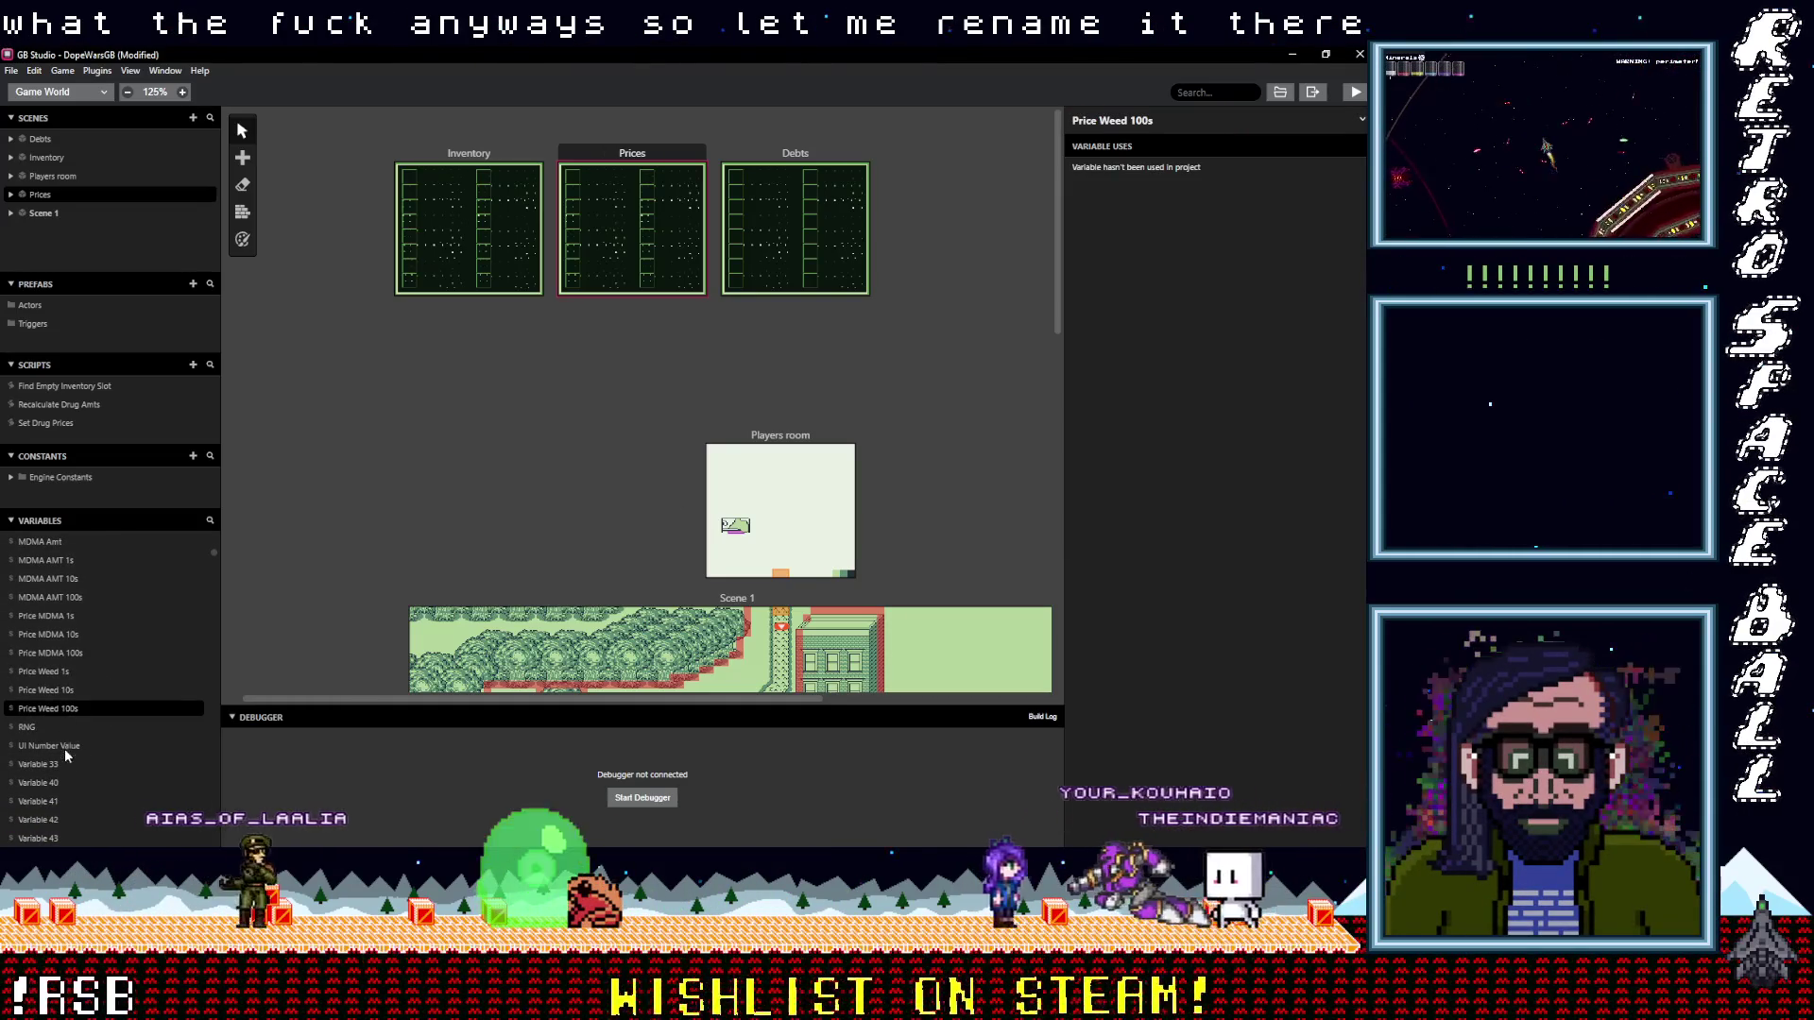
{"action": "left_click", "coordinate": [53, 763]}
{"action": "left_click", "coordinate": [45, 693]}
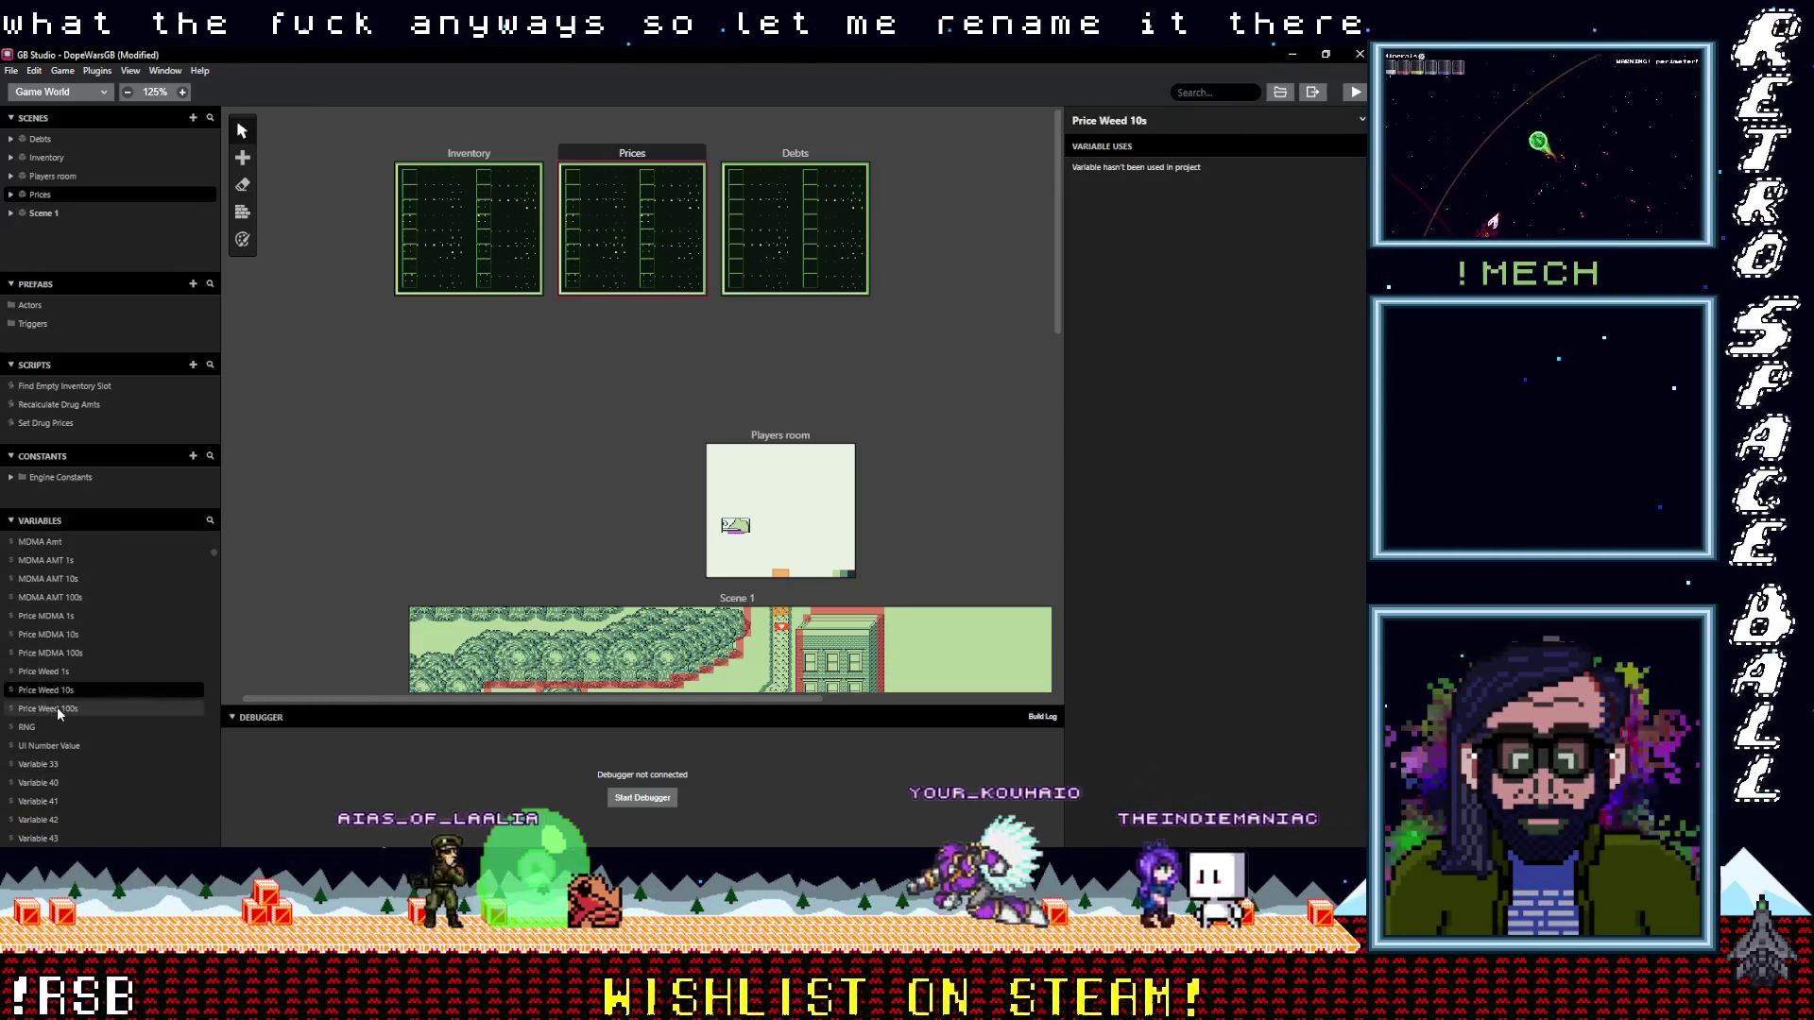
{"action": "left_click", "coordinate": [56, 707]}
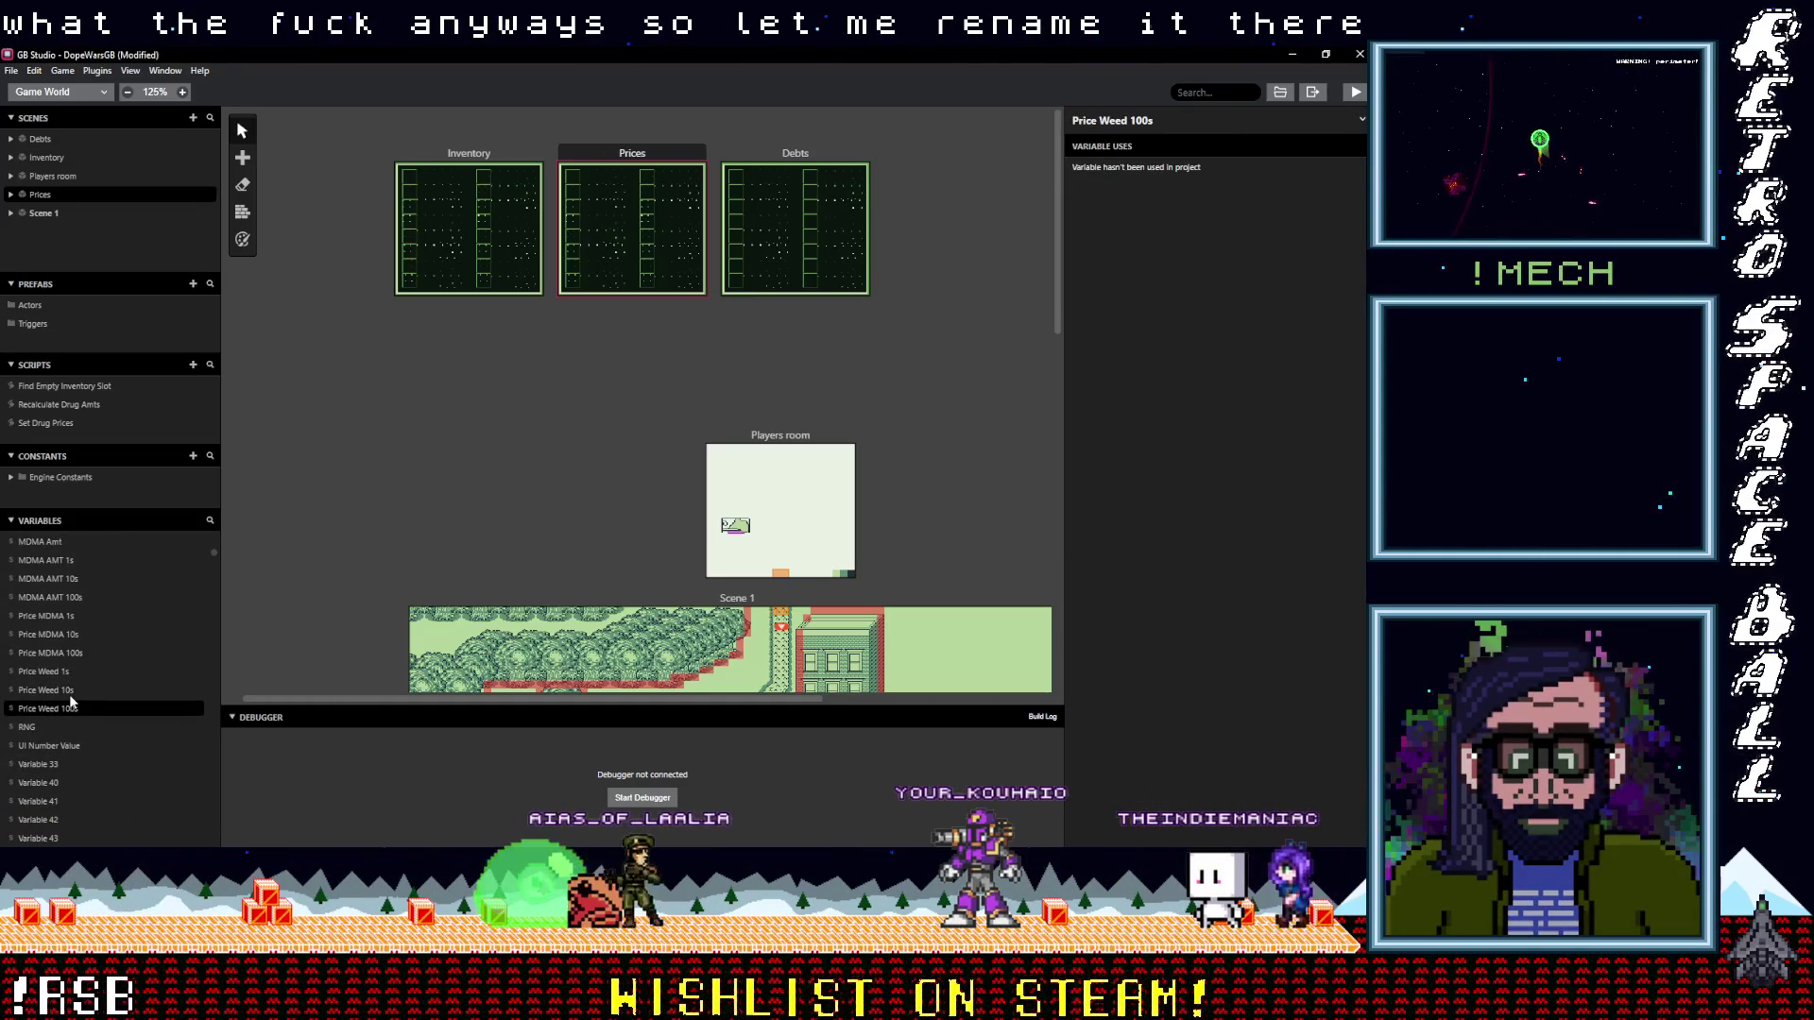
{"action": "key", "text": "Up"}
{"action": "key", "text": "Up"}
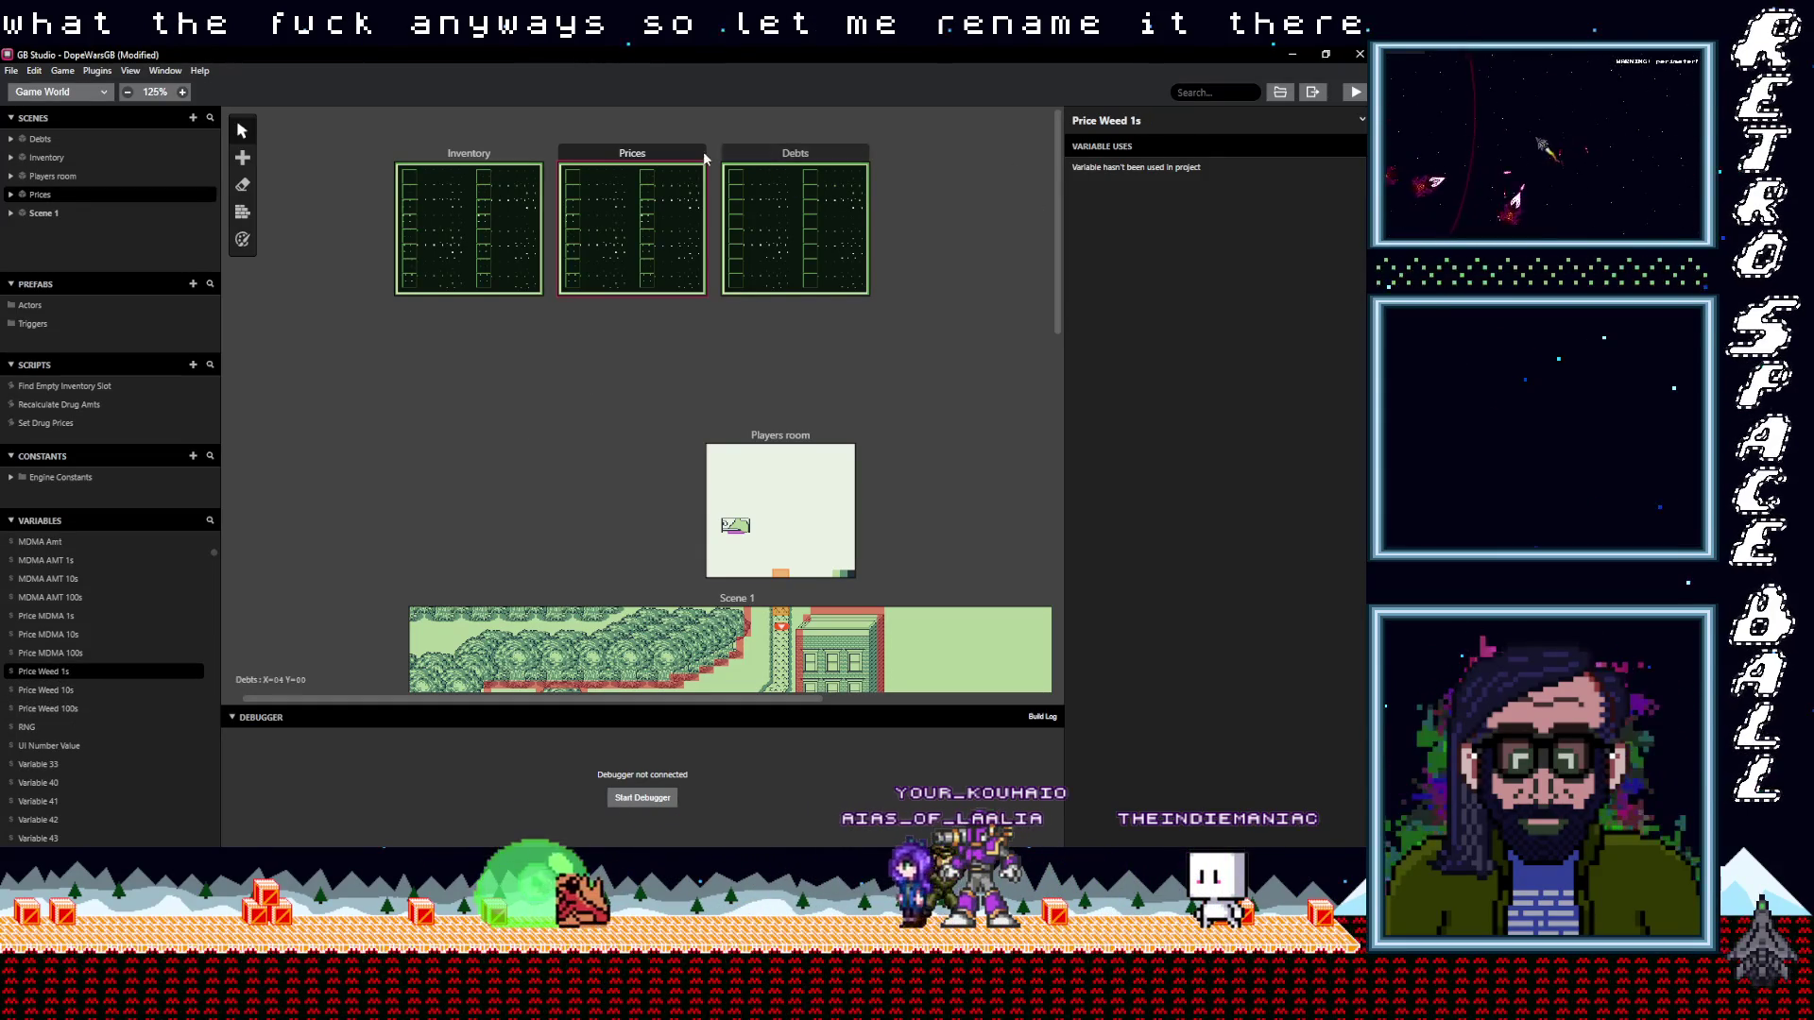
In the Prices scene script, set the Replace Tile At (6,2) tile to $Price Weed 100s
{"action": "left_click", "coordinate": [698, 162]}
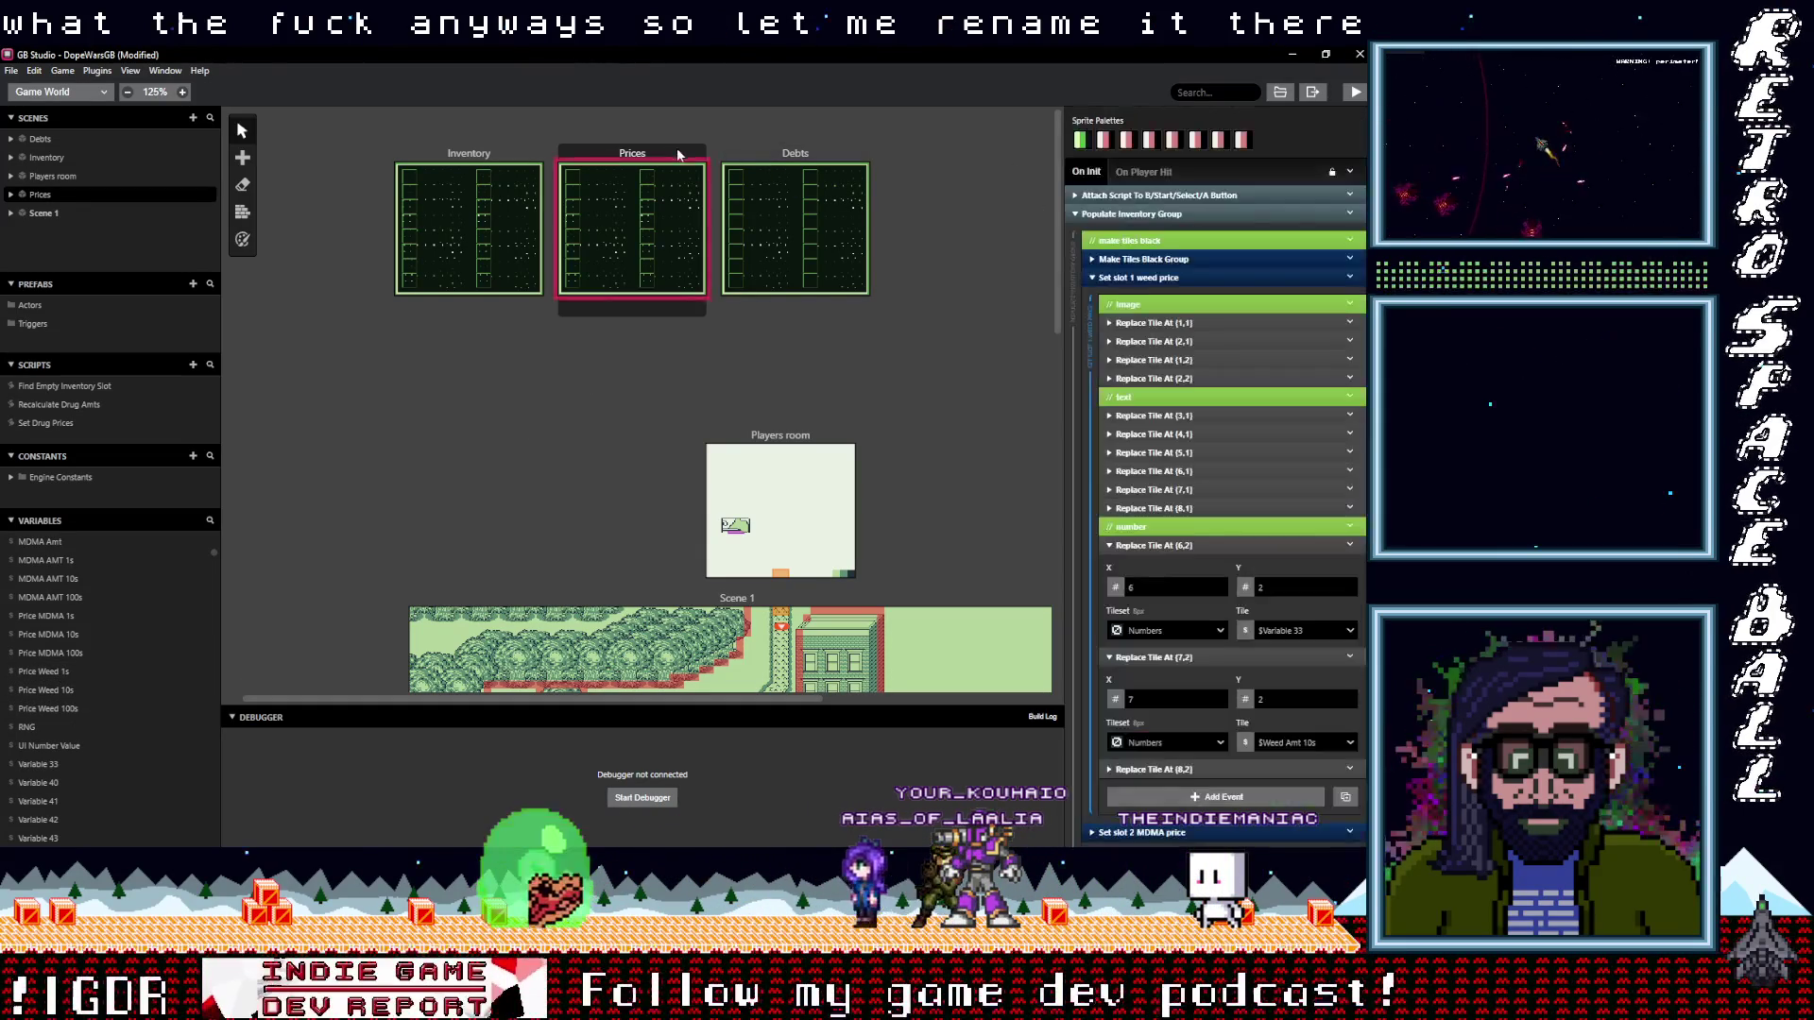
{"action": "left_click", "coordinate": [1290, 631]}
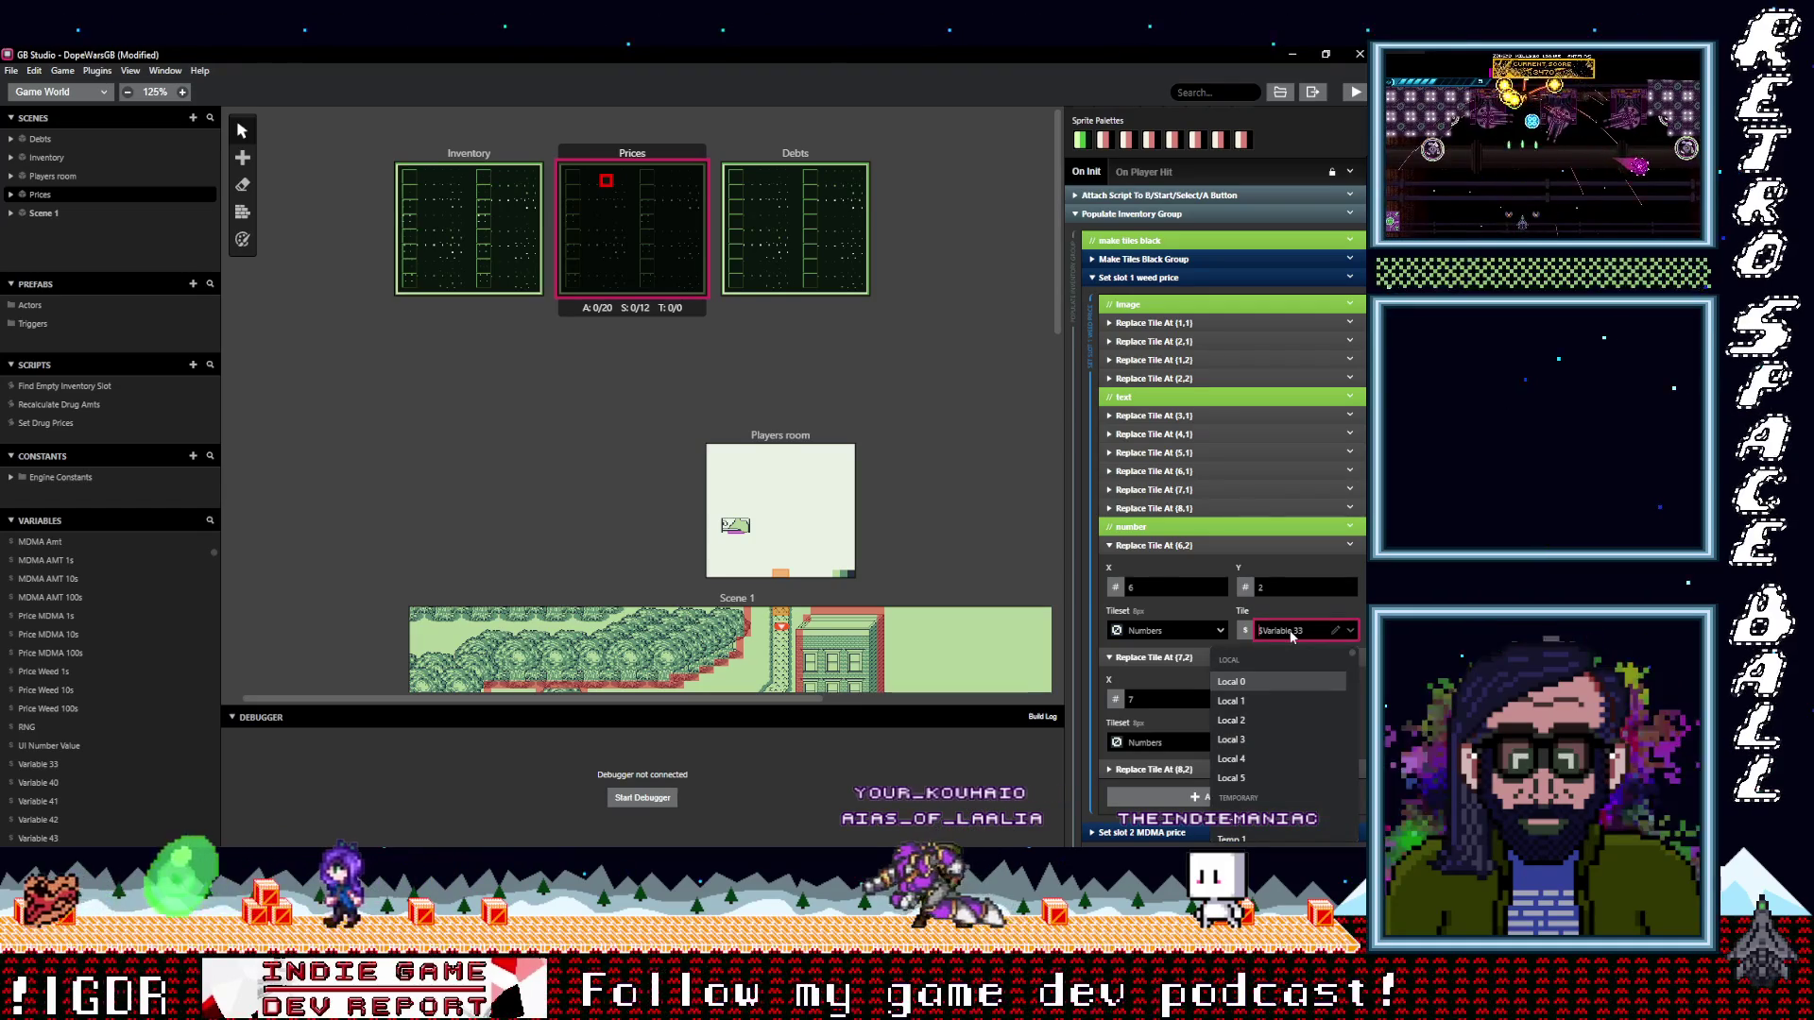
{"action": "type", "text": "weew"}
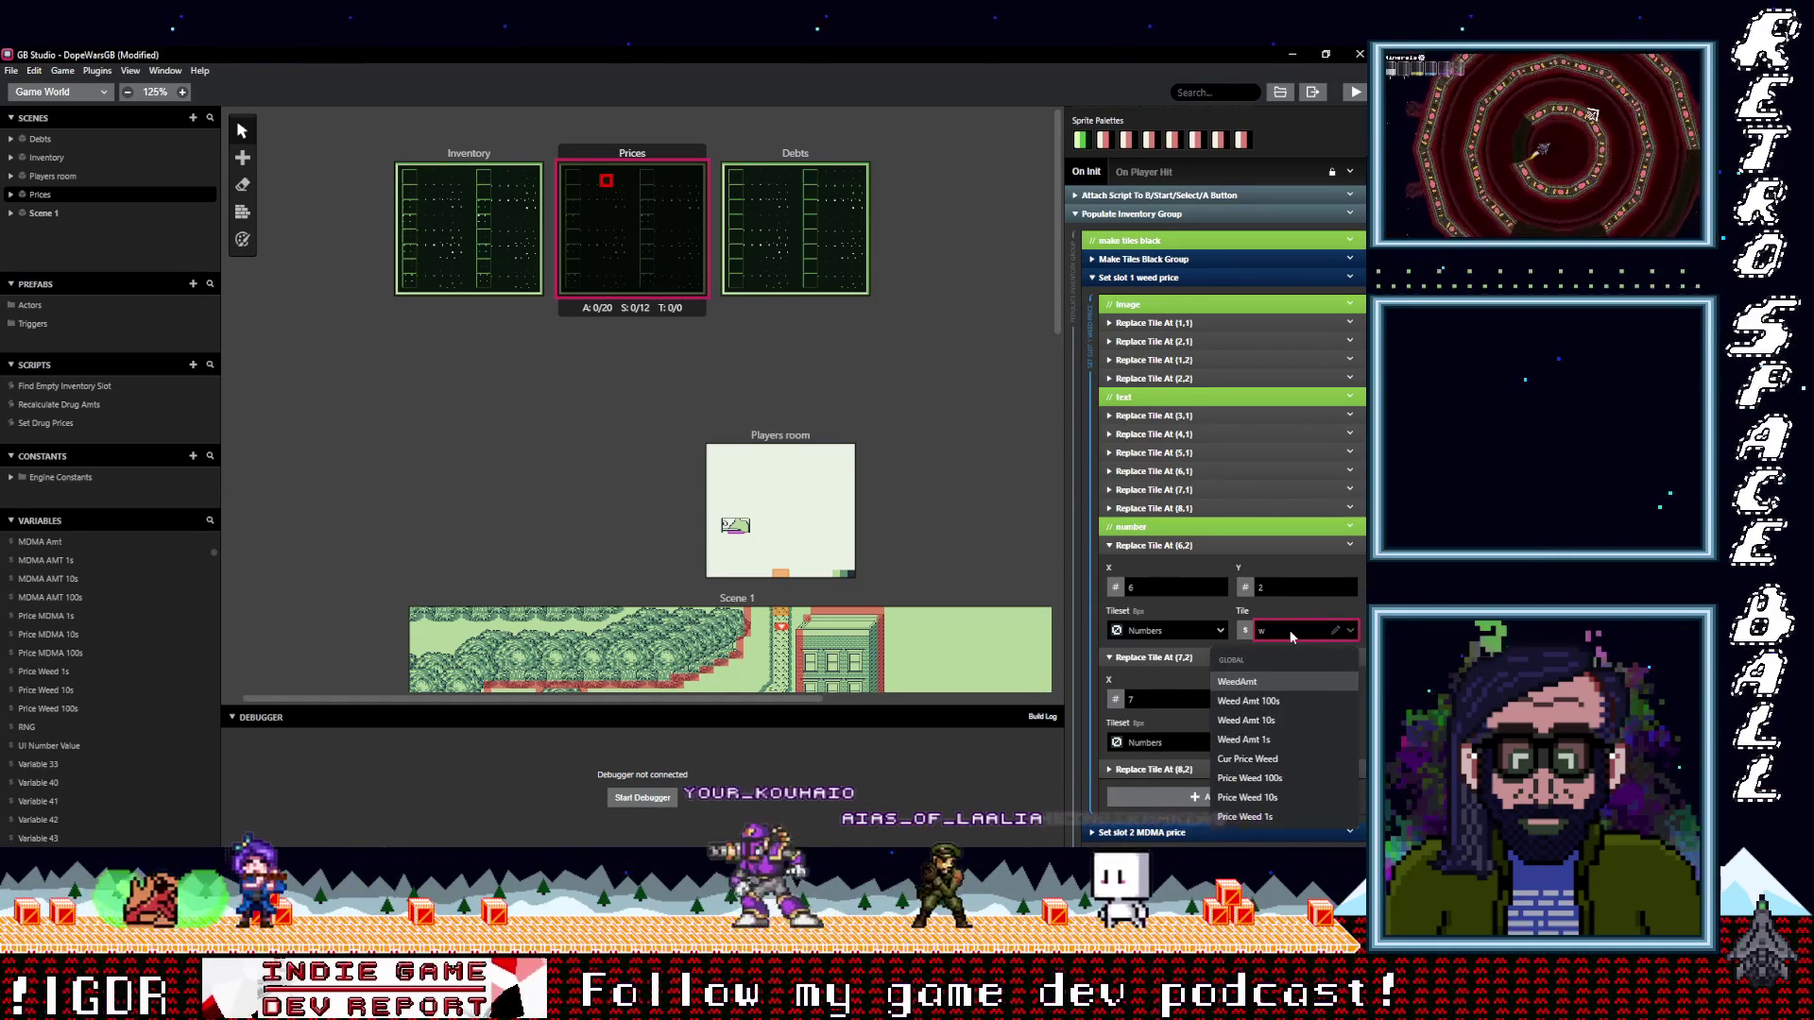
{"action": "key", "text": "BackSpace"}
{"action": "type", "text": "pric"}
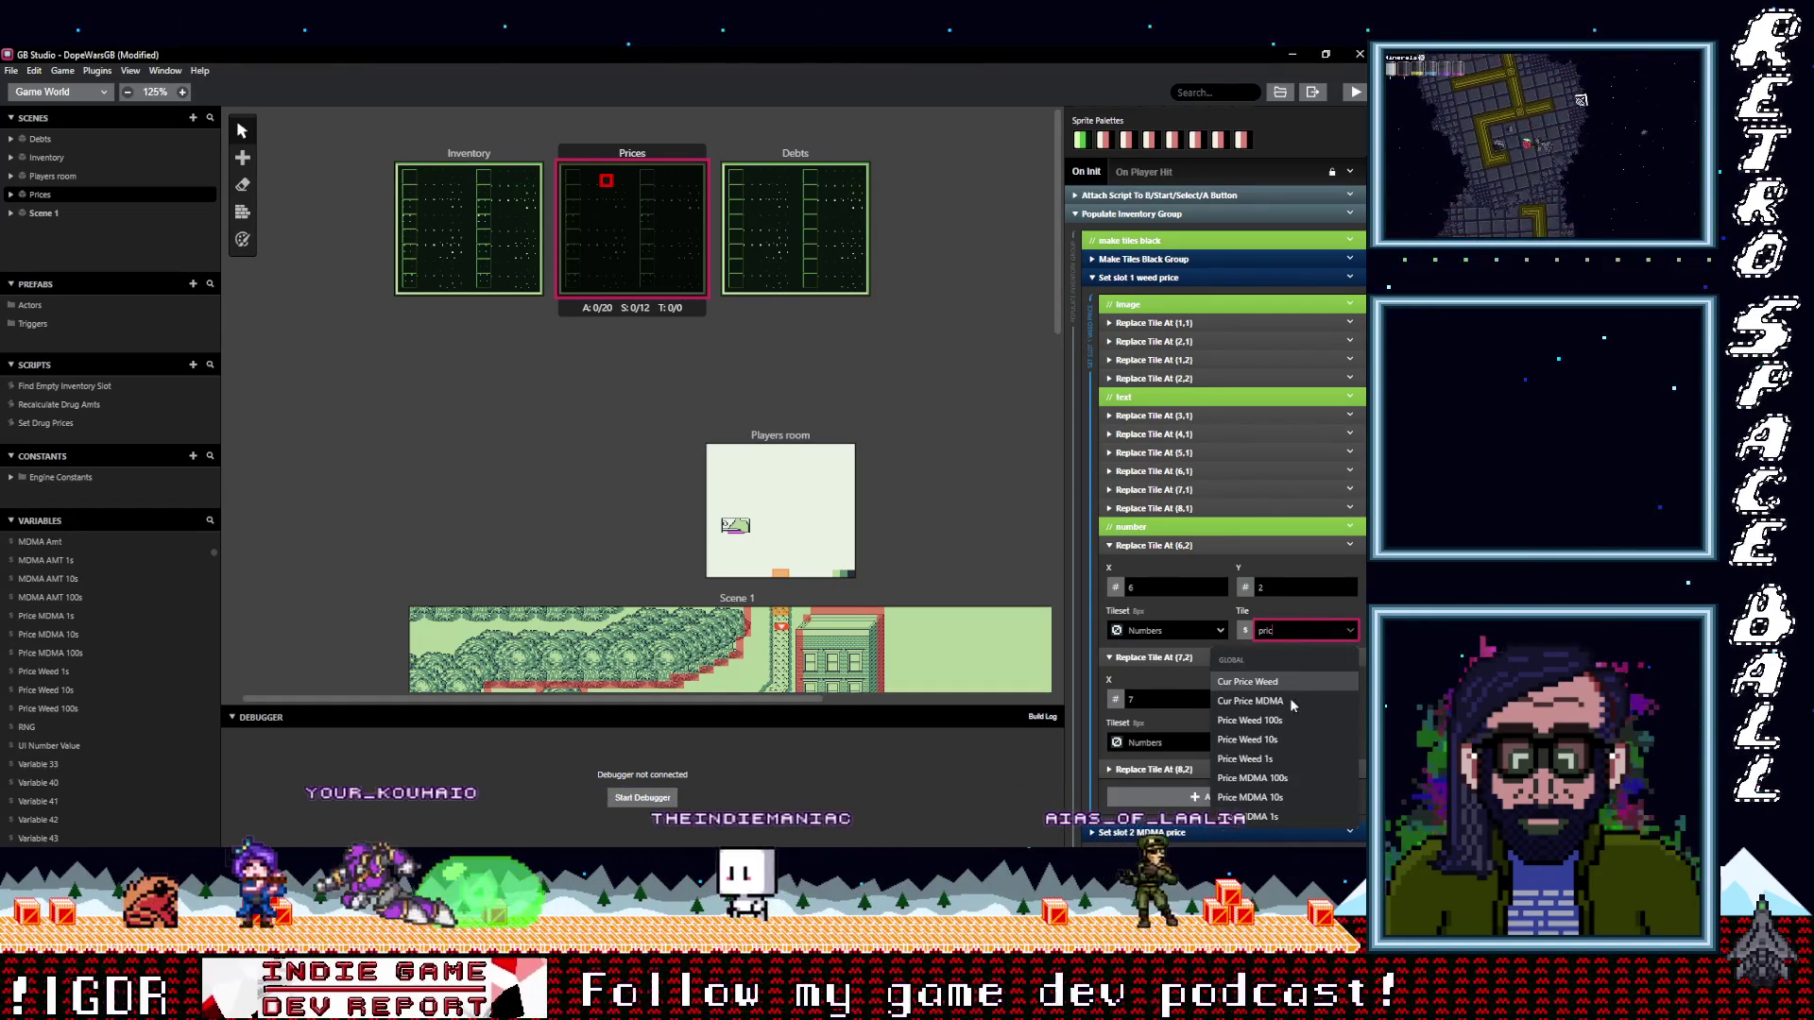
{"action": "left_click", "coordinate": [1279, 720]}
Set the (7,2) and (8,2) digit tiles to $Price Weed 10s and $Price Weed 1s
{"action": "scroll", "coordinate": [1306, 728], "scroll_direction": "down", "scroll_amount": 1}
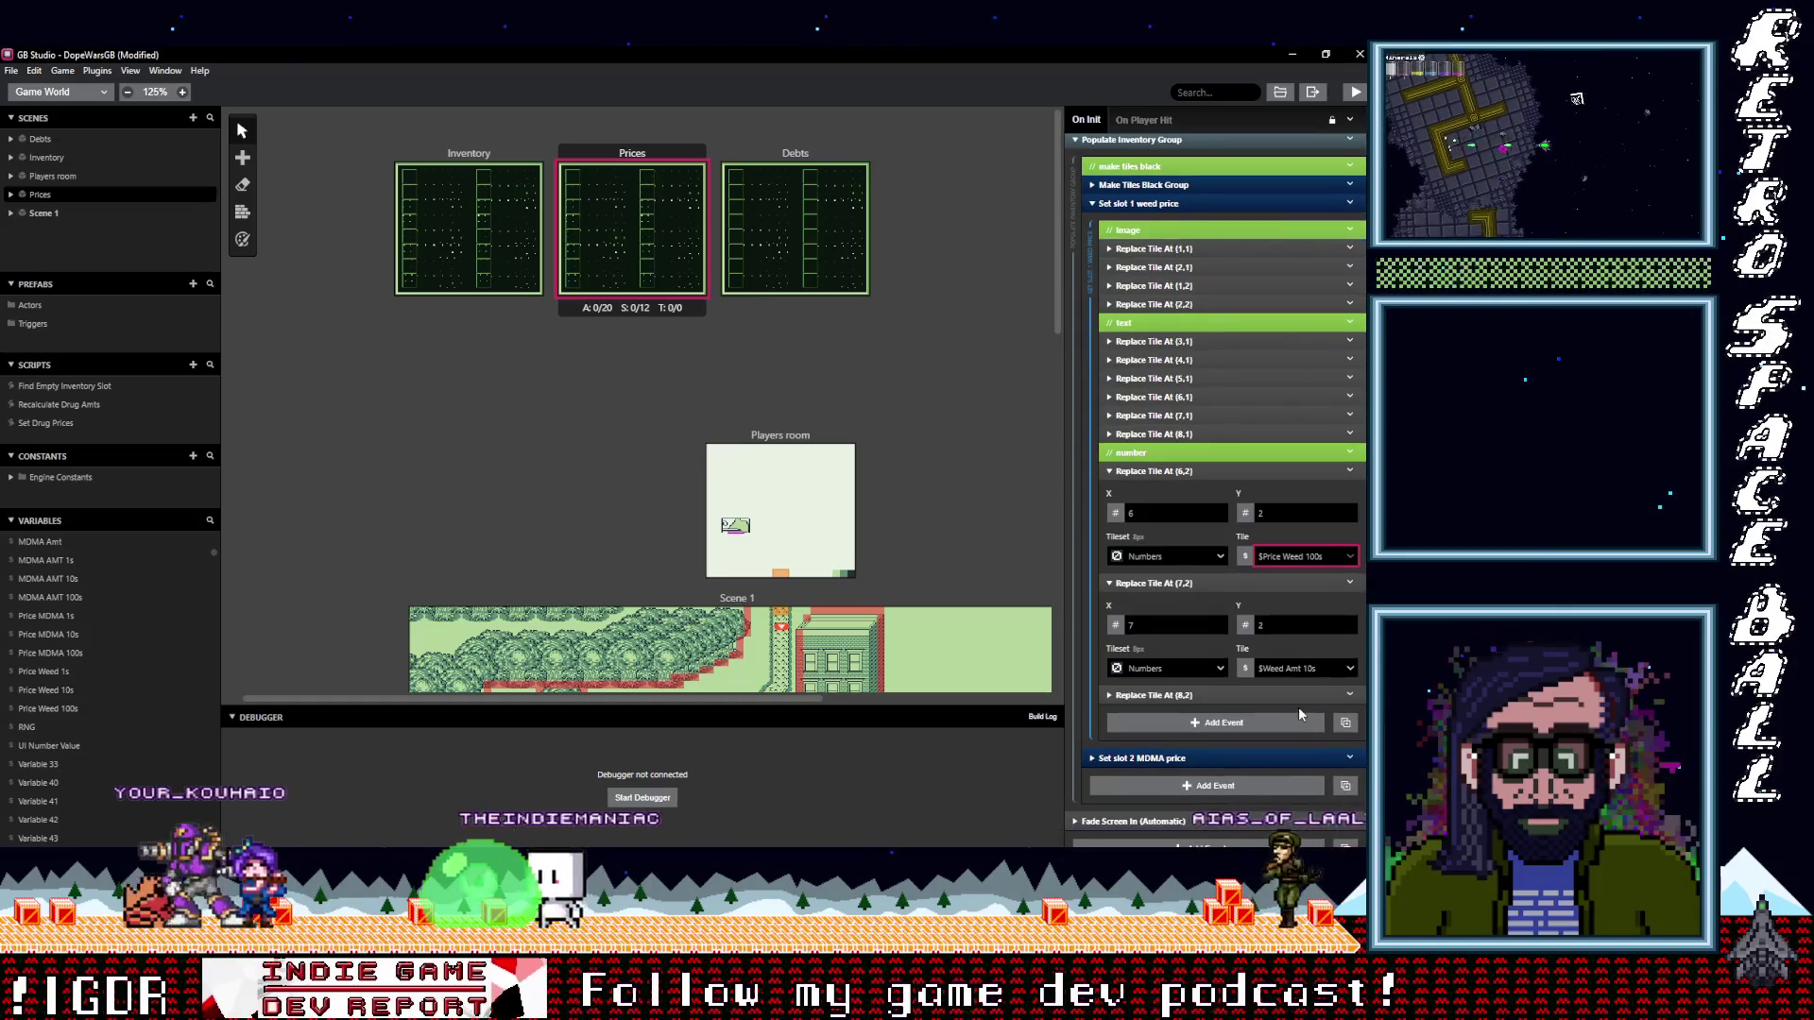
{"action": "left_click", "coordinate": [1302, 670]}
{"action": "type", "text": "pric"}
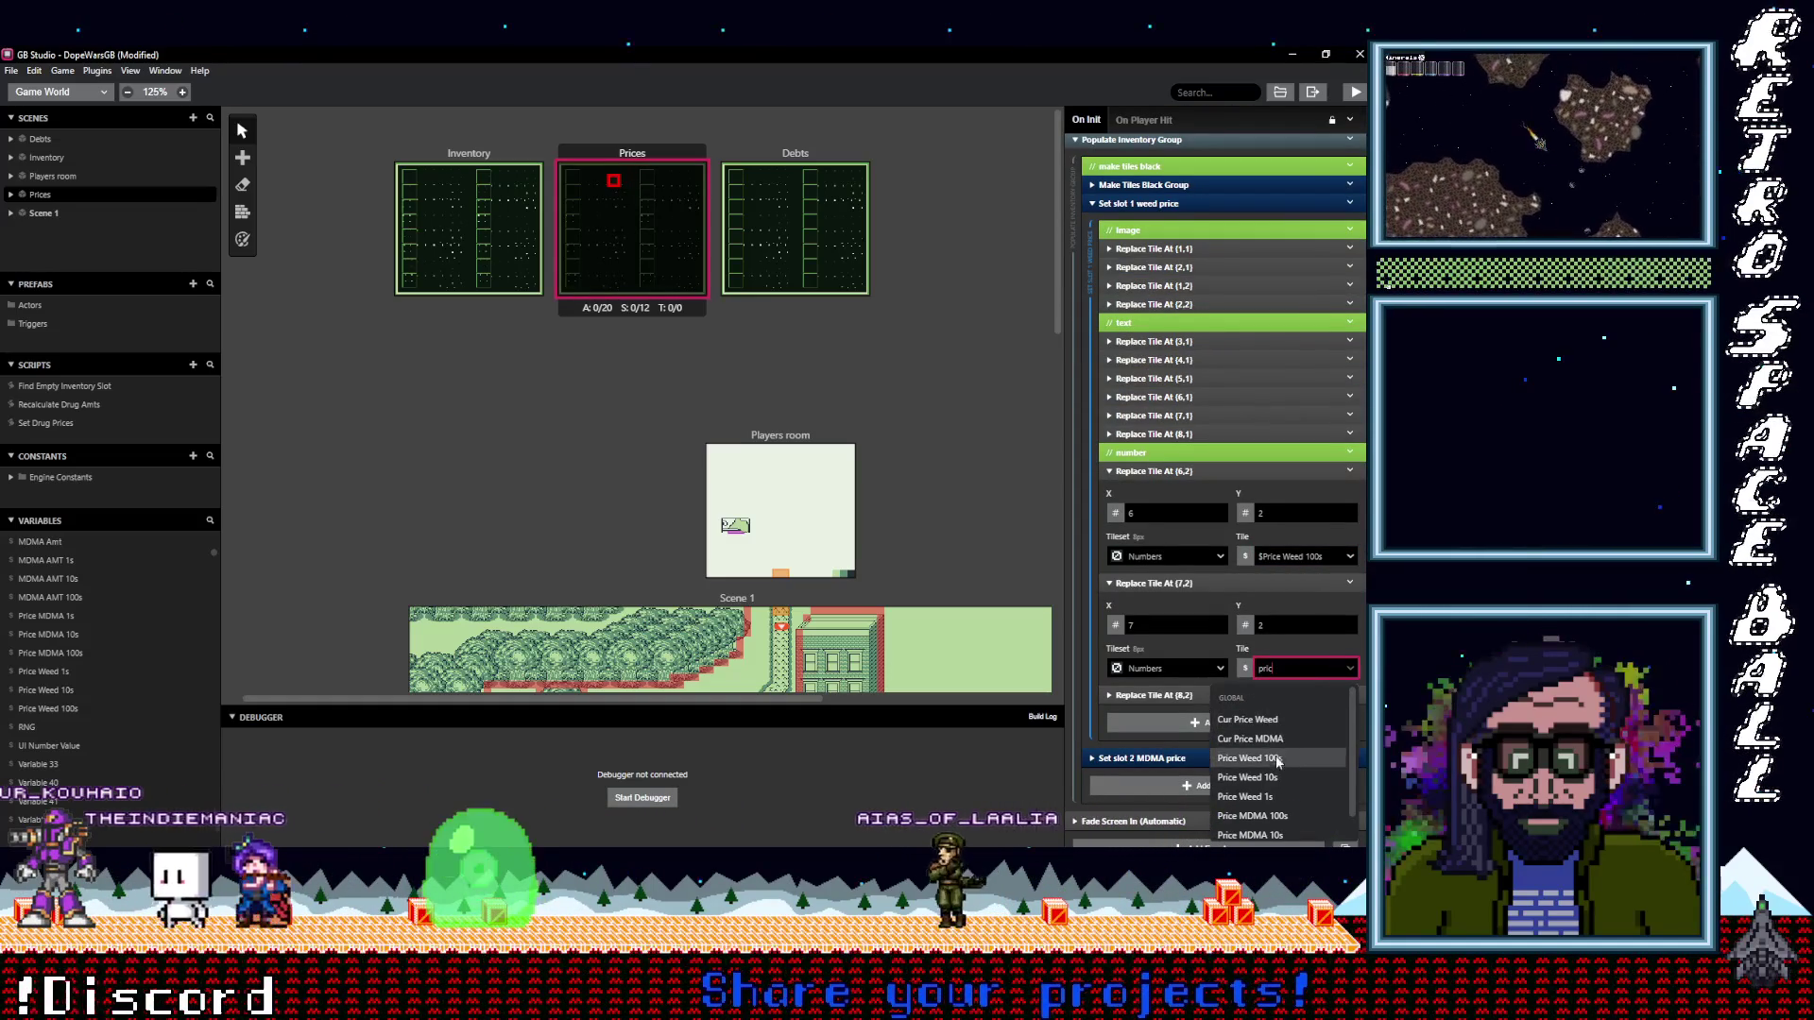
{"action": "left_click", "coordinate": [1247, 776]}
{"action": "scroll", "coordinate": [1272, 715], "scroll_direction": "down", "scroll_amount": 1}
{"action": "left_click", "coordinate": [1295, 671]}
{"action": "type", "text": "price"}
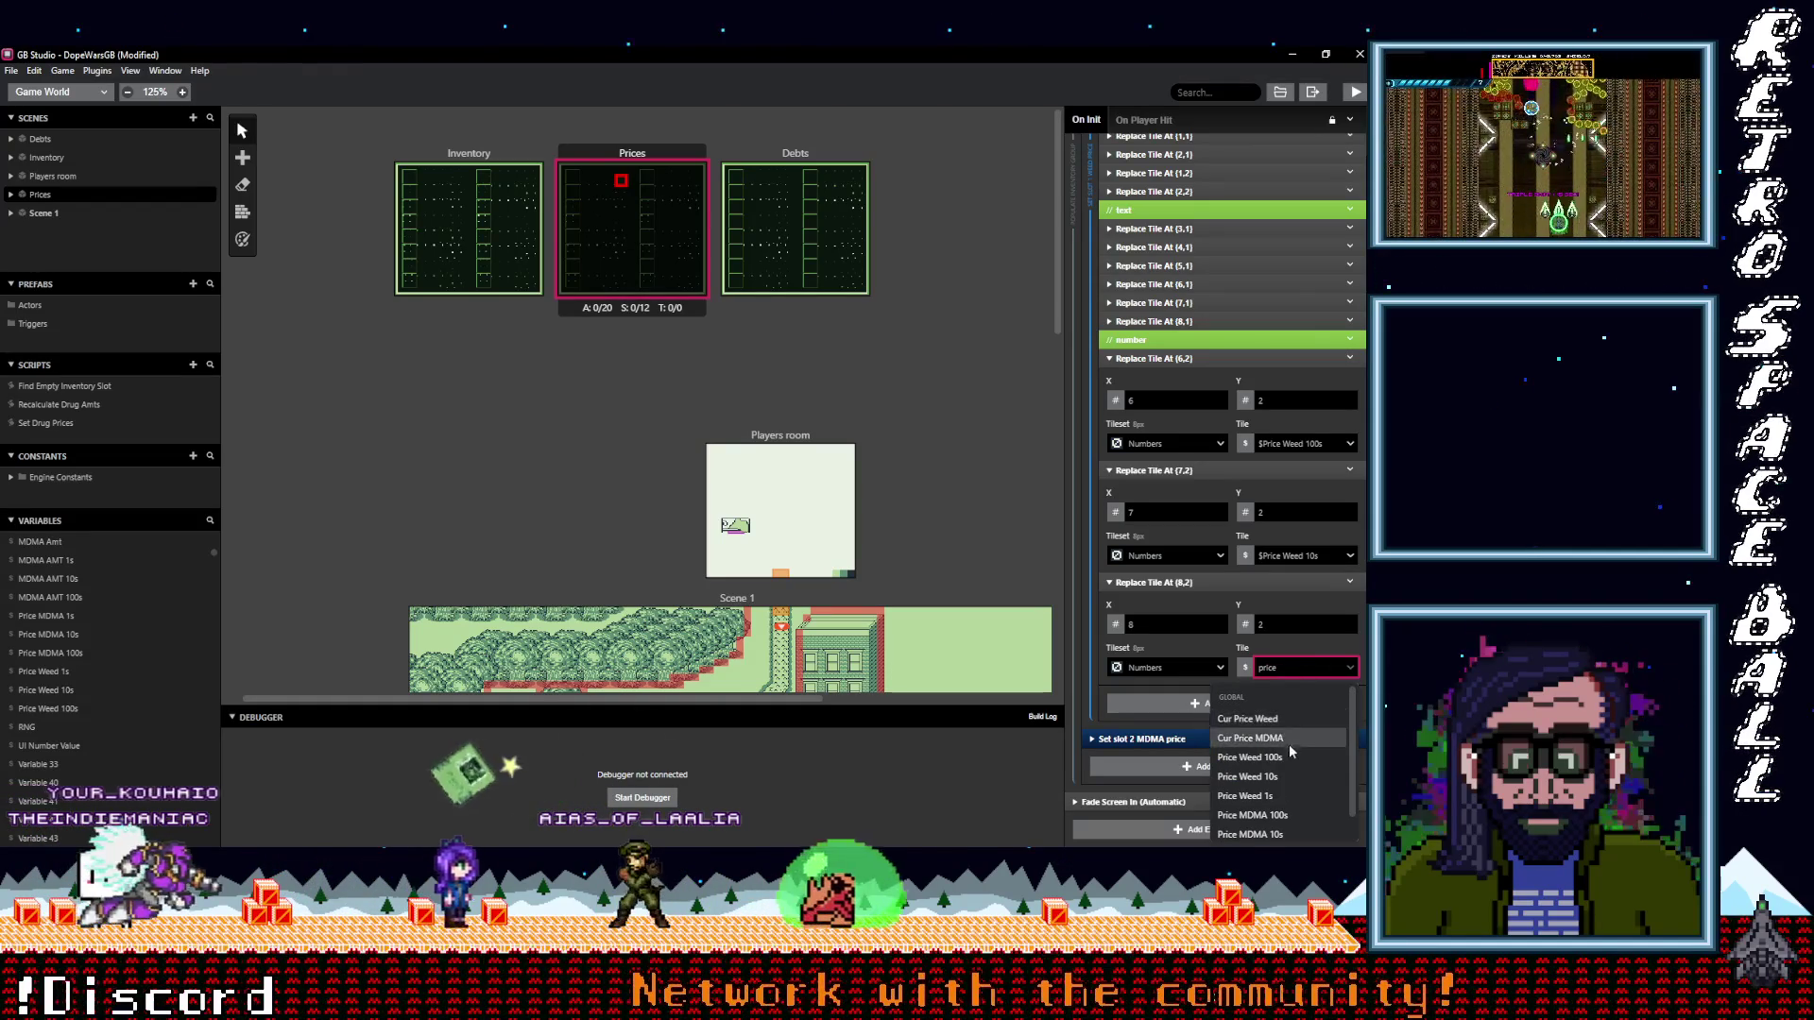
{"action": "left_click", "coordinate": [1285, 794]}
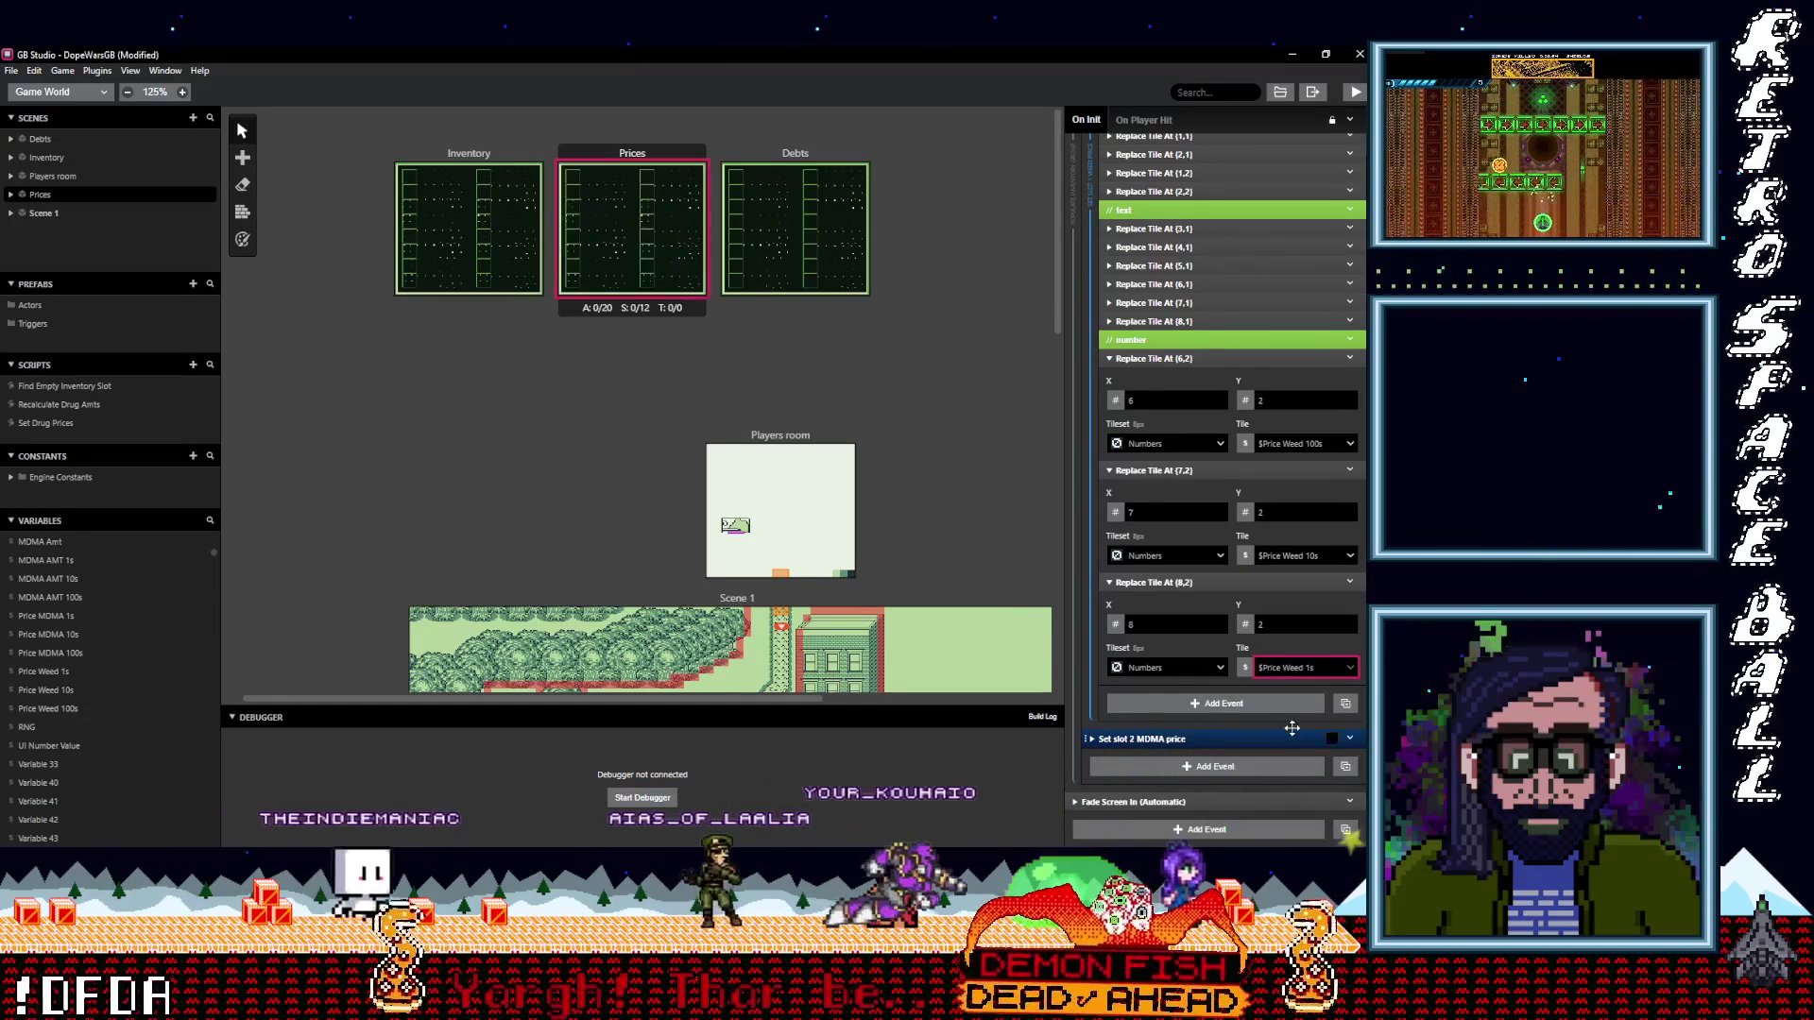
Expand the 'Set slot 2 MDMA price' events
{"action": "left_click", "coordinate": [1286, 740]}
{"action": "scroll", "coordinate": [1281, 741], "scroll_direction": "down", "scroll_amount": 1}
{"action": "scroll", "coordinate": [1279, 740], "scroll_direction": "down", "scroll_amount": 6}
Point the (6,4), (7,4) and (8,4) tiles at $Price MDMA 100s, 10s and 1s
{"action": "left_click", "coordinate": [1299, 462]}
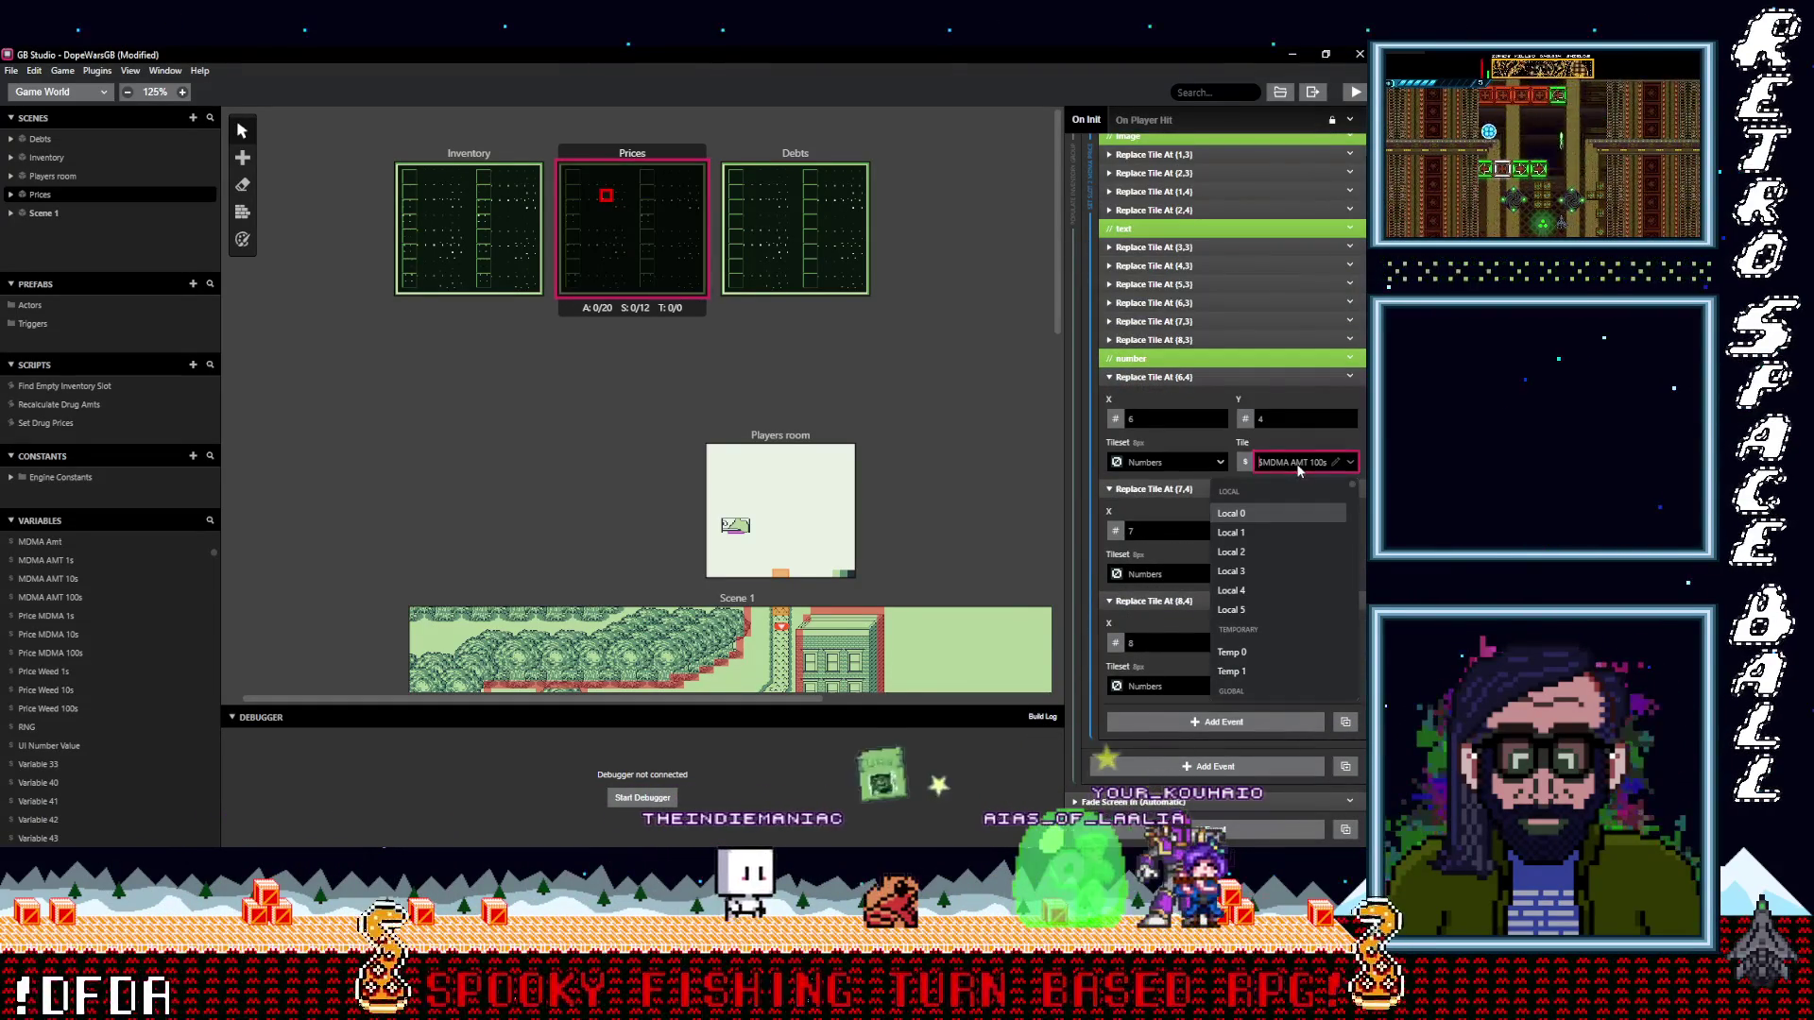
{"action": "type", "text": "price"}
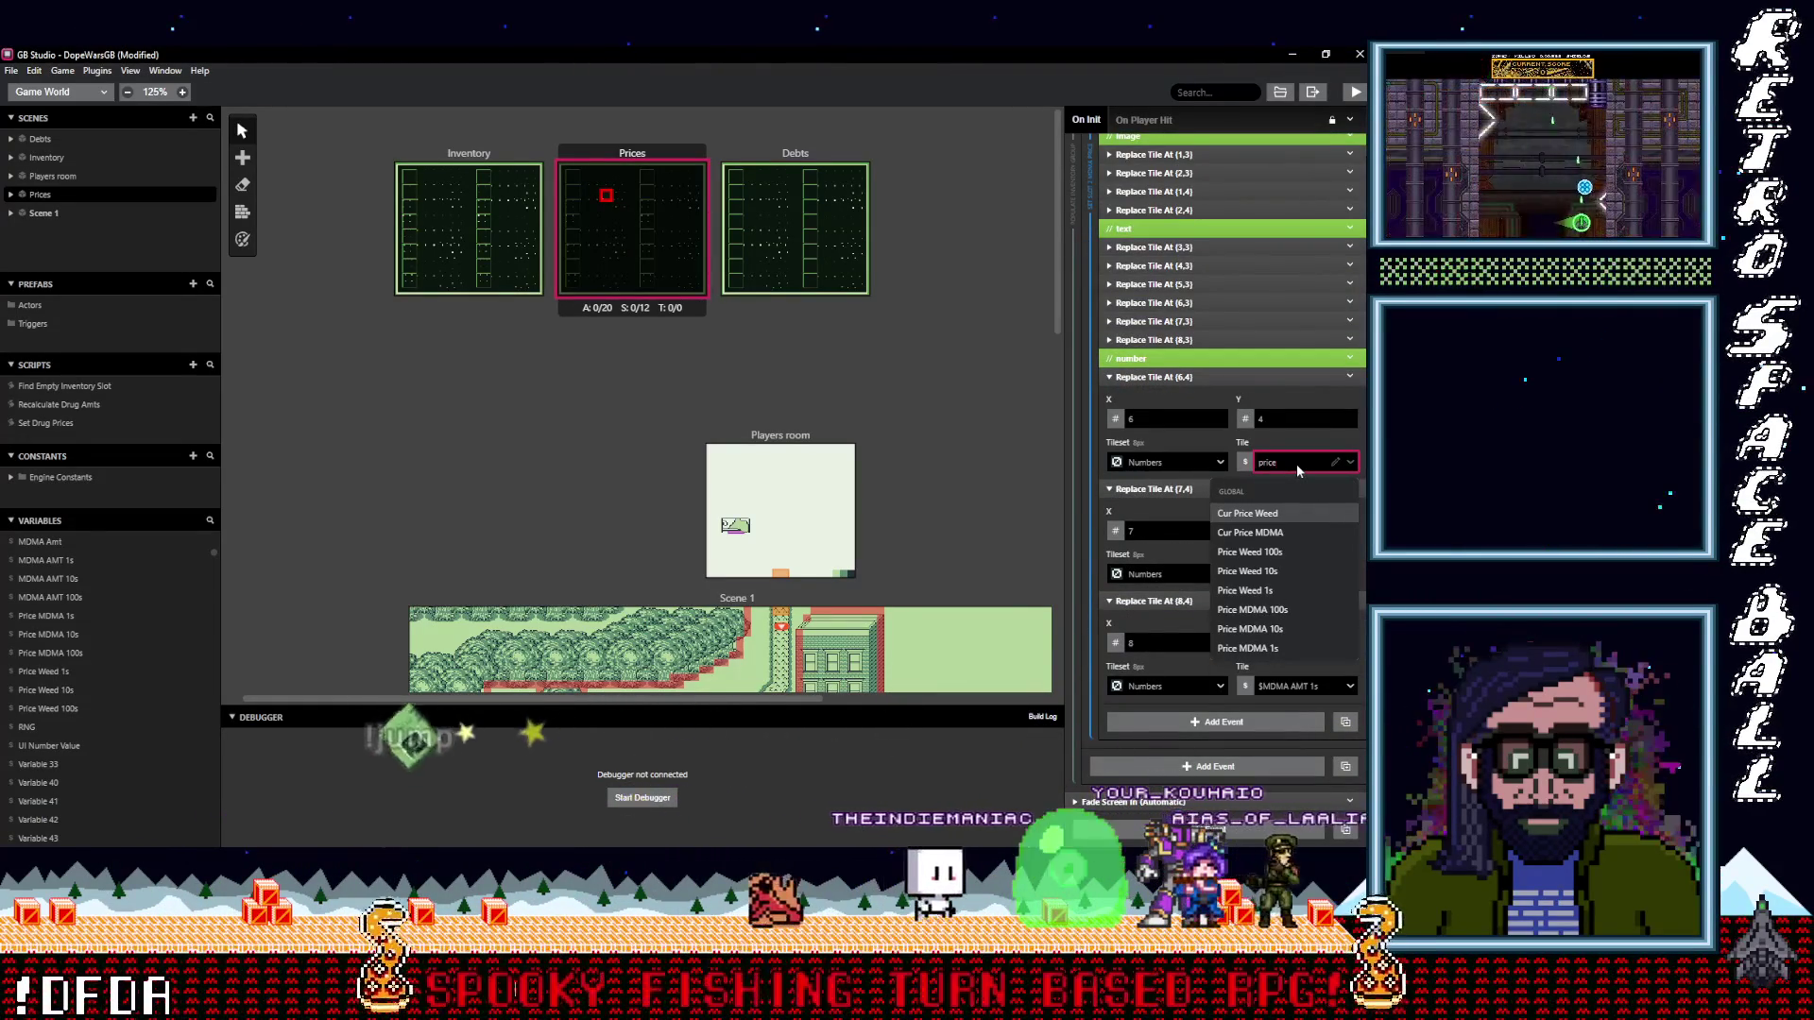
{"action": "left_click", "coordinate": [1280, 576]}
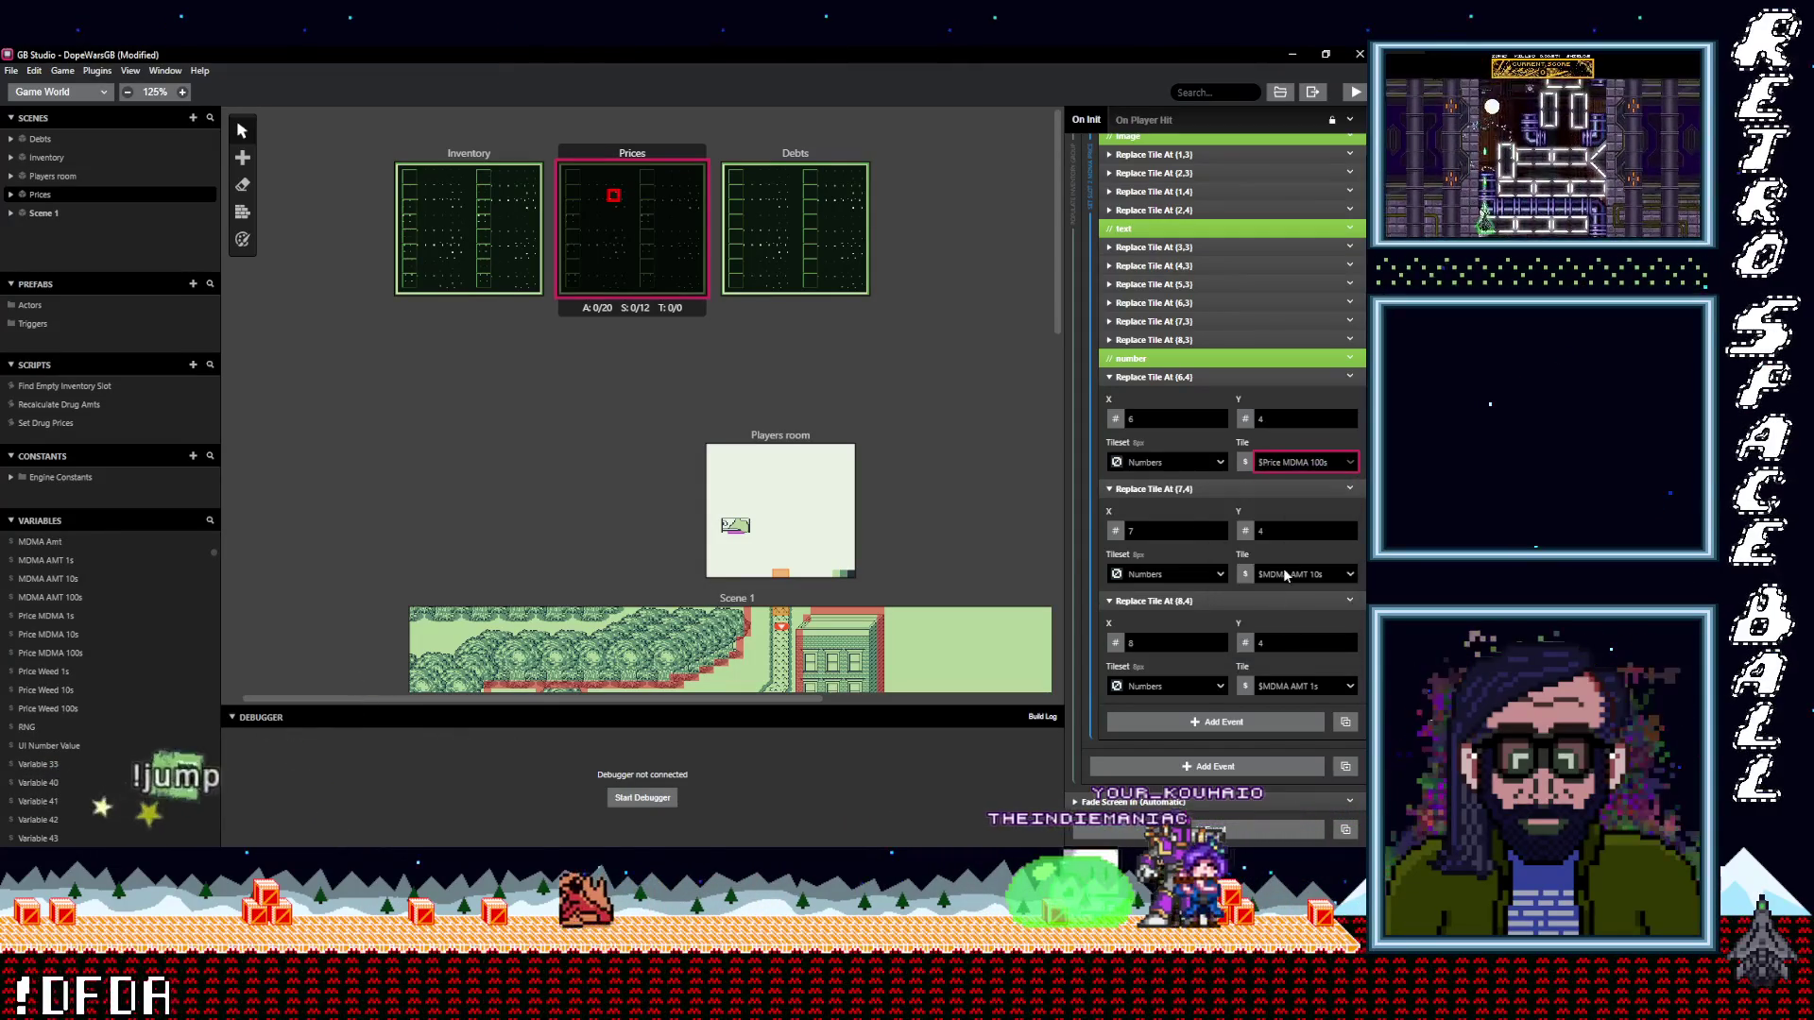
{"action": "left_click", "coordinate": [1287, 574]}
{"action": "type", "text": "price"}
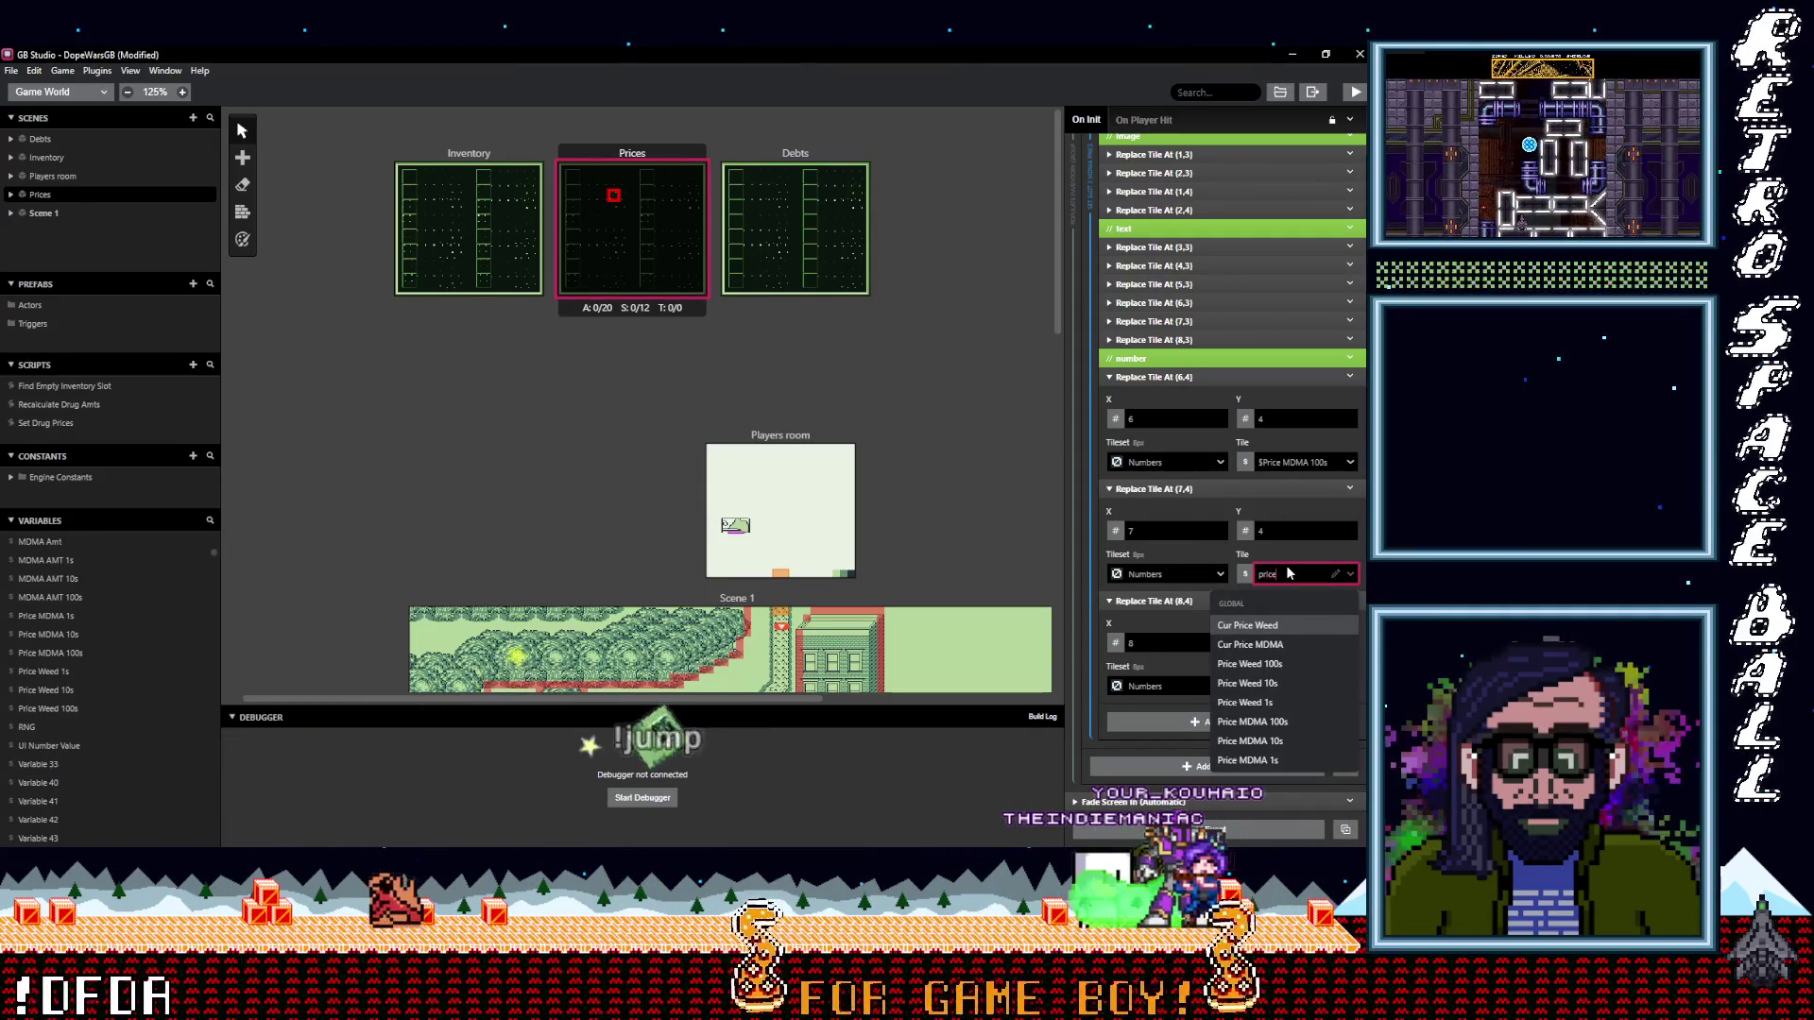
{"action": "left_click", "coordinate": [1279, 684]}
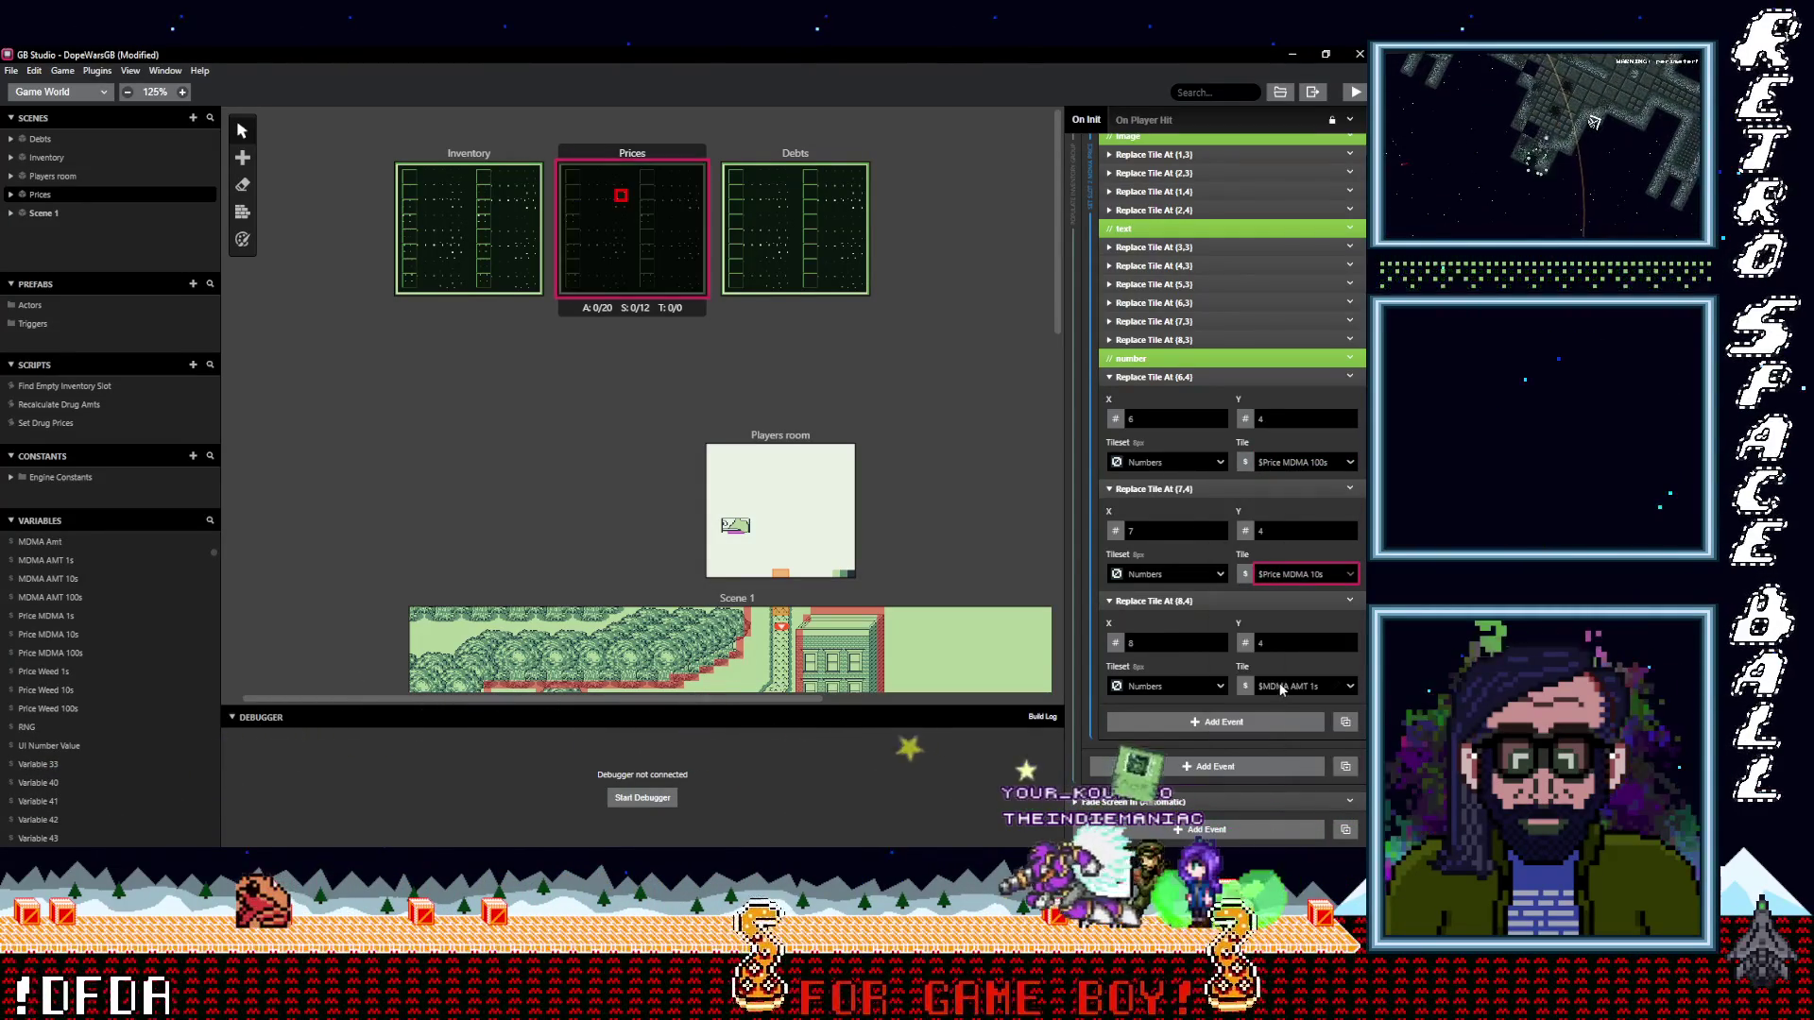
{"action": "left_click", "coordinate": [1291, 687]}
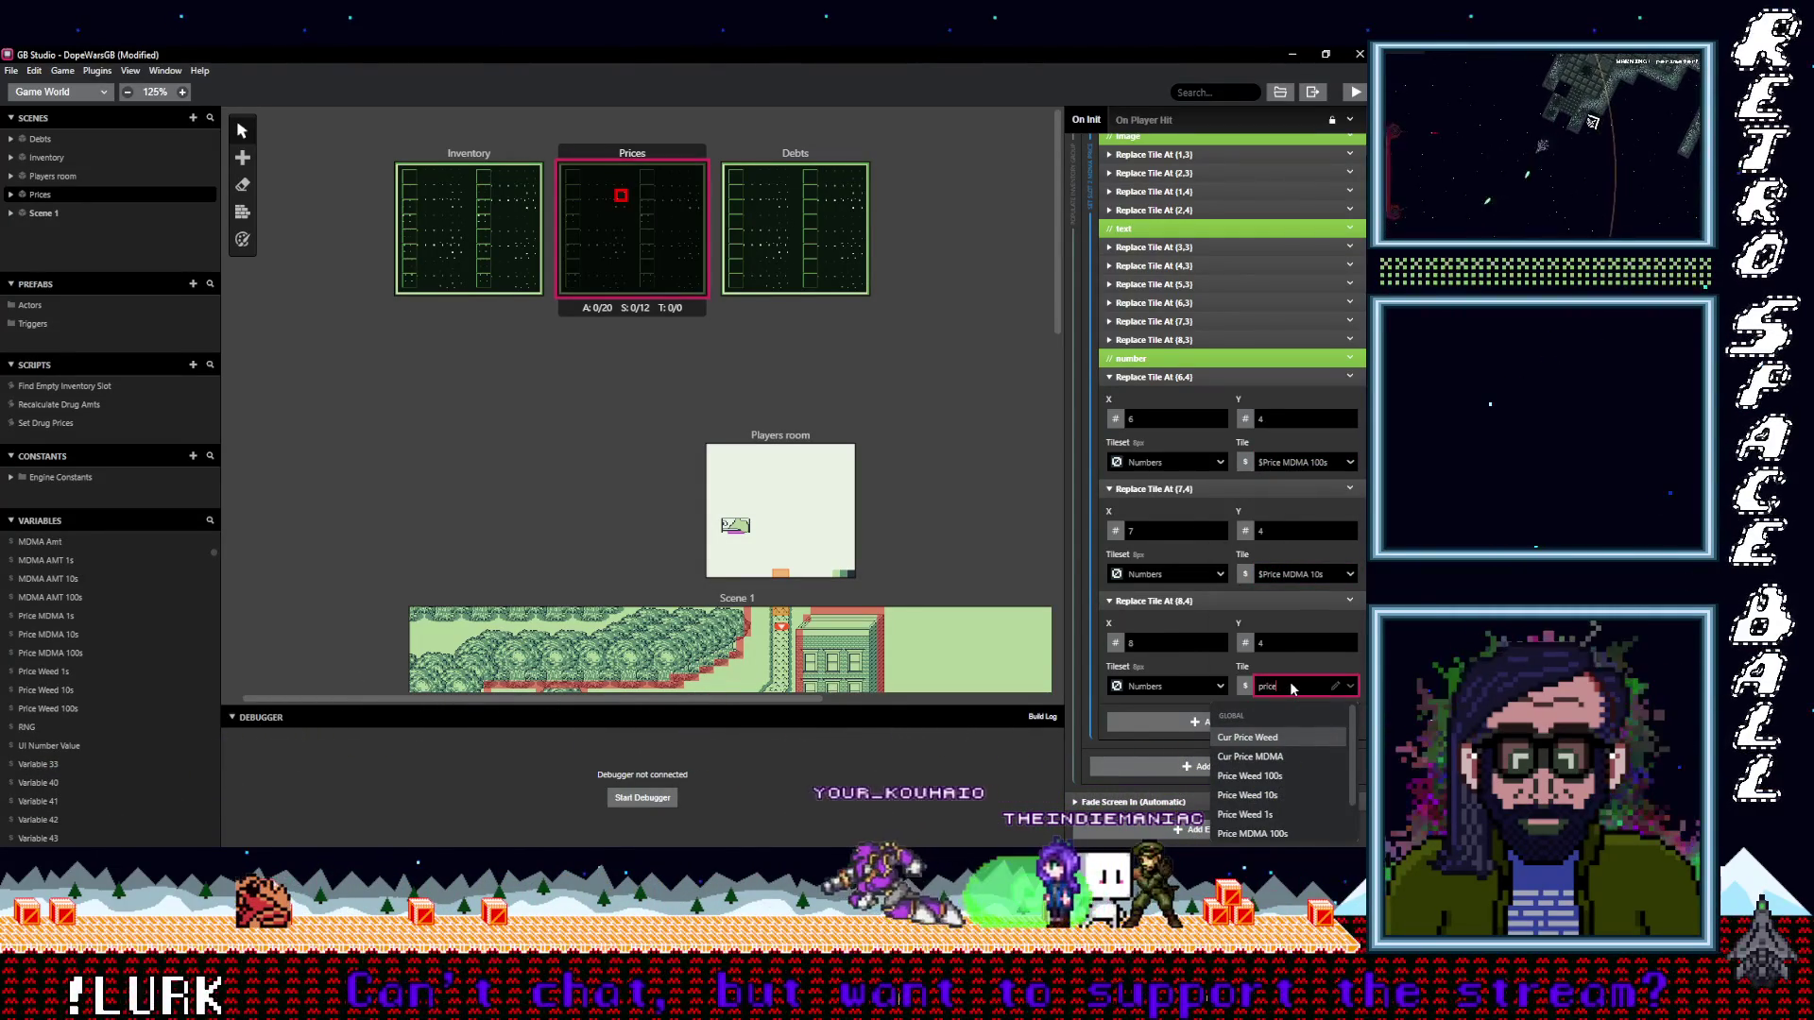
{"action": "scroll", "coordinate": [1277, 835], "scroll_direction": "down", "scroll_amount": 1}
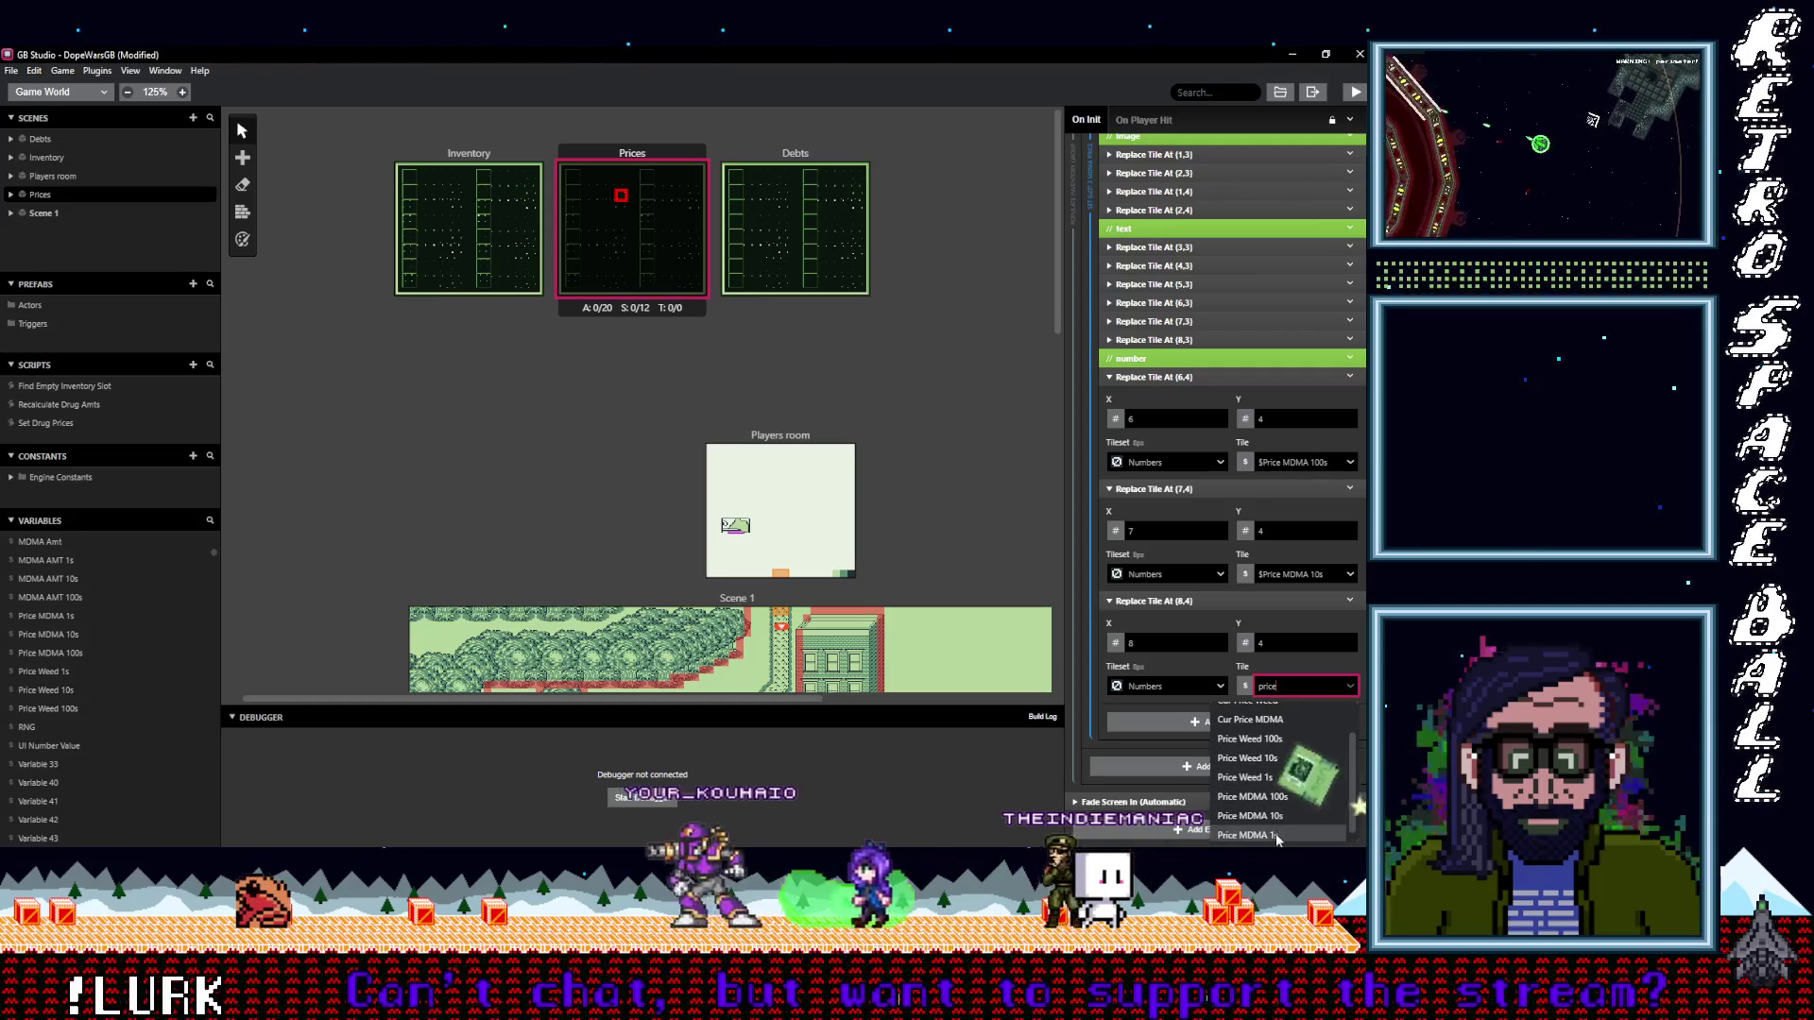
{"action": "left_click", "coordinate": [1278, 835]}
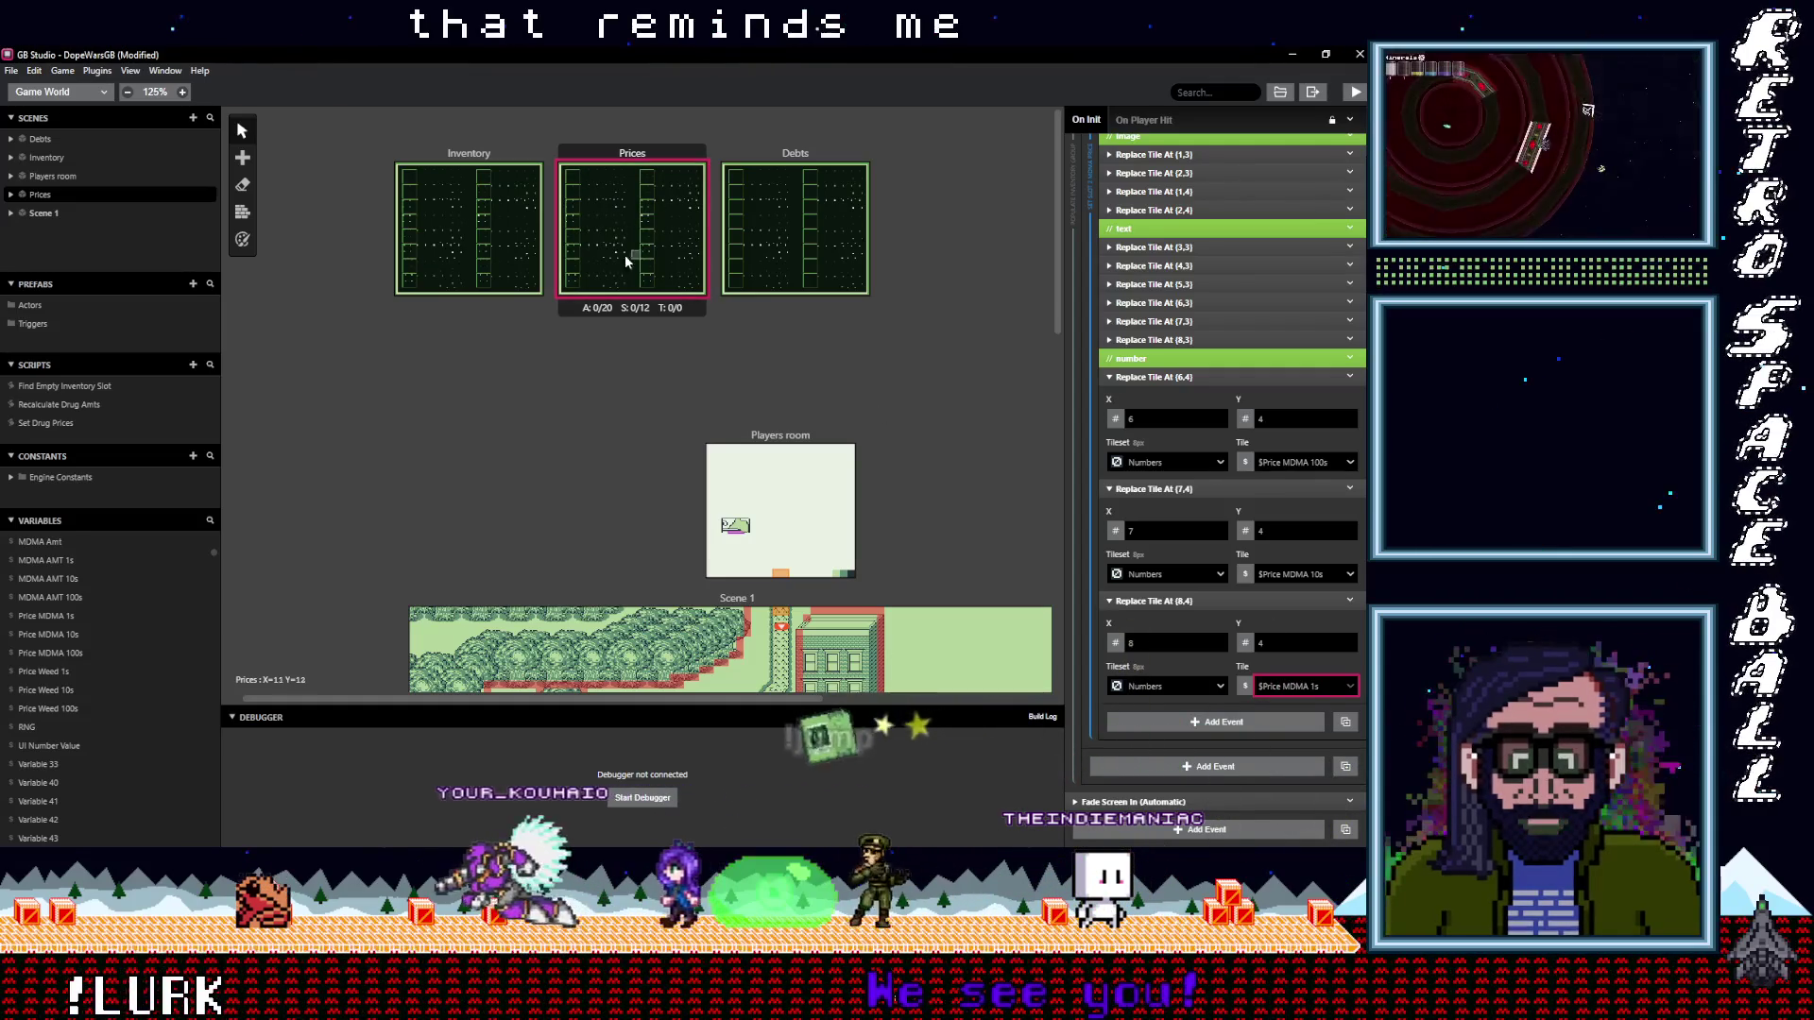
{"action": "scroll", "coordinate": [616, 267], "scroll_direction": "up", "scroll_amount": 5}
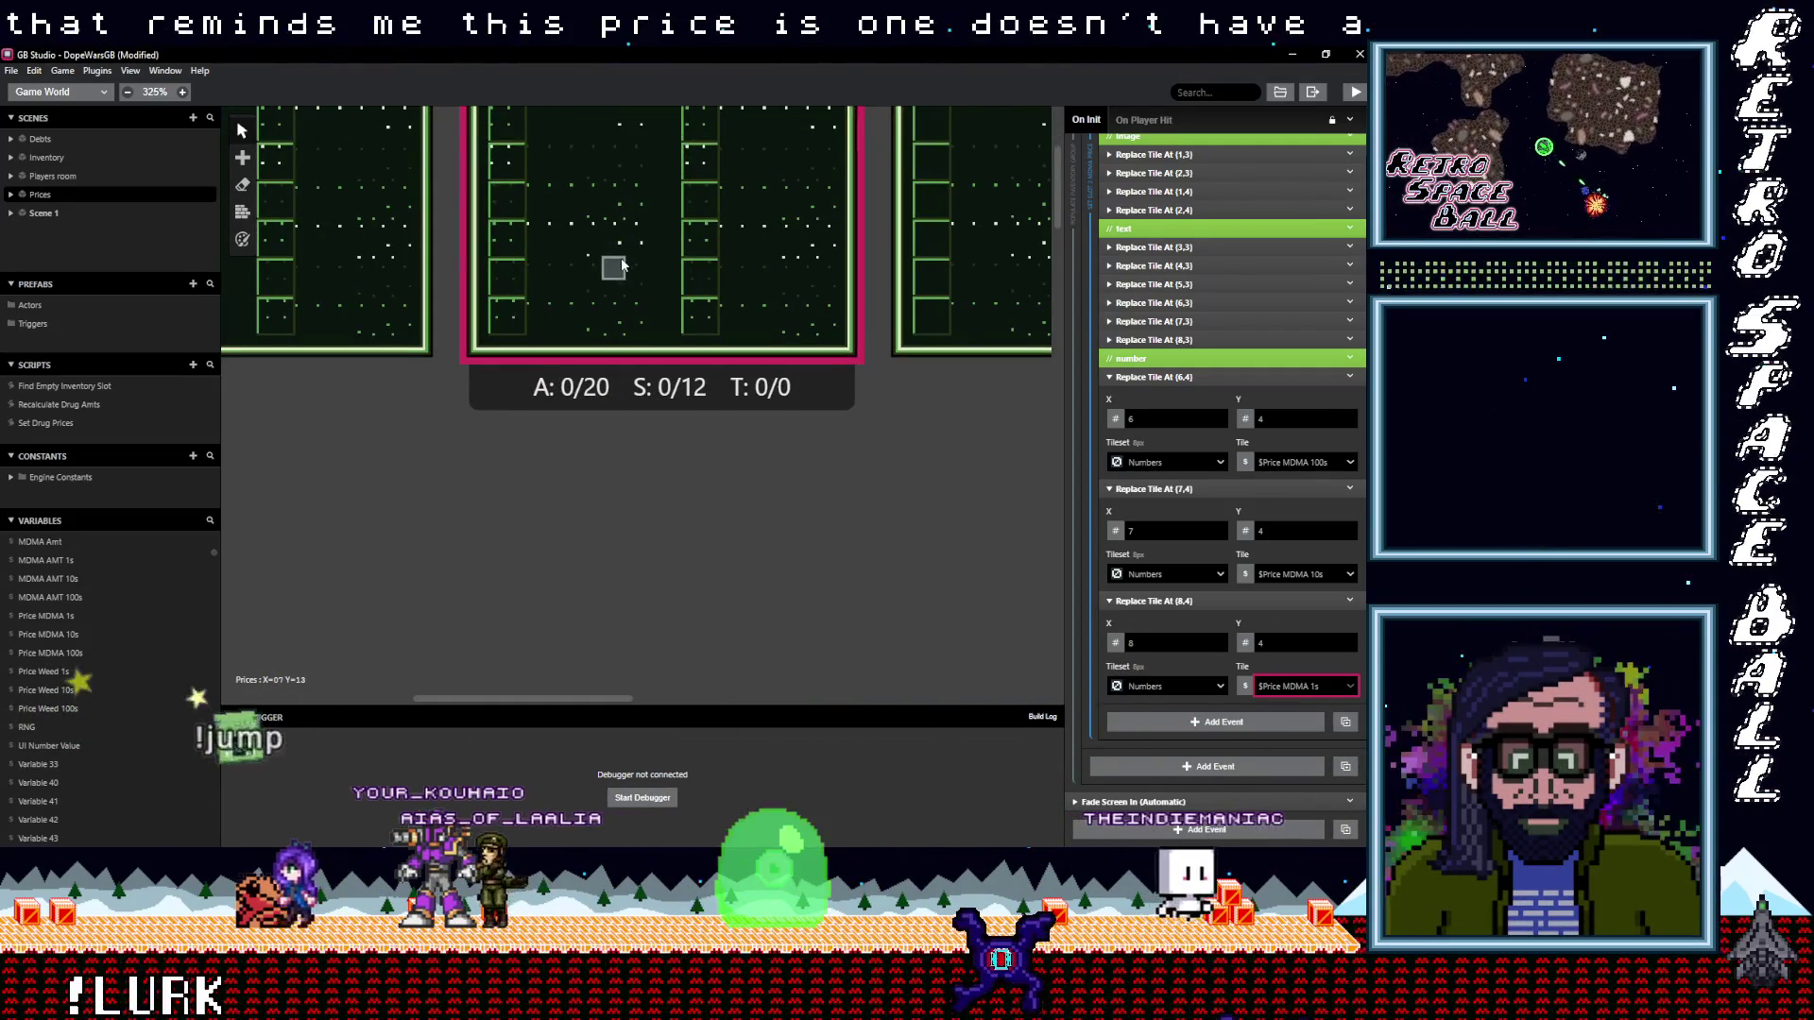
Zoom in on the Prices and Inventory scenes to compare them, then switch to Aseprite
{"action": "scroll", "coordinate": [623, 264], "scroll_direction": "up", "scroll_amount": 3}
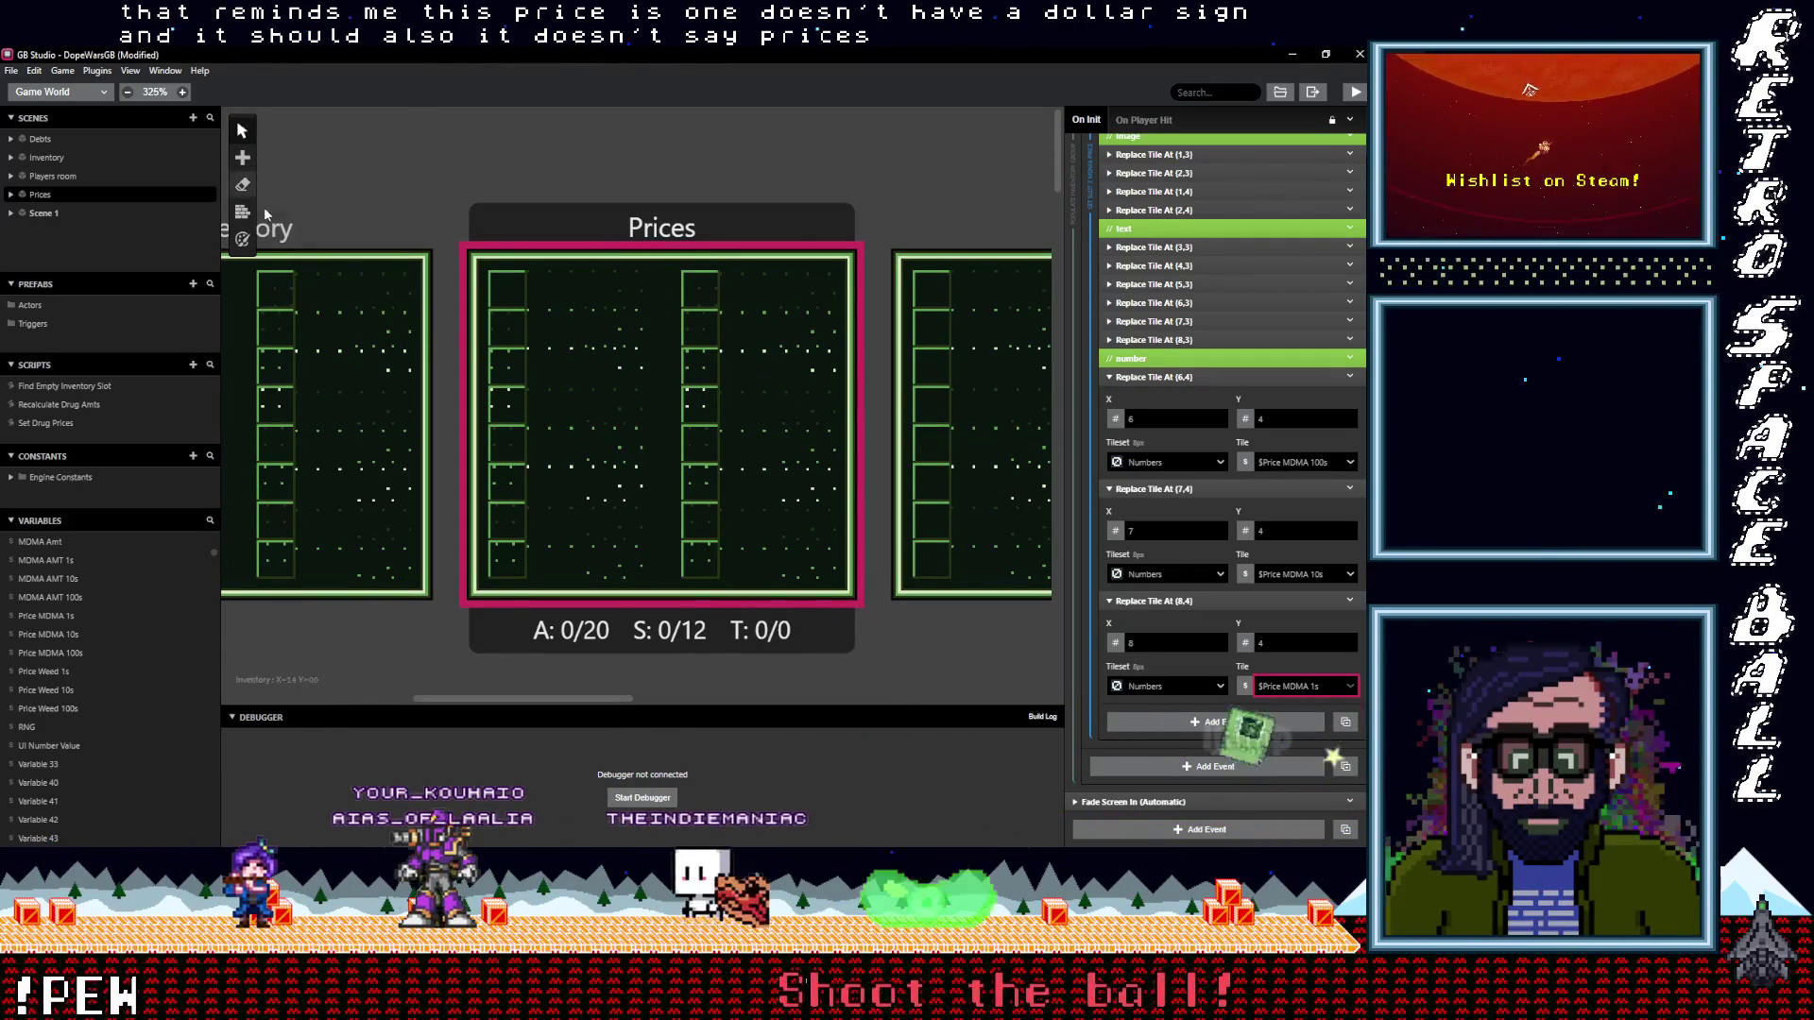
{"action": "scroll", "coordinate": [442, 202], "scroll_direction": "left", "scroll_amount": 4}
{"action": "scroll", "coordinate": [515, 212], "scroll_direction": "left", "scroll_amount": 1}
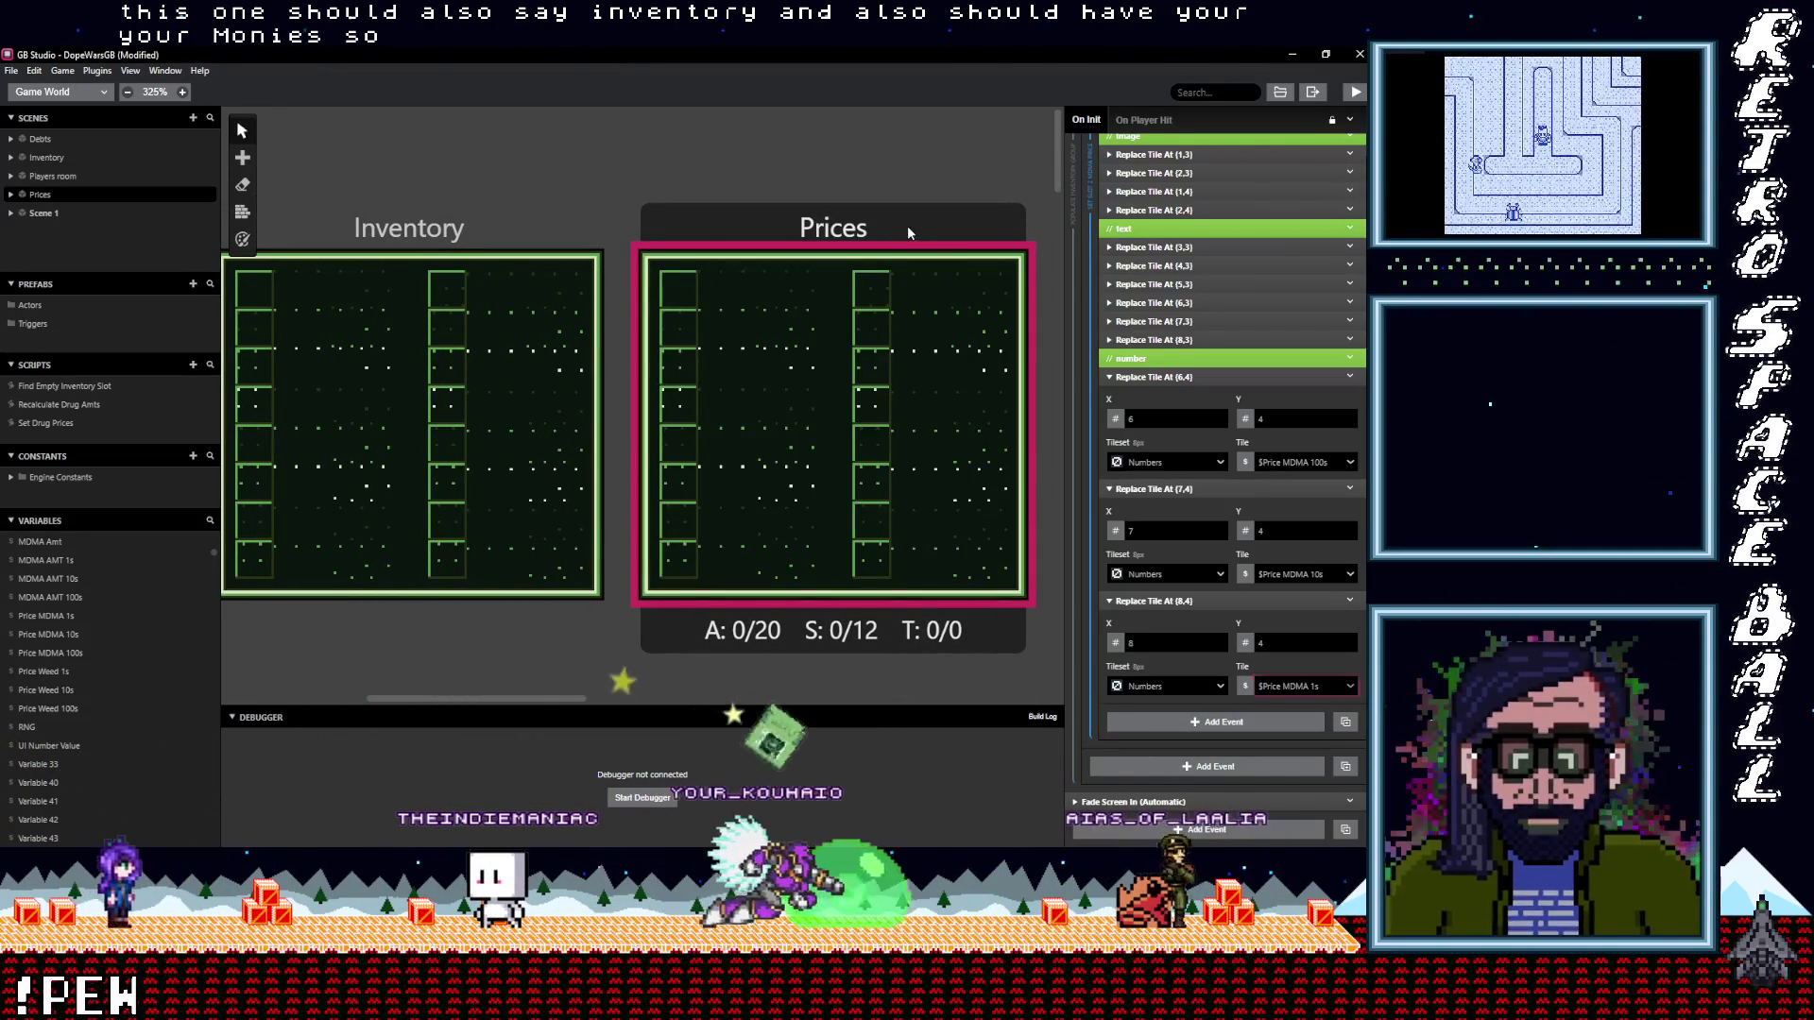
{"action": "scroll", "coordinate": [1361, 281], "scroll_direction": "up", "scroll_amount": 6}
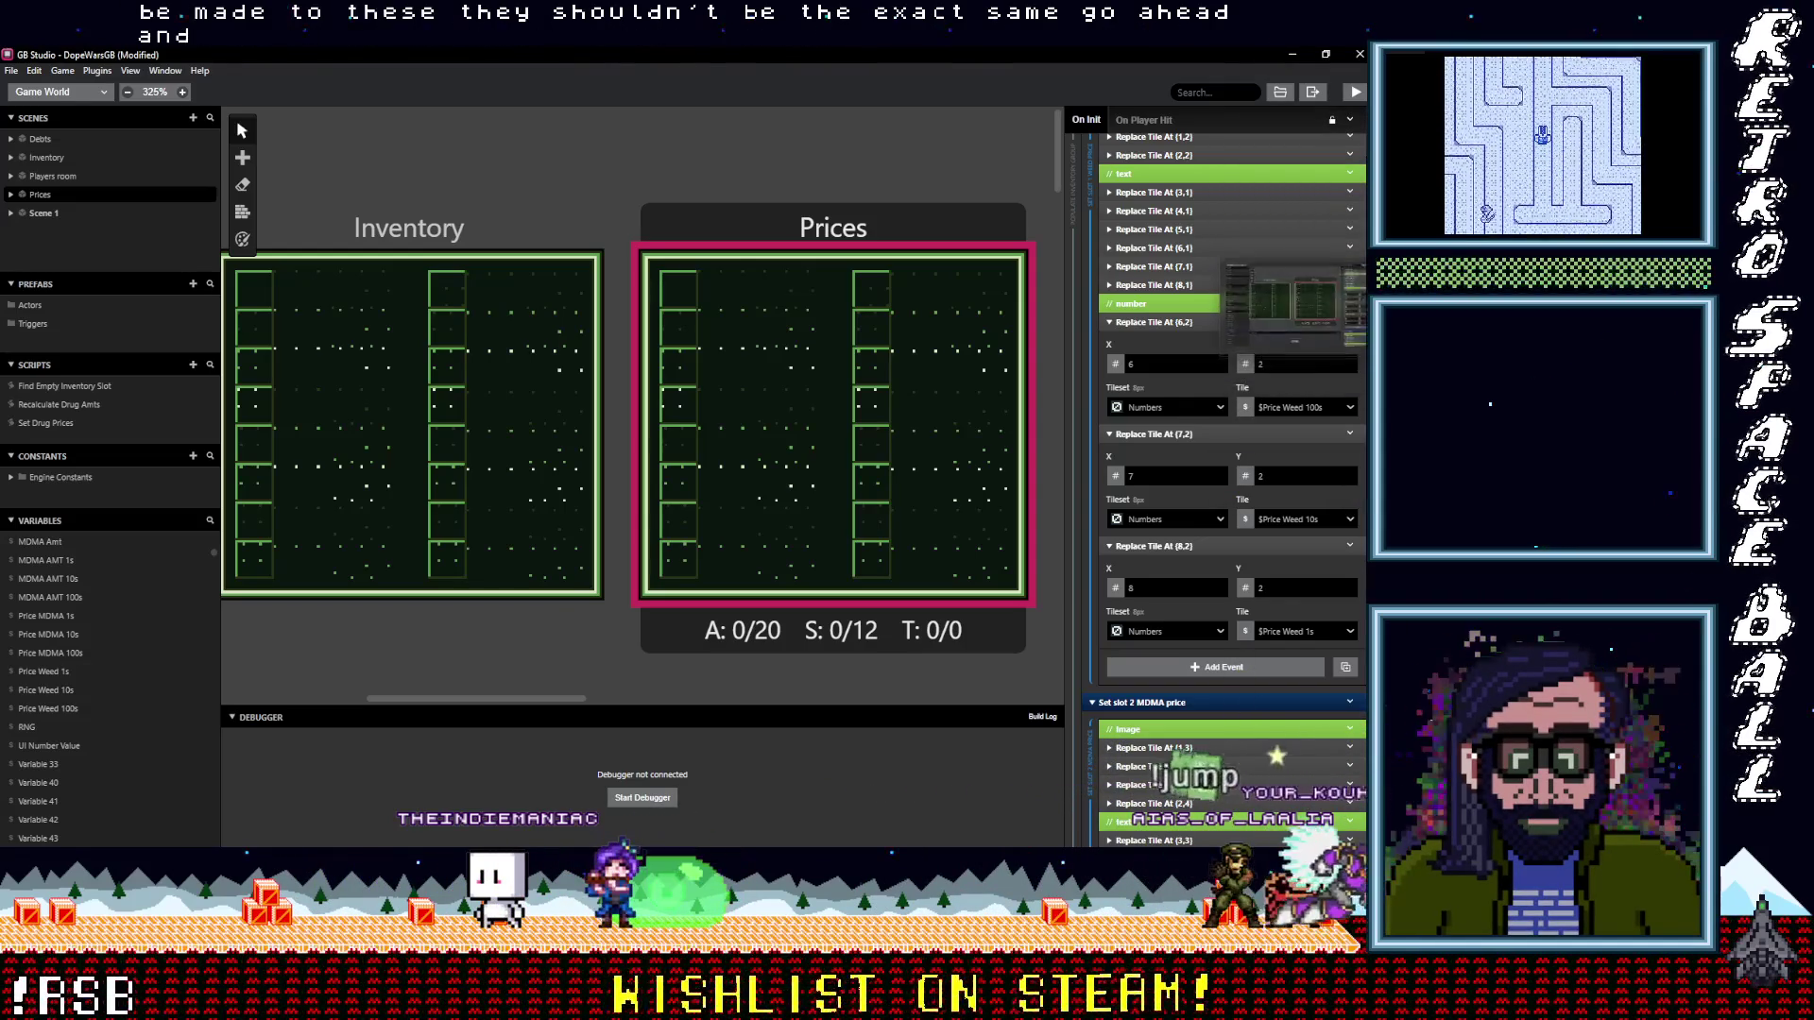
{"action": "key", "text": "alt+Tab"}
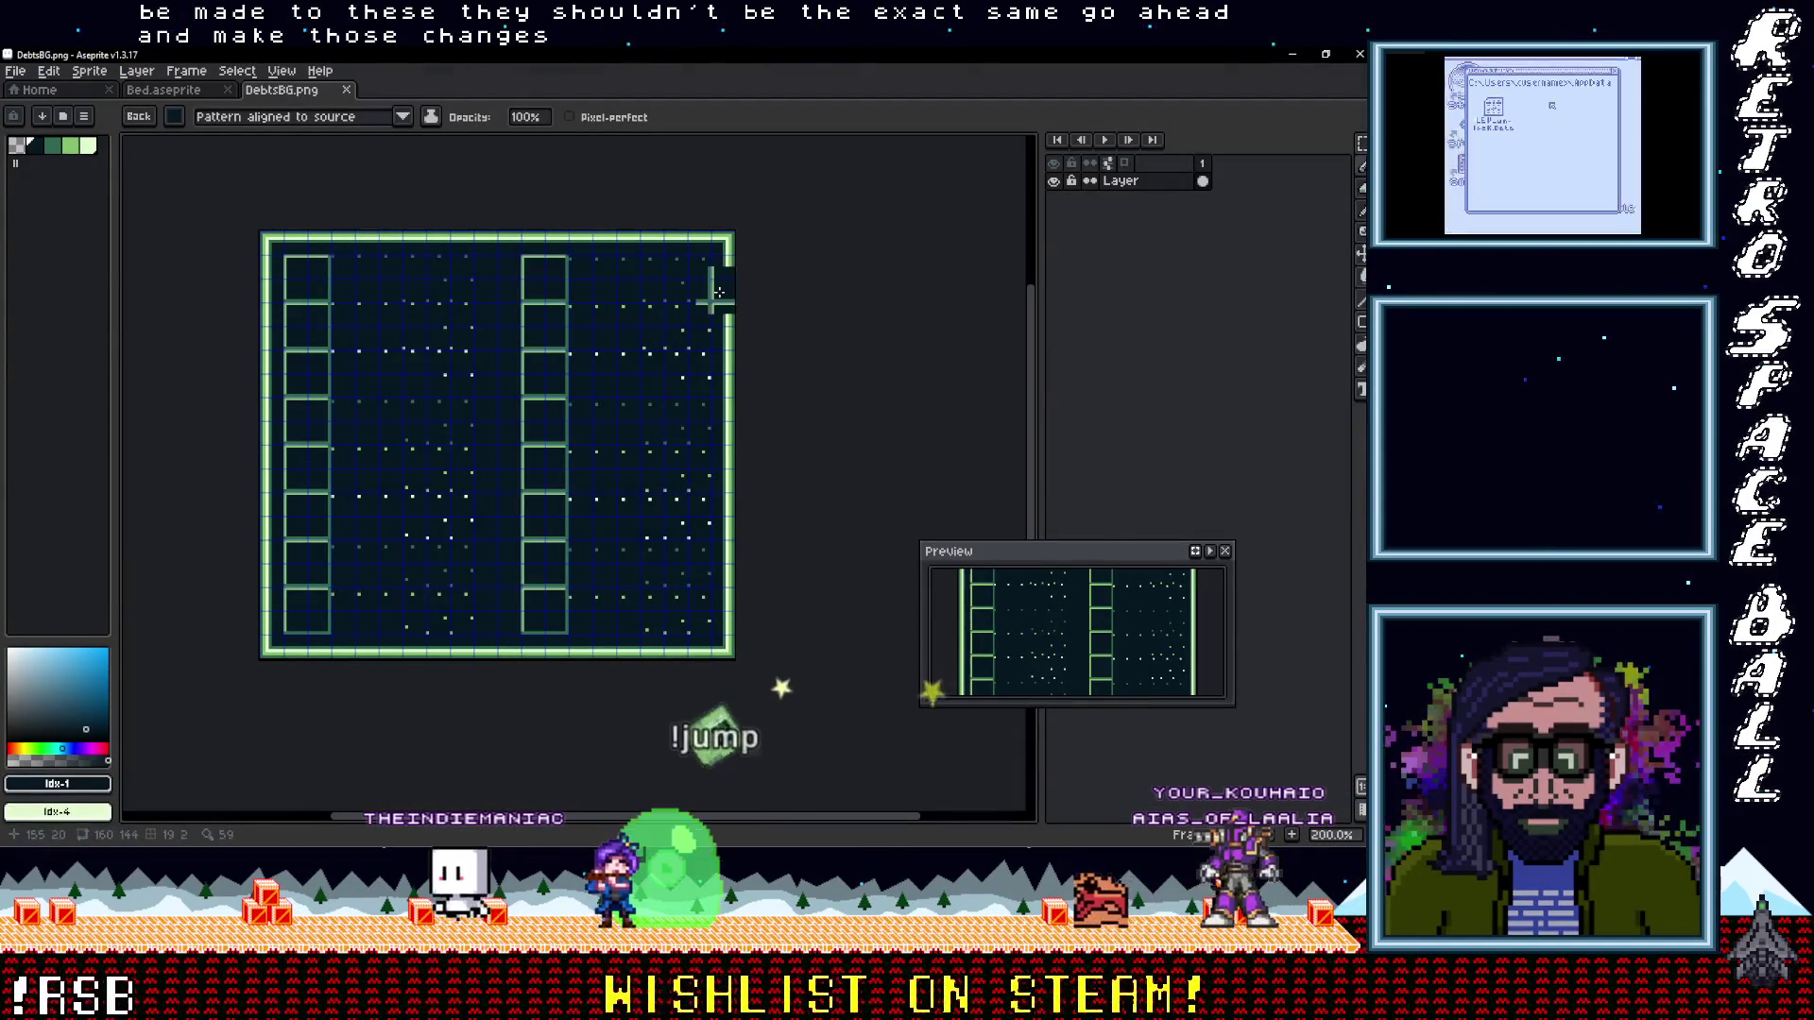
Open InventoryBG.png from recent files and show the pixel grid
{"action": "left_click", "coordinate": [15, 71]}
{"action": "mouse_move", "coordinate": [49, 130]}
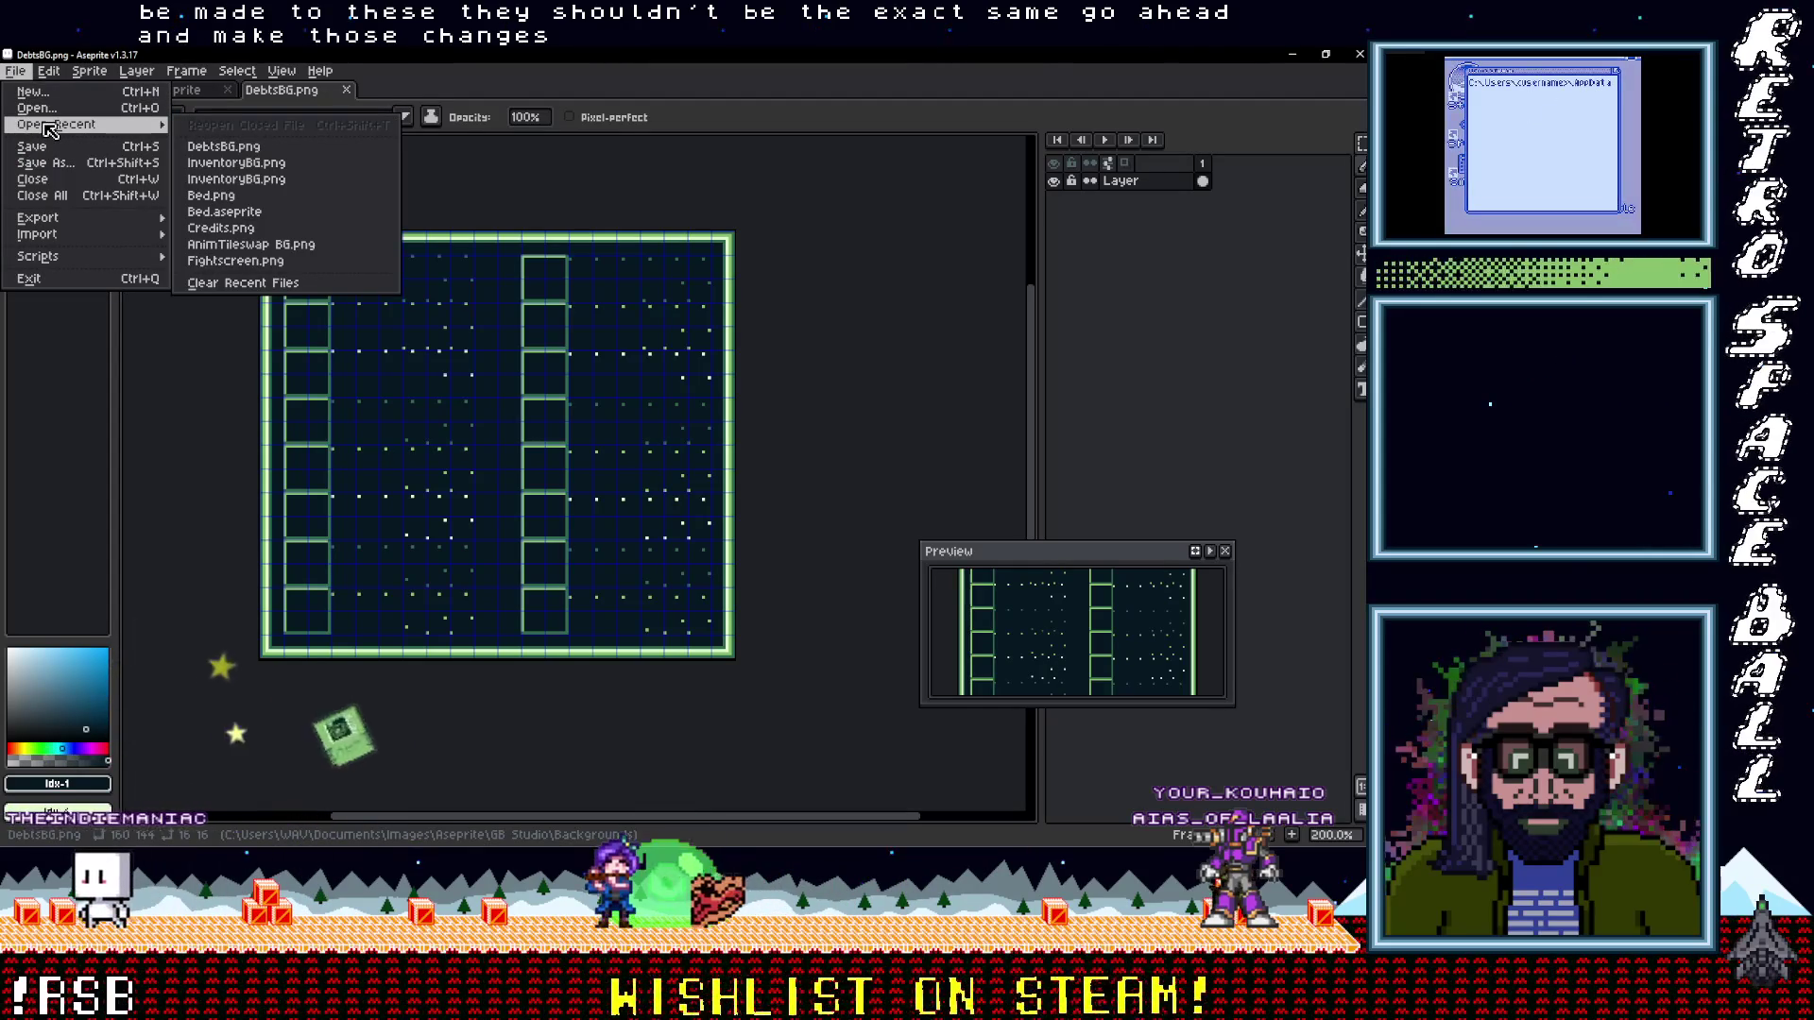
{"action": "left_click", "coordinate": [226, 168]}
{"action": "scroll", "coordinate": [598, 398], "scroll_direction": "up", "scroll_amount": 3}
{"action": "scroll", "coordinate": [598, 398], "scroll_direction": "down", "scroll_amount": 2}
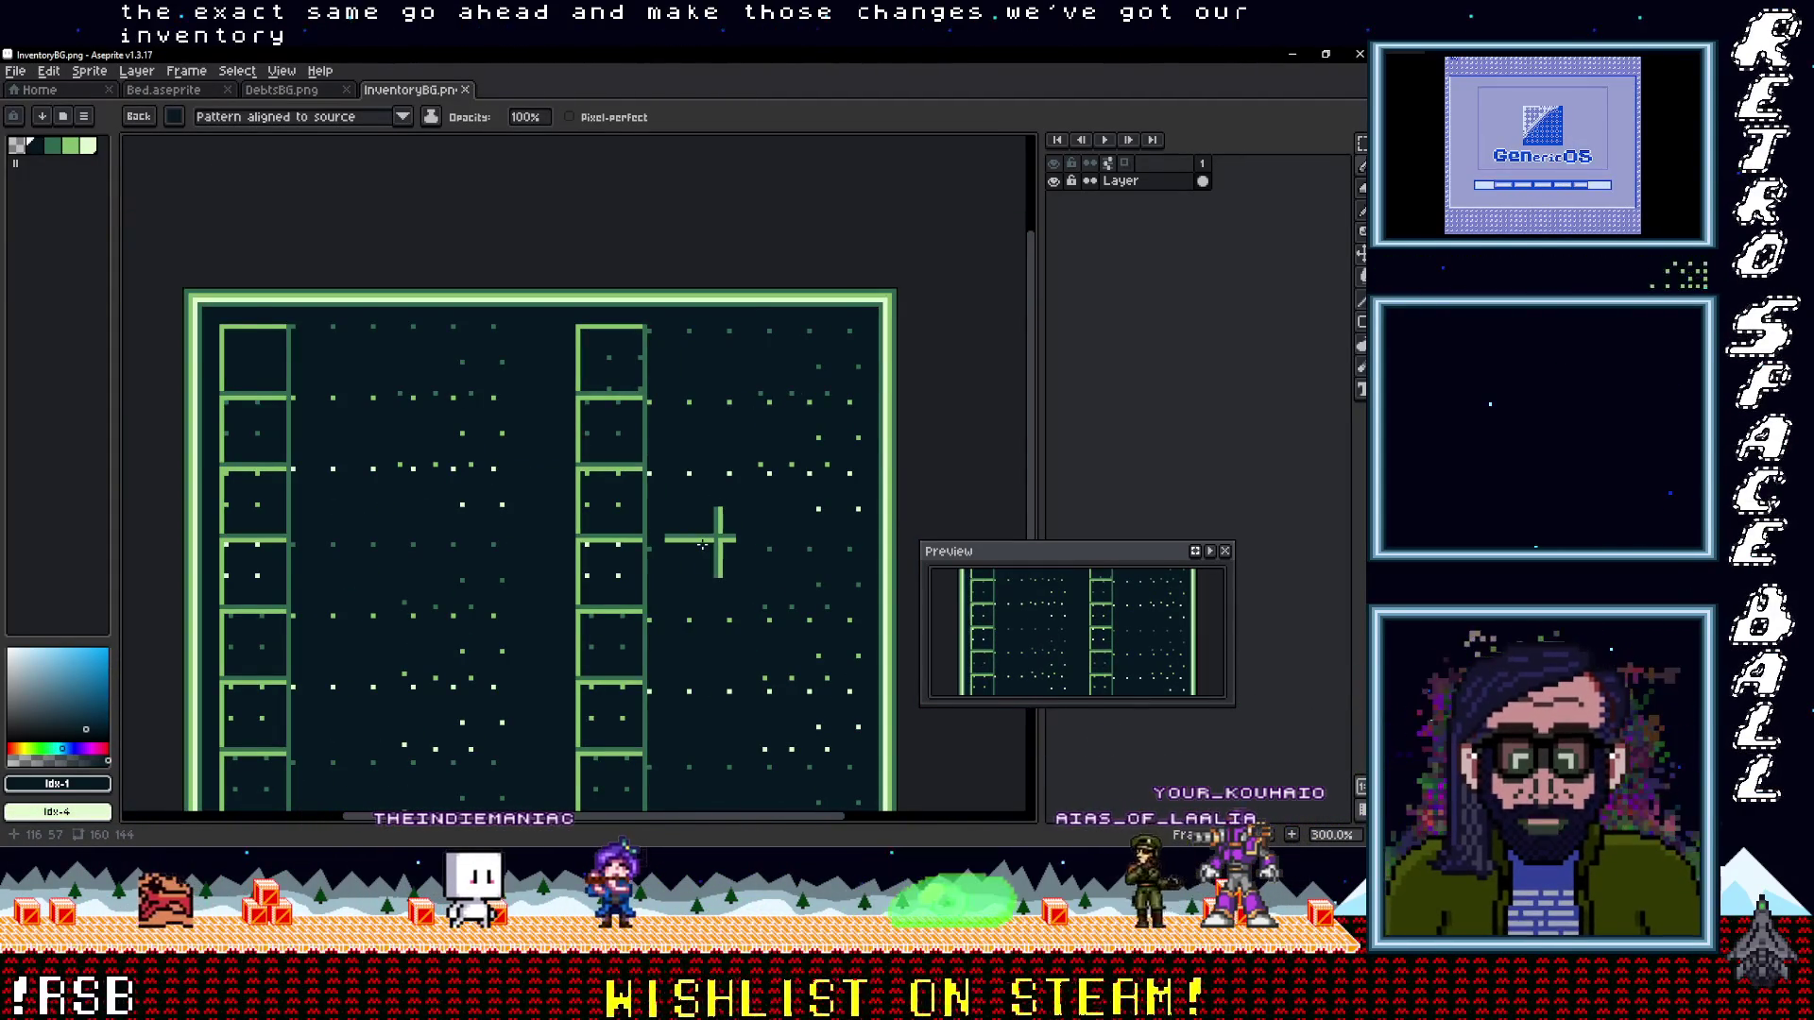
{"action": "key", "text": "ctrl+apostrophe"}
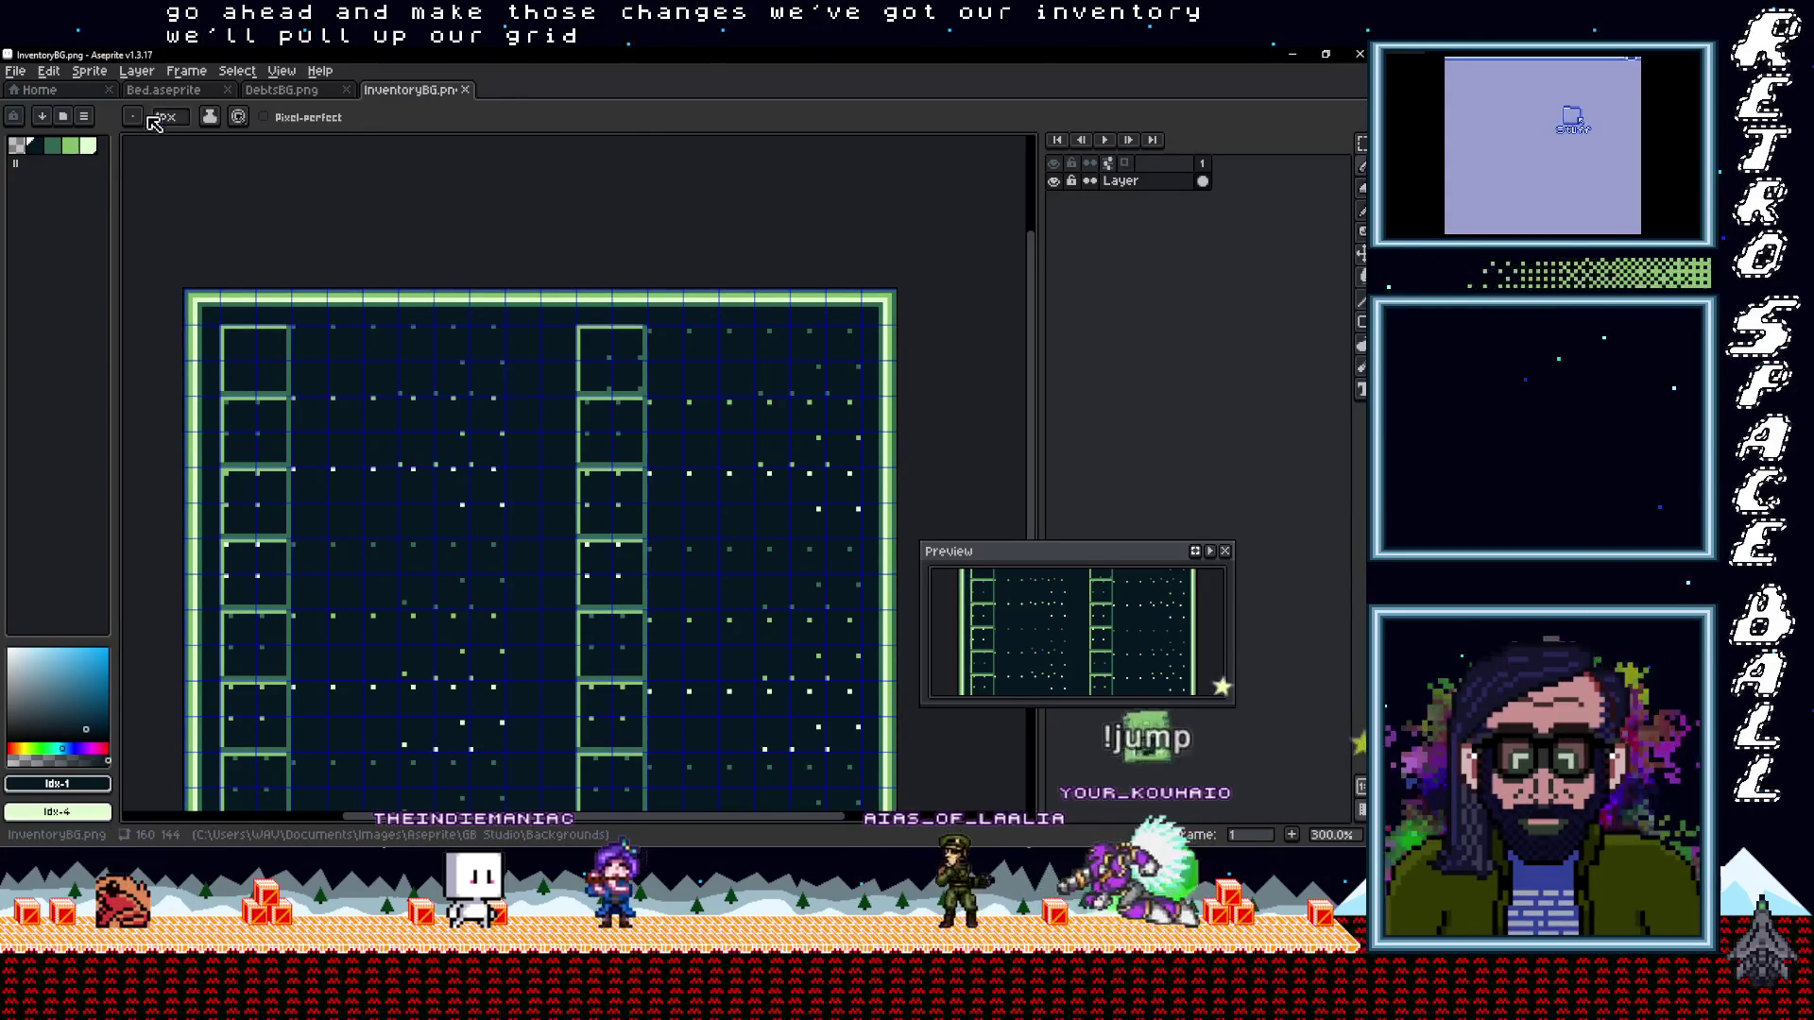
{"action": "key", "text": "b"}
{"action": "scroll", "coordinate": [831, 312], "scroll_direction": "up", "scroll_amount": 2}
{"action": "scroll", "coordinate": [831, 313], "scroll_direction": "down", "scroll_amount": 3}
{"action": "scroll", "coordinate": [831, 313], "scroll_direction": "up", "scroll_amount": 1}
{"action": "scroll", "coordinate": [446, 318], "scroll_direction": "left", "scroll_amount": 3}
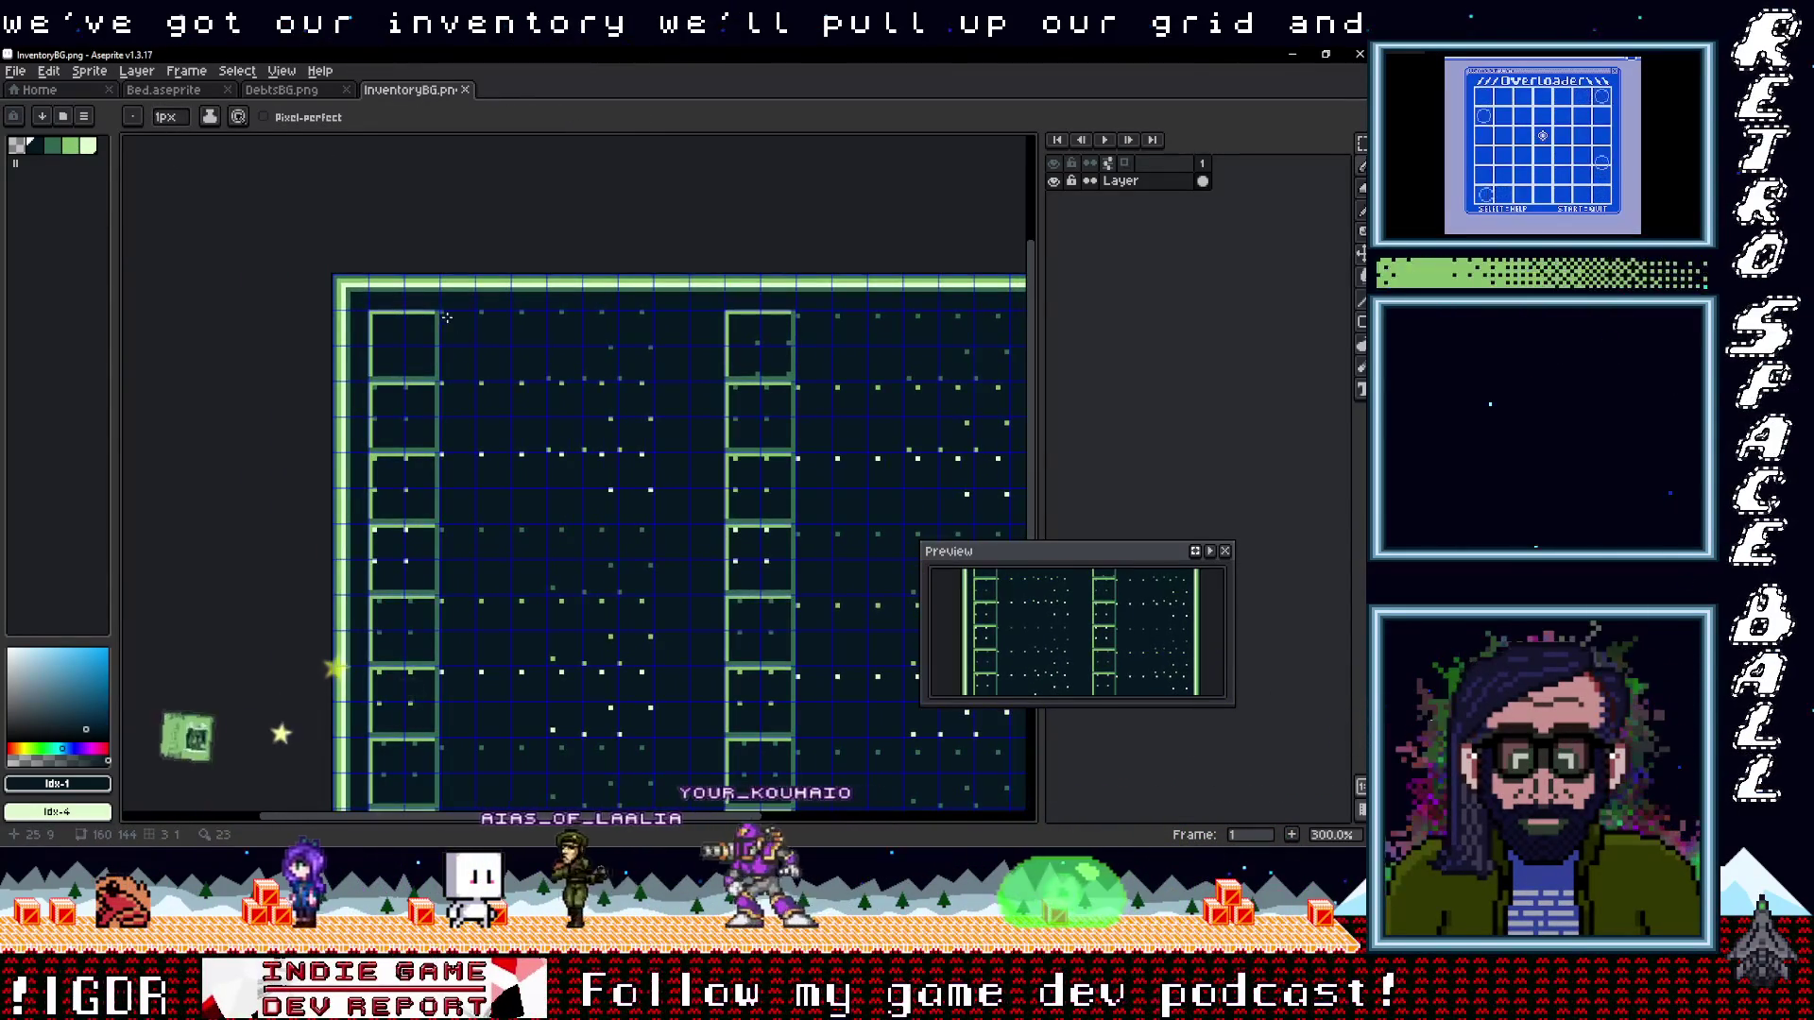
{"action": "scroll", "coordinate": [446, 318], "scroll_direction": "right", "scroll_amount": 3}
{"action": "scroll", "coordinate": [492, 283], "scroll_direction": "down", "scroll_amount": 1}
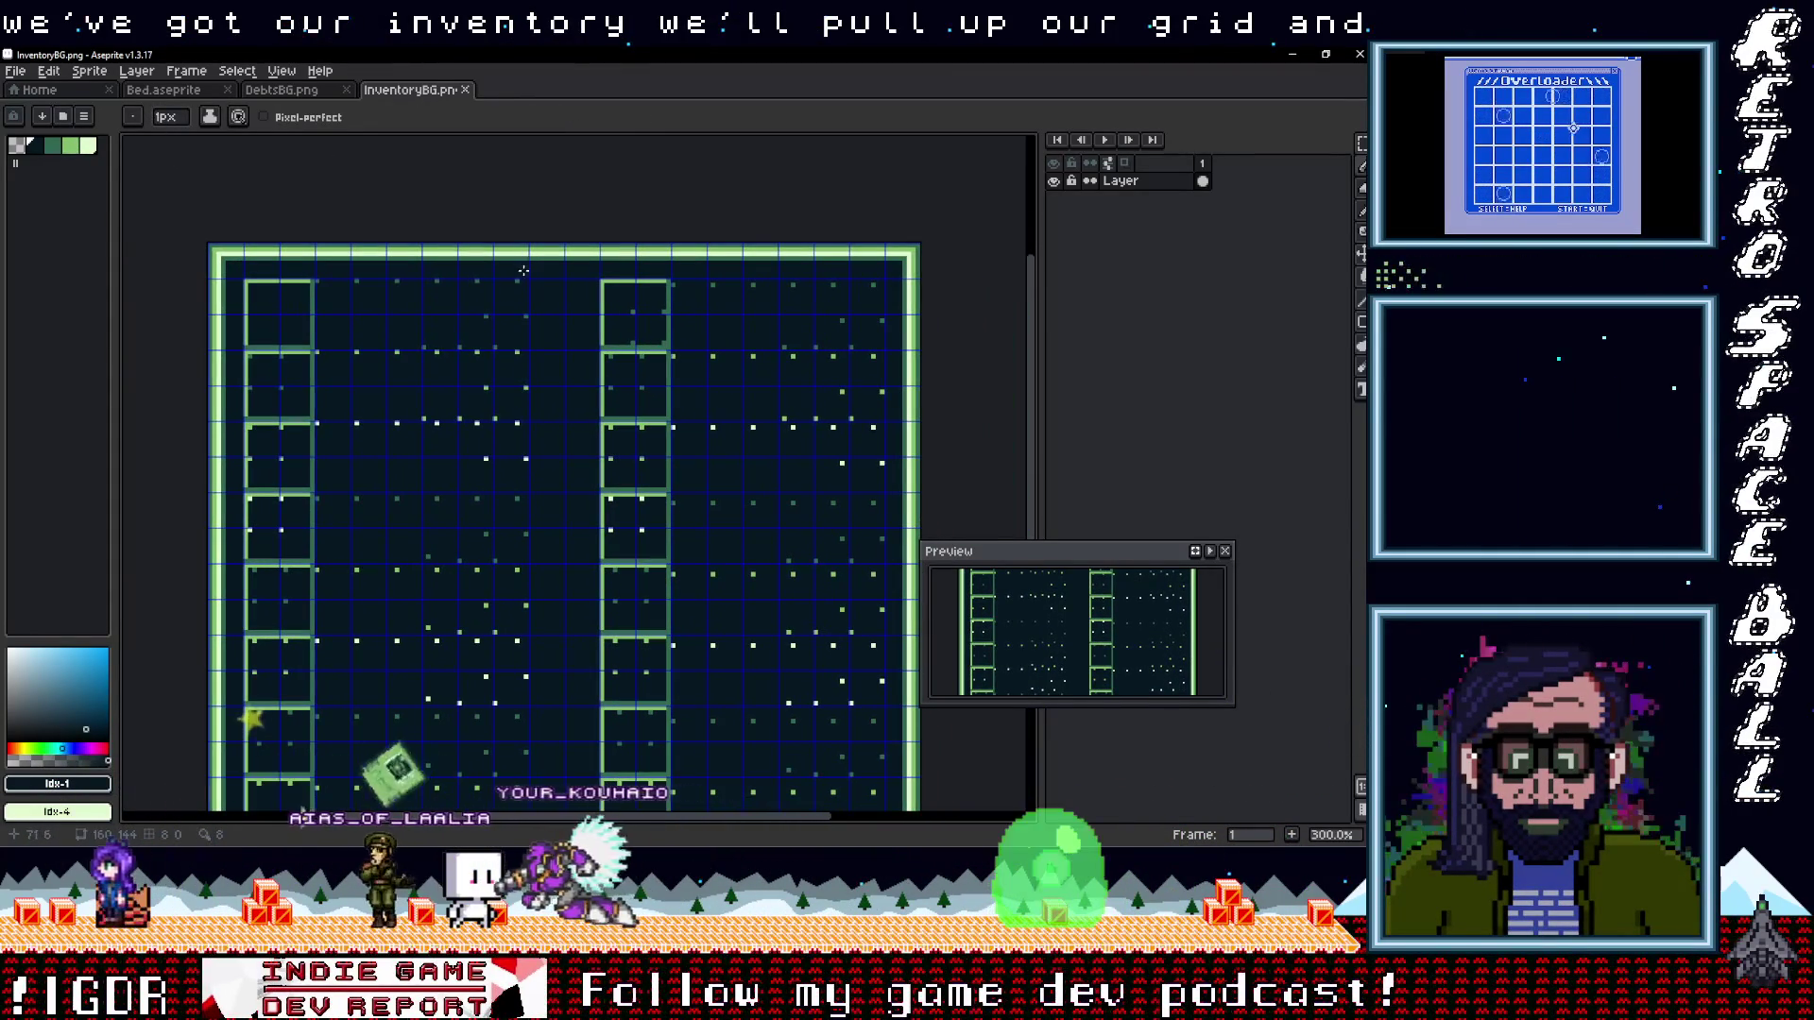
Add a new empty Layer 1 above the background and ready the pencil in light green
{"action": "key", "text": "t"}
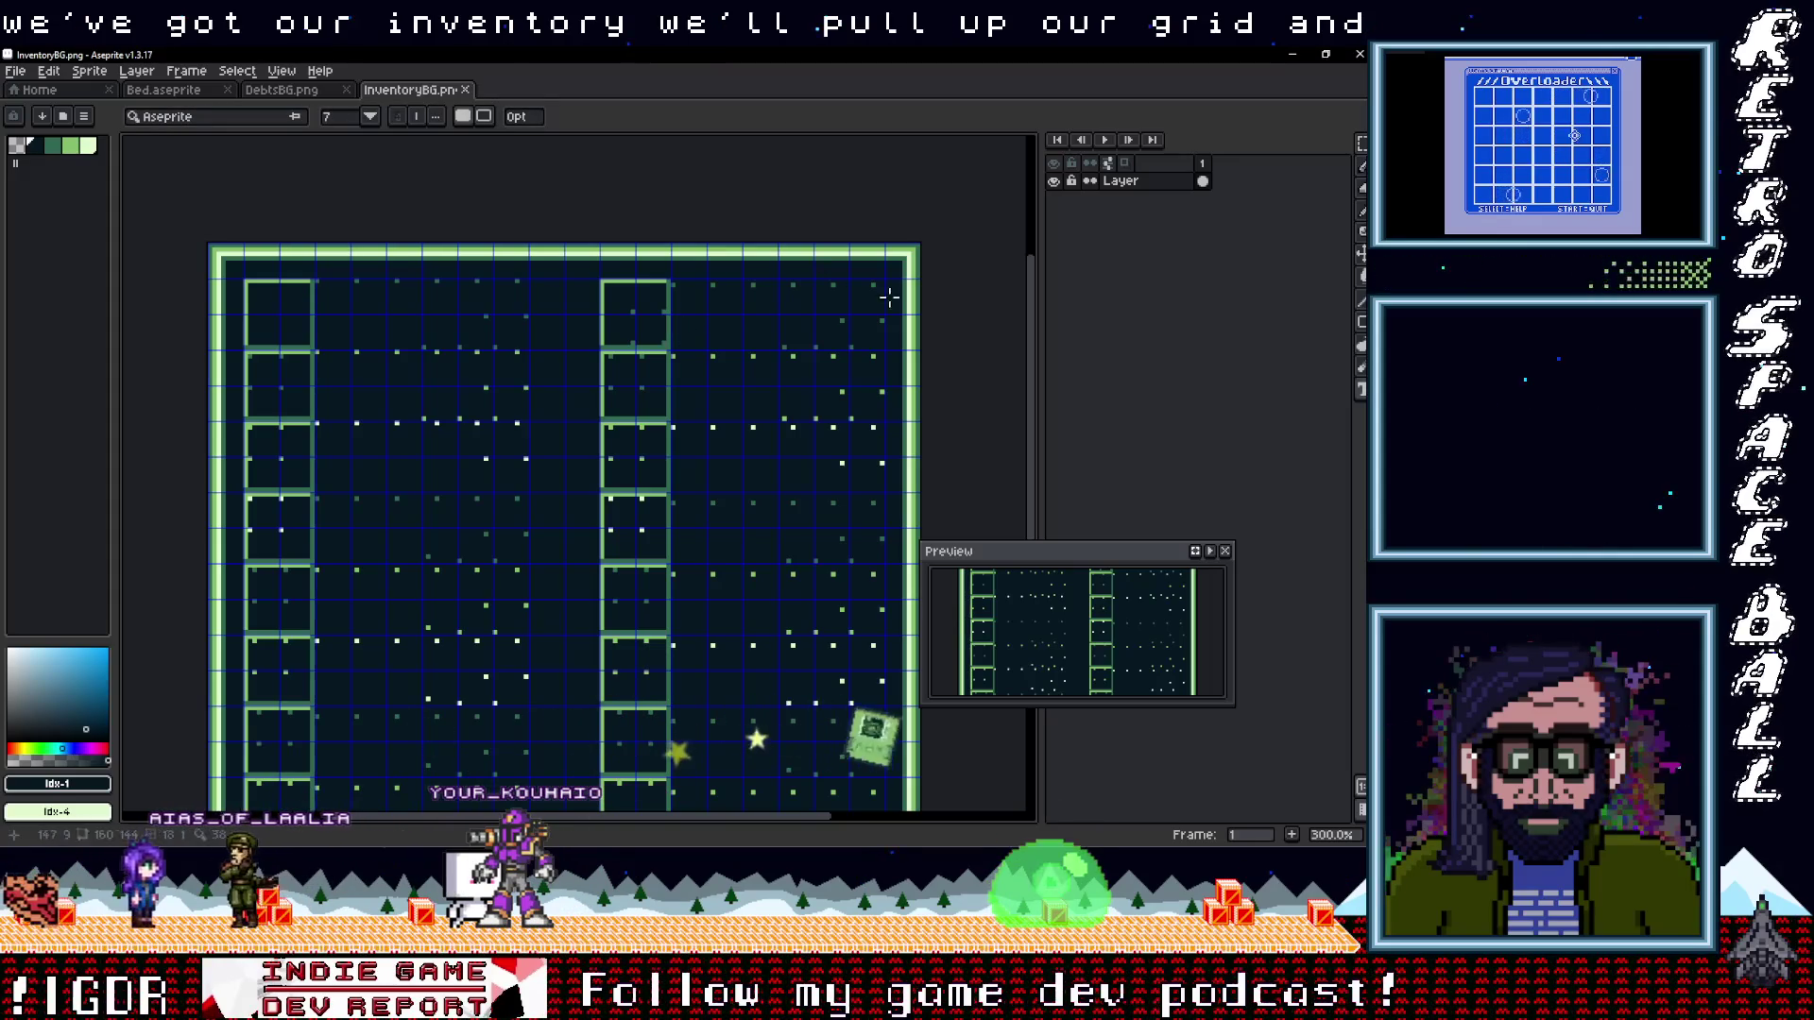
{"action": "left_click", "coordinate": [88, 146]}
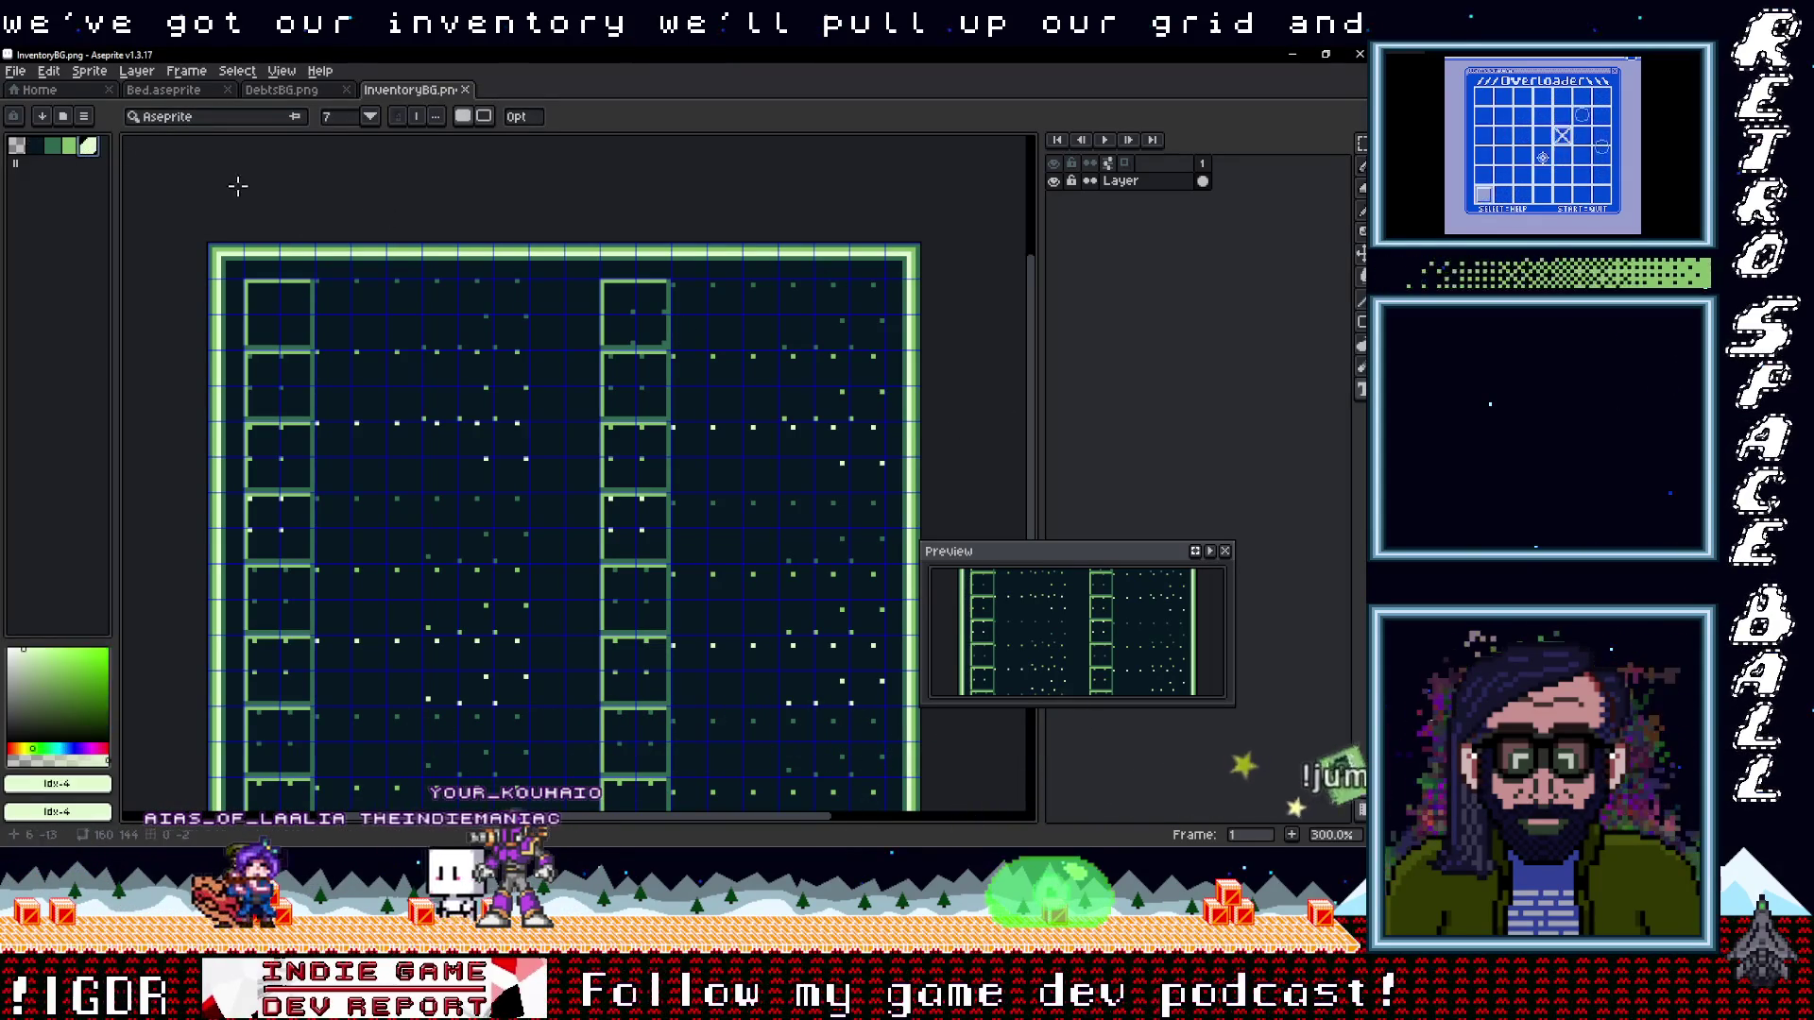
{"action": "left_click_drag", "start_coordinate": [539, 269], "coordinate": [533, 276]}
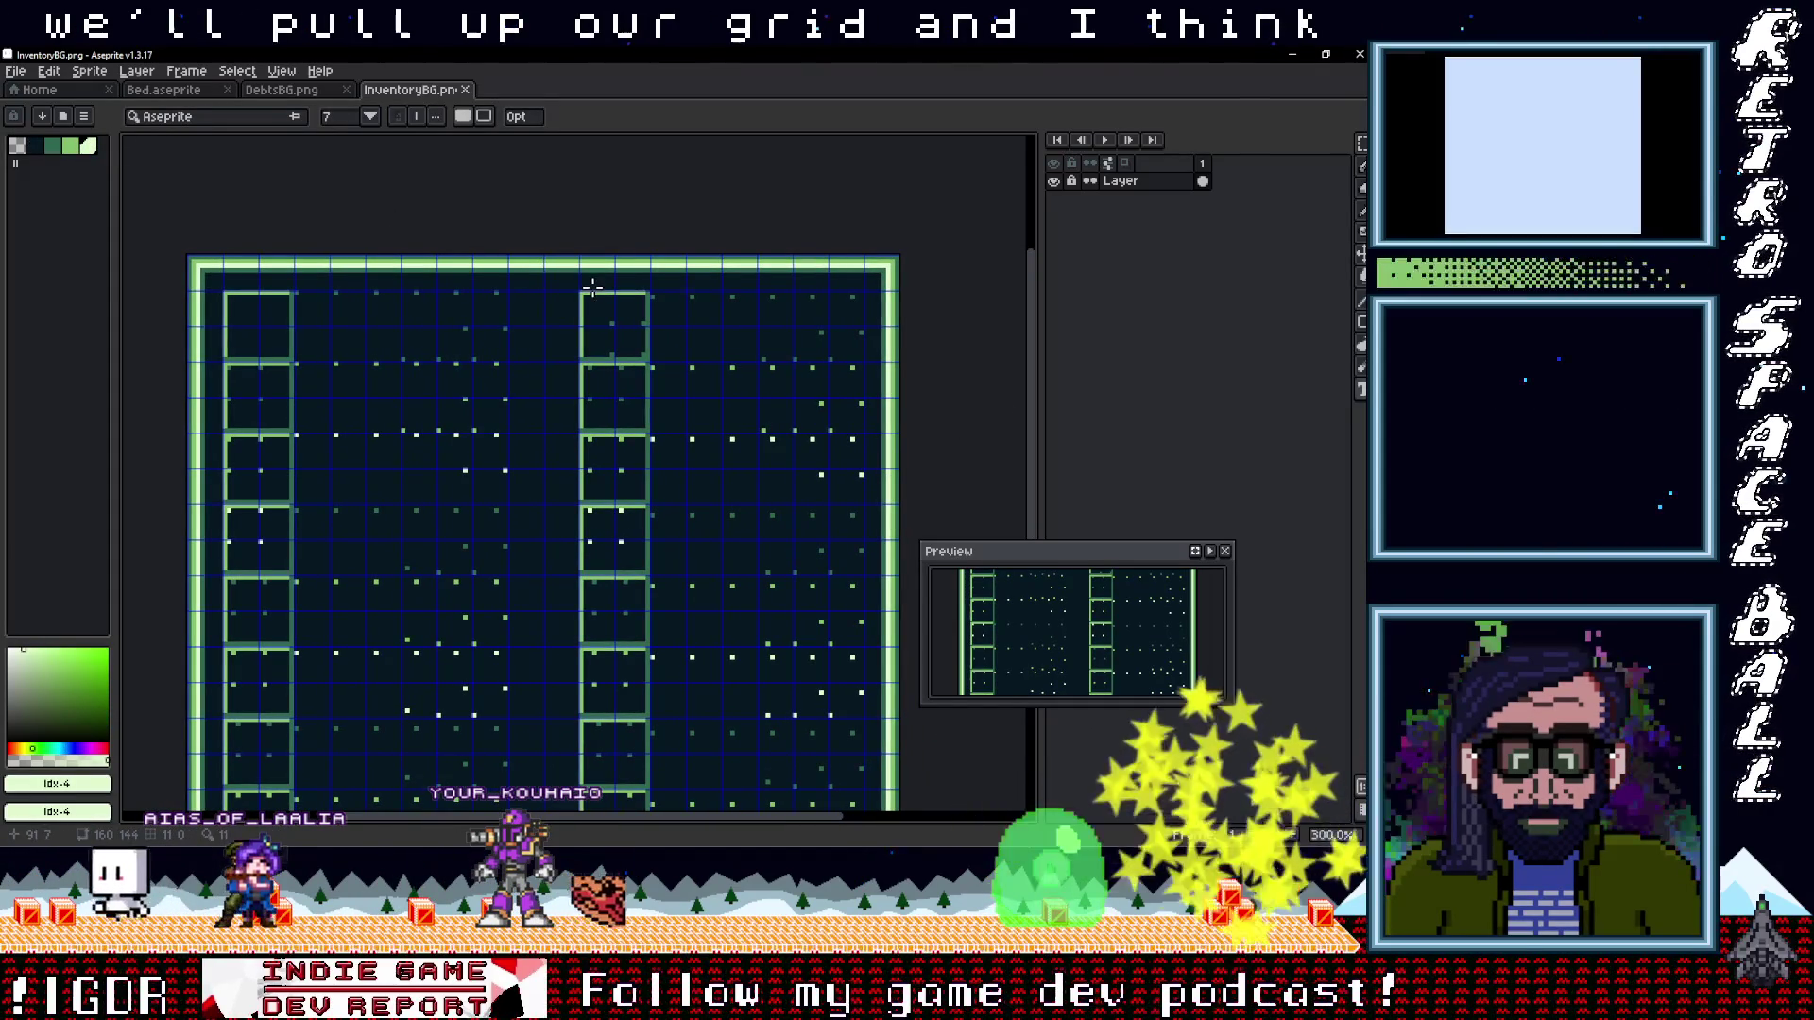
{"action": "right_click", "coordinate": [1123, 181]}
{"action": "mouse_move", "coordinate": [1193, 215]}
{"action": "left_click", "coordinate": [1072, 216]}
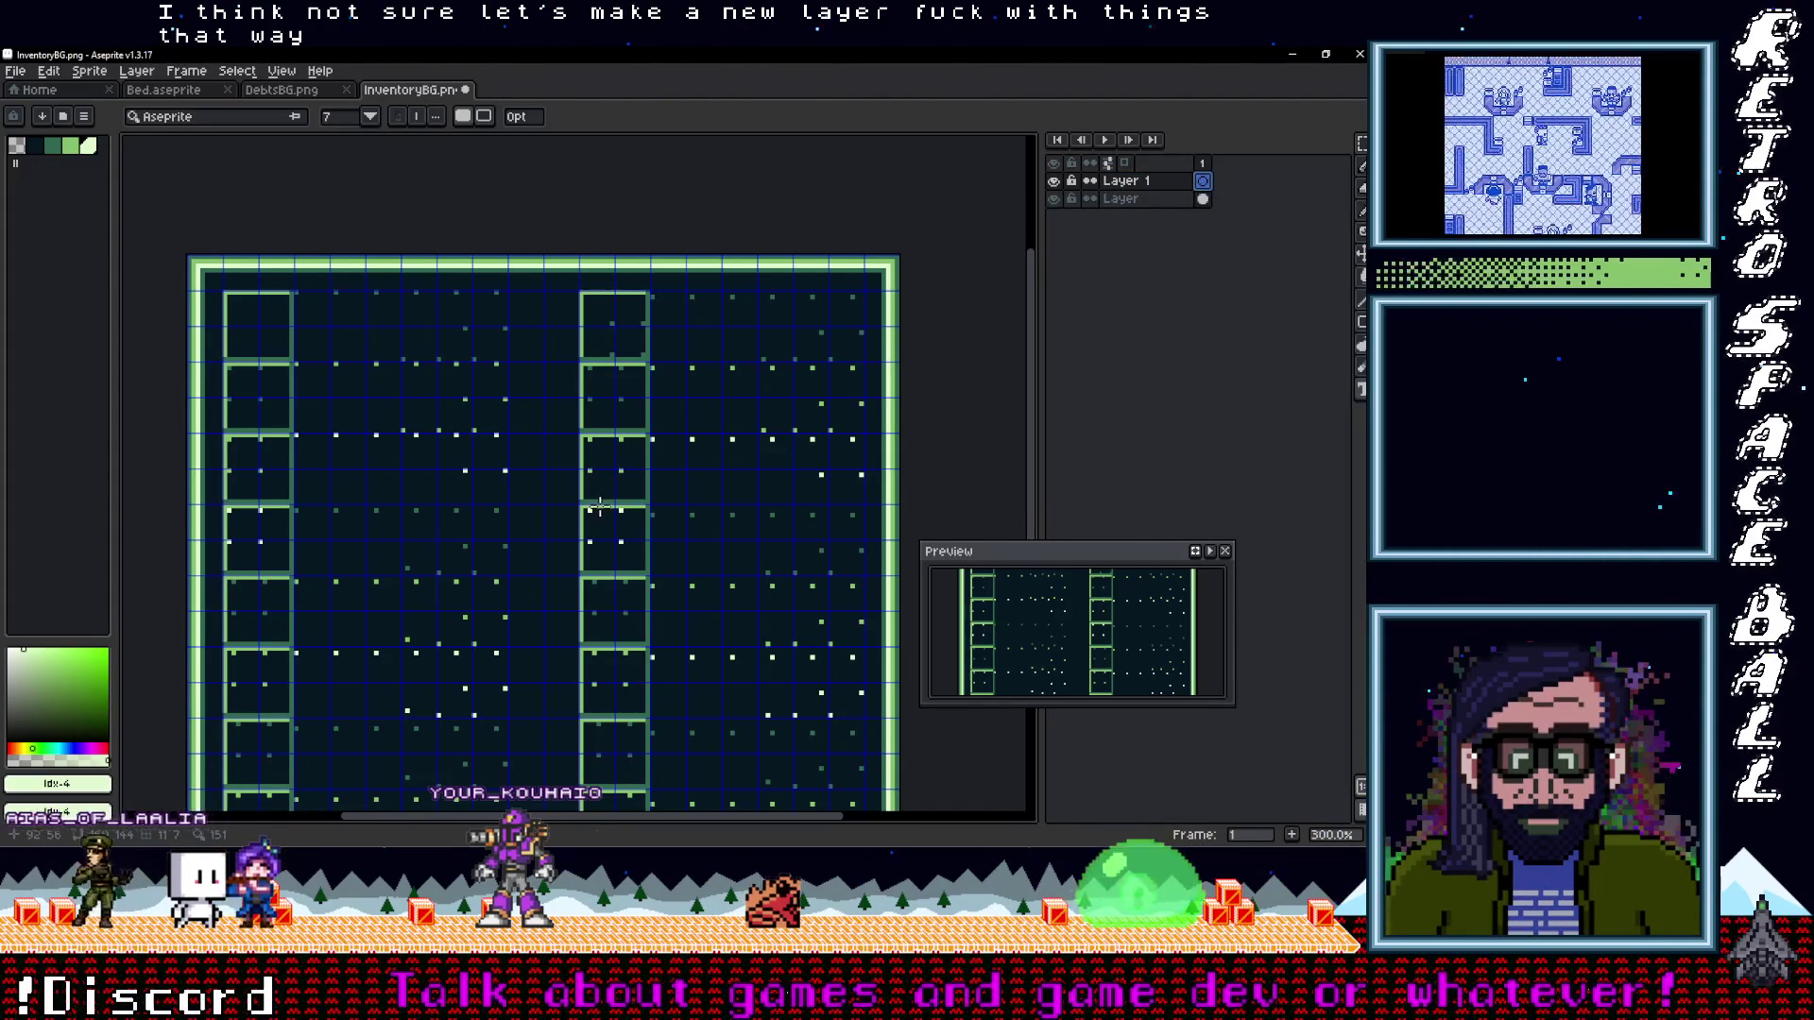
{"action": "left_click", "coordinate": [87, 147]}
{"action": "key", "text": "b"}
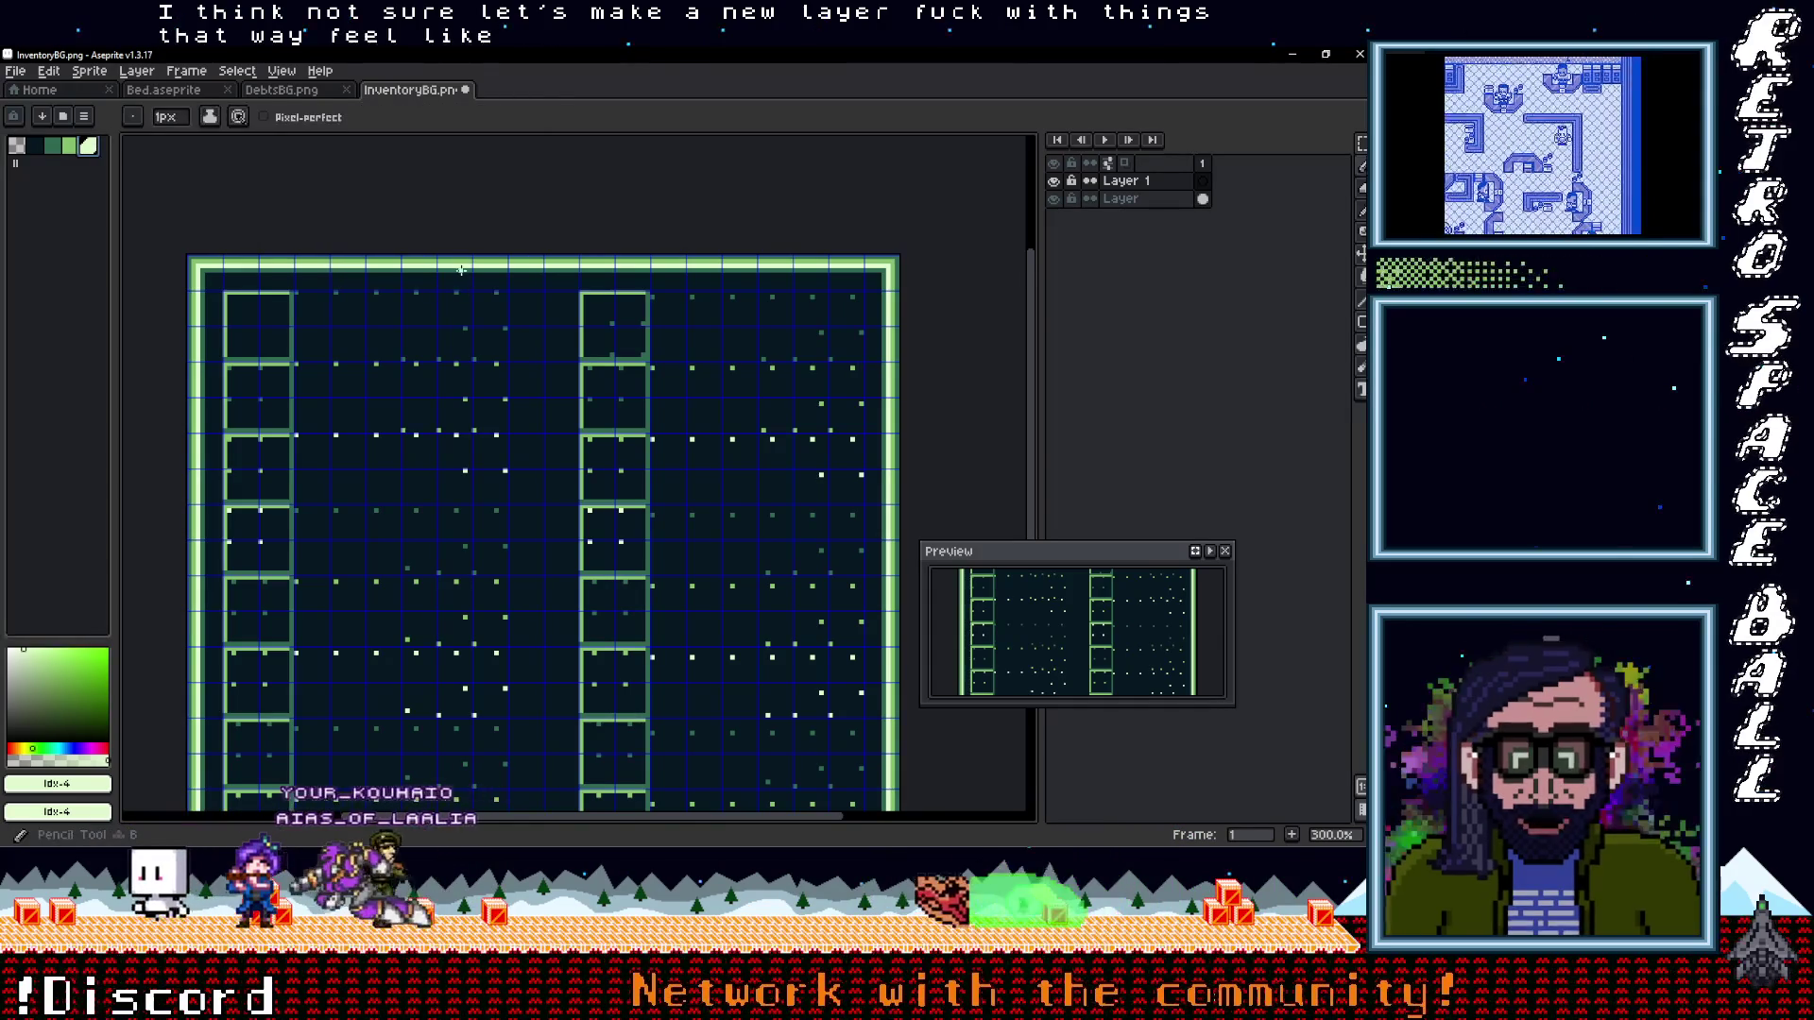
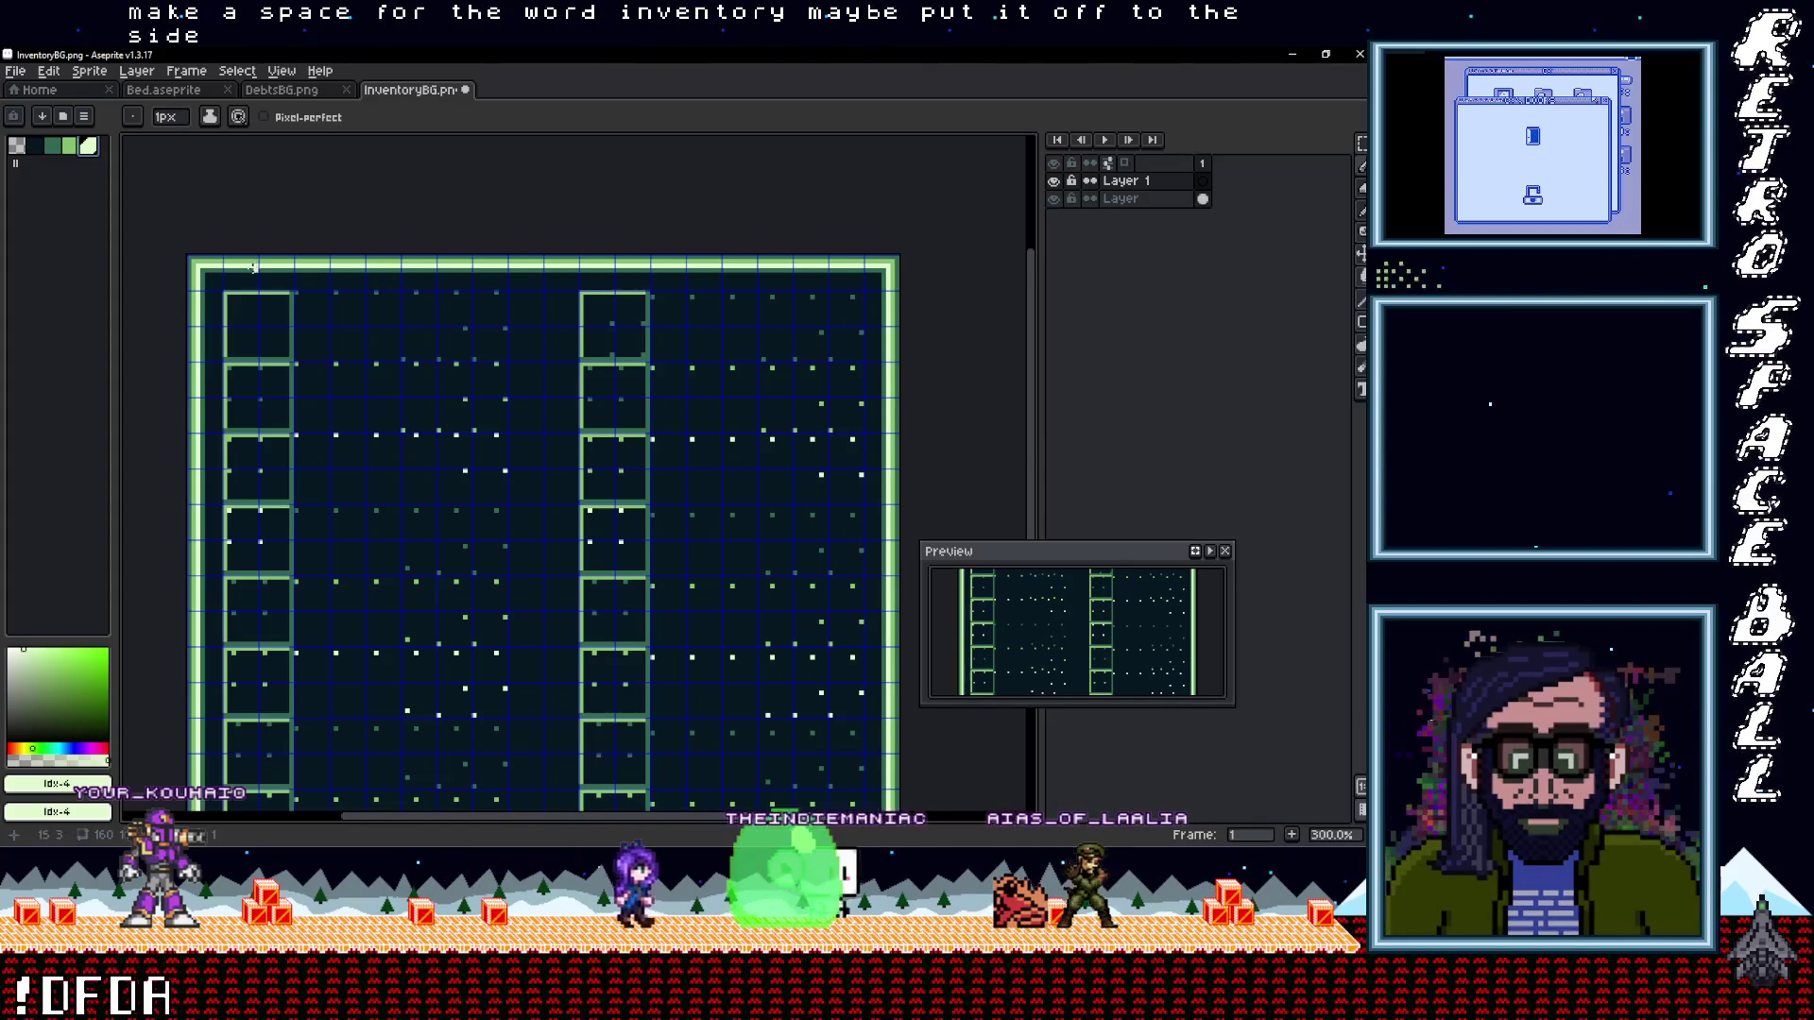
Zoom in and draw a rectangular marquee selection across the top border strip of InventoryBG.png
{"action": "scroll", "coordinate": [238, 264], "scroll_direction": "up", "scroll_amount": 1}
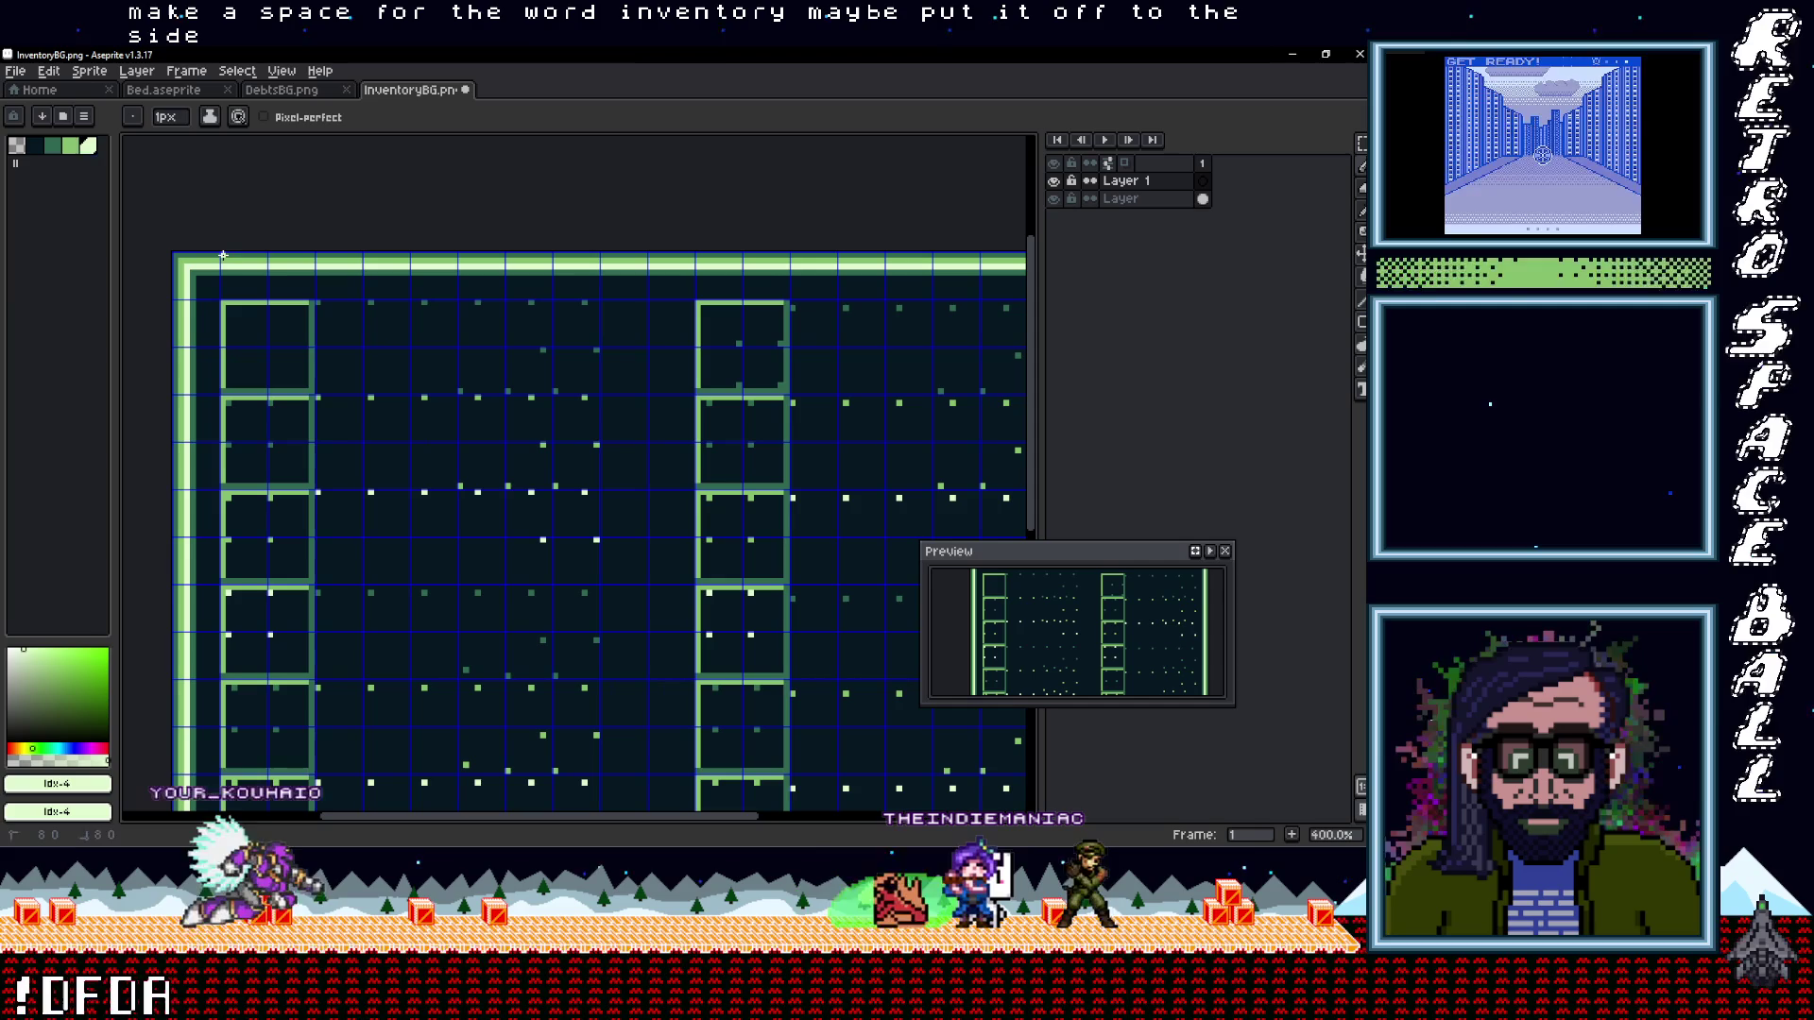
{"action": "key", "text": "m"}
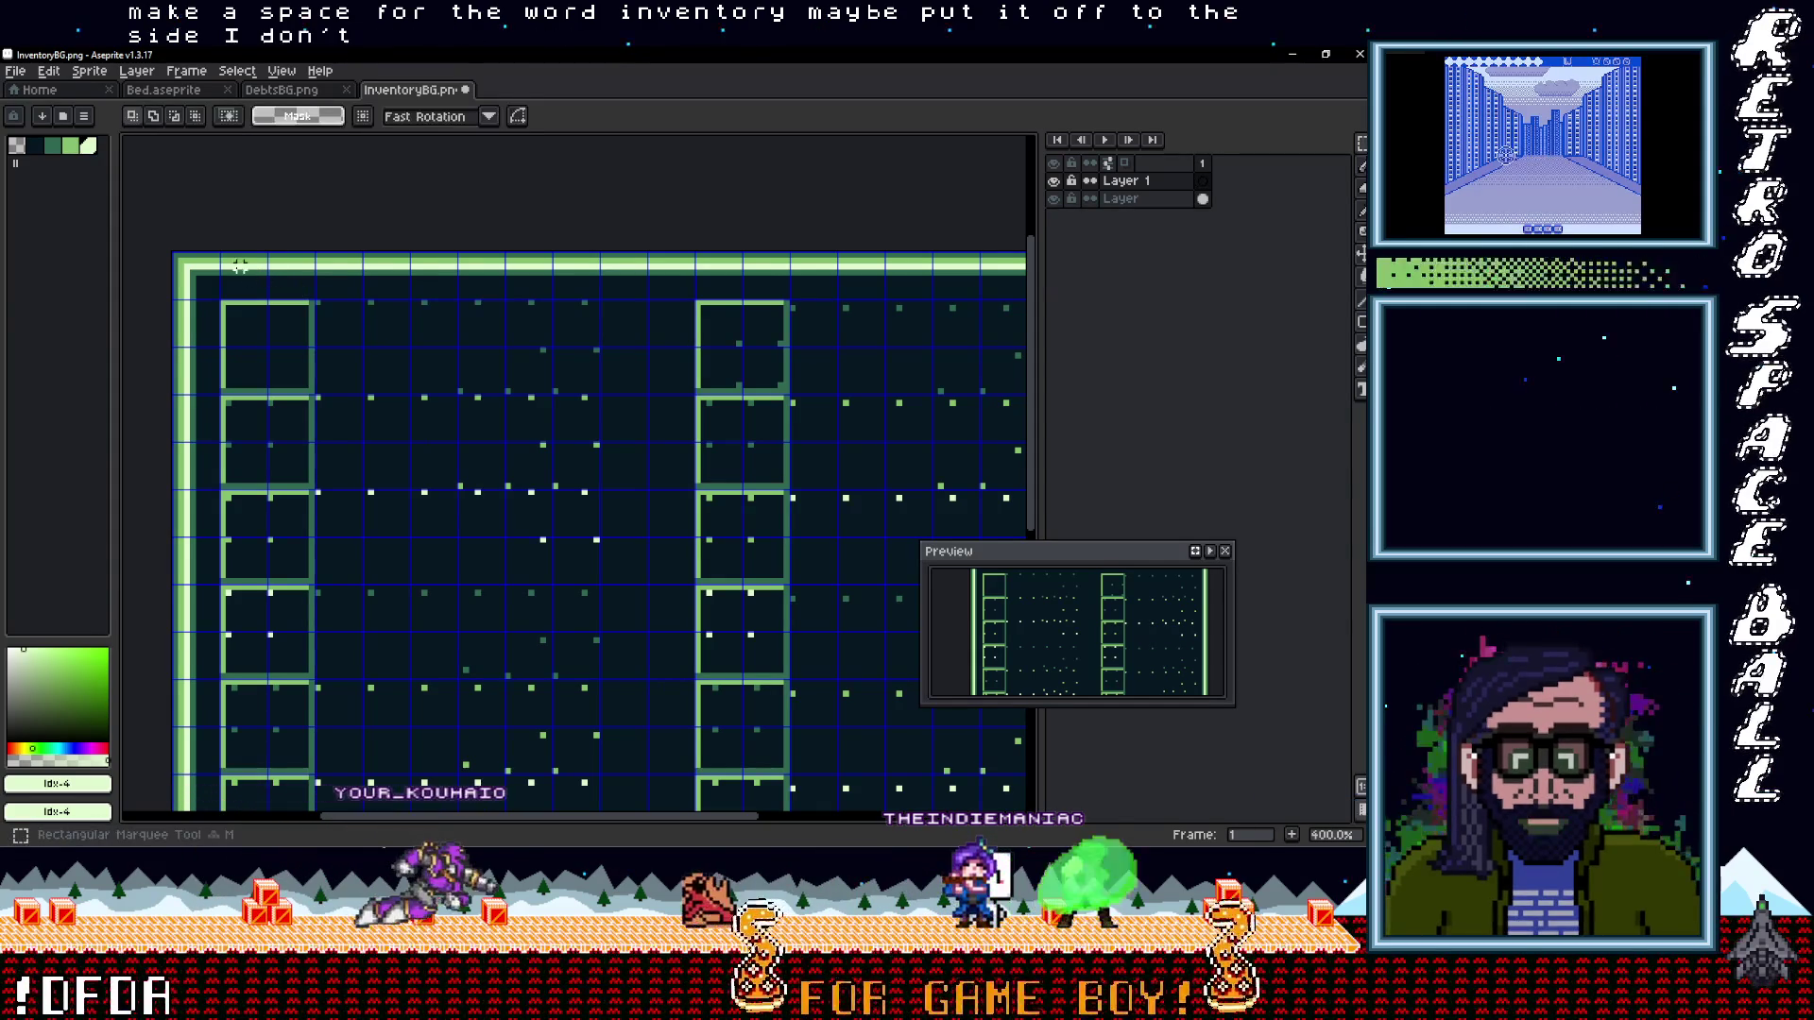
{"action": "mouse_move", "coordinate": [222, 253]}
{"action": "left_mouse_down"}
{"action": "mouse_move", "coordinate": [350, 293]}
{"action": "mouse_move", "coordinate": [733, 286]}
{"action": "mouse_move", "coordinate": [286, 282]}
{"action": "mouse_move", "coordinate": [340, 302]}
{"action": "mouse_move", "coordinate": [647, 300]}
{"action": "left_mouse_up"}
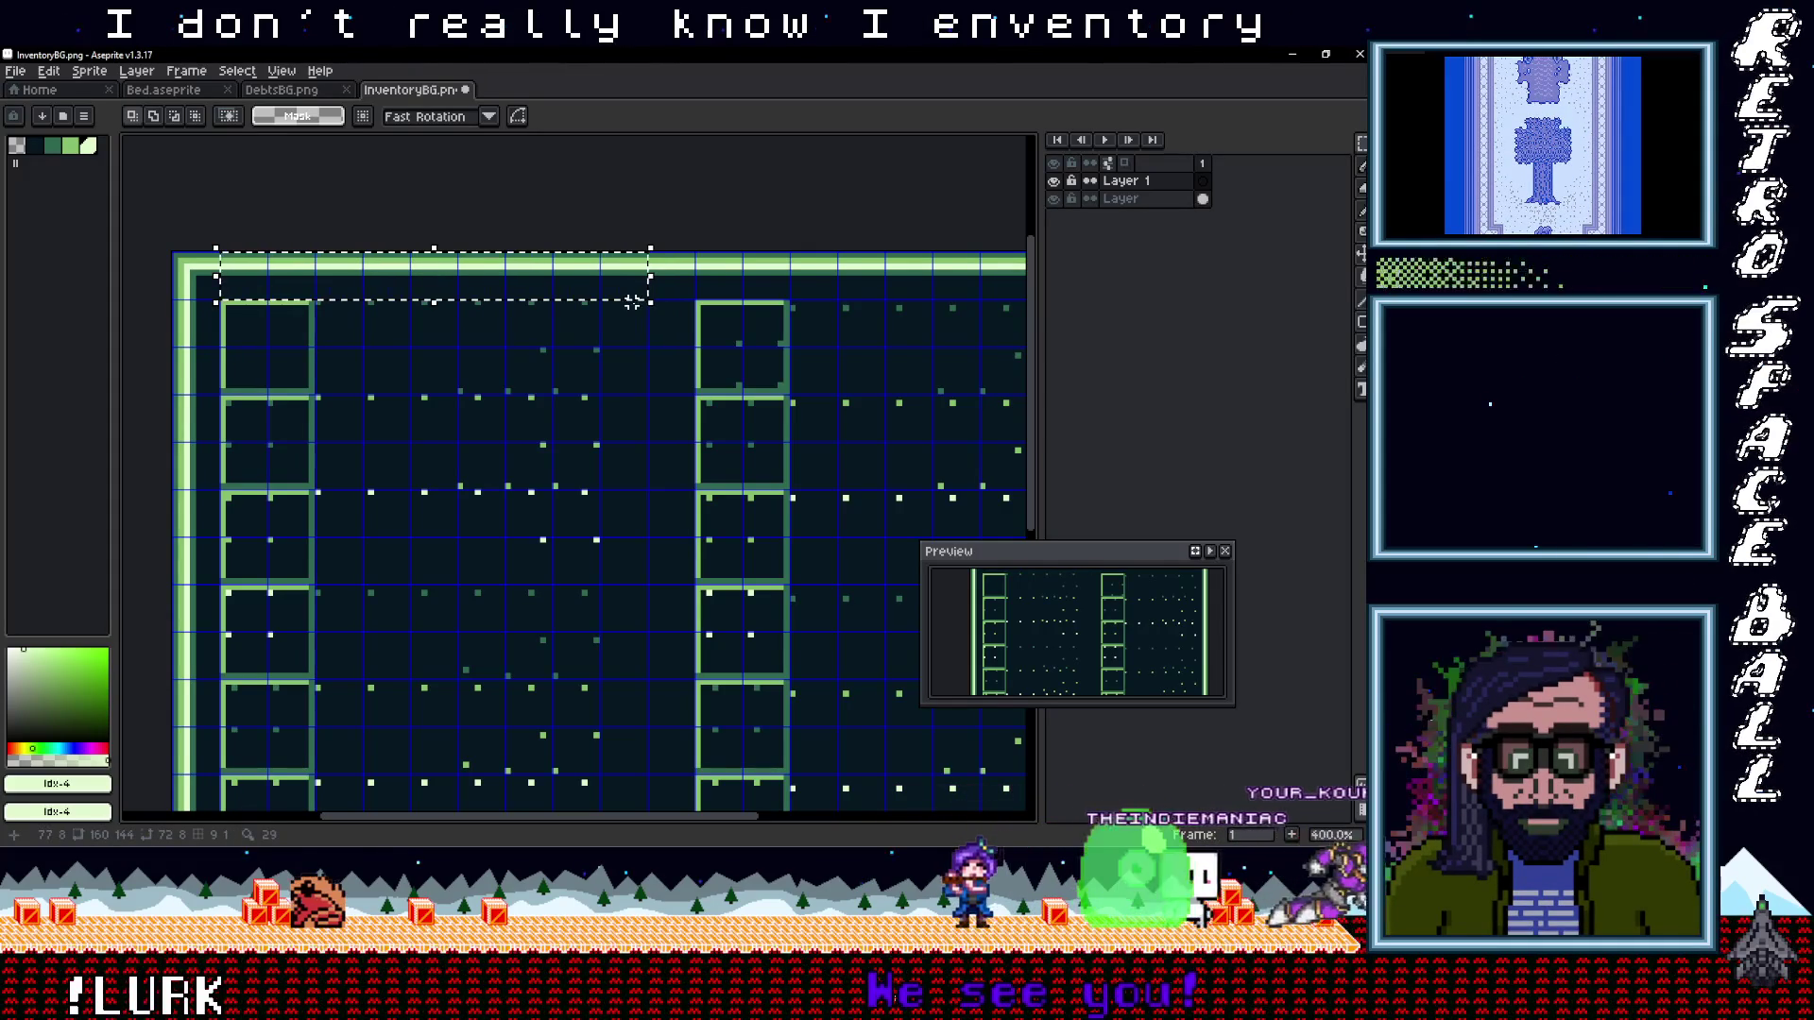
Fill the selected top strip with light green using the Paint Bucket
{"action": "key", "text": "g"}
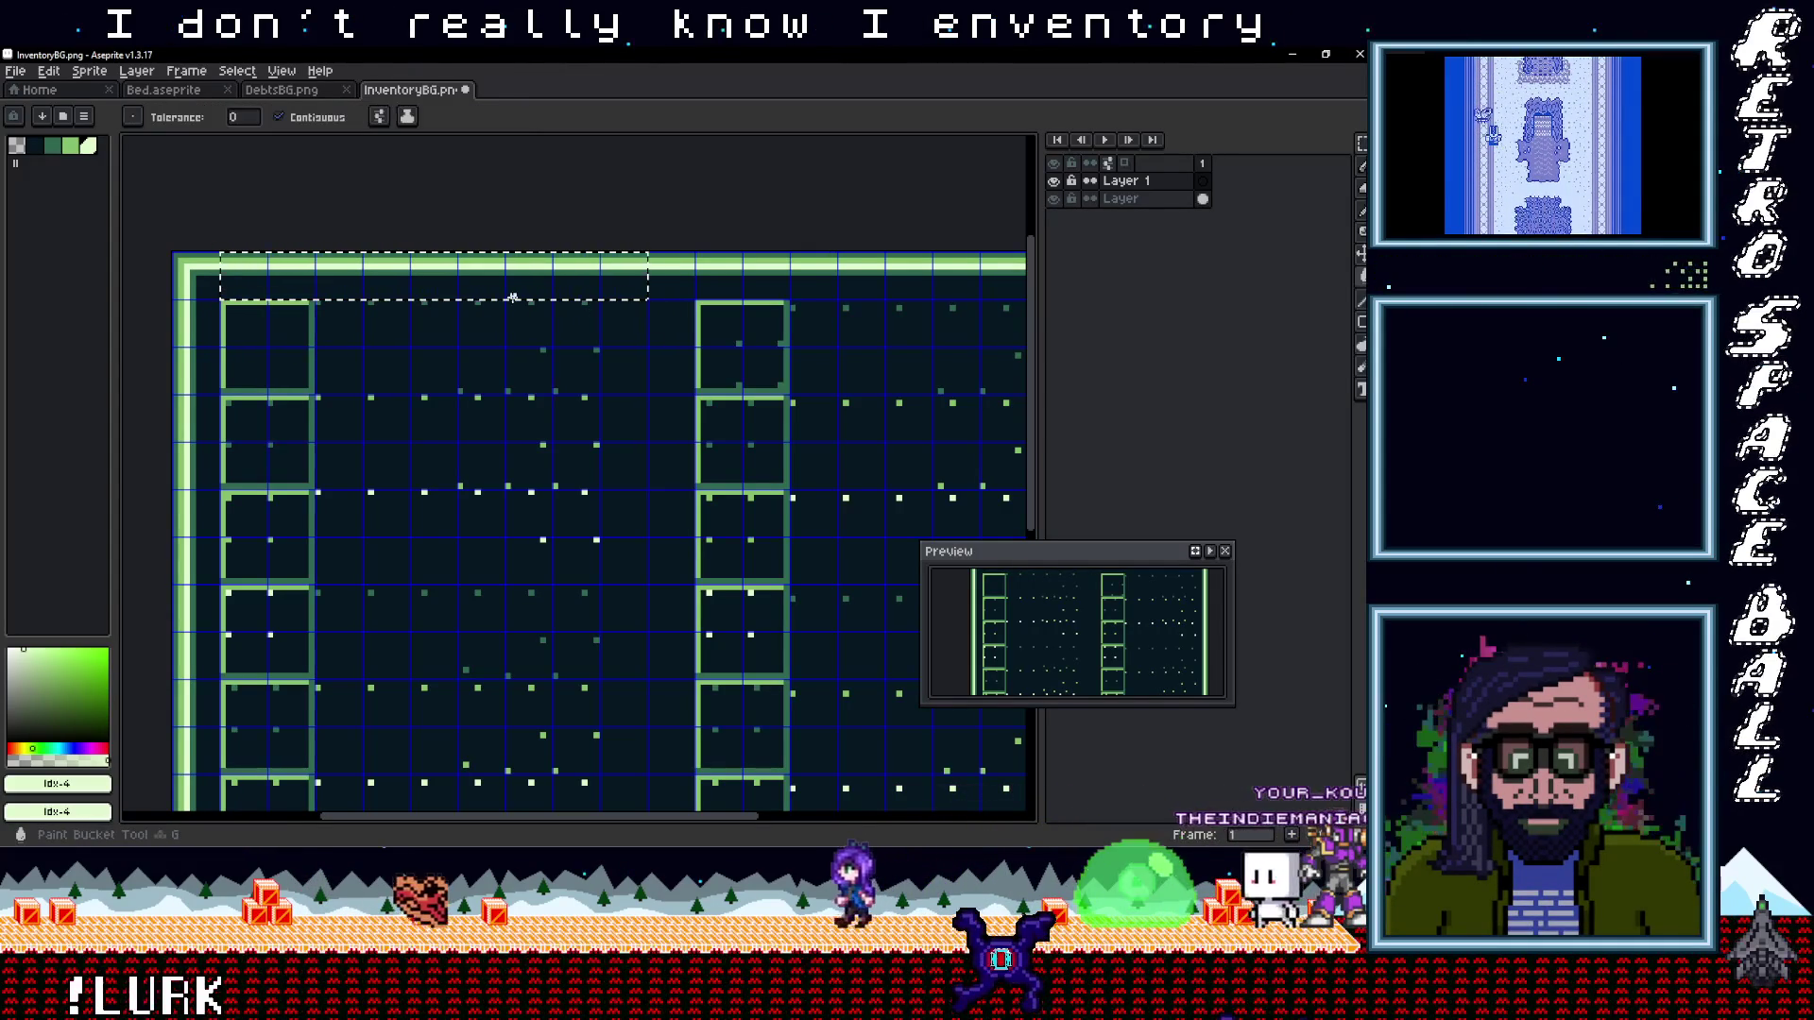
{"action": "left_click", "coordinate": [477, 284]}
{"action": "scroll", "coordinate": [526, 294], "scroll_direction": "down", "scroll_amount": 5}
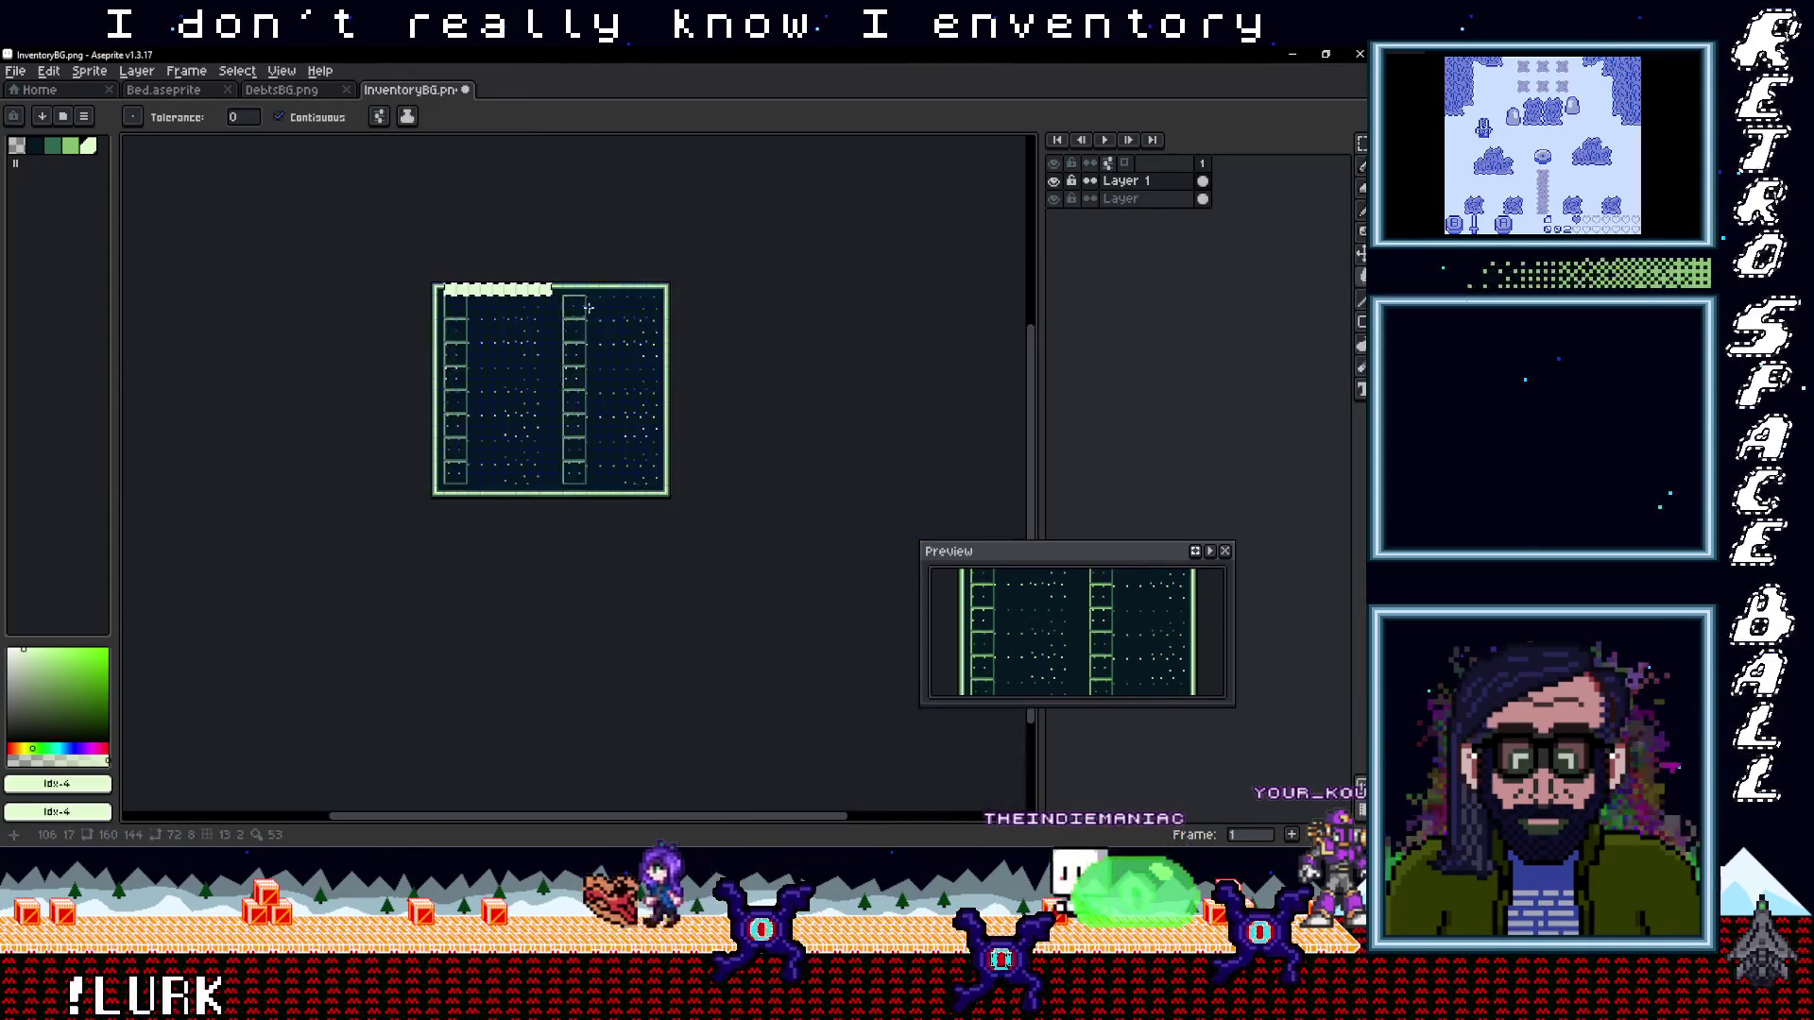
{"action": "scroll", "coordinate": [614, 279], "scroll_direction": "up", "scroll_amount": 2}
Clear the selection and select Layer 1 in the layers panel
{"action": "key", "text": "ctrl+d"}
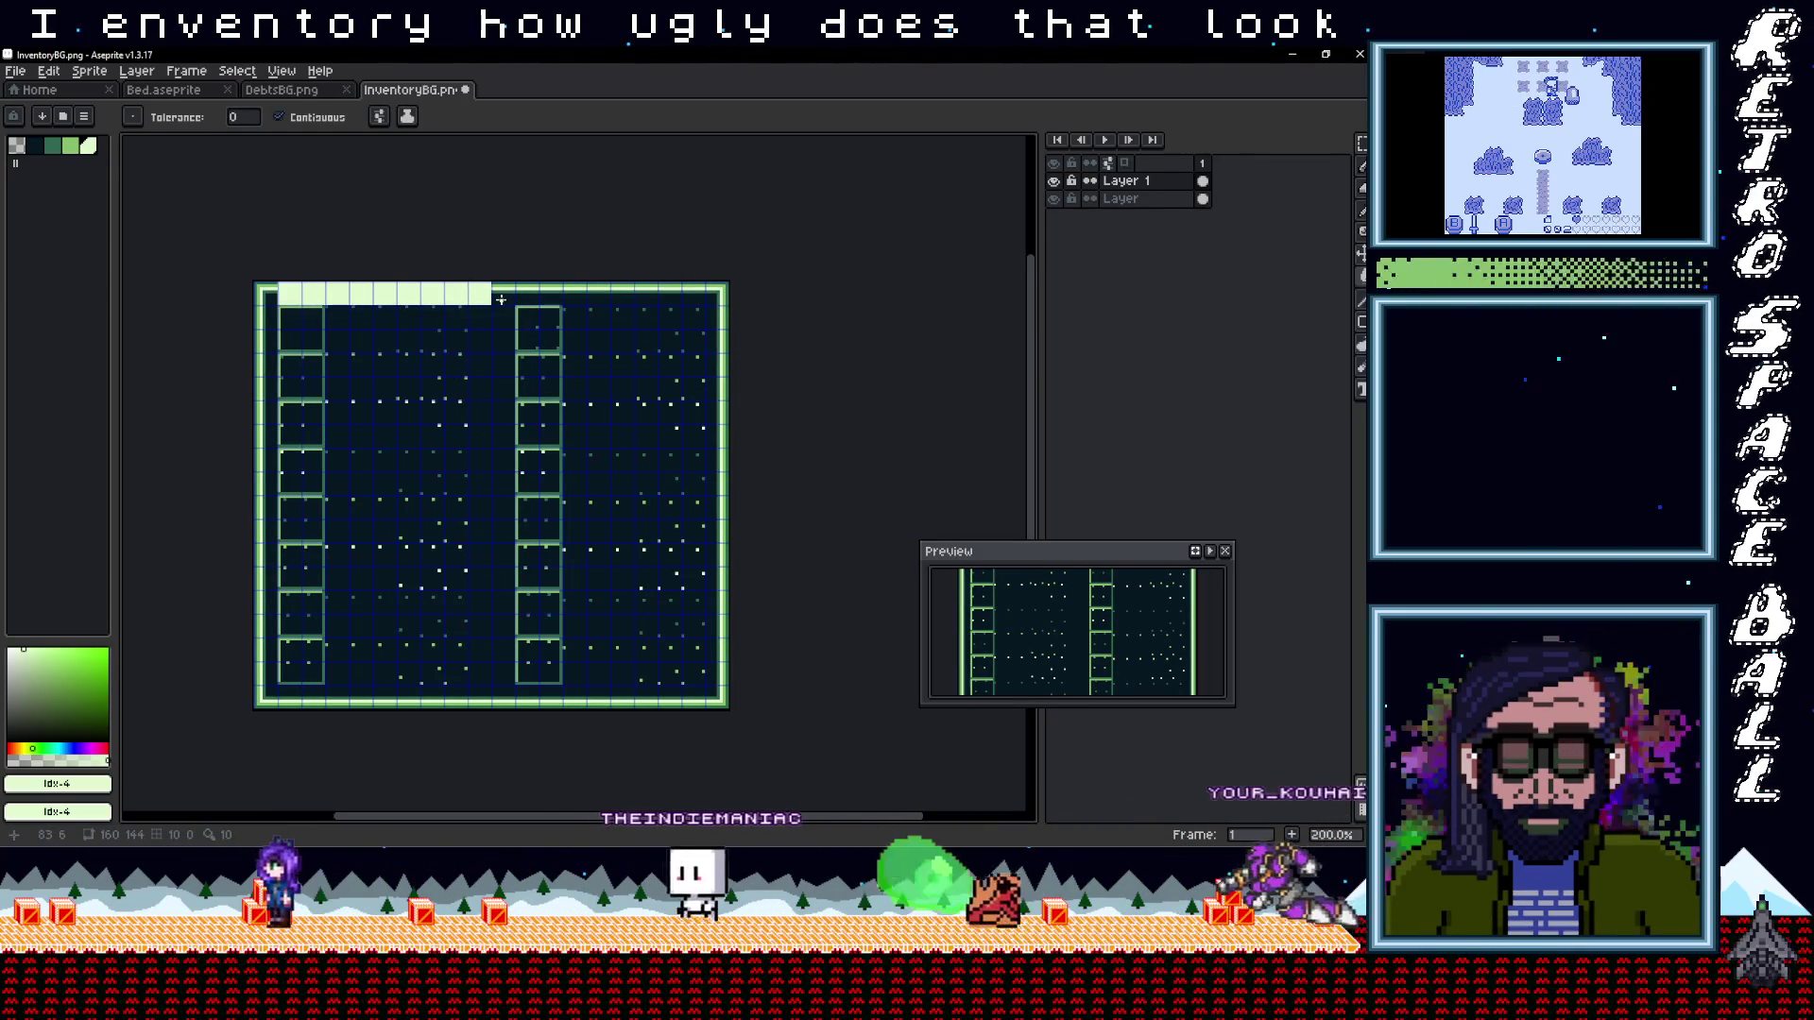
{"action": "scroll", "coordinate": [404, 298], "scroll_direction": "up", "scroll_amount": 1}
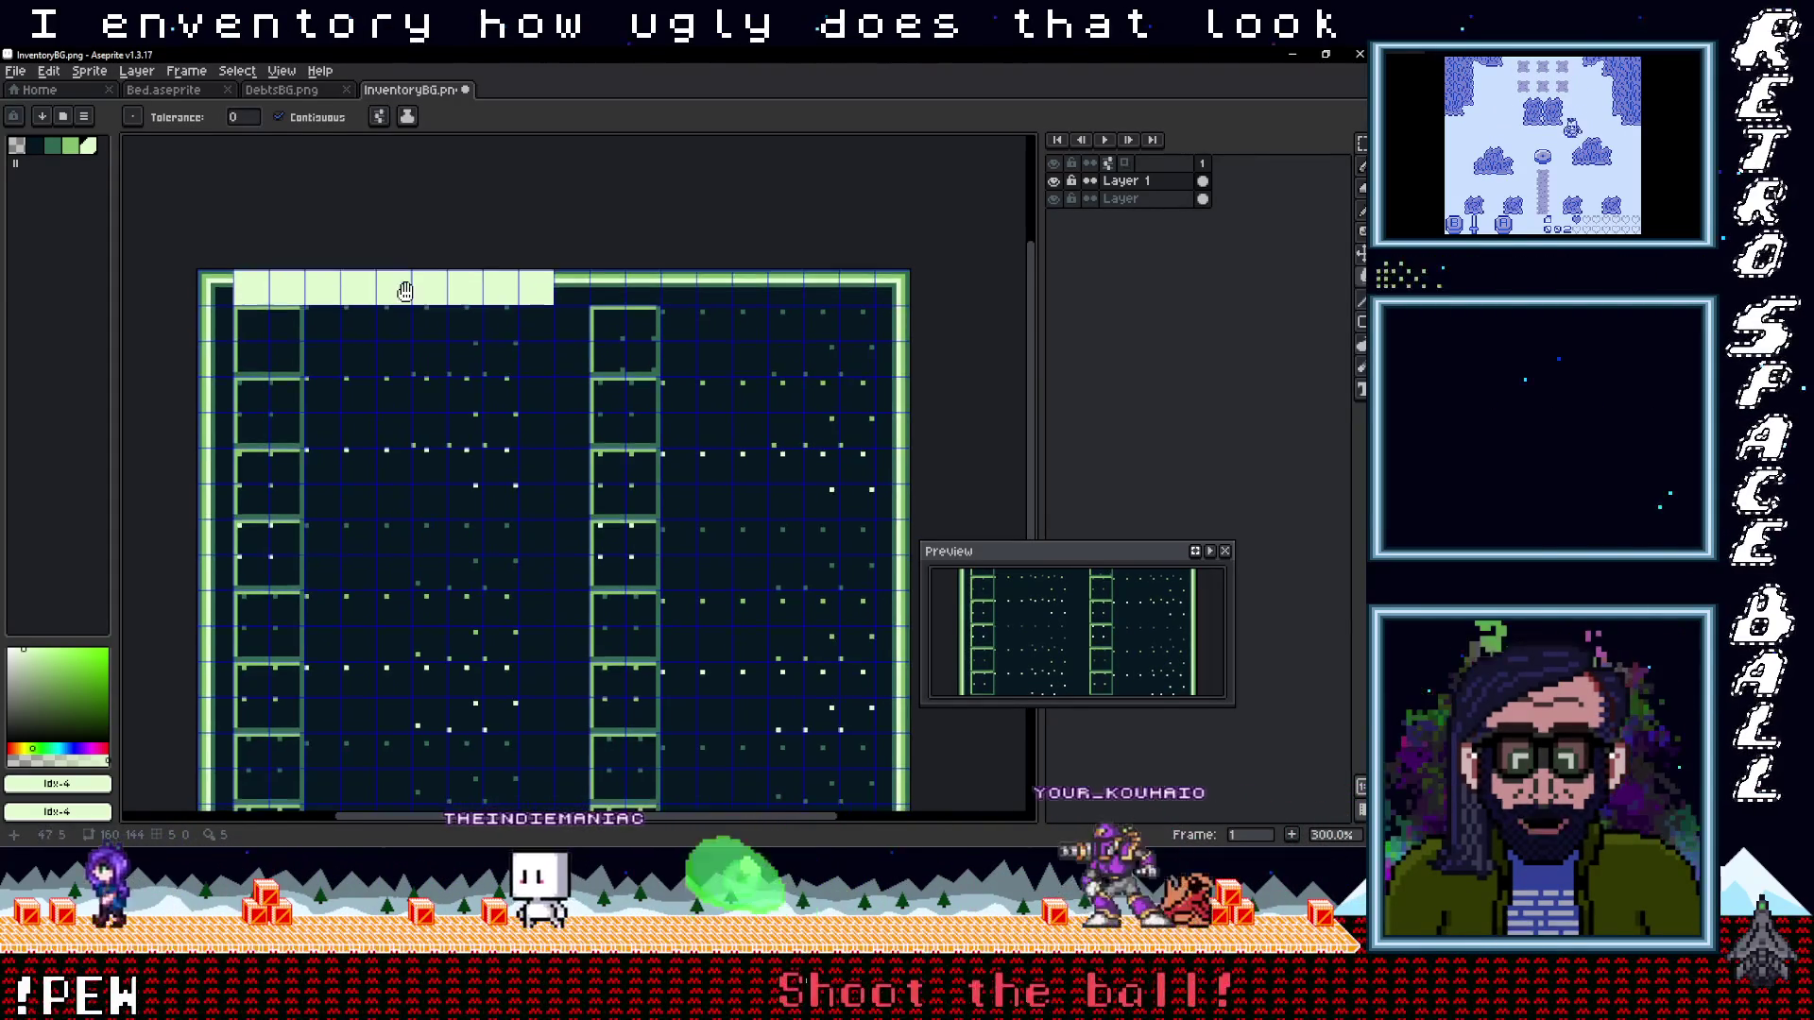
{"action": "left_click", "coordinate": [1140, 184]}
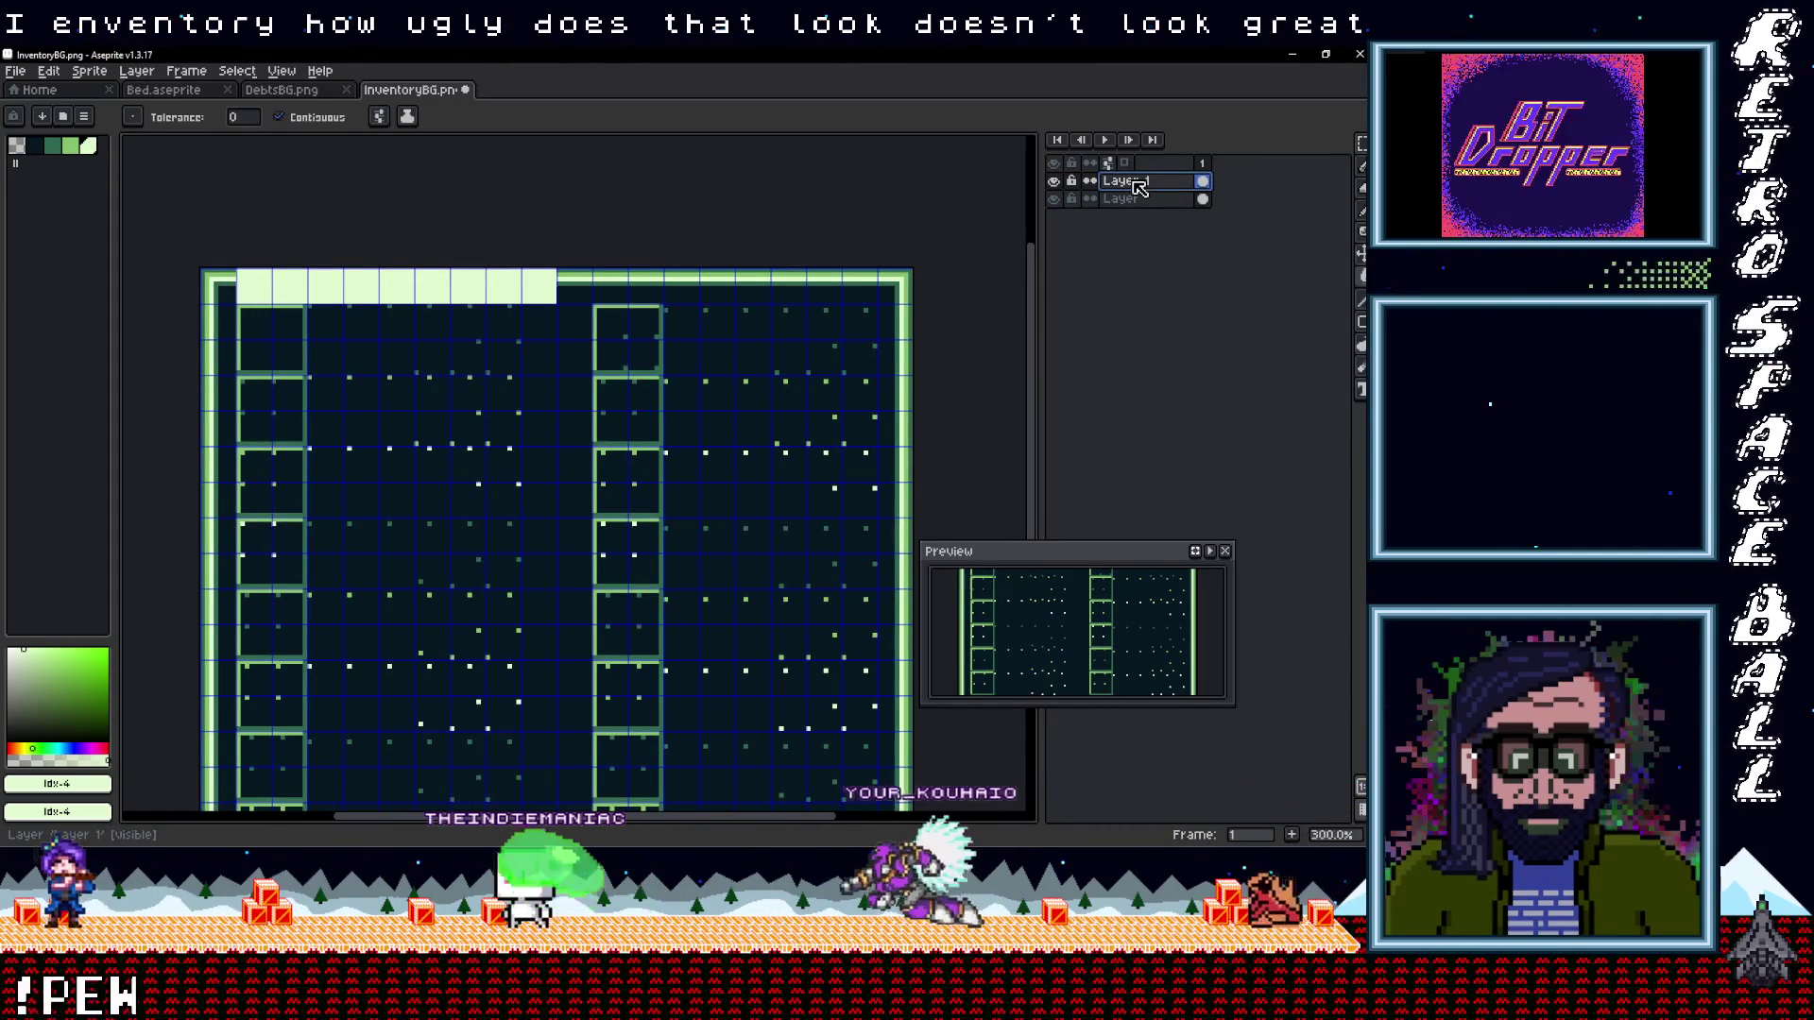
Add a new empty Layer 2 above Layer 1 from the layer's context menu
{"action": "right_click", "coordinate": [1140, 187]}
{"action": "mouse_move", "coordinate": [1172, 208]}
{"action": "left_click", "coordinate": [973, 211]}
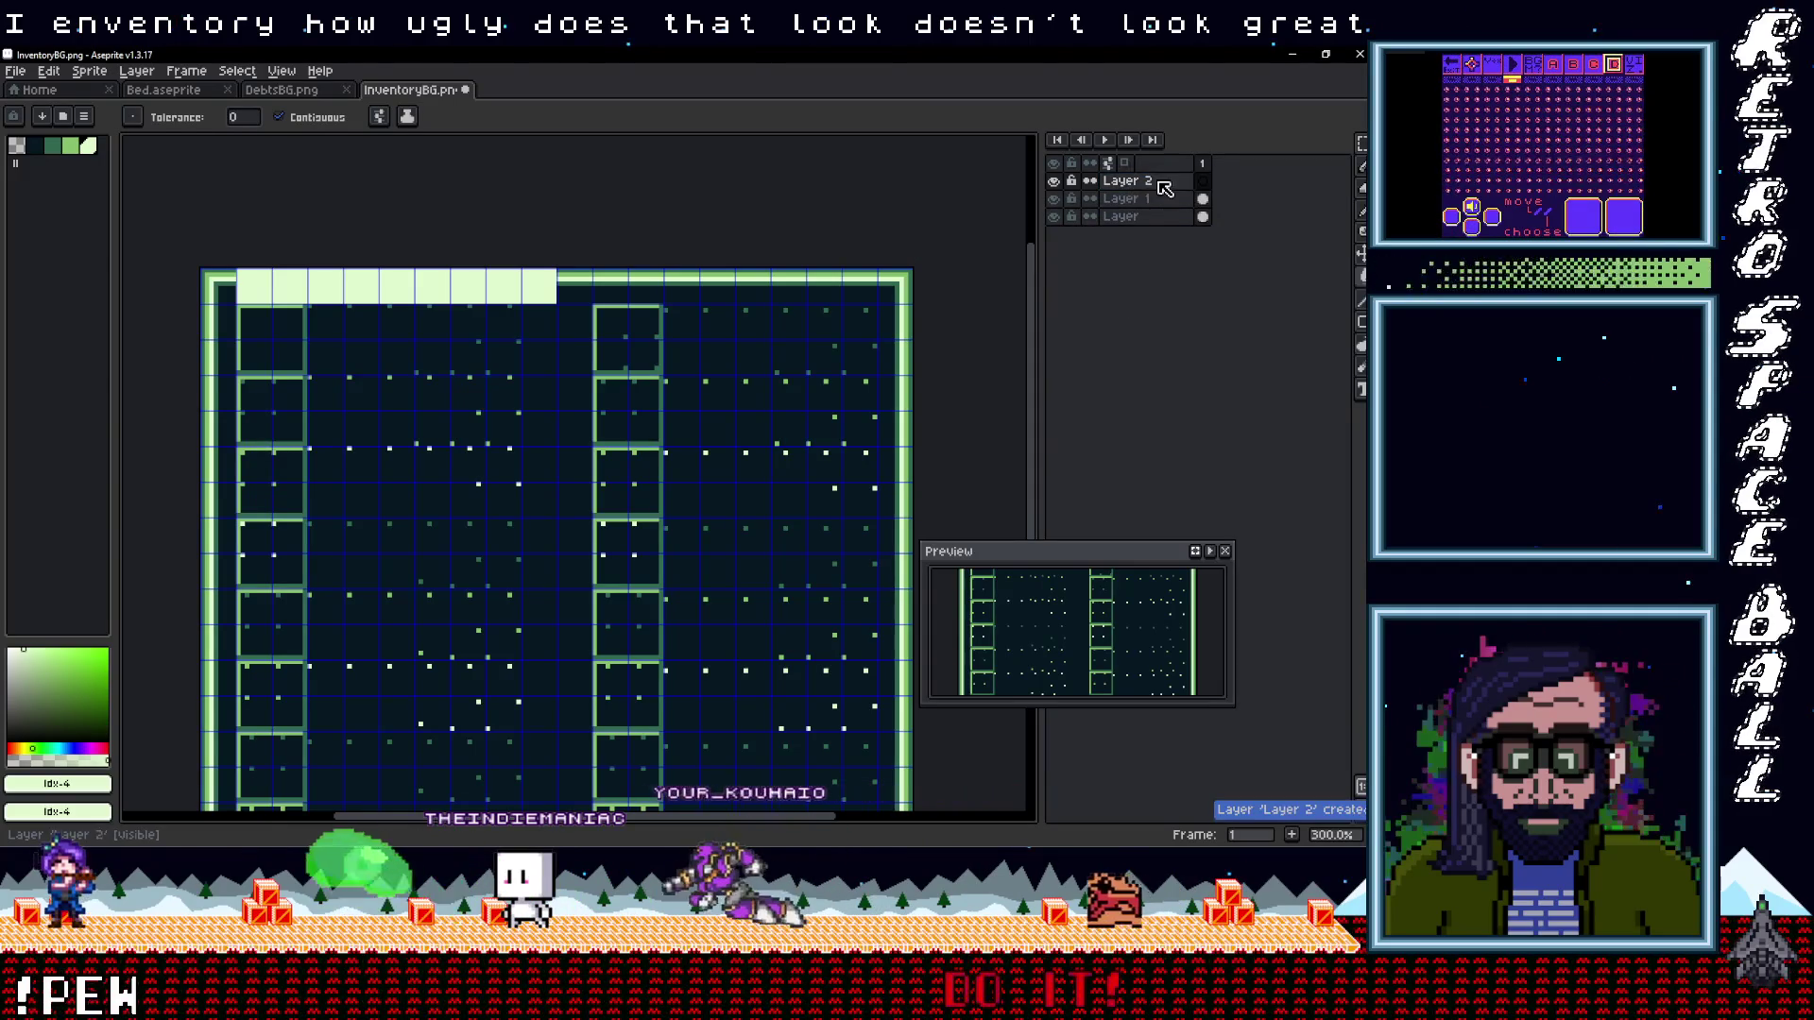
Set the drawing colour to the darkest green swatch in the palette
{"action": "left_click", "coordinate": [62, 151]}
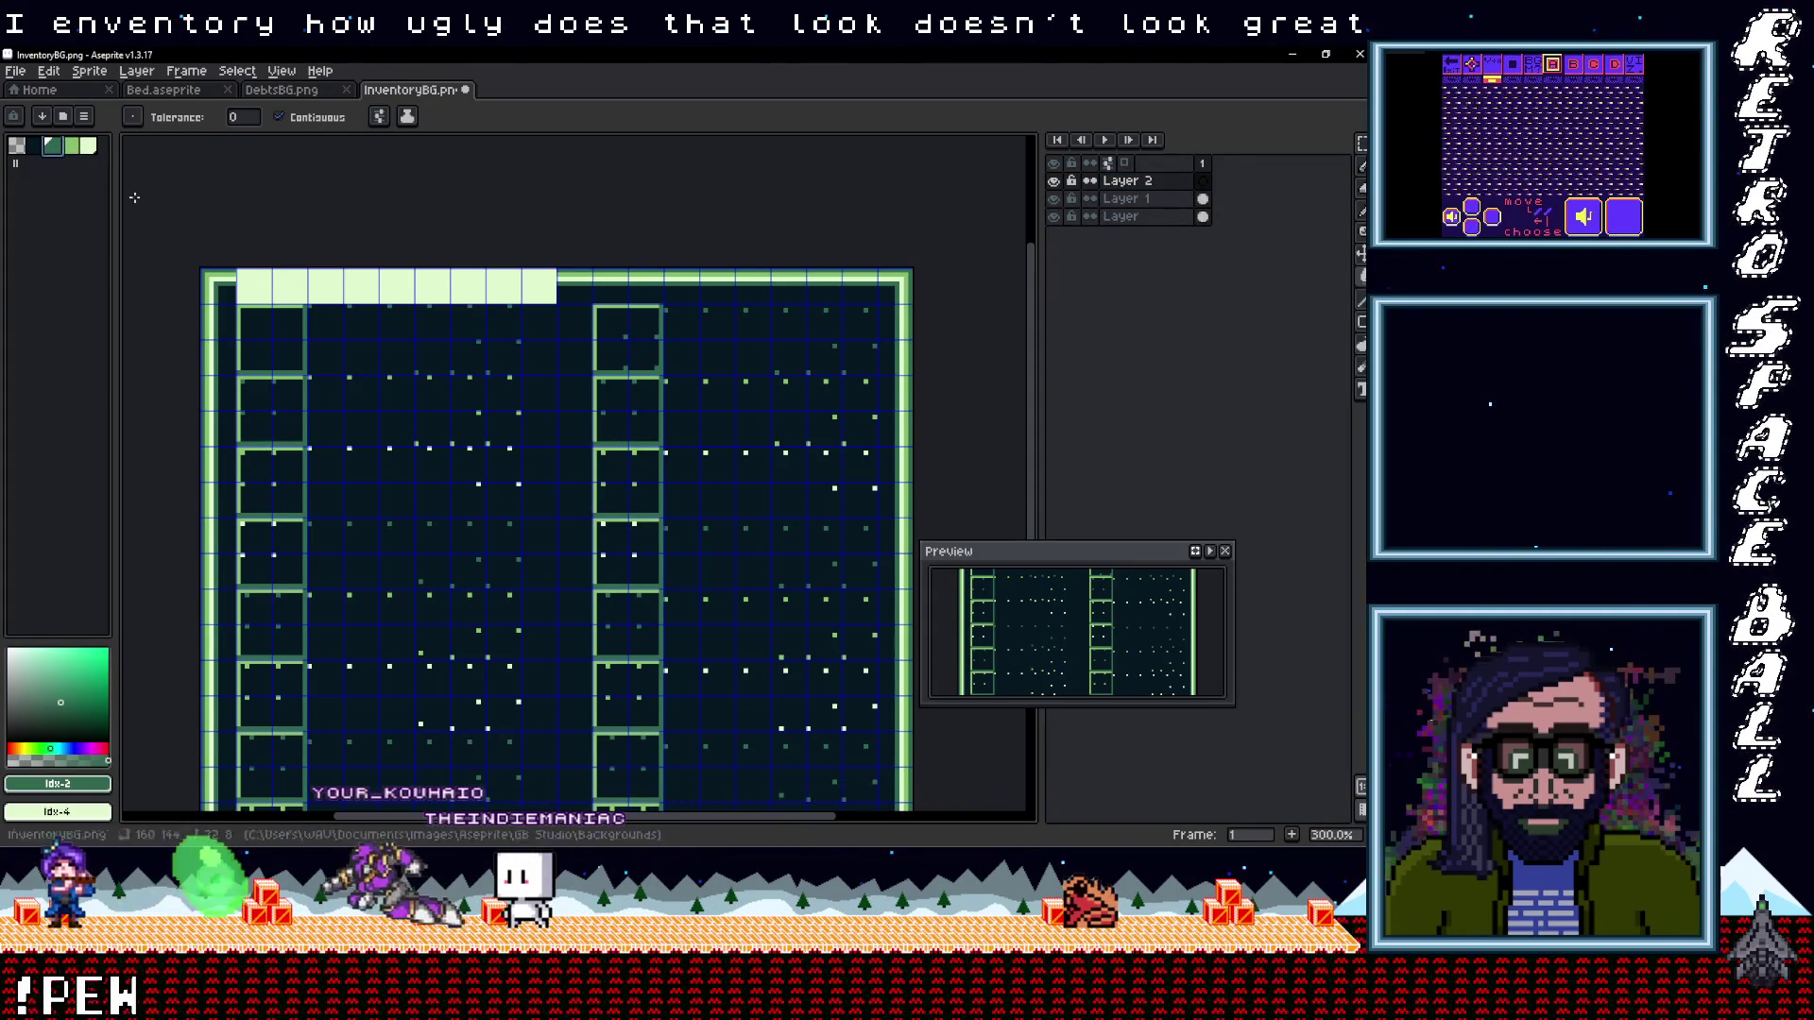
{"action": "left_click", "coordinate": [40, 151]}
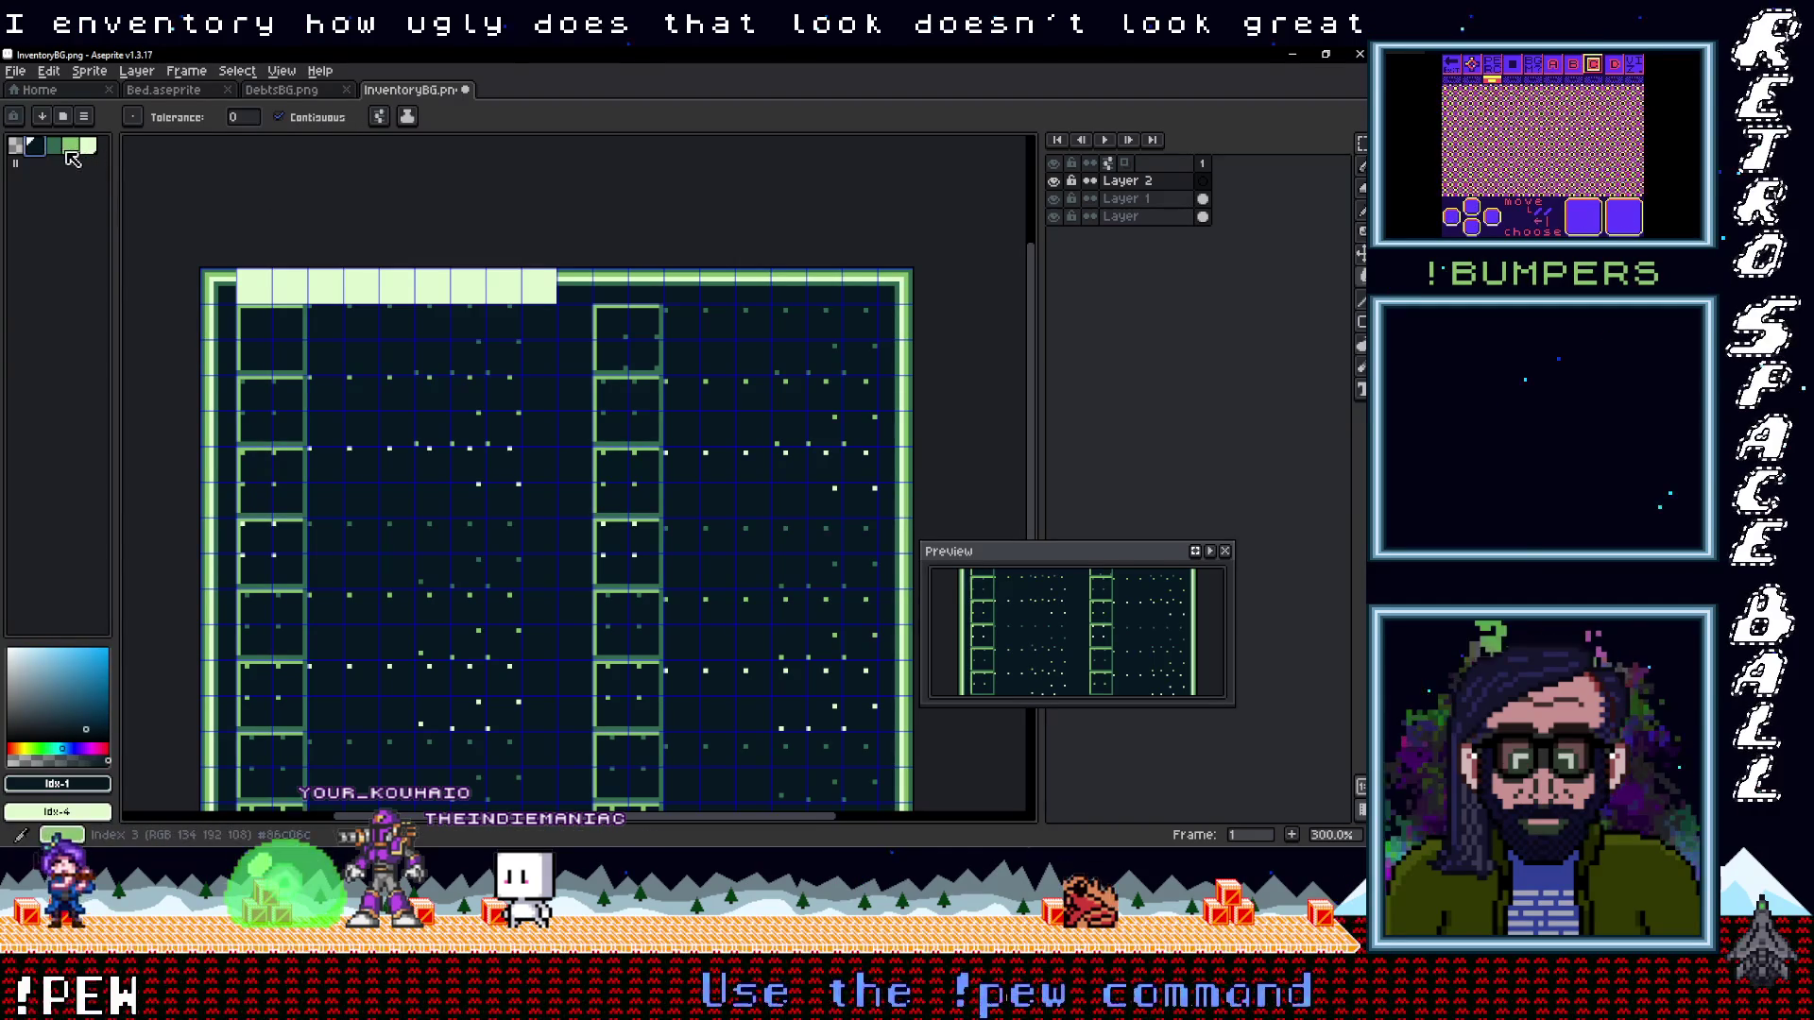
{"action": "key", "text": "t"}
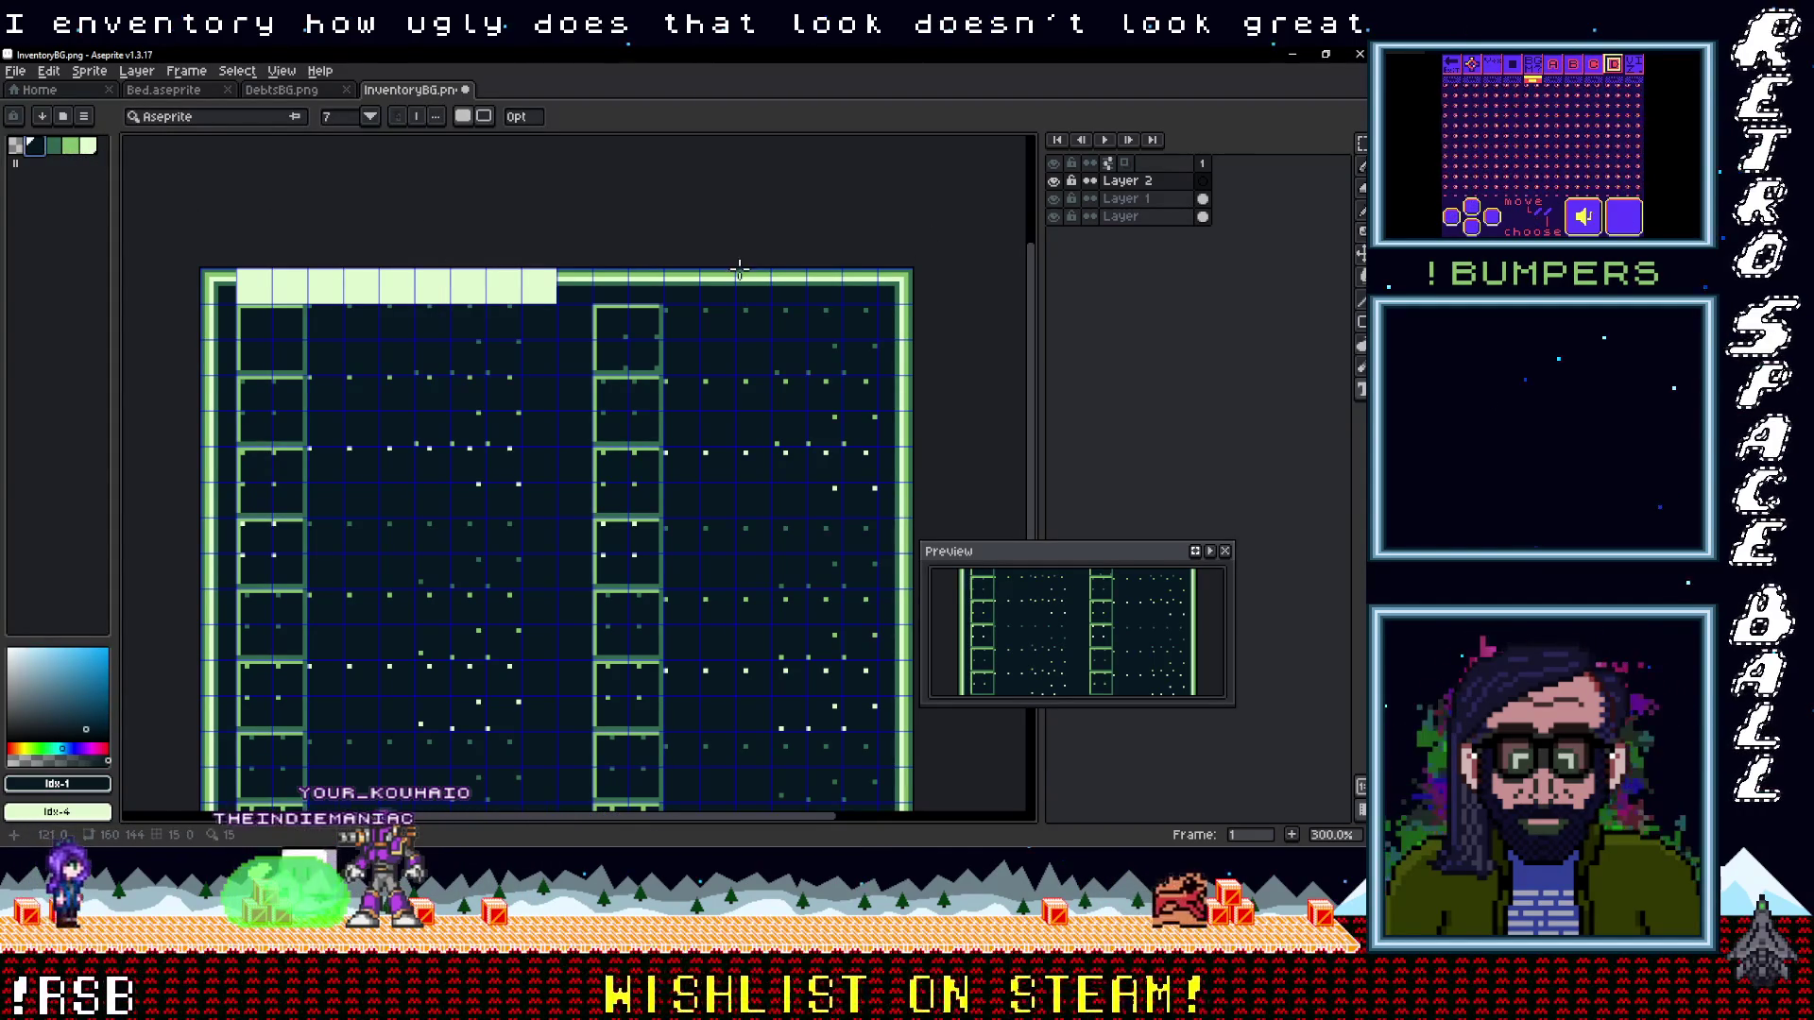
{"action": "scroll", "coordinate": [463, 241], "scroll_direction": "down", "scroll_amount": 2}
{"action": "scroll", "coordinate": [448, 235], "scroll_direction": "up", "scroll_amount": 1}
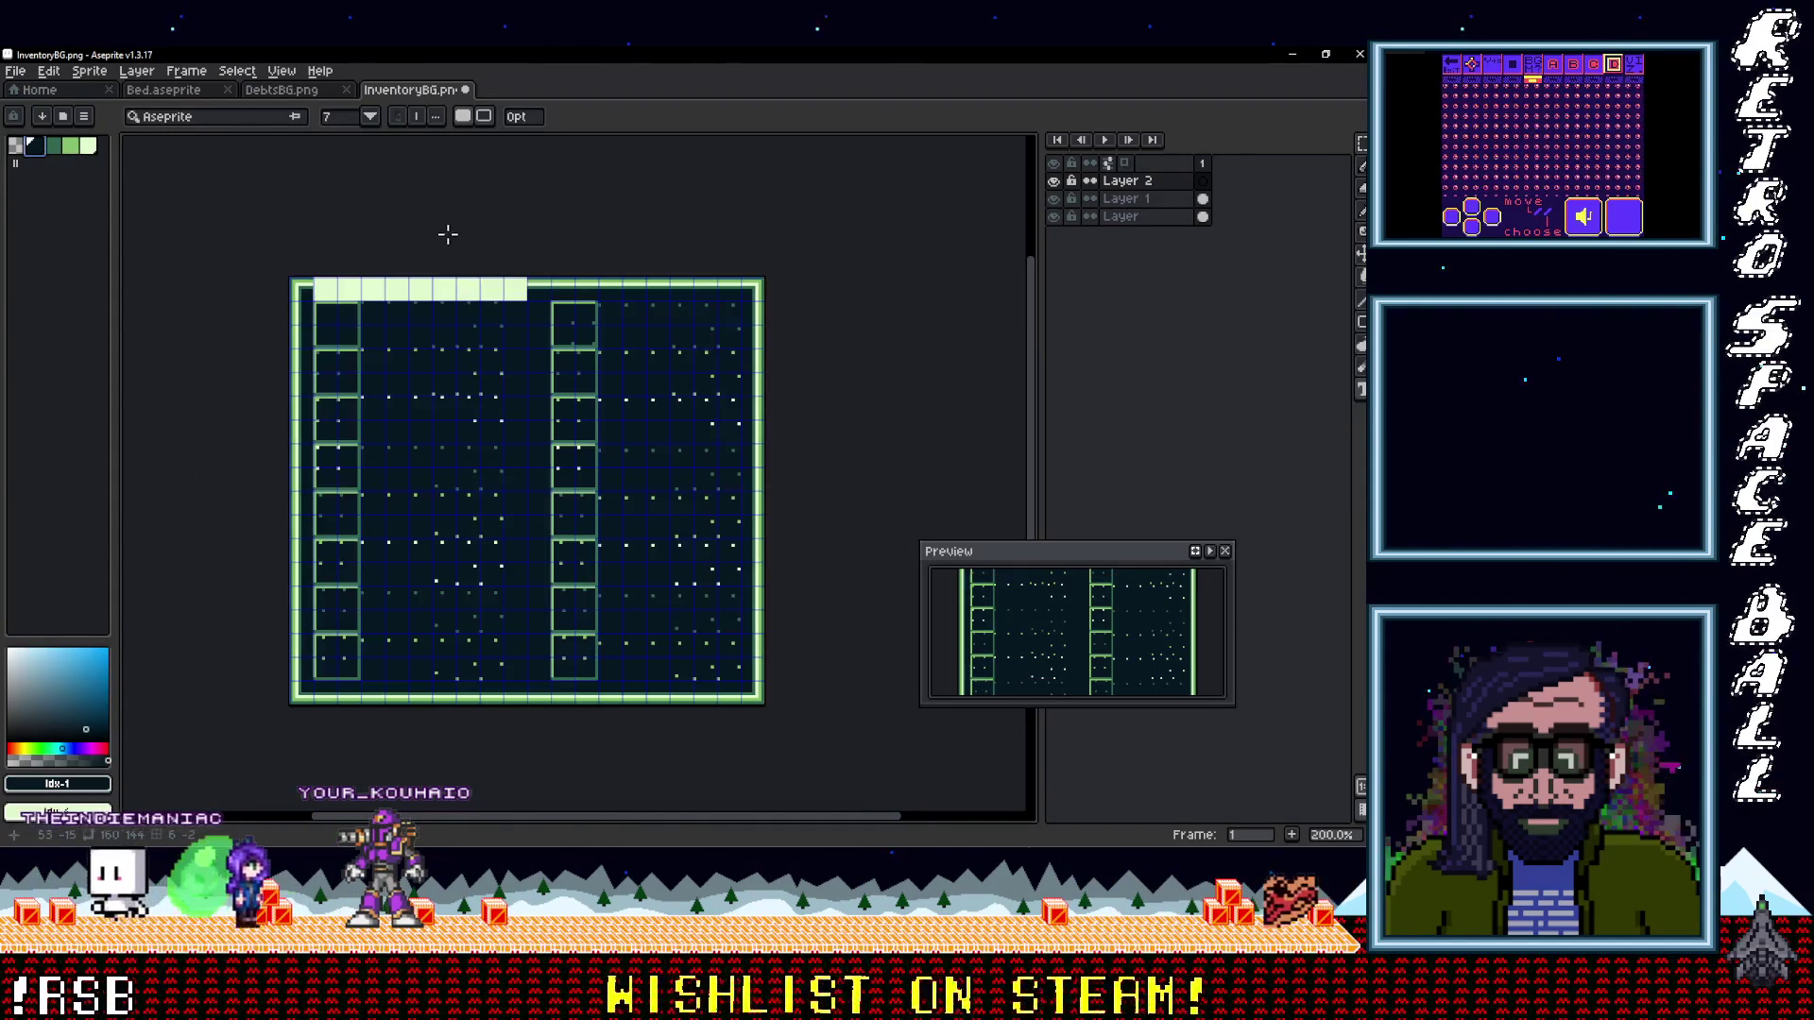